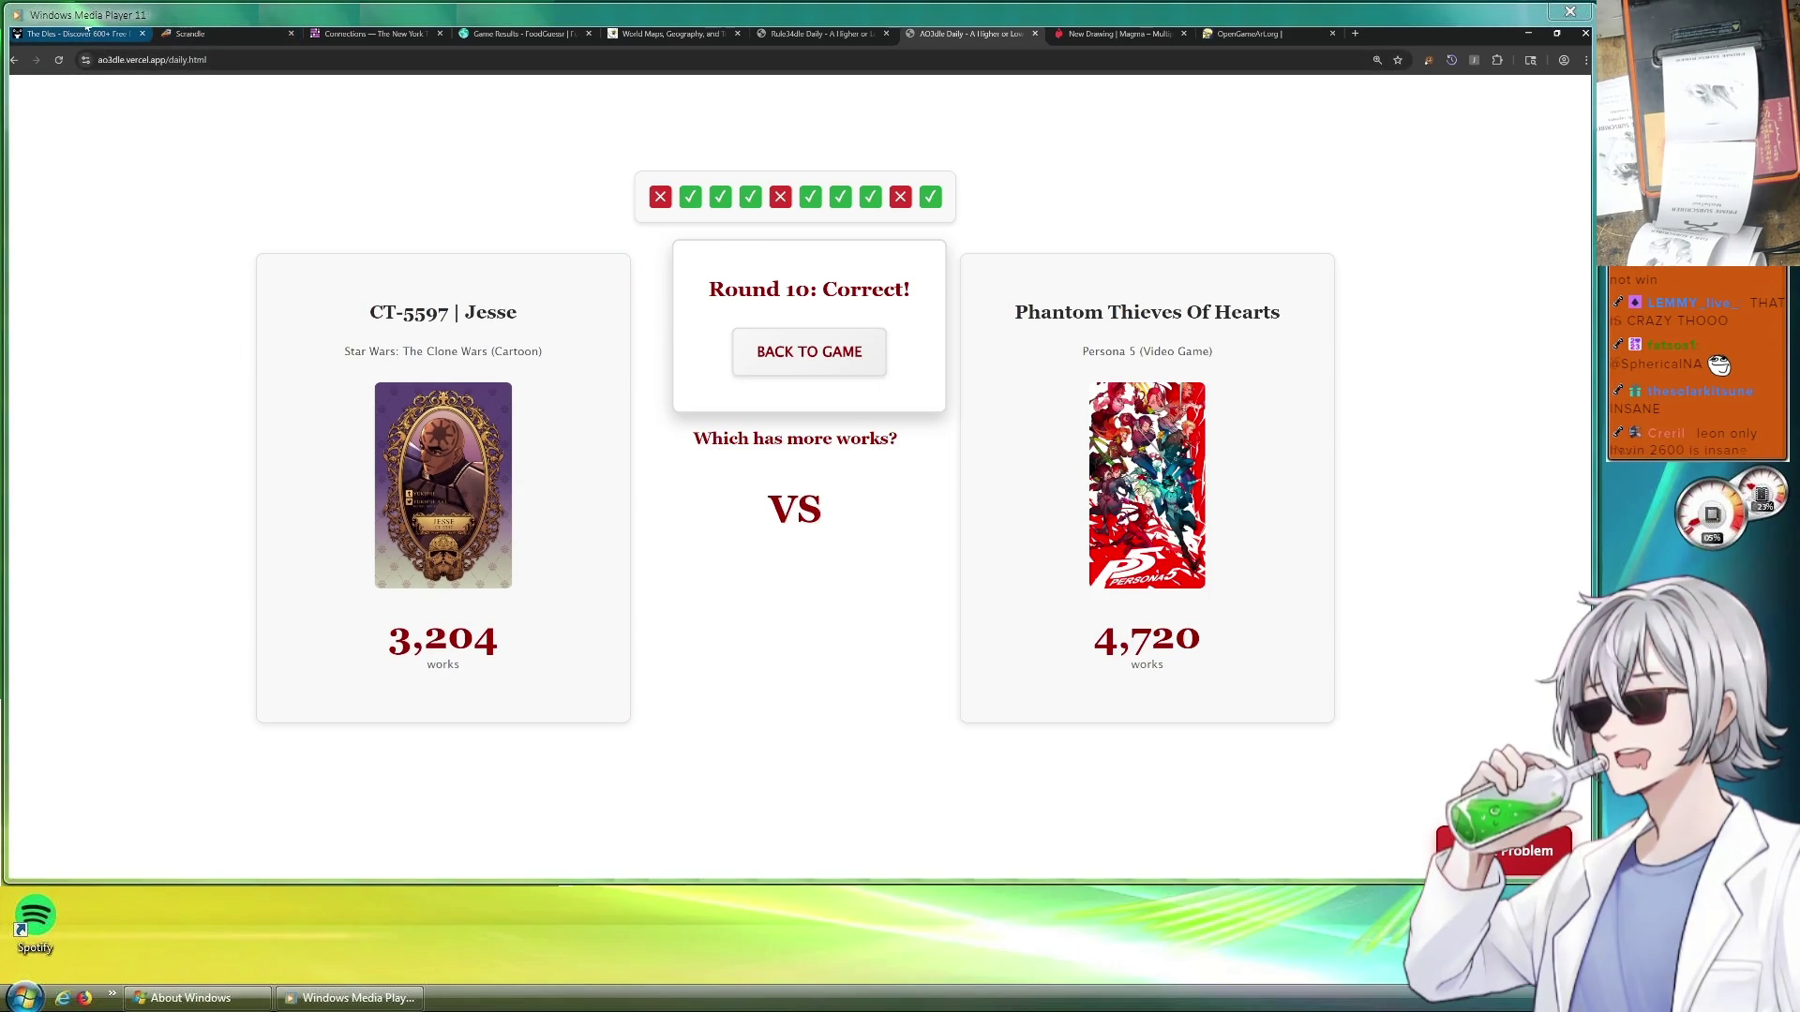
# Review round 5's result in AO3dle, then switch to the Dles game list tab
pyautogui.click(779, 196)
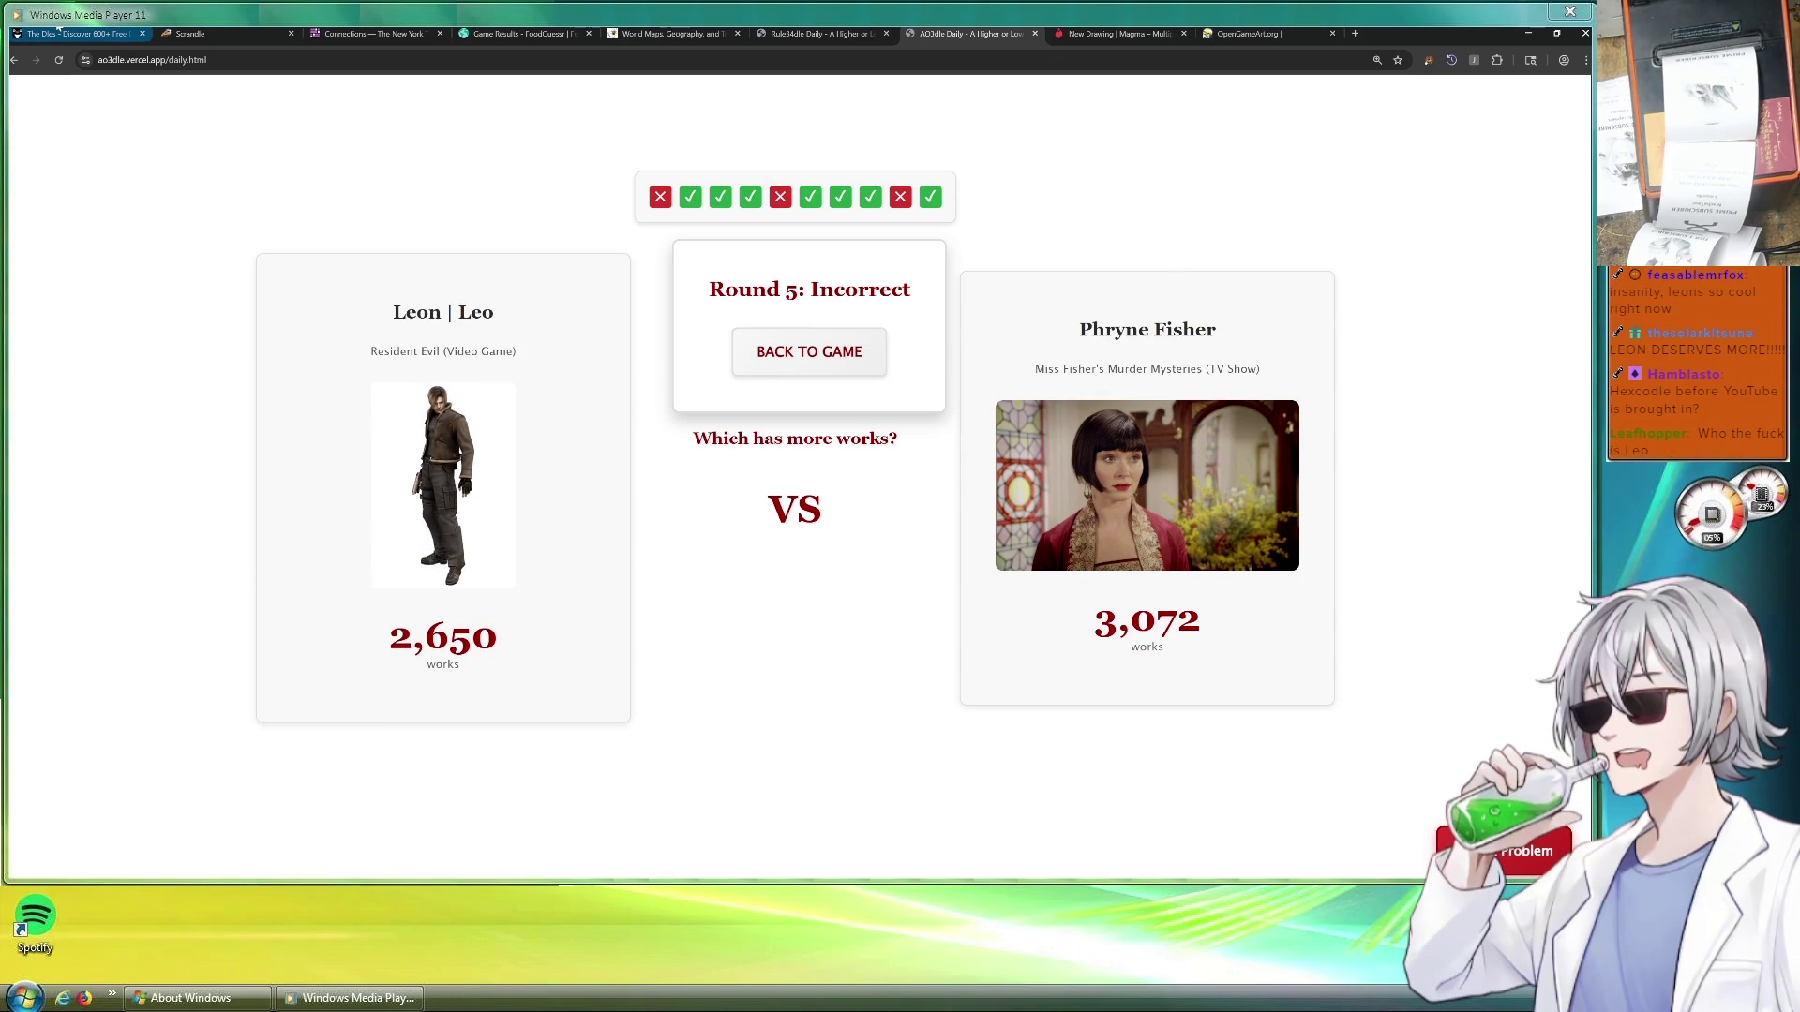
pyautogui.click(64, 35)
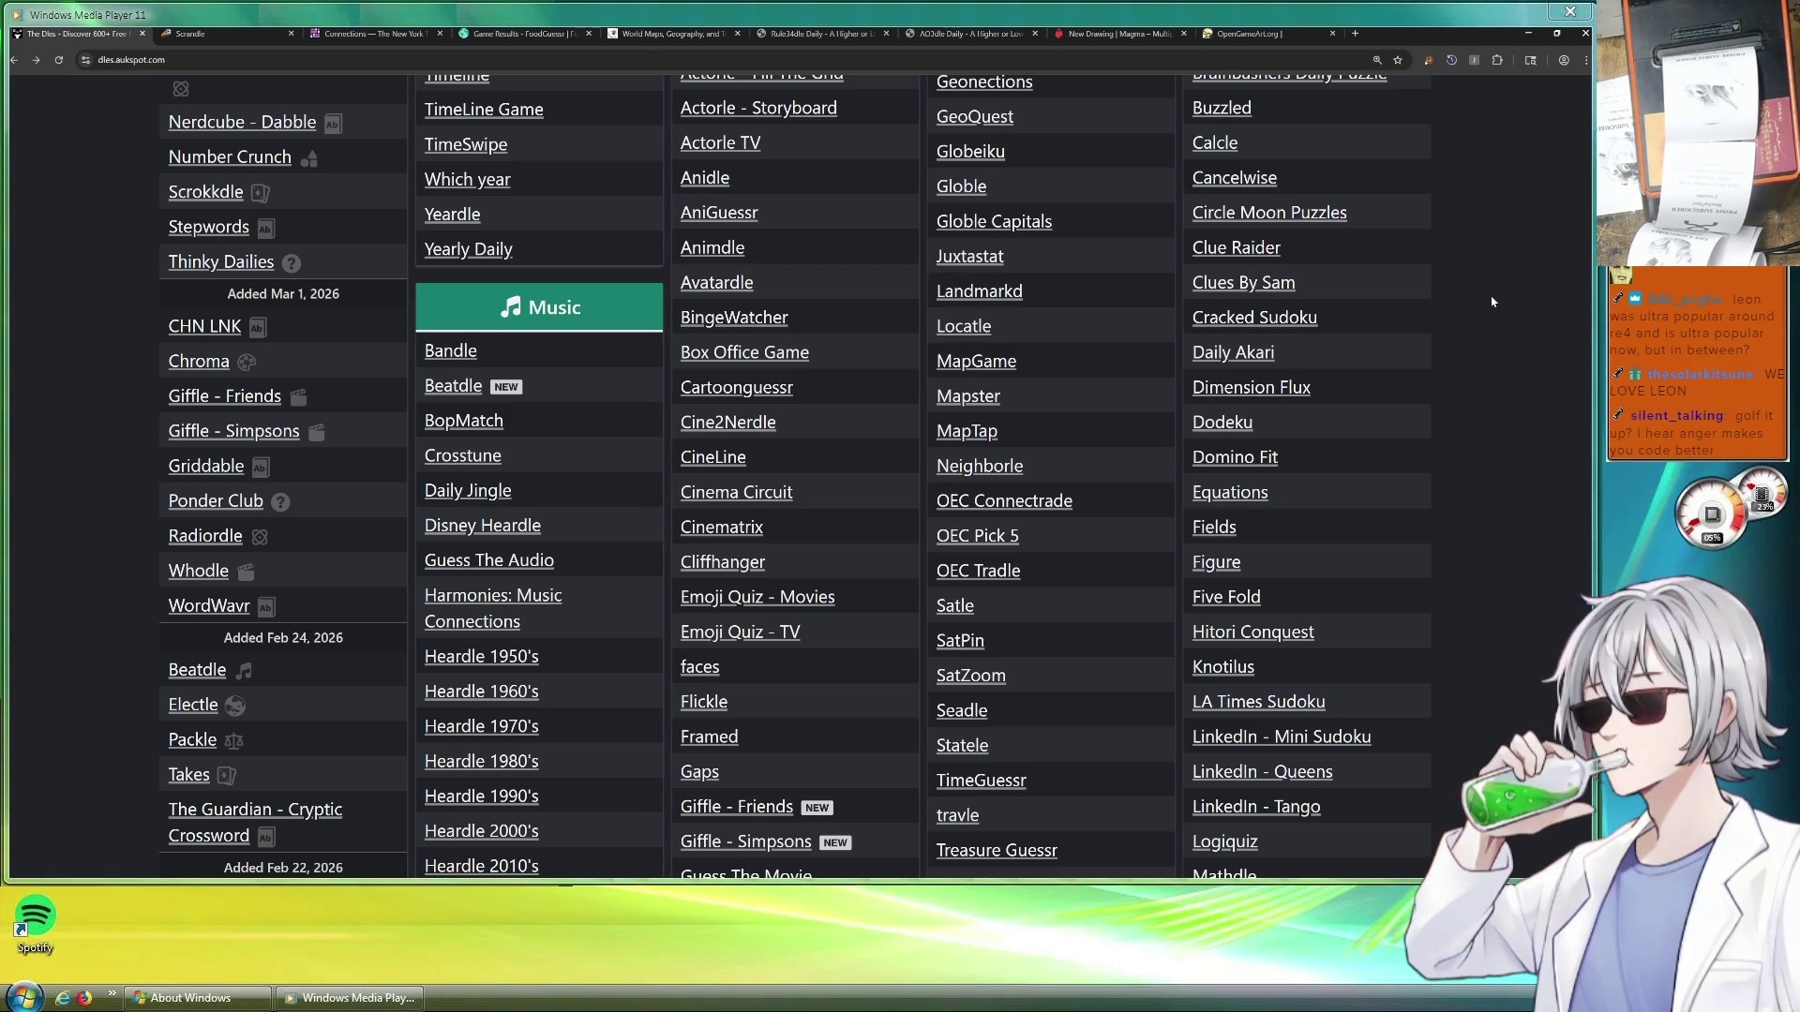
# Switch to the Magma 'New Drawing' browser tab showing a blank canvas
pyautogui.click(1125, 31)
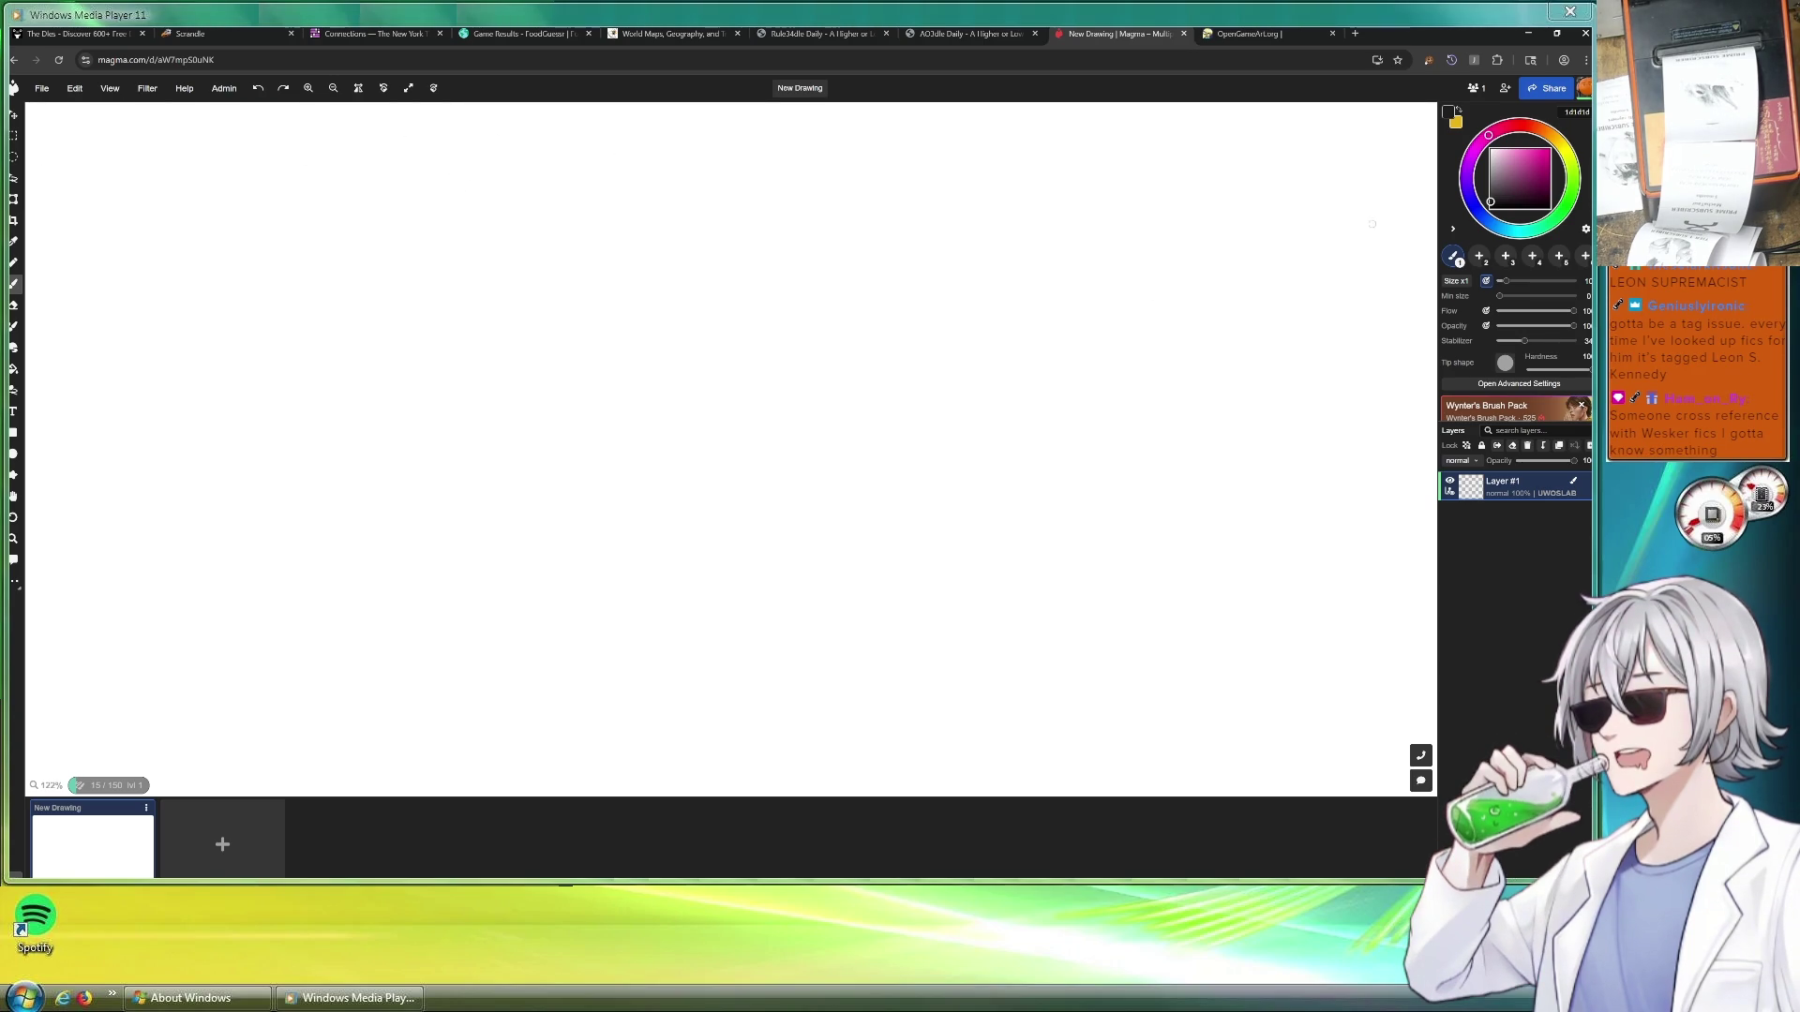
# Write an underlined CONCEPT heading on the canvas and set the brush to a strong blue
pyautogui.moveTo(101, 118)
pyautogui.mouseDown()
pyautogui.moveTo(98, 144)
pyautogui.moveTo(189, 112)
pyautogui.moveTo(198, 140)
pyautogui.moveTo(222, 140)
pyautogui.moveTo(232, 112)
pyautogui.moveTo(267, 141)
pyautogui.moveTo(287, 110)
pyautogui.mouseUp()
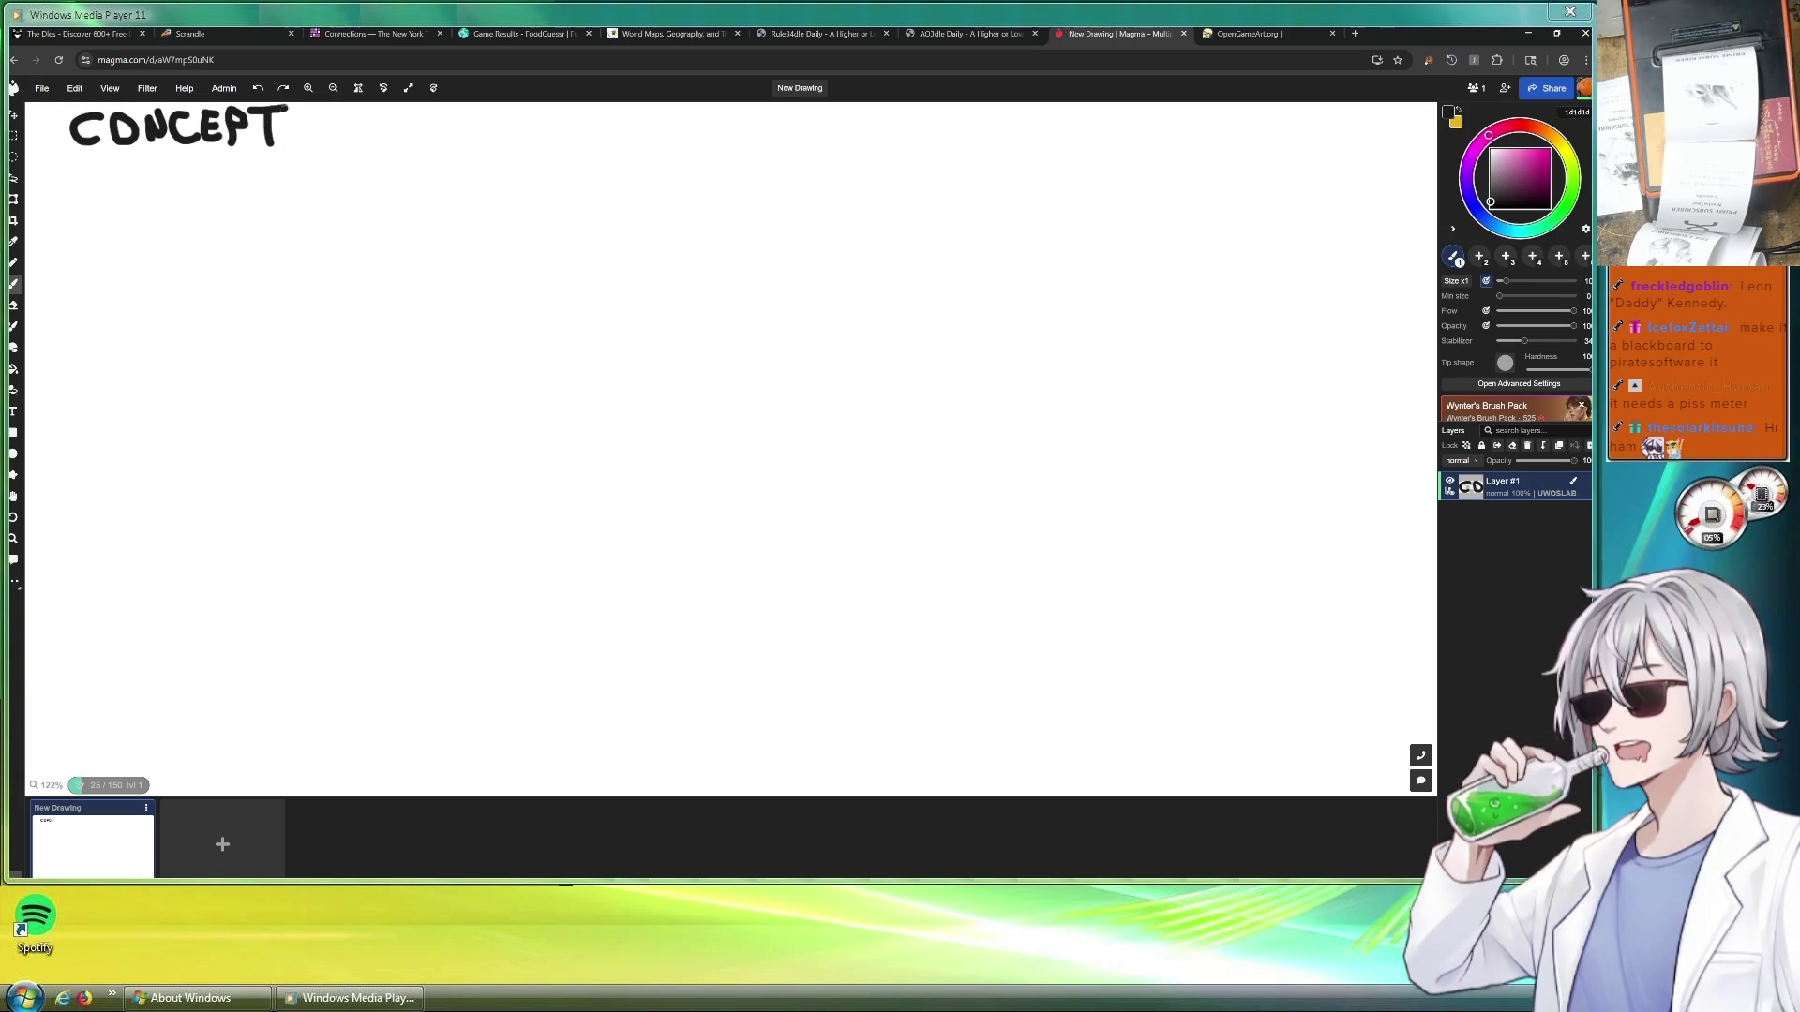
pyautogui.moveTo(63, 157); pyautogui.dragTo(317, 149)
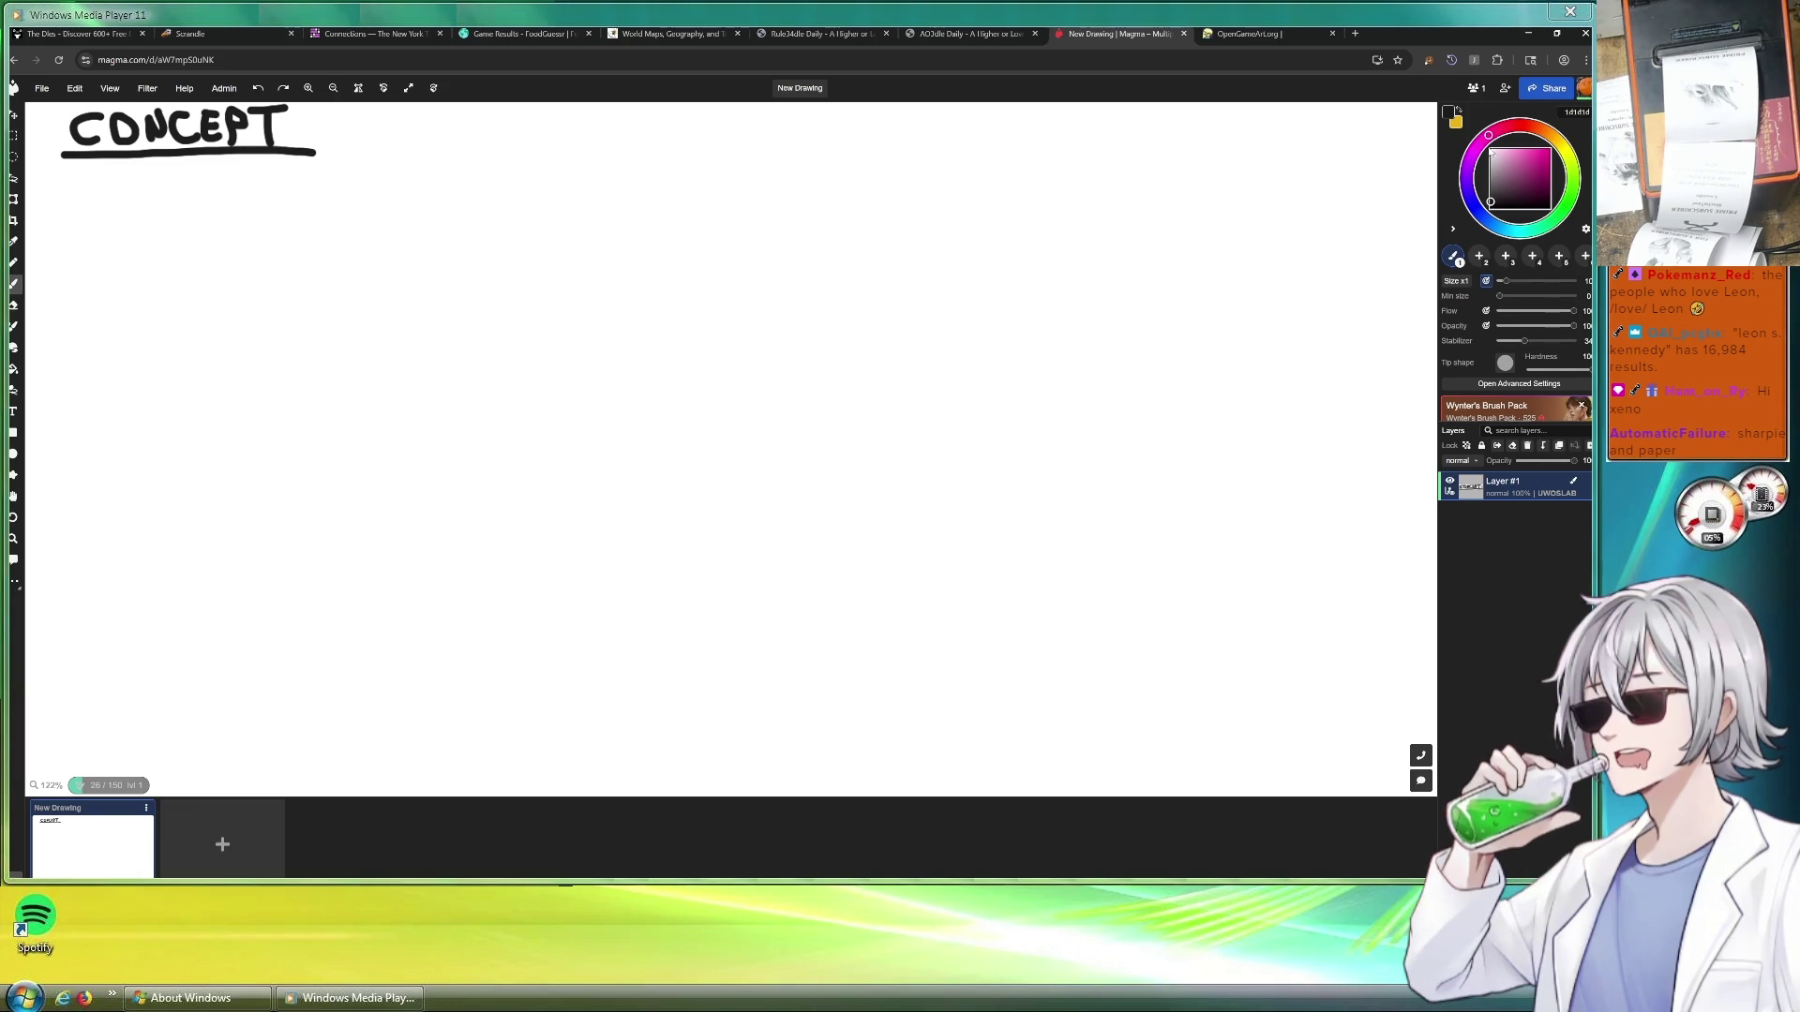
pyautogui.click(1475, 205)
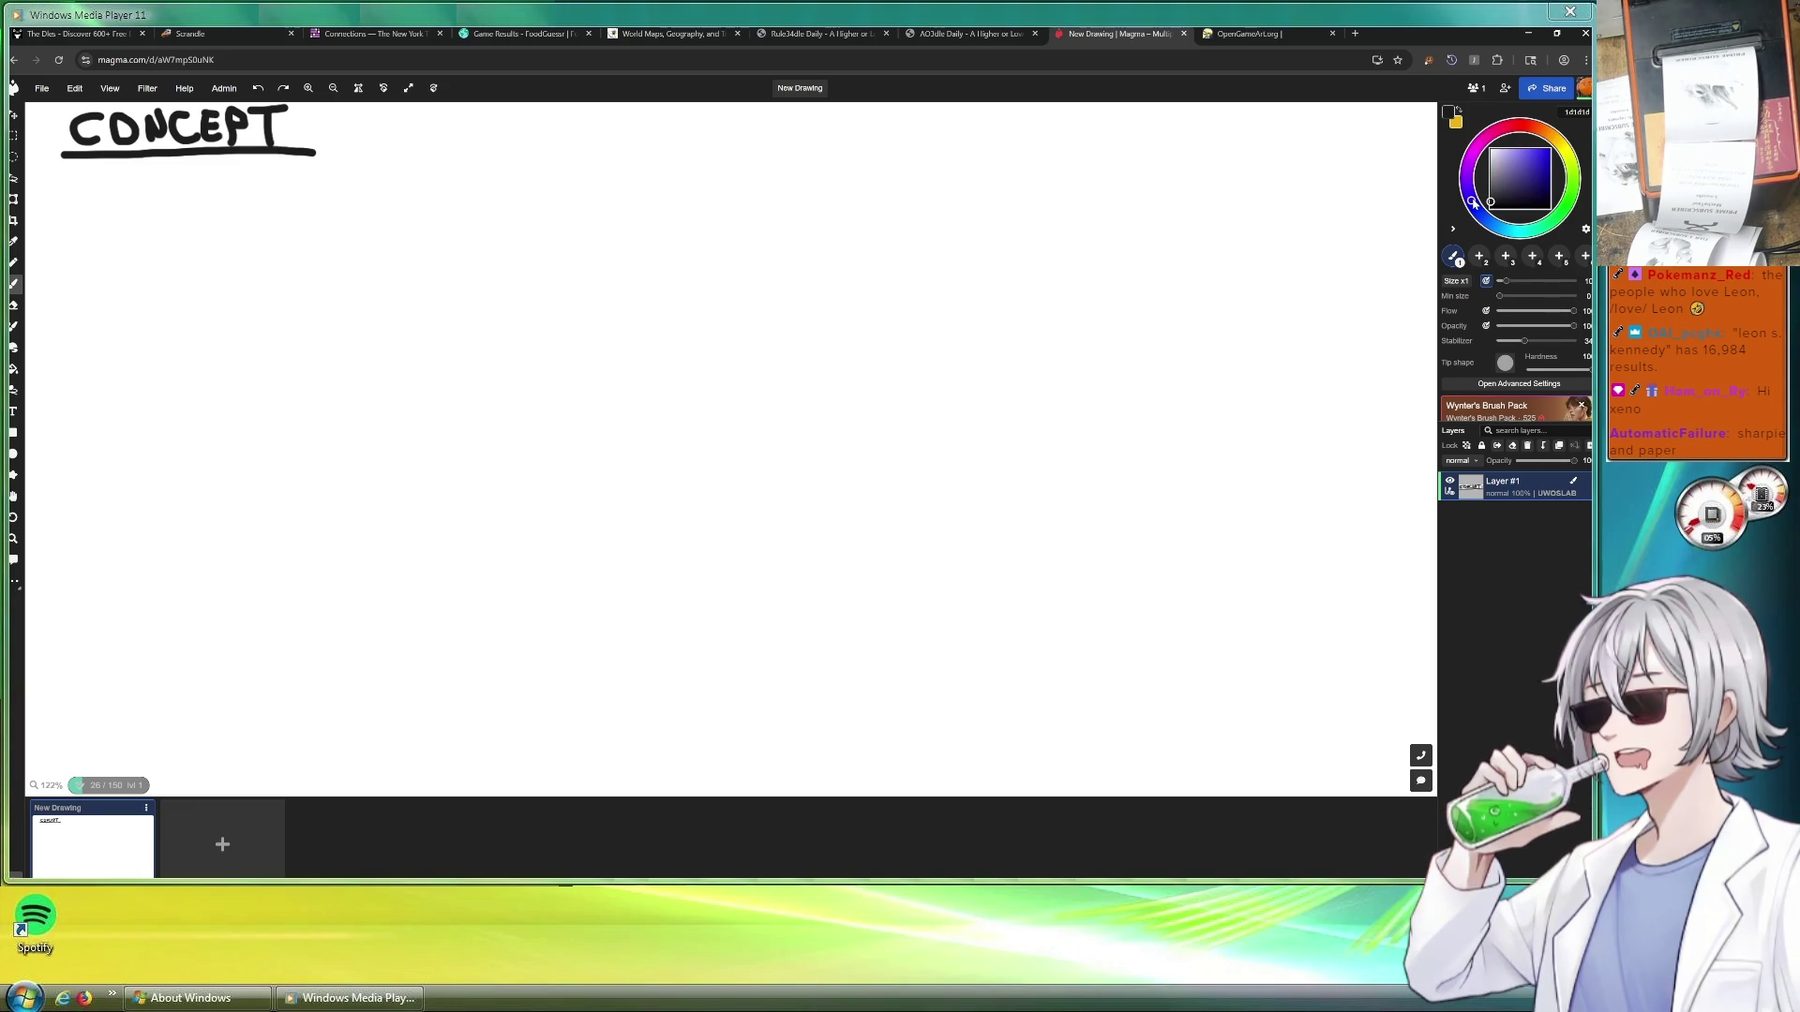
pyautogui.click(1531, 149)
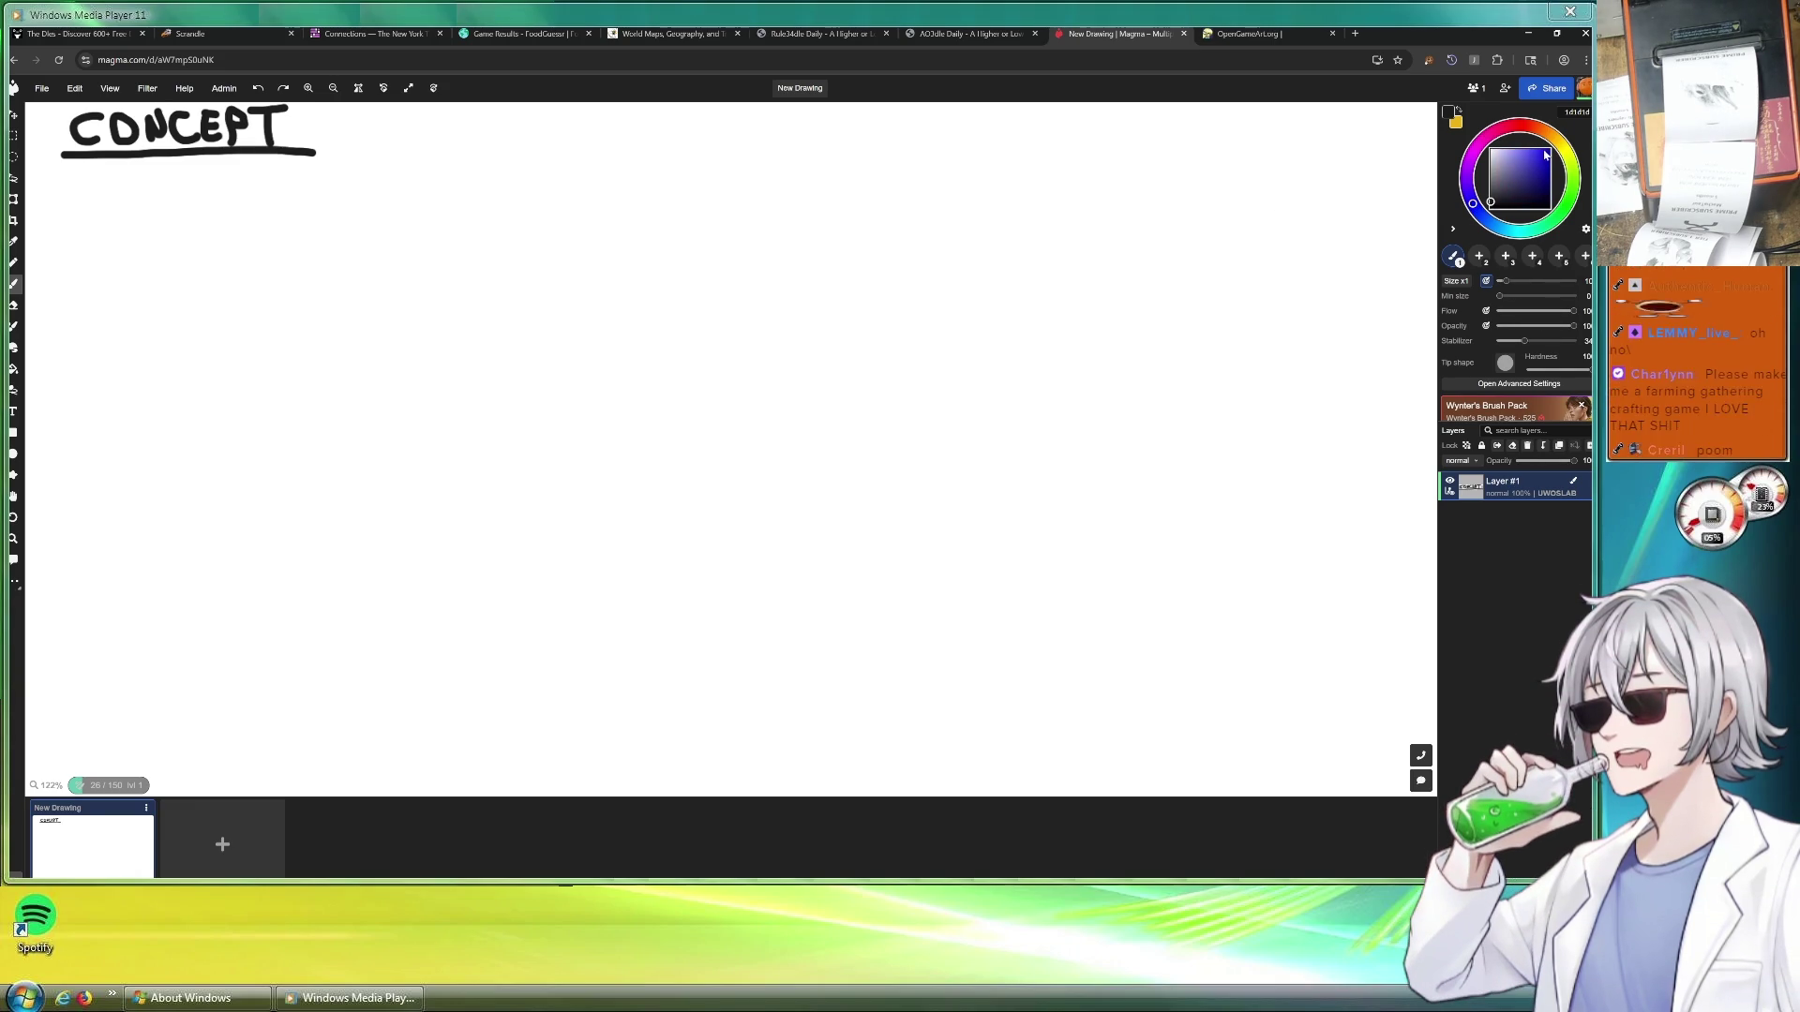
pyautogui.moveTo(1531, 147); pyautogui.dragTo(1527, 146)
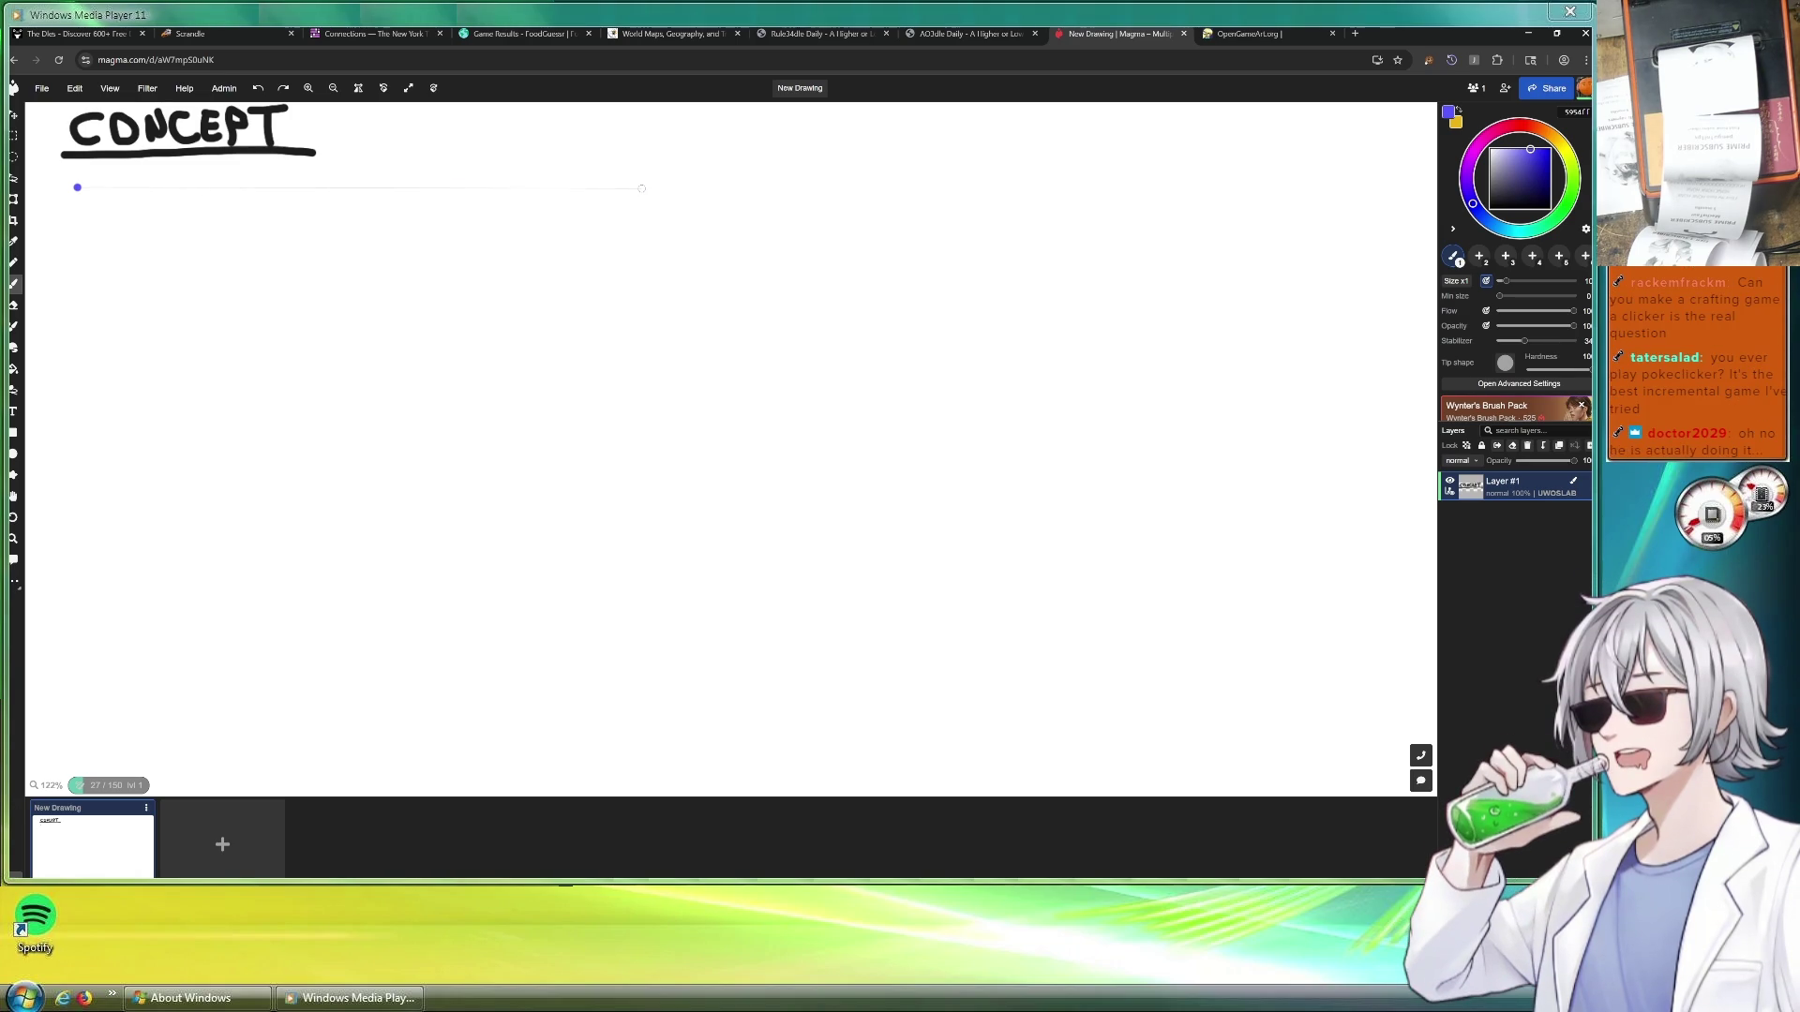
# Draw a closed blue rectangle under the heading, corner by corner, using line mode
pyautogui.moveTo(605, 198); pyautogui.dragTo(644, 187)
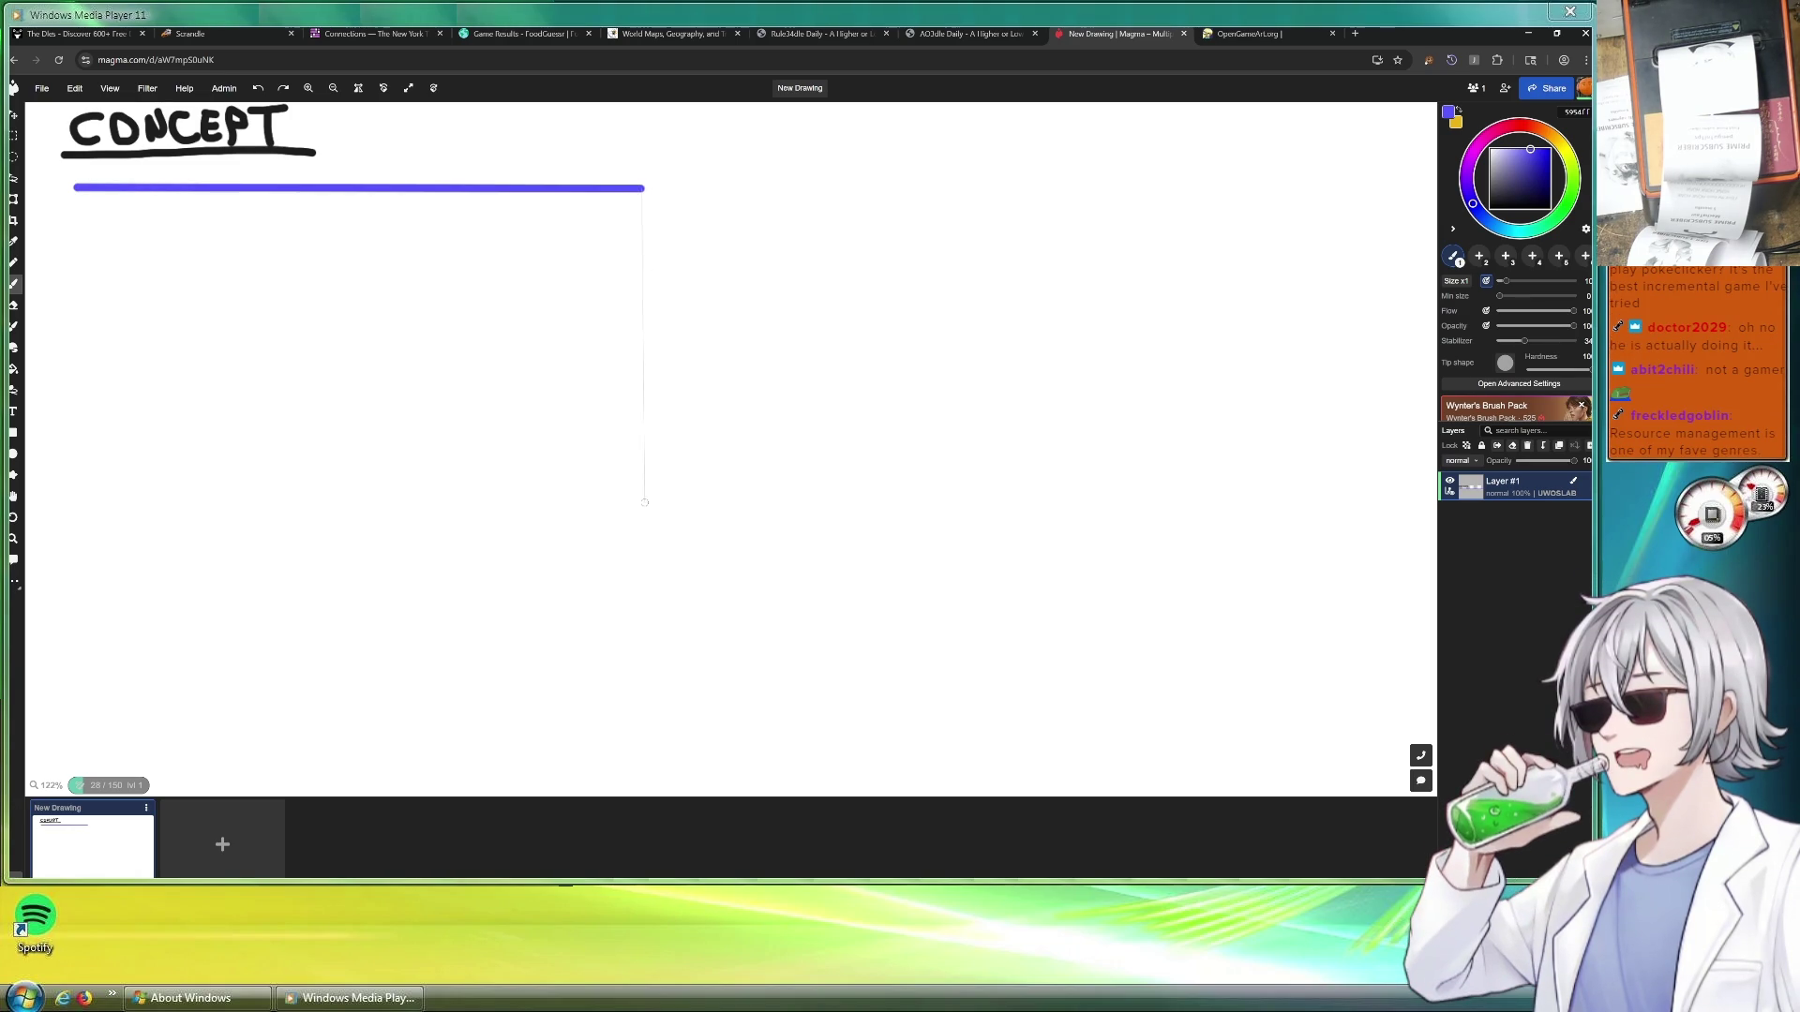
pyautogui.click(639, 524)
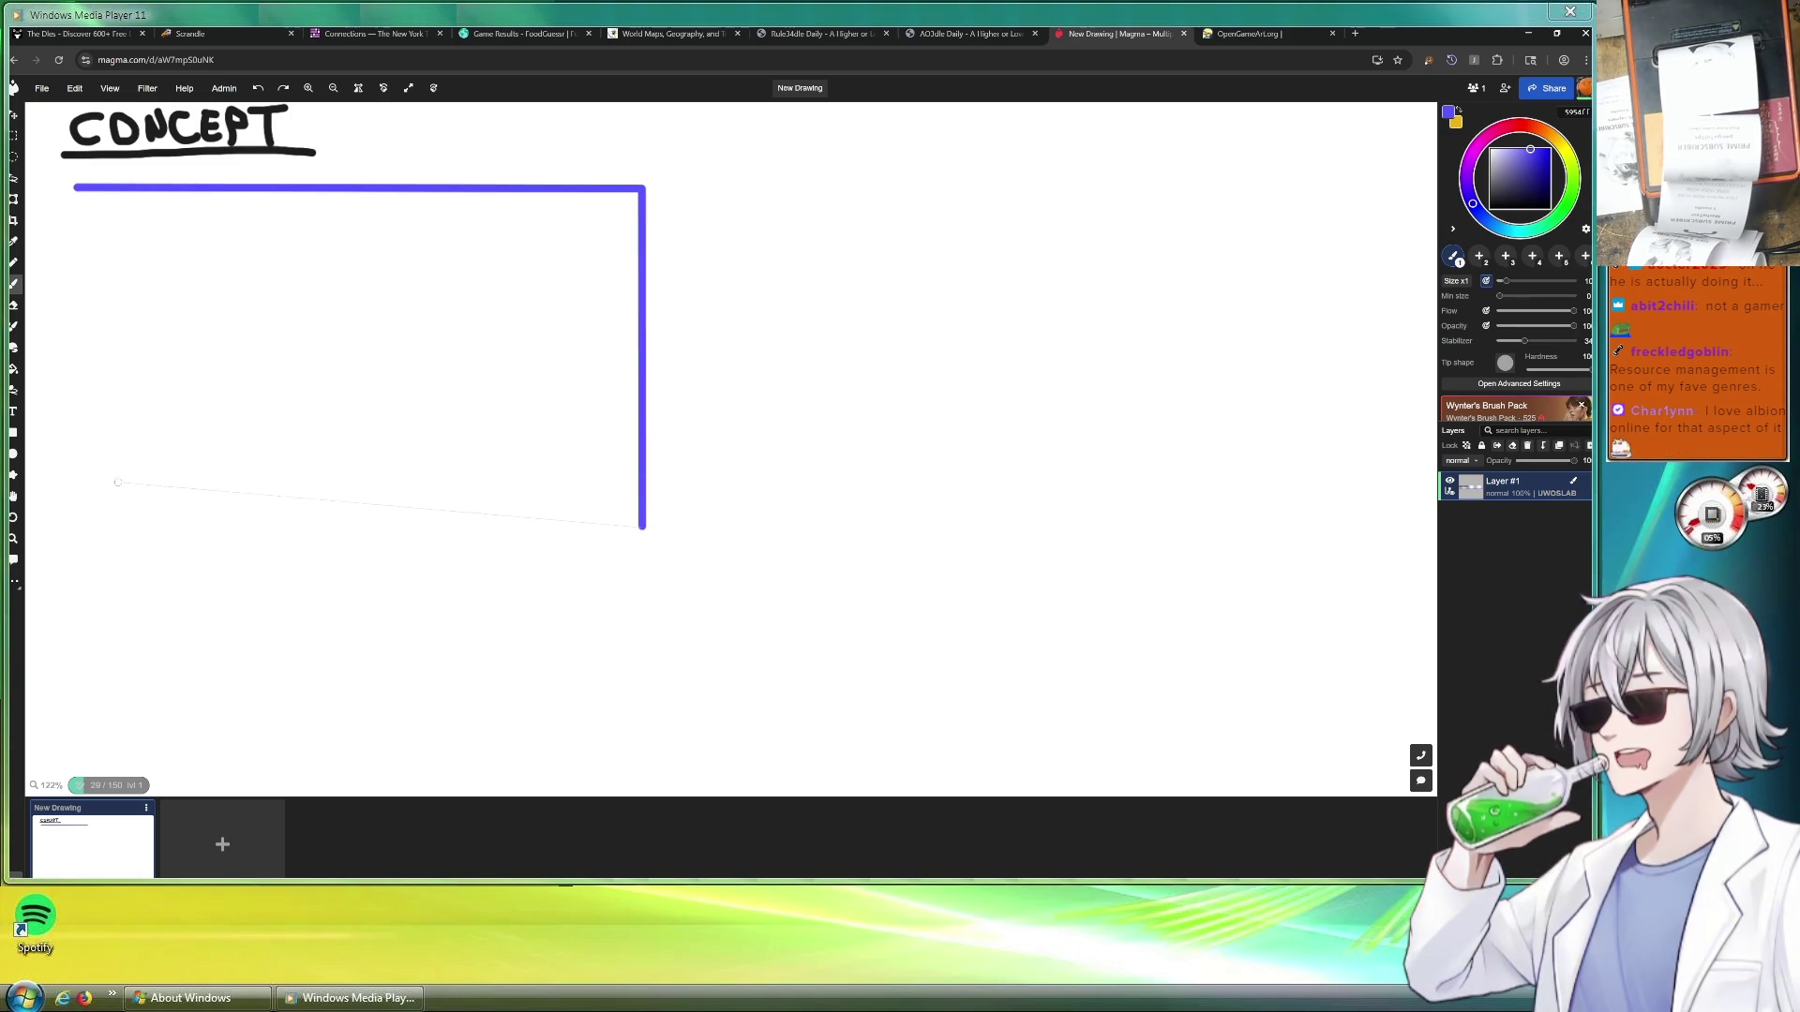
pyautogui.click(73, 538)
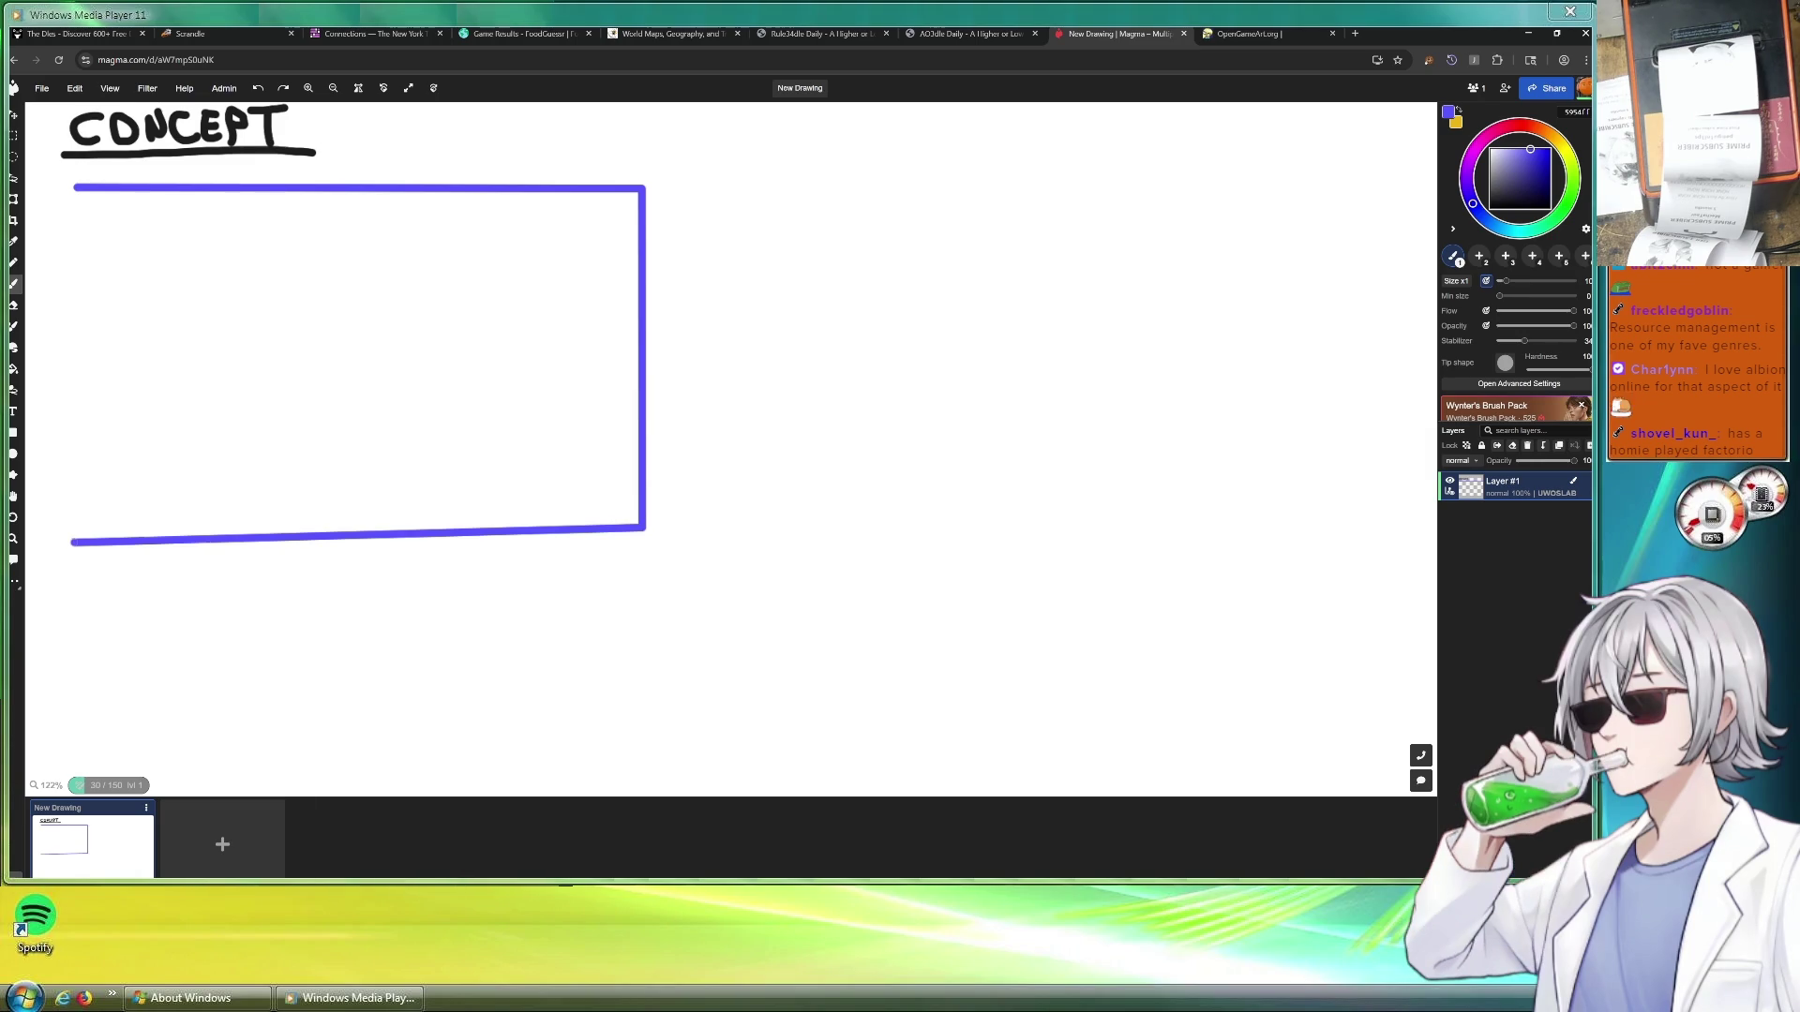
pyautogui.click(74, 189)
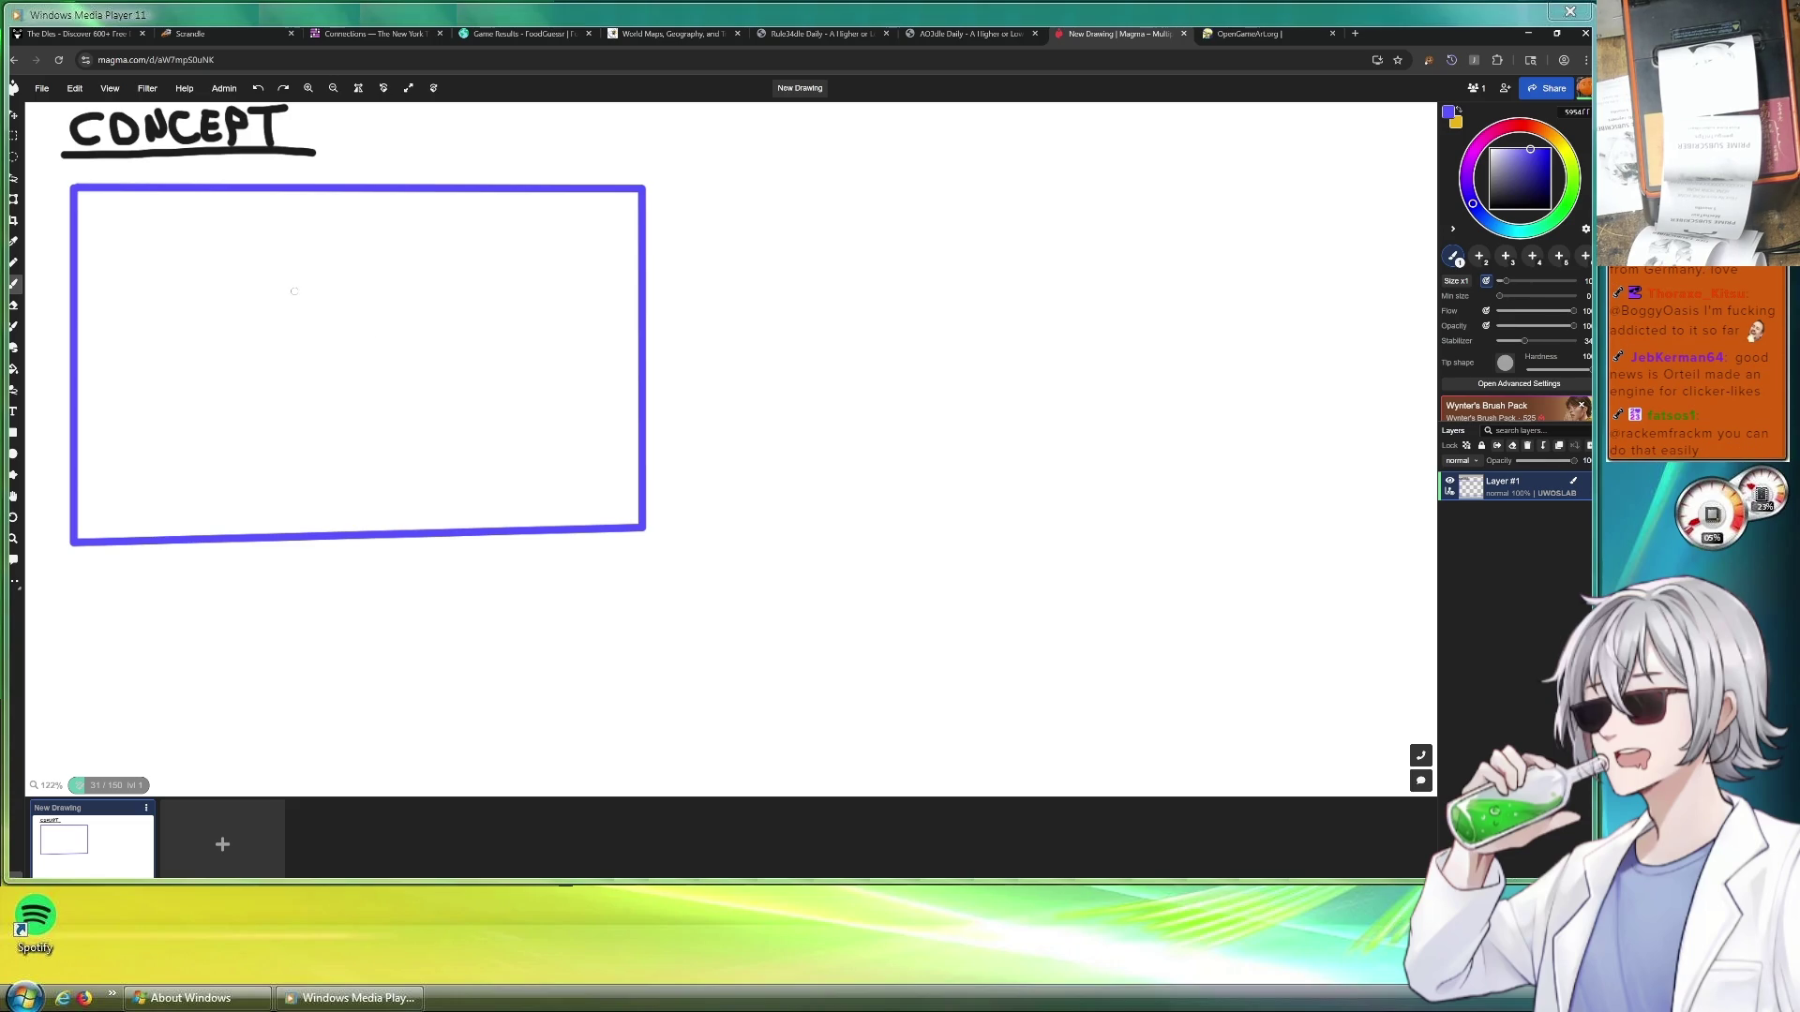
# Draw a small closed square inside the blue box
pyautogui.keyDown('shift'); pyautogui.click(295, 451); pyautogui.keyUp('shift')
pyautogui.keyDown('shift'); pyautogui.click(450, 448); pyautogui.keyUp('shift')
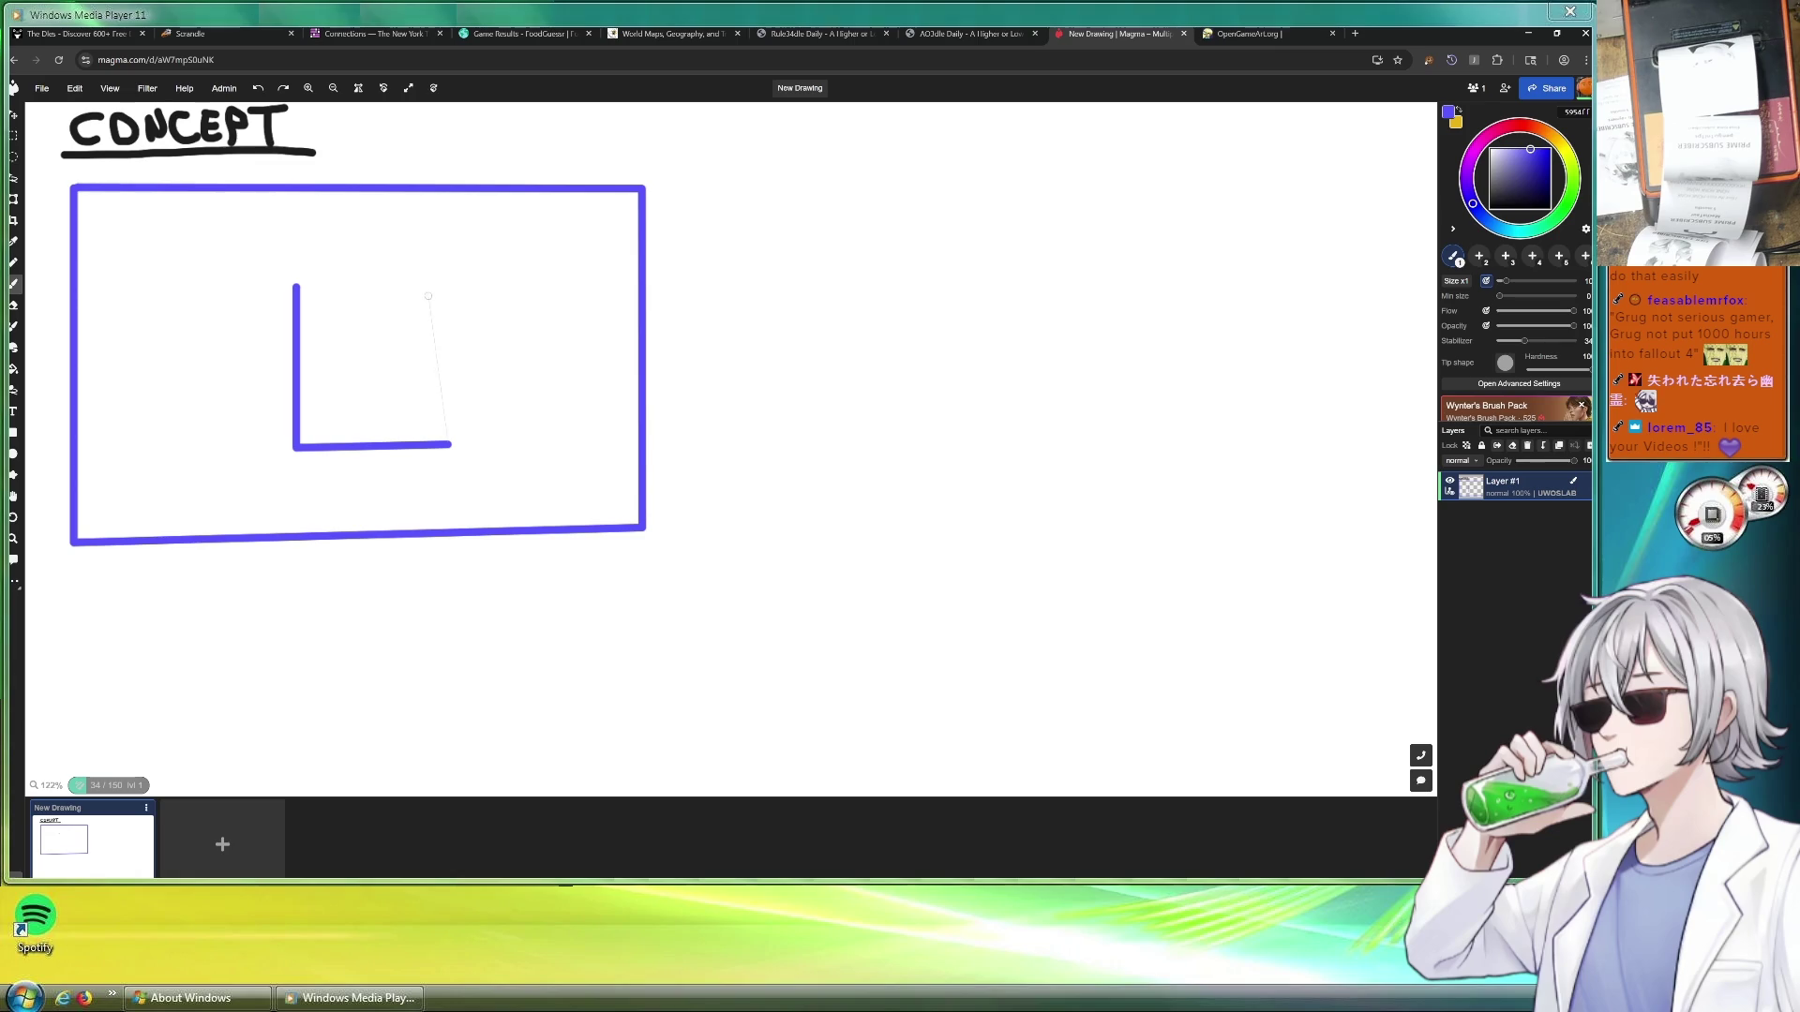
pyautogui.keyDown('shift'); pyautogui.click(451, 281); pyautogui.keyUp('shift')
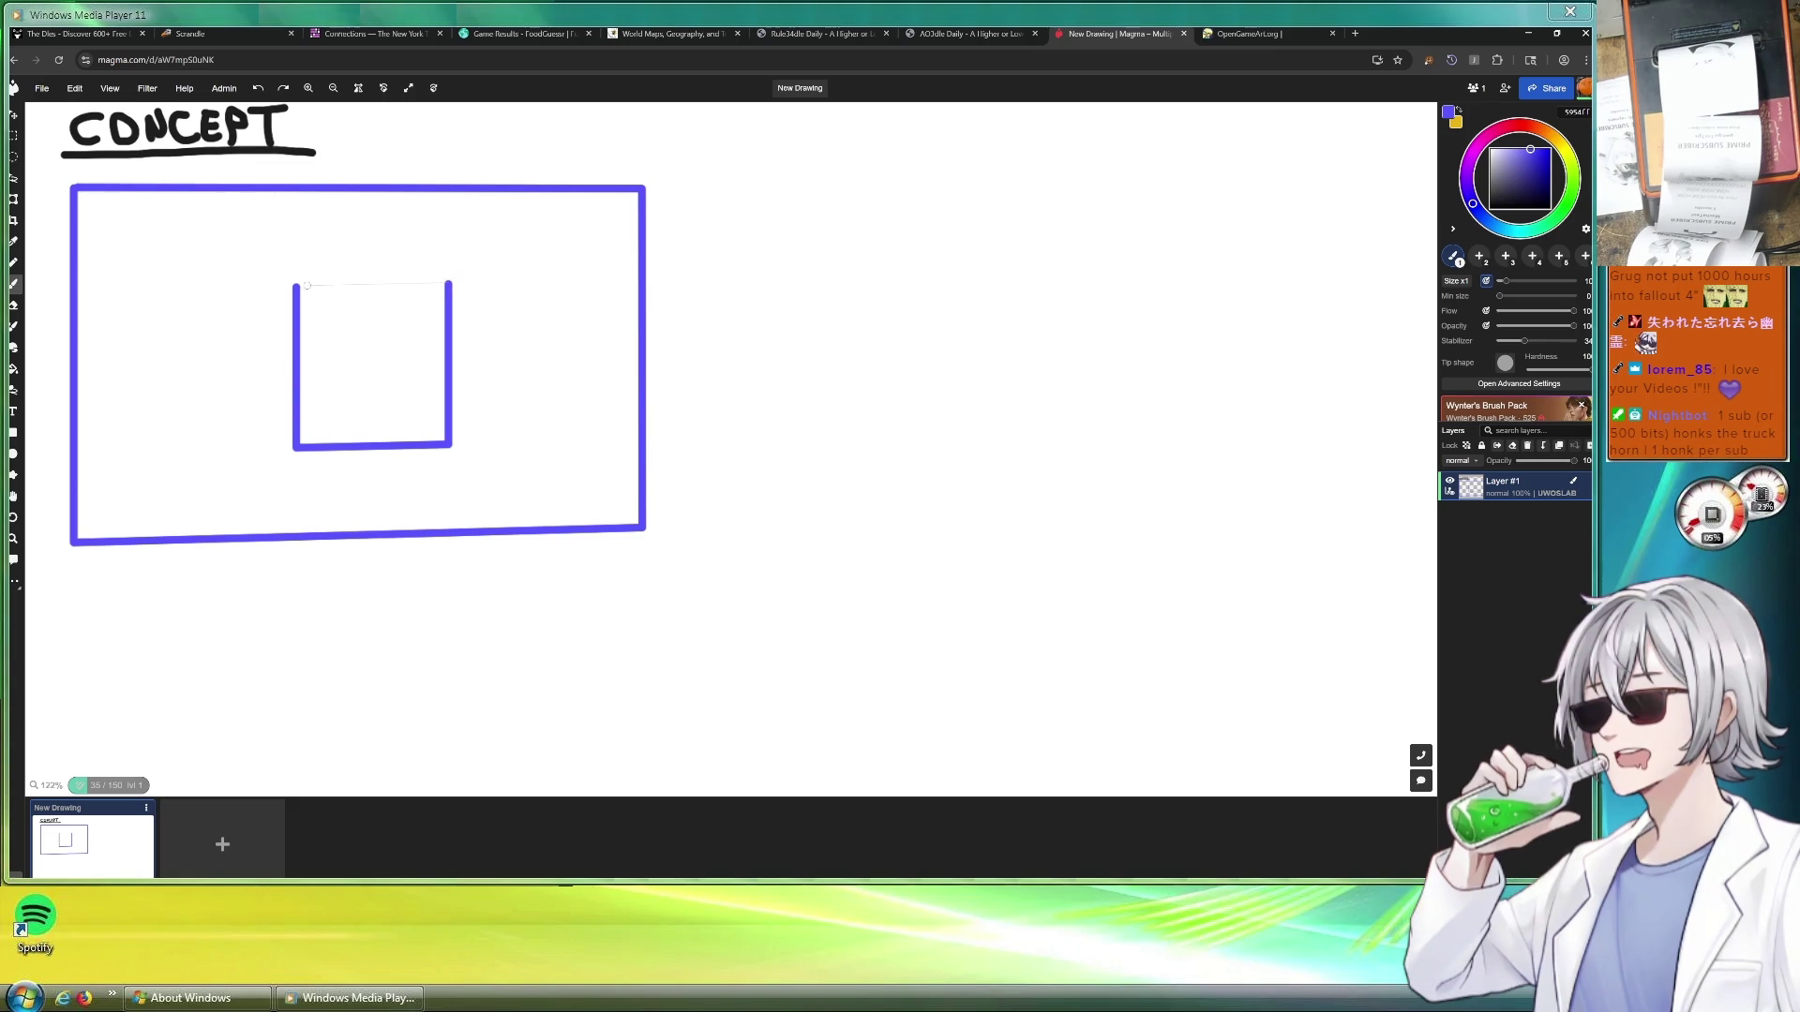
pyautogui.keyDown('shift'); pyautogui.click(298, 284); pyautogui.keyUp('shift')
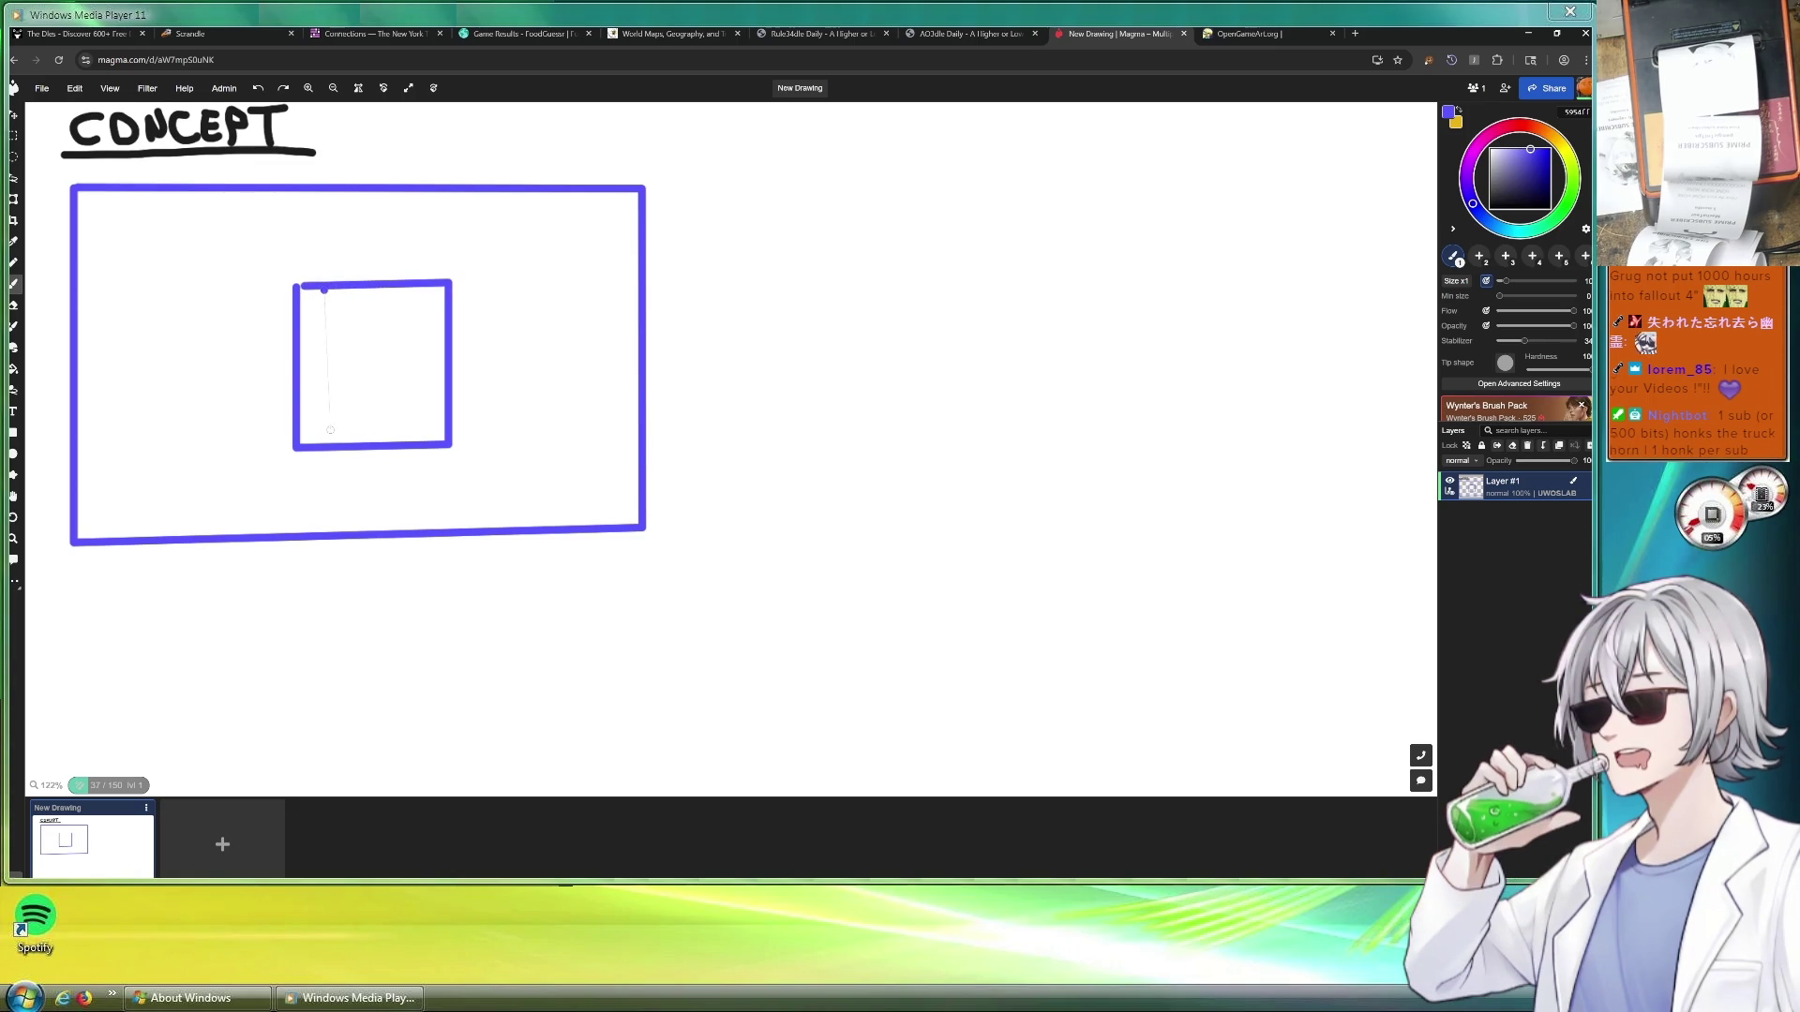
# Divide the square with four vertical and four horizontal lines and label it 8x8
pyautogui.moveTo(326, 290); pyautogui.dragTo(326, 445)
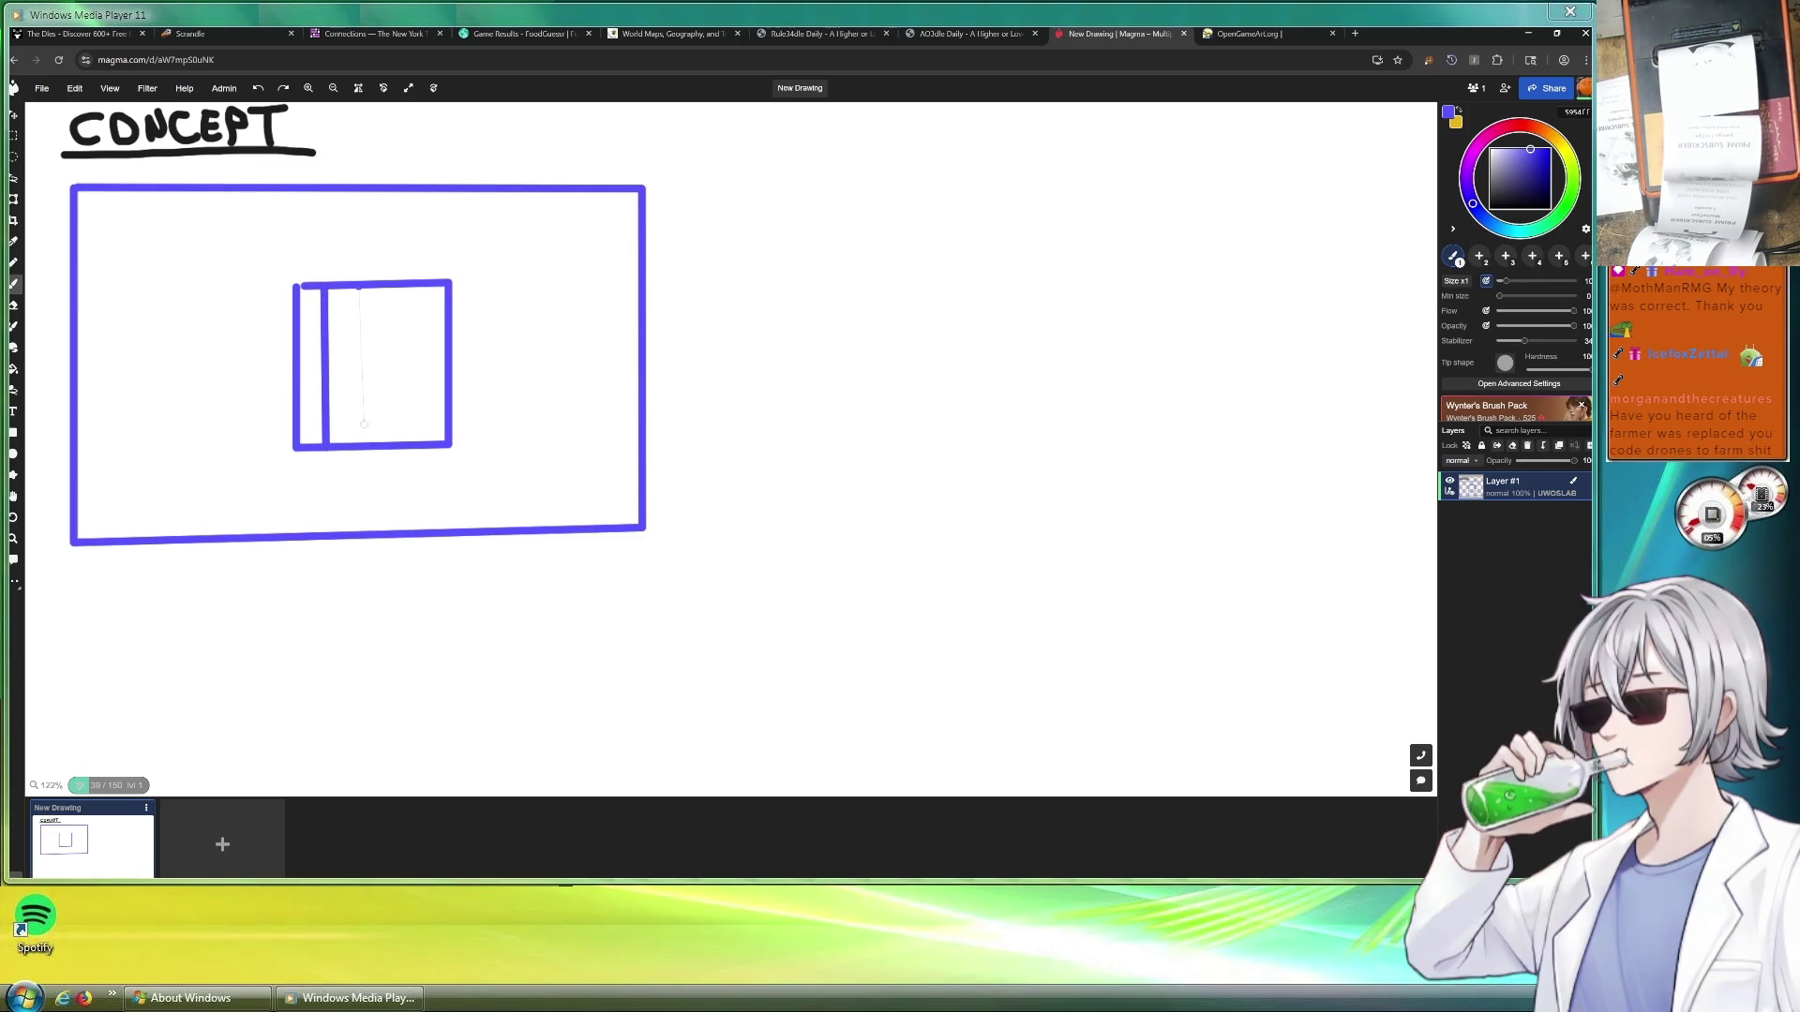
pyautogui.moveTo(361, 287); pyautogui.dragTo(361, 447)
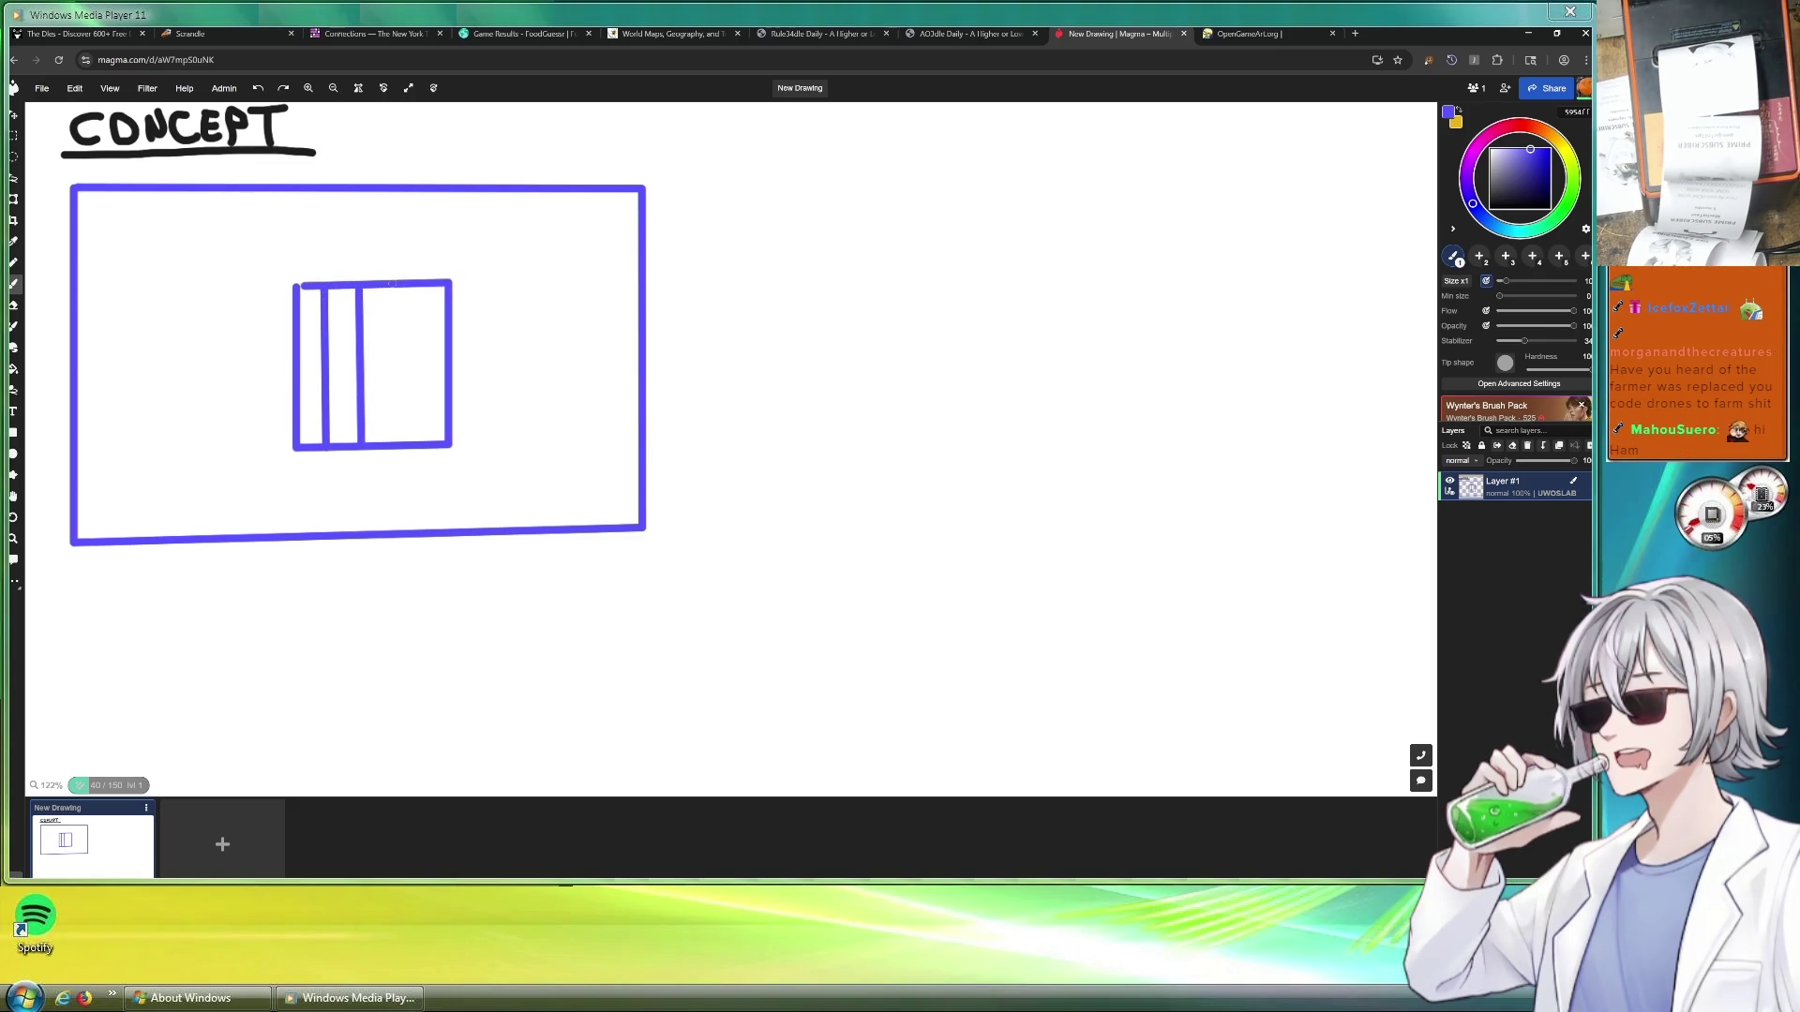
pyautogui.moveTo(390, 286); pyautogui.dragTo(389, 445)
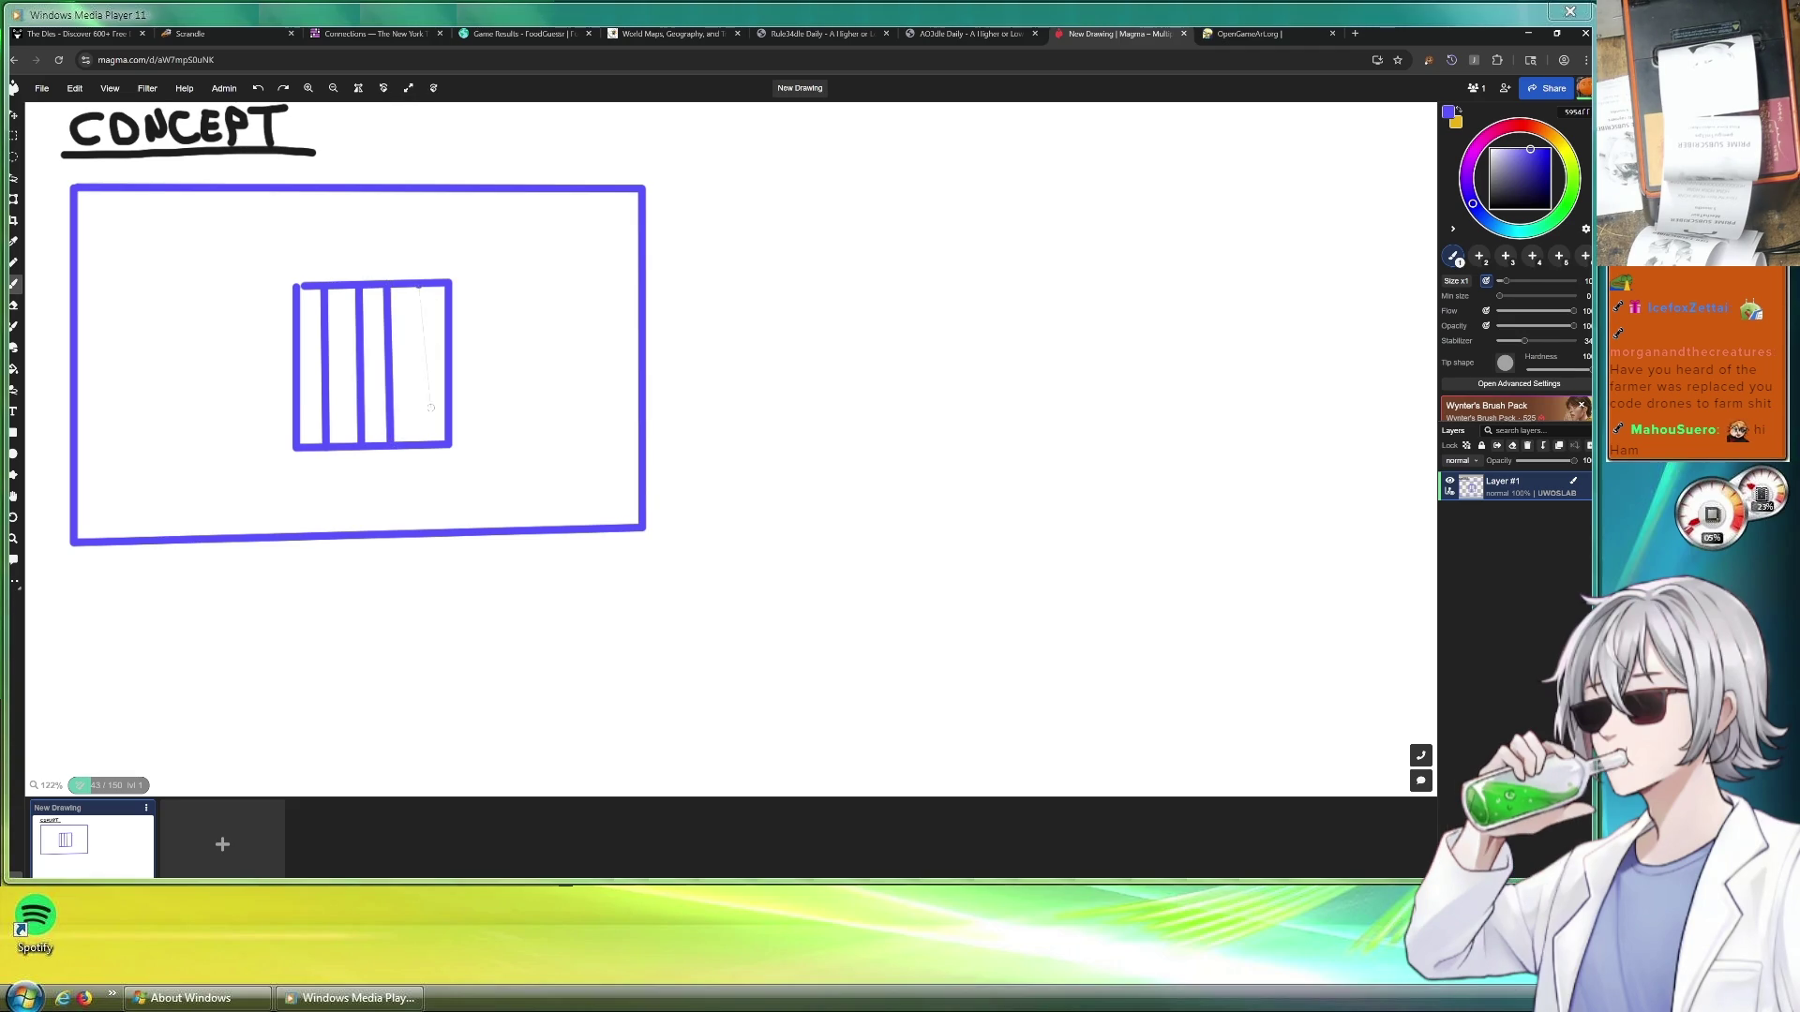
pyautogui.moveTo(421, 287); pyautogui.dragTo(420, 442)
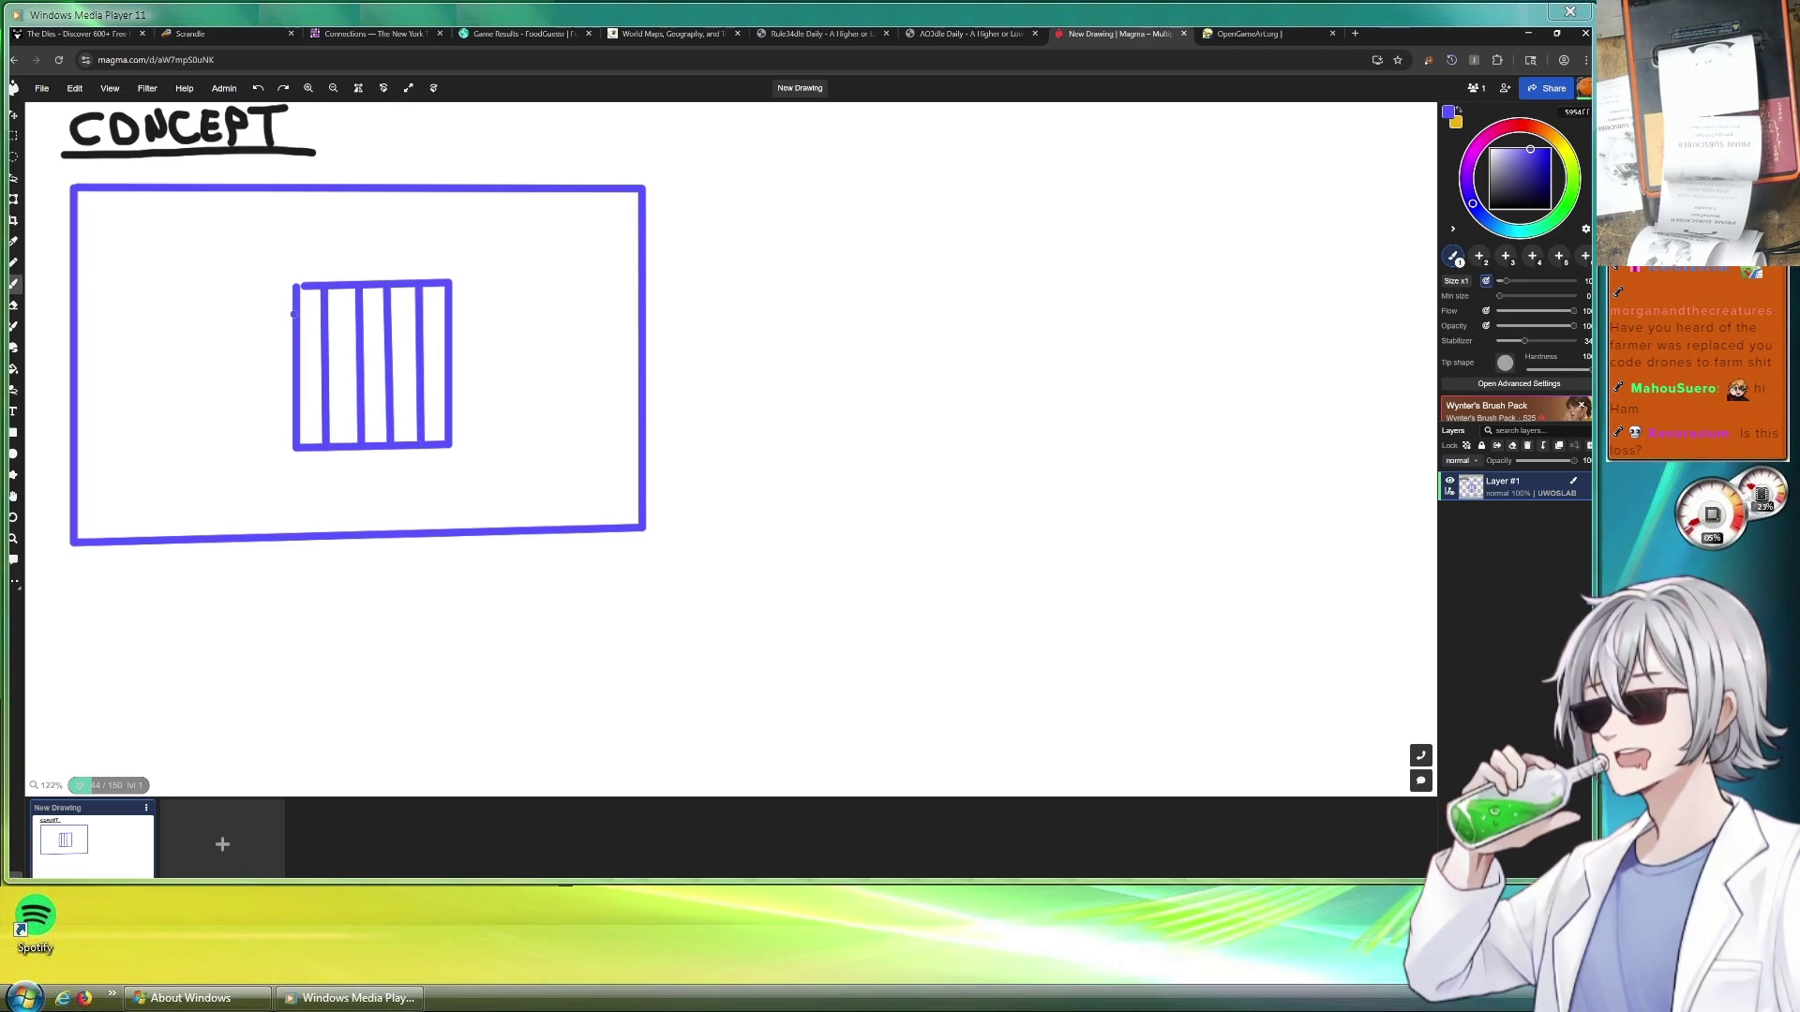
pyautogui.moveTo(296, 313); pyautogui.dragTo(450, 313)
pyautogui.moveTo(301, 343); pyautogui.dragTo(450, 344)
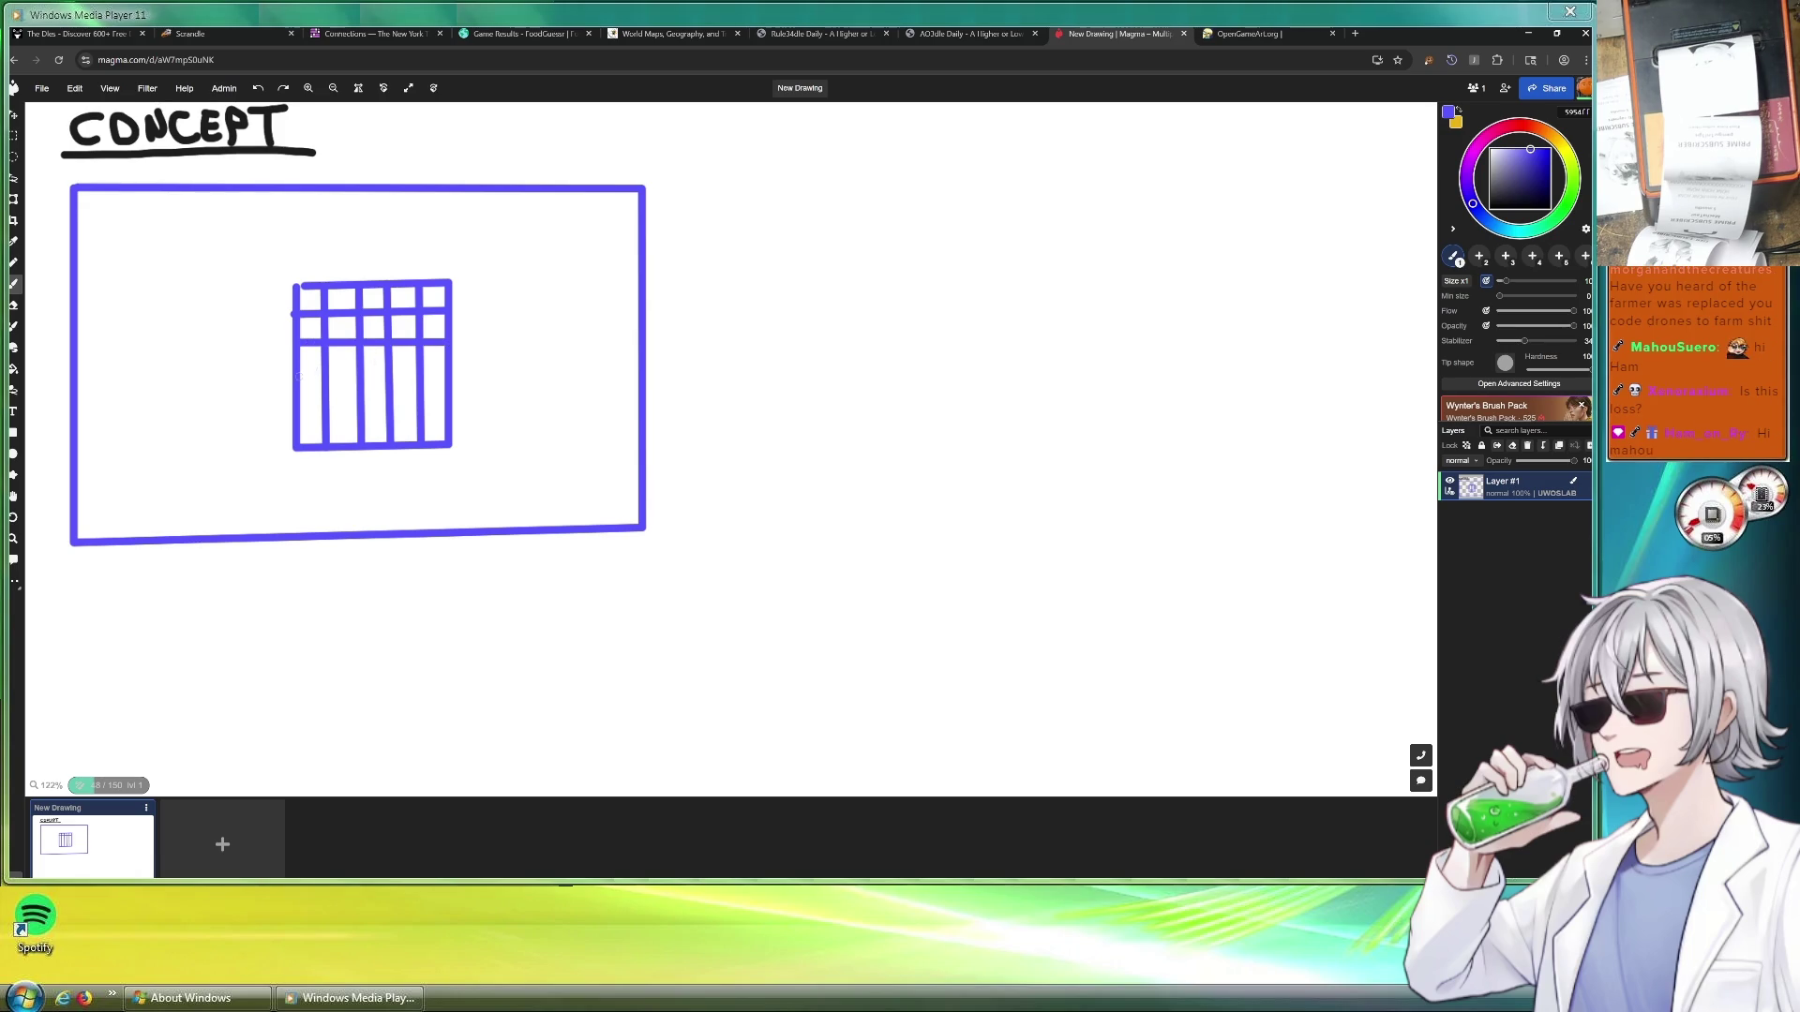
pyautogui.moveTo(298, 373); pyautogui.dragTo(450, 373)
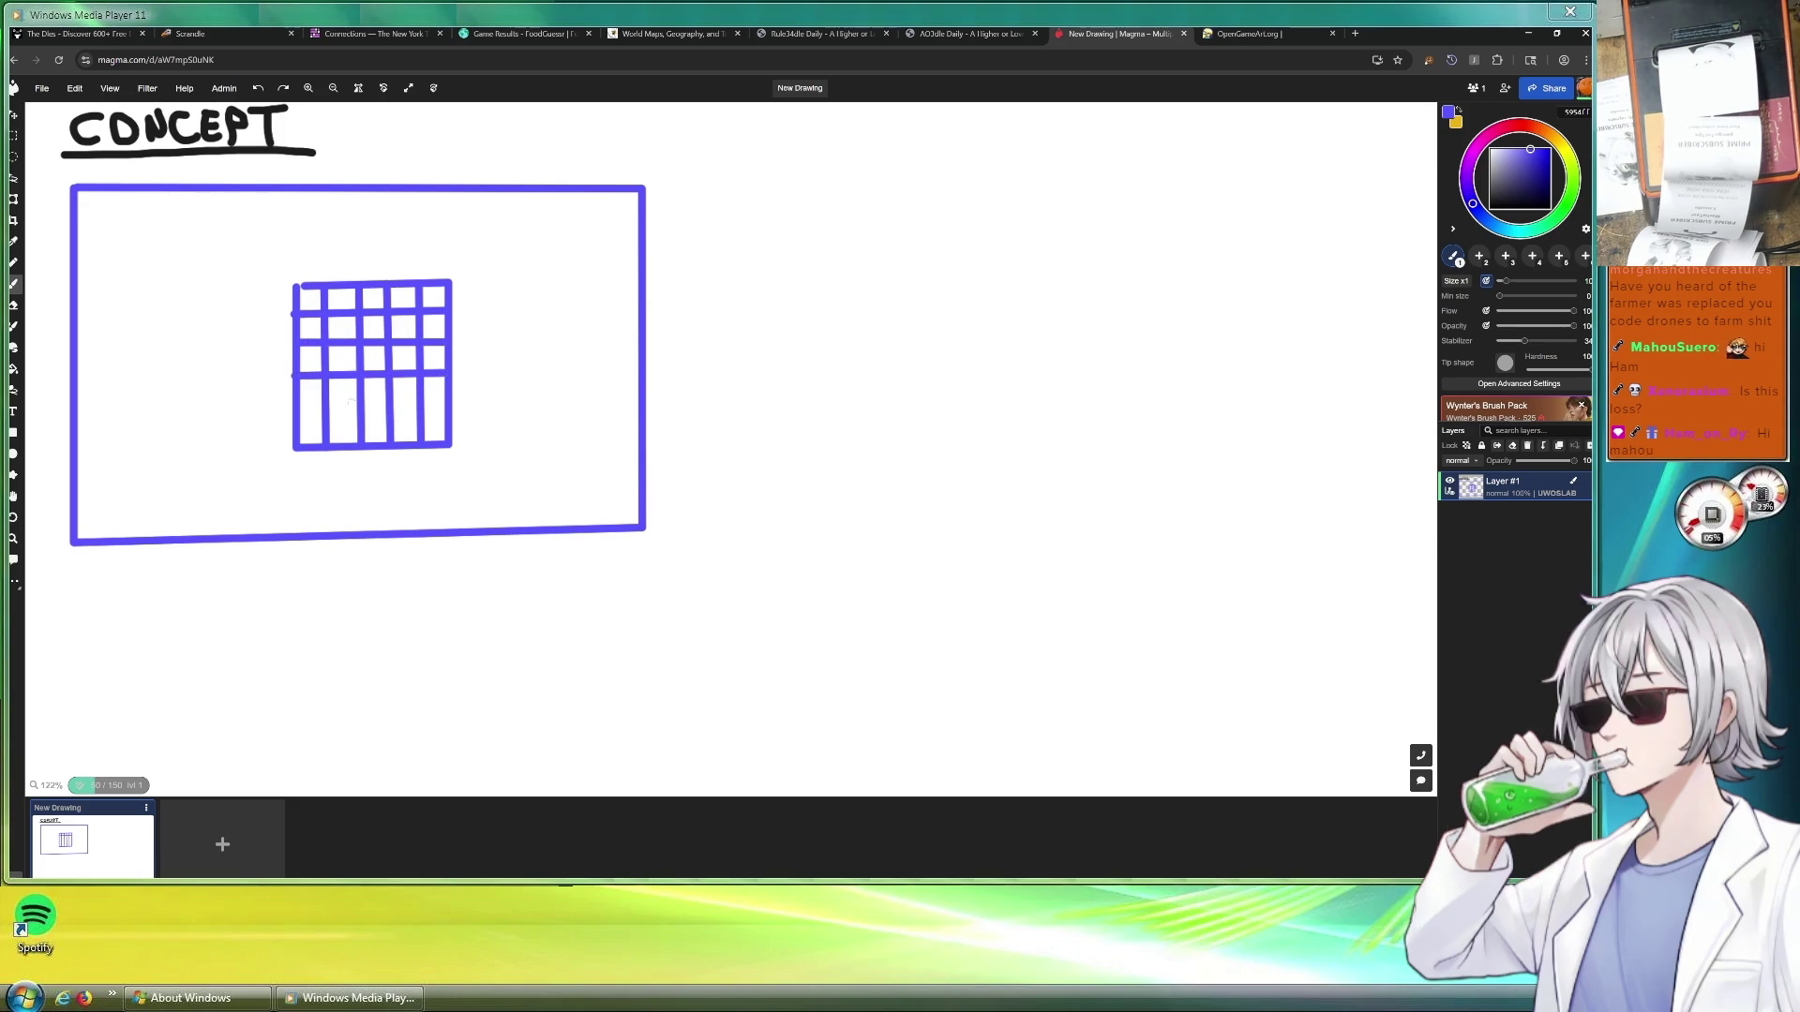
pyautogui.moveTo(329, 409); pyautogui.dragTo(450, 410)
pyautogui.moveTo(514, 317)
pyautogui.mouseDown()
pyautogui.moveTo(492, 354)
pyautogui.moveTo(504, 335)
pyautogui.moveTo(552, 352)
pyautogui.moveTo(567, 324)
pyautogui.mouseUp()
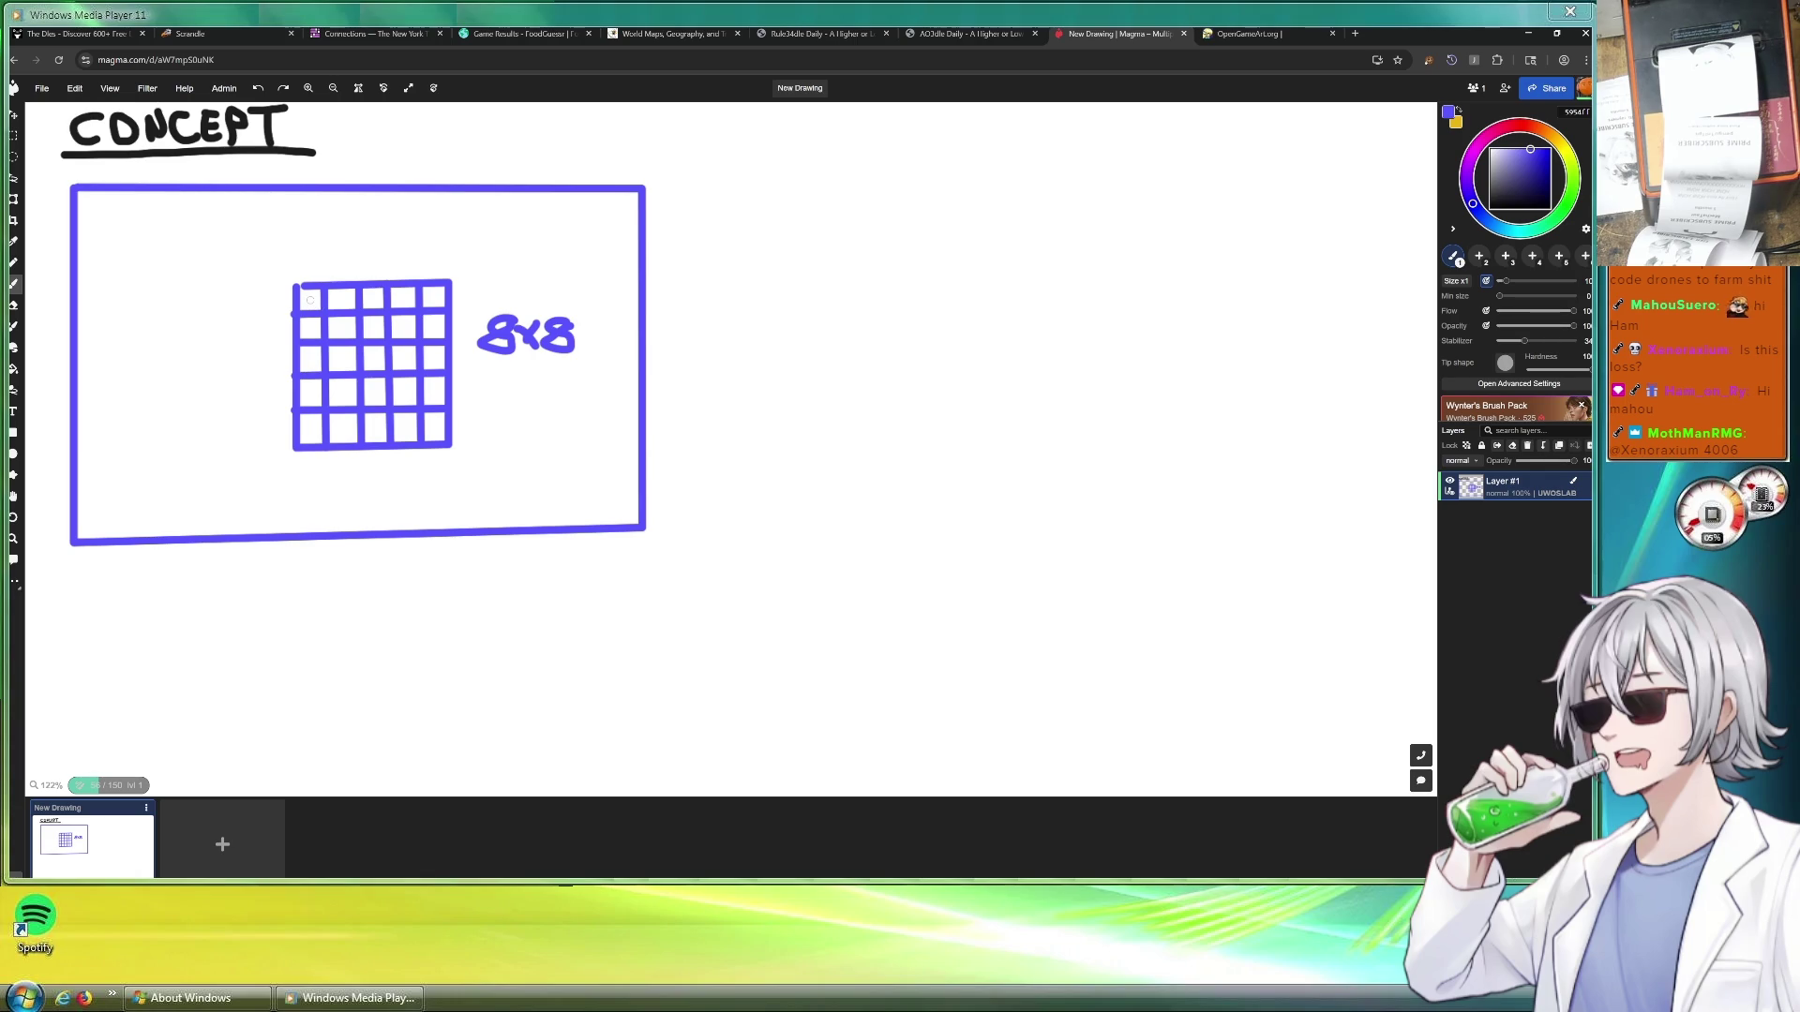
# Mark the grid's top-left cell, add a low panel bottom-left and a circle bottom-right
pyautogui.moveTo(304, 310)
pyautogui.mouseDown()
pyautogui.moveTo(320, 292)
pyautogui.moveTo(359, 300)
pyautogui.mouseUp()
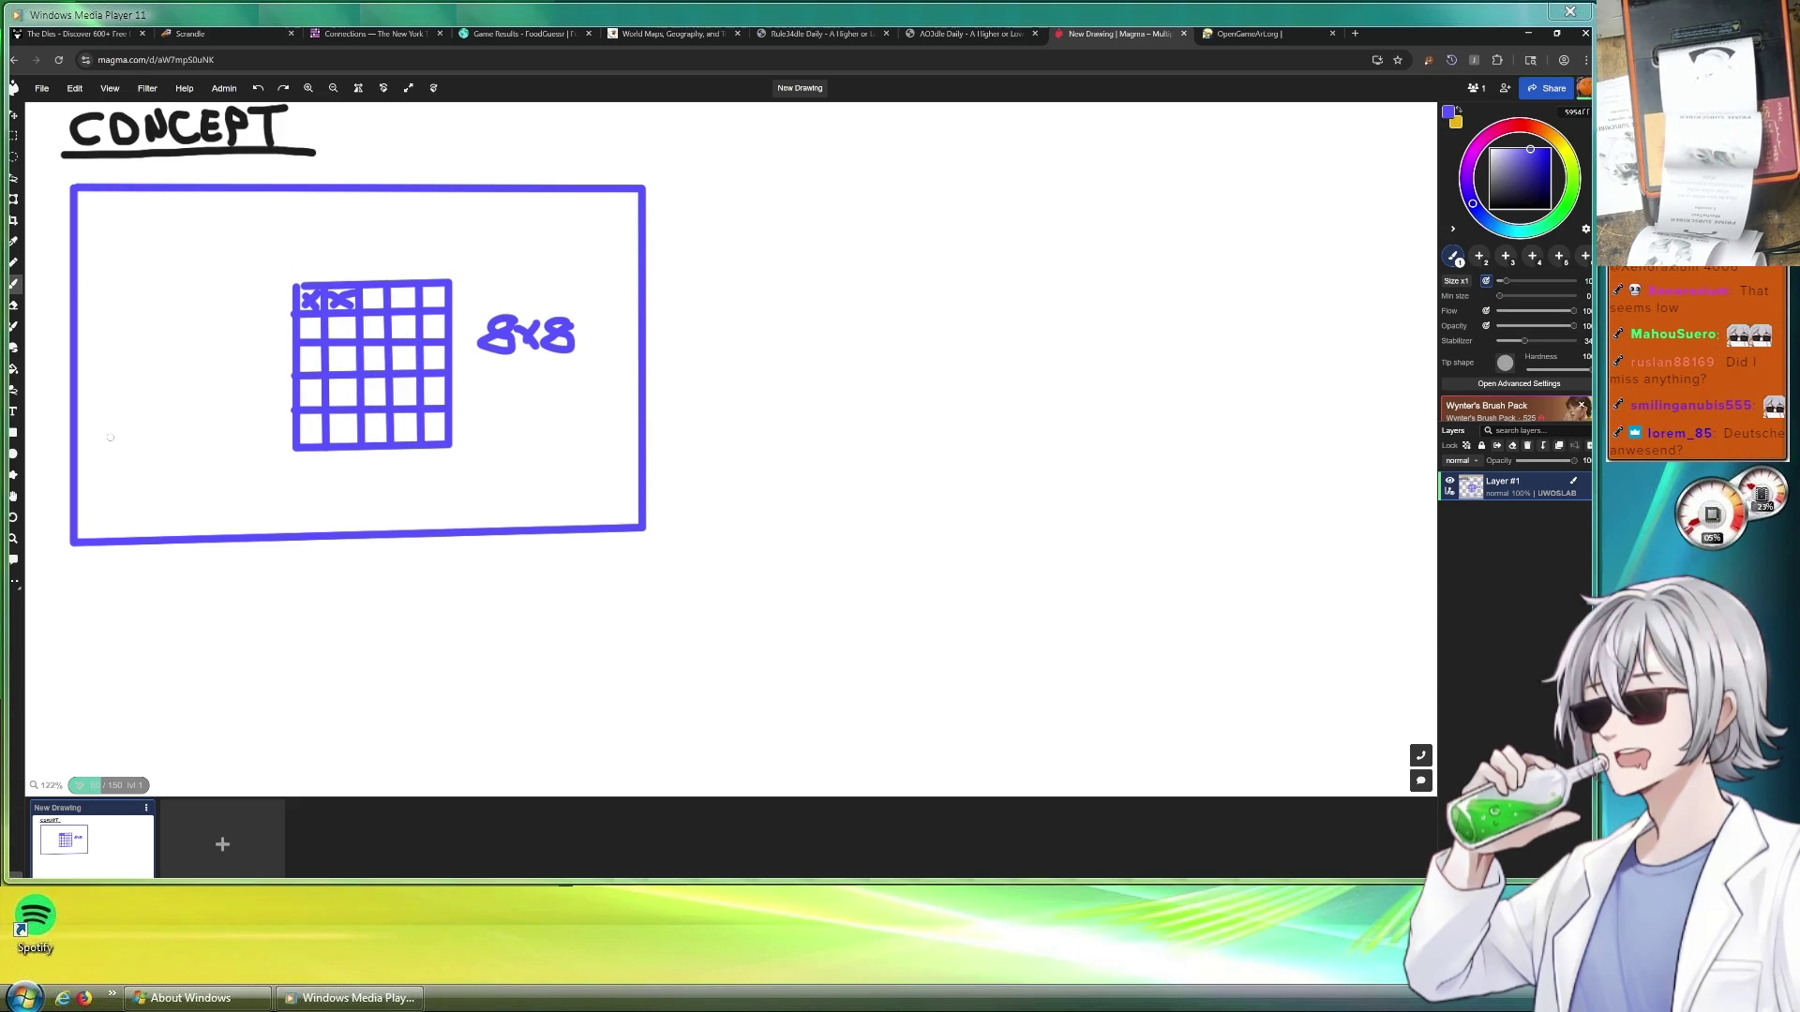
pyautogui.moveTo(78, 500)
pyautogui.mouseDown()
pyautogui.moveTo(188, 493)
pyautogui.moveTo(198, 532)
pyautogui.mouseUp()
pyautogui.moveTo(606, 451)
pyautogui.mouseDown()
pyautogui.moveTo(577, 435)
pyautogui.moveTo(546, 448)
pyautogui.moveTo(525, 486)
pyautogui.moveTo(542, 523)
pyautogui.moveTo(619, 524)
pyautogui.moveTo(630, 457)
pyautogui.moveTo(589, 433)
pyautogui.mouseUp()
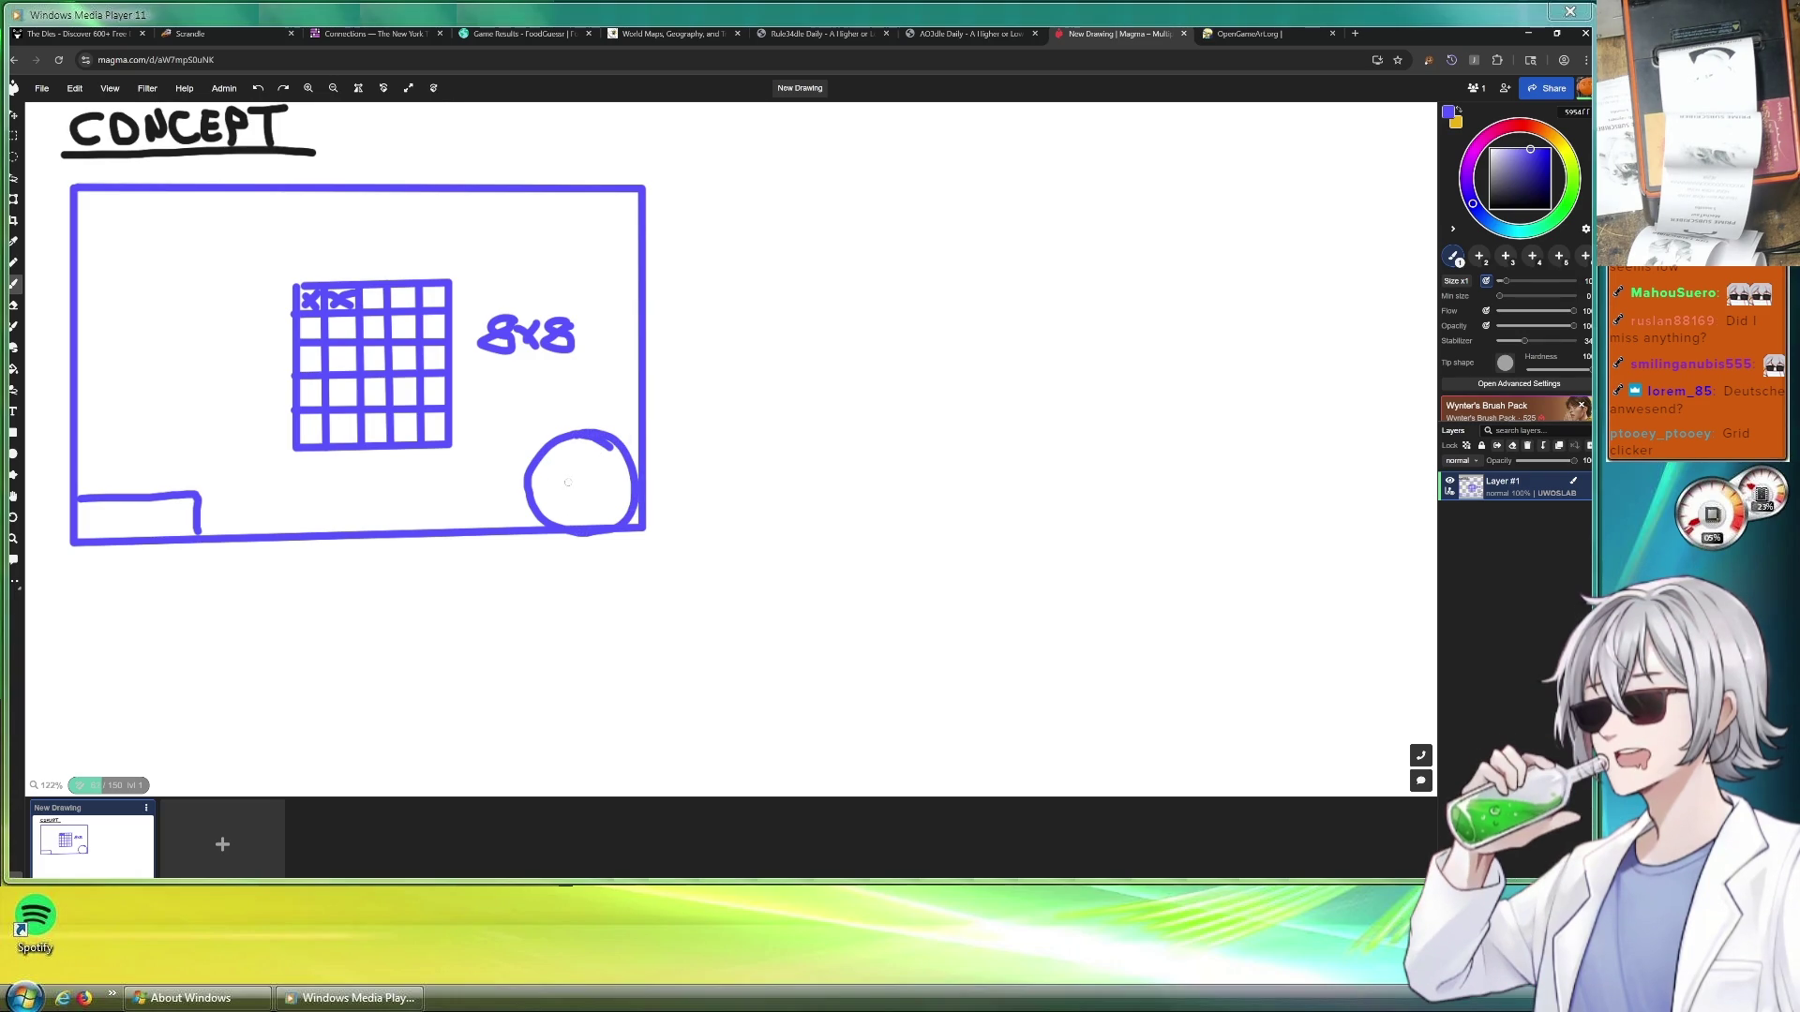
# Draw eyes, mouth and hair inside the circle to make a smiling face
pyautogui.moveTo(551, 466)
pyautogui.mouseDown()
pyautogui.moveTo(581, 468)
pyautogui.moveTo(563, 487)
pyautogui.moveTo(619, 469)
pyautogui.moveTo(555, 513)
pyautogui.moveTo(611, 498)
pyautogui.mouseUp()
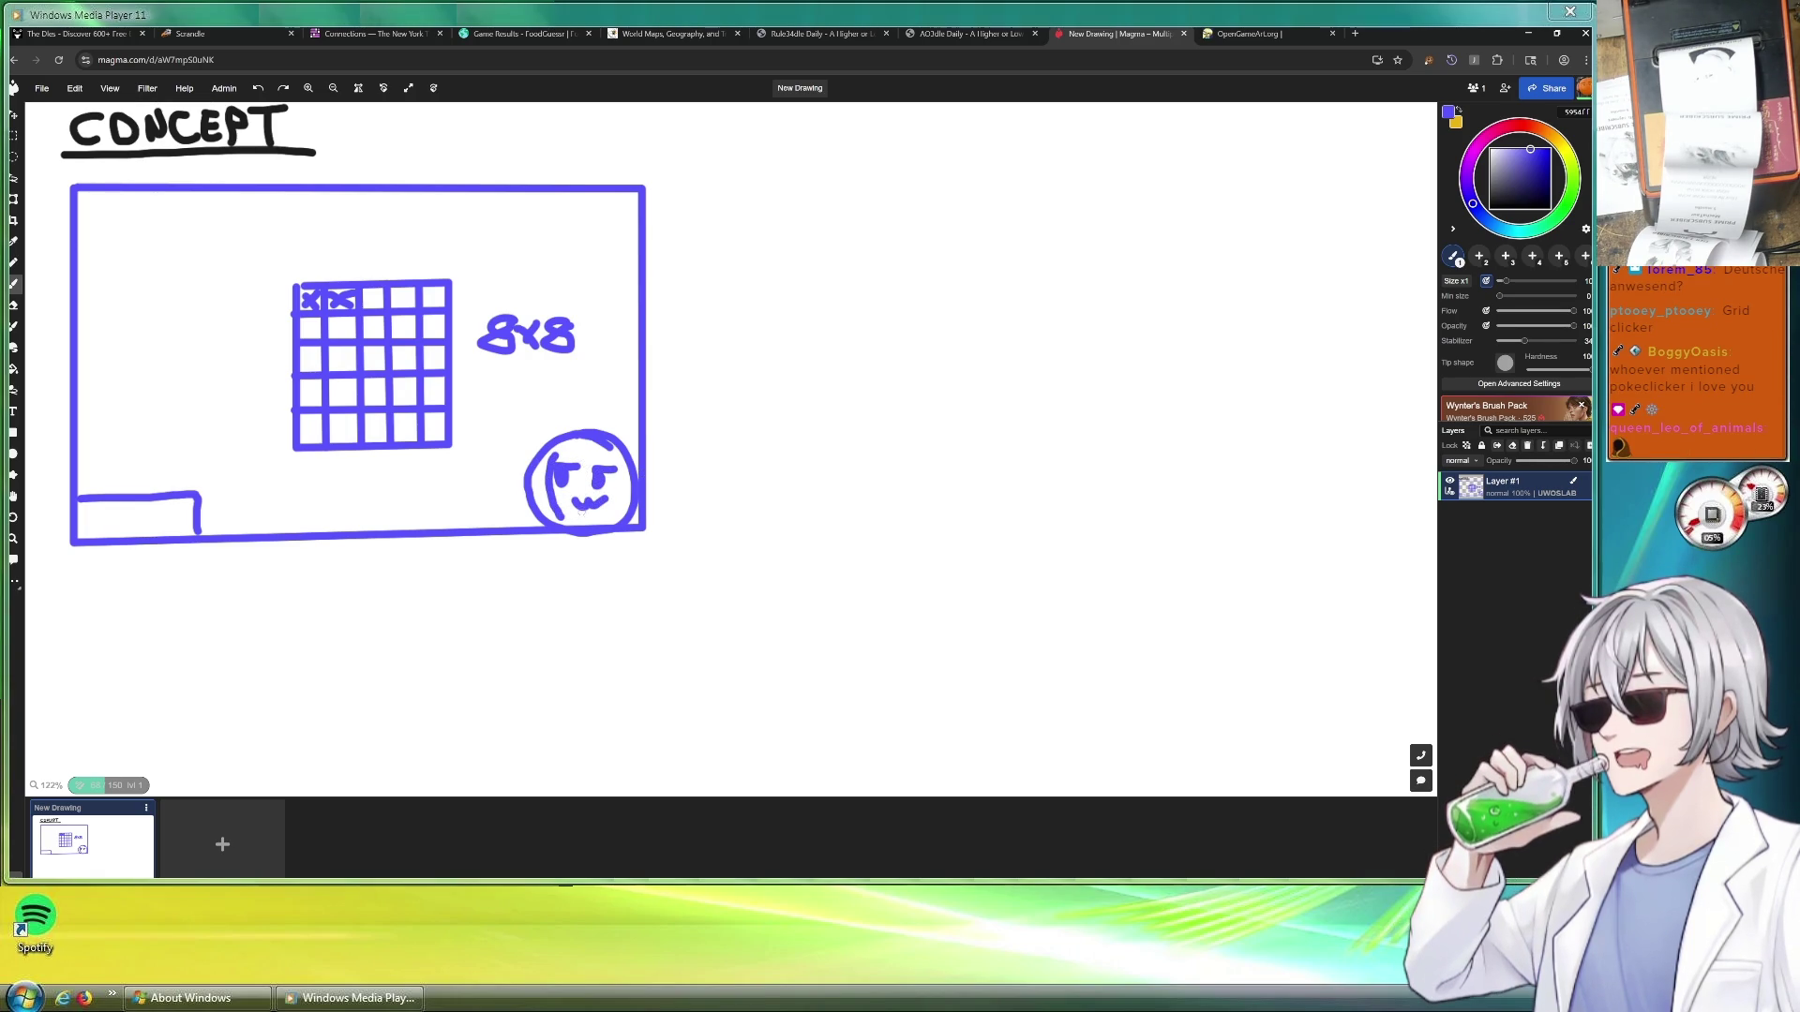
pyautogui.moveTo(556, 449); pyautogui.dragTo(598, 444)
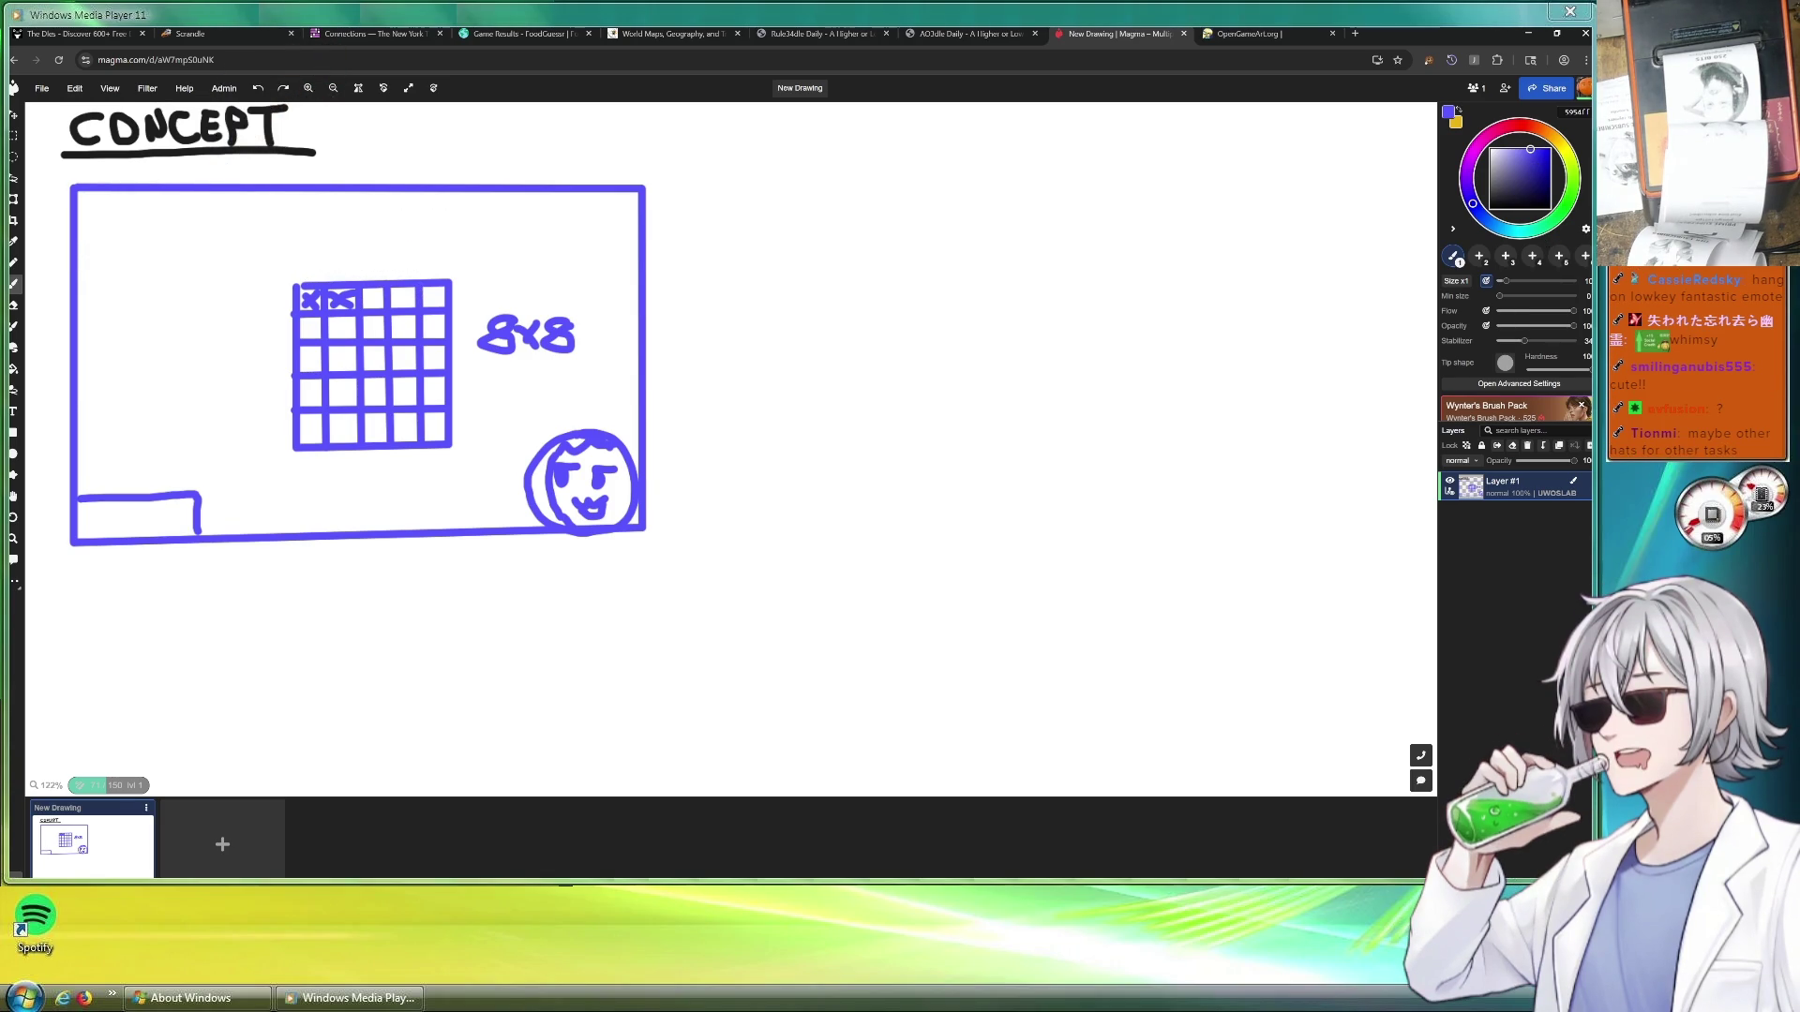
# With a red brush, frame the grid with cell strips above, beside and below it
pyautogui.click(1519, 124)
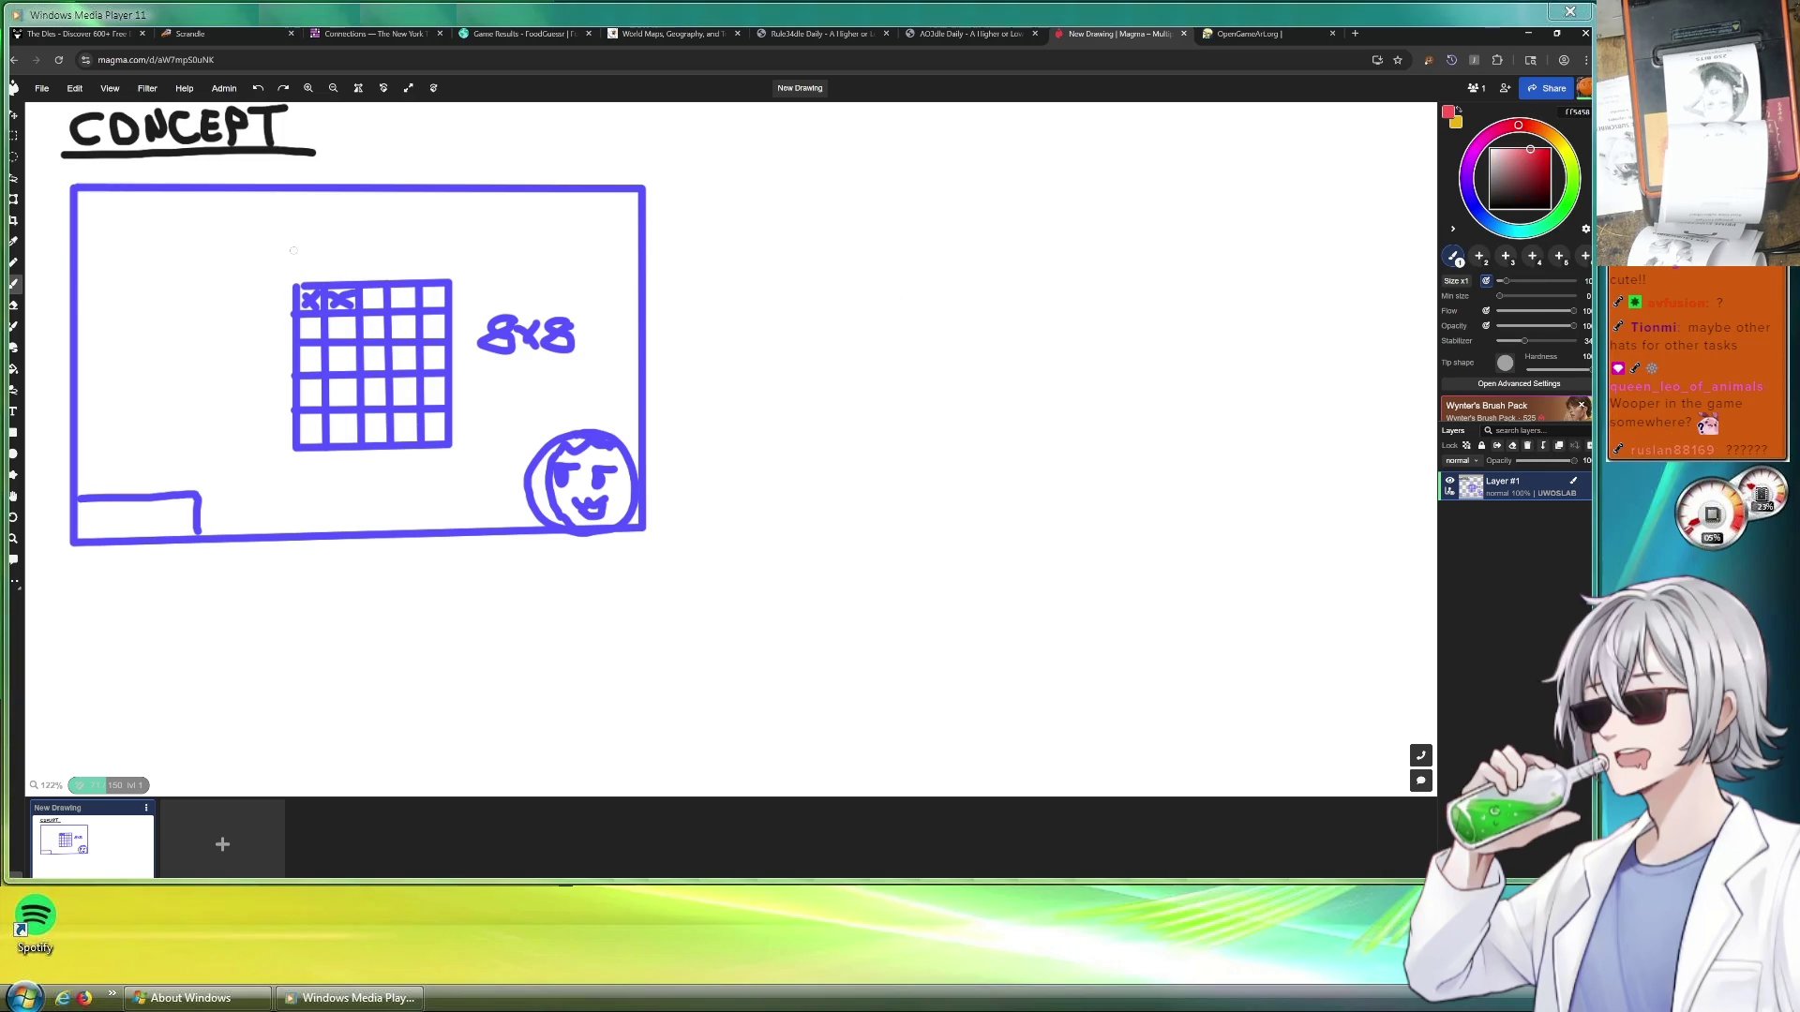
pyautogui.moveTo(293, 250)
pyautogui.mouseDown()
pyautogui.moveTo(454, 251)
pyautogui.moveTo(450, 274)
pyautogui.moveTo(292, 274)
pyautogui.moveTo(291, 251)
pyautogui.mouseUp()
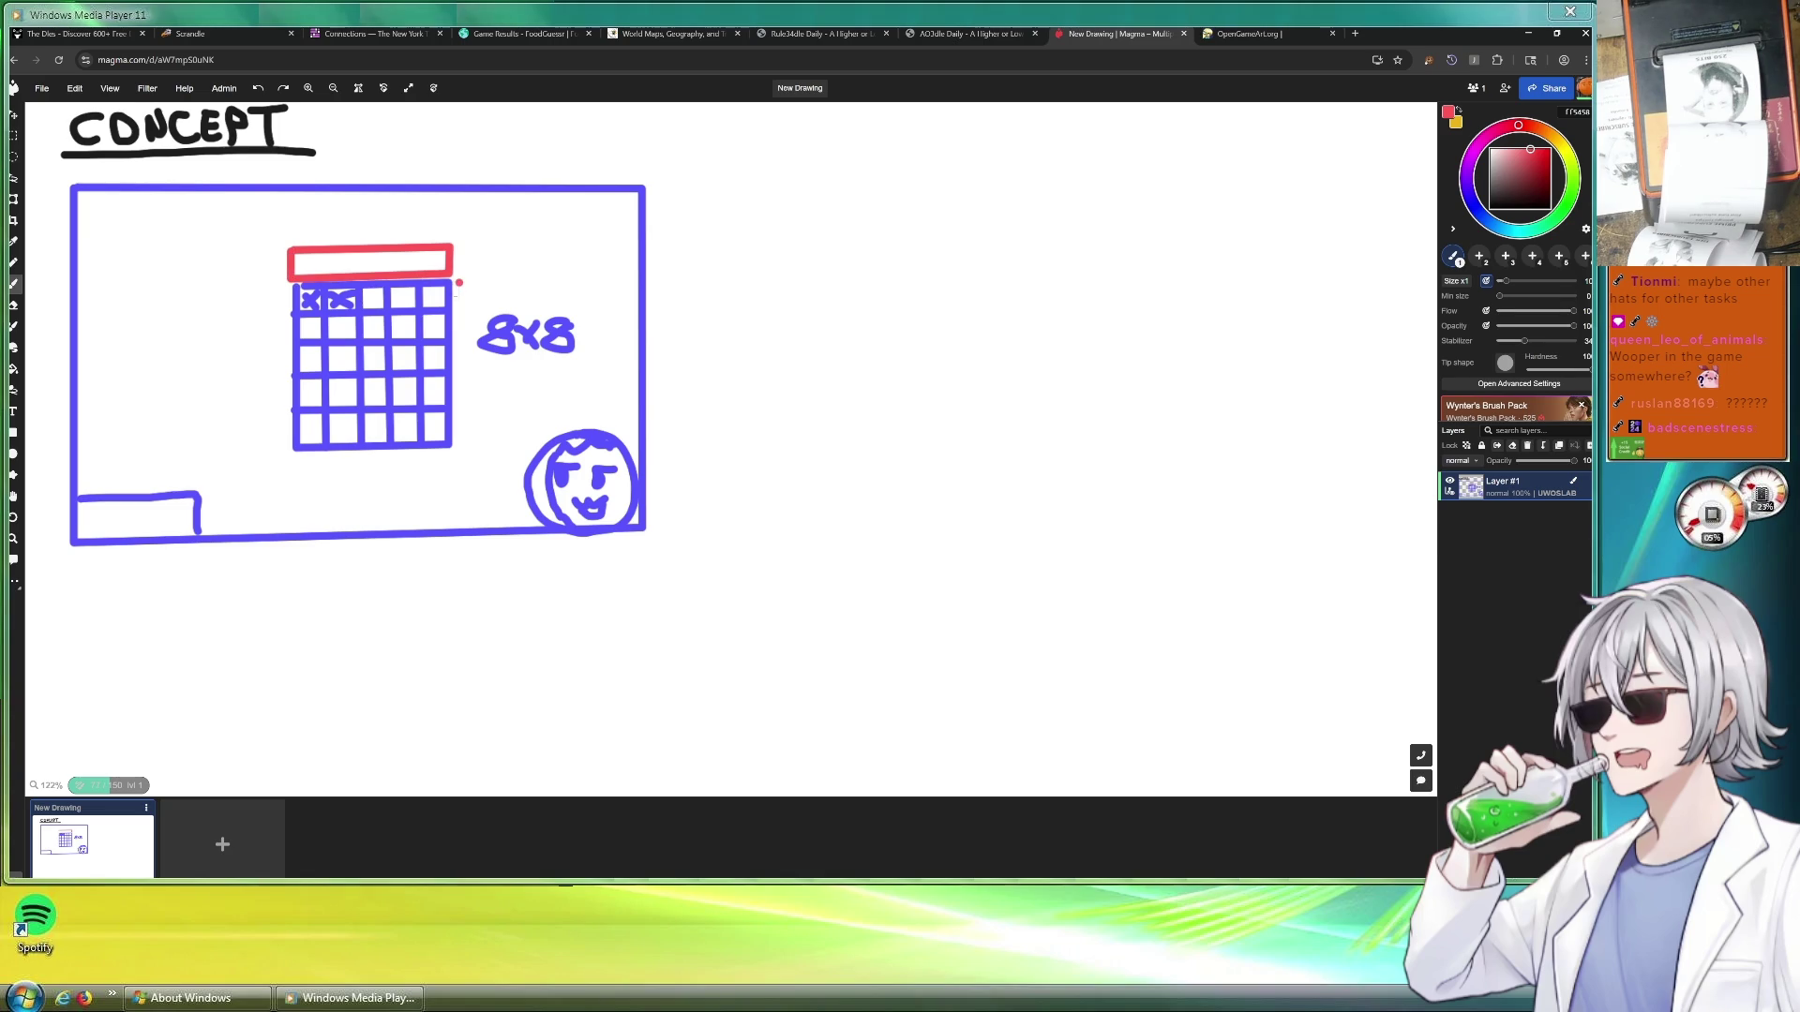
pyautogui.moveTo(459, 284)
pyautogui.mouseDown()
pyautogui.moveTo(459, 447)
pyautogui.moveTo(490, 445)
pyautogui.mouseUp()
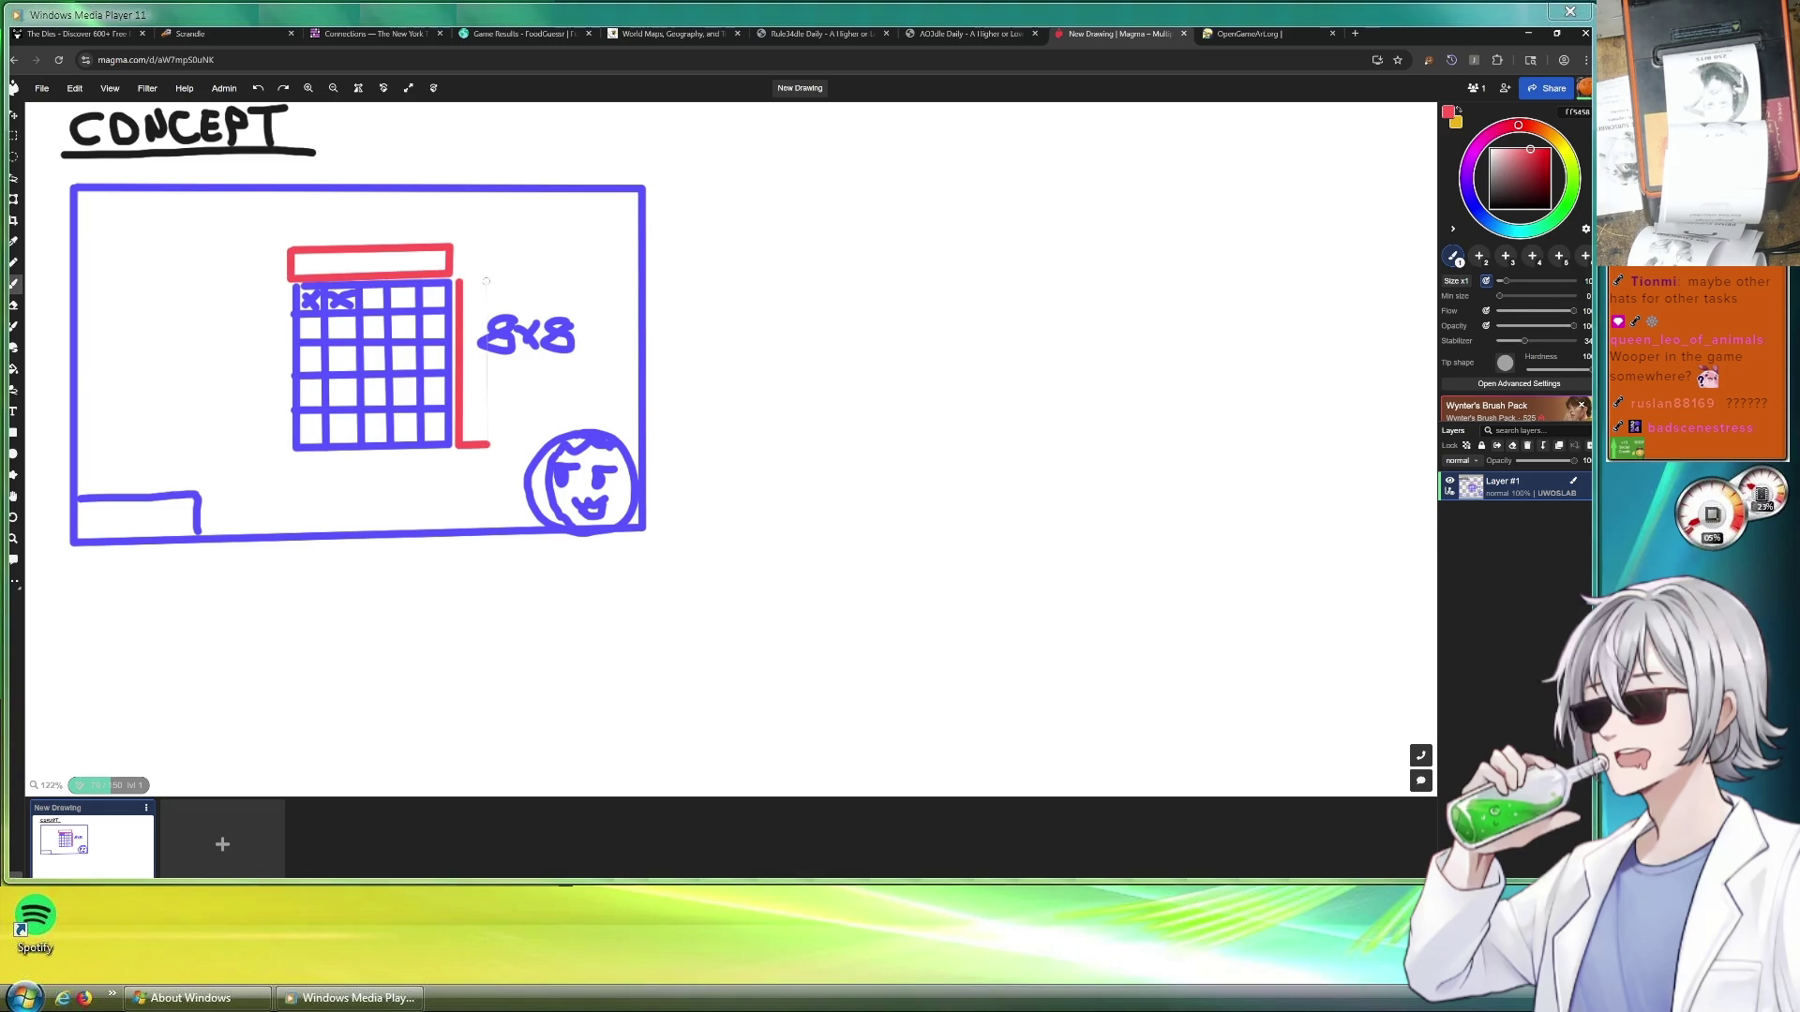
pyautogui.moveTo(487, 279); pyautogui.dragTo(486, 447)
pyautogui.moveTo(458, 283); pyautogui.dragTo(489, 281)
pyautogui.moveTo(295, 457); pyautogui.dragTo(449, 457)
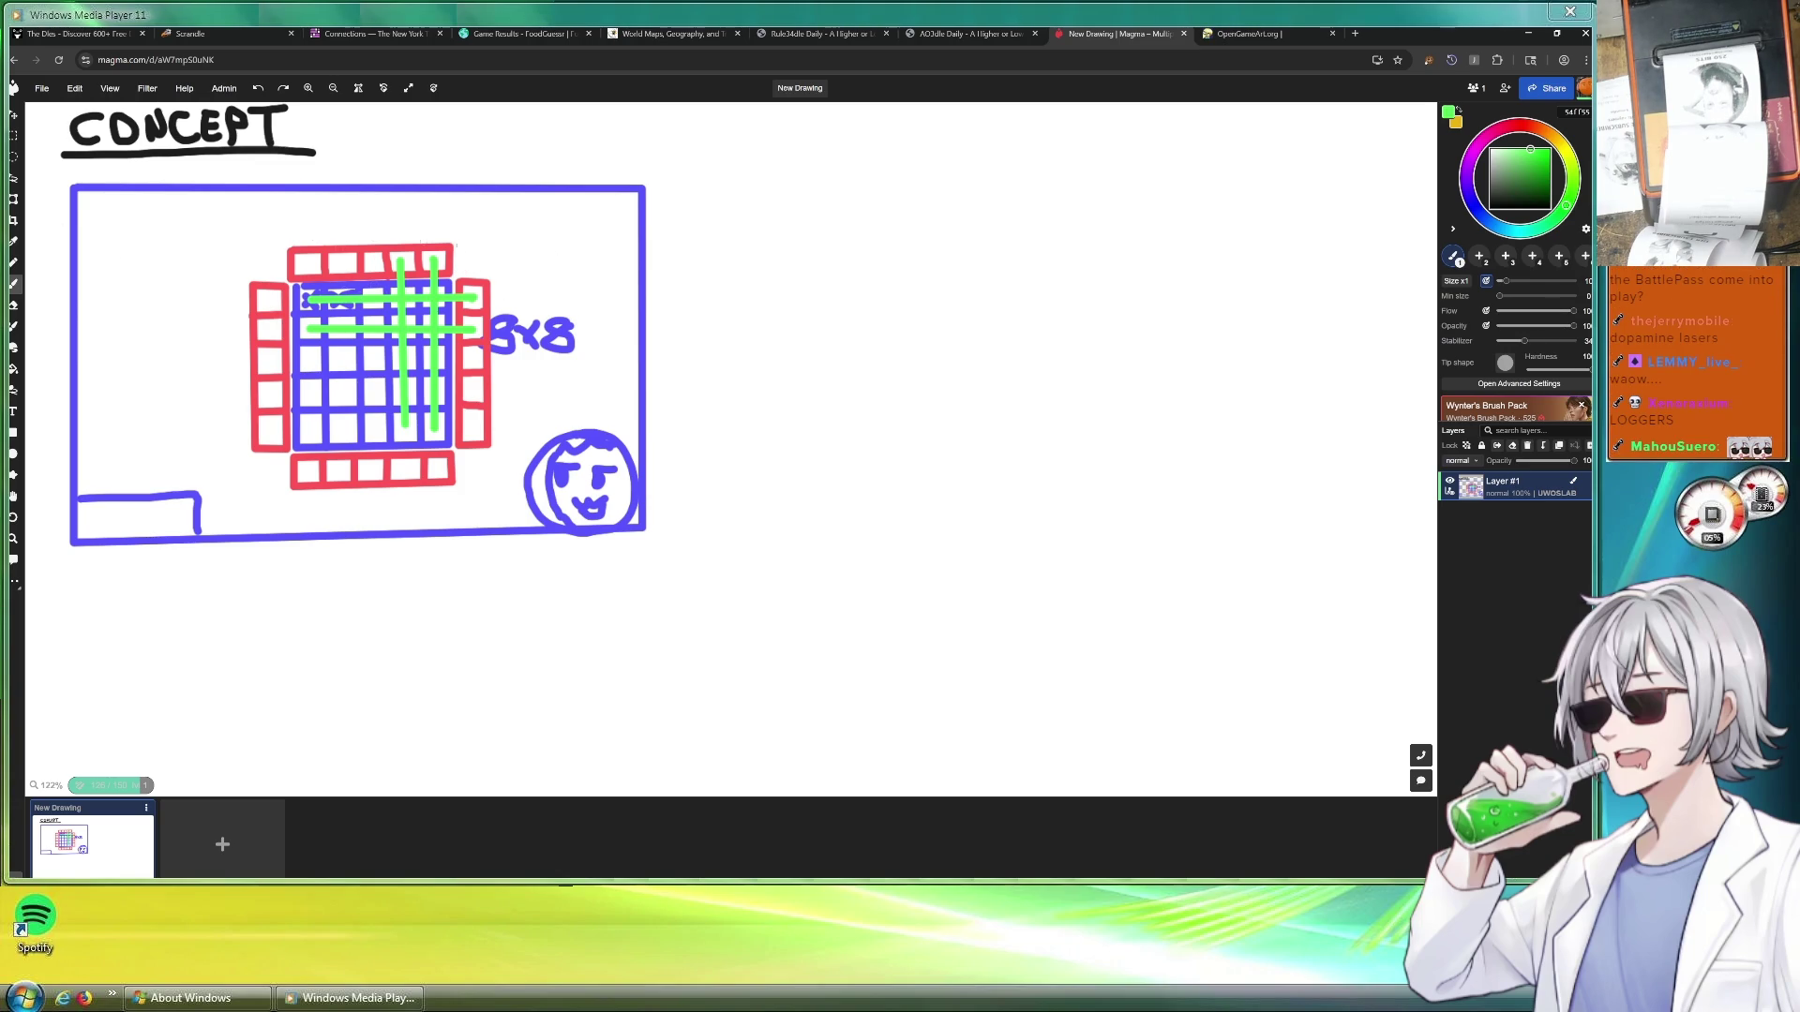
# Add a green mark in the box's top-right corner
pyautogui.moveTo(589, 194); pyautogui.dragTo(631, 211)
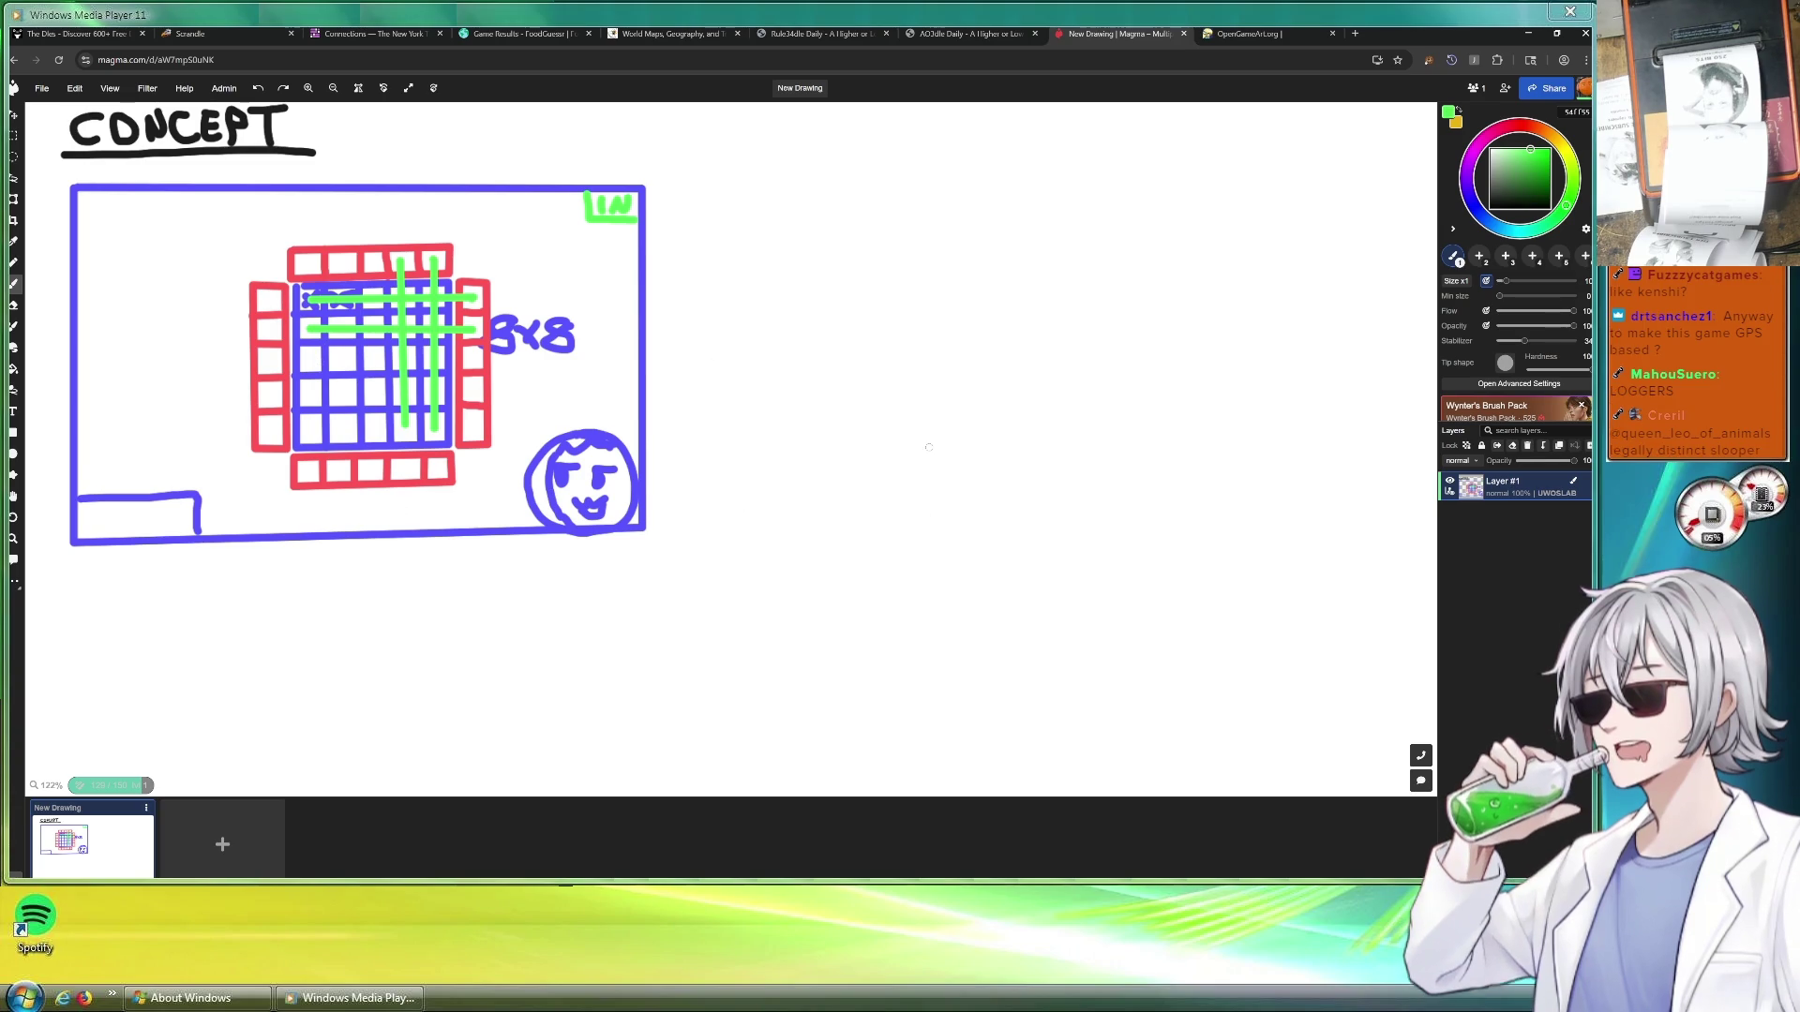
# Draw green up/down arrows left of the grid and a down arrow beneath the frame
pyautogui.moveTo(147, 313)
pyautogui.mouseDown()
pyautogui.moveTo(149, 282)
pyautogui.moveTo(130, 281)
pyautogui.moveTo(163, 253)
pyautogui.moveTo(199, 285)
pyautogui.moveTo(180, 328)
pyautogui.moveTo(181, 359)
pyautogui.moveTo(199, 360)
pyautogui.moveTo(169, 386)
pyautogui.moveTo(135, 363)
pyautogui.moveTo(155, 360)
pyautogui.moveTo(150, 333)
pyautogui.mouseUp()
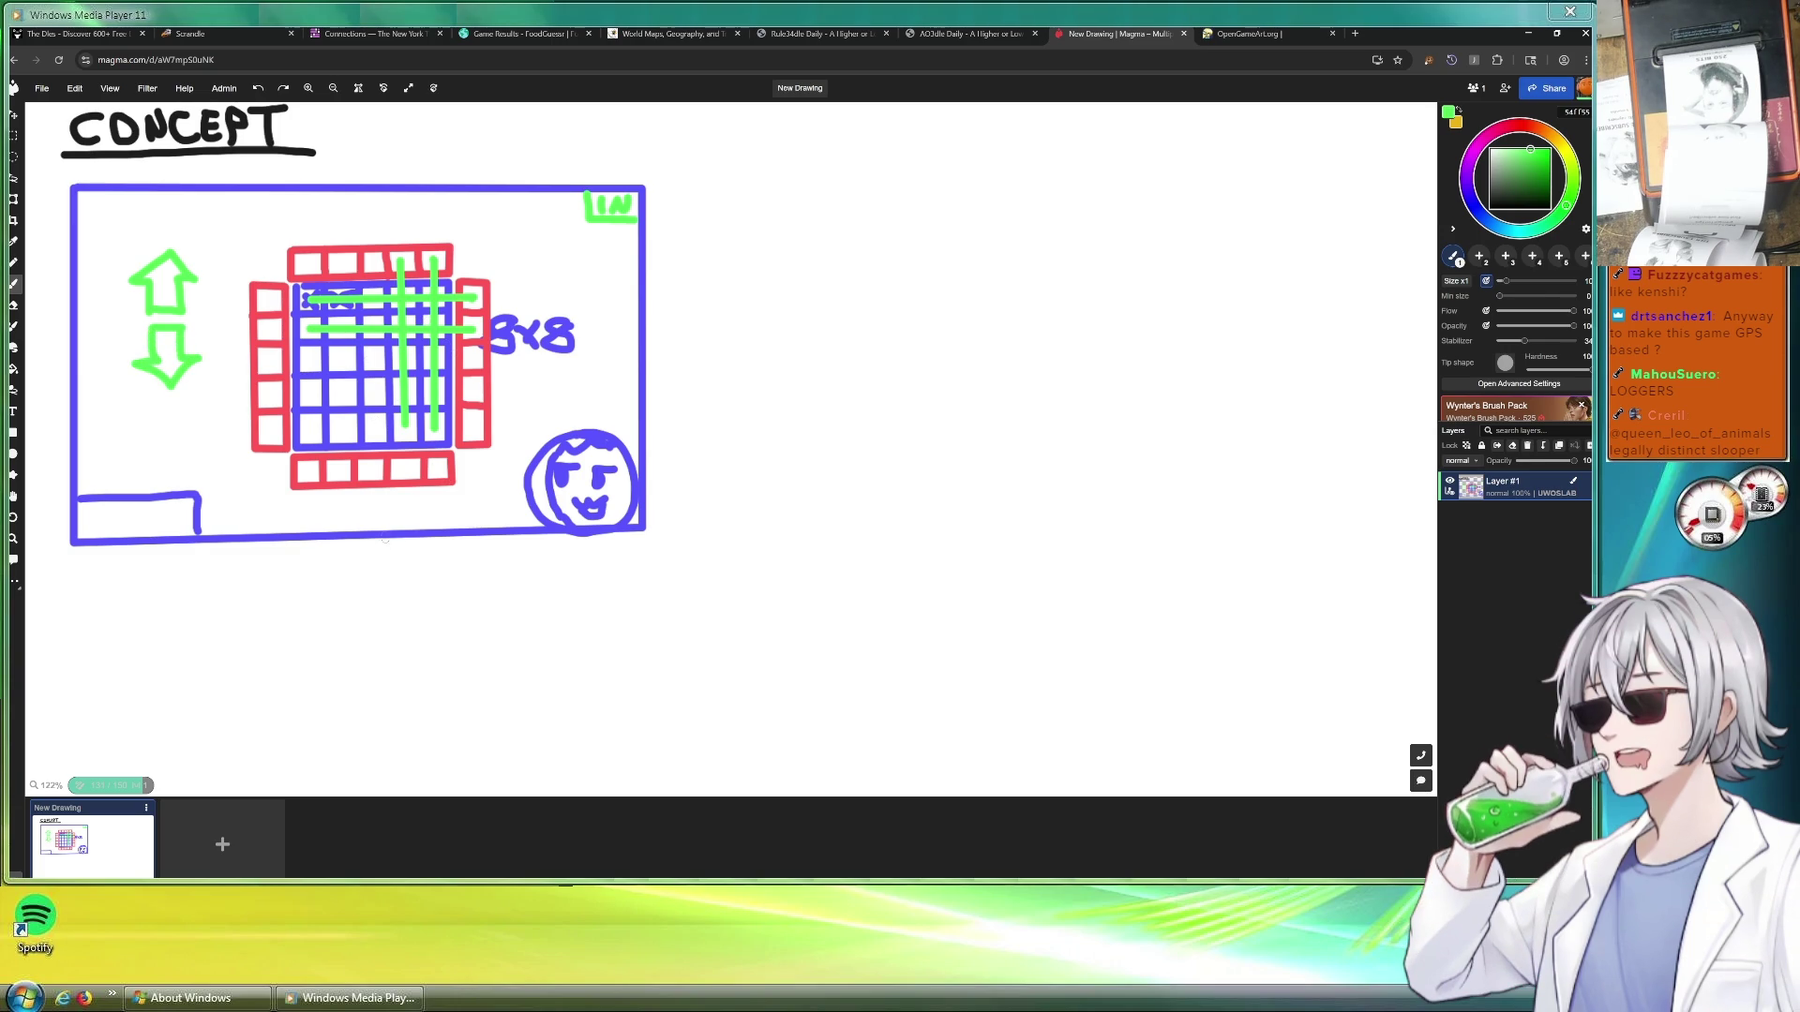
pyautogui.moveTo(363, 548)
pyautogui.mouseDown()
pyautogui.moveTo(364, 574)
pyautogui.moveTo(389, 575)
pyautogui.moveTo(375, 582)
pyautogui.moveTo(403, 559)
pyautogui.moveTo(329, 627)
pyautogui.moveTo(349, 608)
pyautogui.moveTo(355, 626)
pyautogui.moveTo(408, 622)
pyautogui.mouseUp()
# Handwrite HARDER under the down arrow and stroke a green line along the frame's top
pyautogui.moveTo(408, 591); pyautogui.dragTo(410, 622)
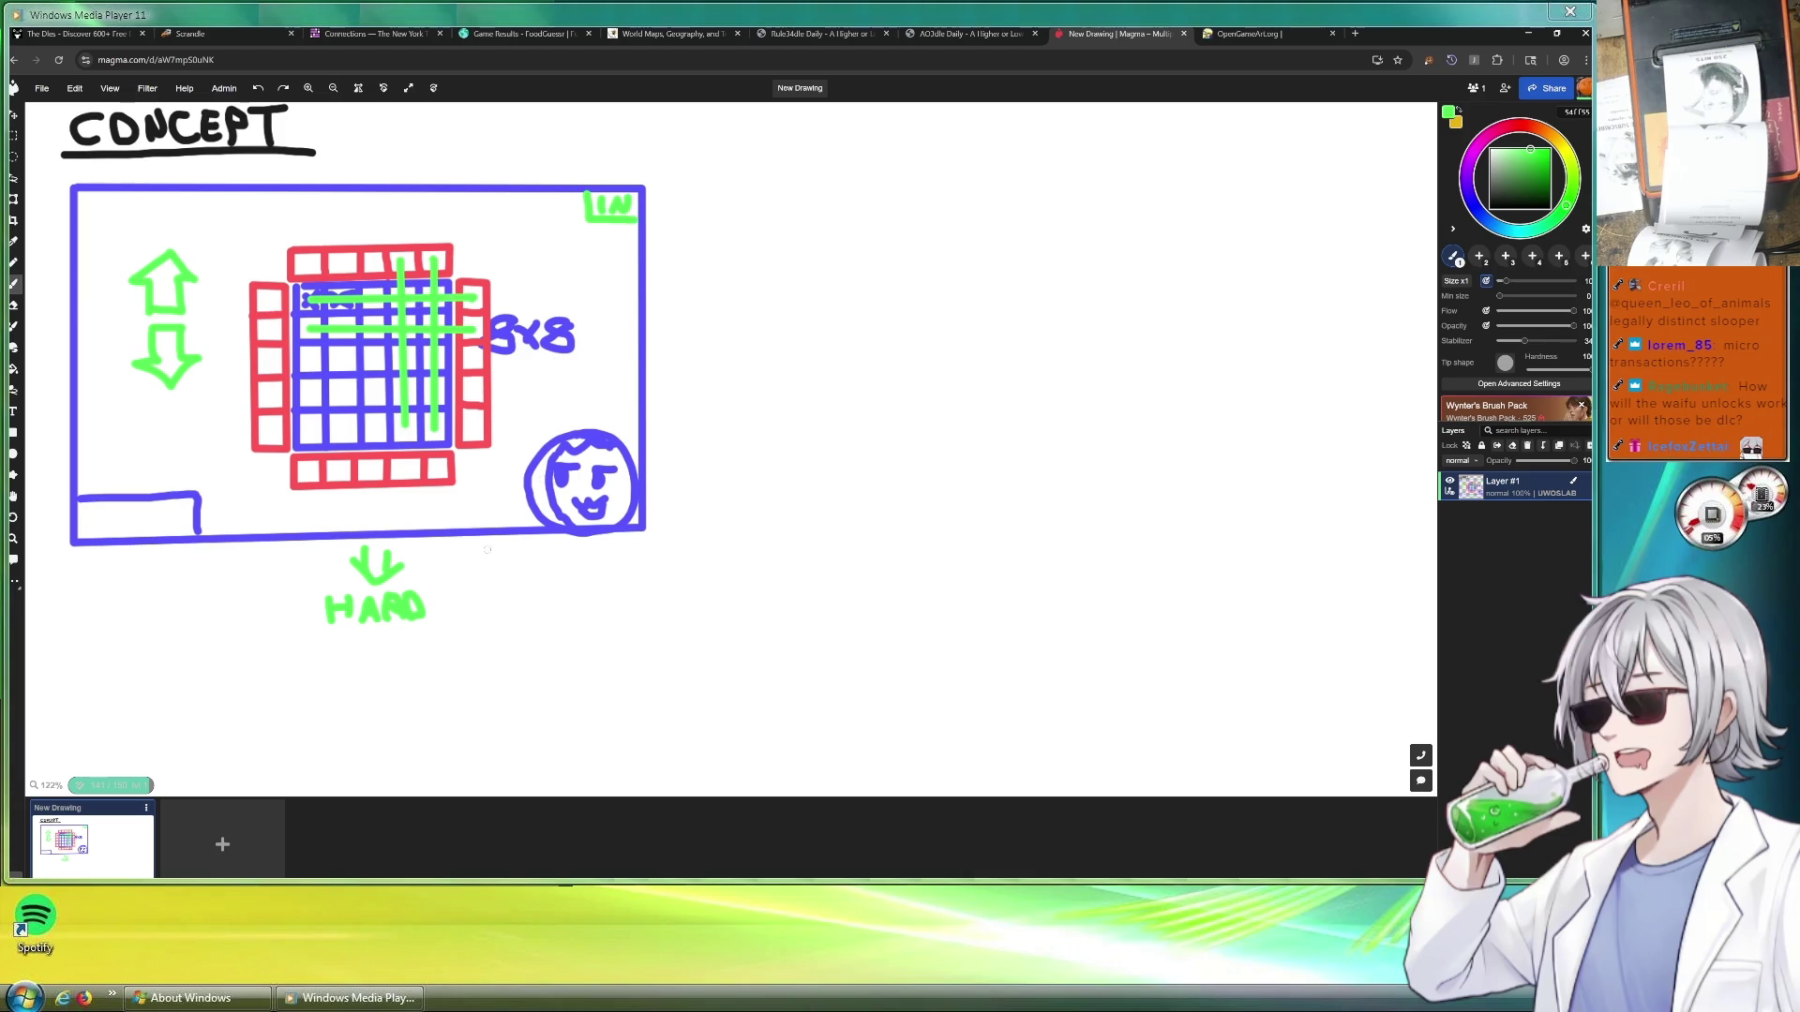
pyautogui.moveTo(429, 591)
pyautogui.mouseDown()
pyautogui.moveTo(433, 619)
pyautogui.moveTo(475, 619)
pyautogui.mouseUp()
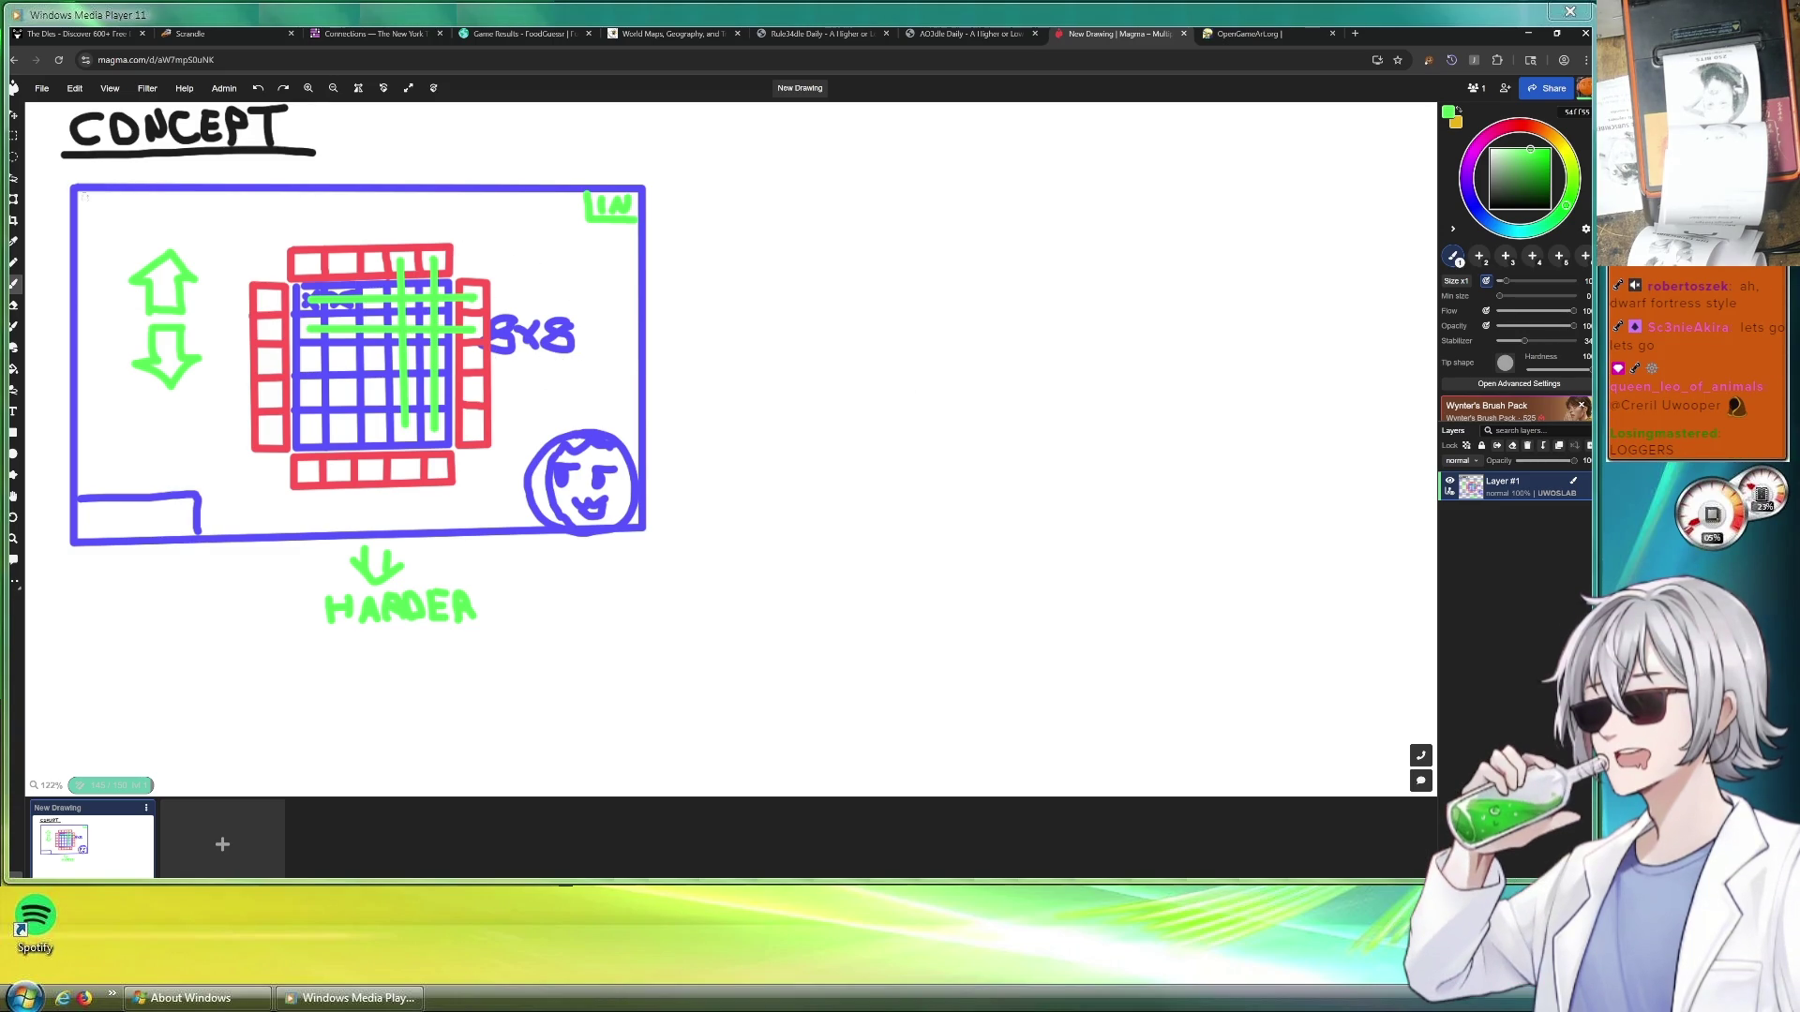
pyautogui.moveTo(89, 193); pyautogui.dragTo(590, 198)
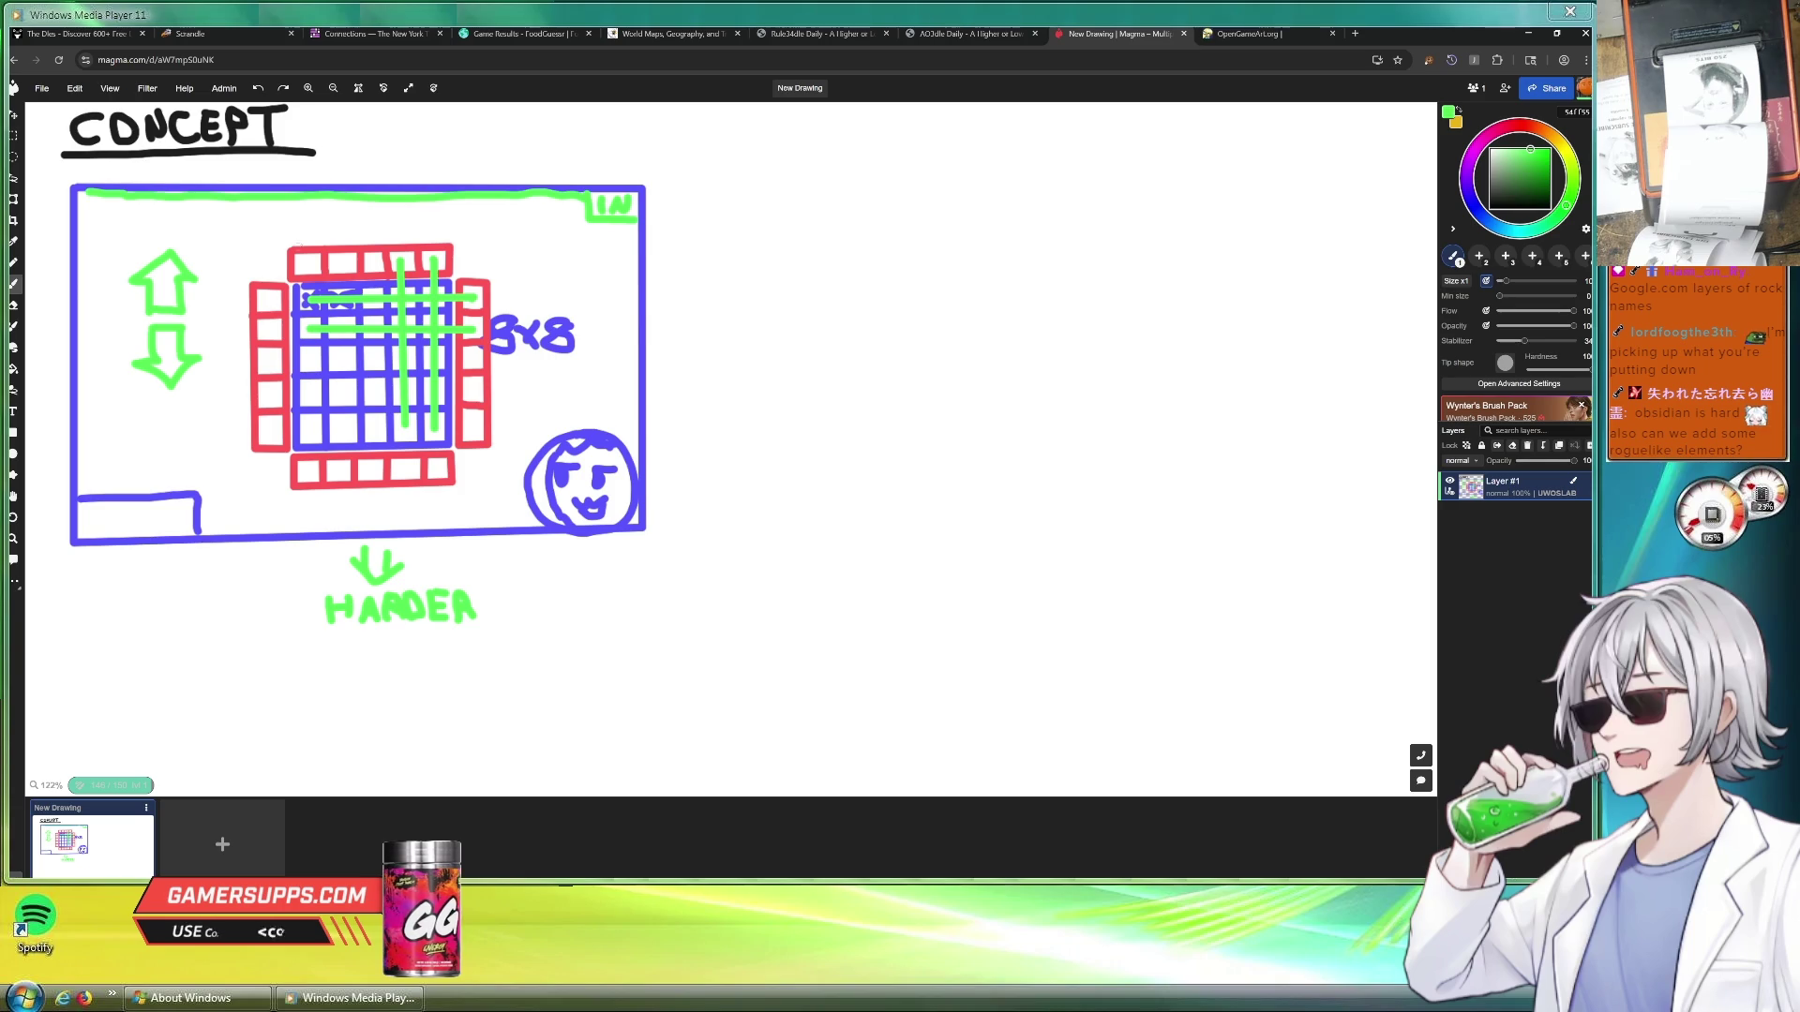
# Draw a green upward arrow above the concept frame and write FACTORY beside it
pyautogui.moveTo(391, 177)
pyautogui.mouseDown()
pyautogui.moveTo(391, 139)
pyautogui.moveTo(414, 157)
pyautogui.moveTo(443, 134)
pyautogui.moveTo(442, 158)
pyautogui.moveTo(483, 138)
pyautogui.moveTo(495, 167)
pyautogui.moveTo(538, 137)
pyautogui.moveTo(551, 157)
pyautogui.moveTo(570, 135)
pyautogui.moveTo(584, 158)
pyautogui.moveTo(602, 140)
pyautogui.mouseUp()
pyautogui.moveTo(613, 130); pyautogui.dragTo(597, 149)
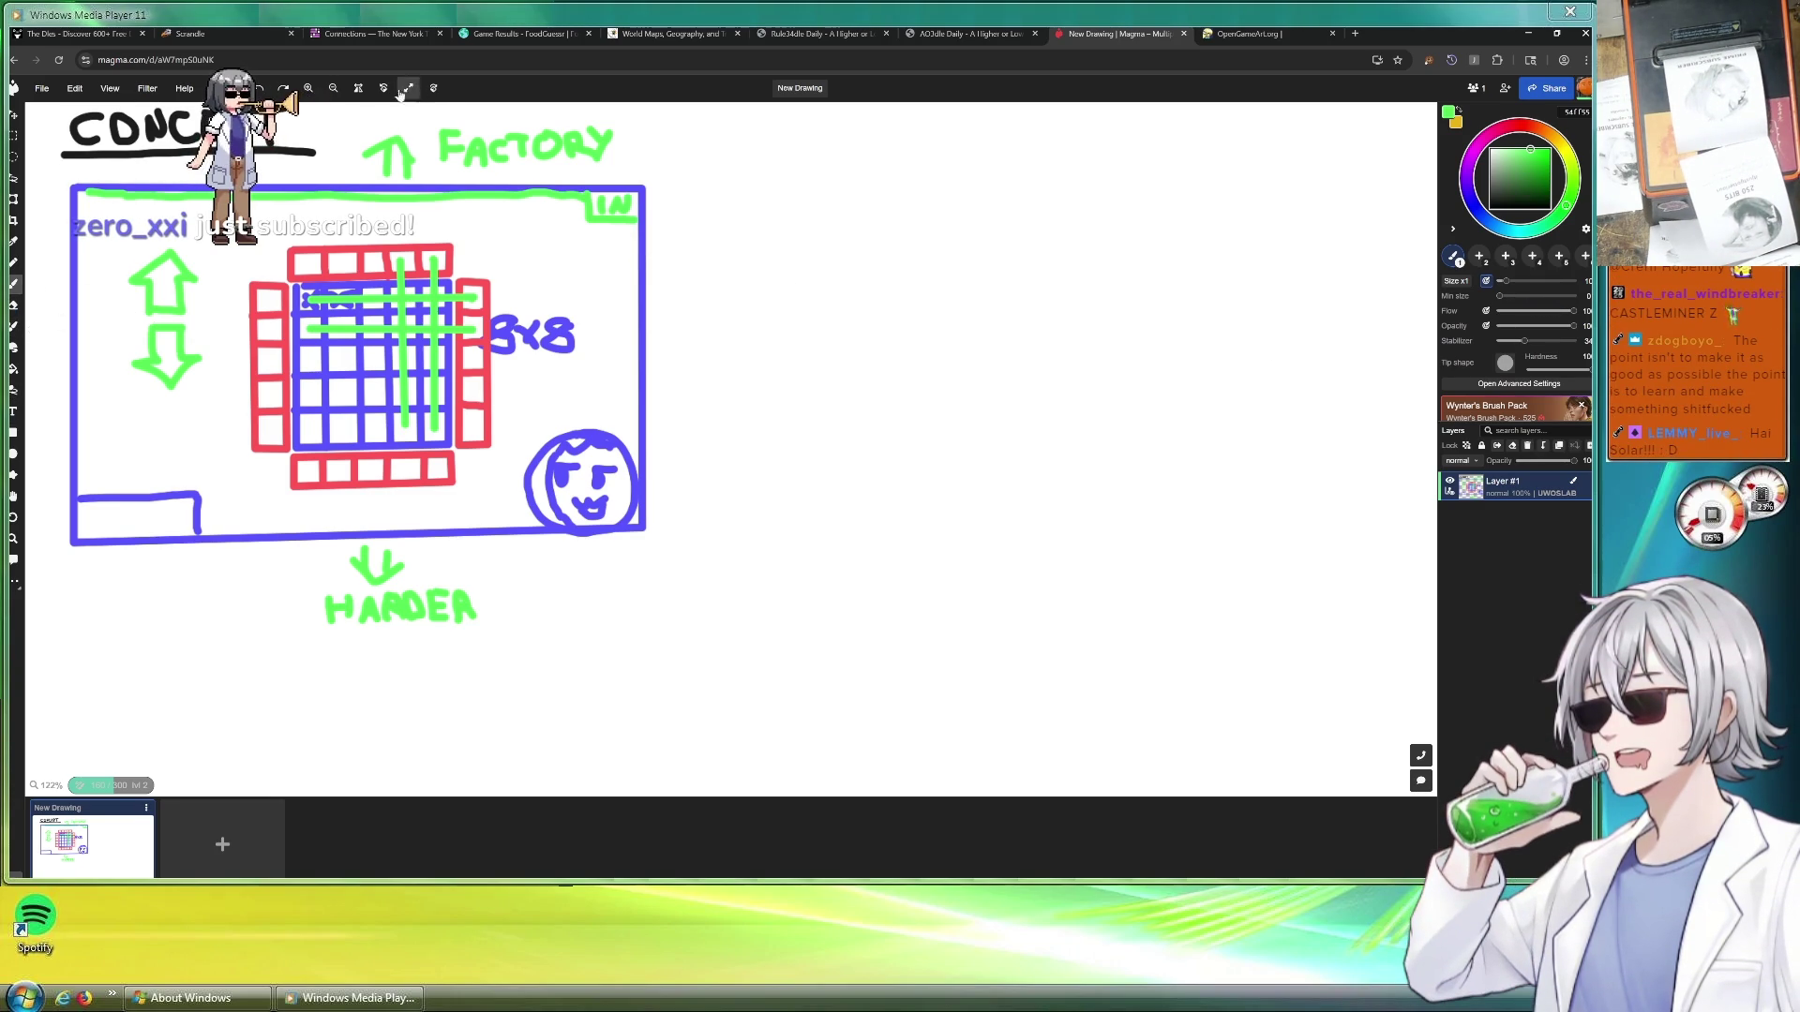
# Sample the frame's blue with the eyedropper and start a second frame's left side with it
pyautogui.click(17, 251)
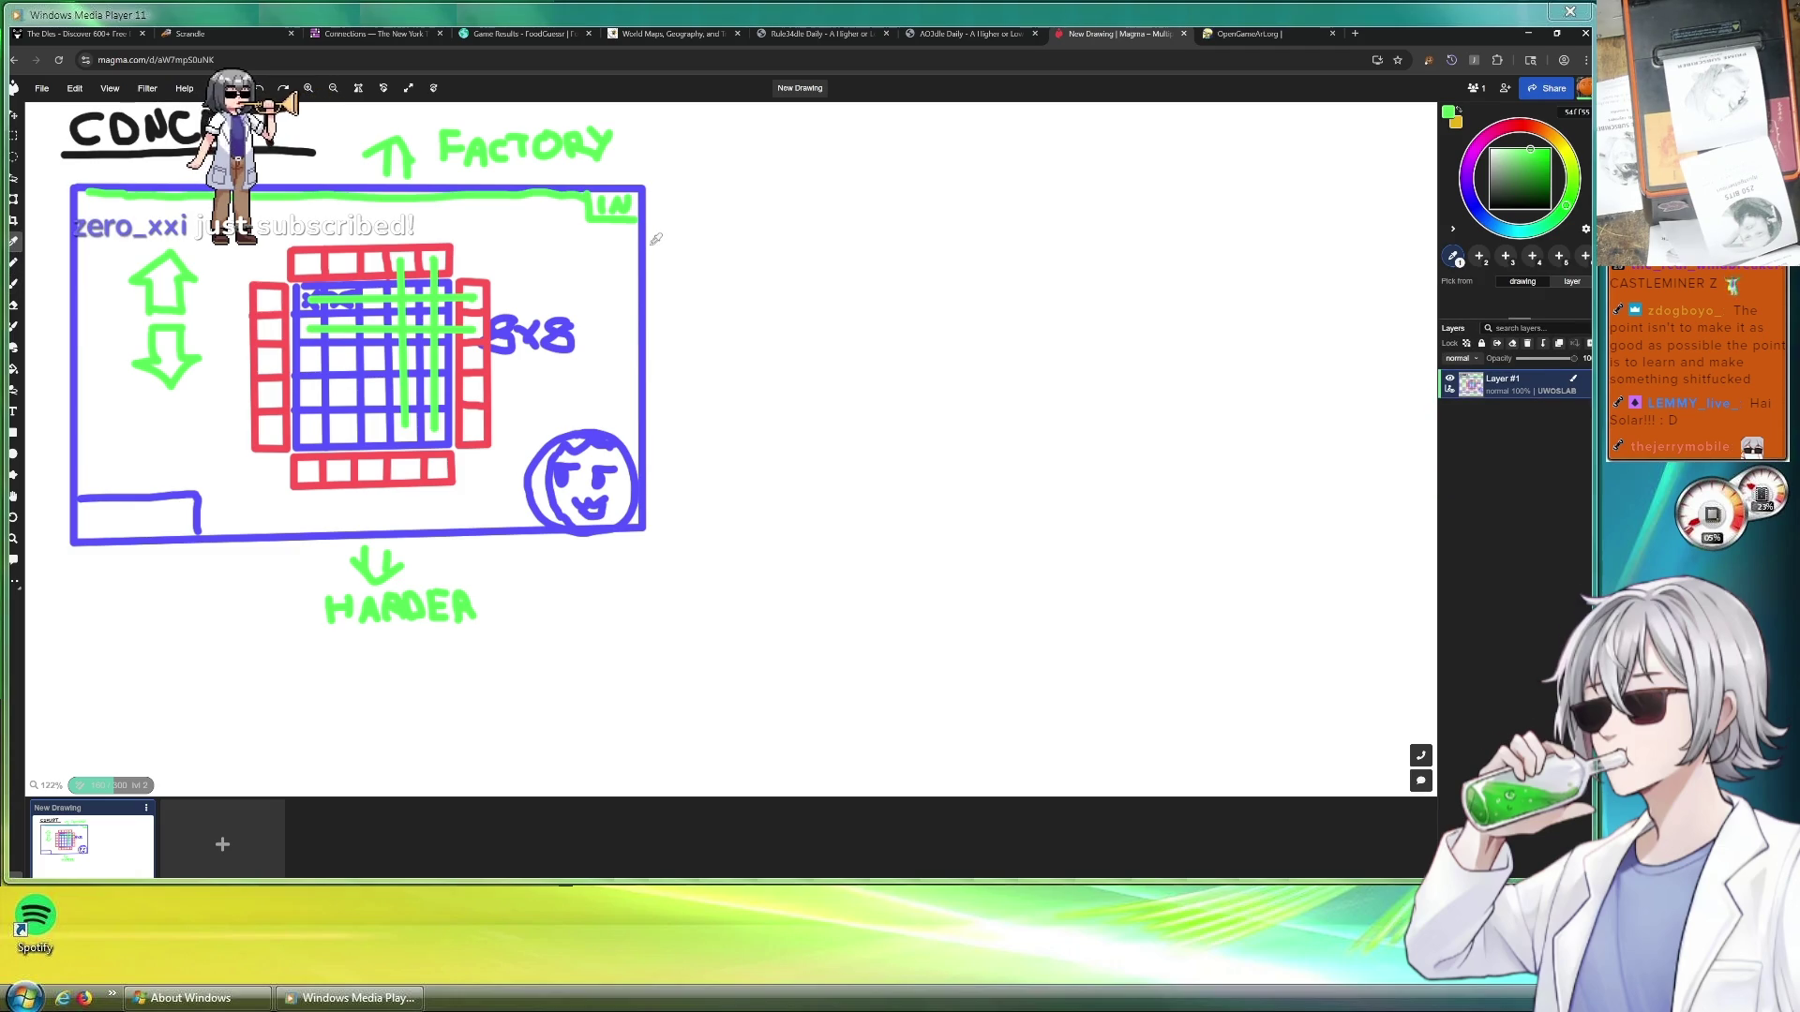
pyautogui.click(14, 304)
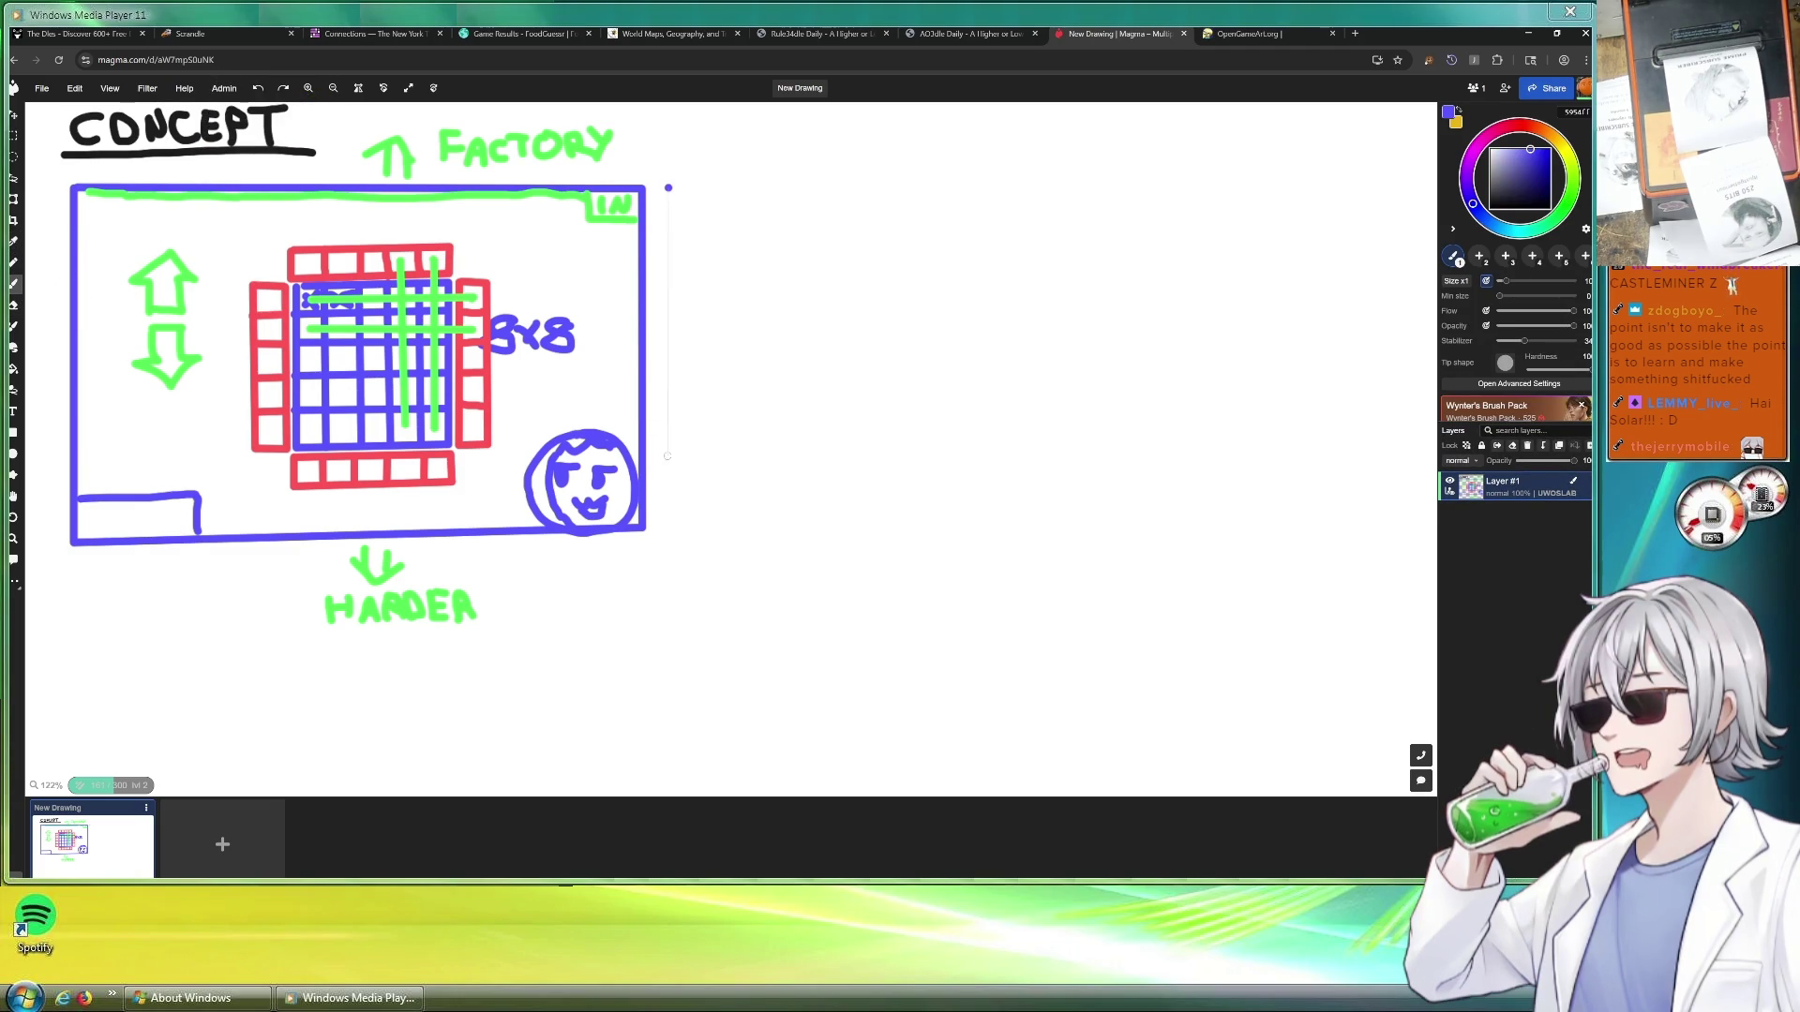
pyautogui.moveTo(668, 188)
pyautogui.mouseDown()
pyautogui.moveTo(669, 532)
pyautogui.moveTo(1307, 532)
pyautogui.moveTo(1307, 183)
pyautogui.mouseUp()
# Complete the blue second frame, then sketch a green bracketed square and a small building with smoke dots inside
pyautogui.moveTo(669, 183); pyautogui.dragTo(1308, 182)
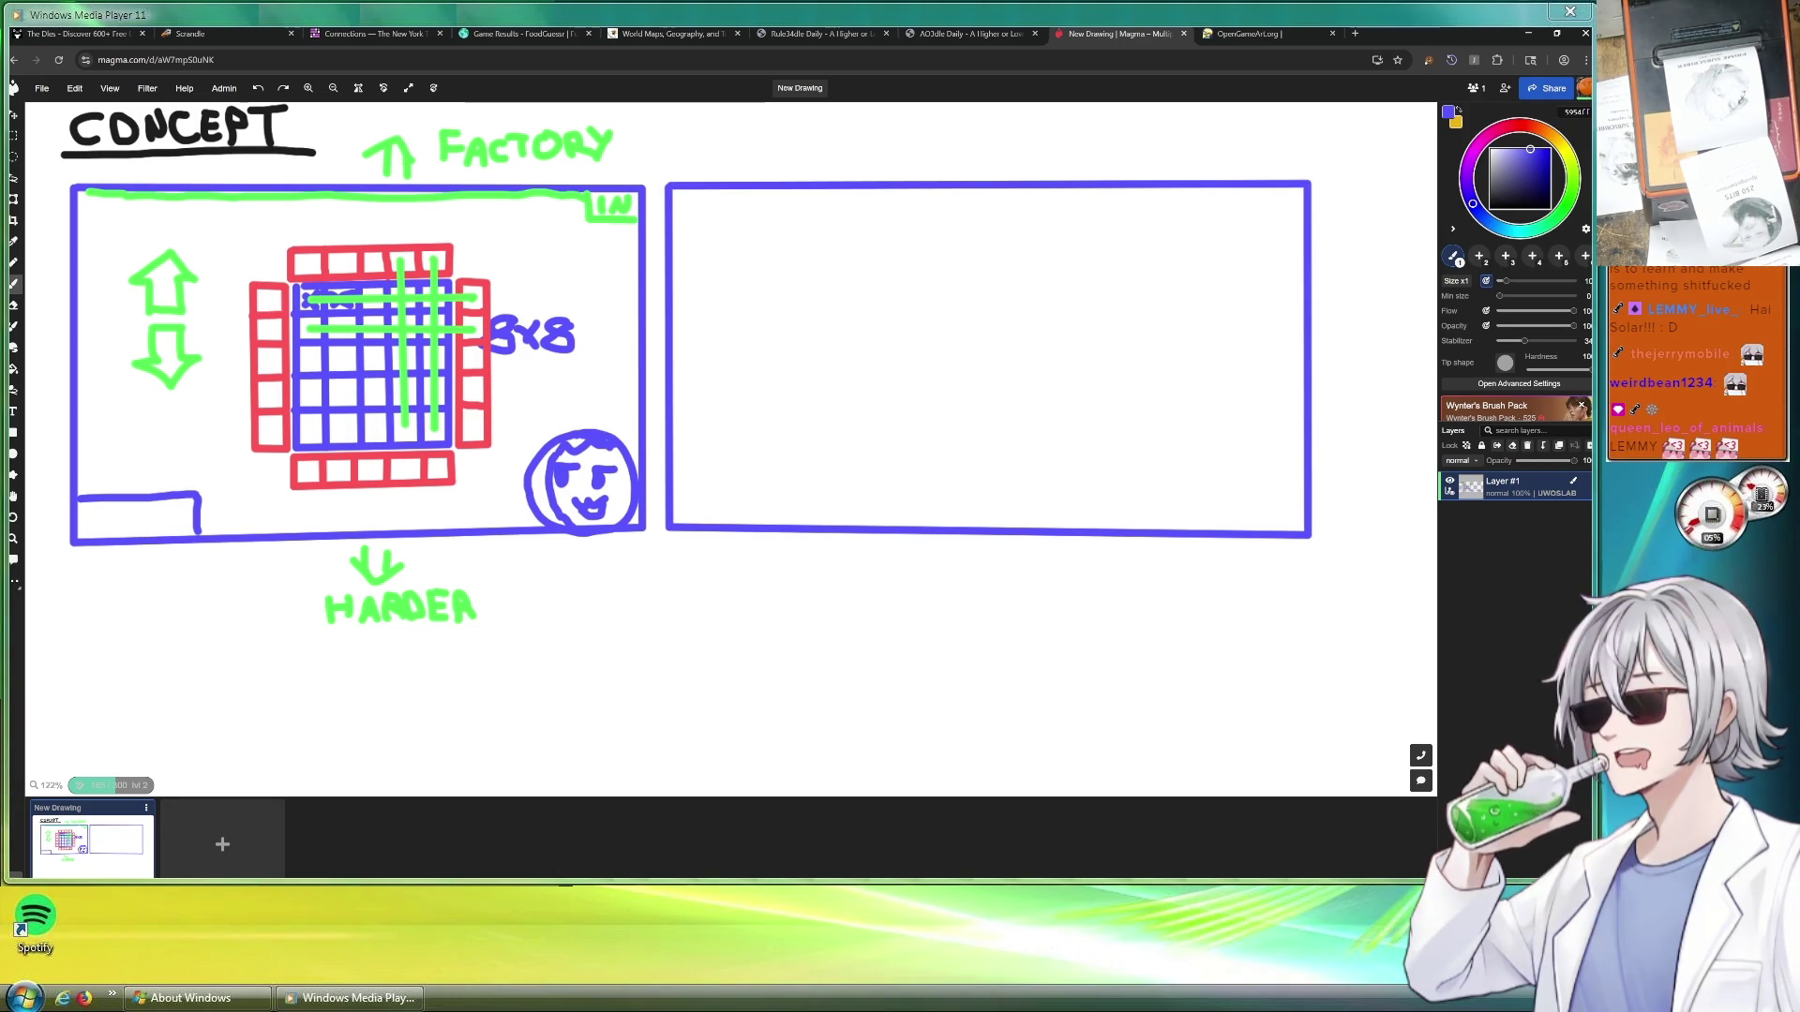
pyautogui.press('x')
pyautogui.moveTo(796, 299)
pyautogui.mouseDown()
pyautogui.moveTo(864, 295)
pyautogui.moveTo(821, 352)
pyautogui.moveTo(860, 354)
pyautogui.mouseUp()
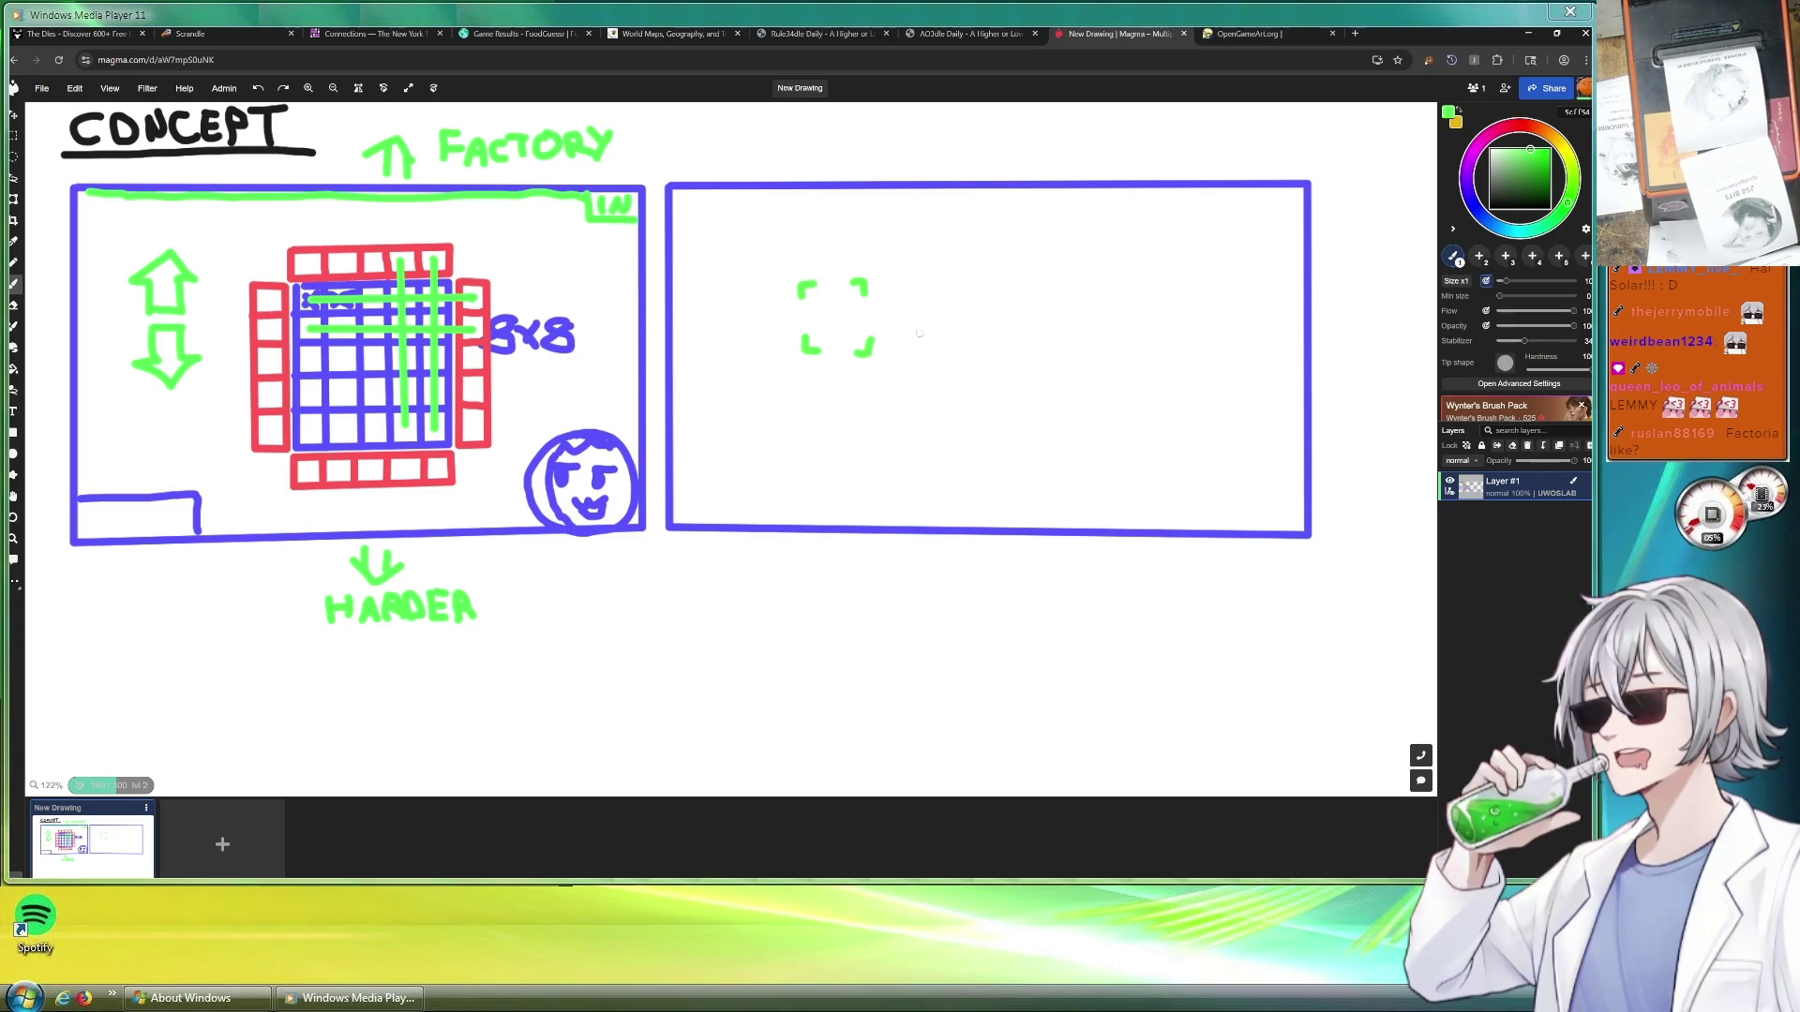
pyautogui.moveTo(898, 336)
pyautogui.mouseDown()
pyautogui.moveTo(942, 334)
pyautogui.moveTo(903, 334)
pyautogui.moveTo(928, 315)
pyautogui.moveTo(934, 329)
pyautogui.moveTo(934, 273)
pyautogui.moveTo(942, 287)
pyautogui.mouseUp()
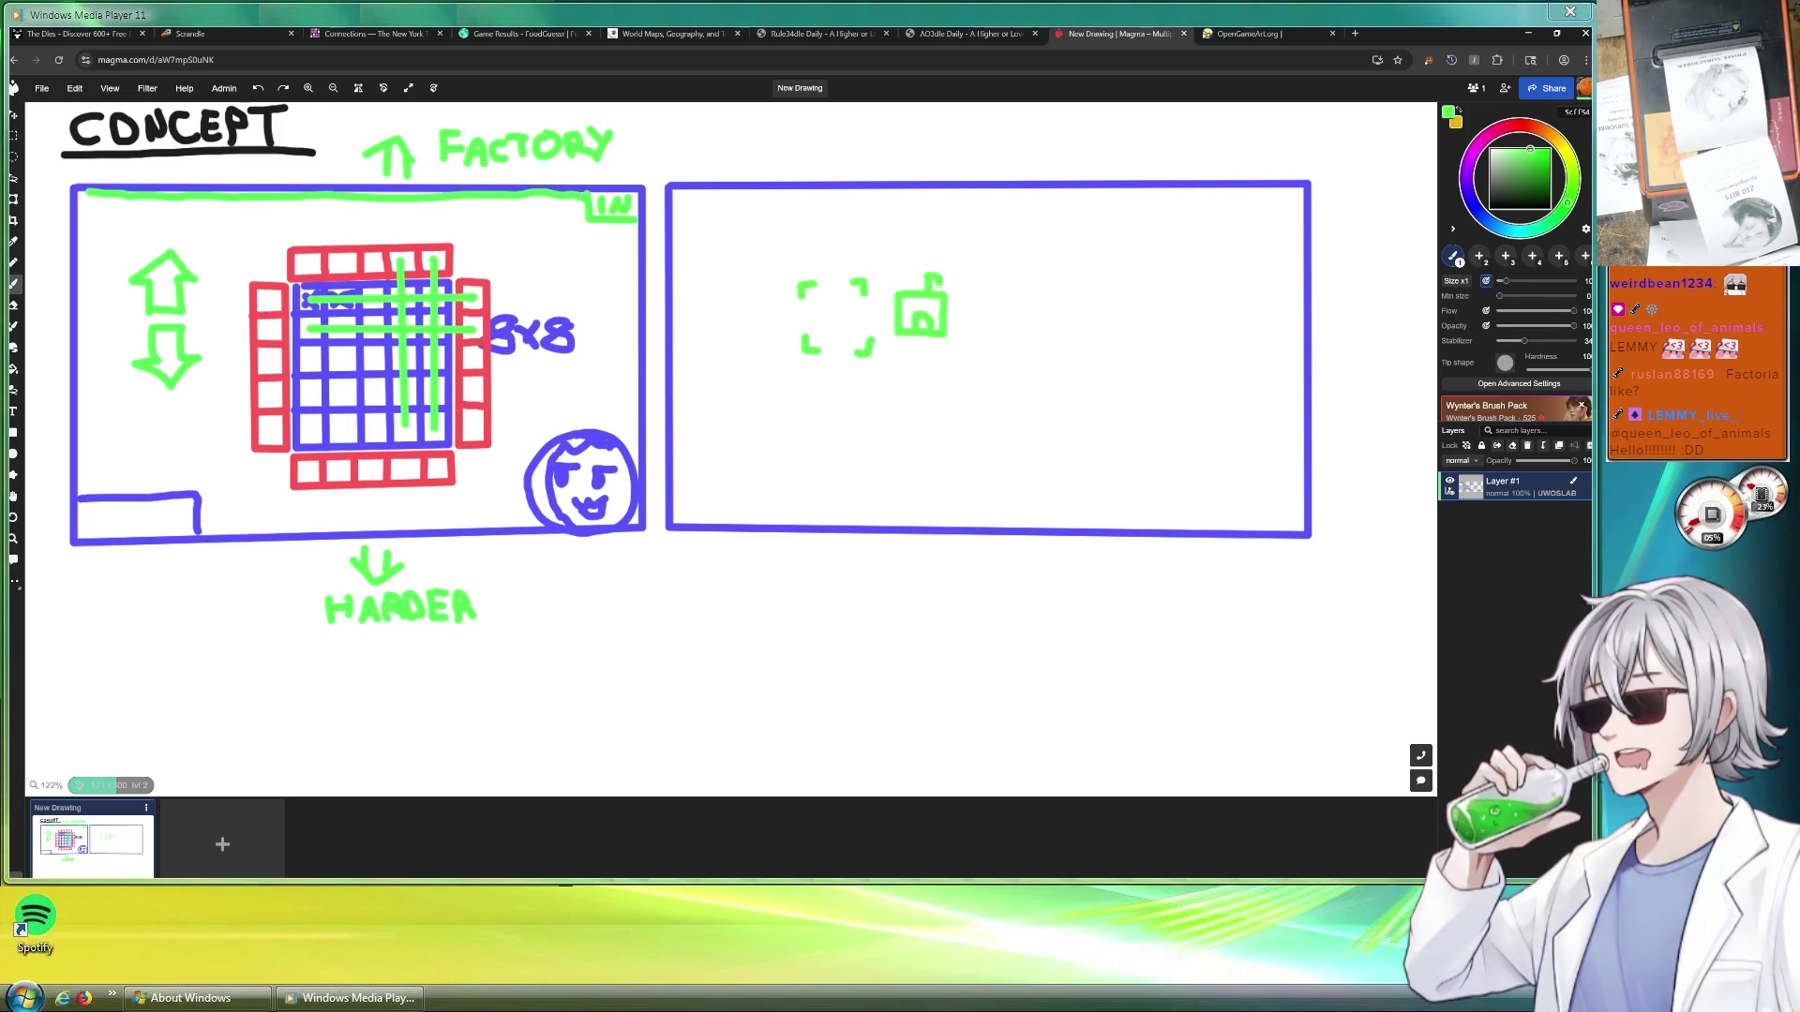
pyautogui.click(945, 252)
pyautogui.click(968, 241)
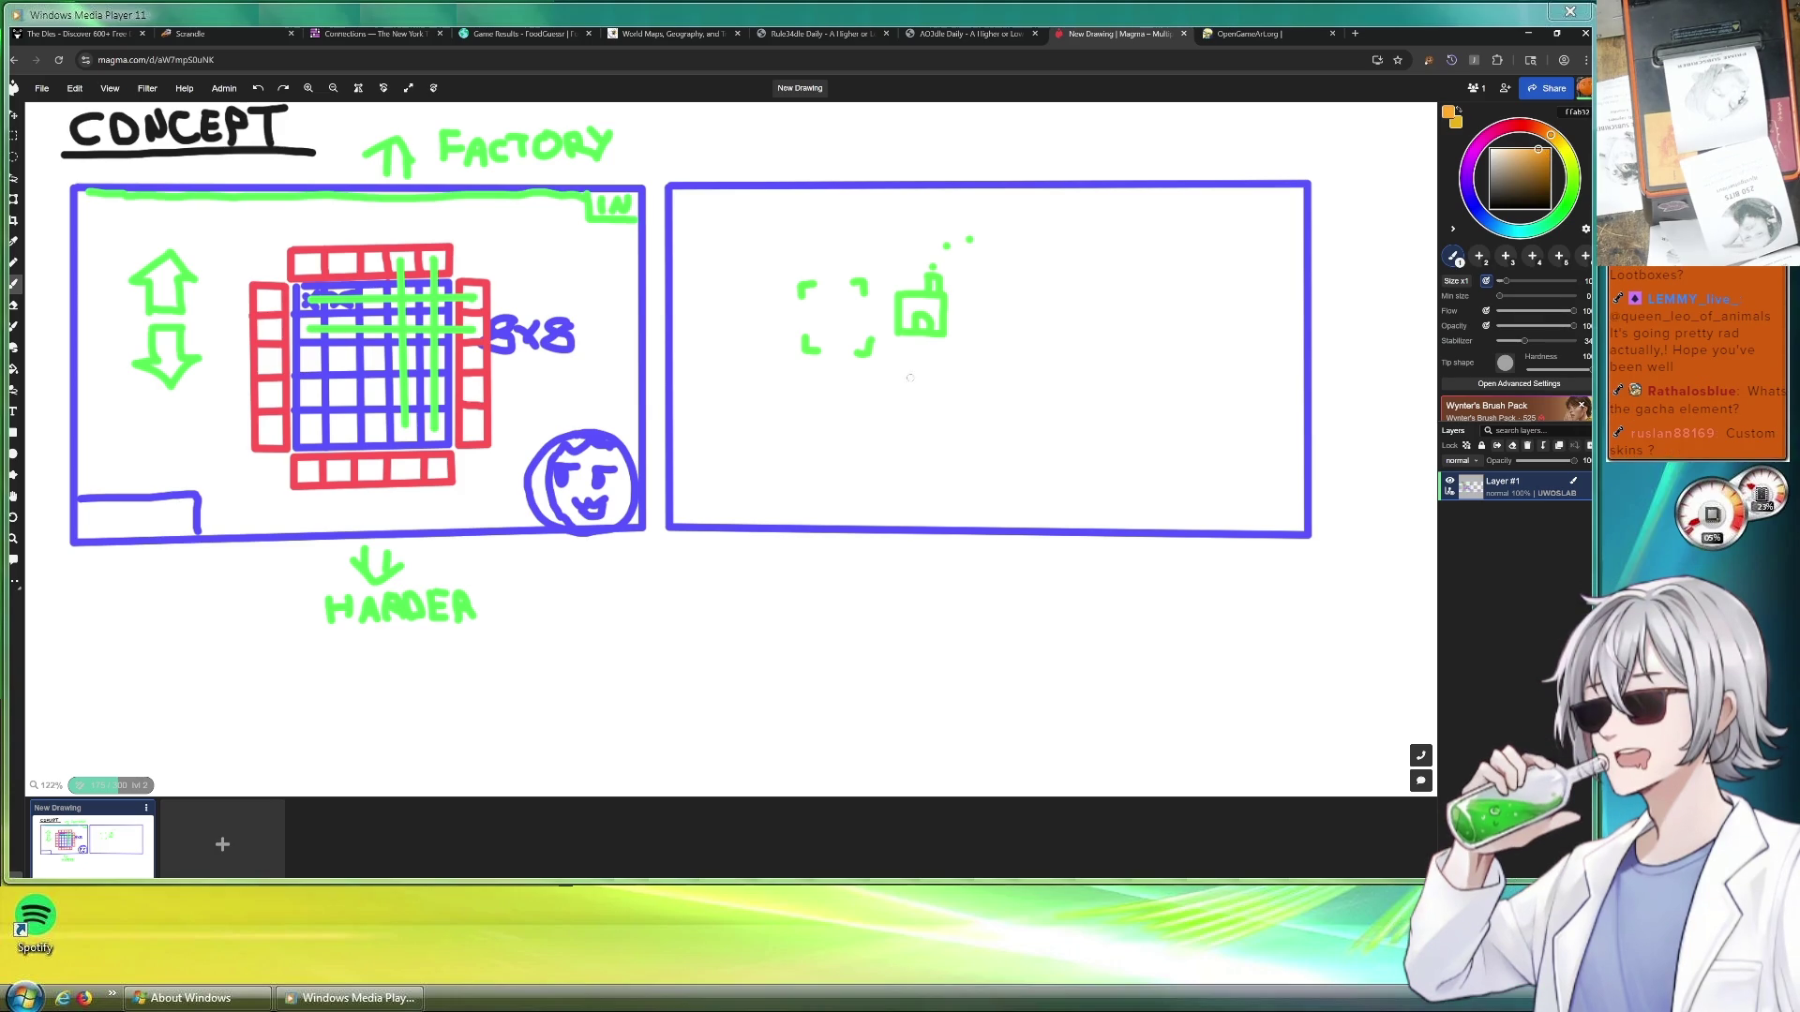
# Draw an orange 3 at the left of the second frame and dab radiating rays around it
pyautogui.moveTo(692, 453); pyautogui.dragTo(682, 493)
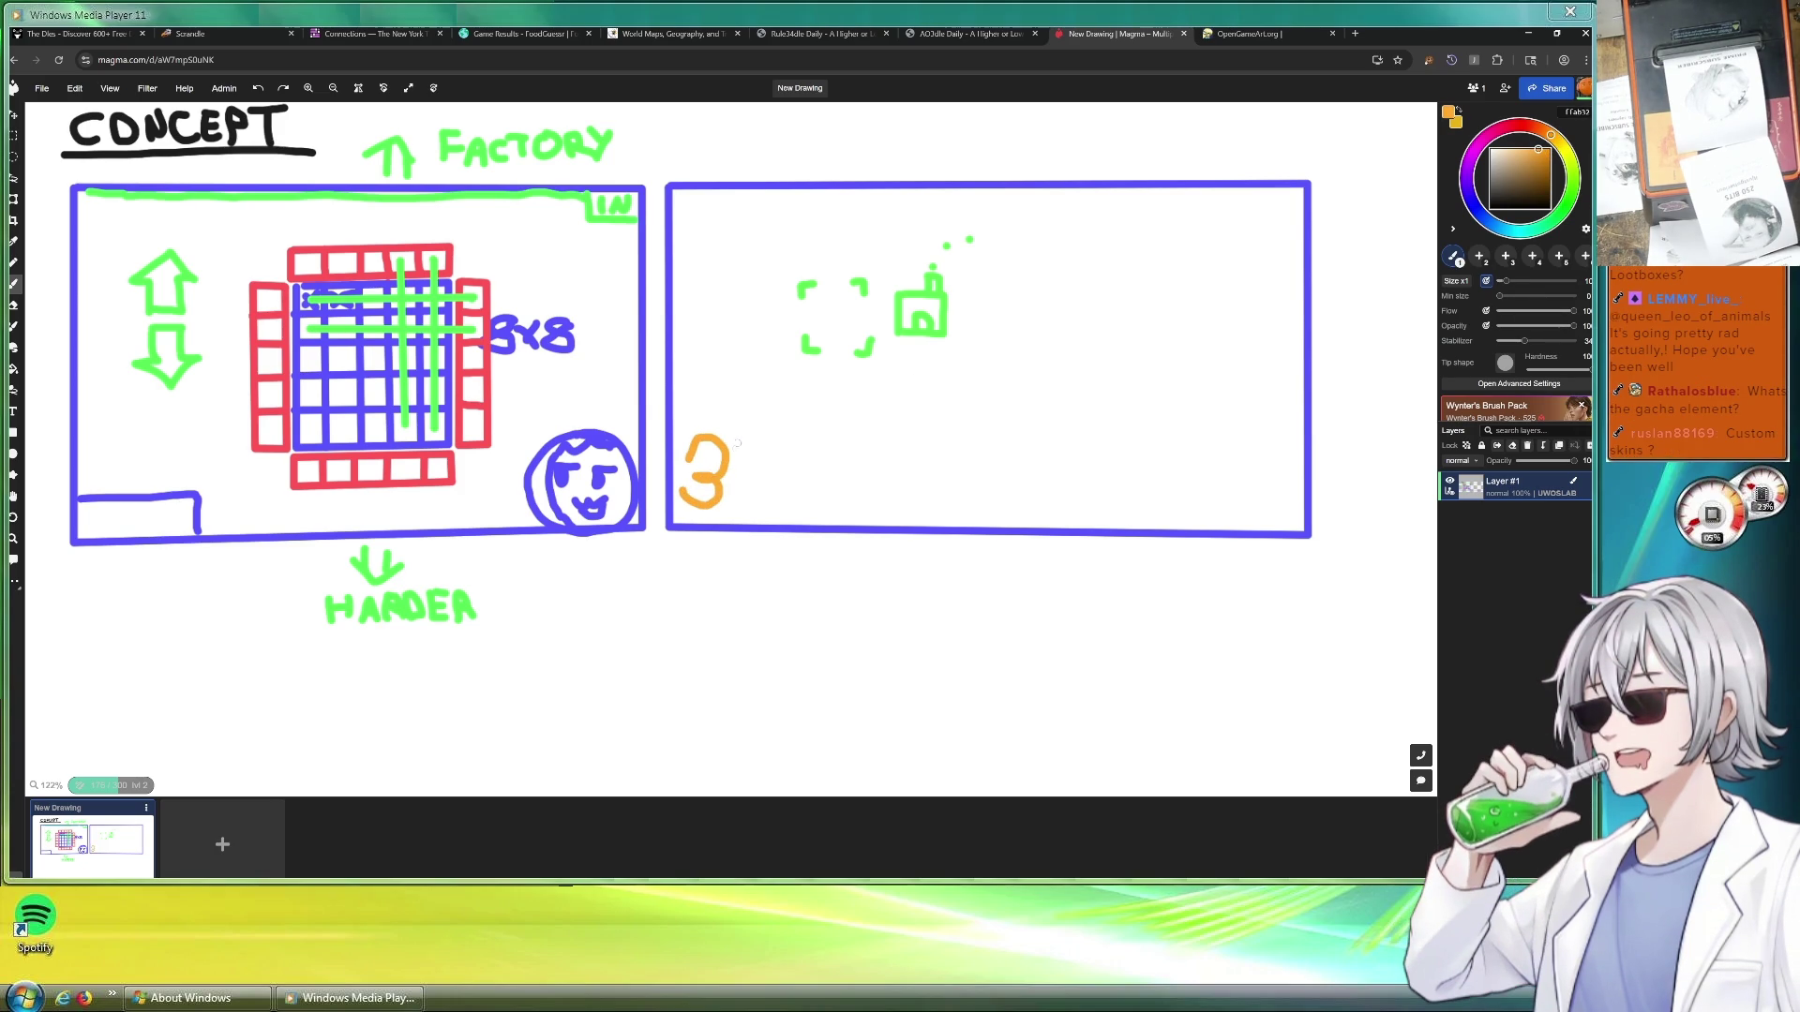
pyautogui.click(700, 415)
pyautogui.click(675, 446)
pyautogui.click(699, 522)
pyautogui.click(727, 517)
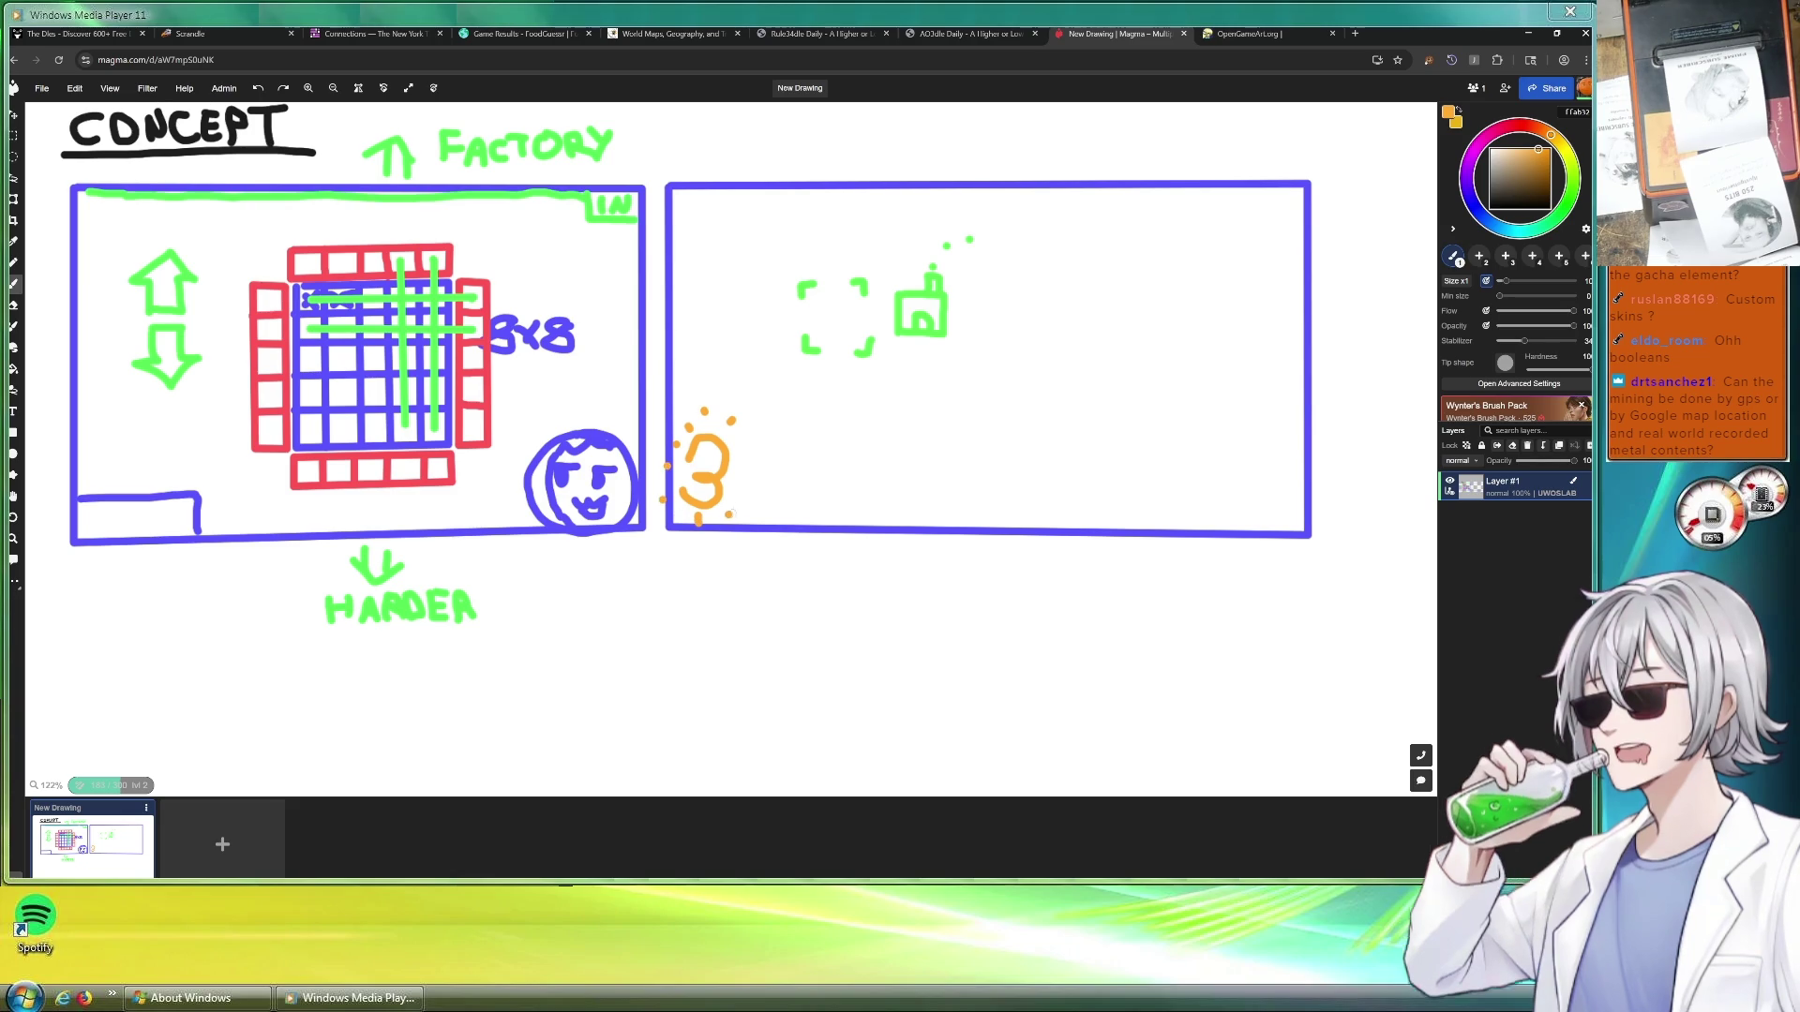
pyautogui.click(745, 478)
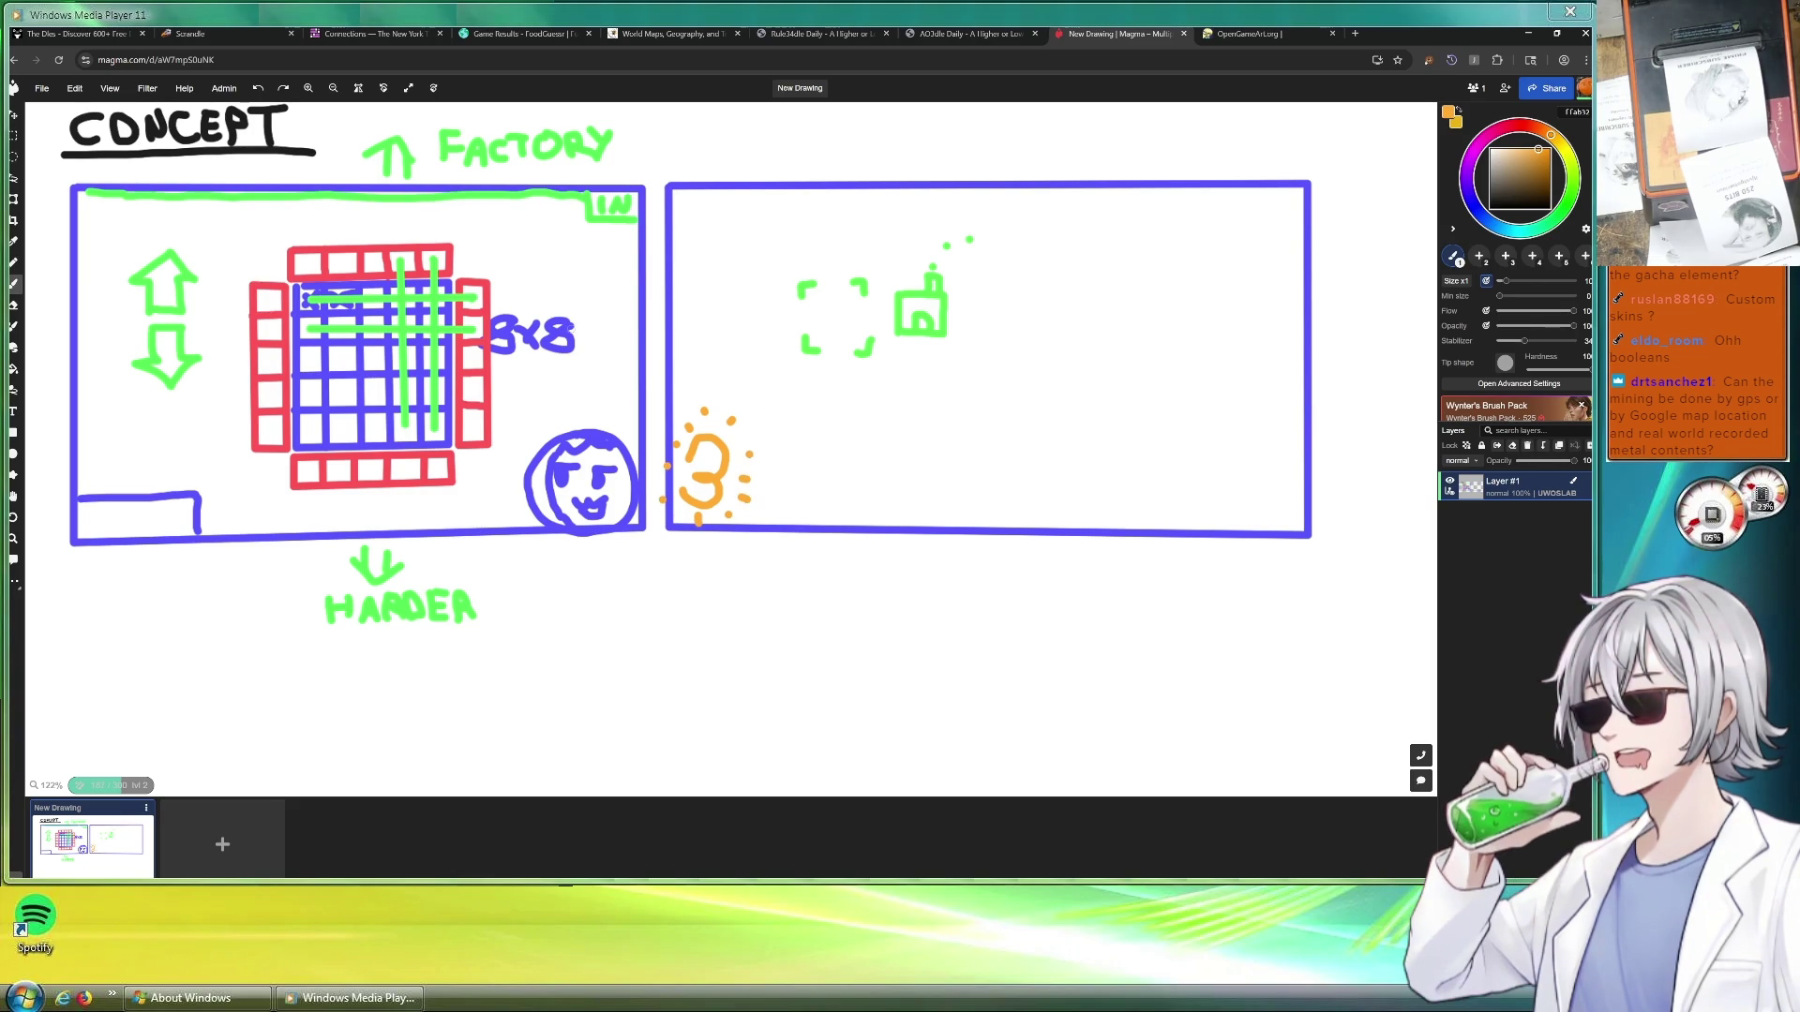
pyautogui.press('t')
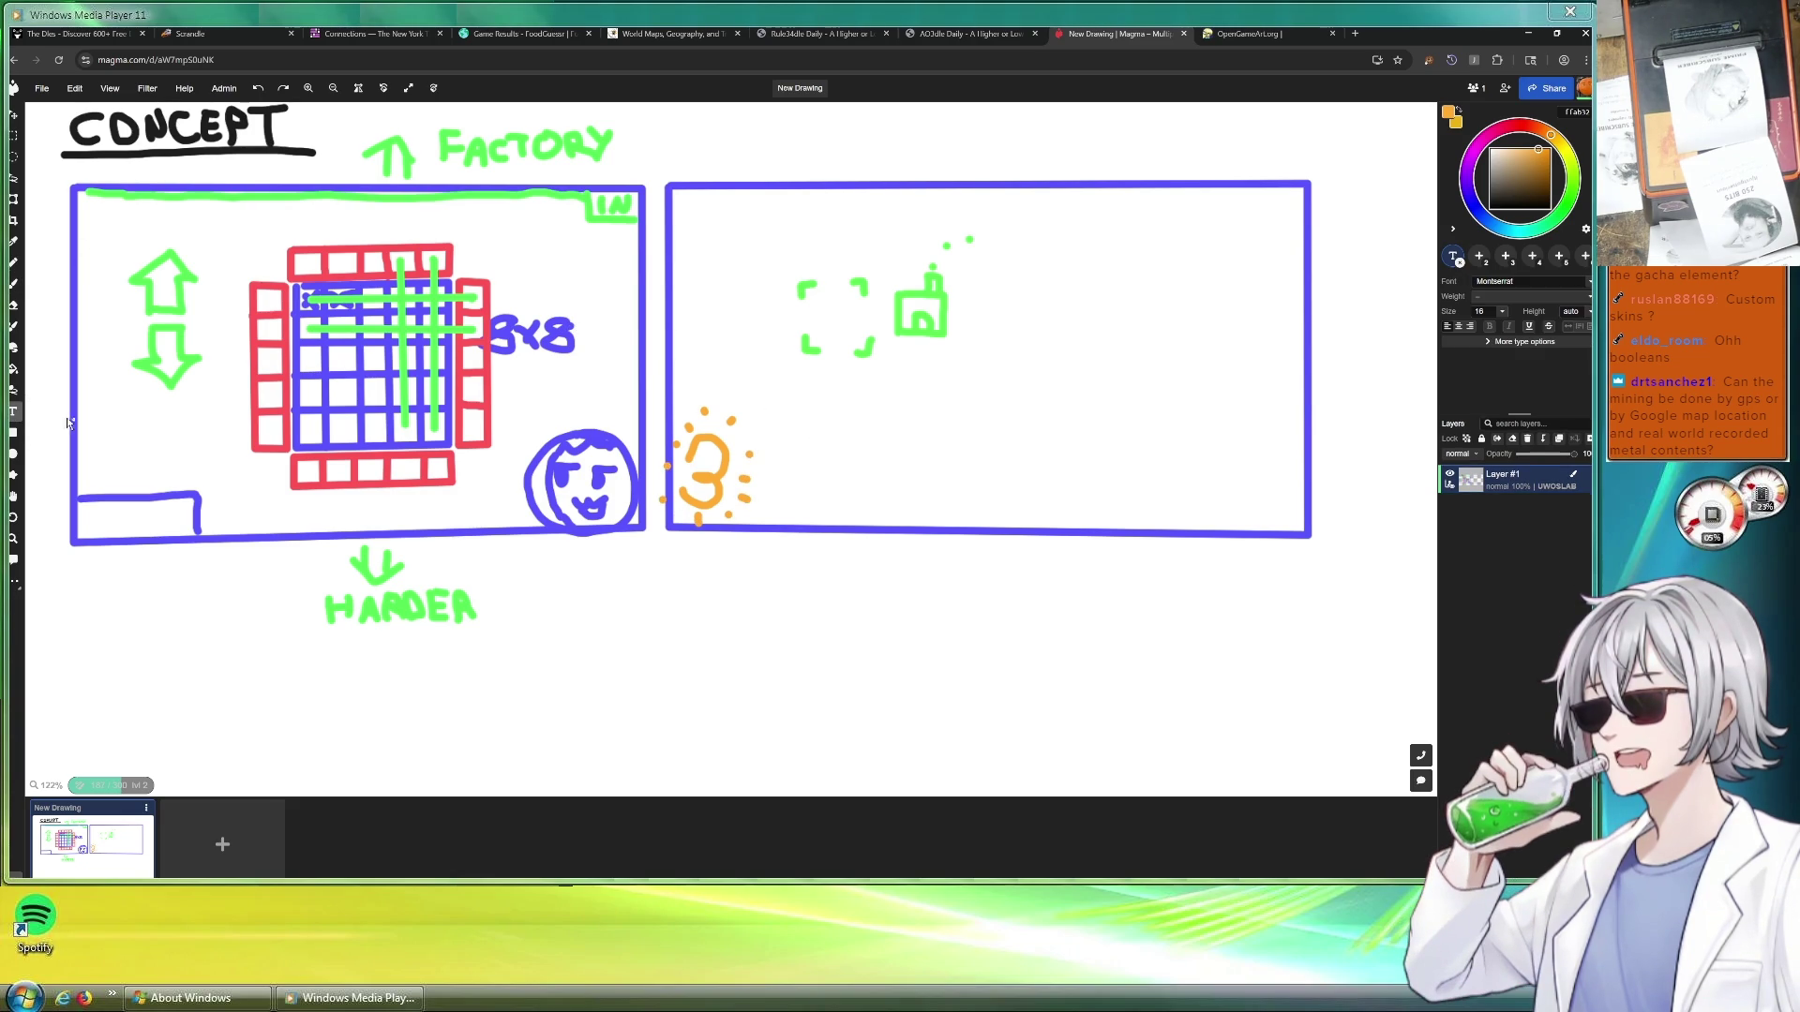
# Create a text box beside the orange 3 and clear its placeholder text
pyautogui.moveTo(770, 403); pyautogui.dragTo(990, 495)
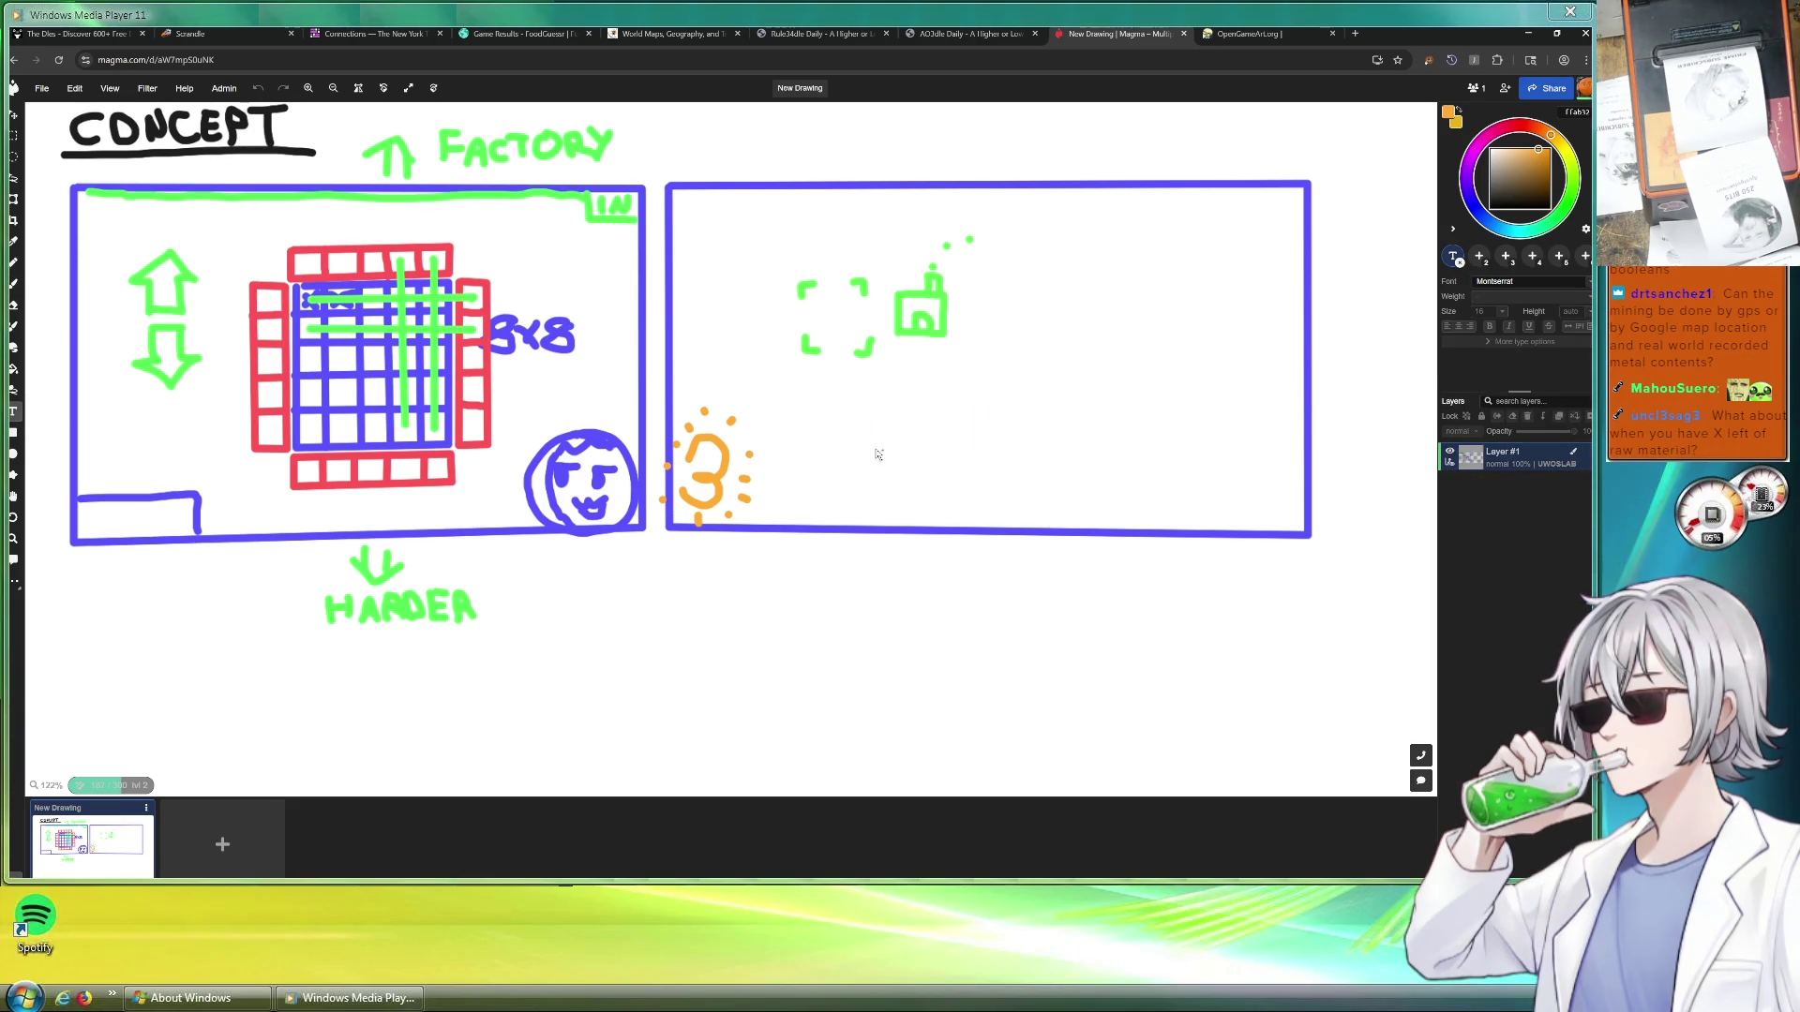
pyautogui.click(859, 478)
pyautogui.hotkey('ctrl', 'a')
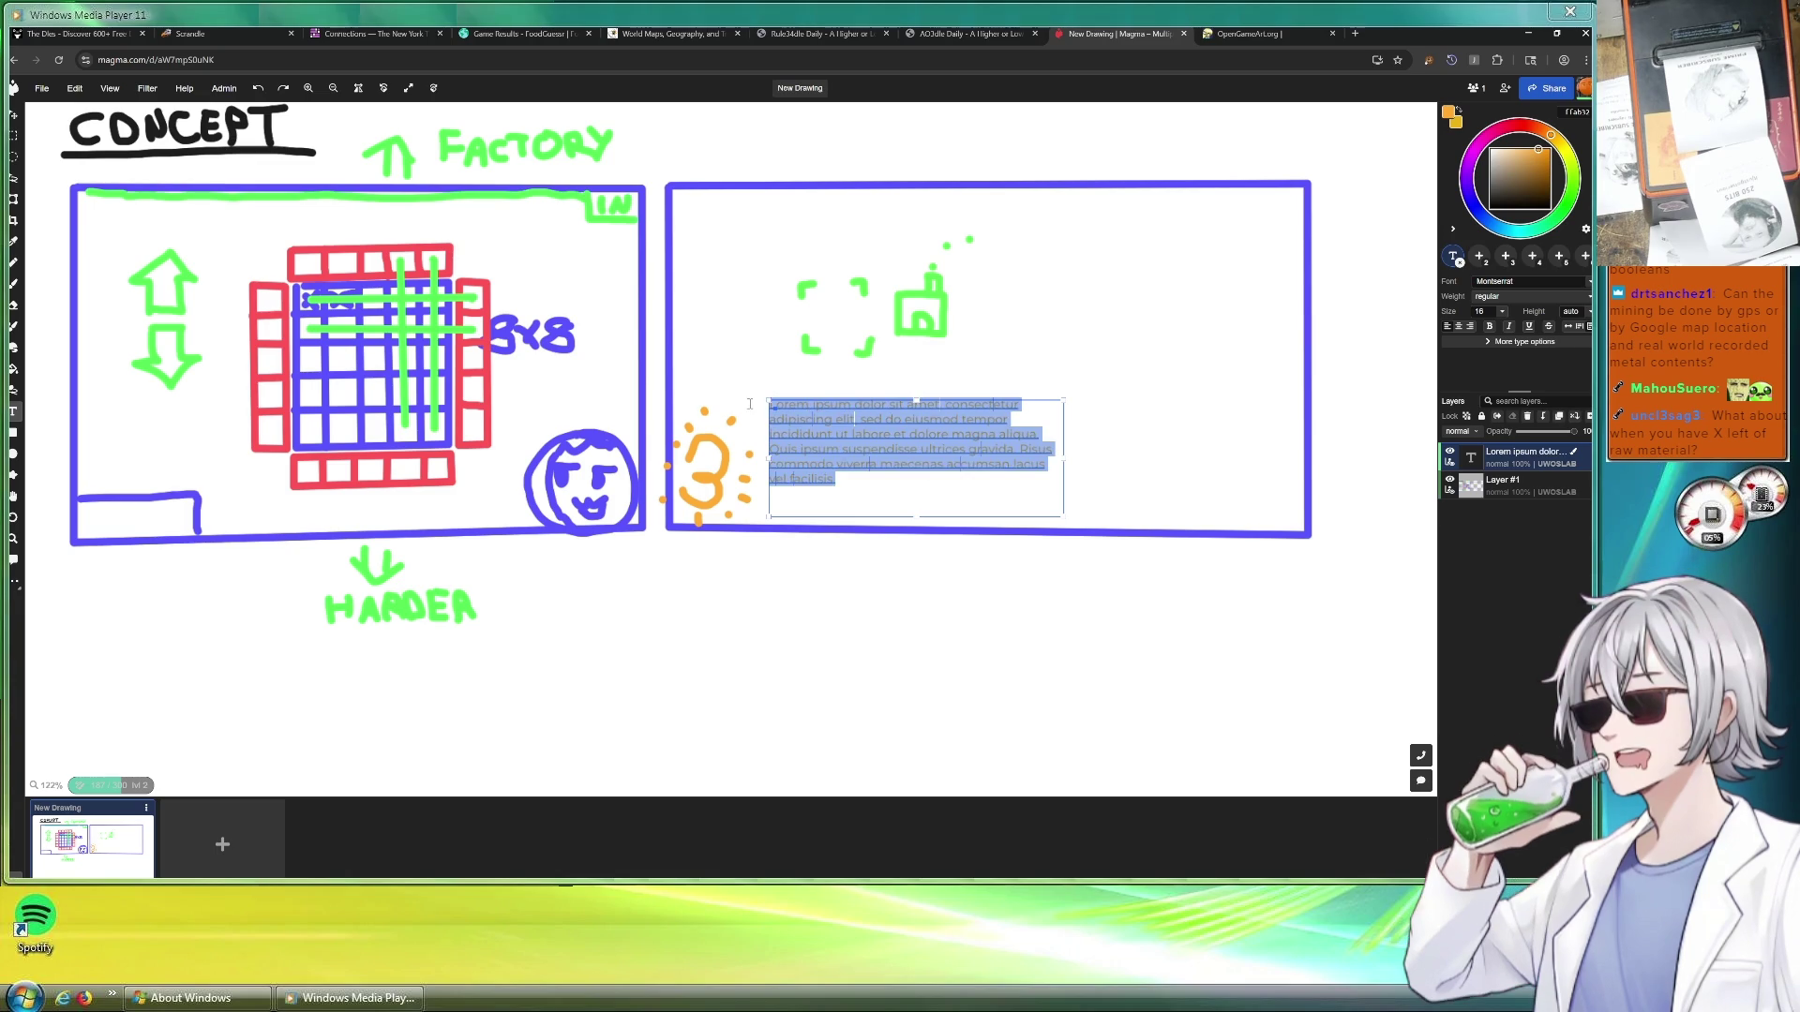
pyautogui.press('BackSpace')
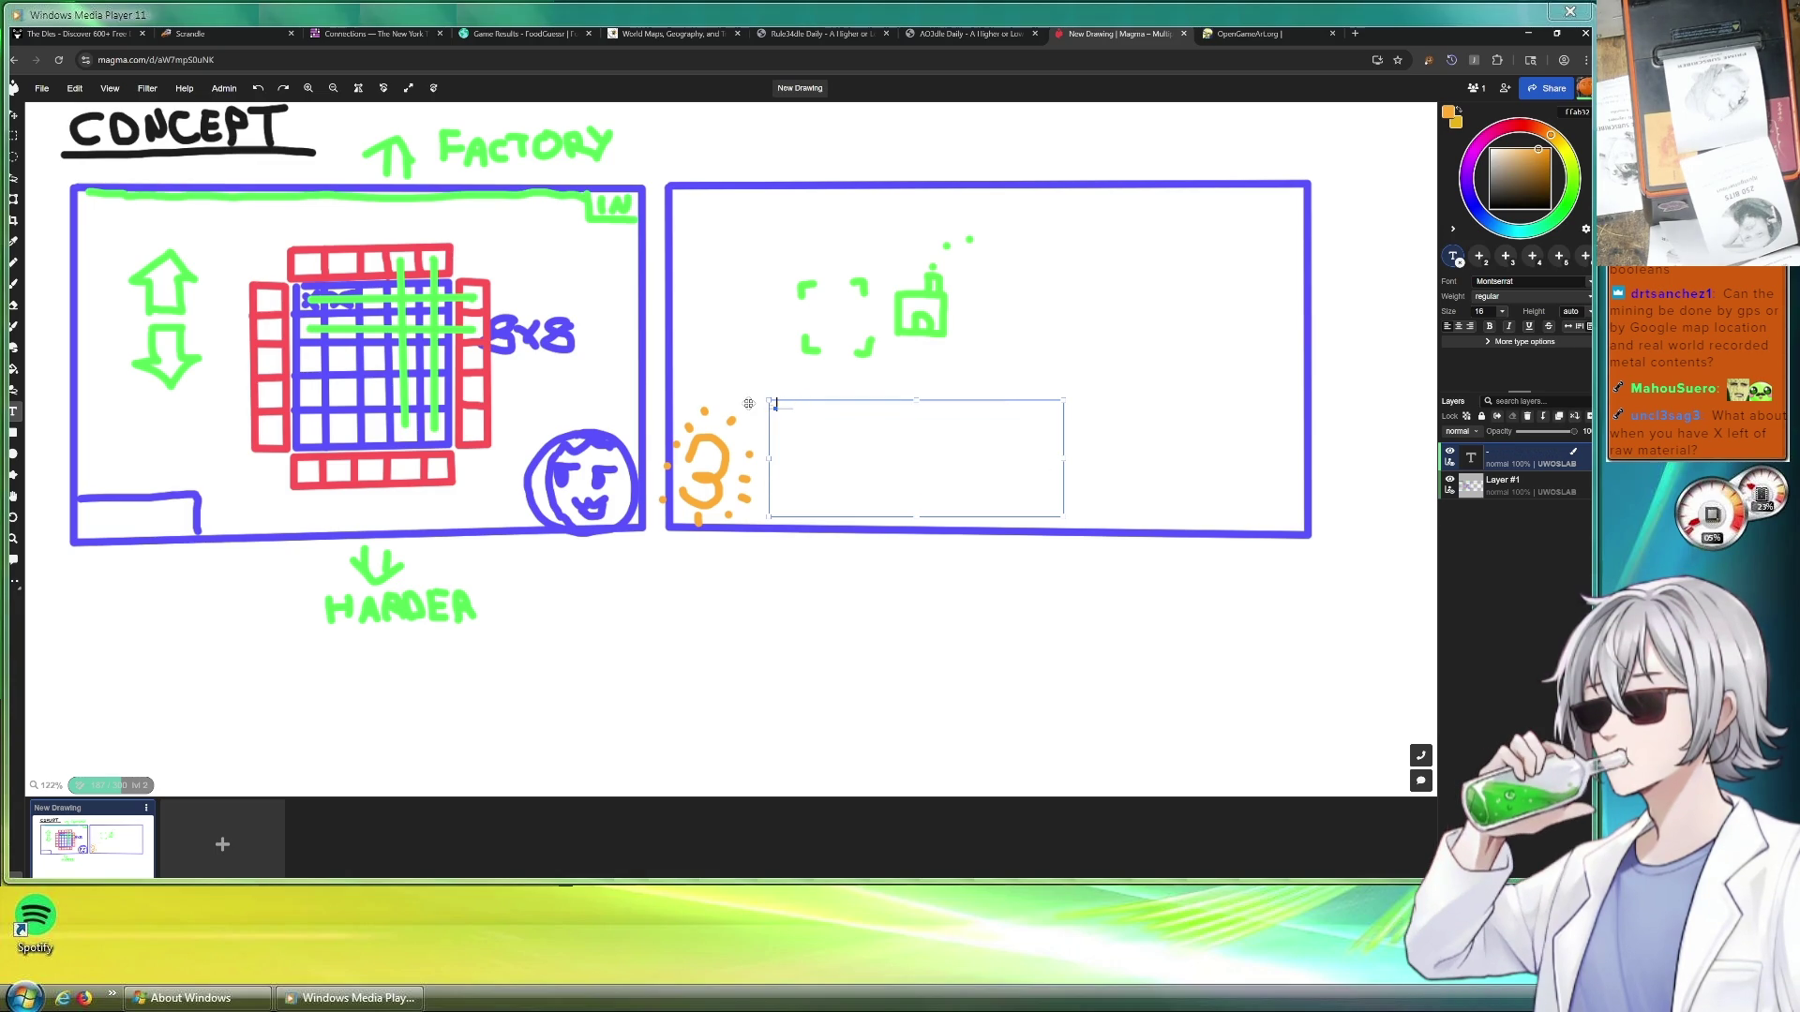
pyautogui.write('Small')
pyautogui.write('ers')
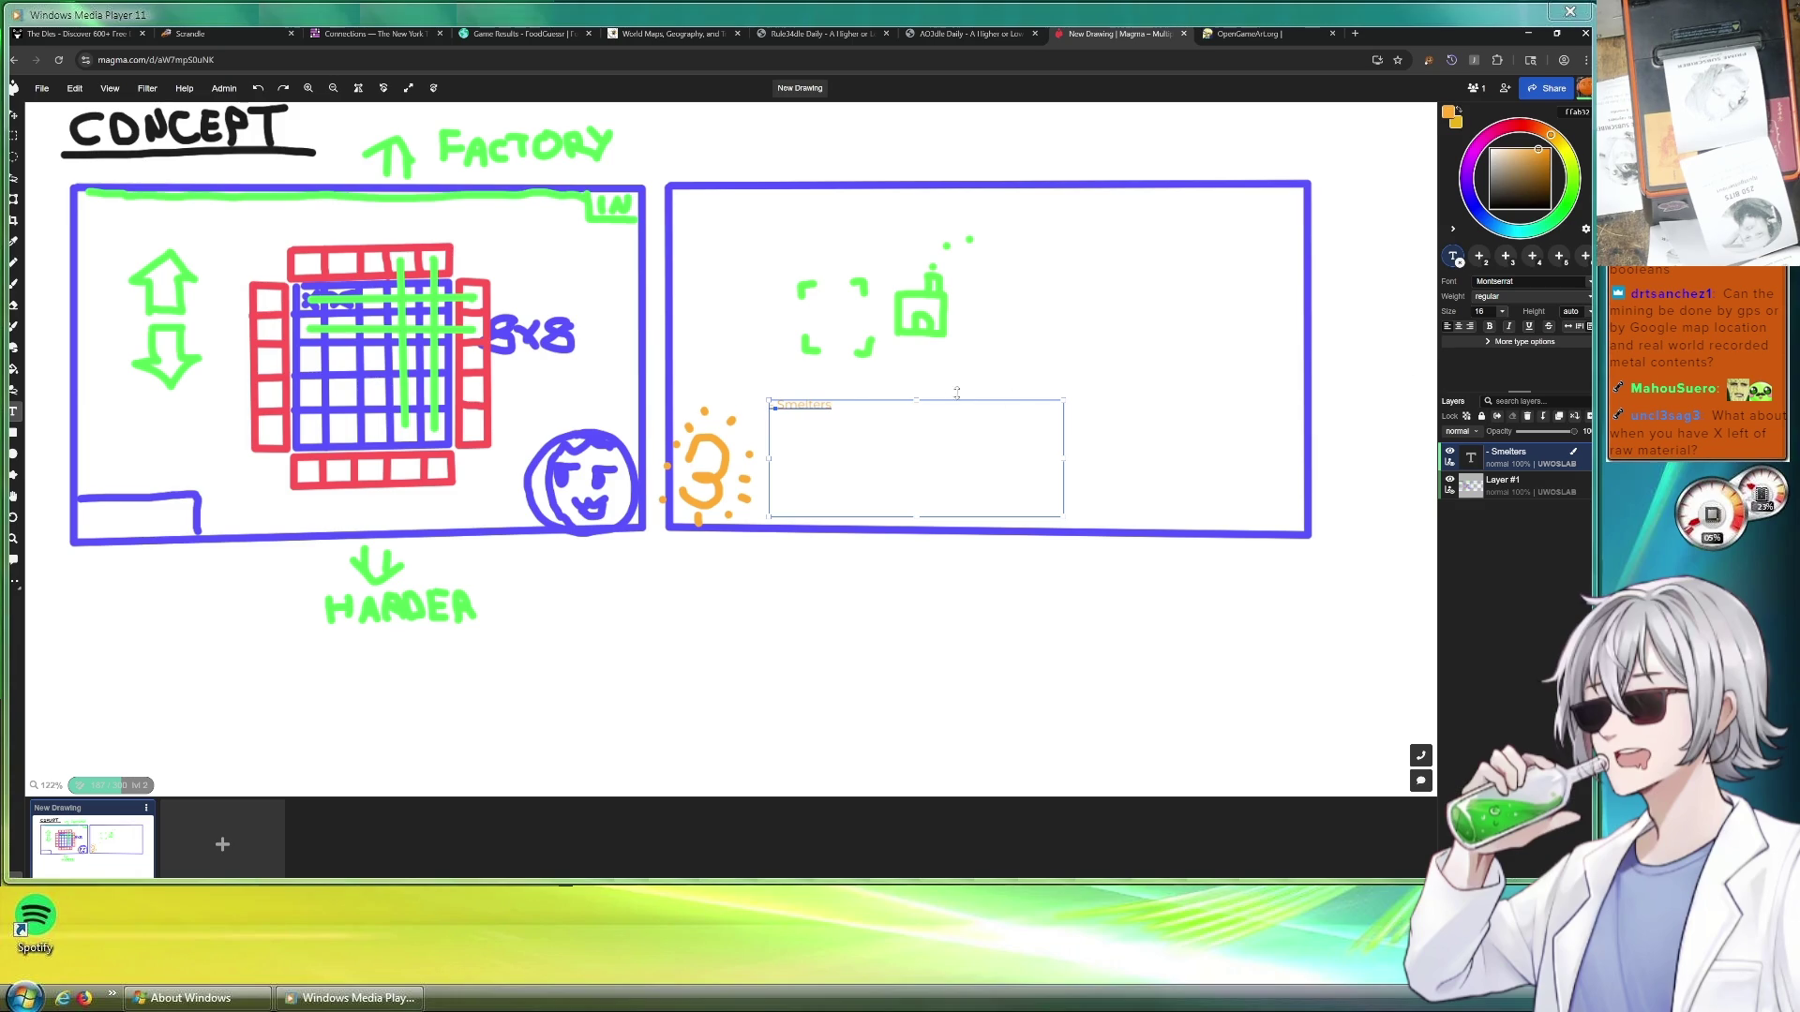
# Type Smelters in a much larger font, then add Assemblers and Generators on new lines
pyautogui.hotkey('ctrl', 'a')
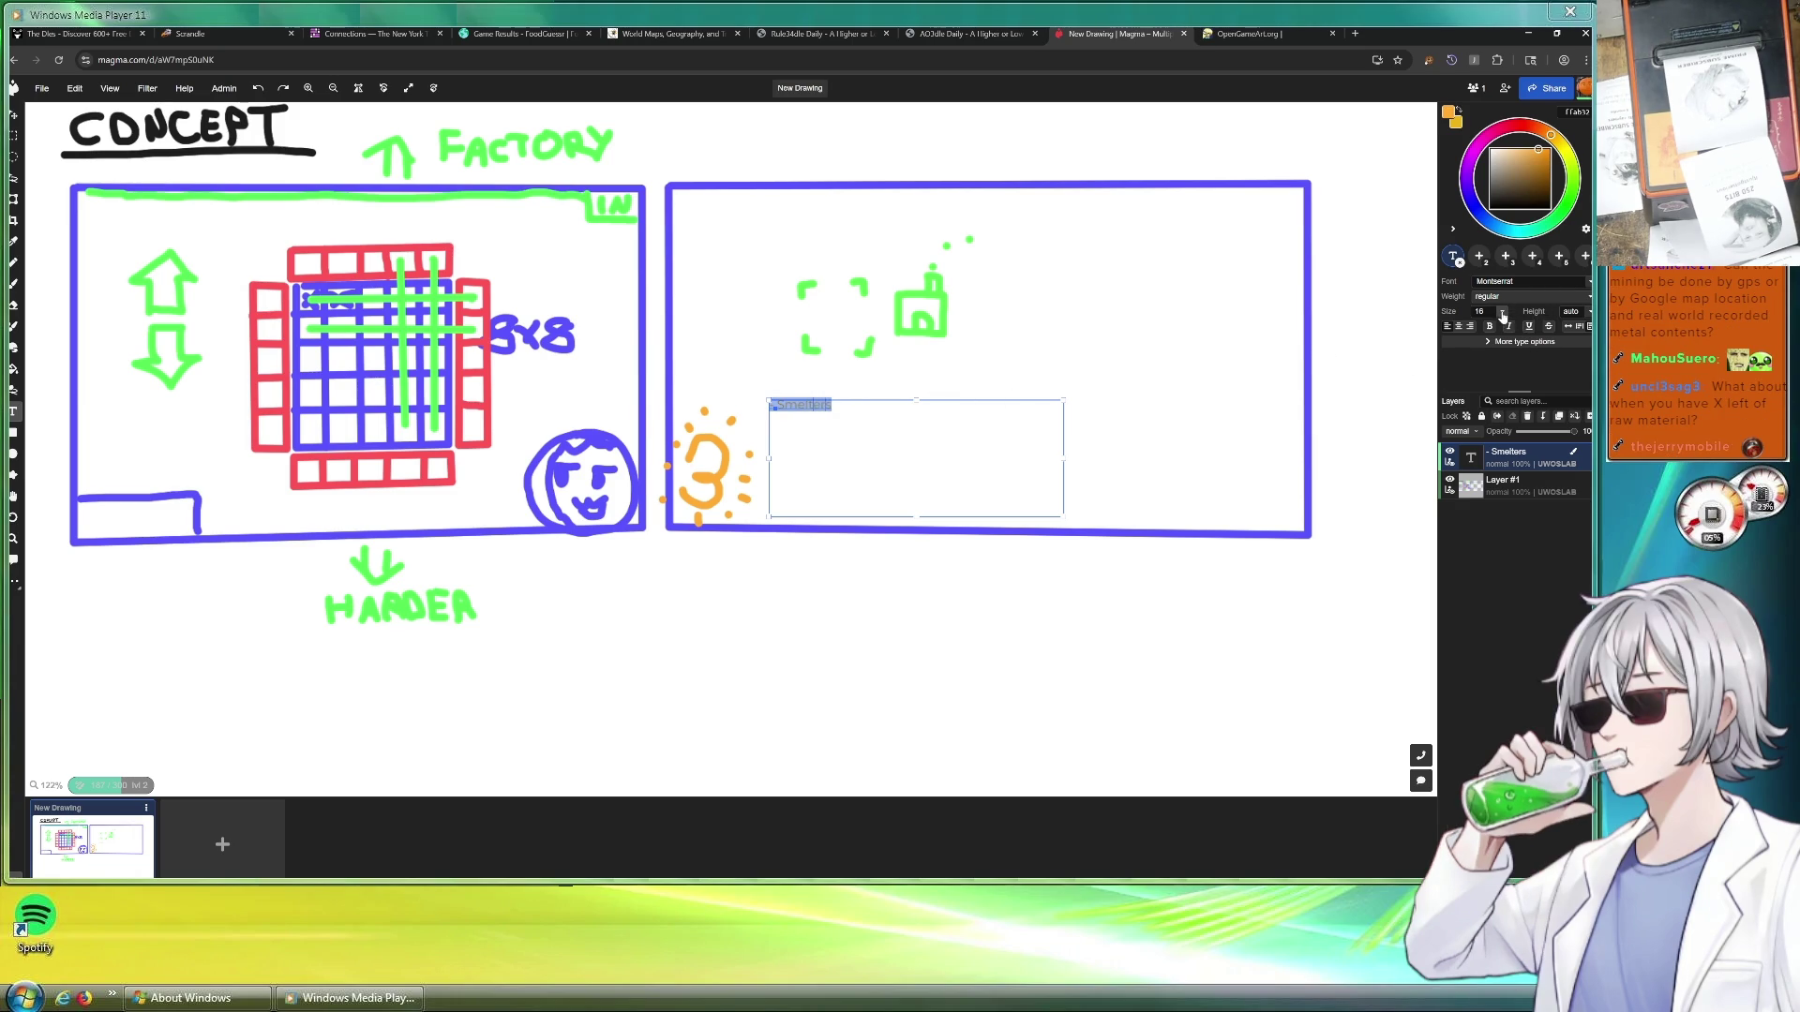
pyautogui.click(1501, 312)
pyautogui.click(1482, 563)
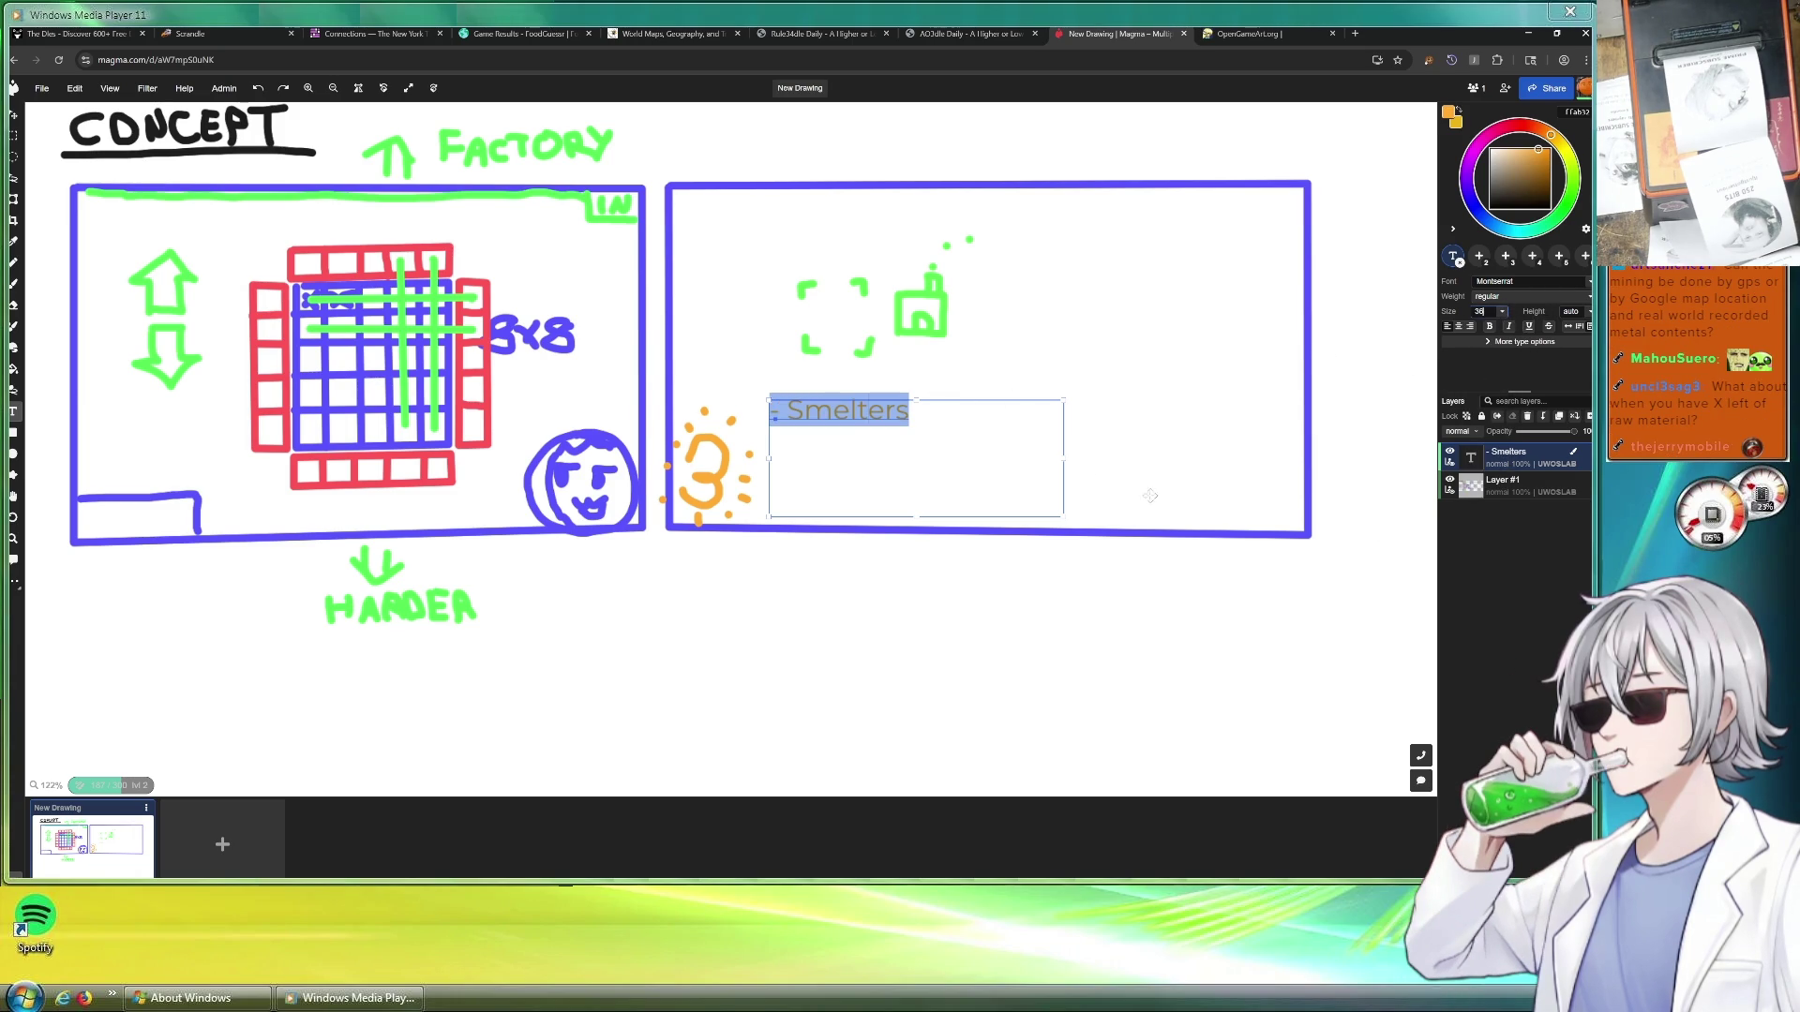
pyautogui.click(962, 418)
pyautogui.press('Return')
pyautogui.write('- A')
pyautogui.write('emblers')
pyautogui.press('Return')
pyautogui.write('- ')
pyautogui.write('Generel')
pyautogui.press('BackSpace')
pyautogui.press('BackSpace')
pyautogui.write('rators')
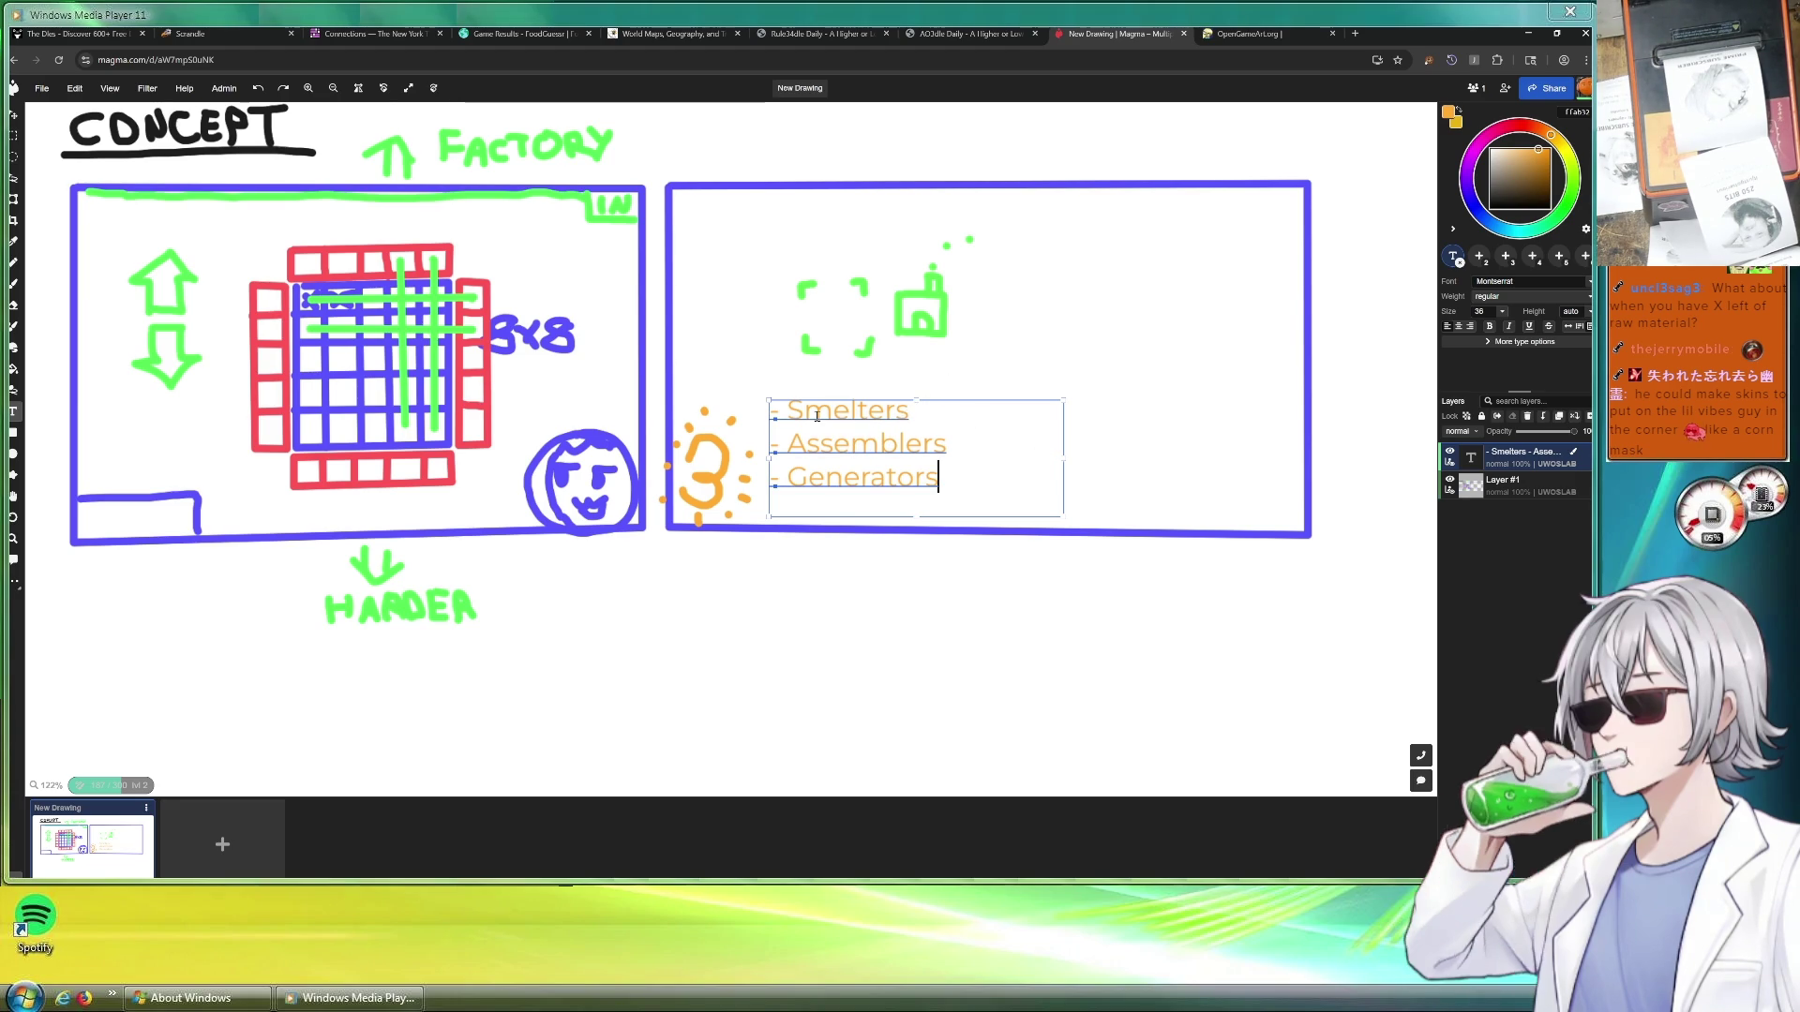
# Highlight Smelters, Assemblers and Generators in turn while explaining each
pyautogui.moveTo(784, 412); pyautogui.dragTo(911, 414)
pyautogui.click(914, 413)
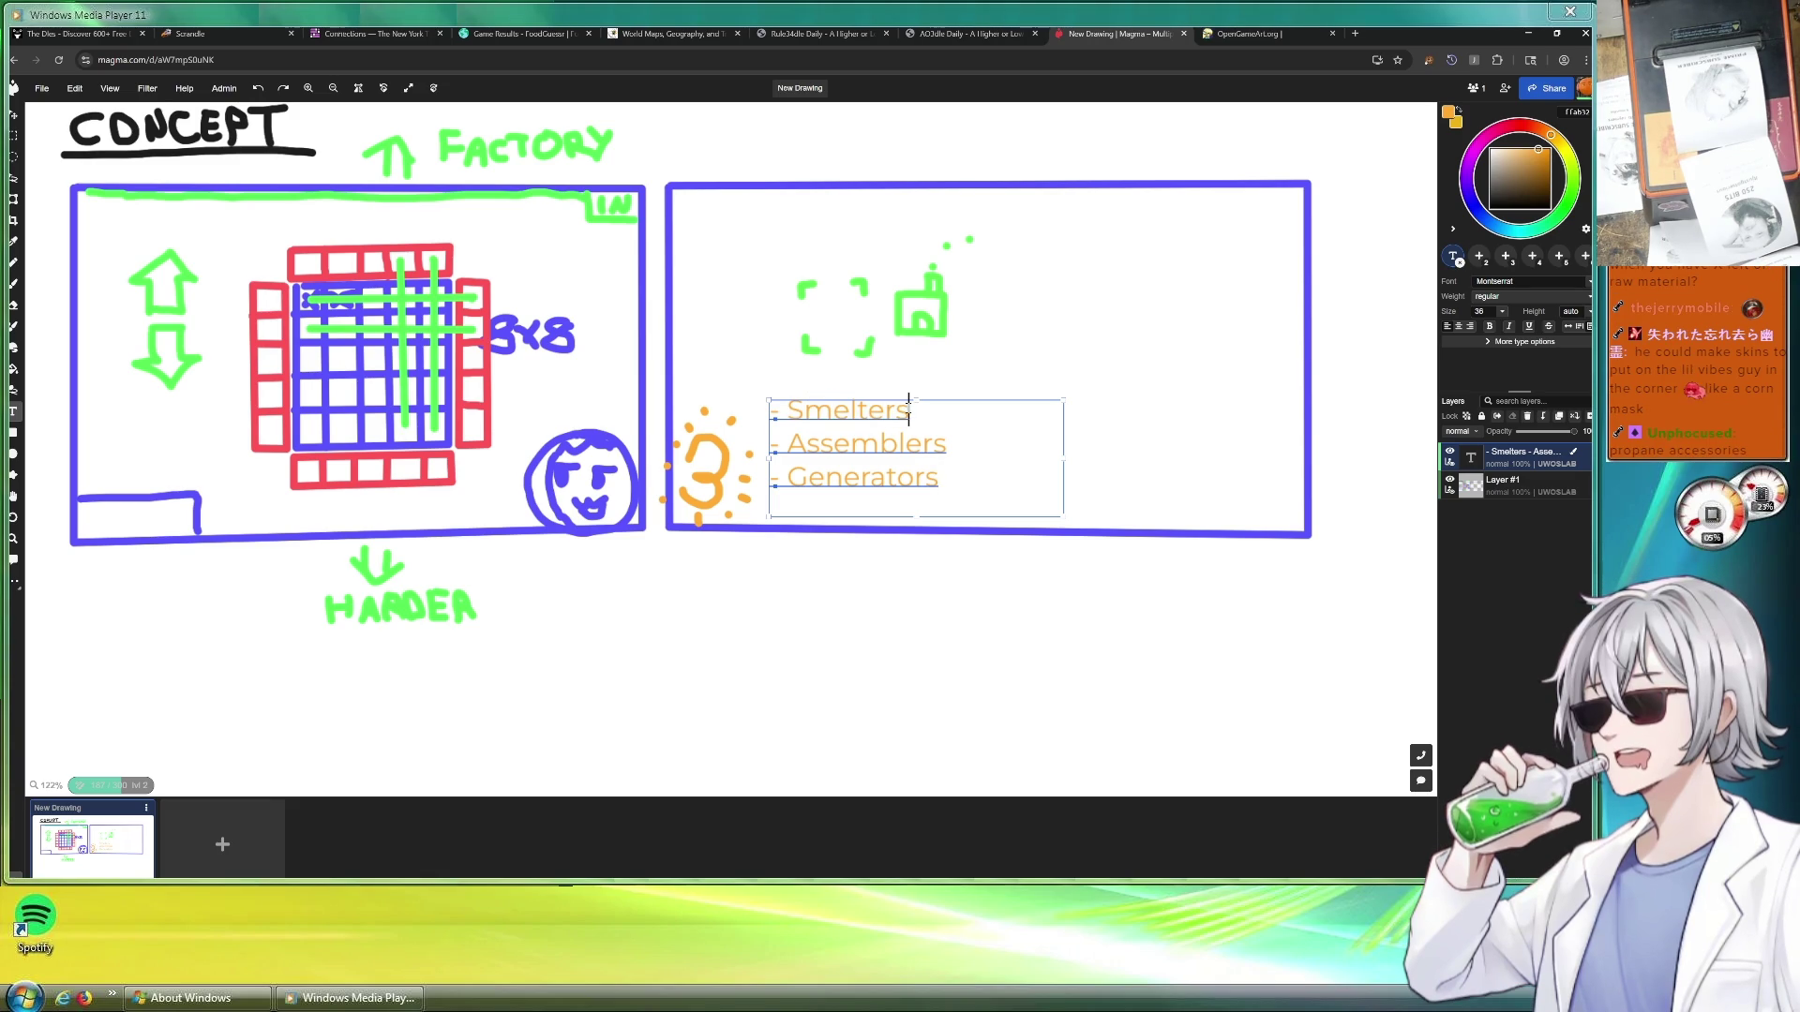
pyautogui.moveTo(788, 444); pyautogui.dragTo(951, 445)
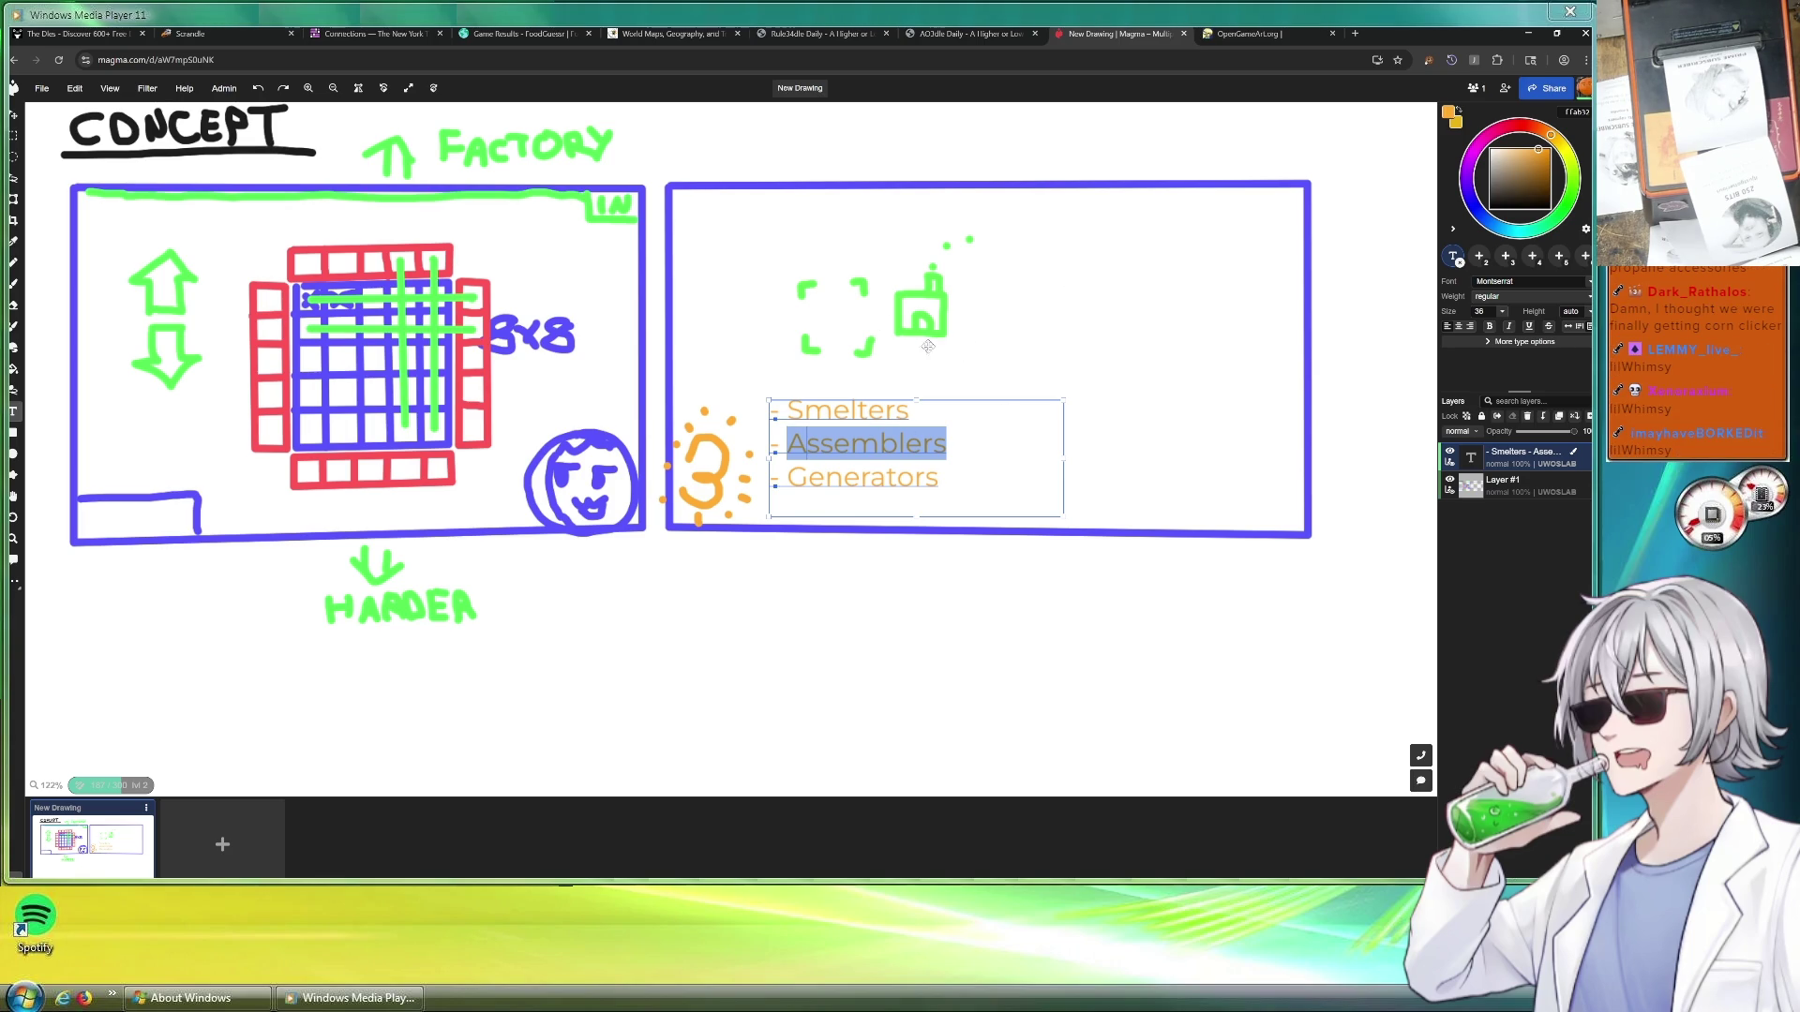
pyautogui.click(949, 446)
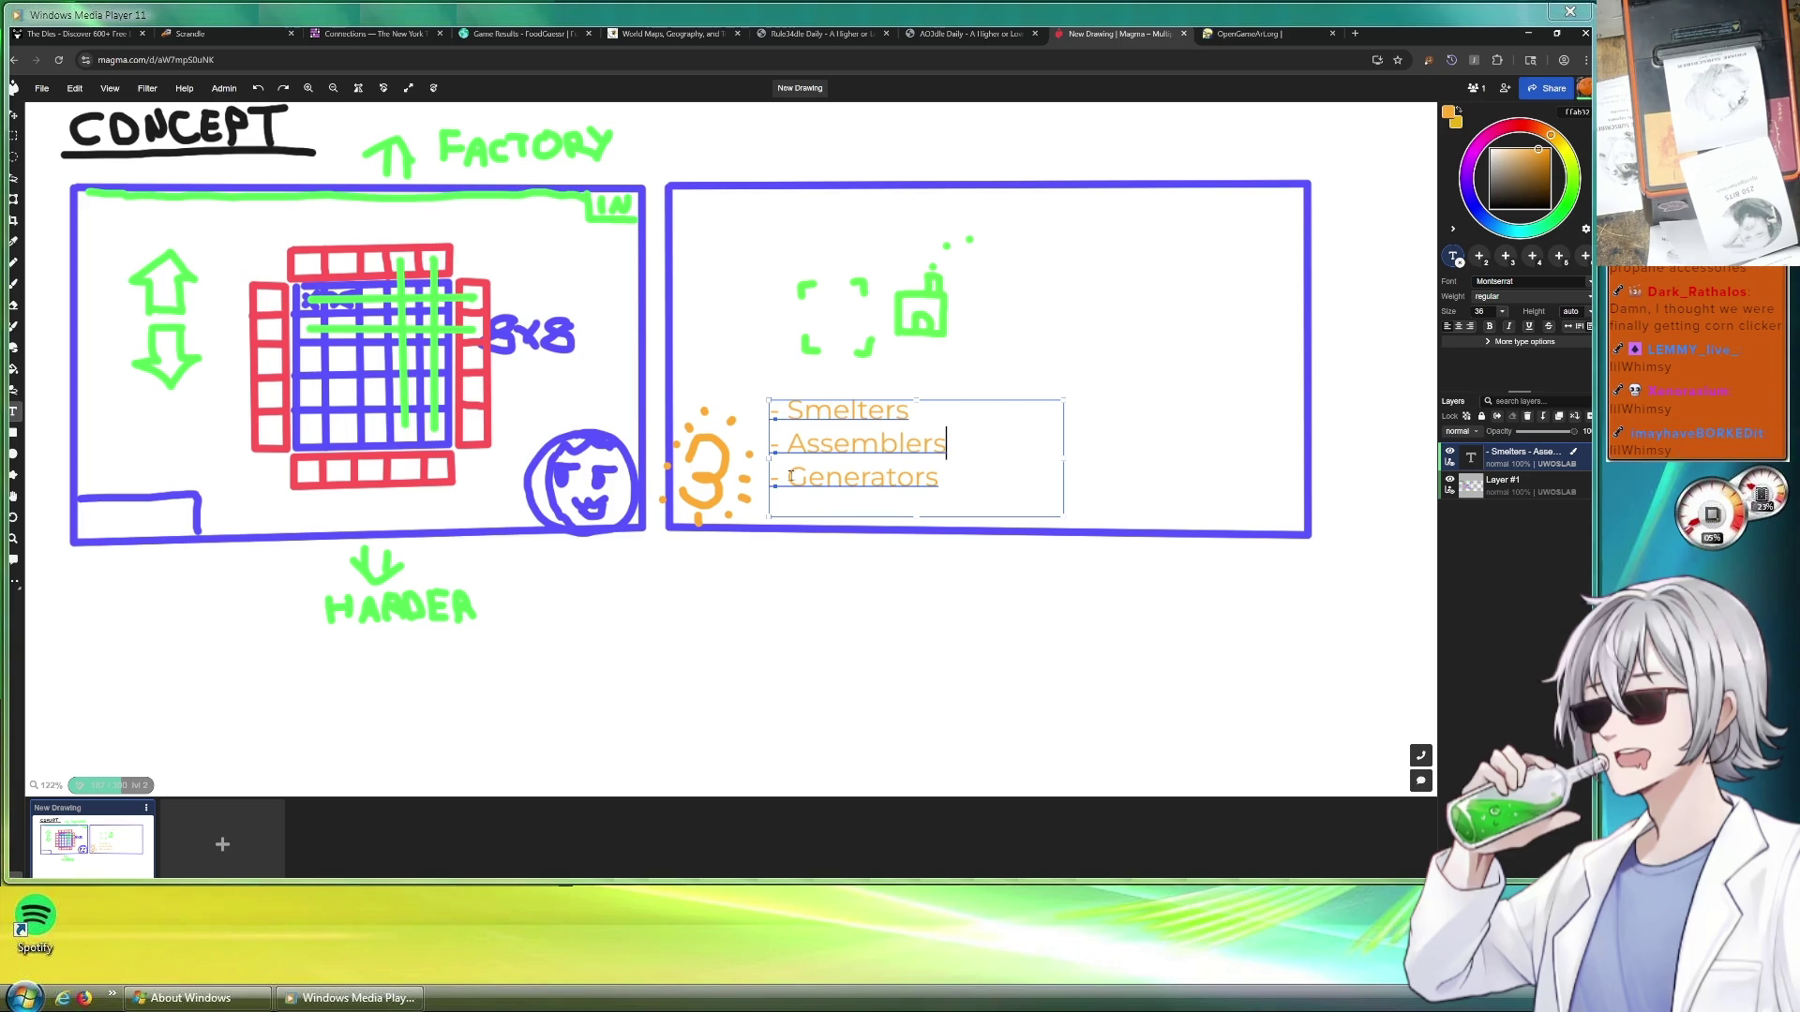
pyautogui.moveTo(788, 480); pyautogui.dragTo(940, 479)
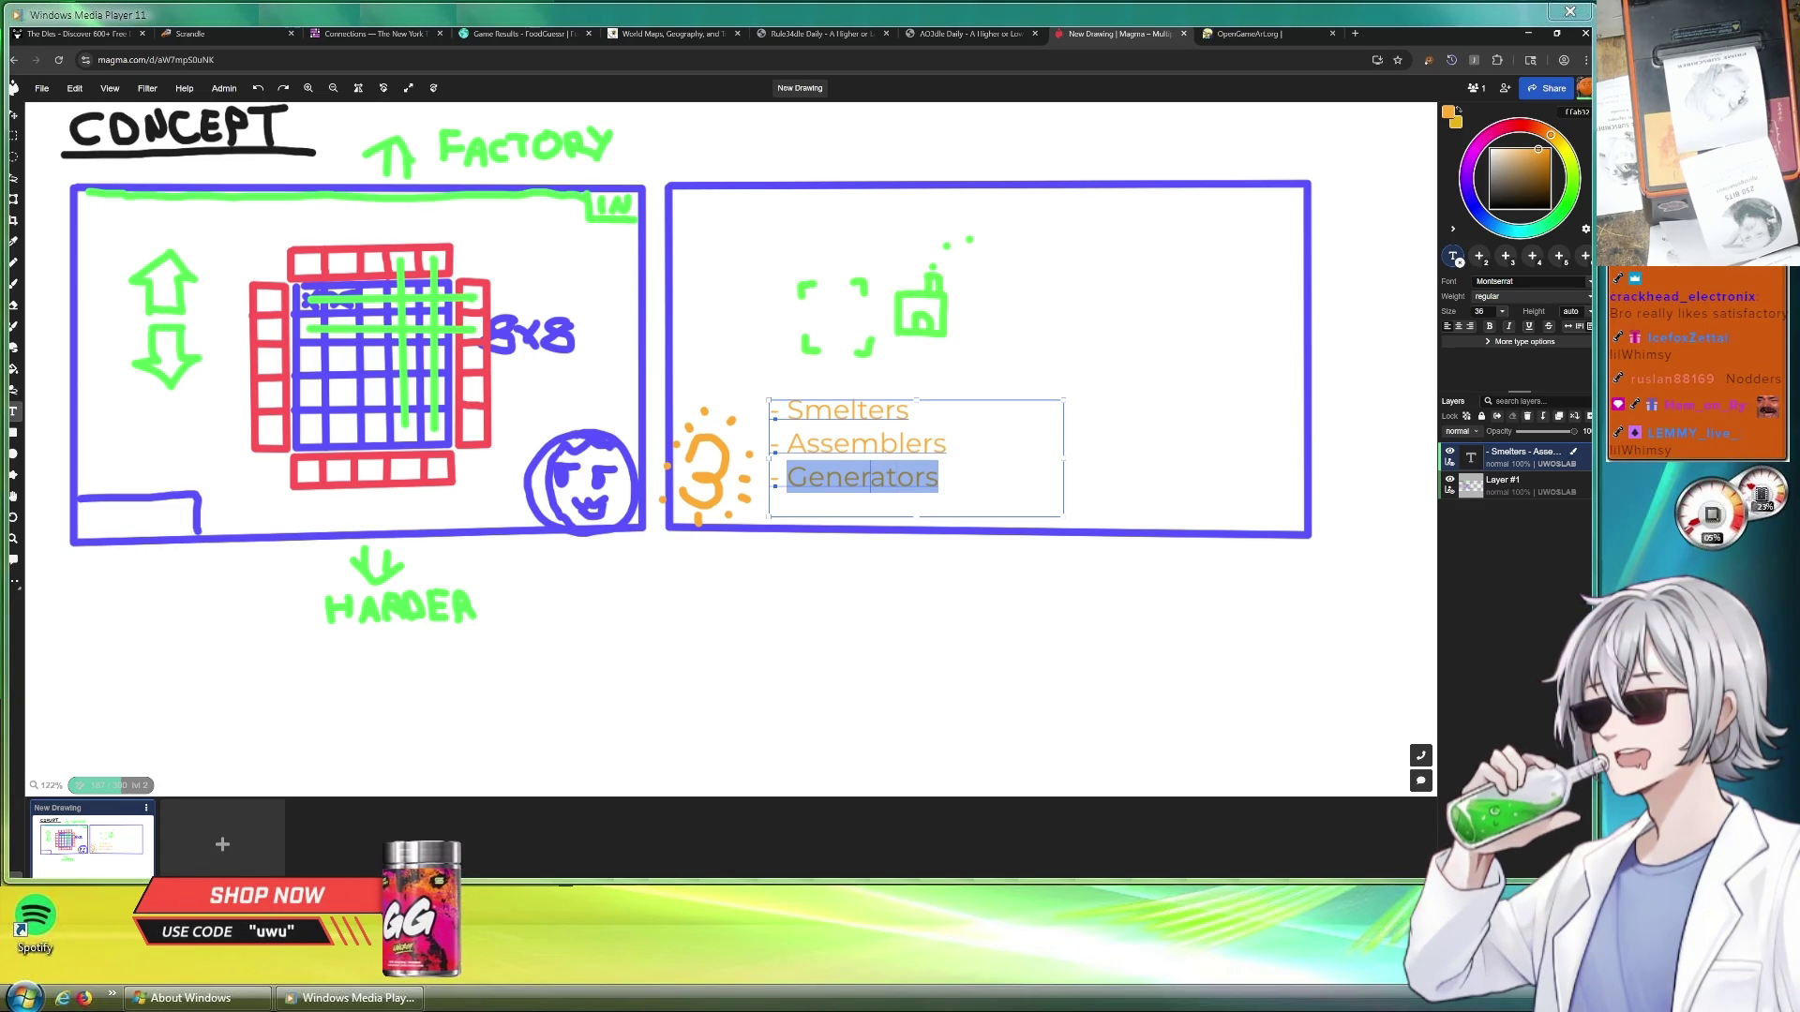
pyautogui.press('End')
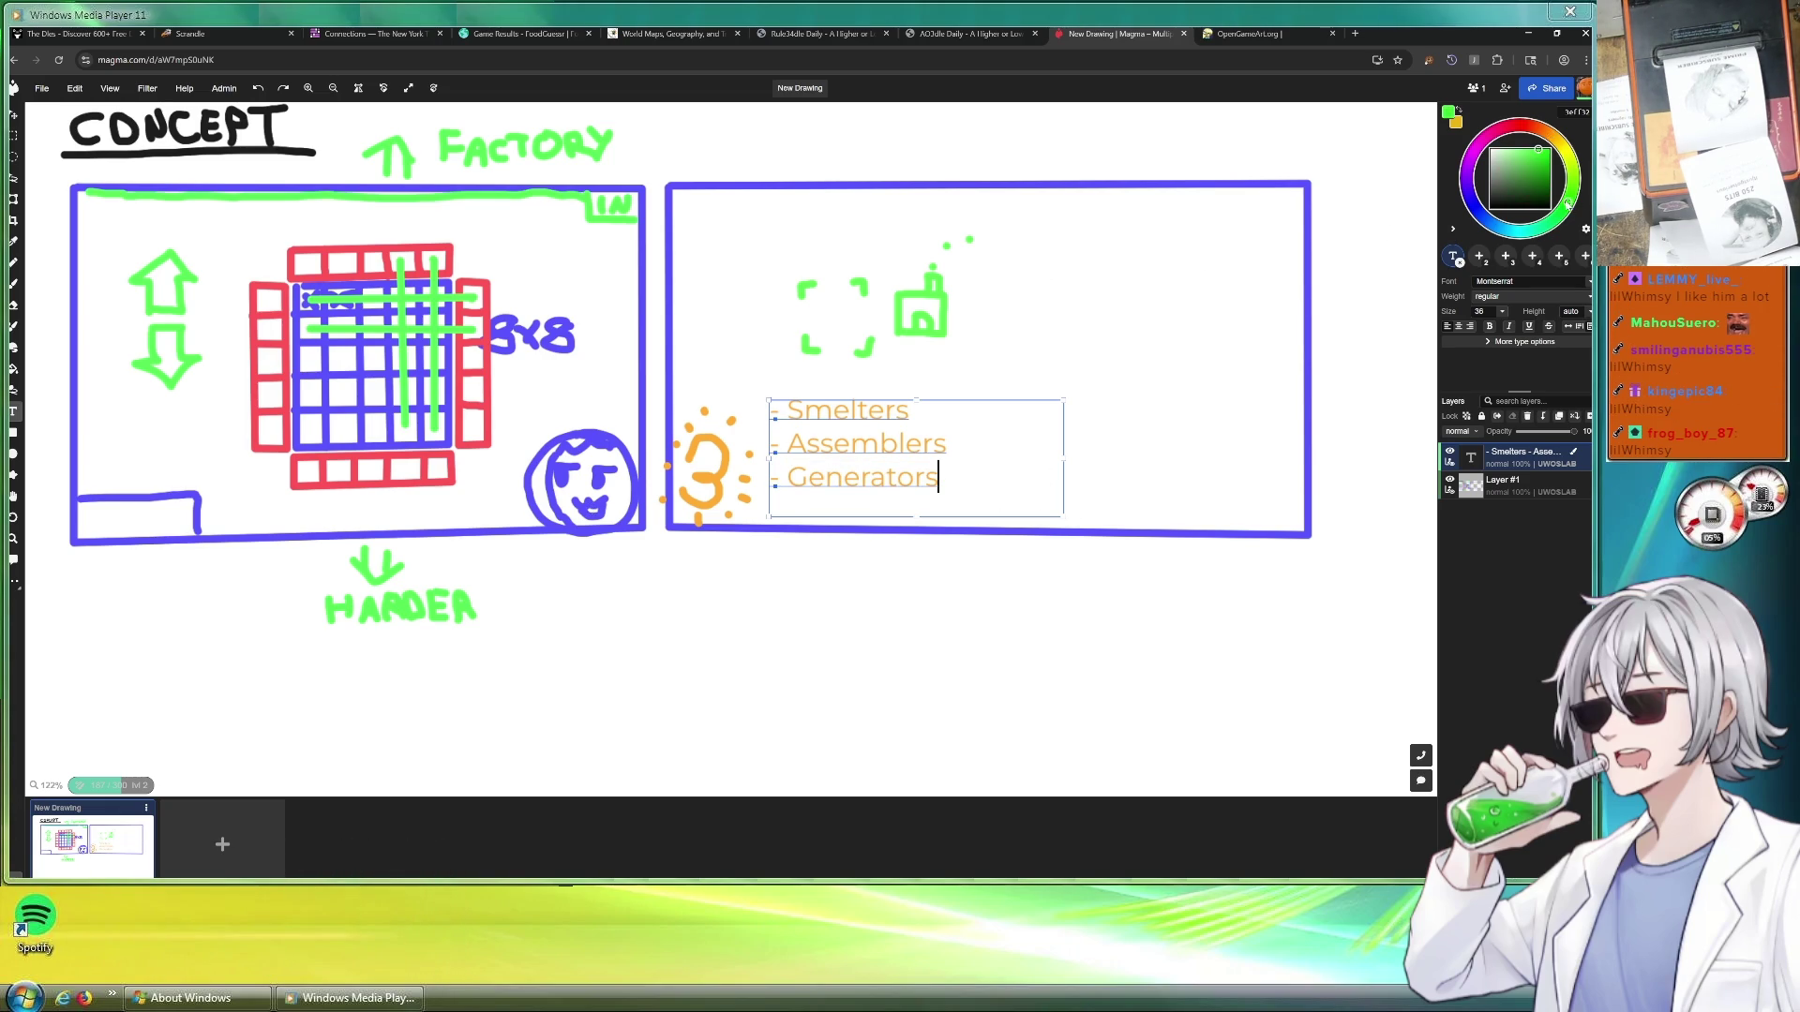
# Leave text editing without converting the text and reactivate the drawing layer
pyautogui.click(15, 265)
pyautogui.click(984, 352)
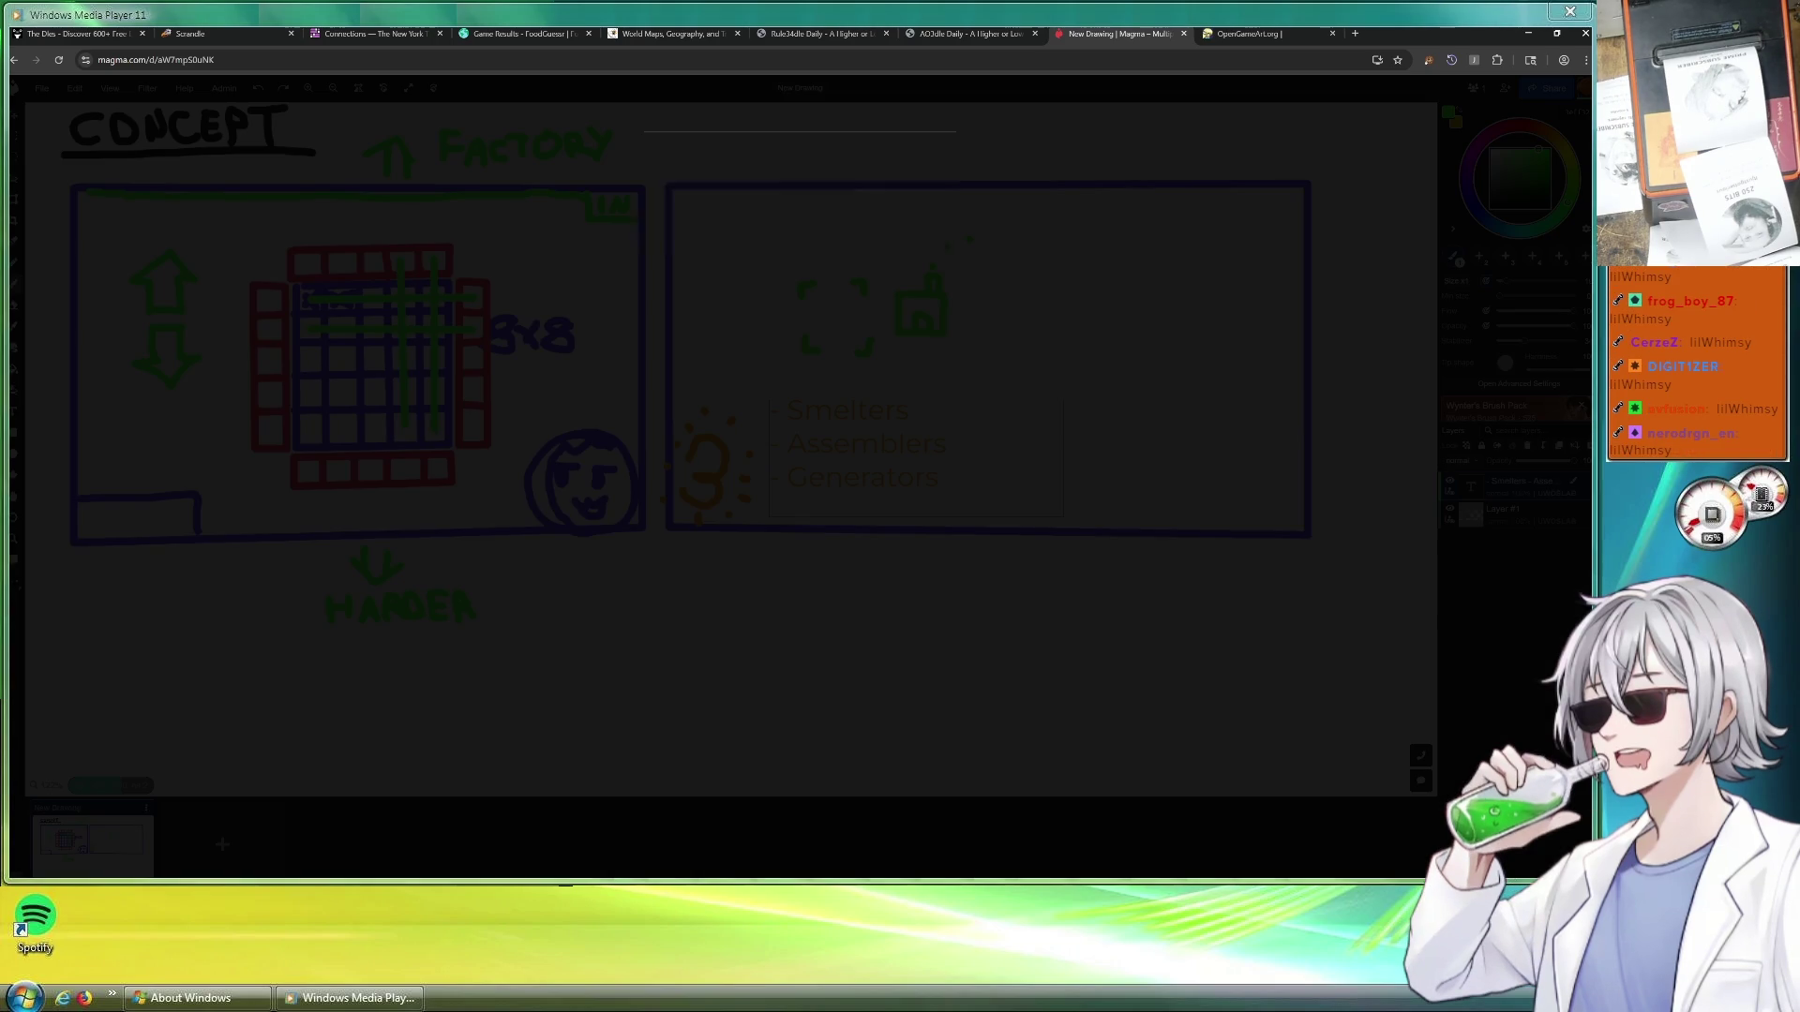
pyautogui.click(935, 153)
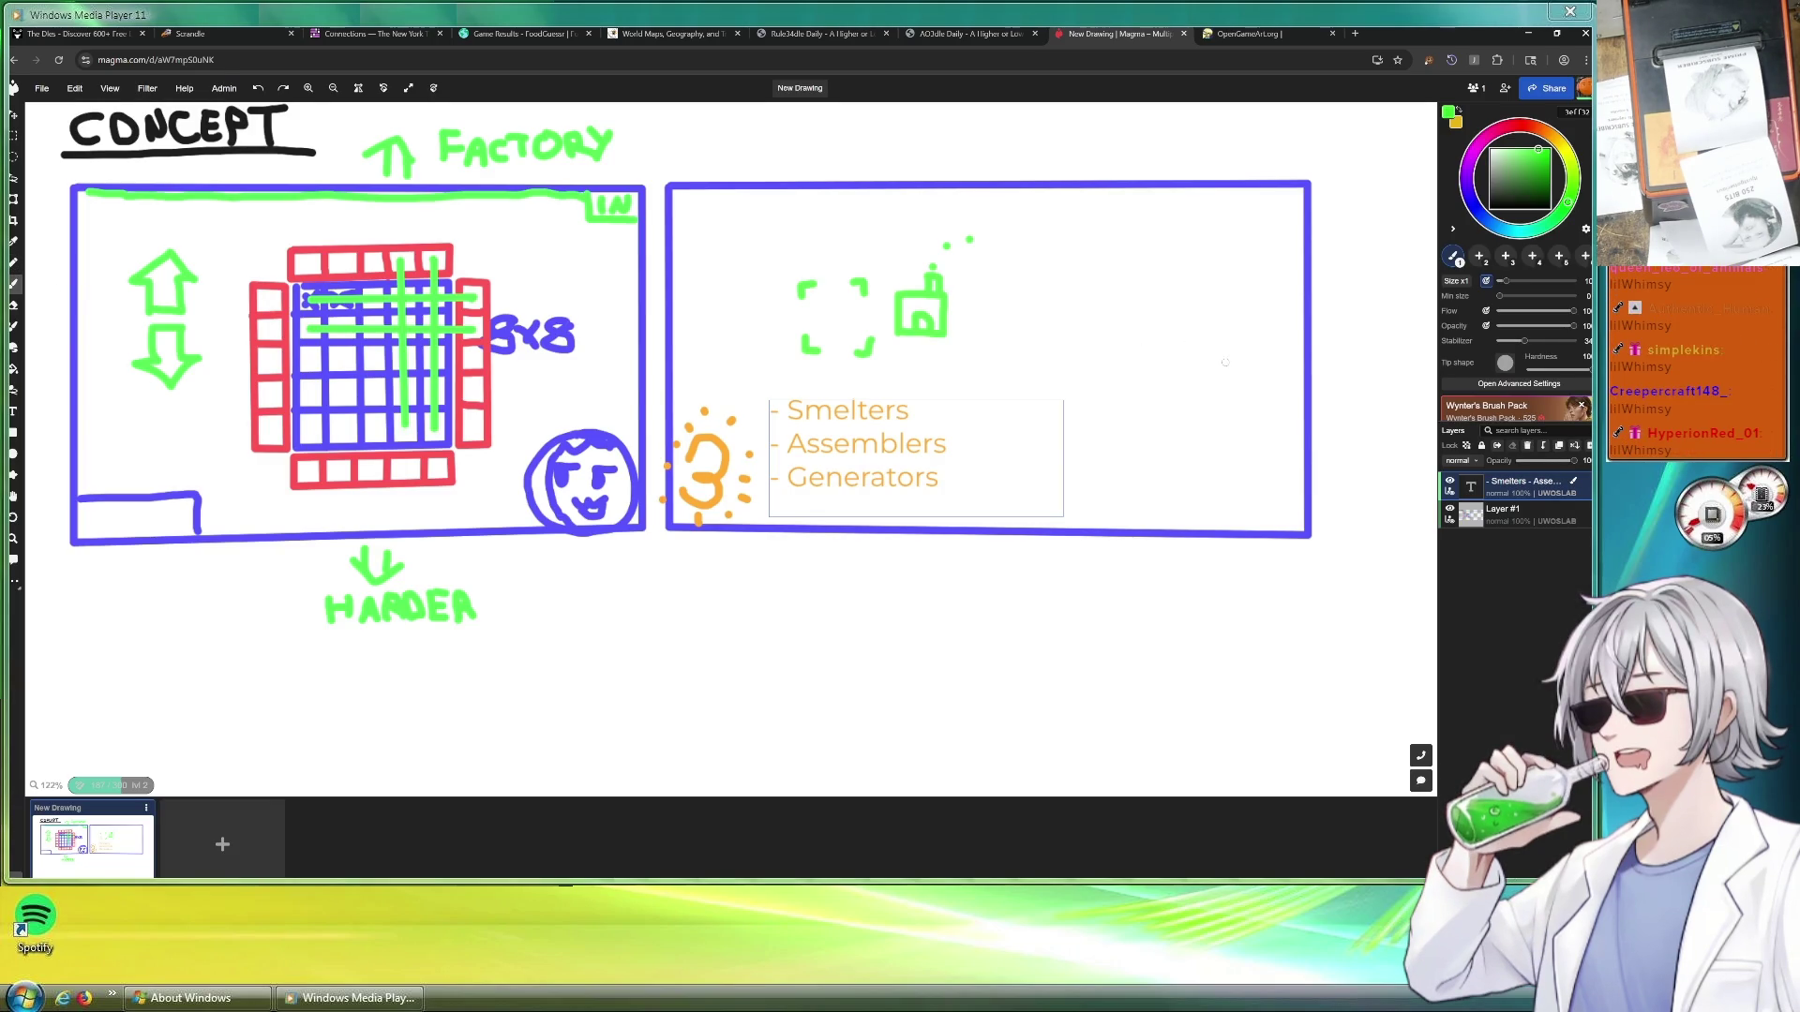
pyautogui.click(1511, 514)
# Draw an arrow right of the second frame and a double arrow at its left
pyautogui.moveTo(1322, 338)
pyautogui.mouseDown()
pyautogui.moveTo(1361, 344)
pyautogui.moveTo(1343, 369)
pyautogui.mouseUp()
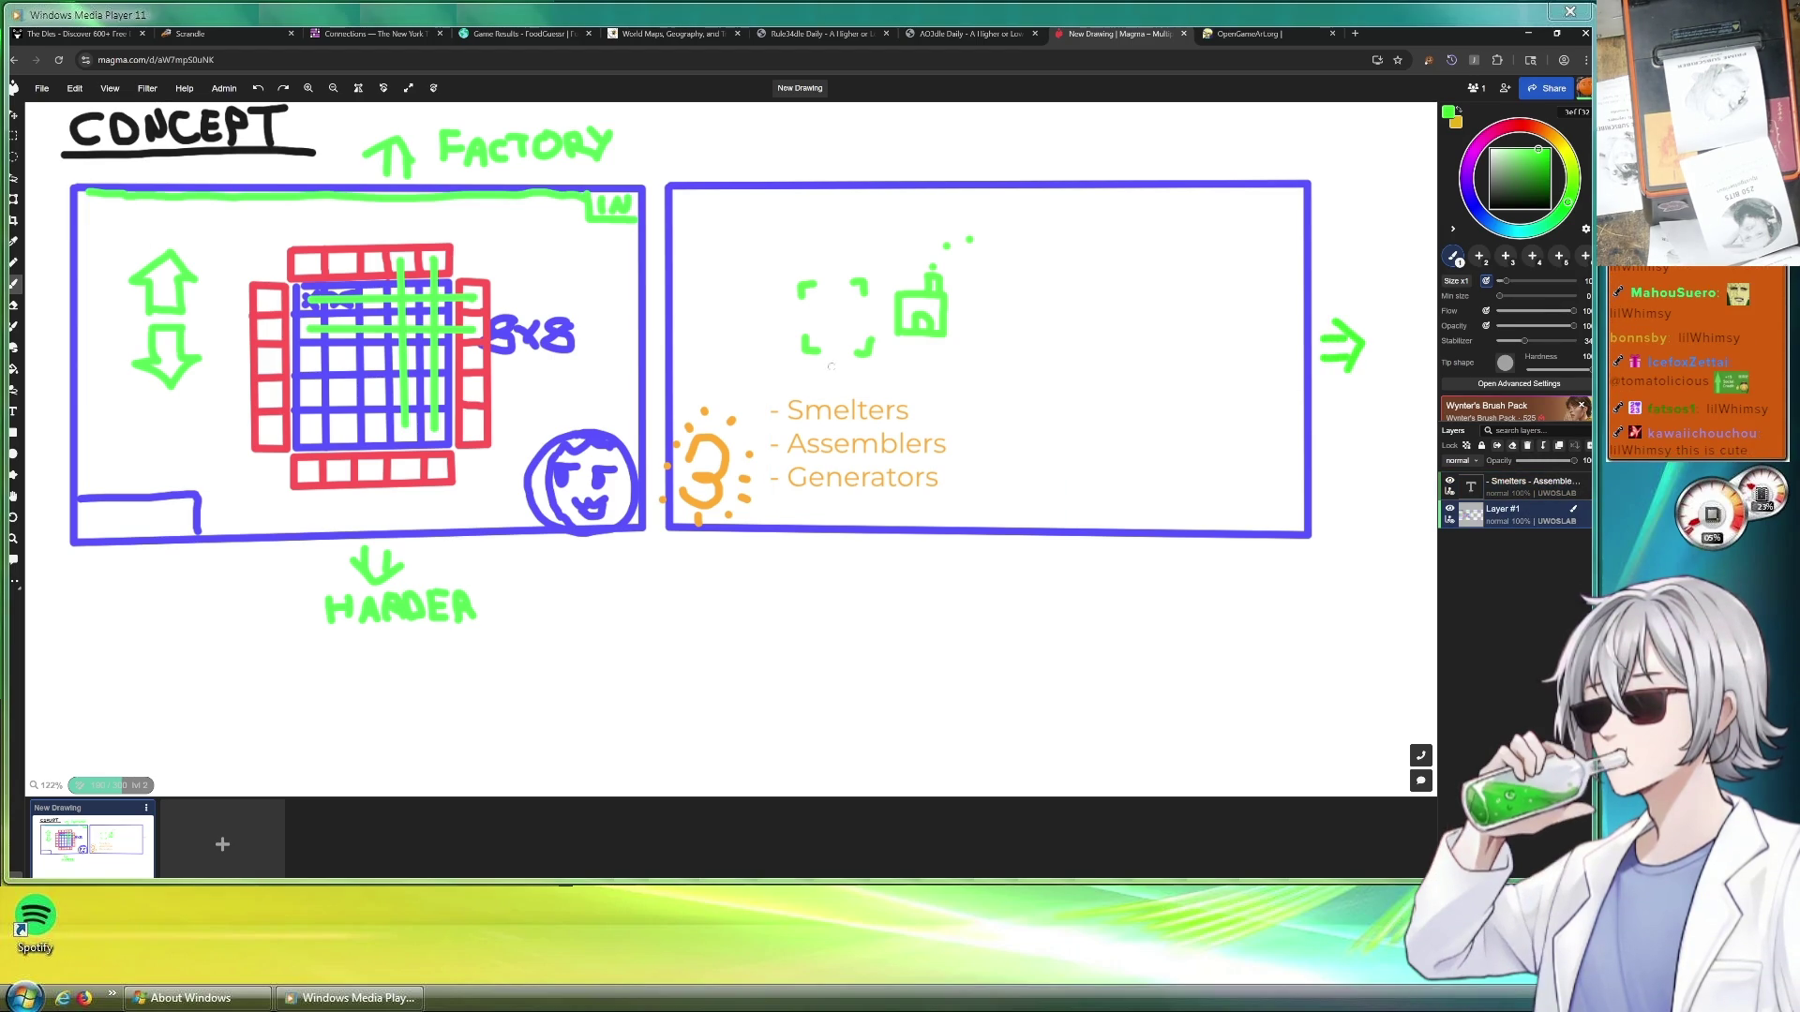
pyautogui.moveTo(681, 331)
pyautogui.mouseDown()
pyautogui.moveTo(720, 327)
pyautogui.moveTo(723, 346)
pyautogui.moveTo(672, 332)
pyautogui.mouseUp()
pyautogui.moveTo(672, 332); pyautogui.dragTo(700, 346)
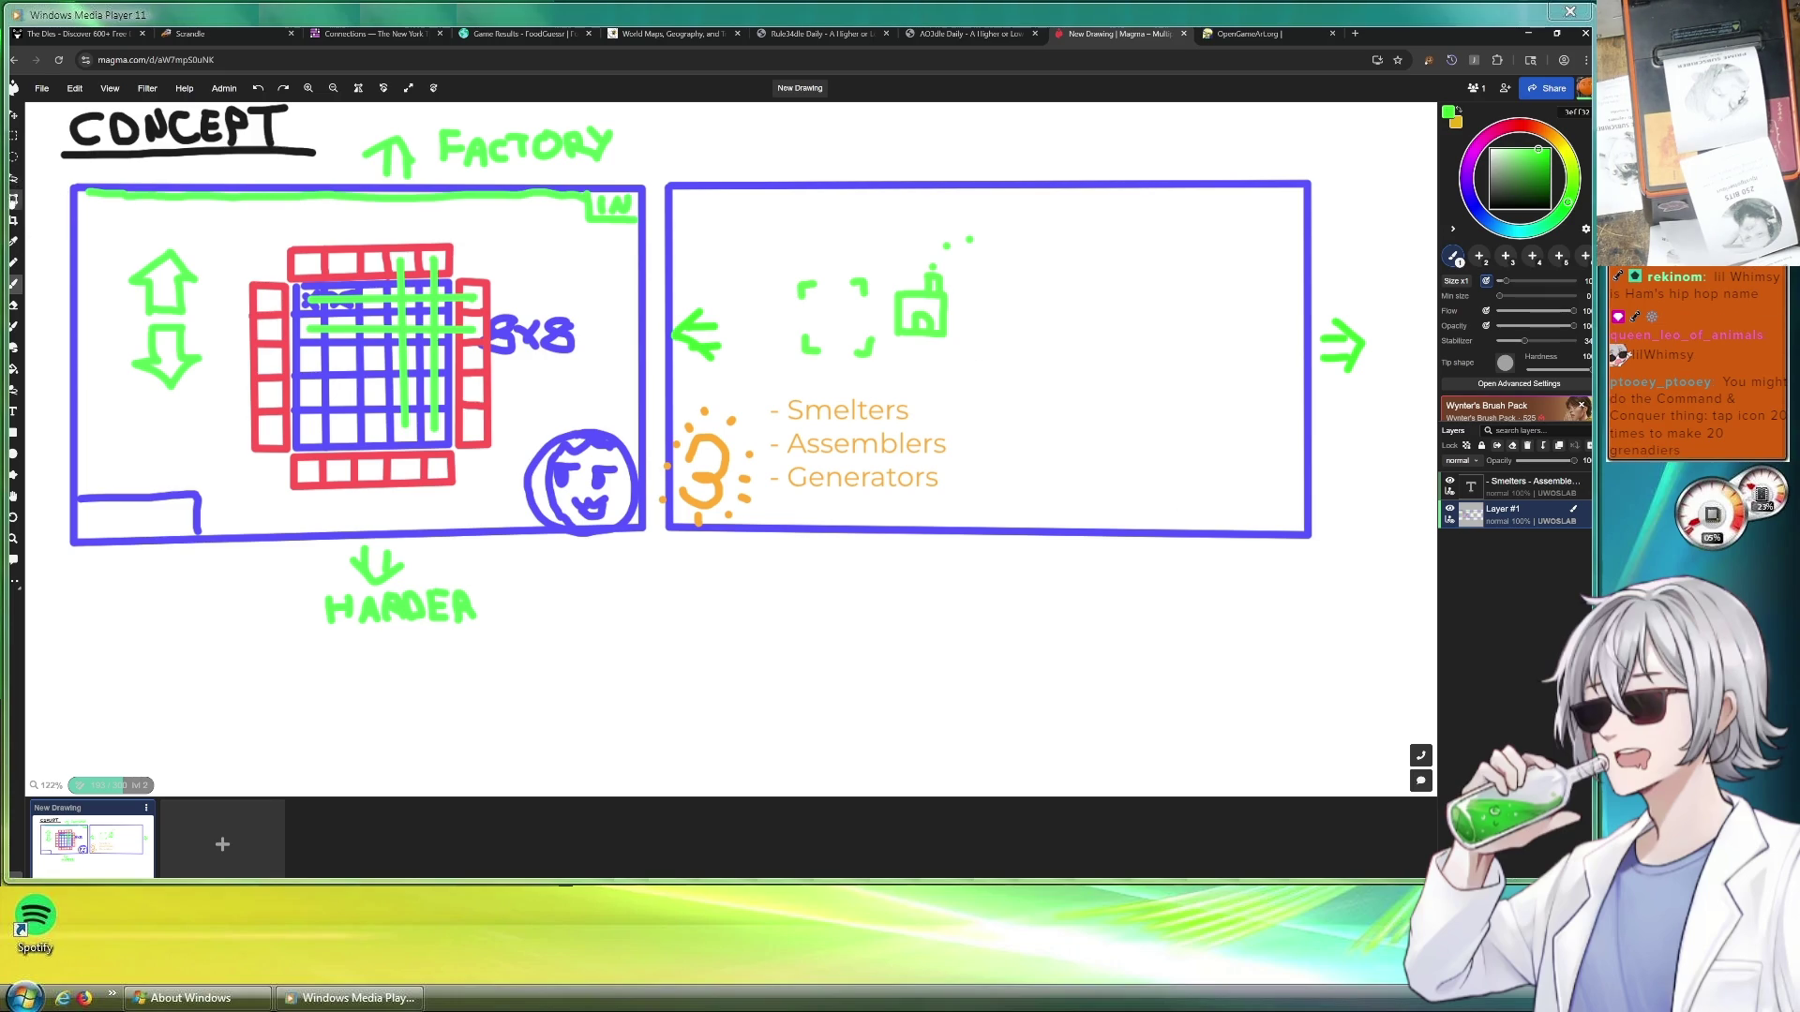
# Move the drawing layer down and left, then reposition the Smelters list beside the orange 3
pyautogui.click(15, 115)
pyautogui.moveTo(918, 159)
pyautogui.mouseDown()
pyautogui.moveTo(823, 348)
pyautogui.moveTo(827, 440)
pyautogui.moveTo(872, 394)
pyautogui.mouseUp()
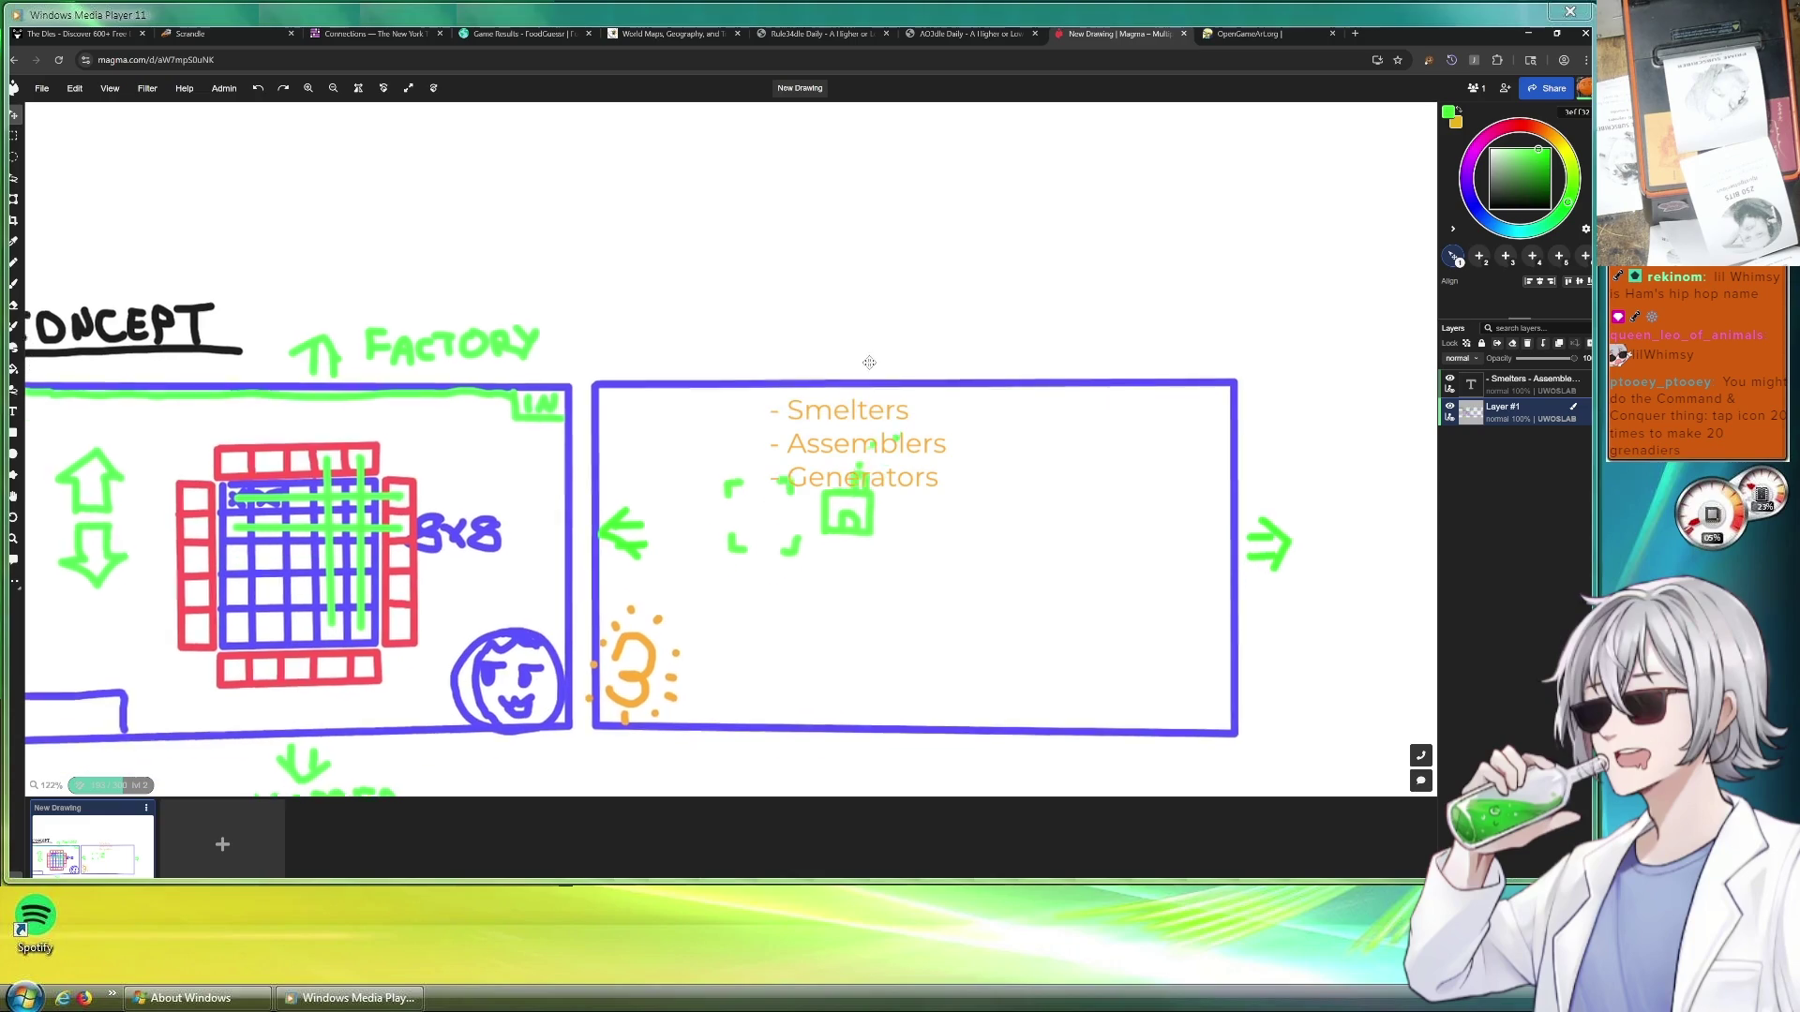
pyautogui.moveTo(919, 484)
pyautogui.mouseDown()
pyautogui.moveTo(921, 465)
pyautogui.moveTo(839, 672)
pyautogui.moveTo(841, 720)
pyautogui.moveTo(840, 664)
pyautogui.mouseUp()
pyautogui.click(1511, 380)
# Draw a blue box above the right-hand box with straight shift-click lines
pyautogui.click(1517, 415)
pyautogui.scroll(-2, 940, 150)
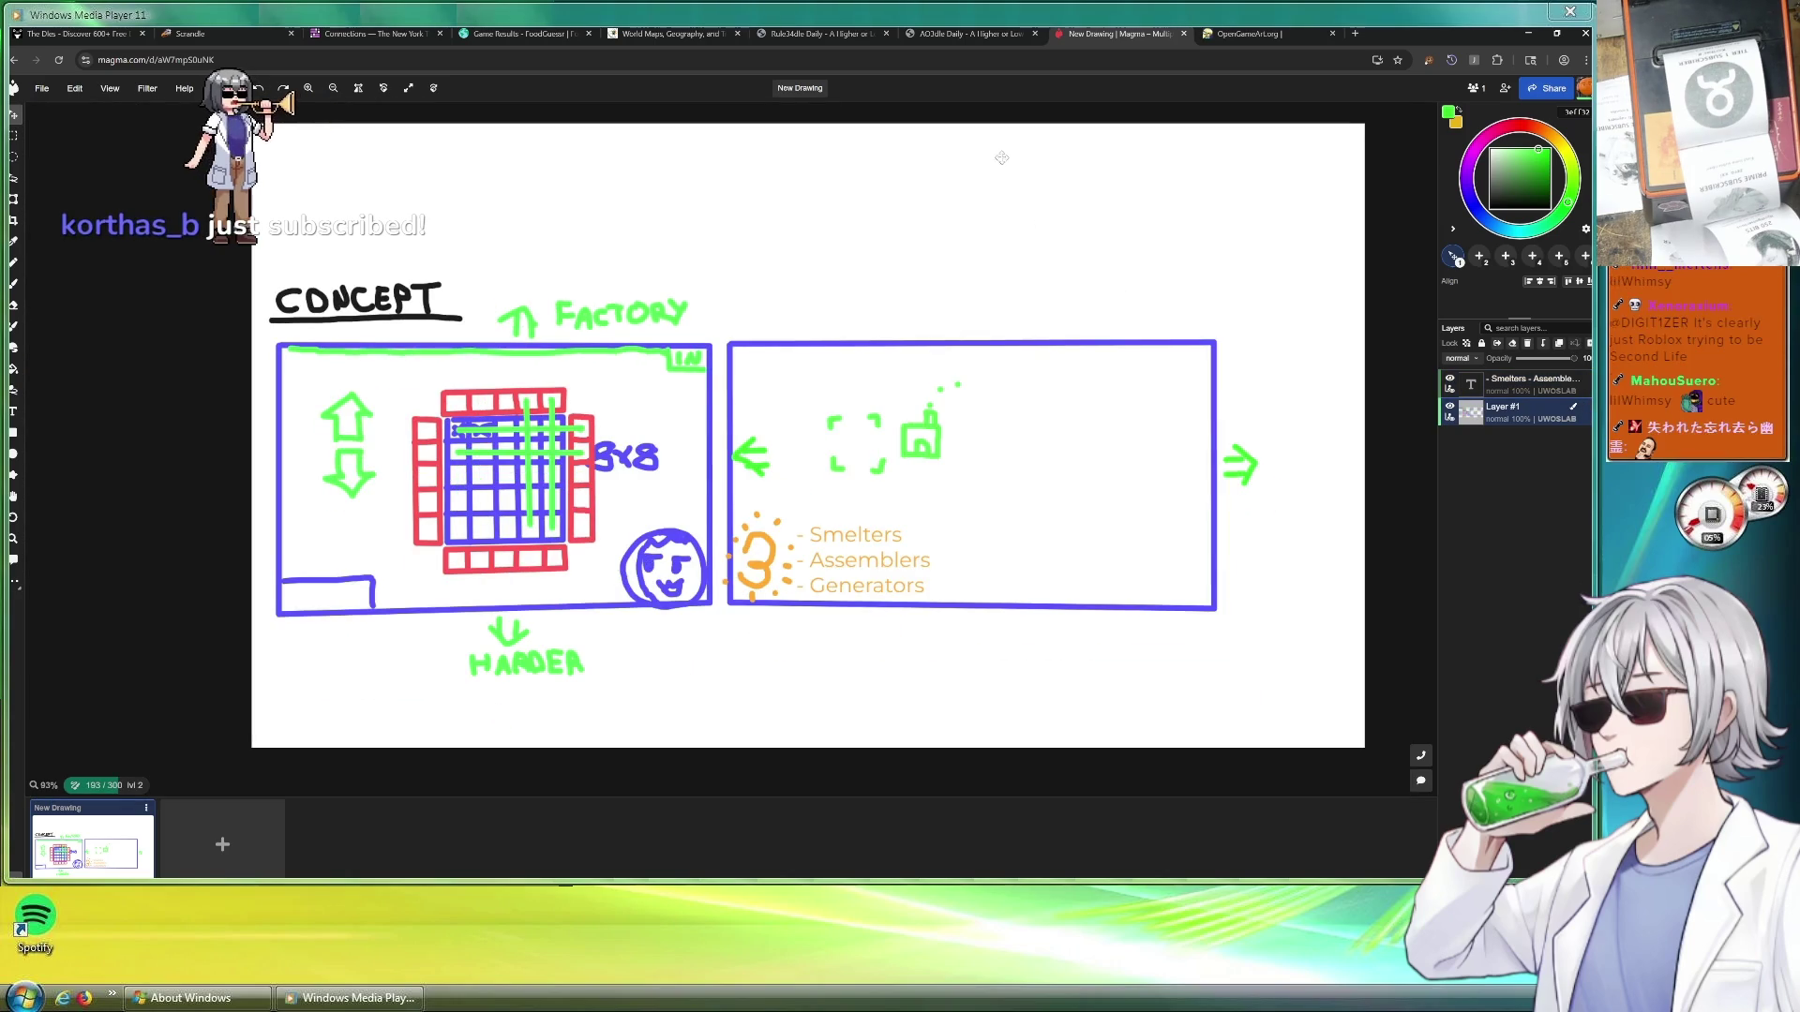
pyautogui.scroll(1, 940, 151)
pyautogui.scroll(2, 940, 151)
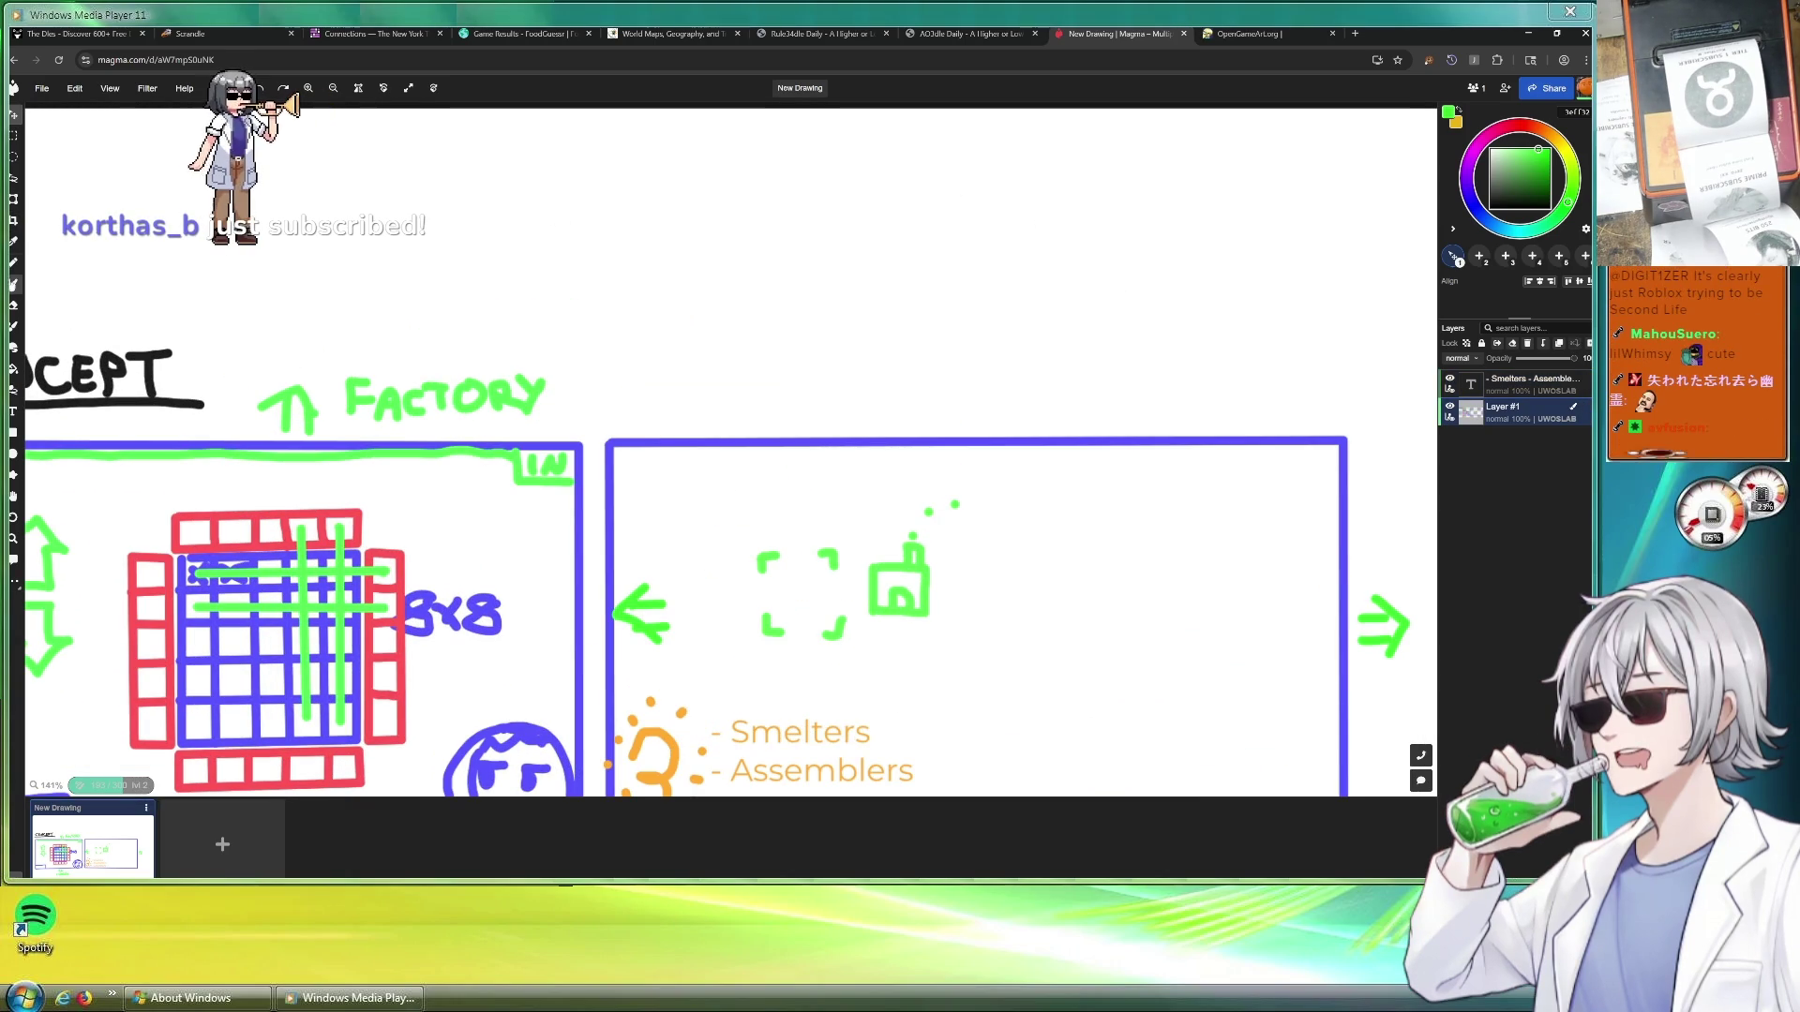
pyautogui.press('b')
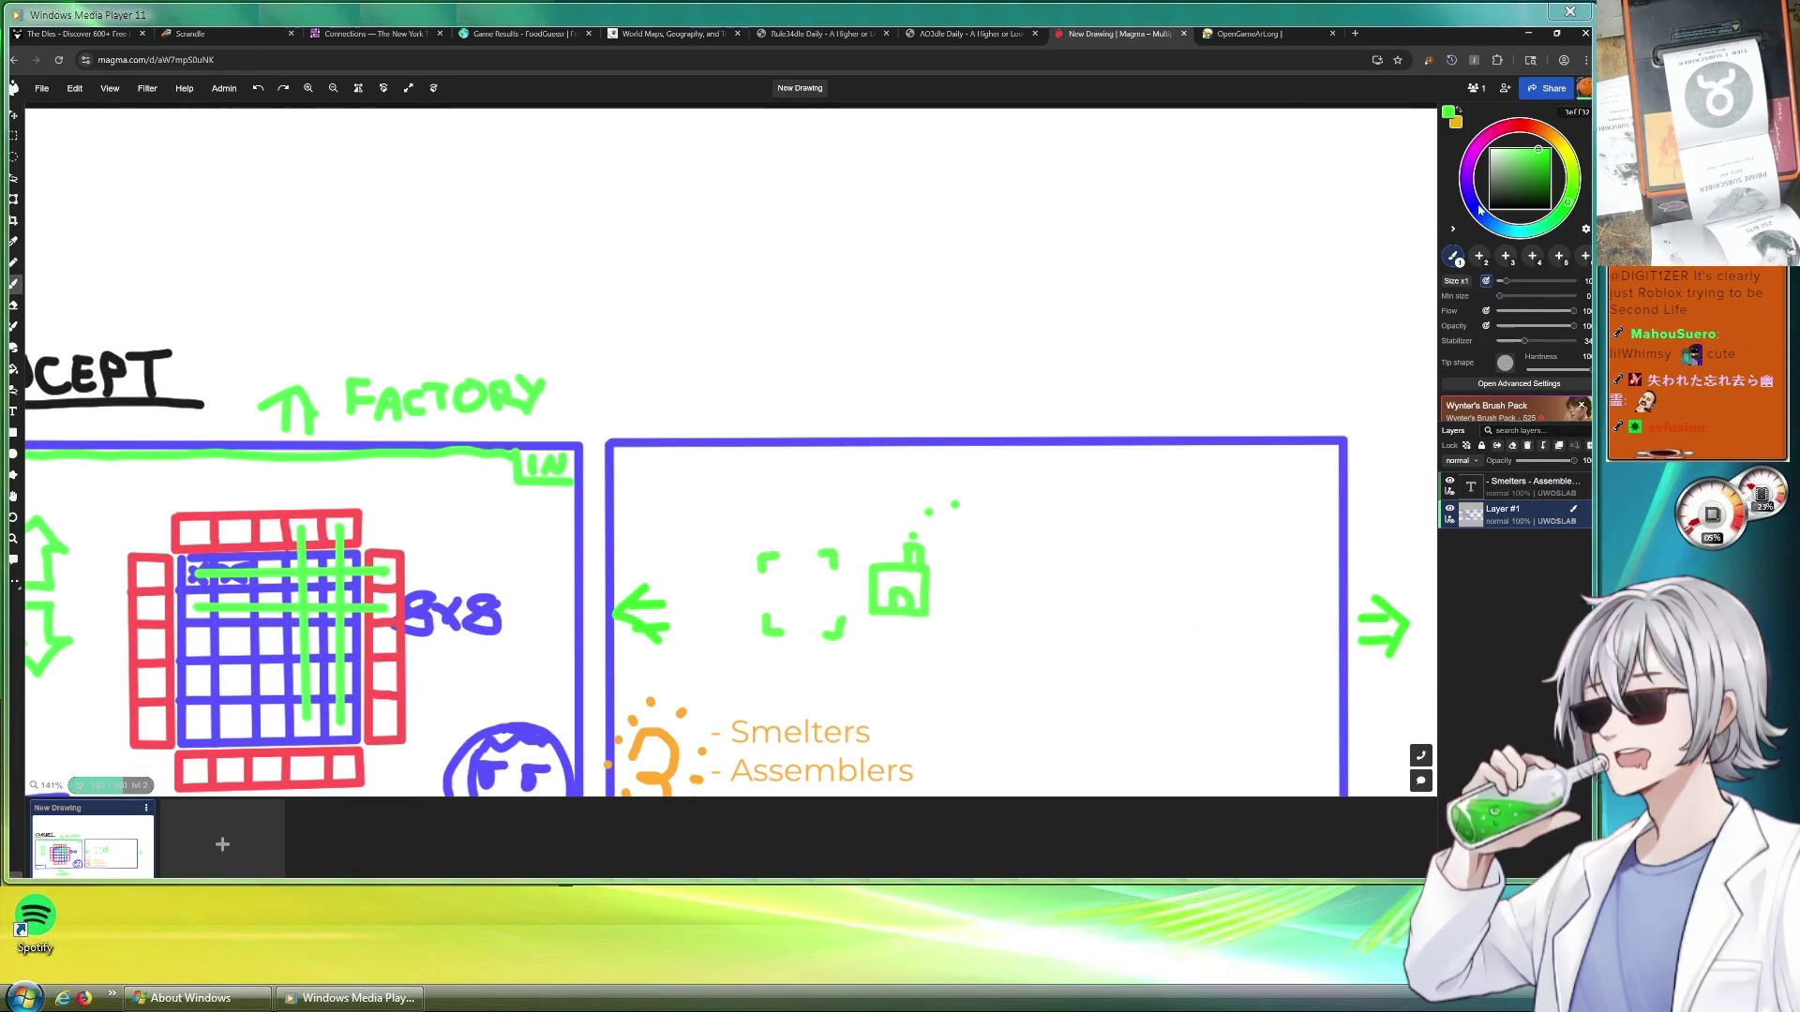
pyautogui.click(1480, 211)
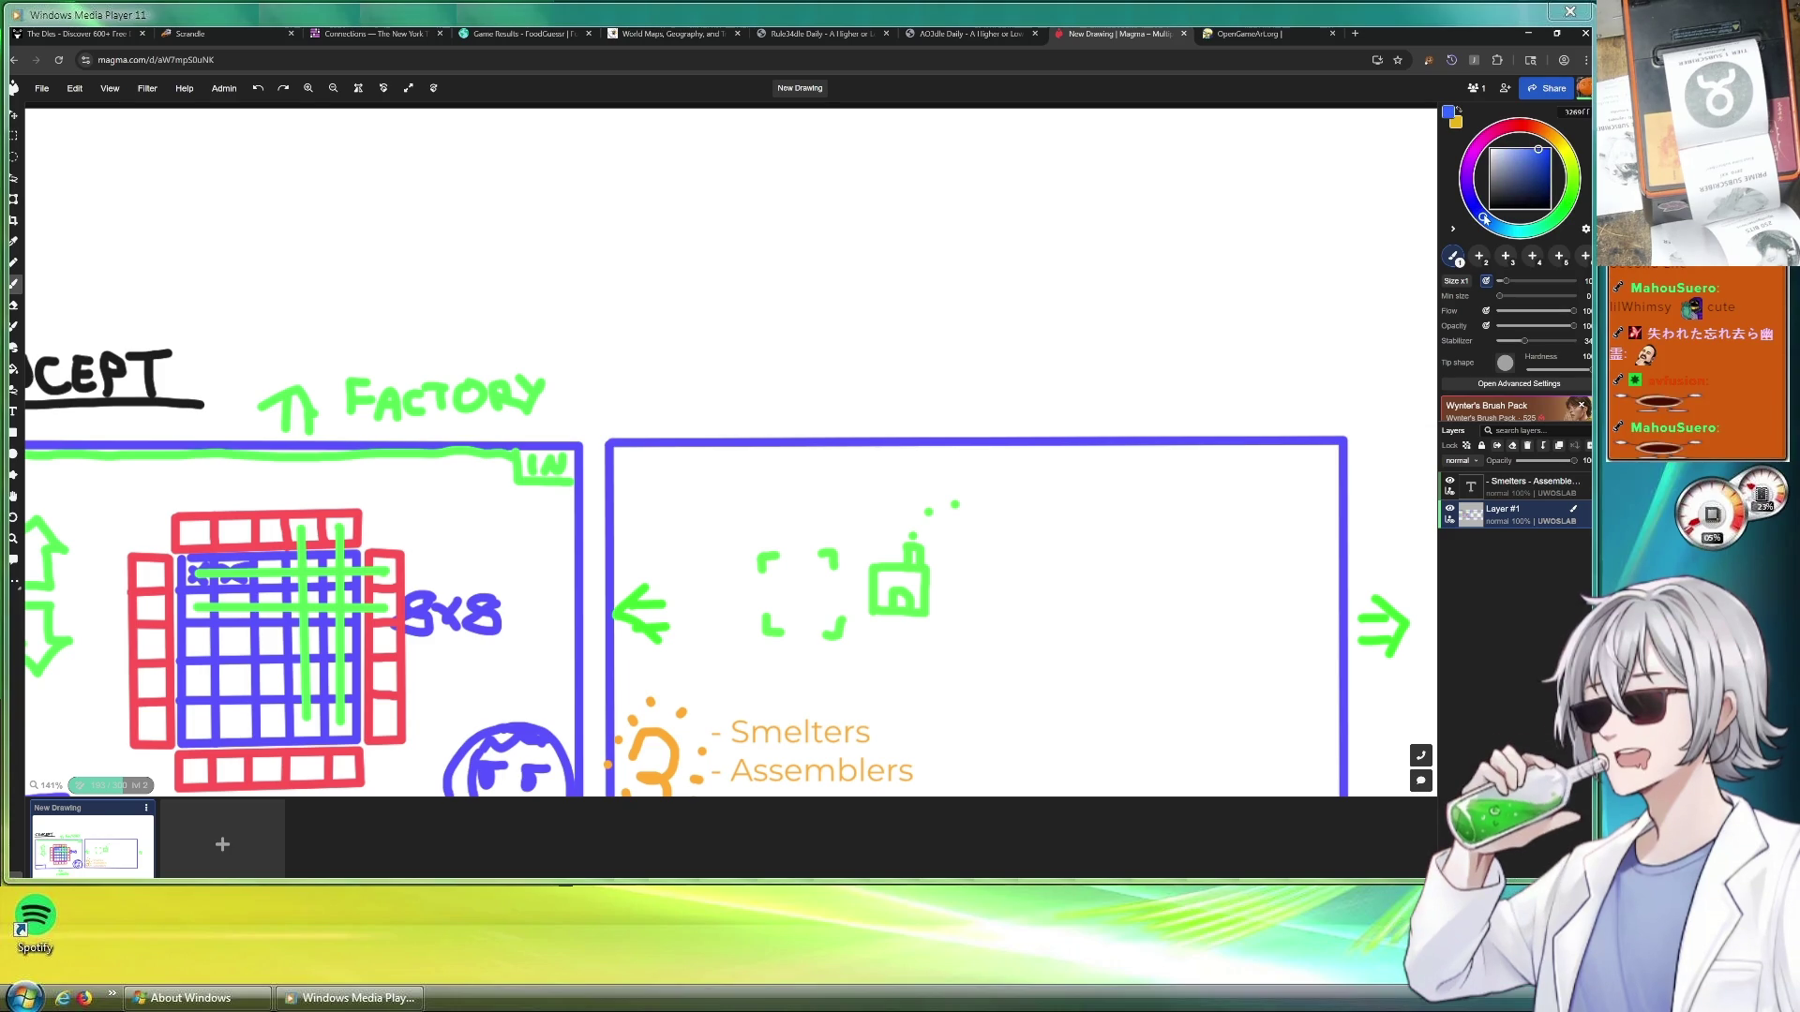
pyautogui.click(611, 425)
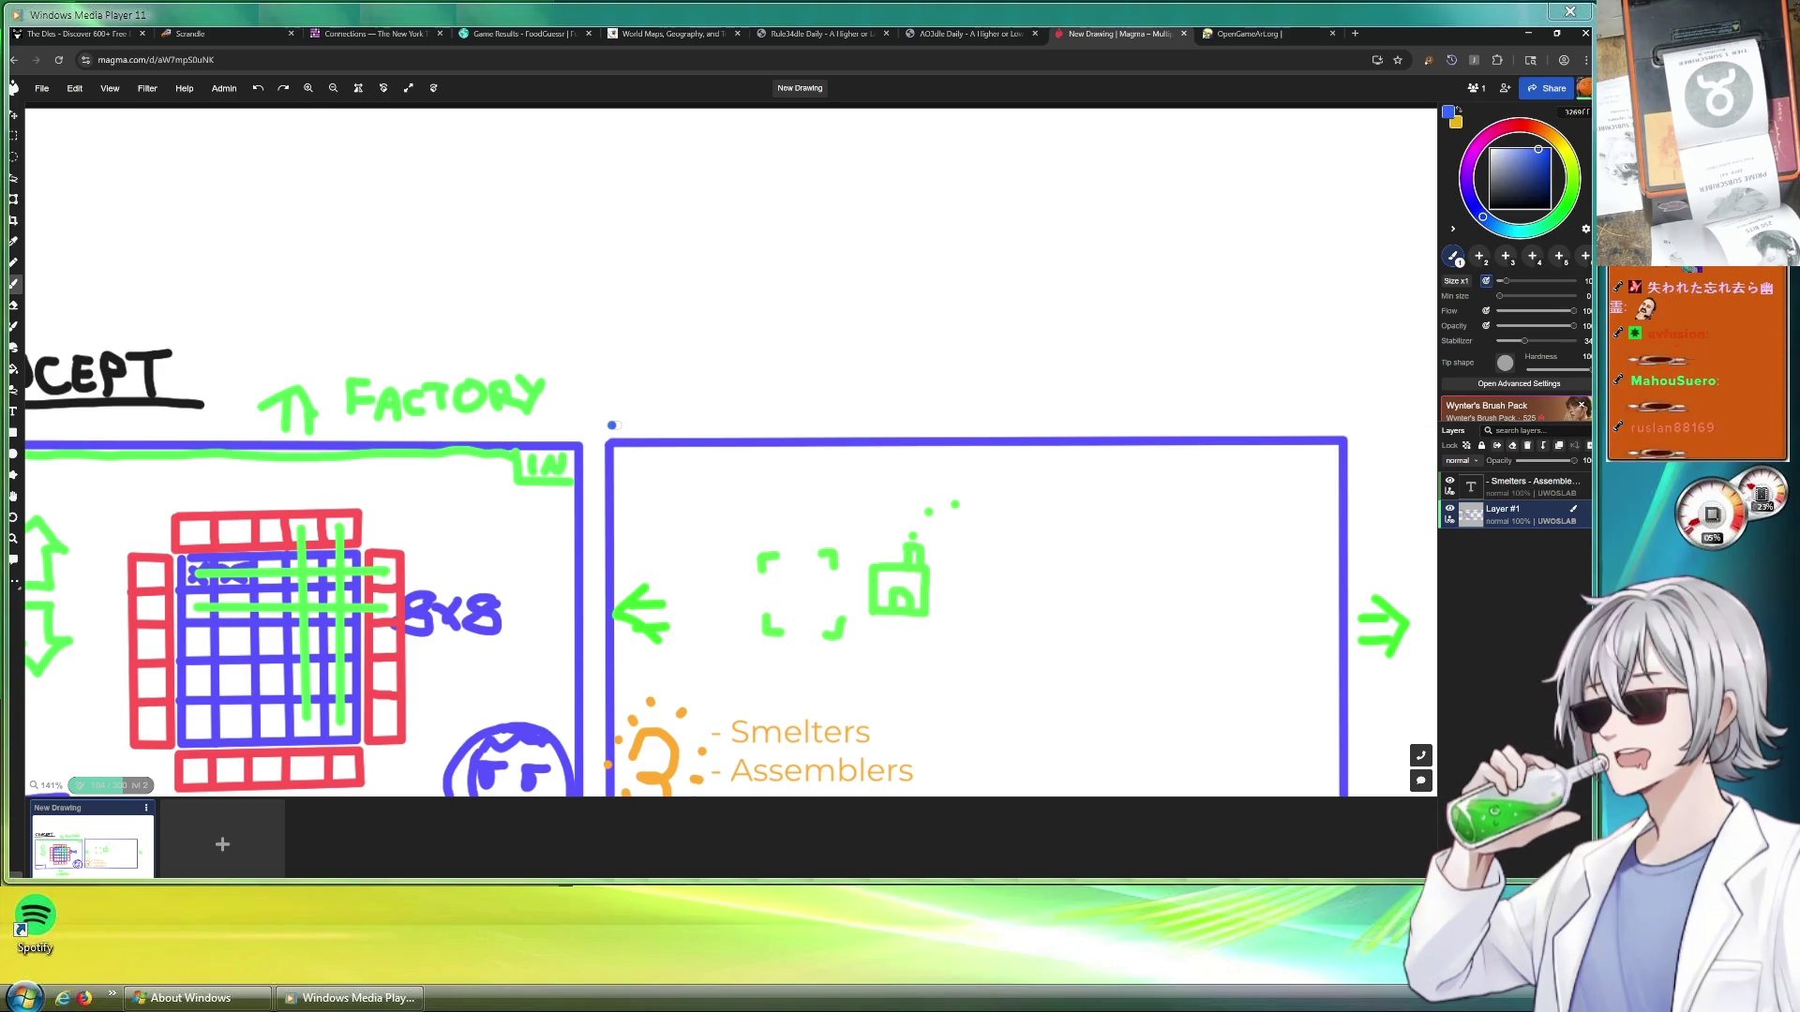
pyautogui.click(1343, 423)
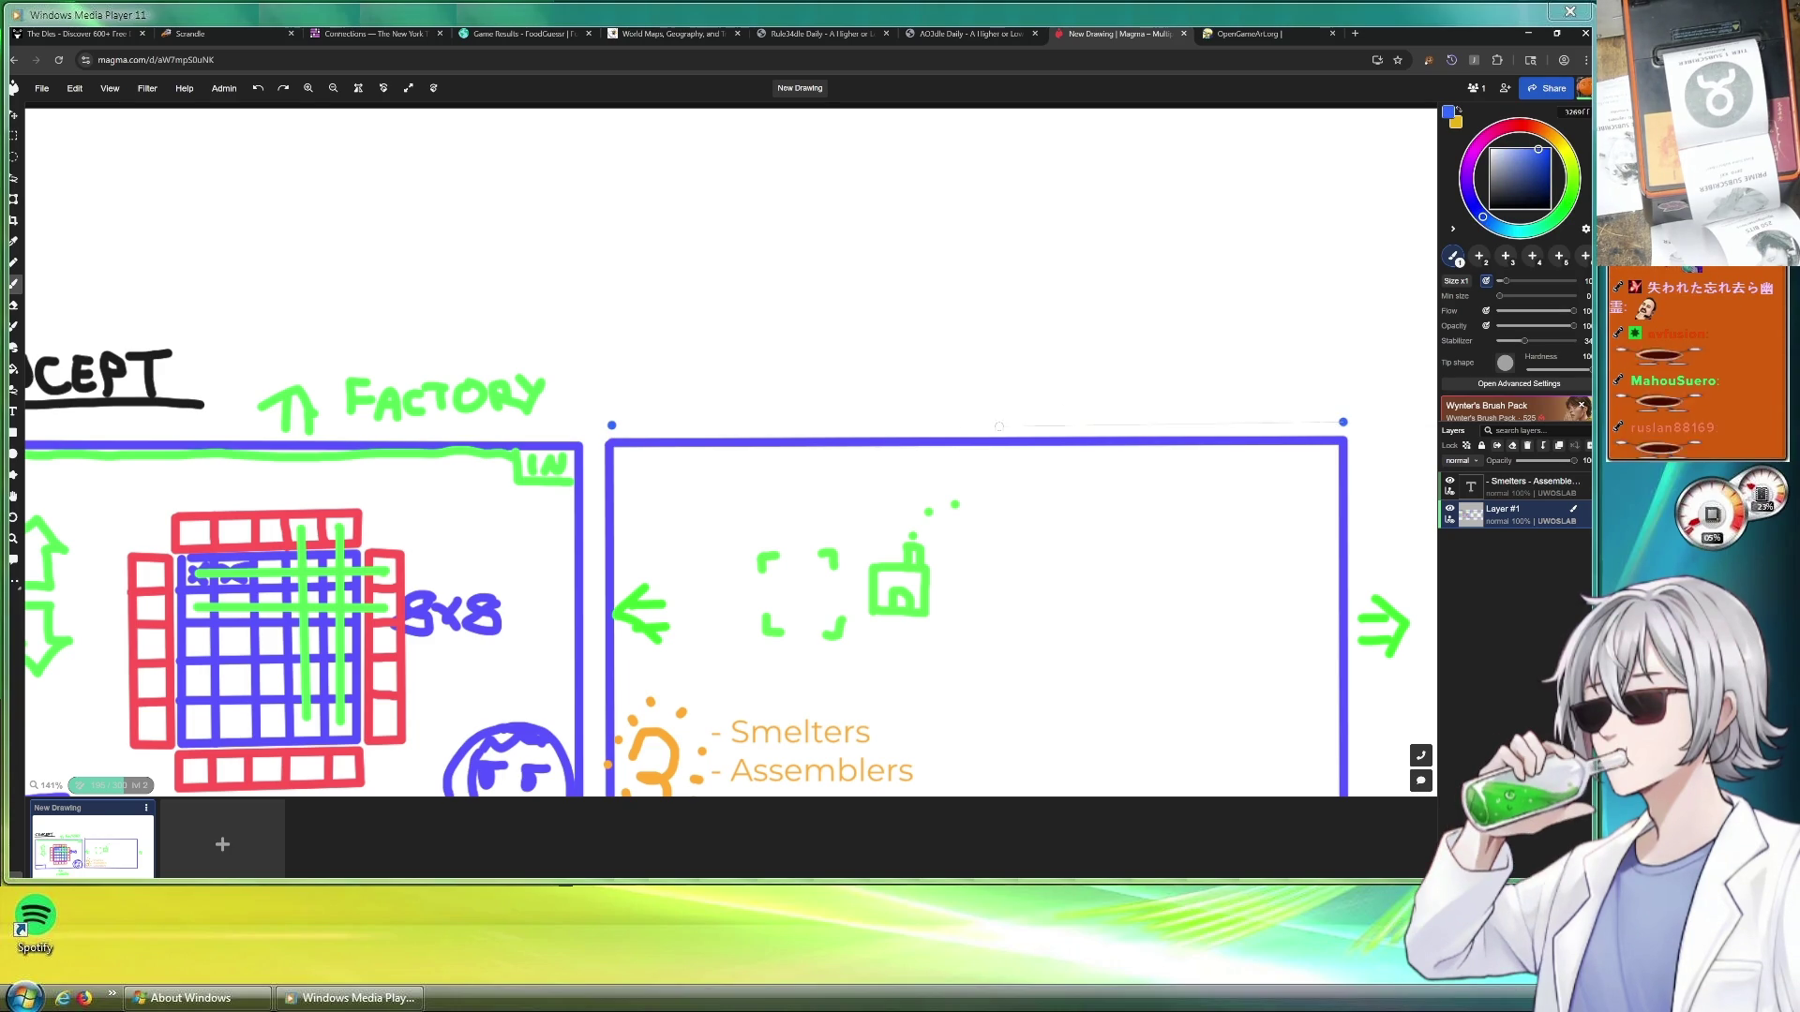
pyautogui.moveTo(611, 424); pyautogui.dragTo(1345, 422)
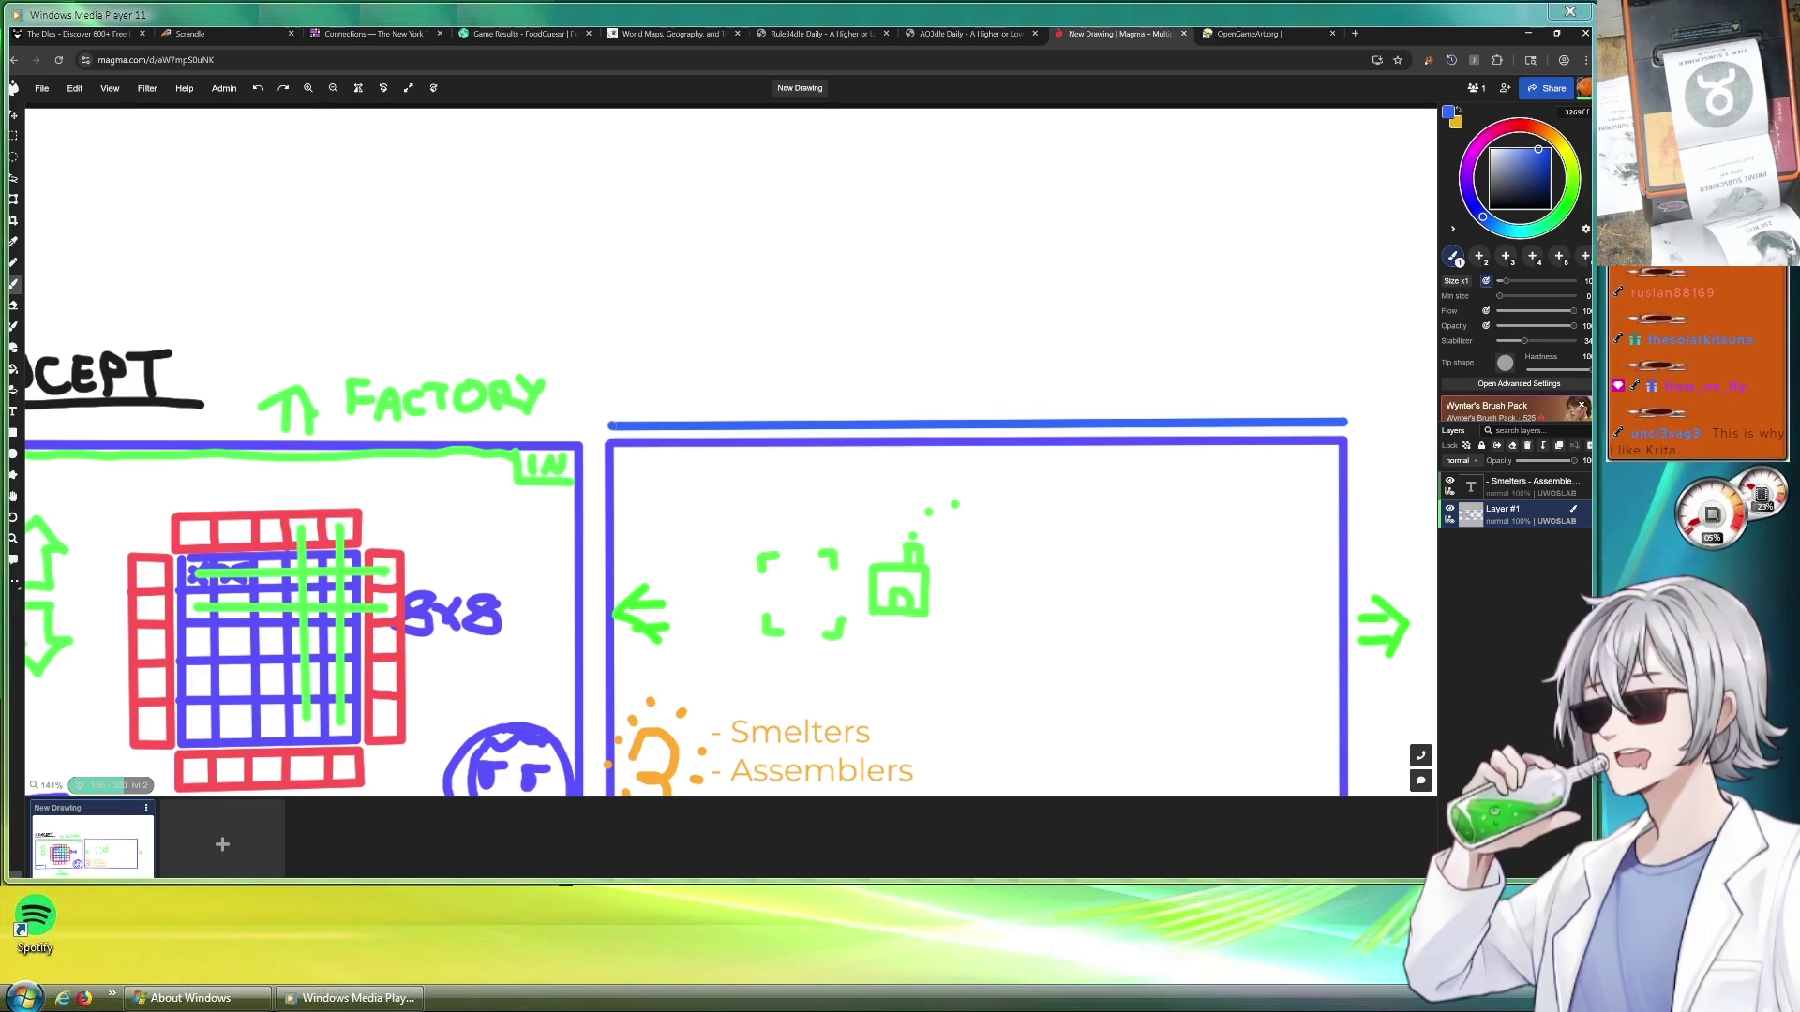
pyautogui.keyDown('shift'); pyautogui.click(612, 110); pyautogui.keyUp('shift')
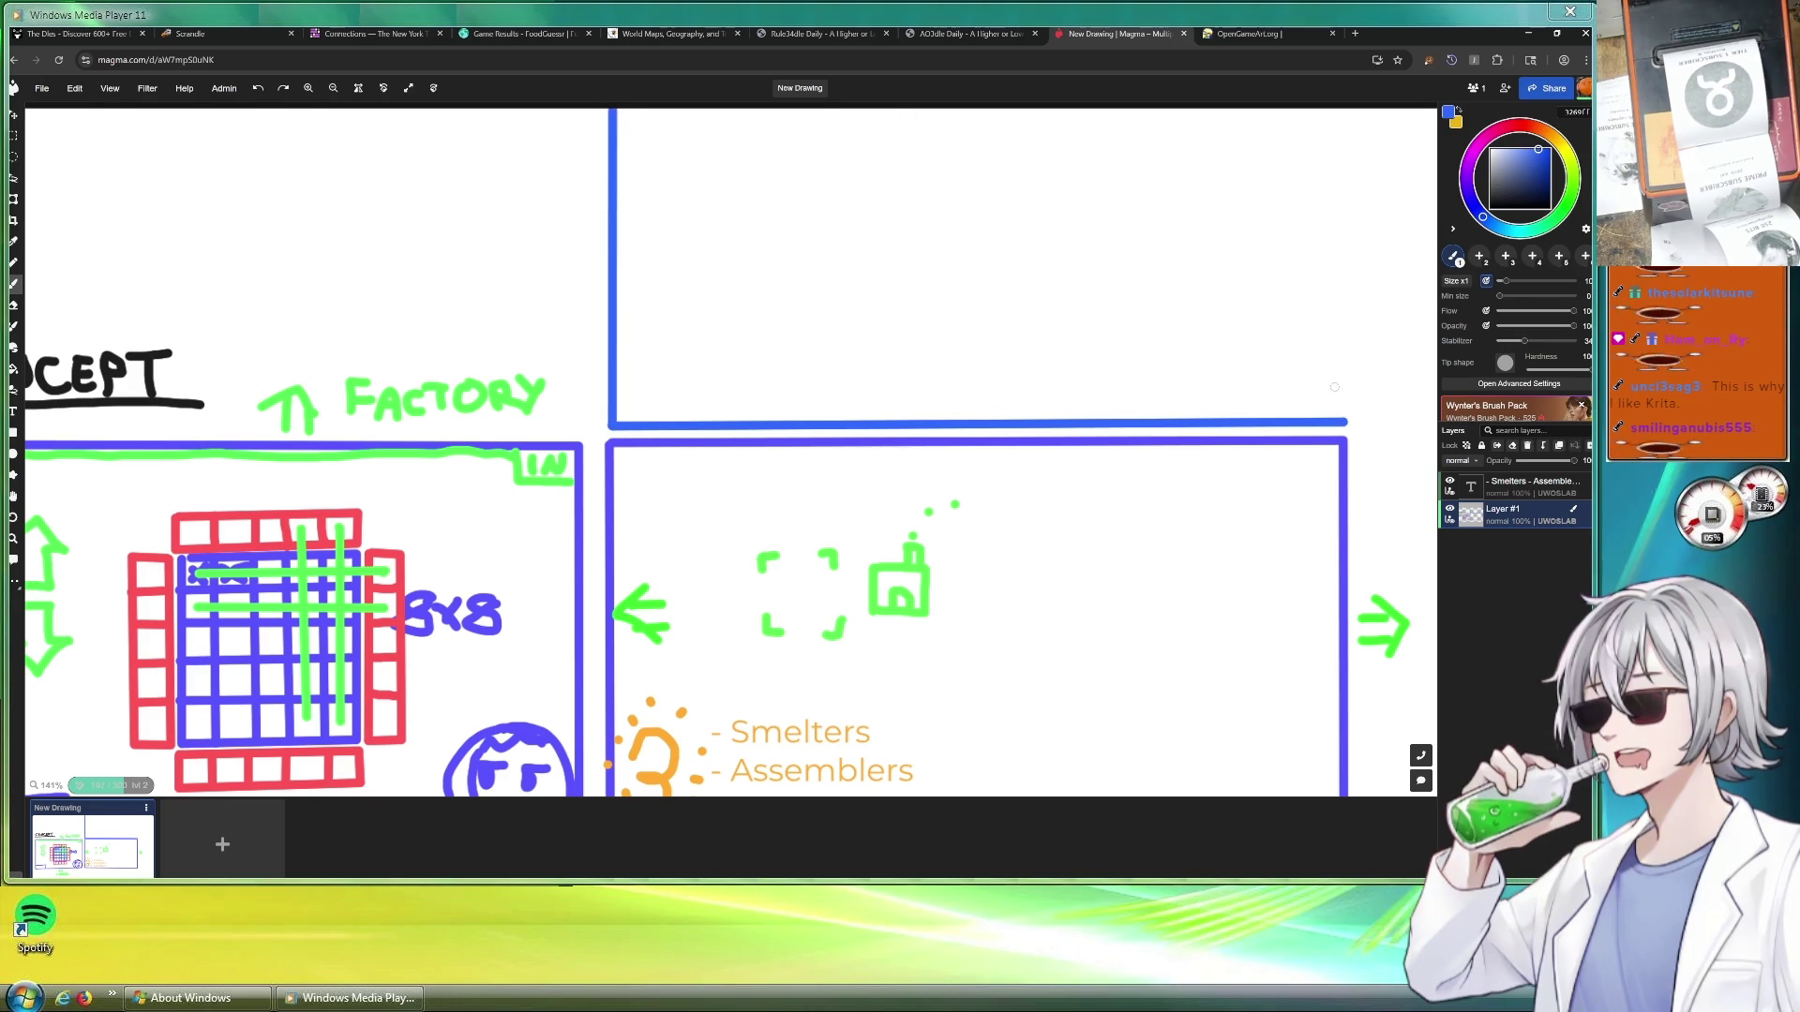
pyautogui.keyDown('shift'); pyautogui.click(1332, 108); pyautogui.keyUp('shift')
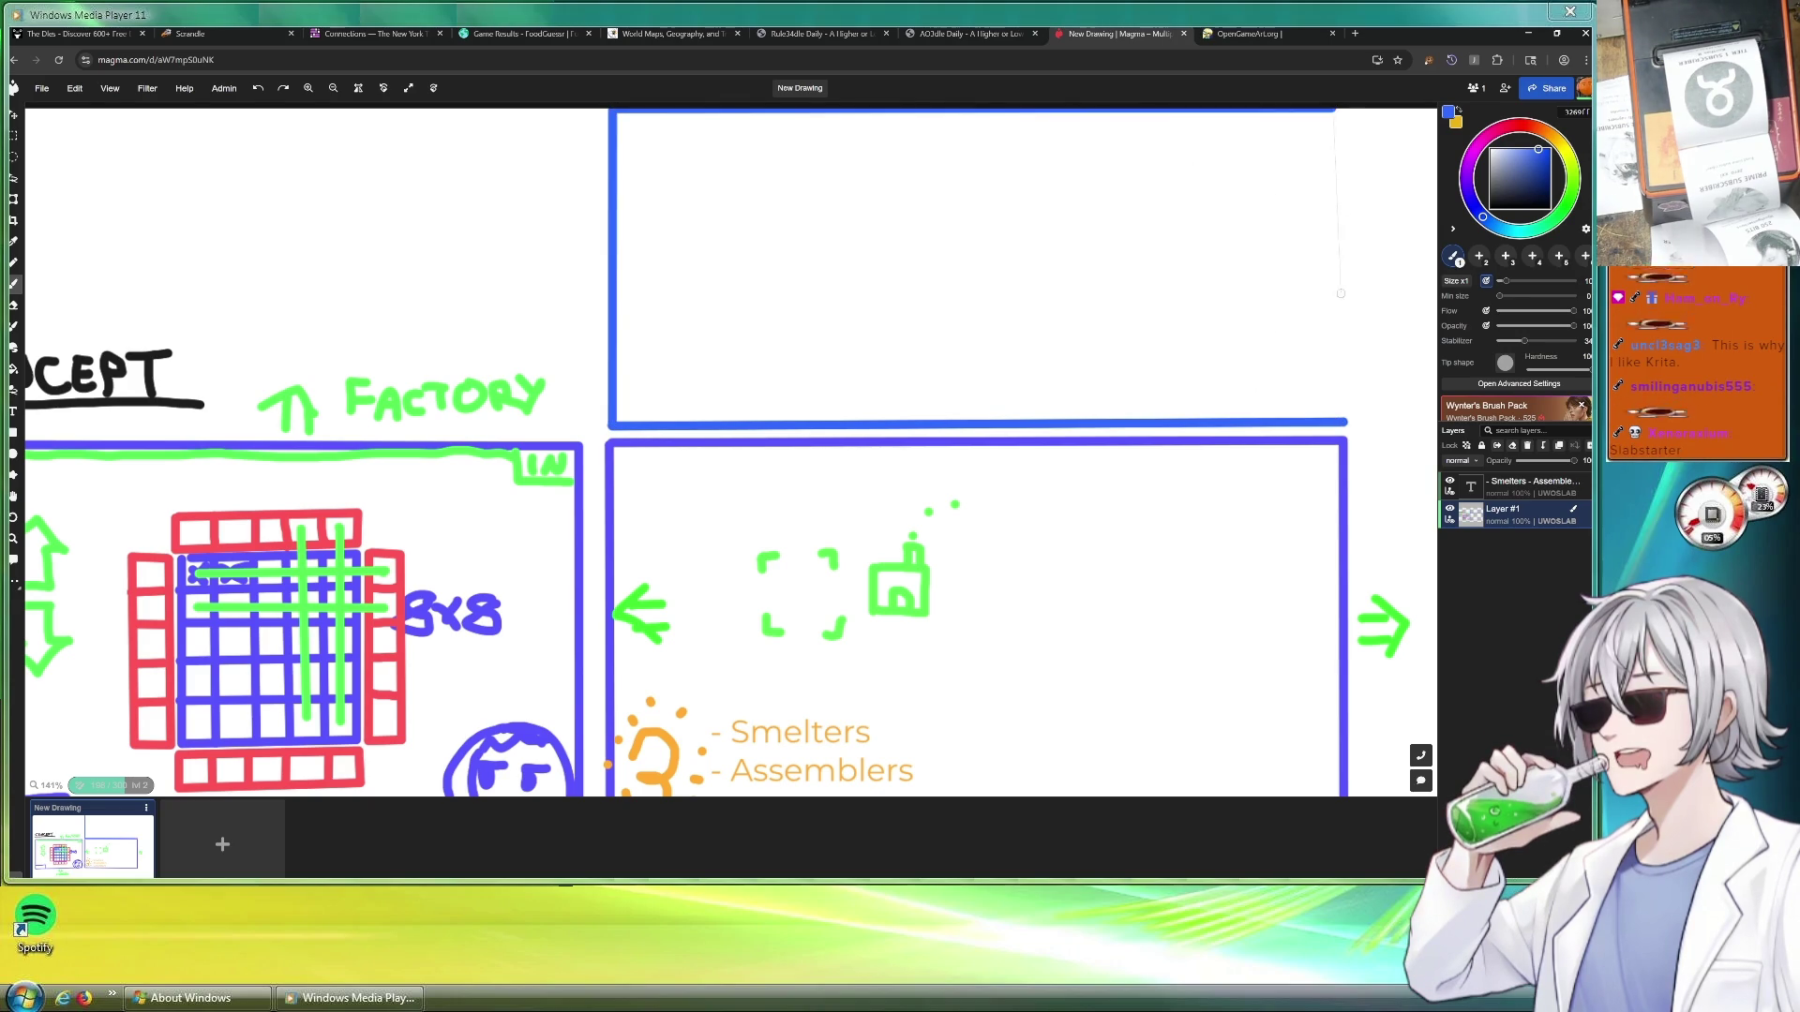
pyautogui.keyDown('shift'); pyautogui.click(1337, 419); pyautogui.keyUp('shift')
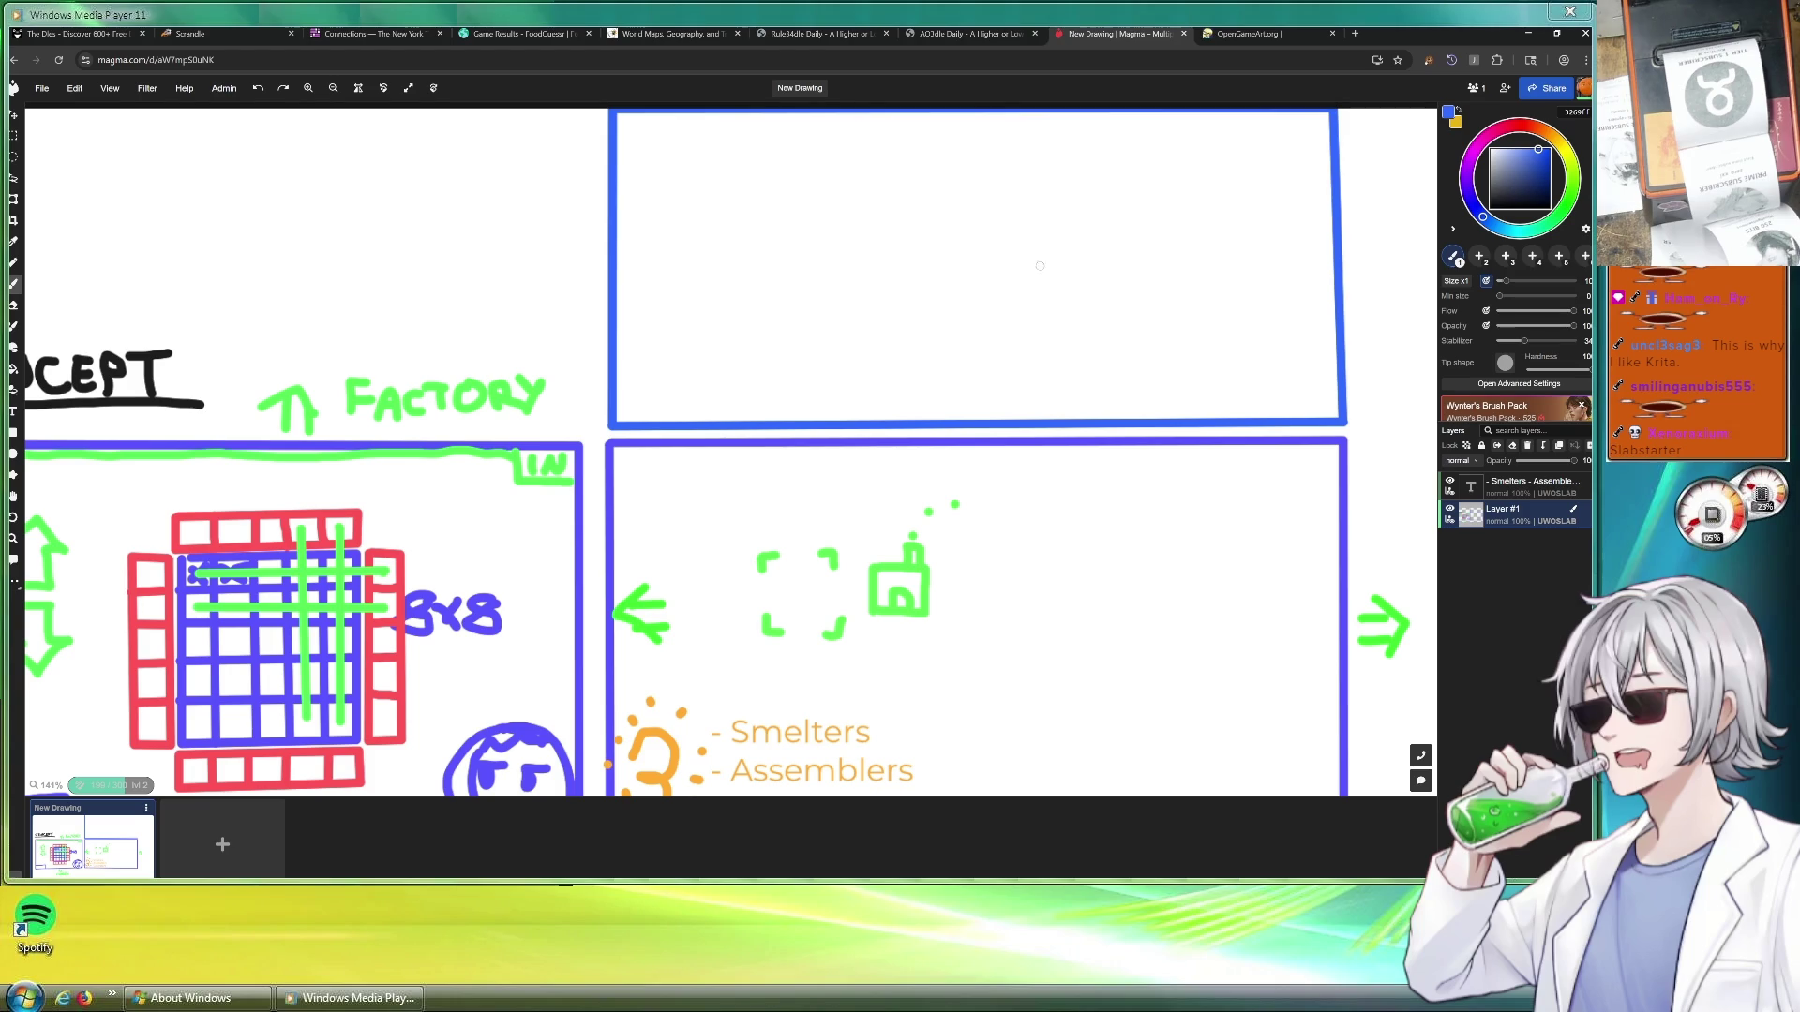
# Draw a green upward arrow into the new top box and a curved arrow from FACTORY into the right box
pyautogui.click(1522, 130)
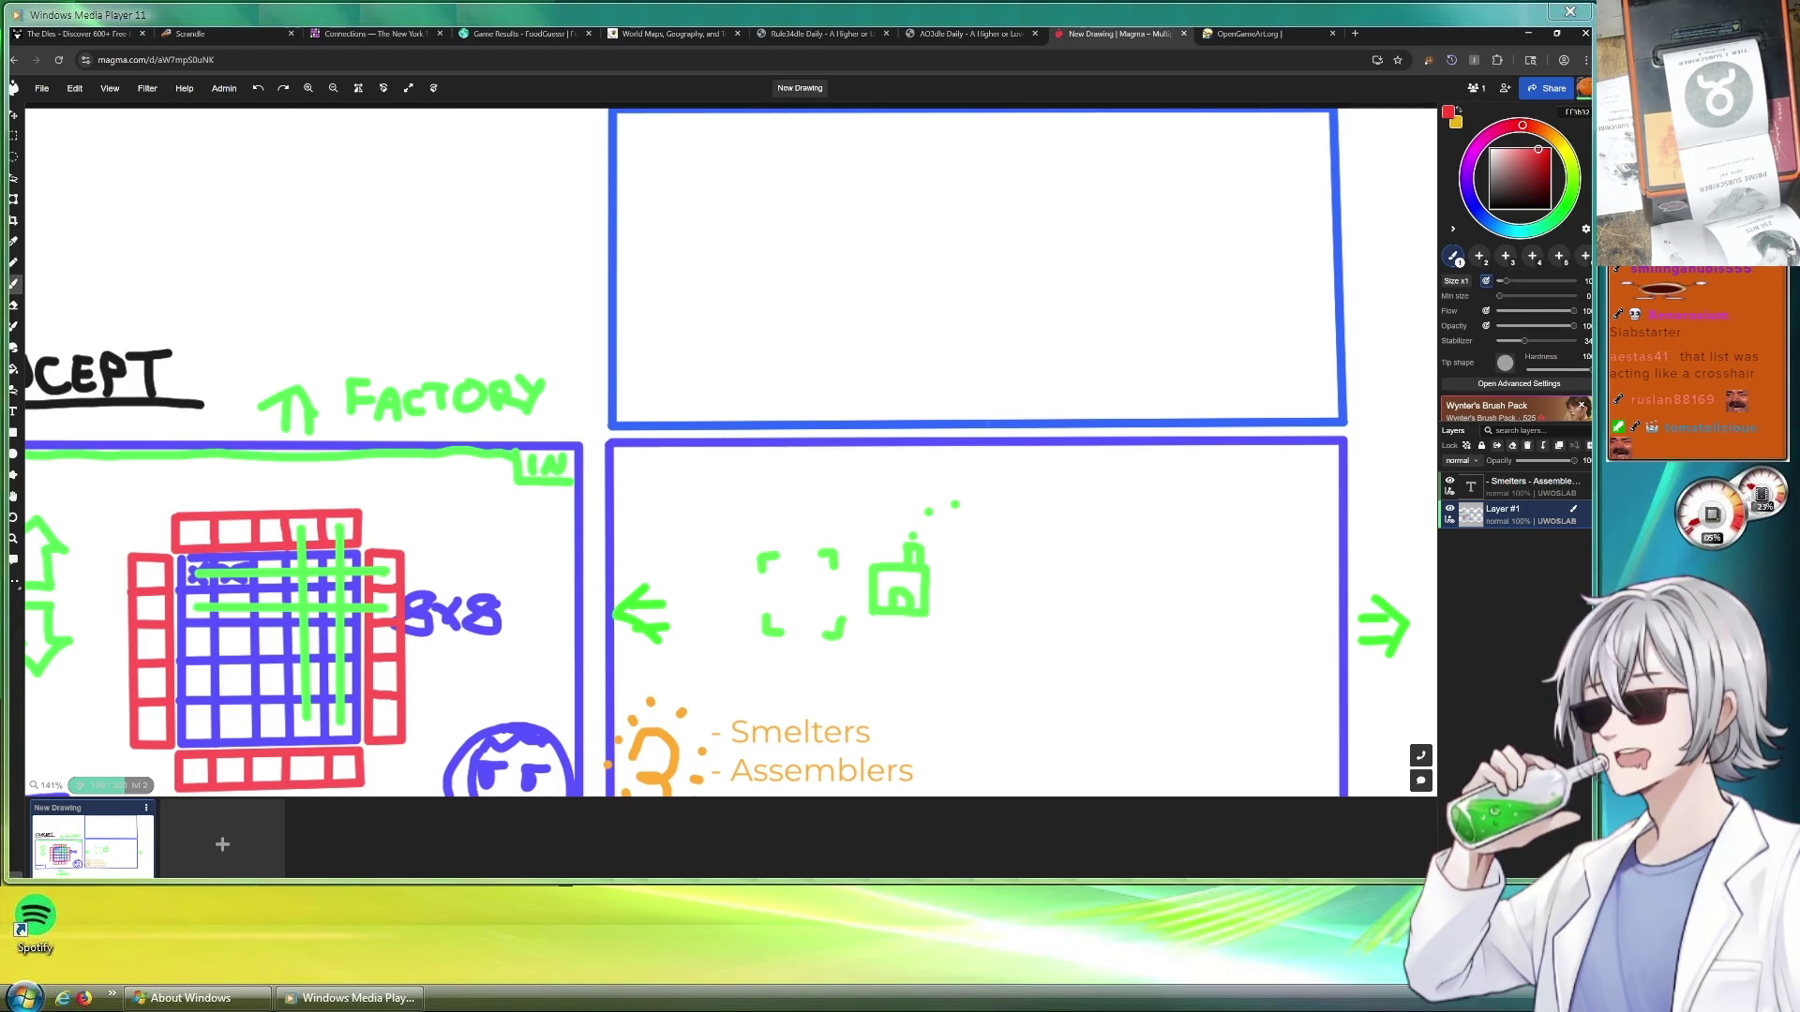
pyautogui.click(1445, 111)
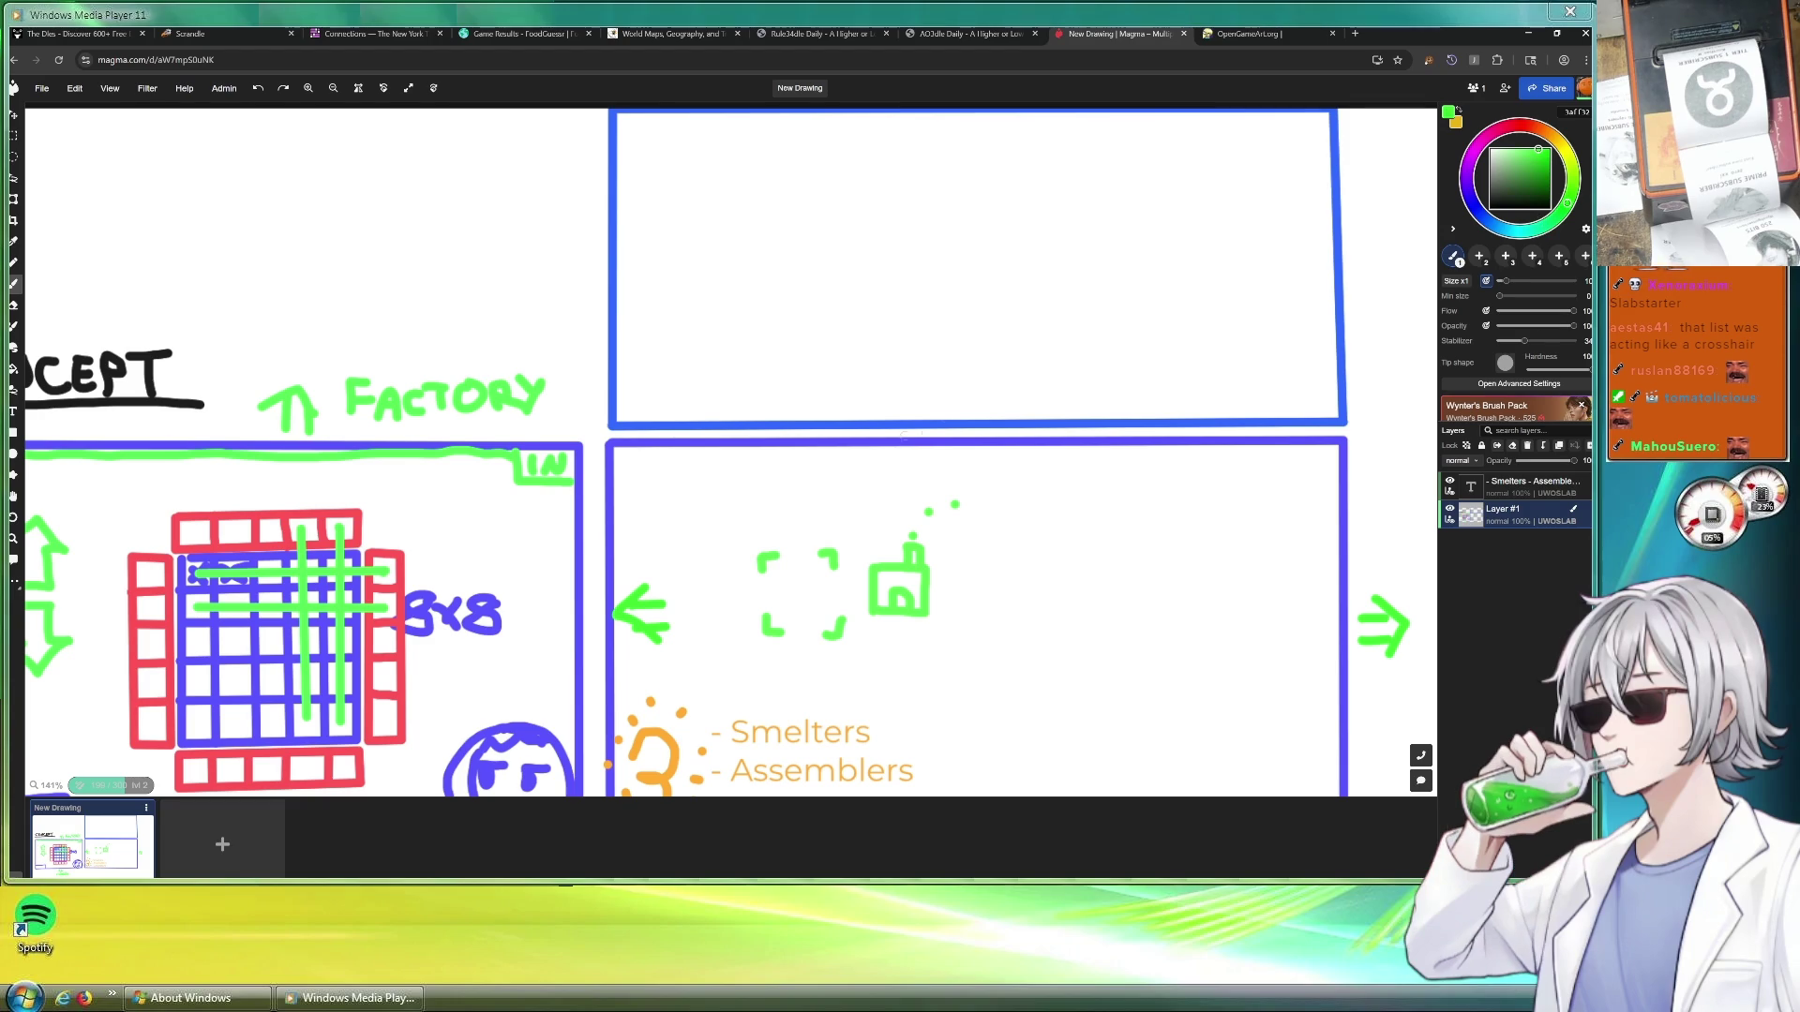
pyautogui.moveTo(930, 414)
pyautogui.mouseDown()
pyautogui.moveTo(921, 458)
pyautogui.moveTo(963, 412)
pyautogui.moveTo(1002, 421)
pyautogui.mouseUp()
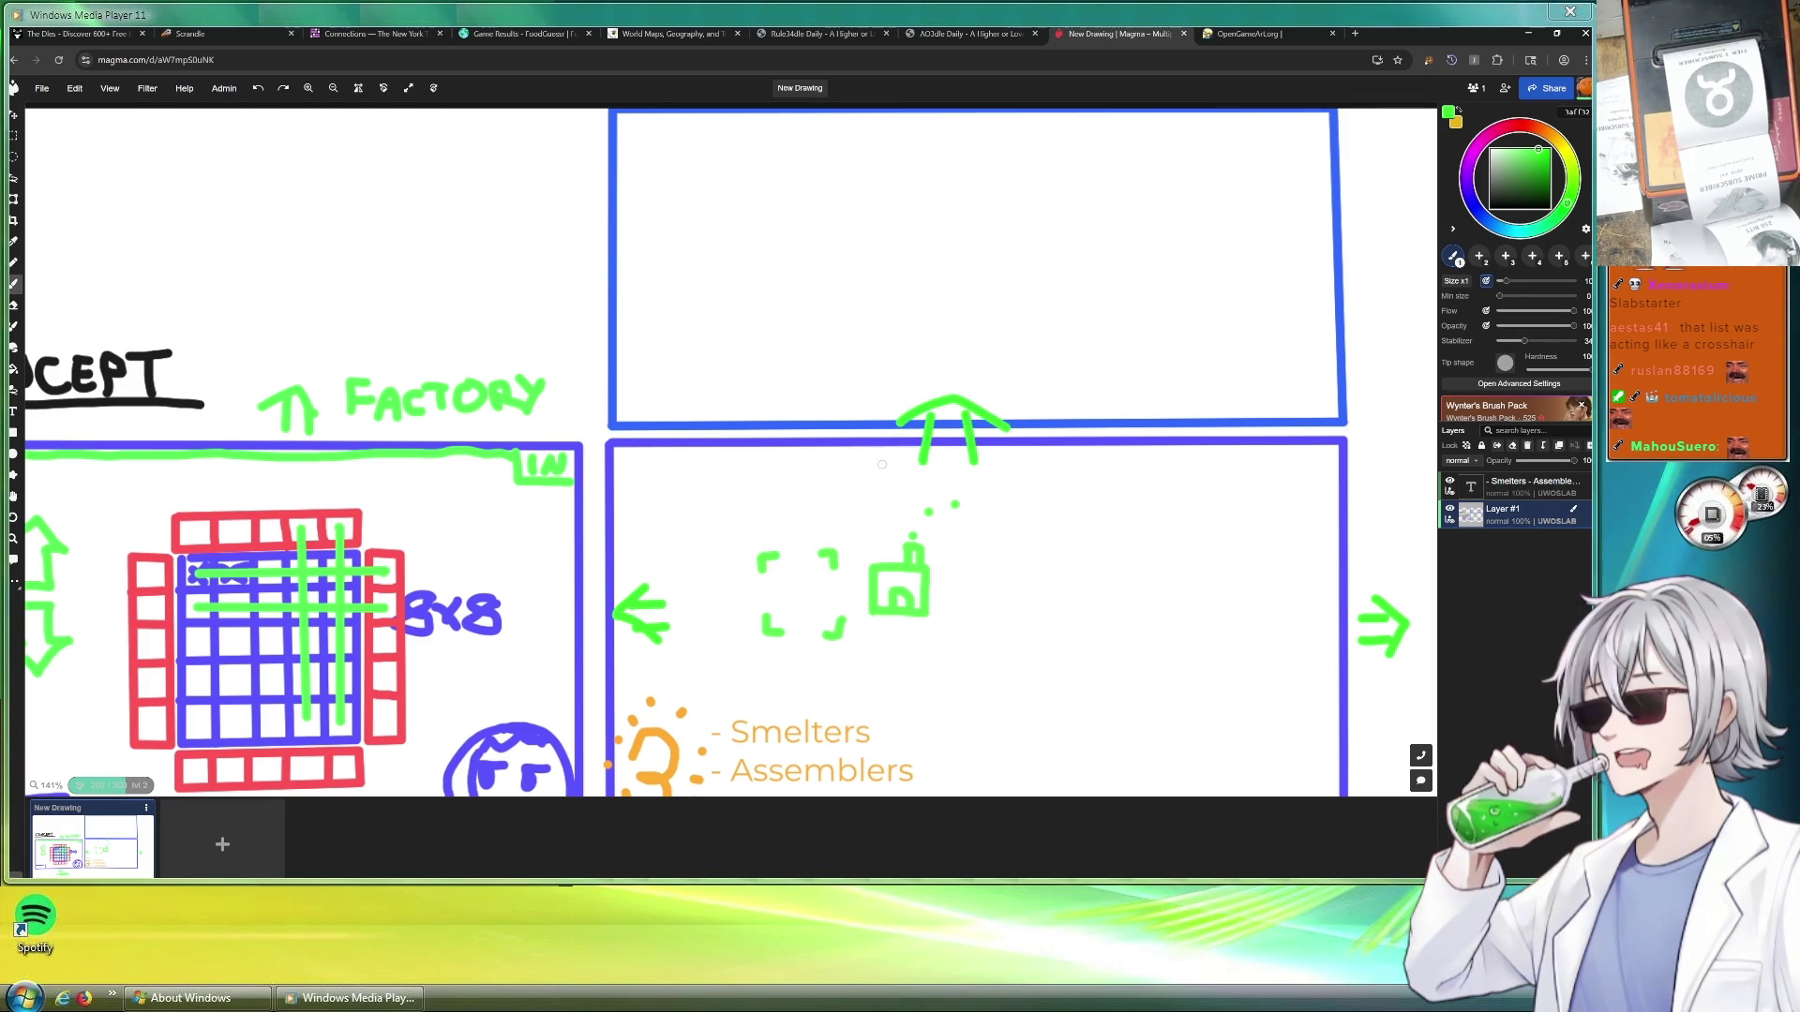
pyautogui.moveTo(299, 369)
pyautogui.mouseDown()
pyautogui.moveTo(472, 337)
pyautogui.moveTo(605, 524)
pyautogui.mouseUp()
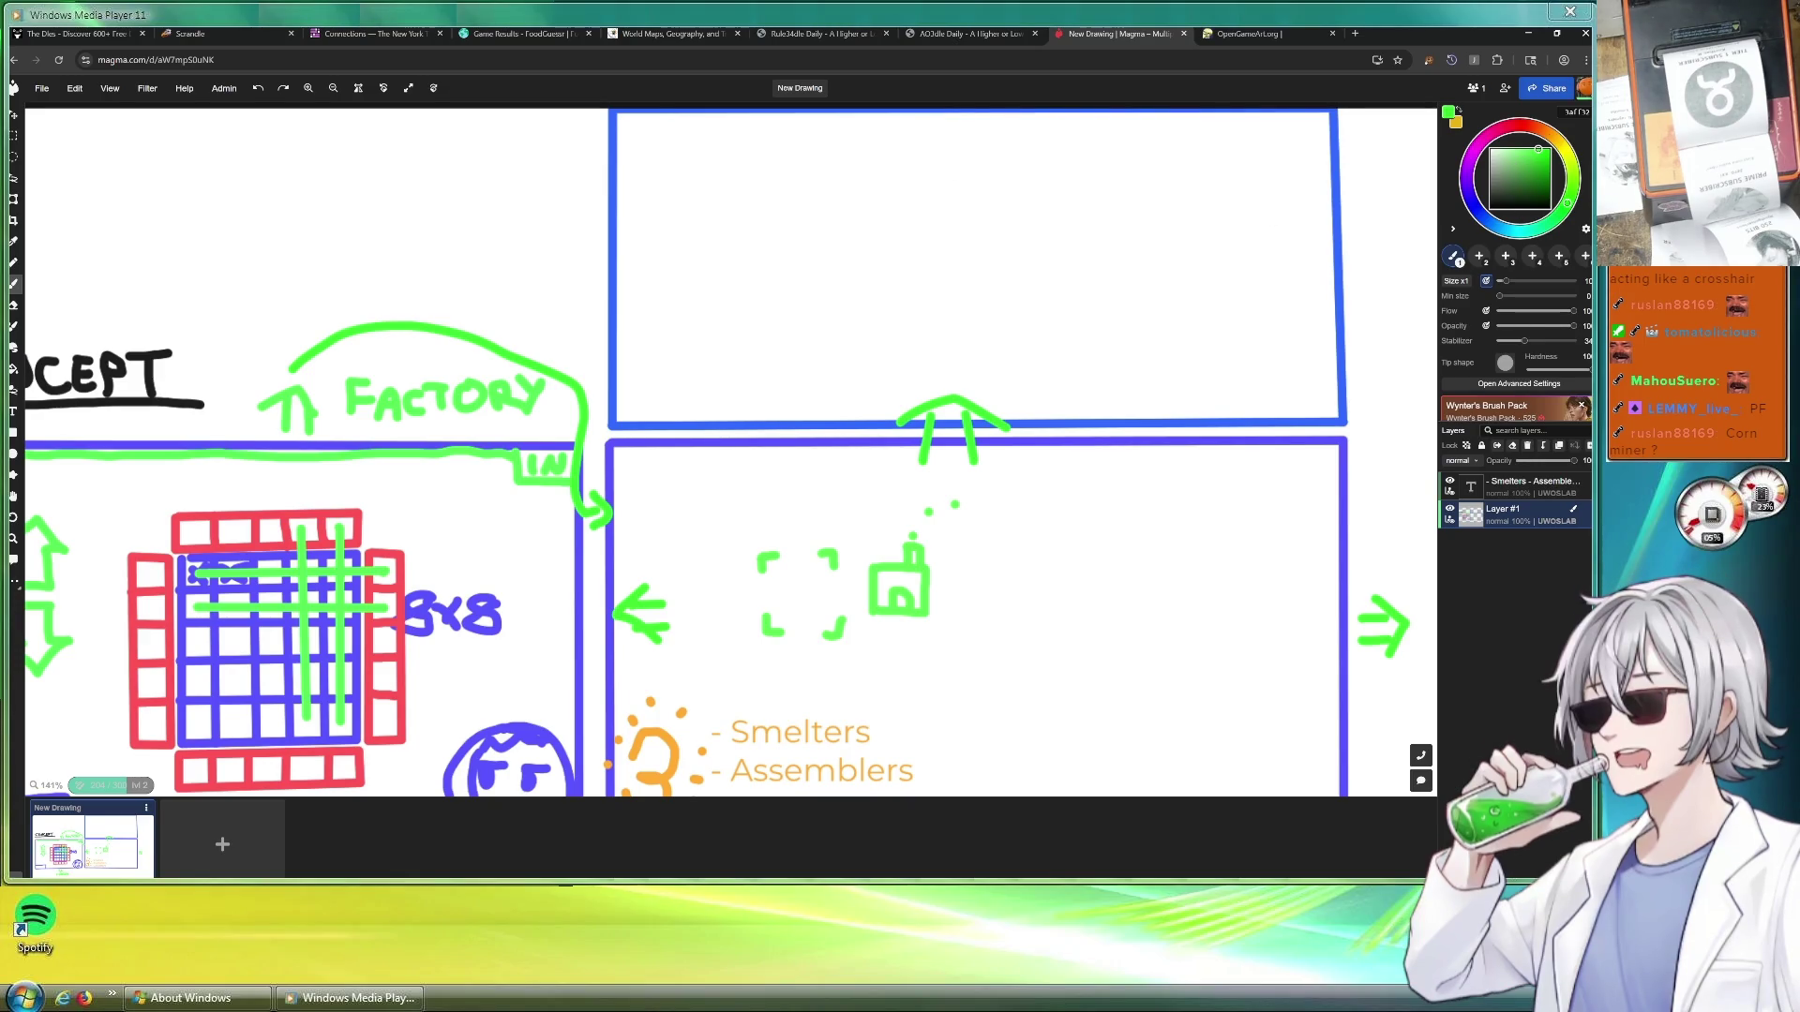
pyautogui.click(1554, 136)
pyautogui.click(1479, 211)
pyautogui.click(1530, 139)
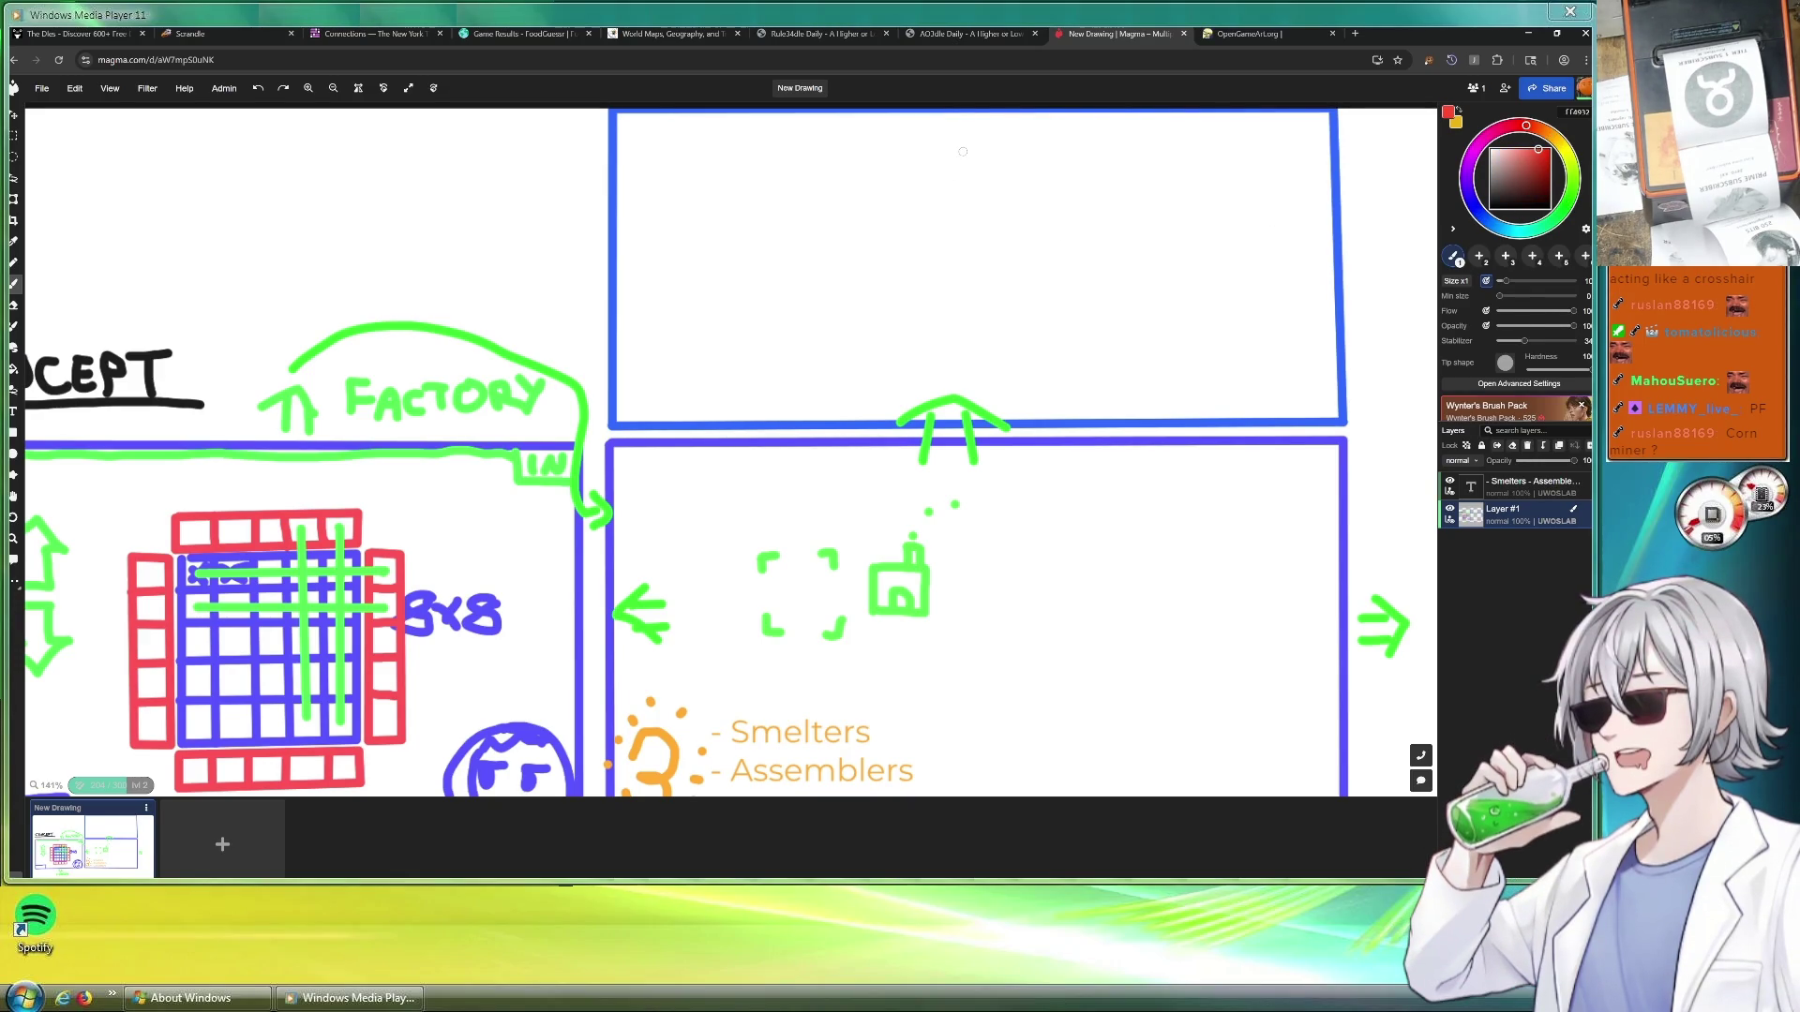
# Draw a red square inside the new top box
pyautogui.keyDown('shift'); pyautogui.click(876, 332); pyautogui.keyUp('shift')
pyautogui.keyDown('shift'); pyautogui.click(1071, 330); pyautogui.keyUp('shift')
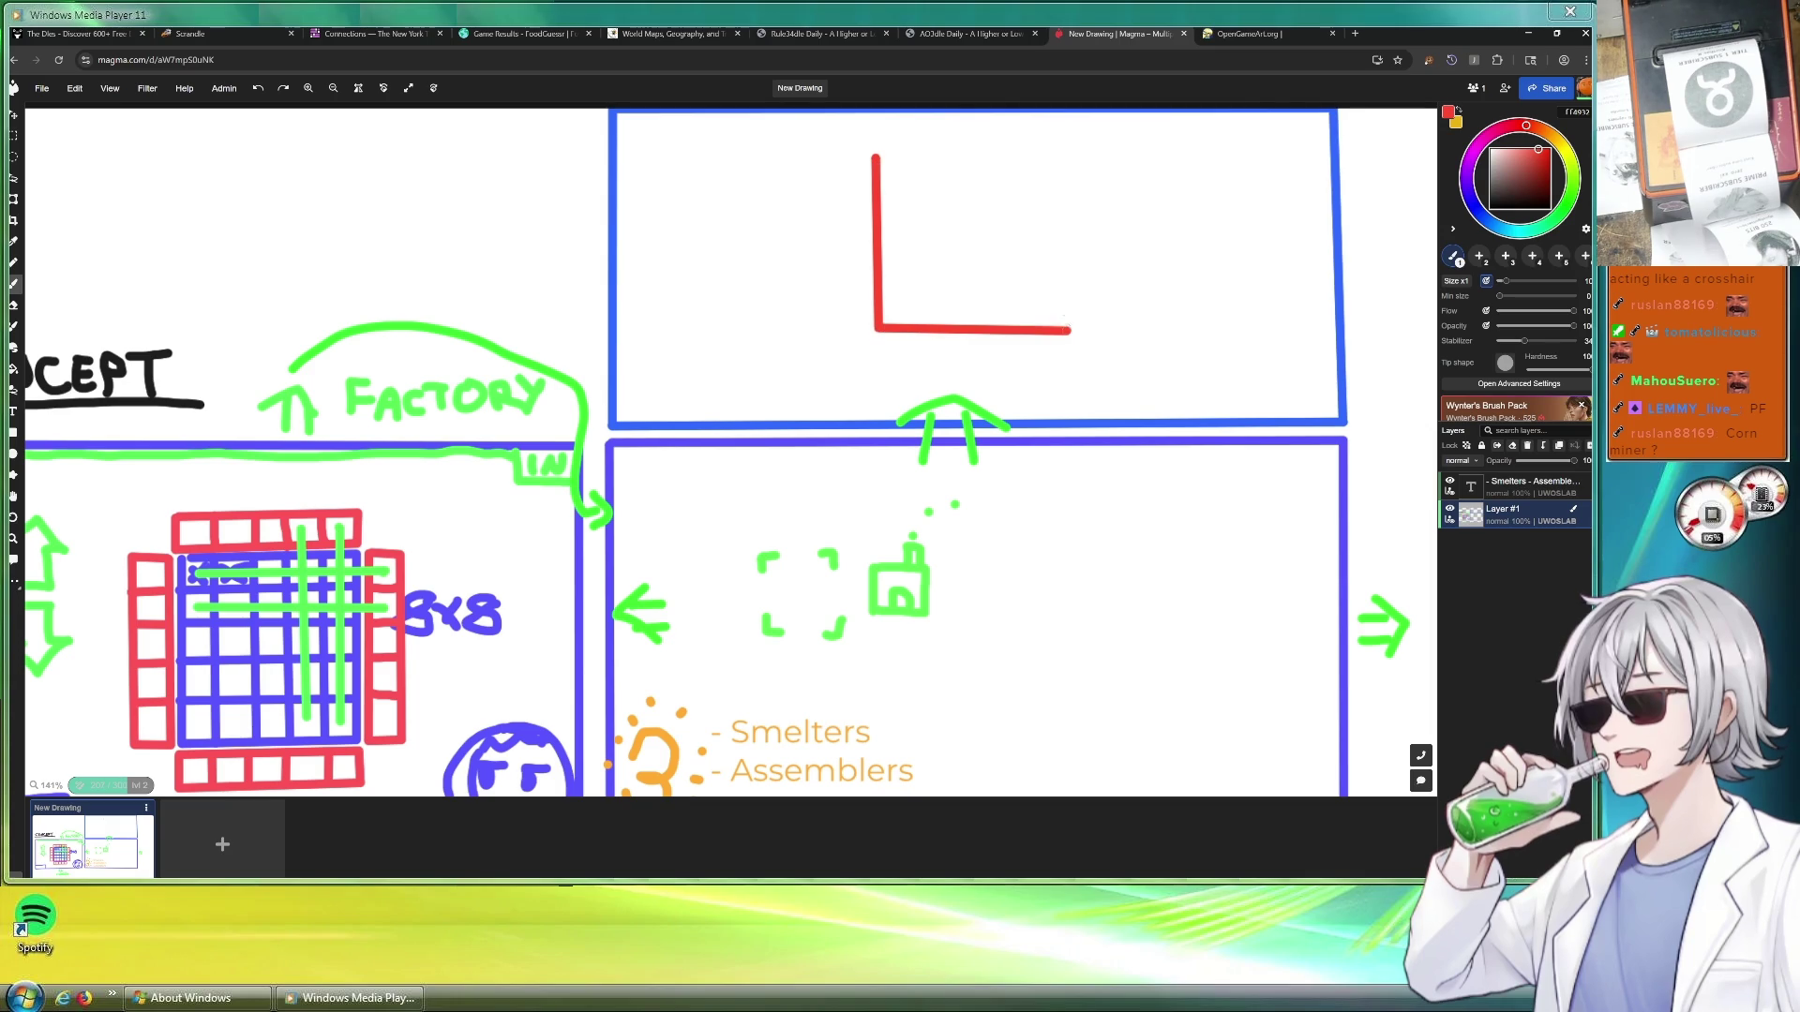
pyautogui.keyDown('shift'); pyautogui.click(1064, 155); pyautogui.keyUp('shift')
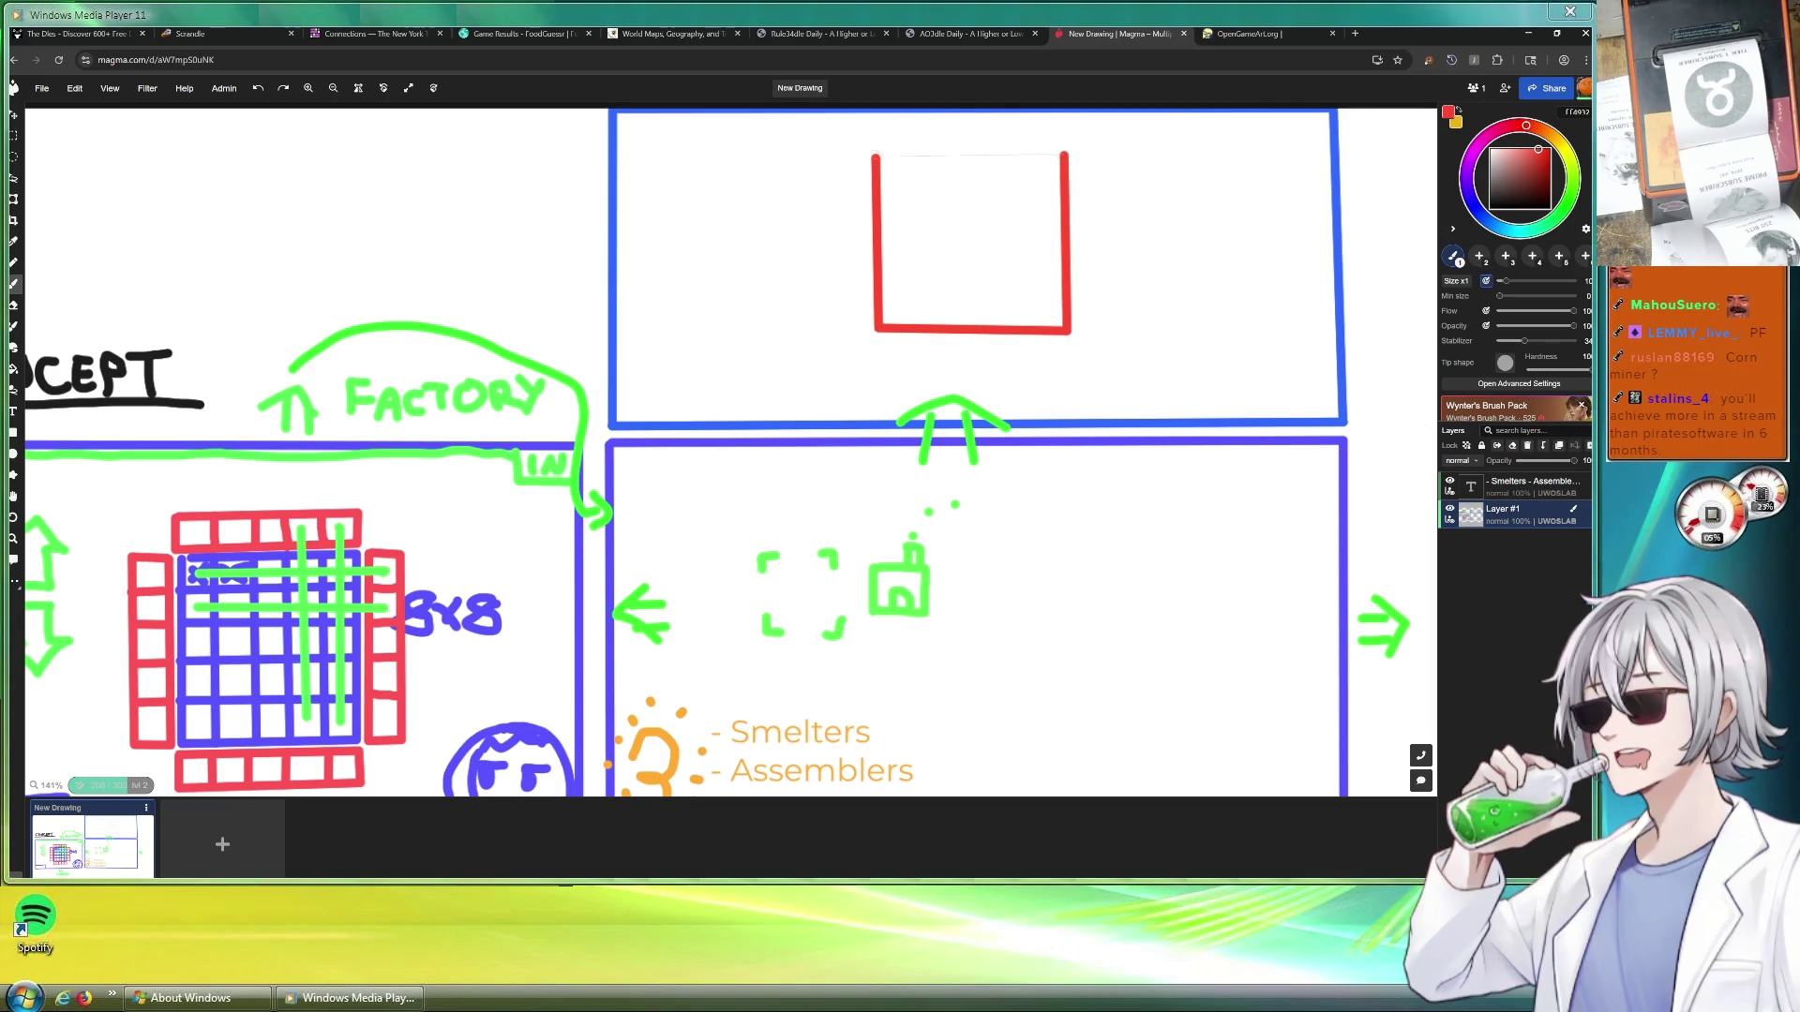
pyautogui.keyDown('shift'); pyautogui.click(875, 155); pyautogui.keyUp('shift')
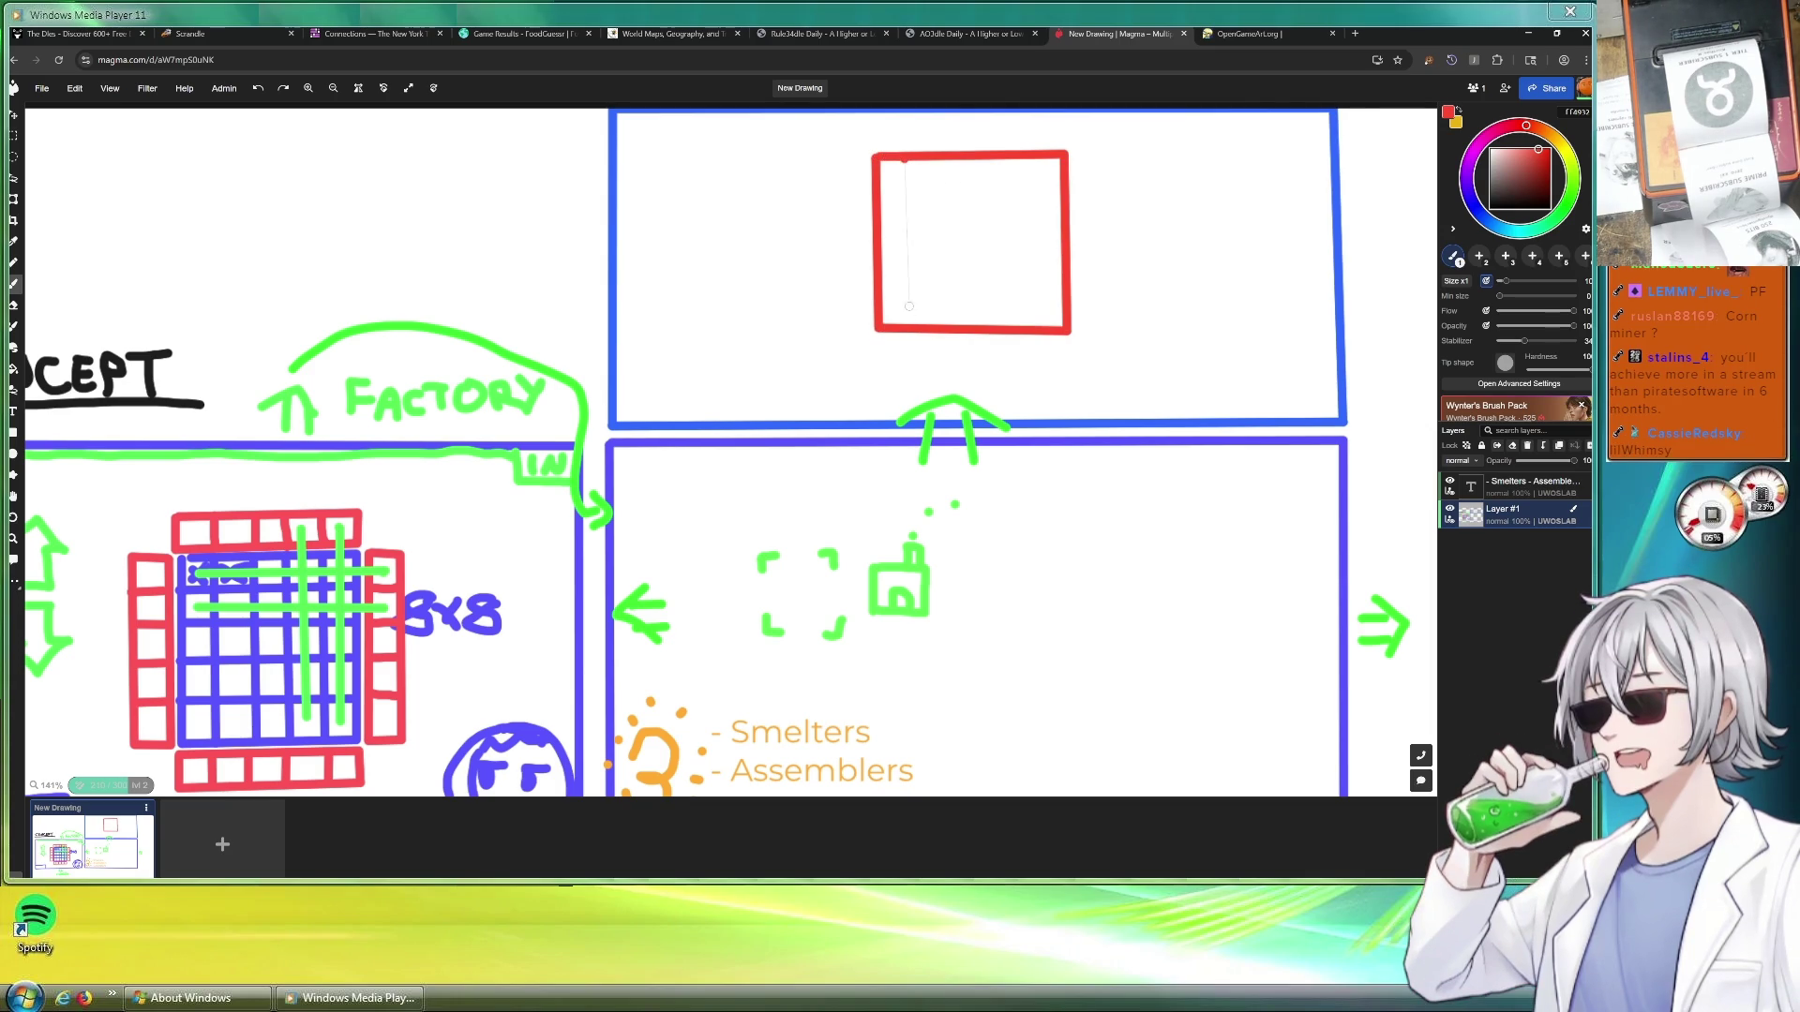
# Fill the red square with four vertical and five horizontal grid lines
pyautogui.keyDown('shift'); pyautogui.click(911, 329); pyautogui.keyUp('shift')
pyautogui.keyDown('shift'); pyautogui.click(951, 327); pyautogui.keyUp('shift')
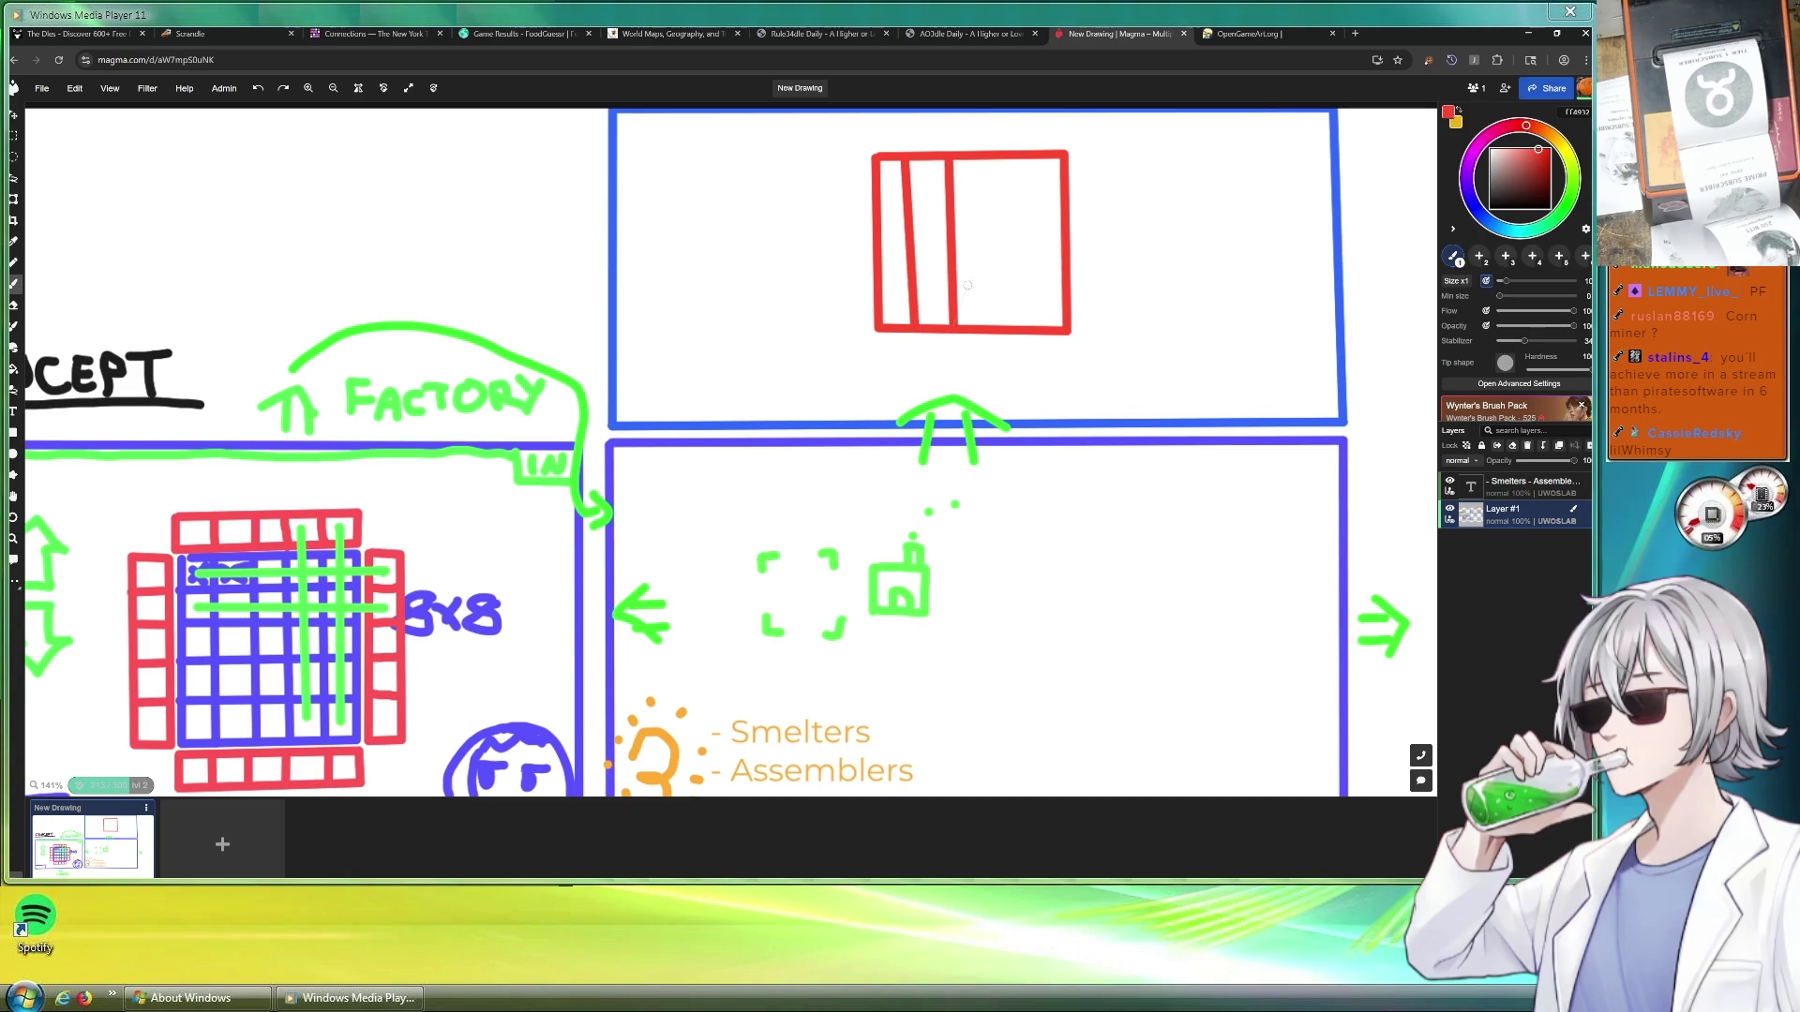
pyautogui.keyDown('shift'); pyautogui.click(991, 327); pyautogui.keyUp('shift')
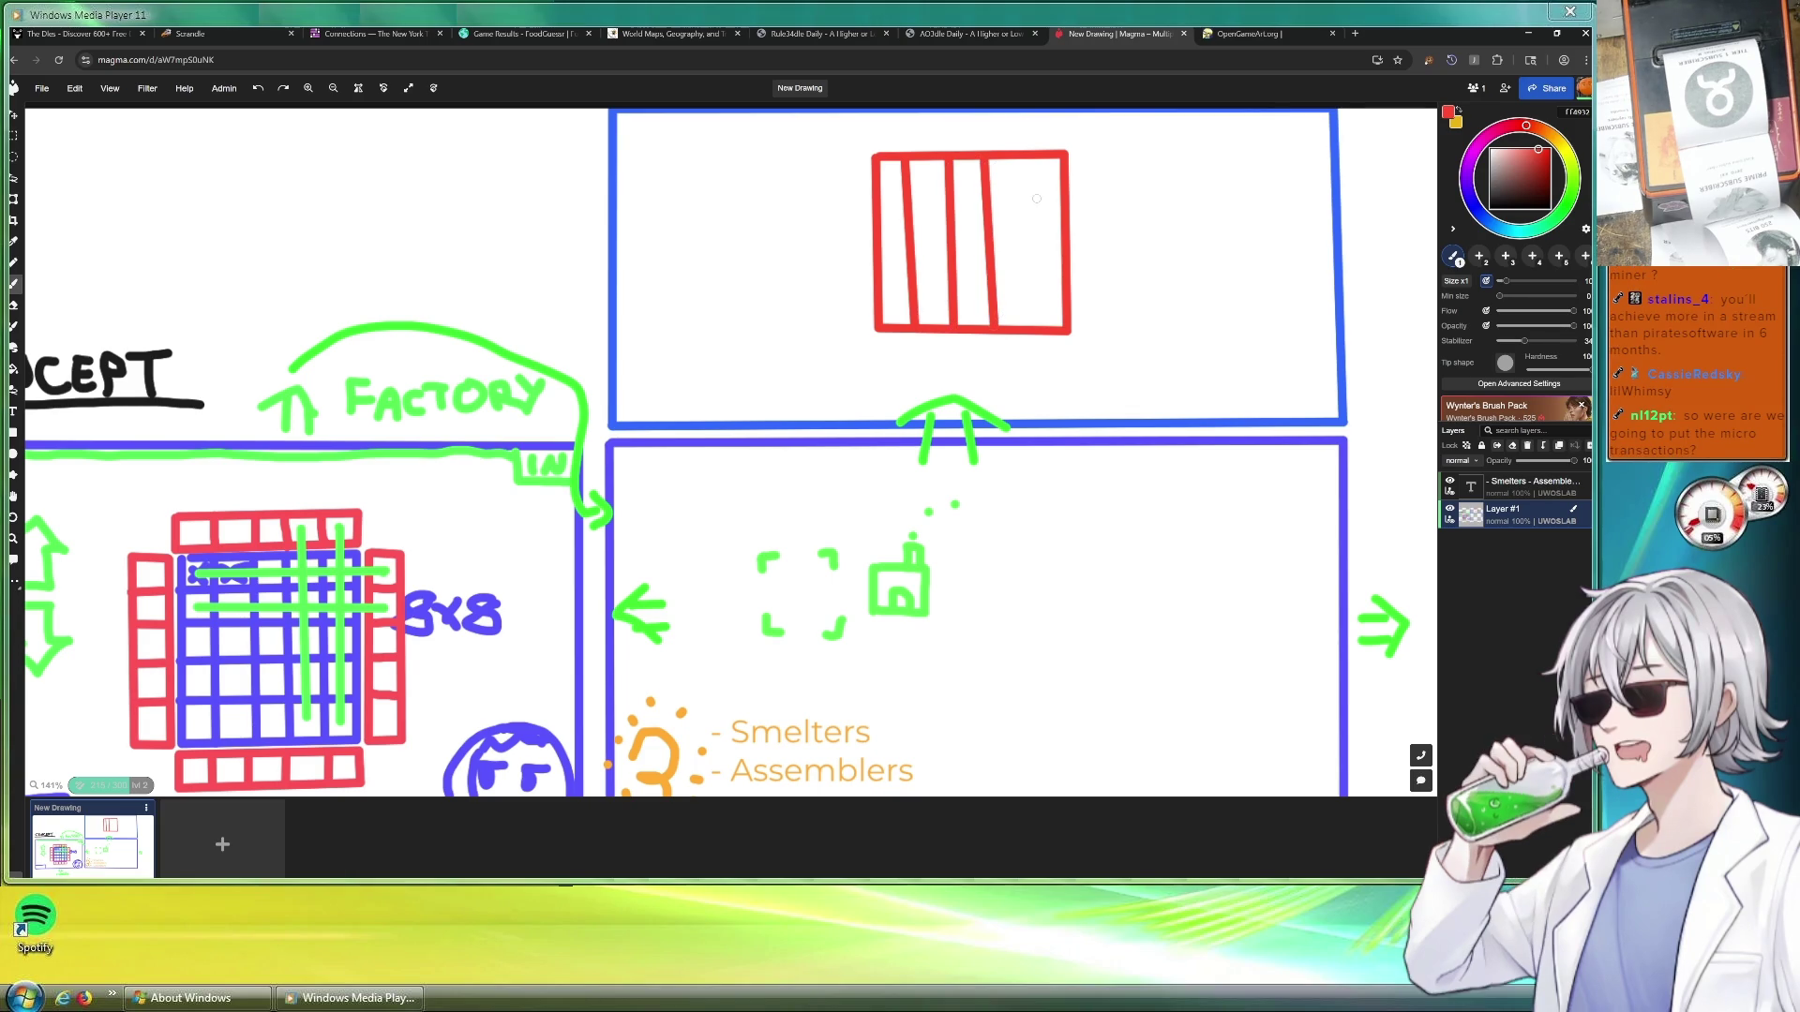
pyautogui.keyDown('shift'); pyautogui.click(1029, 327); pyautogui.keyUp('shift')
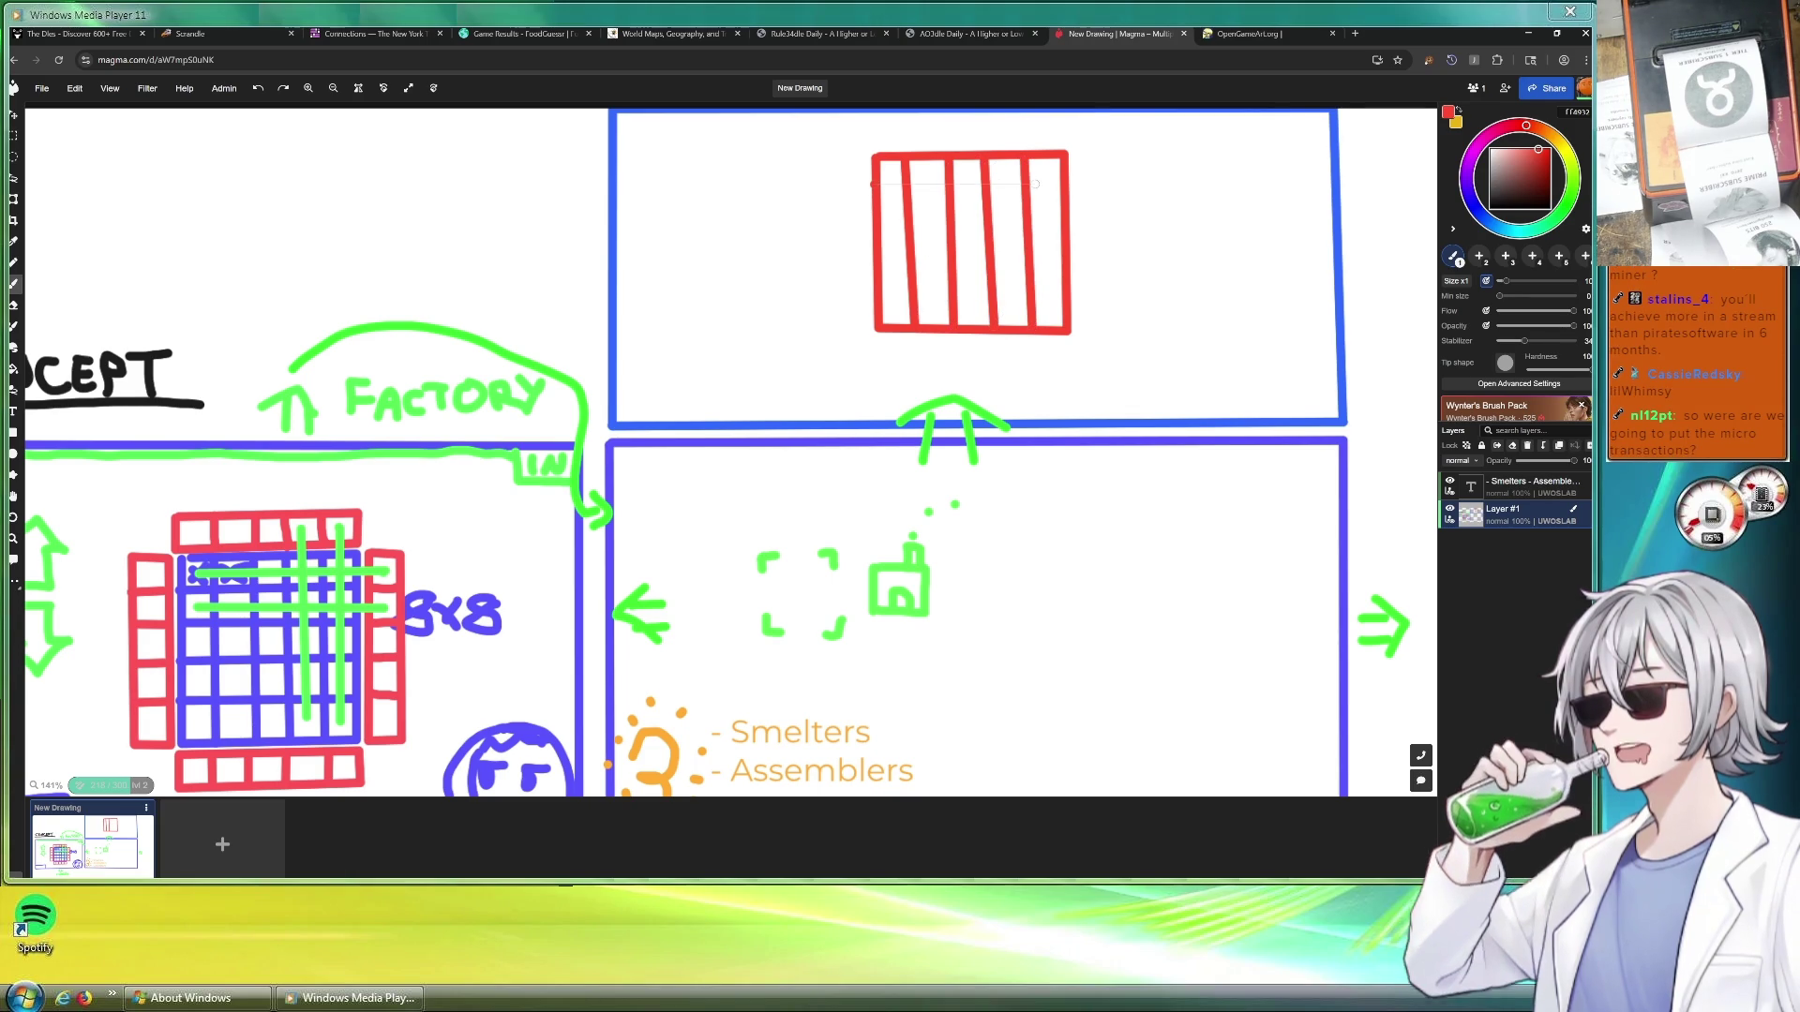
pyautogui.keyDown('shift'); pyautogui.click(1066, 187); pyautogui.keyUp('shift')
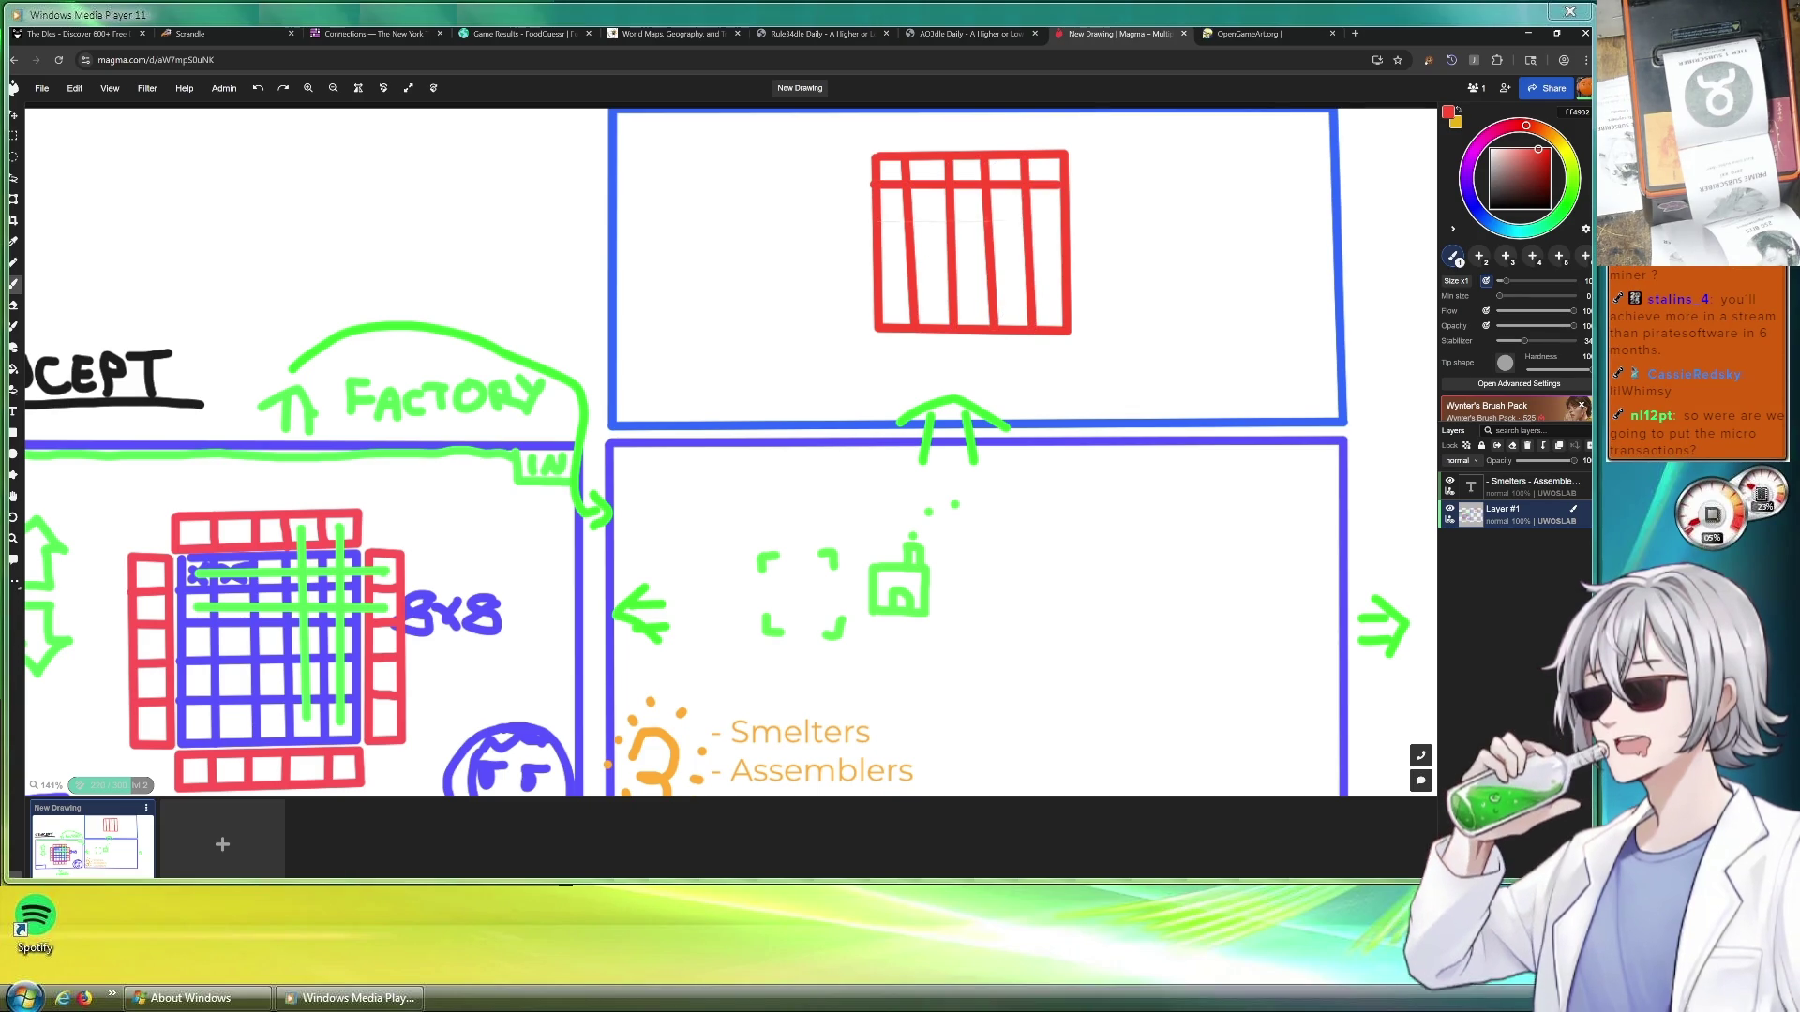
pyautogui.keyDown('shift'); pyautogui.click(1066, 221); pyautogui.keyUp('shift')
pyautogui.keyDown('shift'); pyautogui.click(1066, 257); pyautogui.keyUp('shift')
pyautogui.keyDown('shift'); pyautogui.click(1067, 292); pyautogui.keyUp('shift')
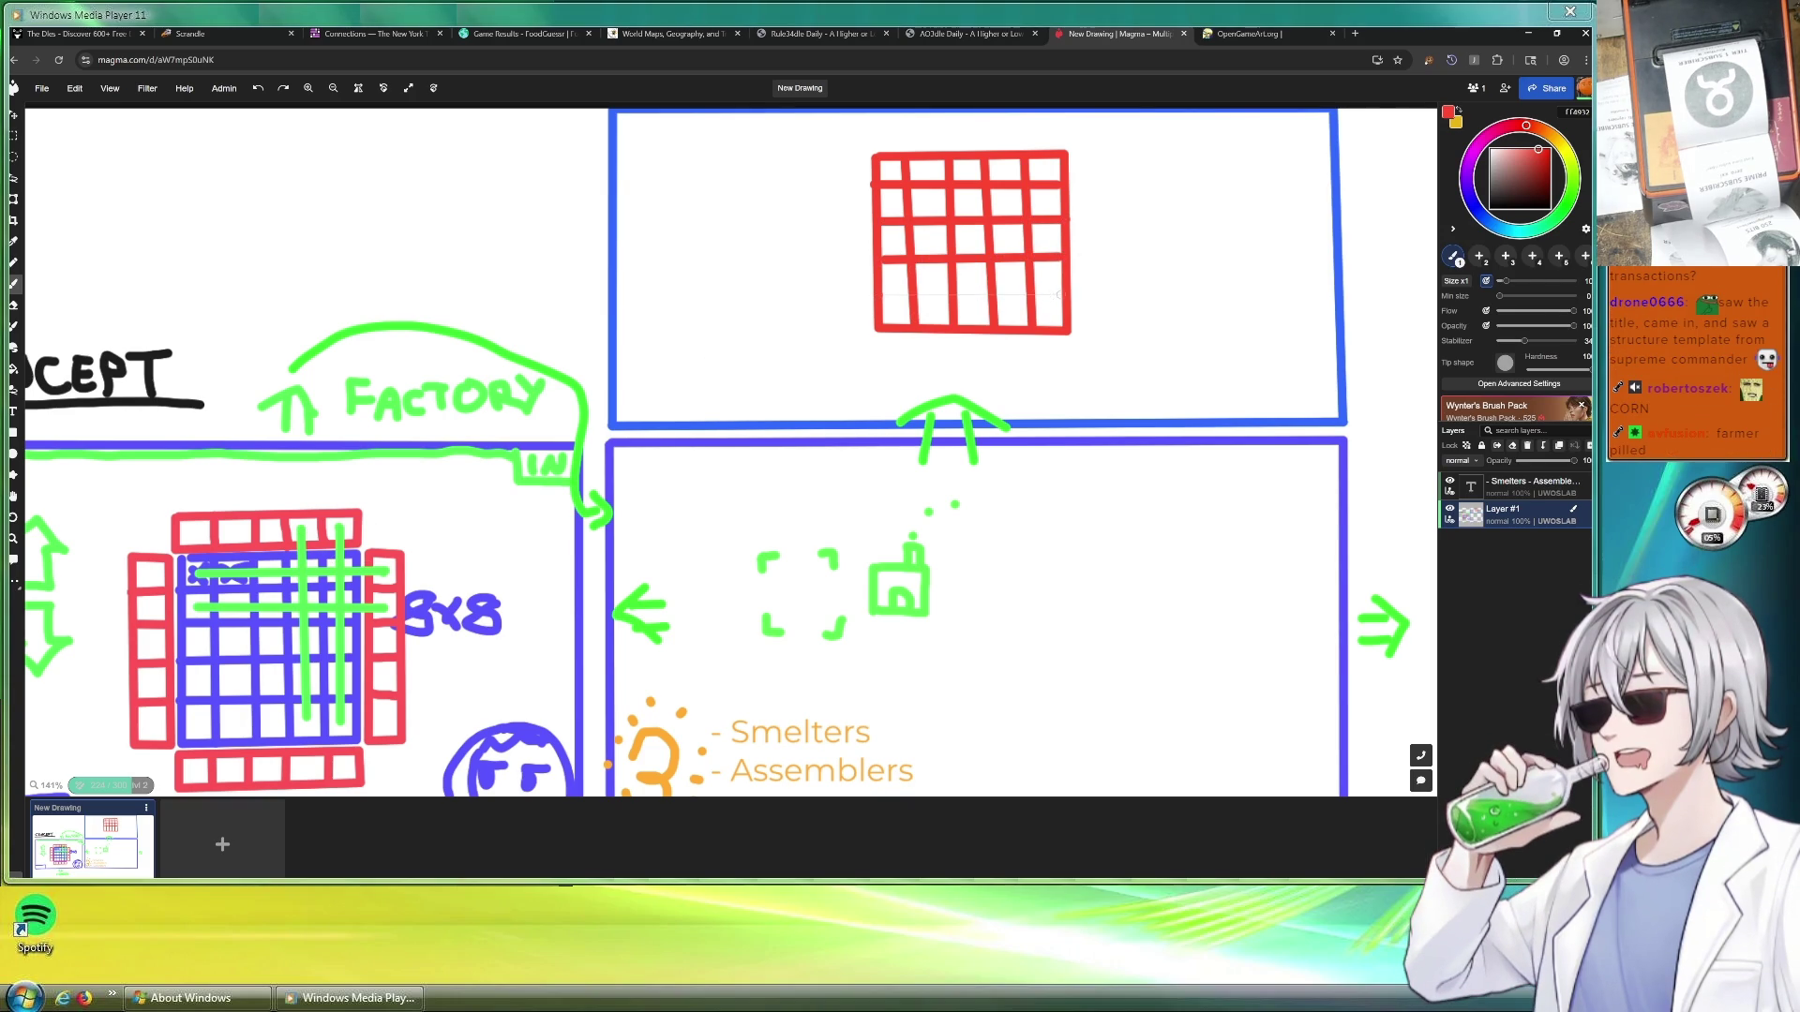
pyautogui.keyDown('shift'); pyautogui.click(1061, 296); pyautogui.keyUp('shift')
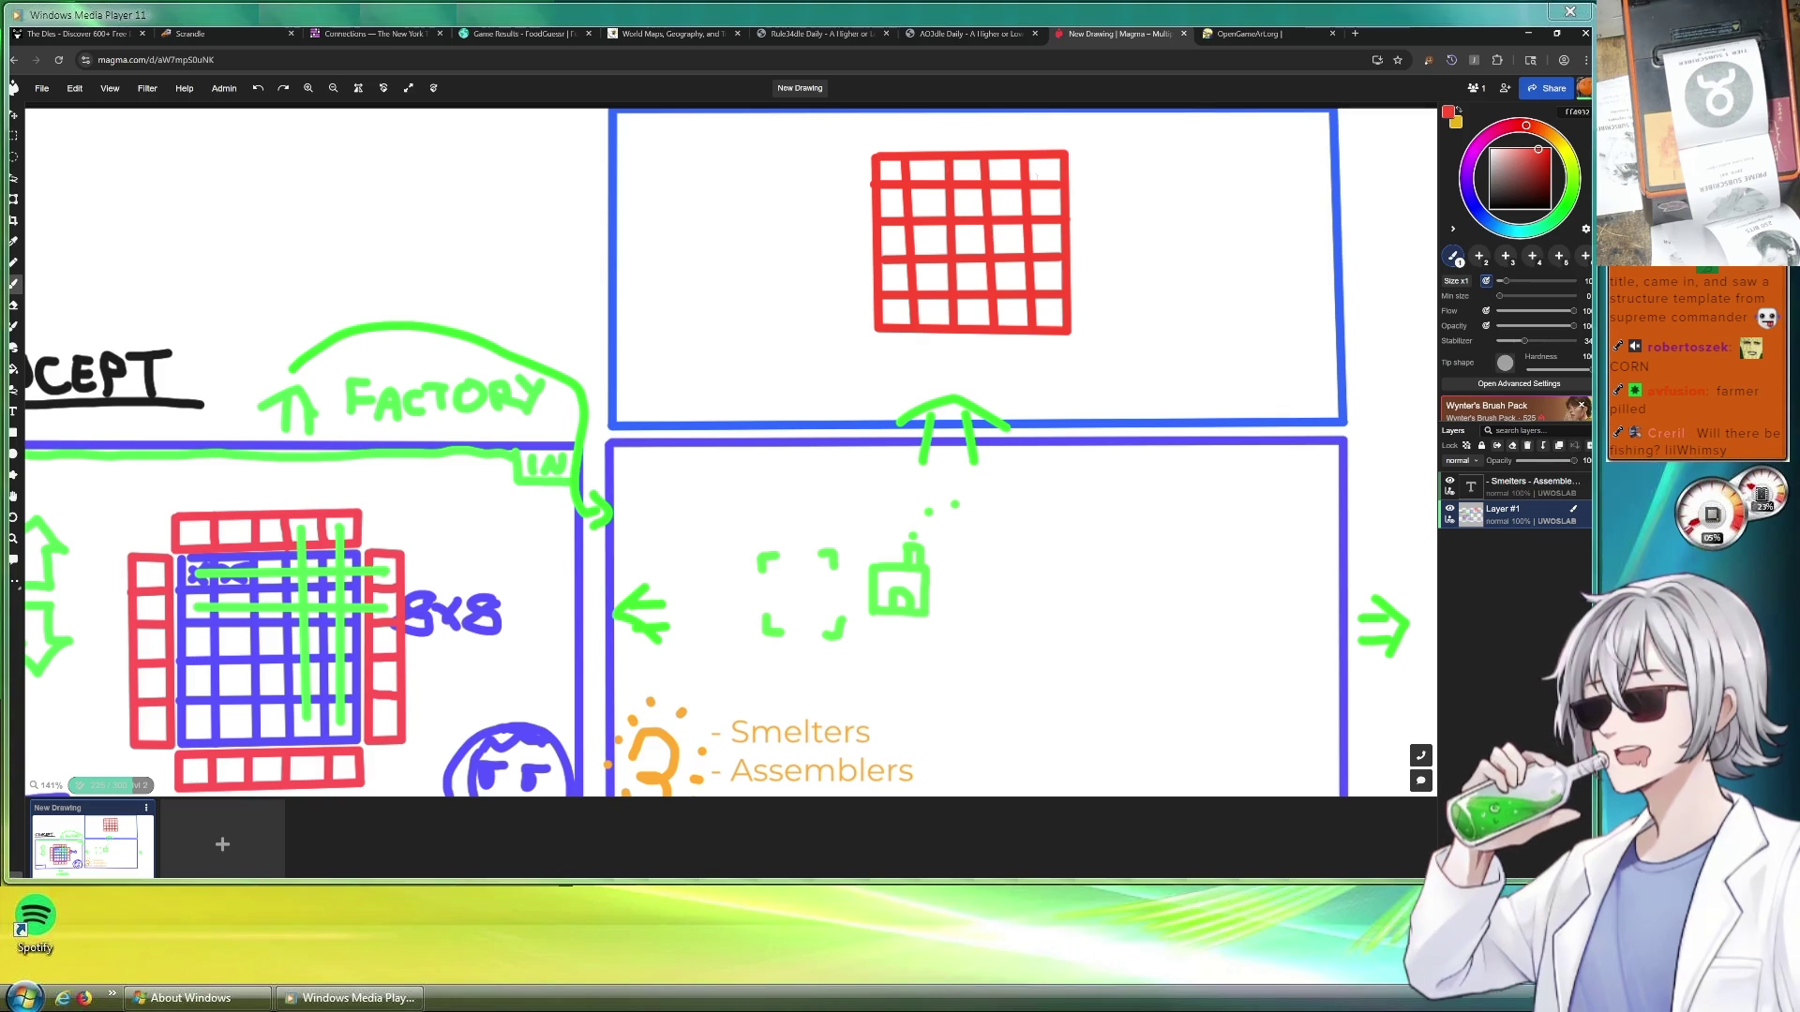
# Cross the grid with green lines along its top row and right column, then start a new page
pyautogui.click(1578, 197)
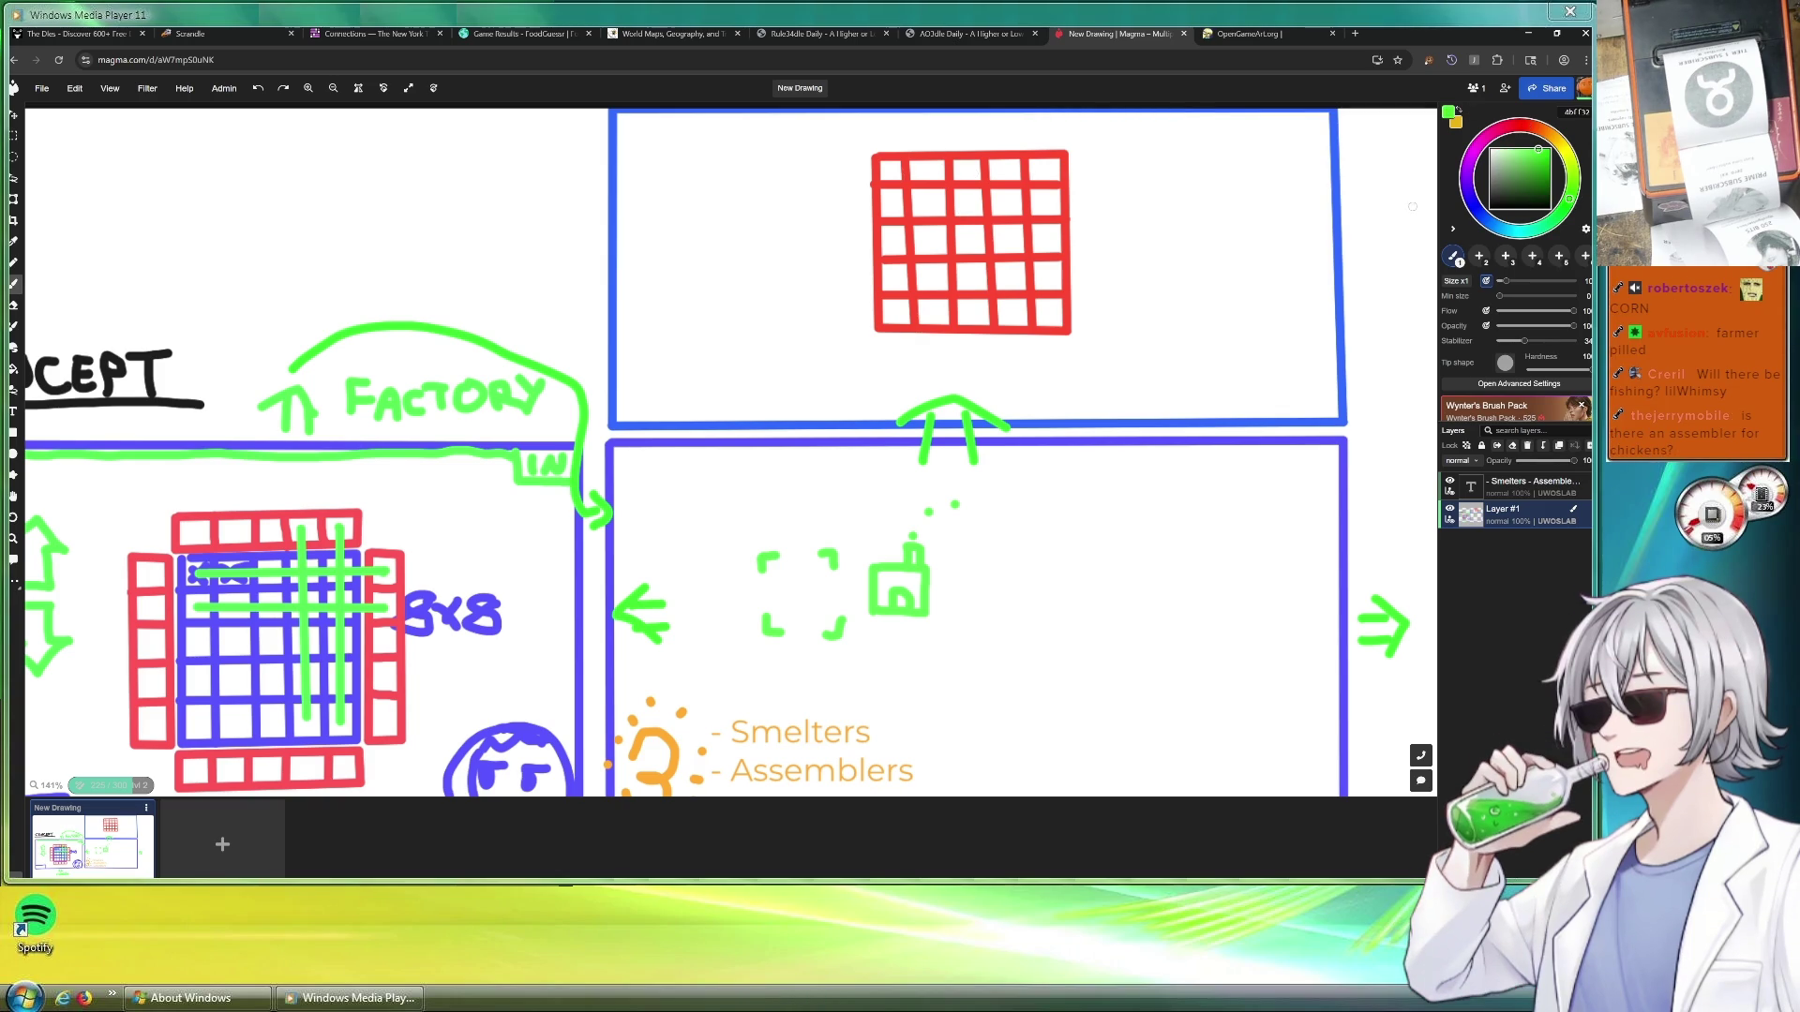
pyautogui.moveTo(892, 169); pyautogui.dragTo(1098, 170)
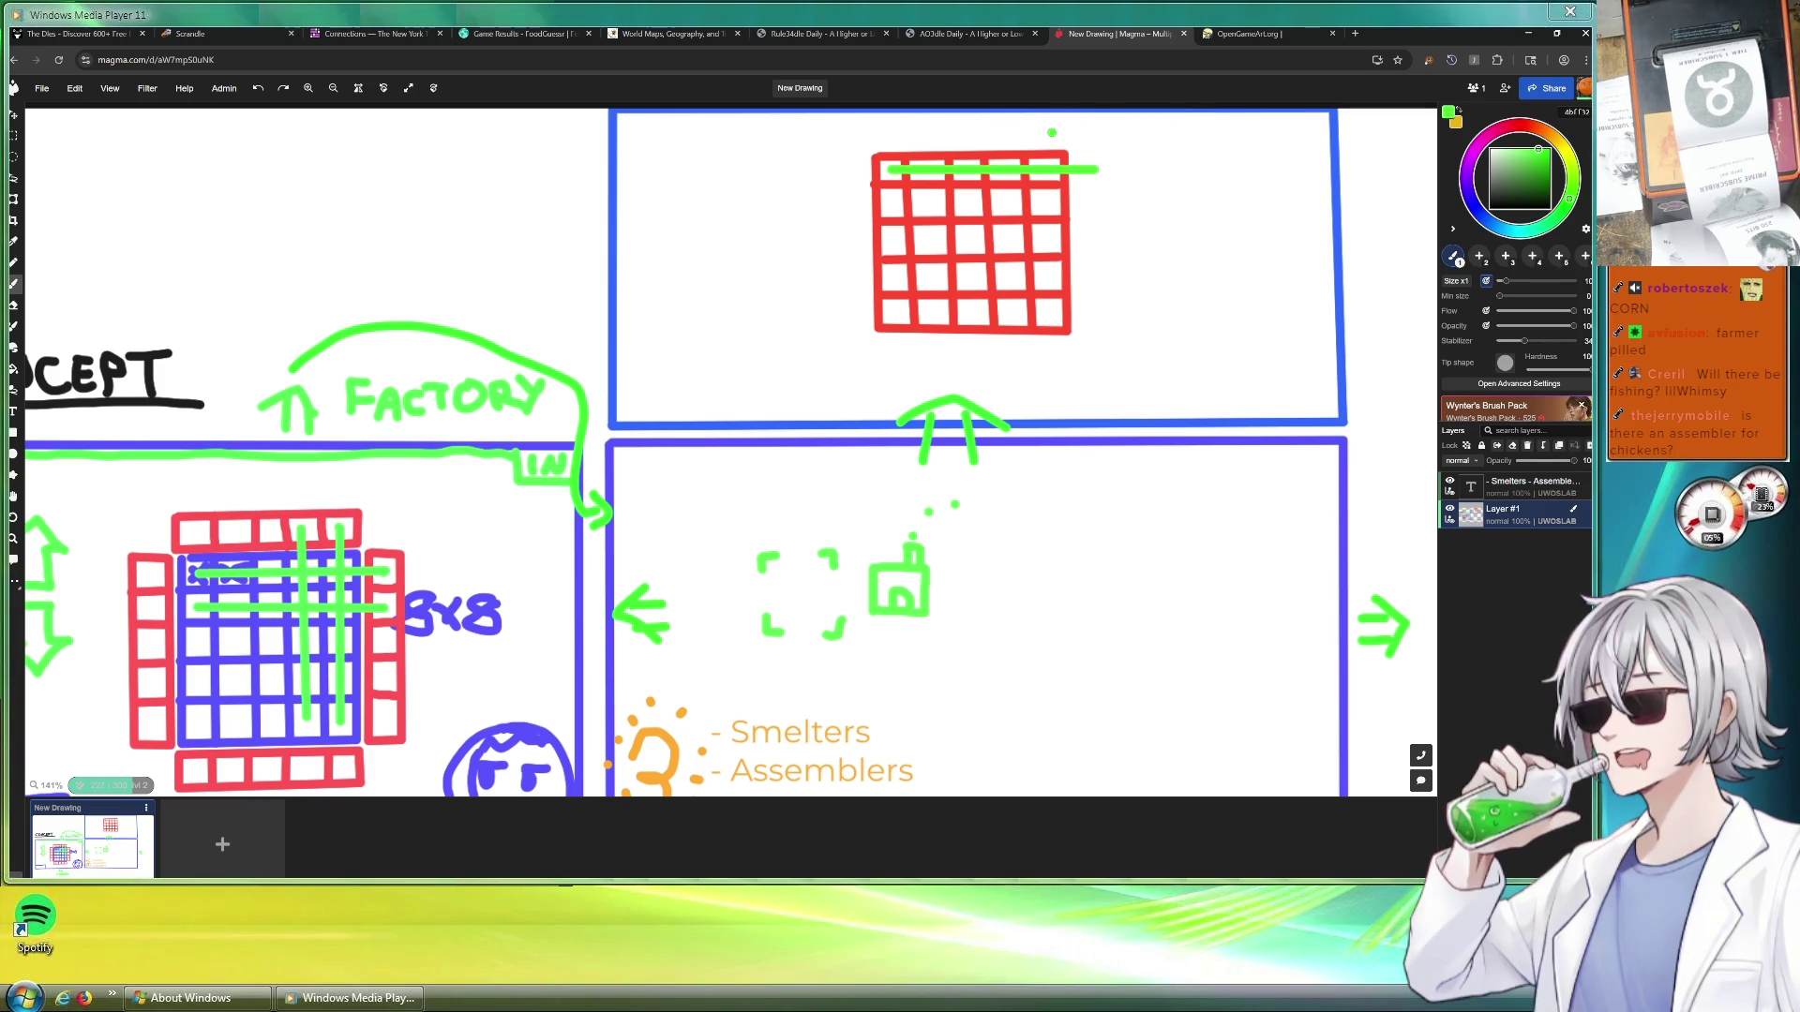
pyautogui.moveTo(1053, 134); pyautogui.dragTo(1052, 324)
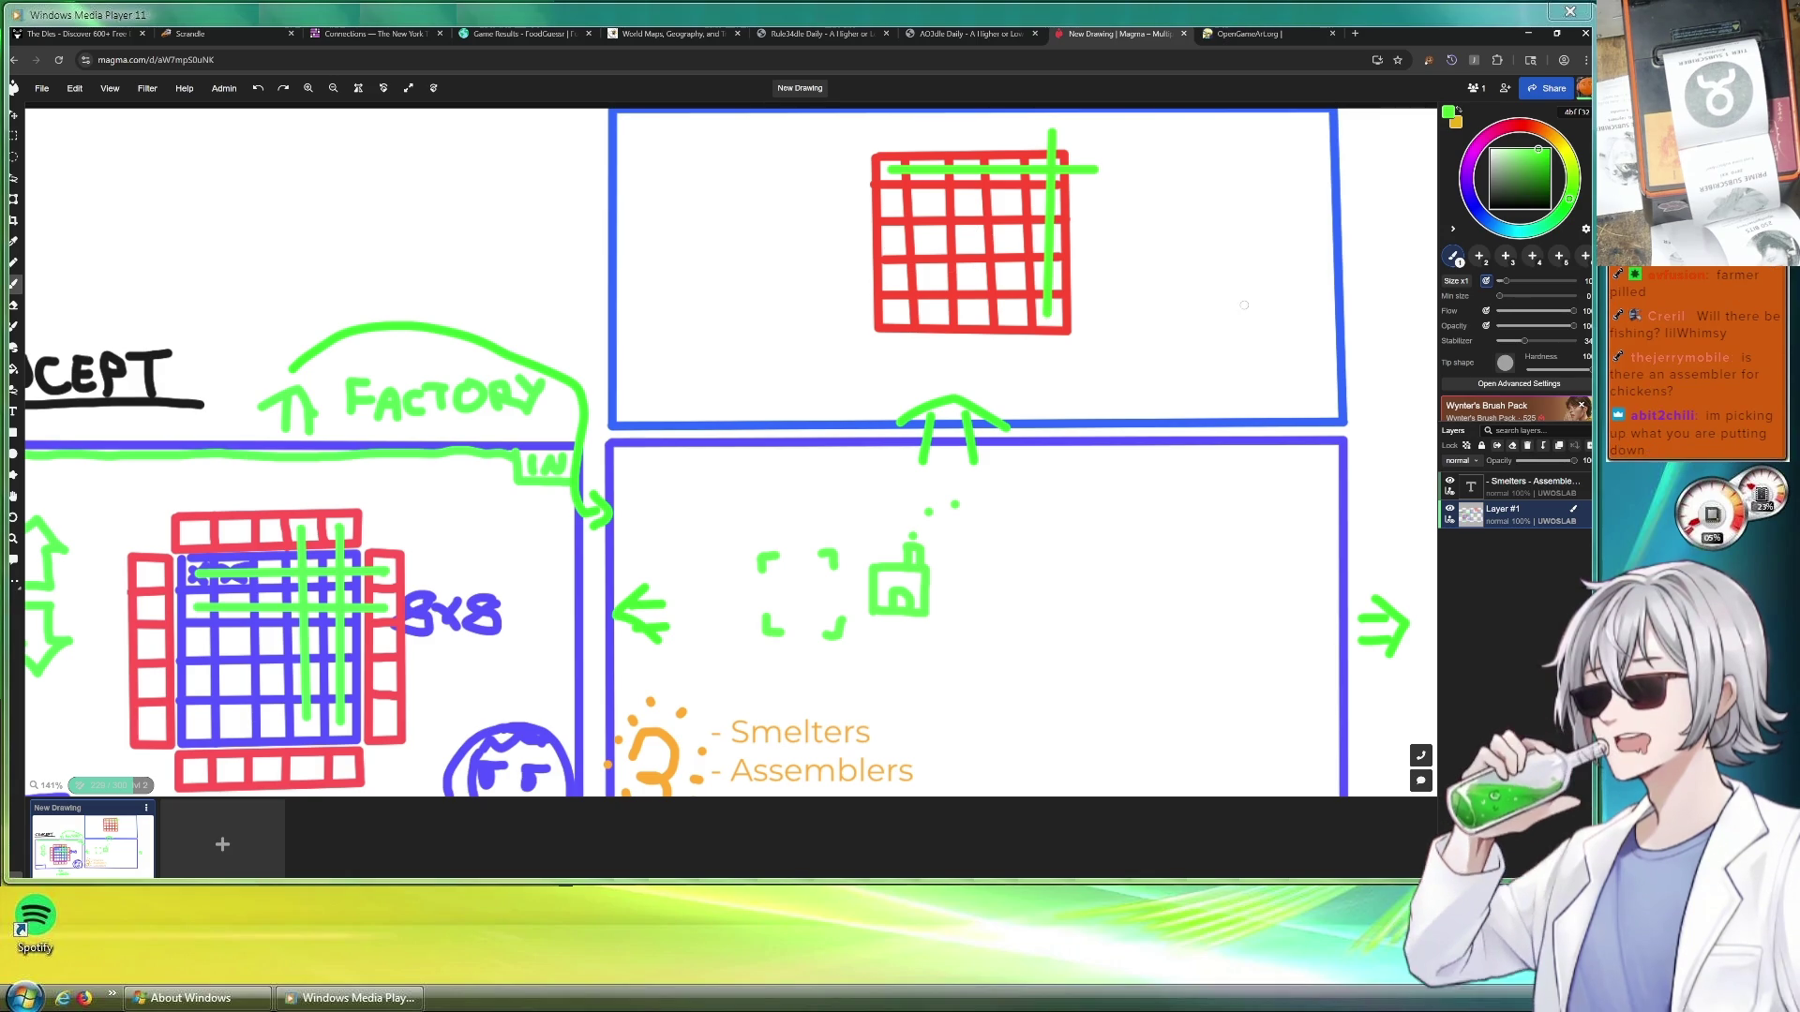
pyautogui.scroll(-3, 793, 301)
pyautogui.scroll(2, 793, 301)
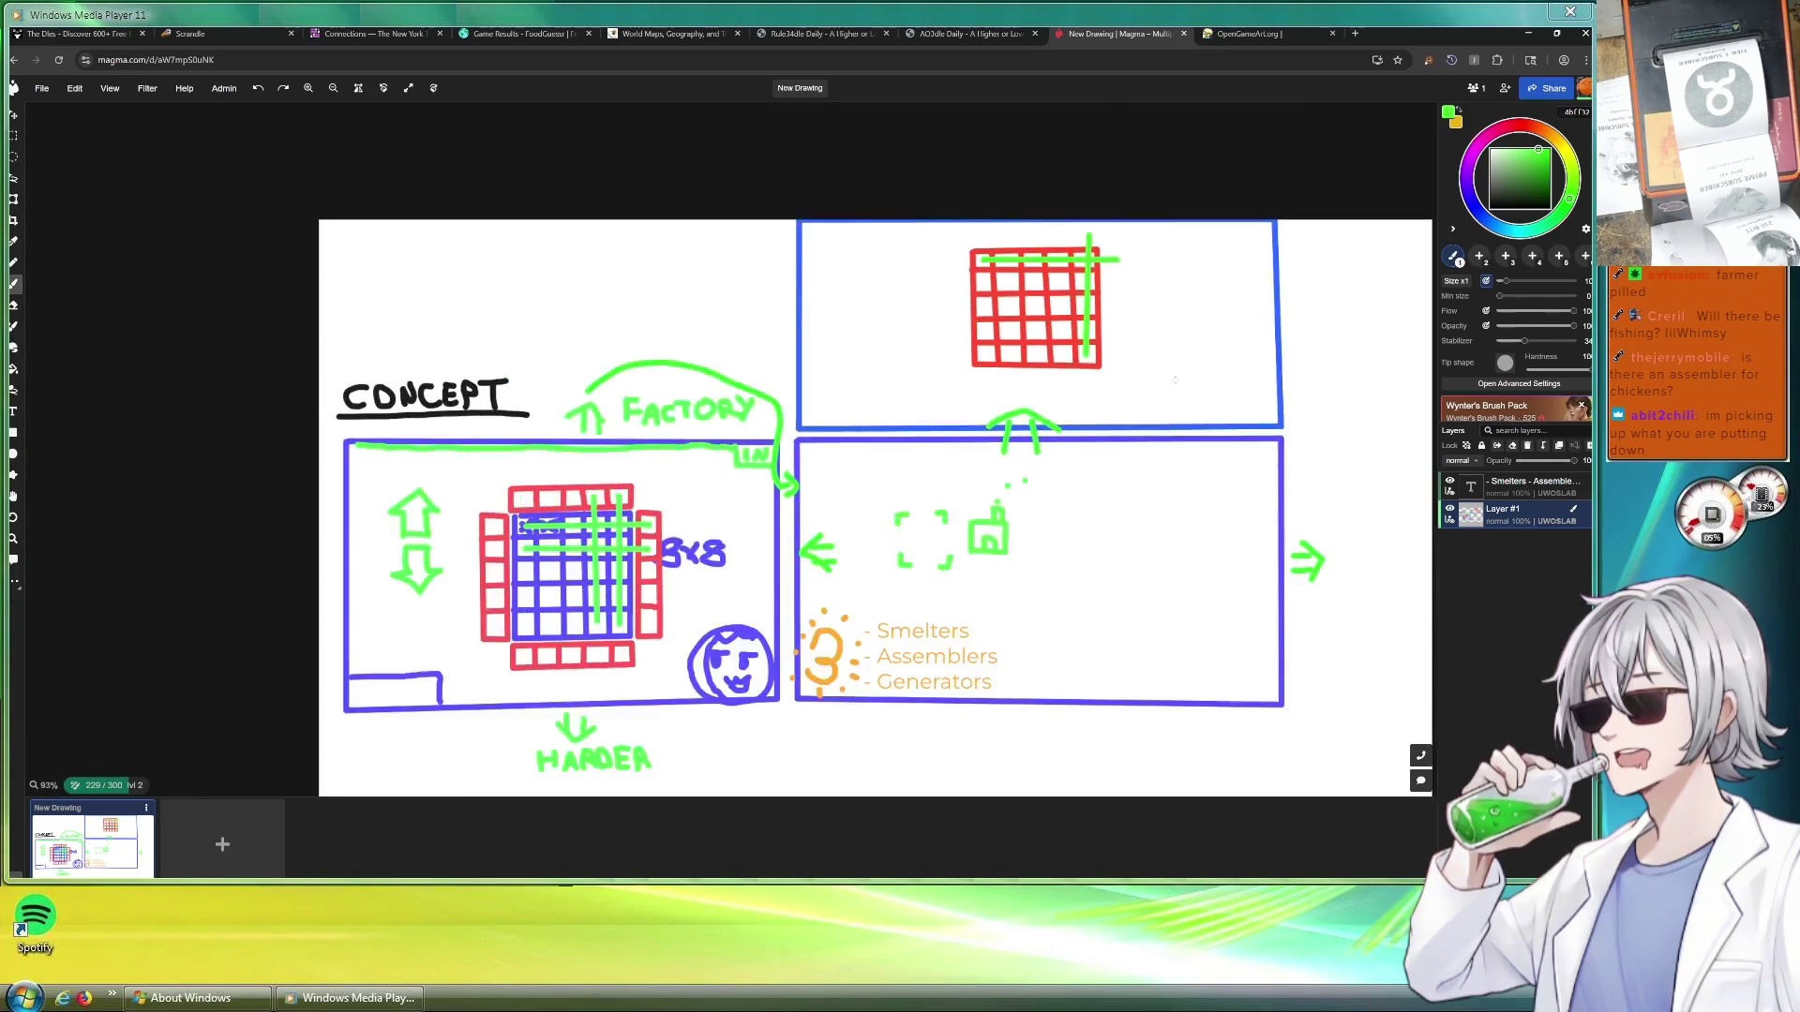
pyautogui.scroll(-5, 793, 301)
pyautogui.scroll(4, 793, 300)
pyautogui.scroll(1, 1266, 183)
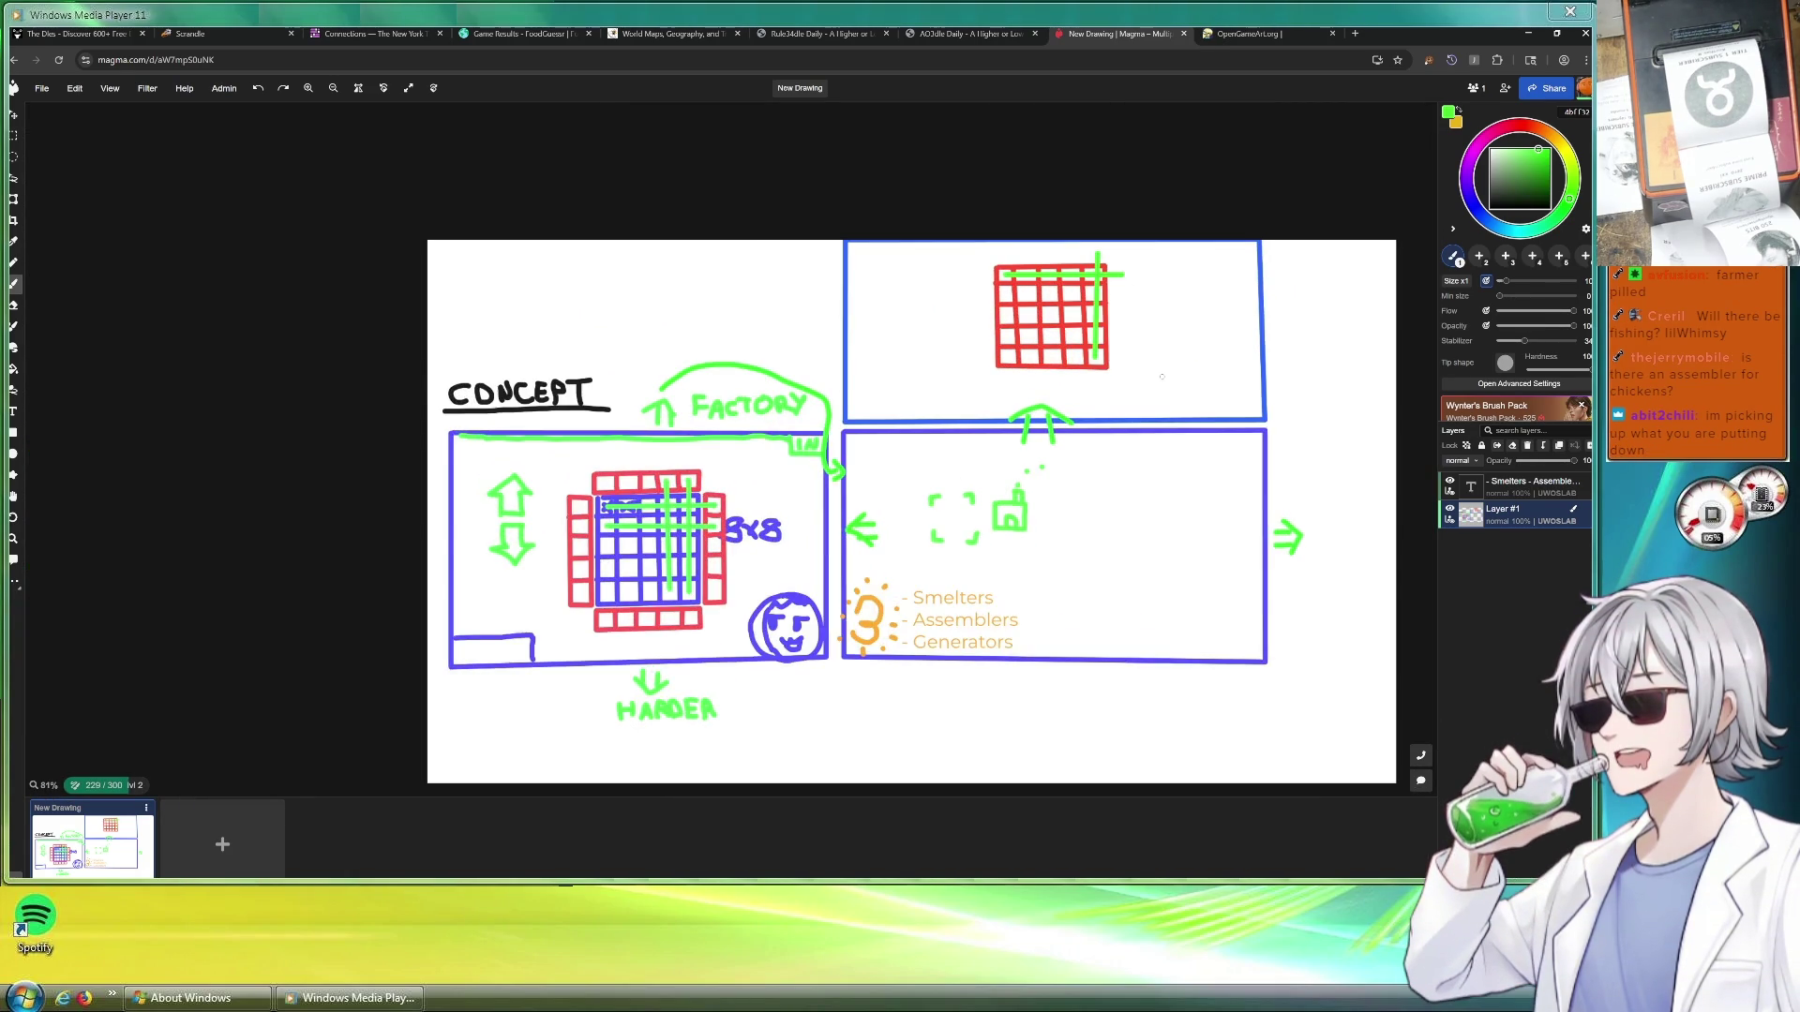
pyautogui.scroll(2, 1265, 184)
pyautogui.click(222, 844)
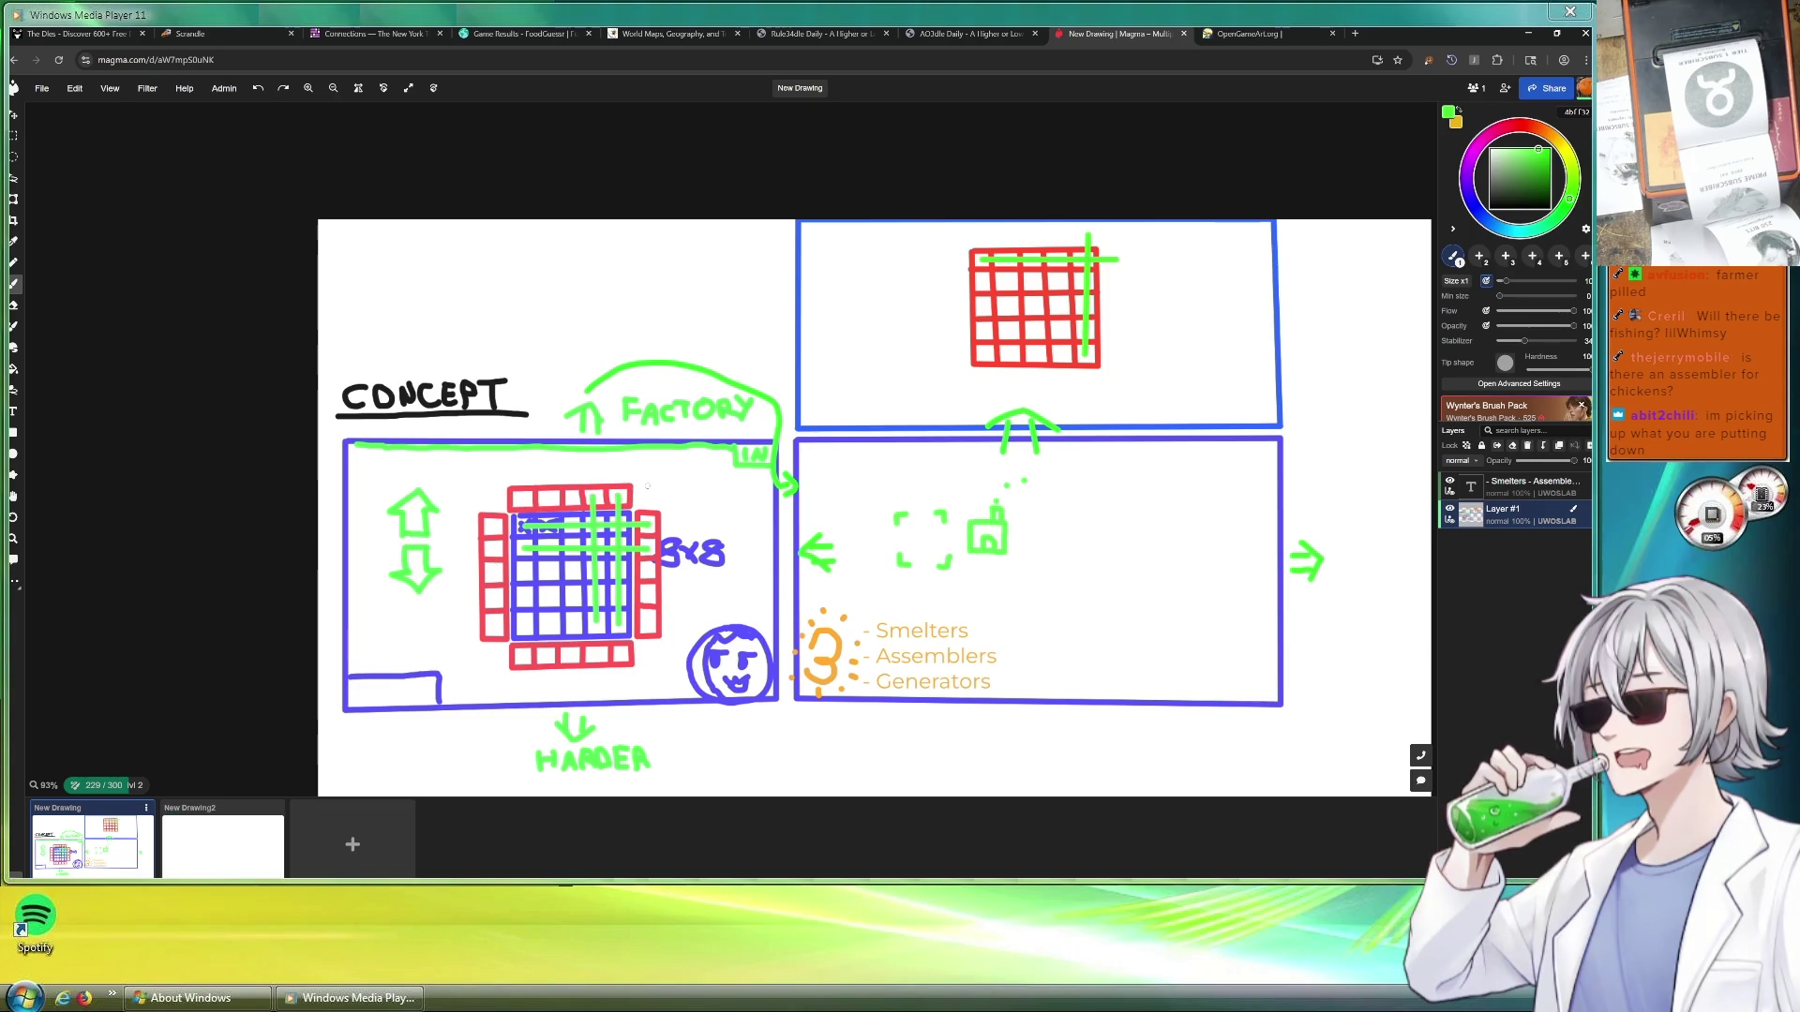
pyautogui.scroll(2, 678, 615)
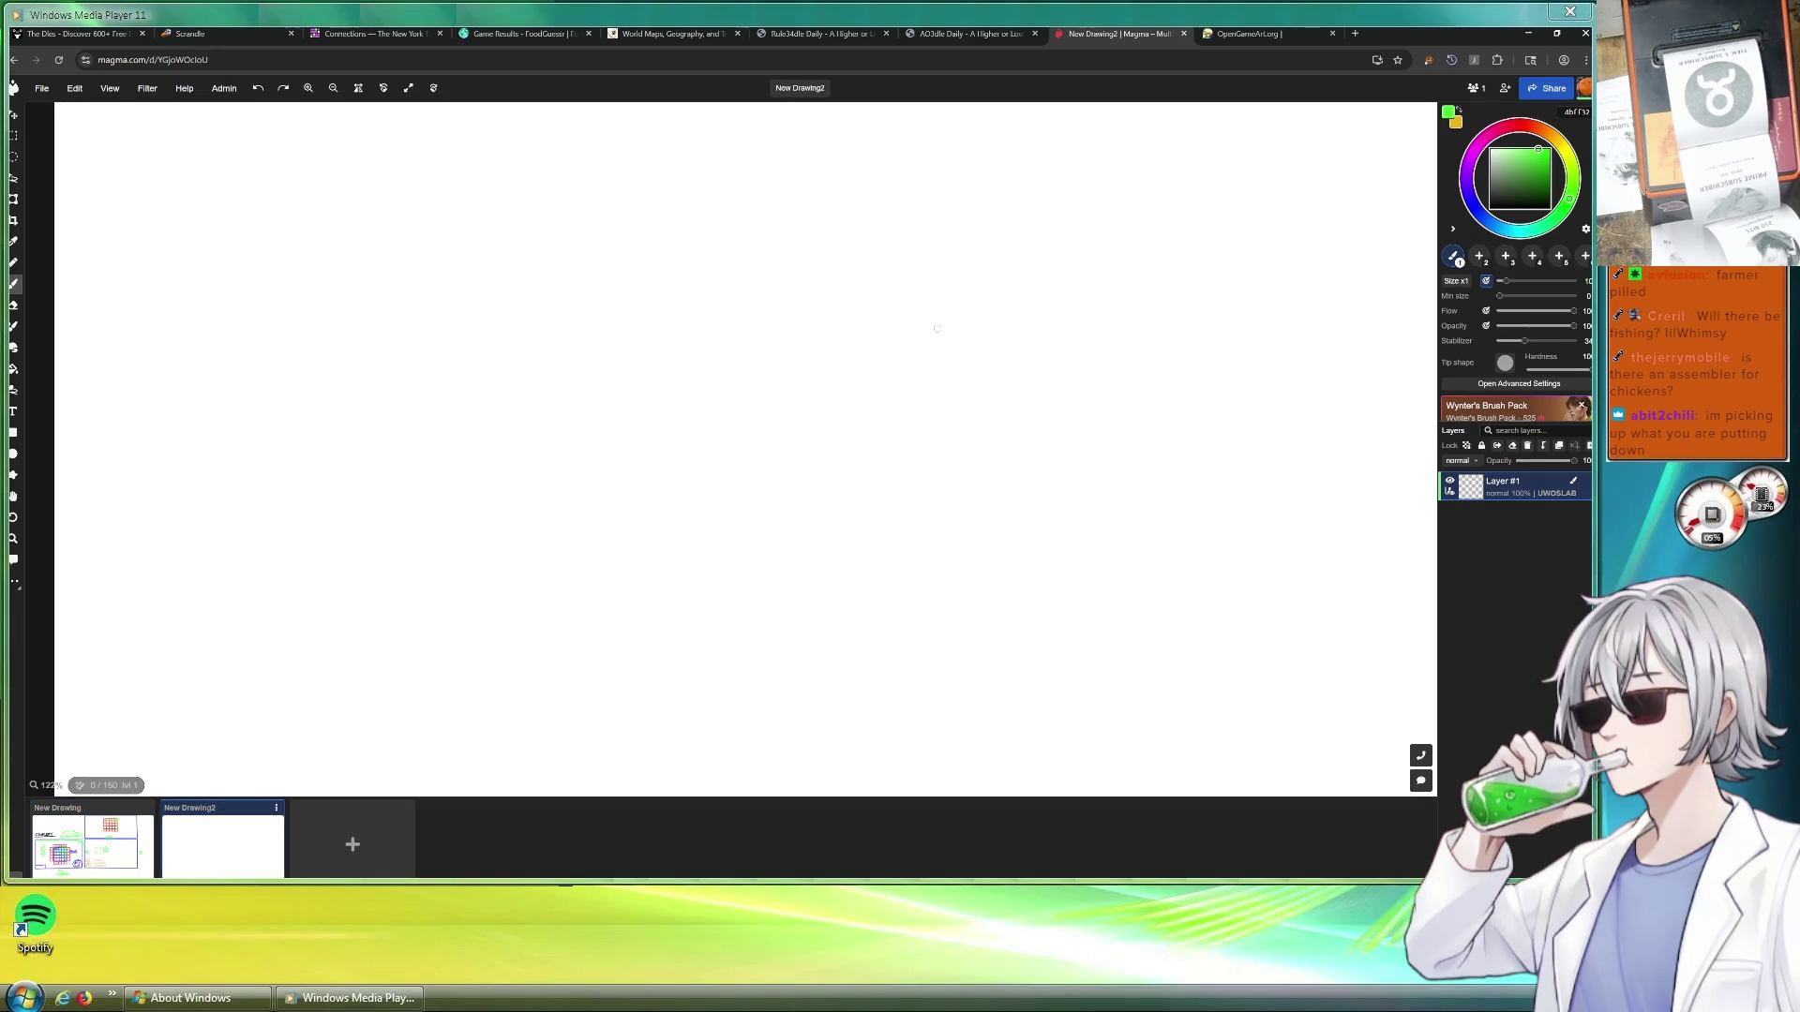
# Outline a large blue rectangle on the blank page with straight line segments
pyautogui.click(1478, 216)
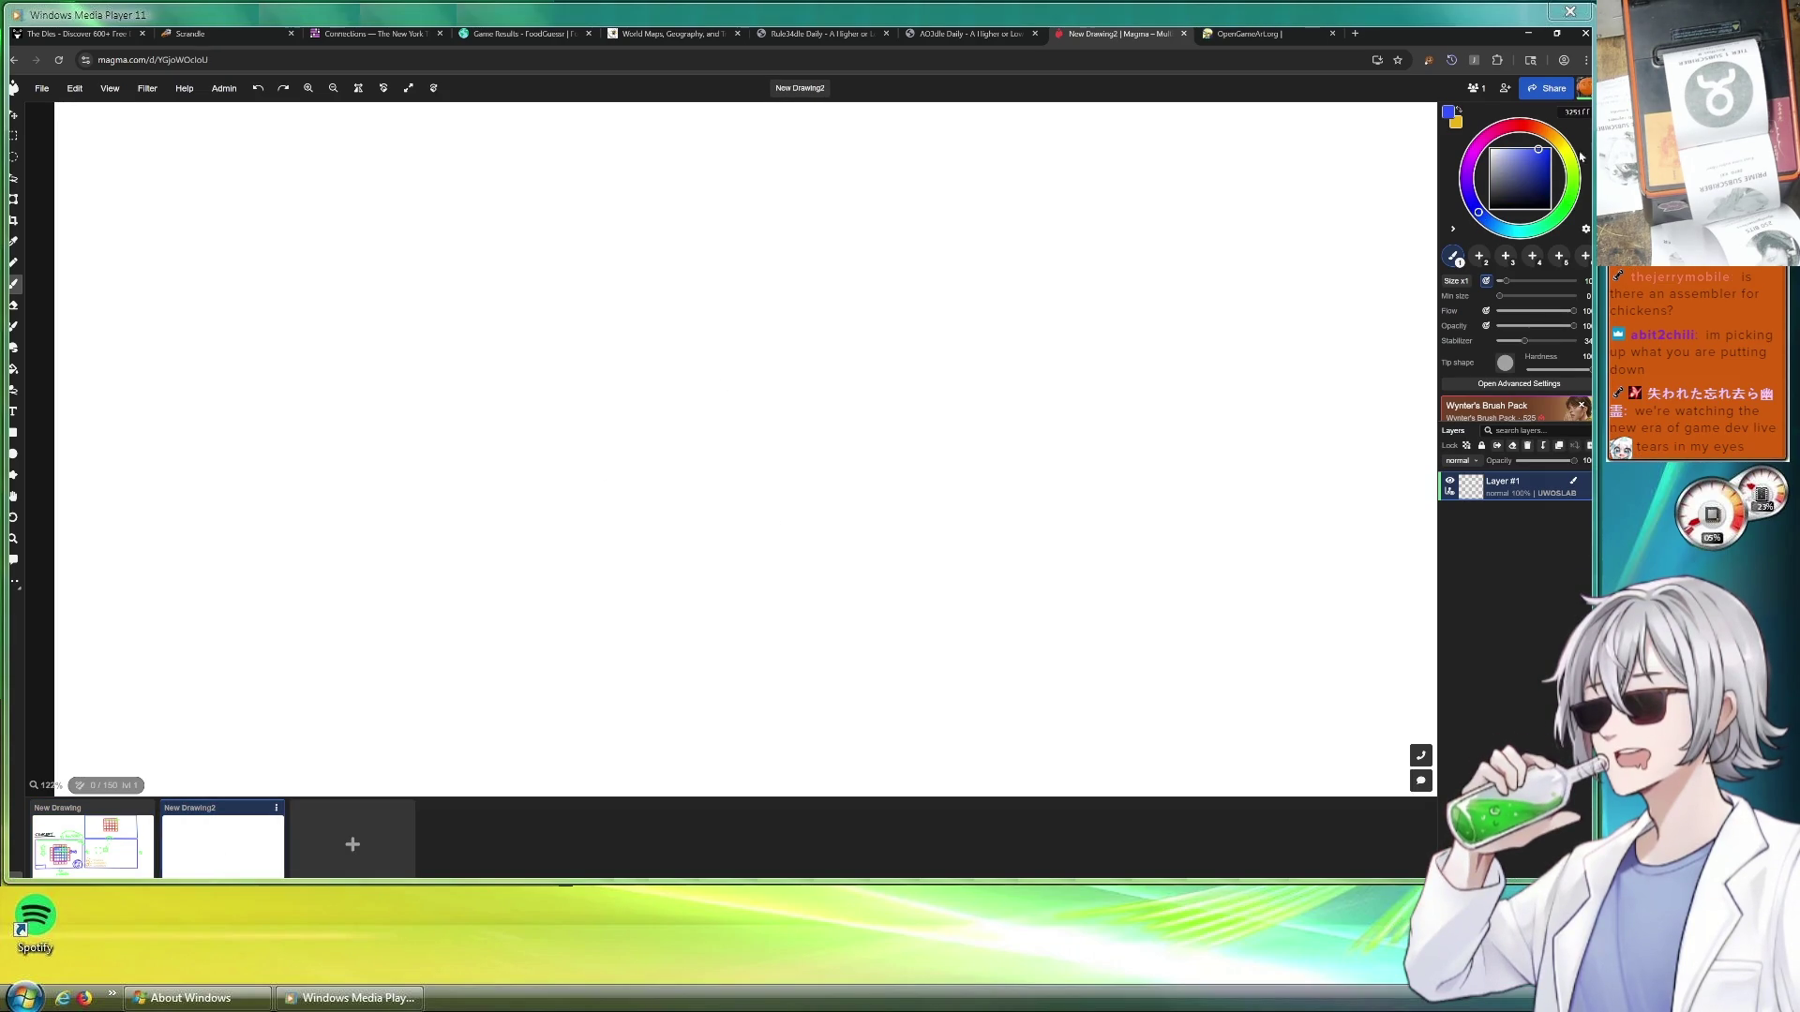
pyautogui.scroll(-2, 180, 426)
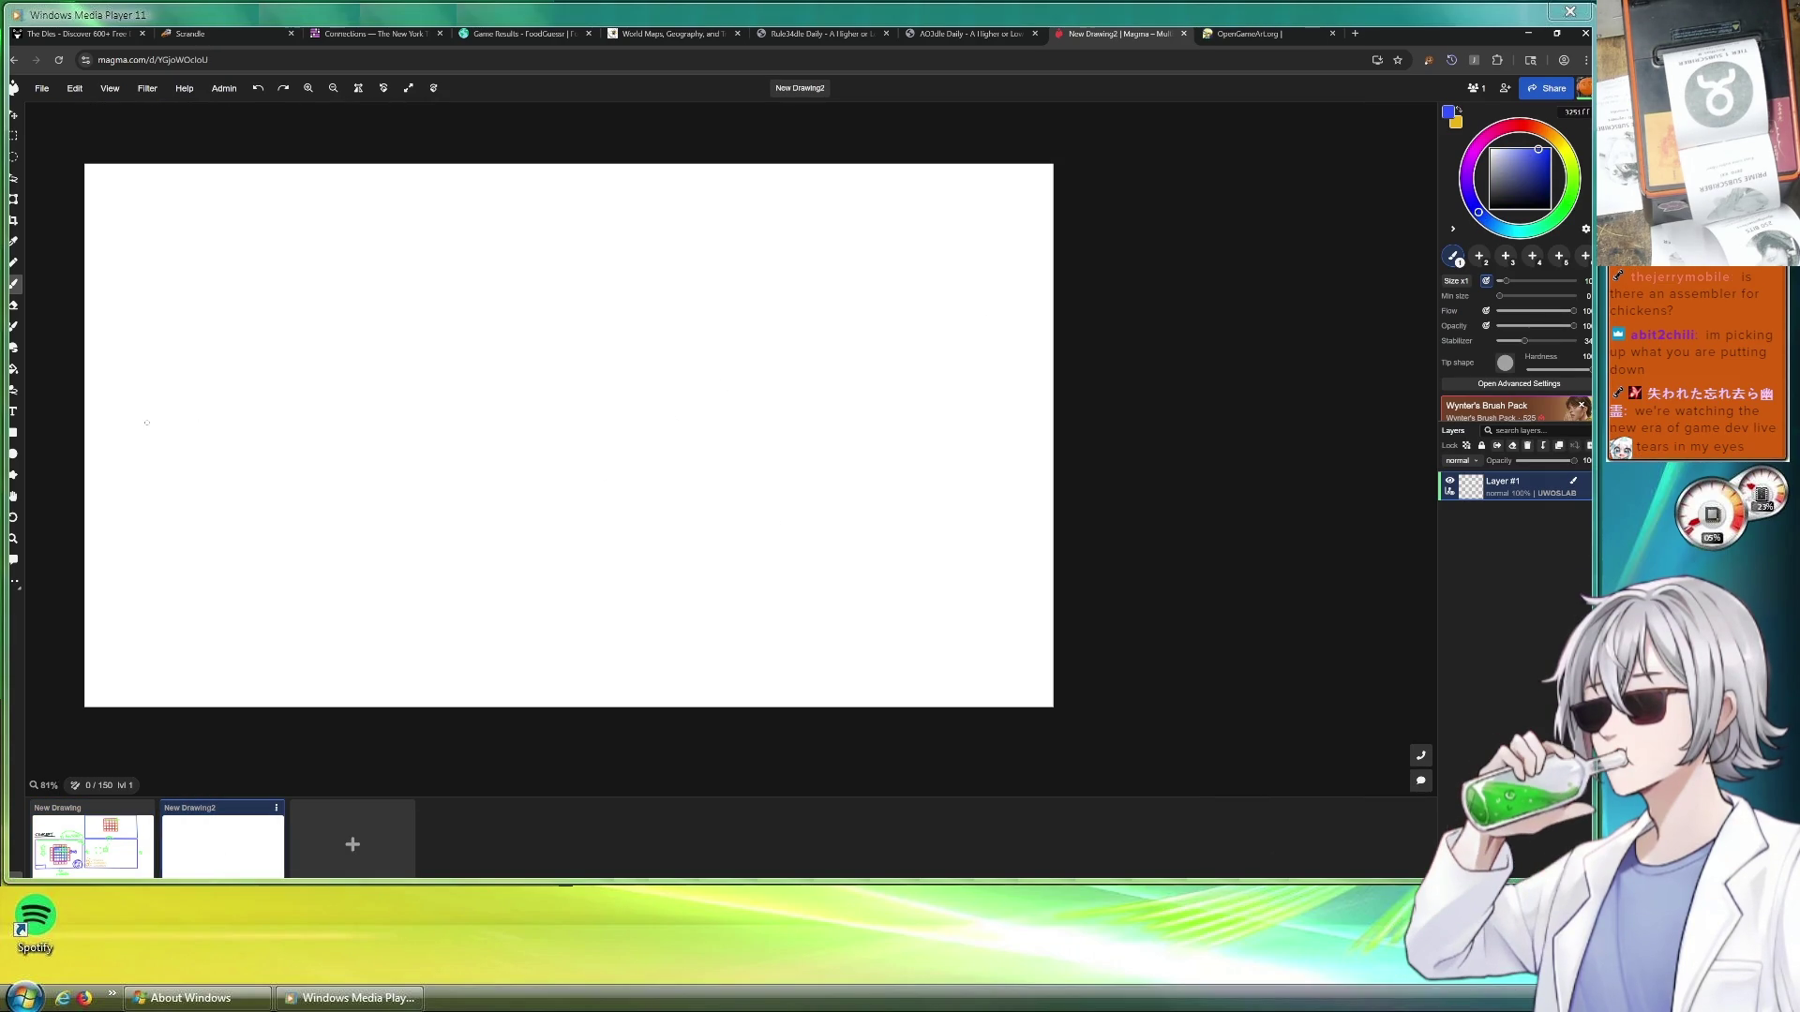
pyautogui.click(88, 450)
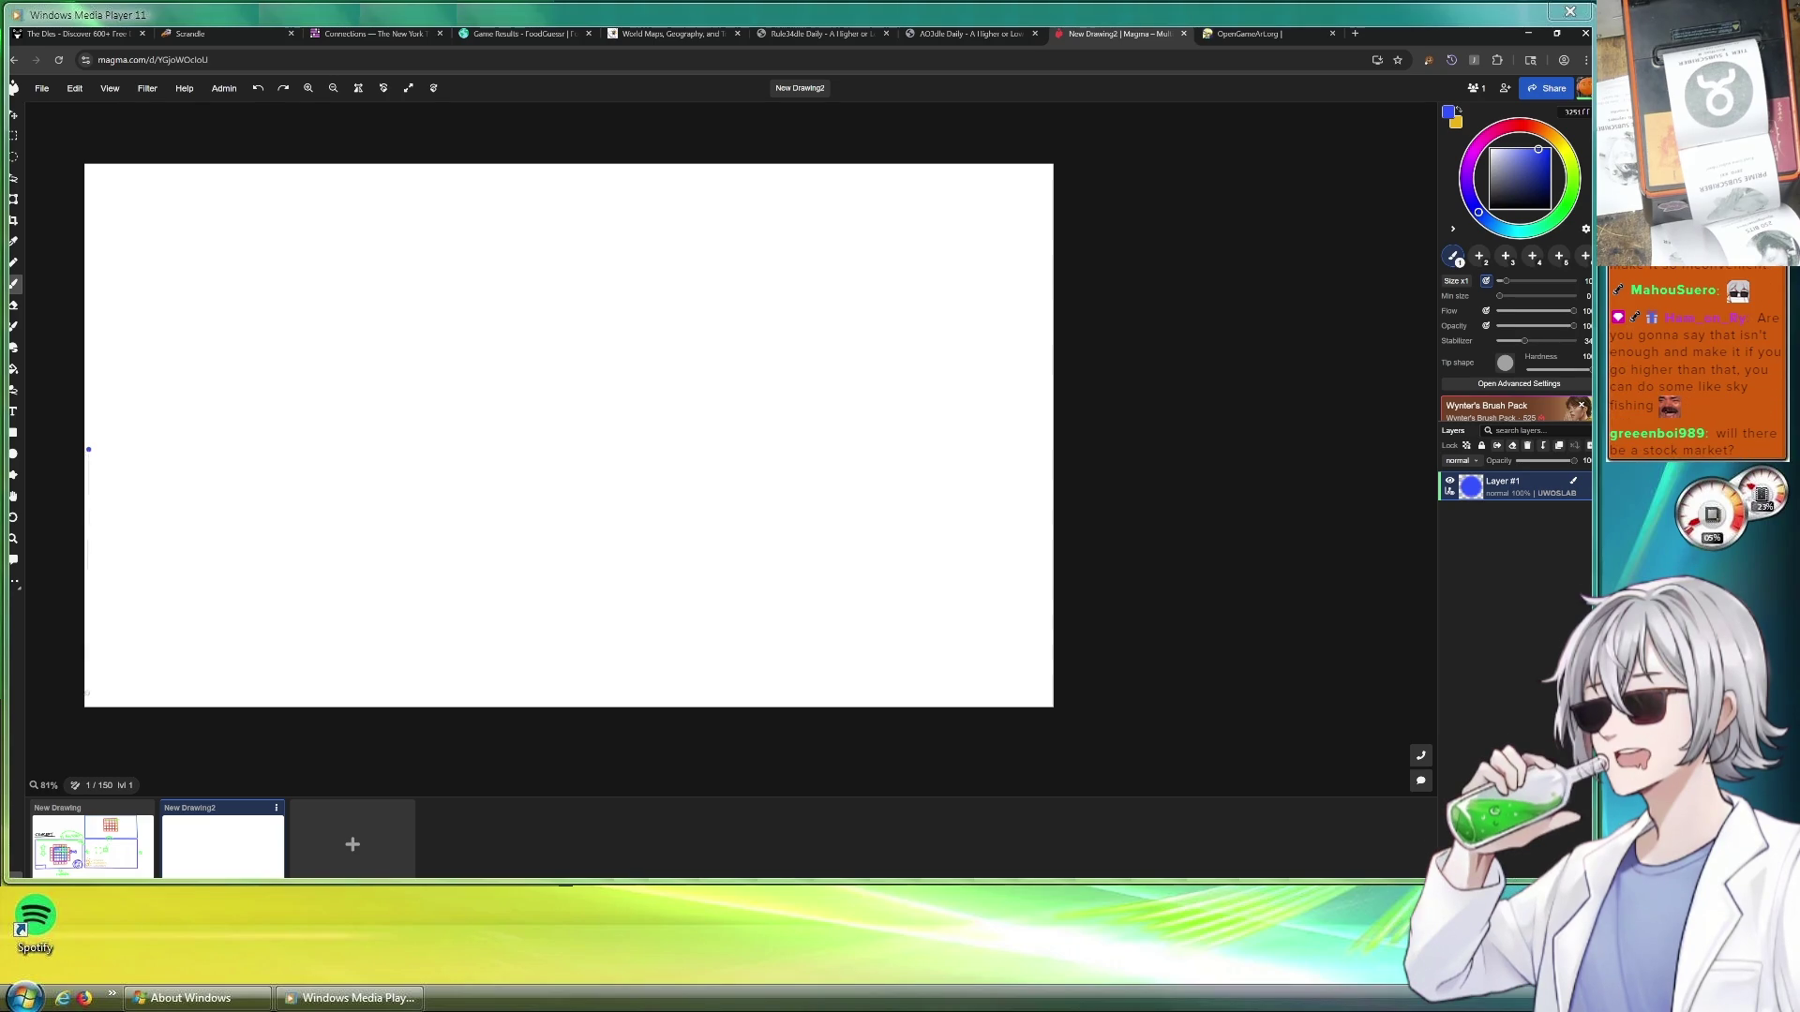
pyautogui.keyDown('shift'); pyautogui.click(88, 689); pyautogui.keyUp('shift')
pyautogui.keyDown('shift'); pyautogui.click(465, 689); pyautogui.keyUp('shift')
pyautogui.keyDown('shift'); pyautogui.click(462, 435); pyautogui.keyUp('shift')
pyautogui.keyDown('shift'); pyautogui.click(88, 436); pyautogui.keyUp('shift')
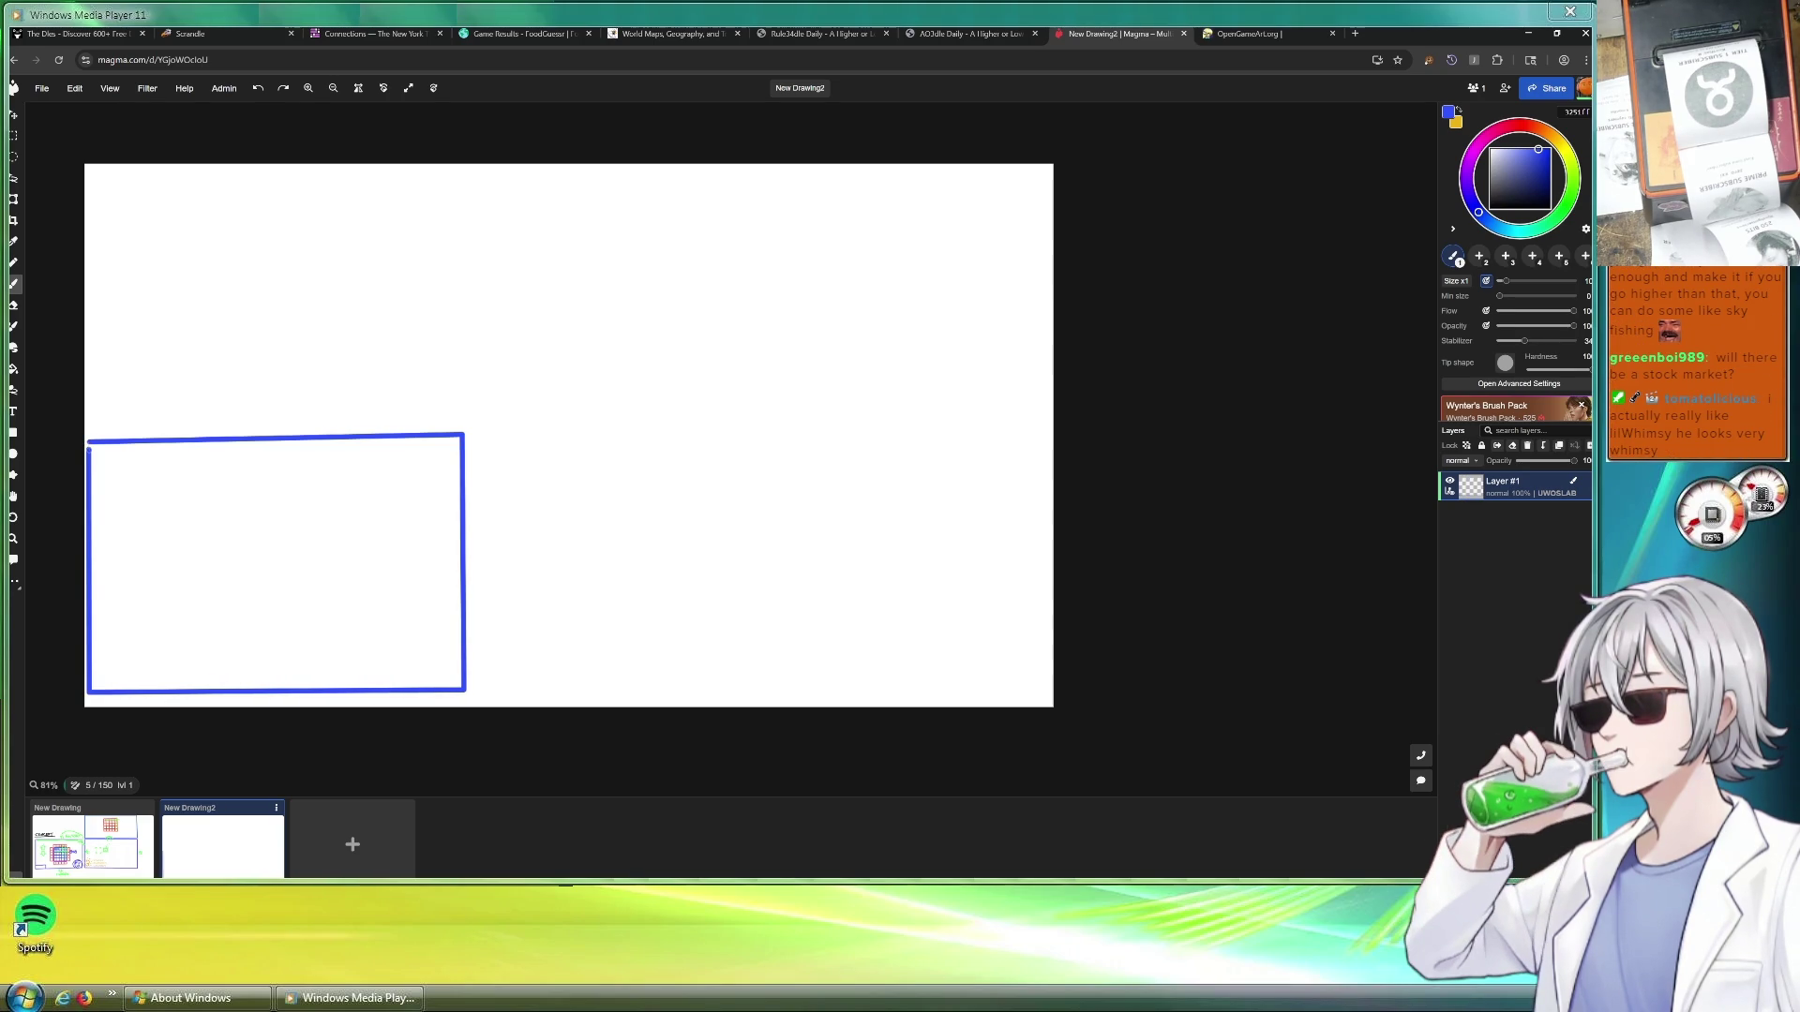
pyautogui.scroll(2, 282, 563)
pyautogui.scroll(-2, 143, 509)
pyautogui.scroll(3, 211, 479)
pyautogui.scroll(-2, 217, 522)
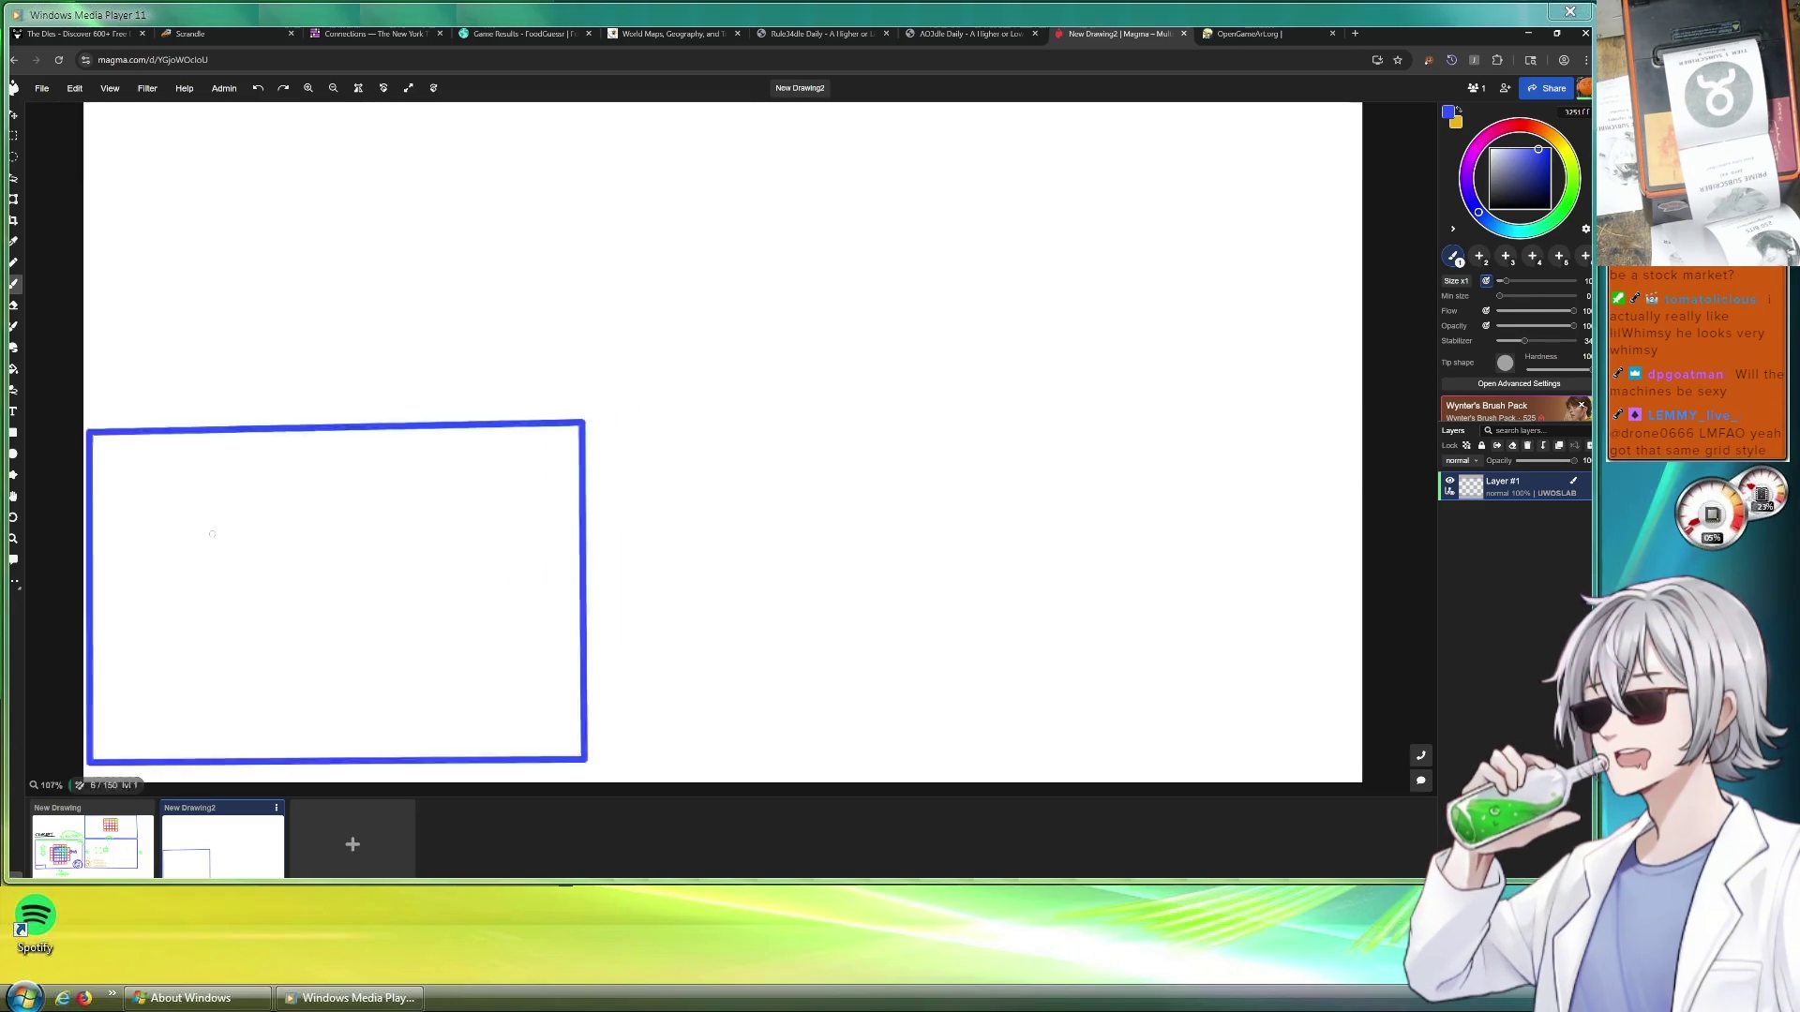
pyautogui.scroll(2, 217, 521)
pyautogui.press('v')
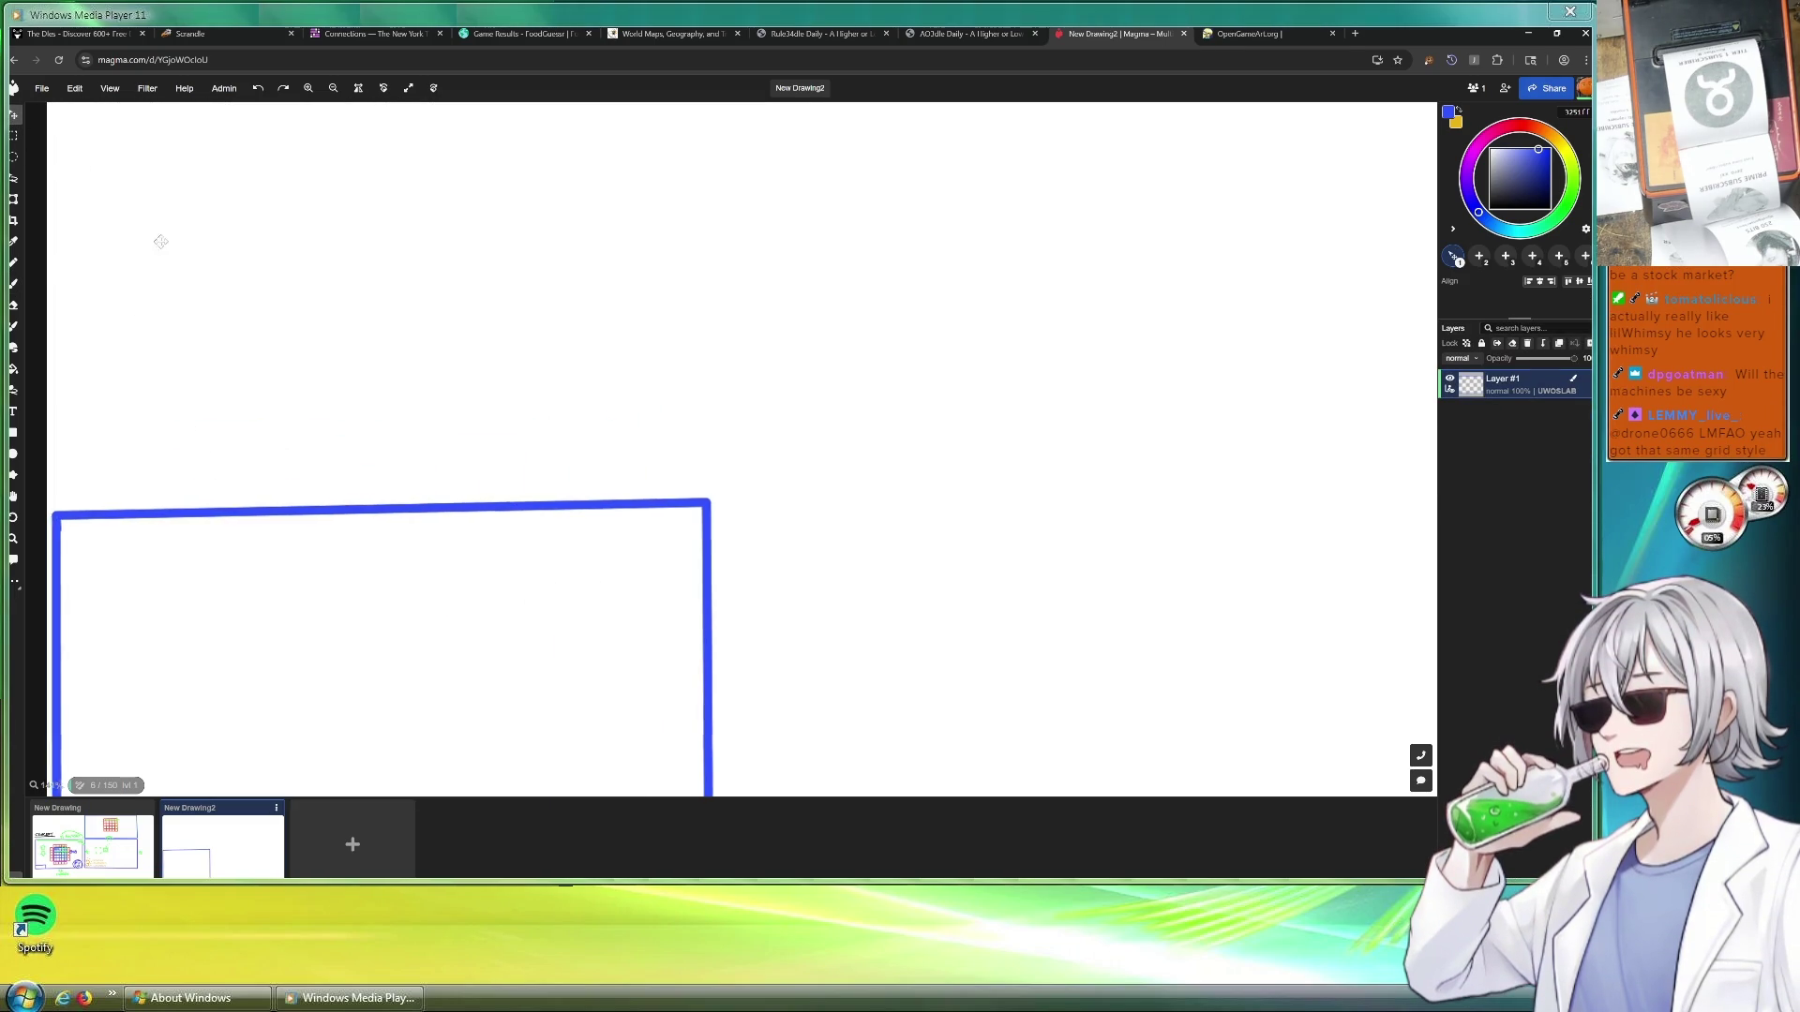
pyautogui.scroll(-1, 156, 245)
pyautogui.scroll(1, 157, 225)
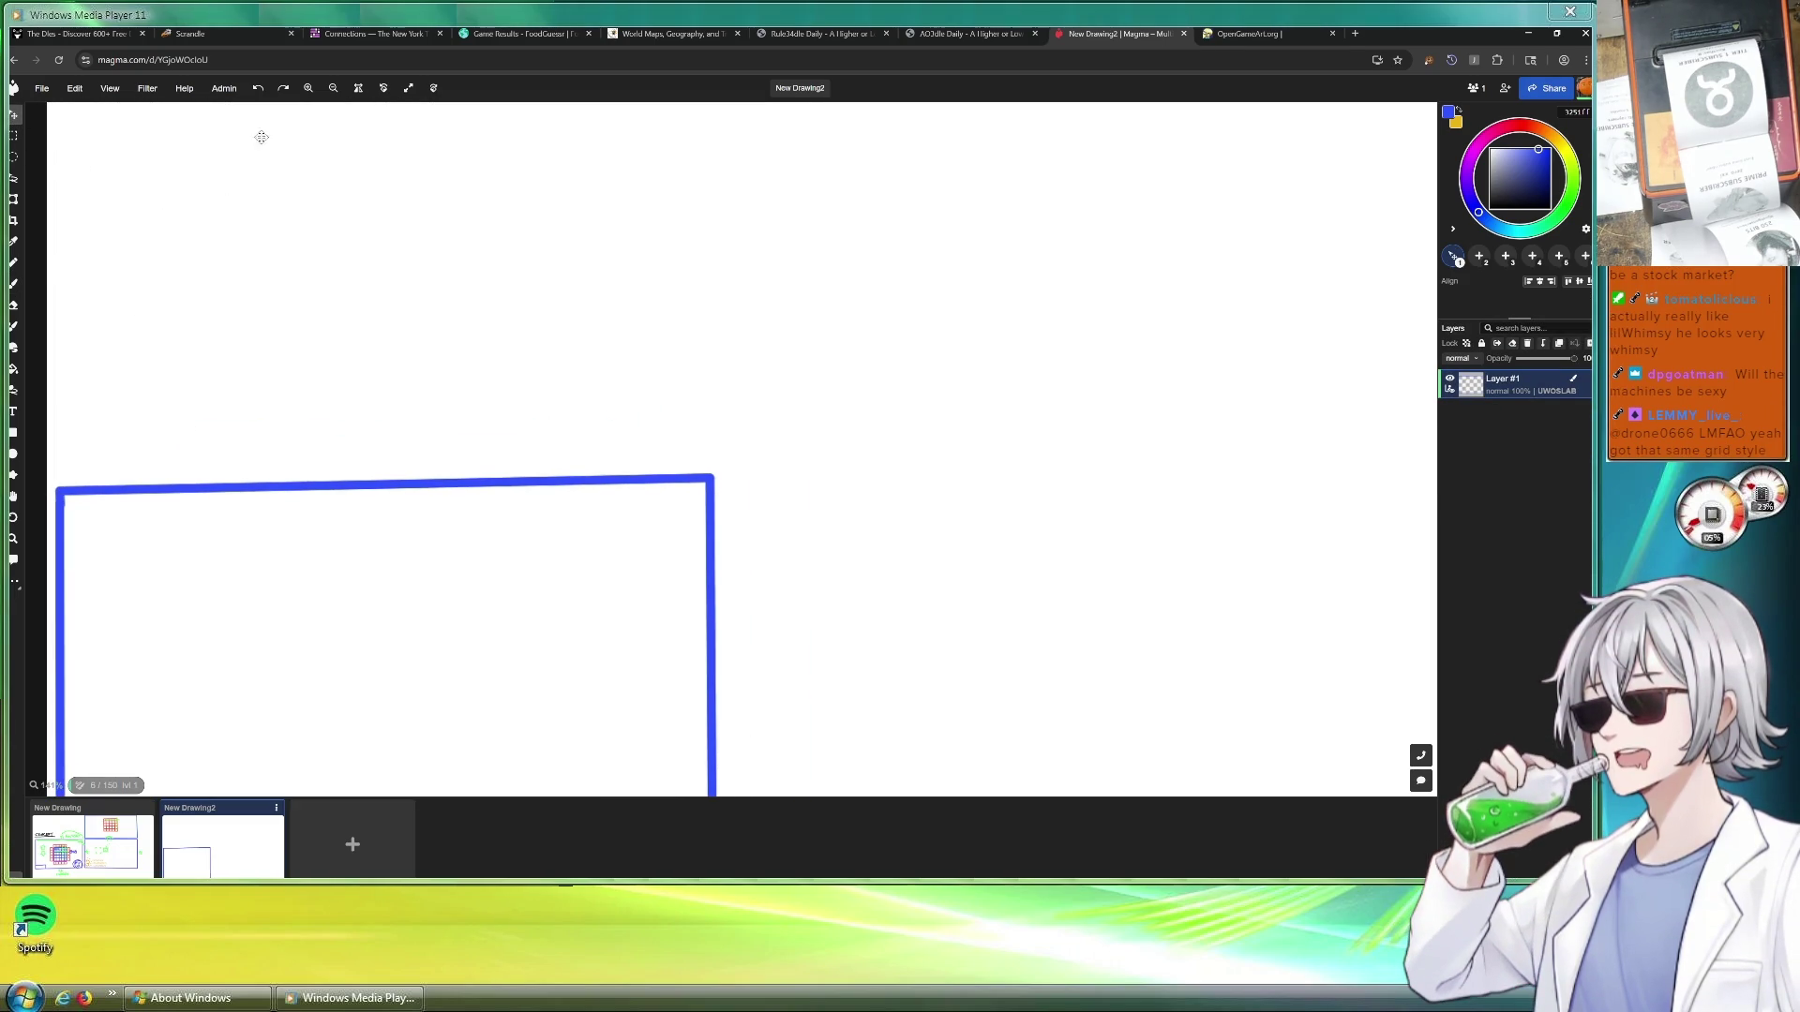
pyautogui.scroll(-1, 172, 129)
pyautogui.scroll(-1, 366, 321)
pyautogui.press('i')
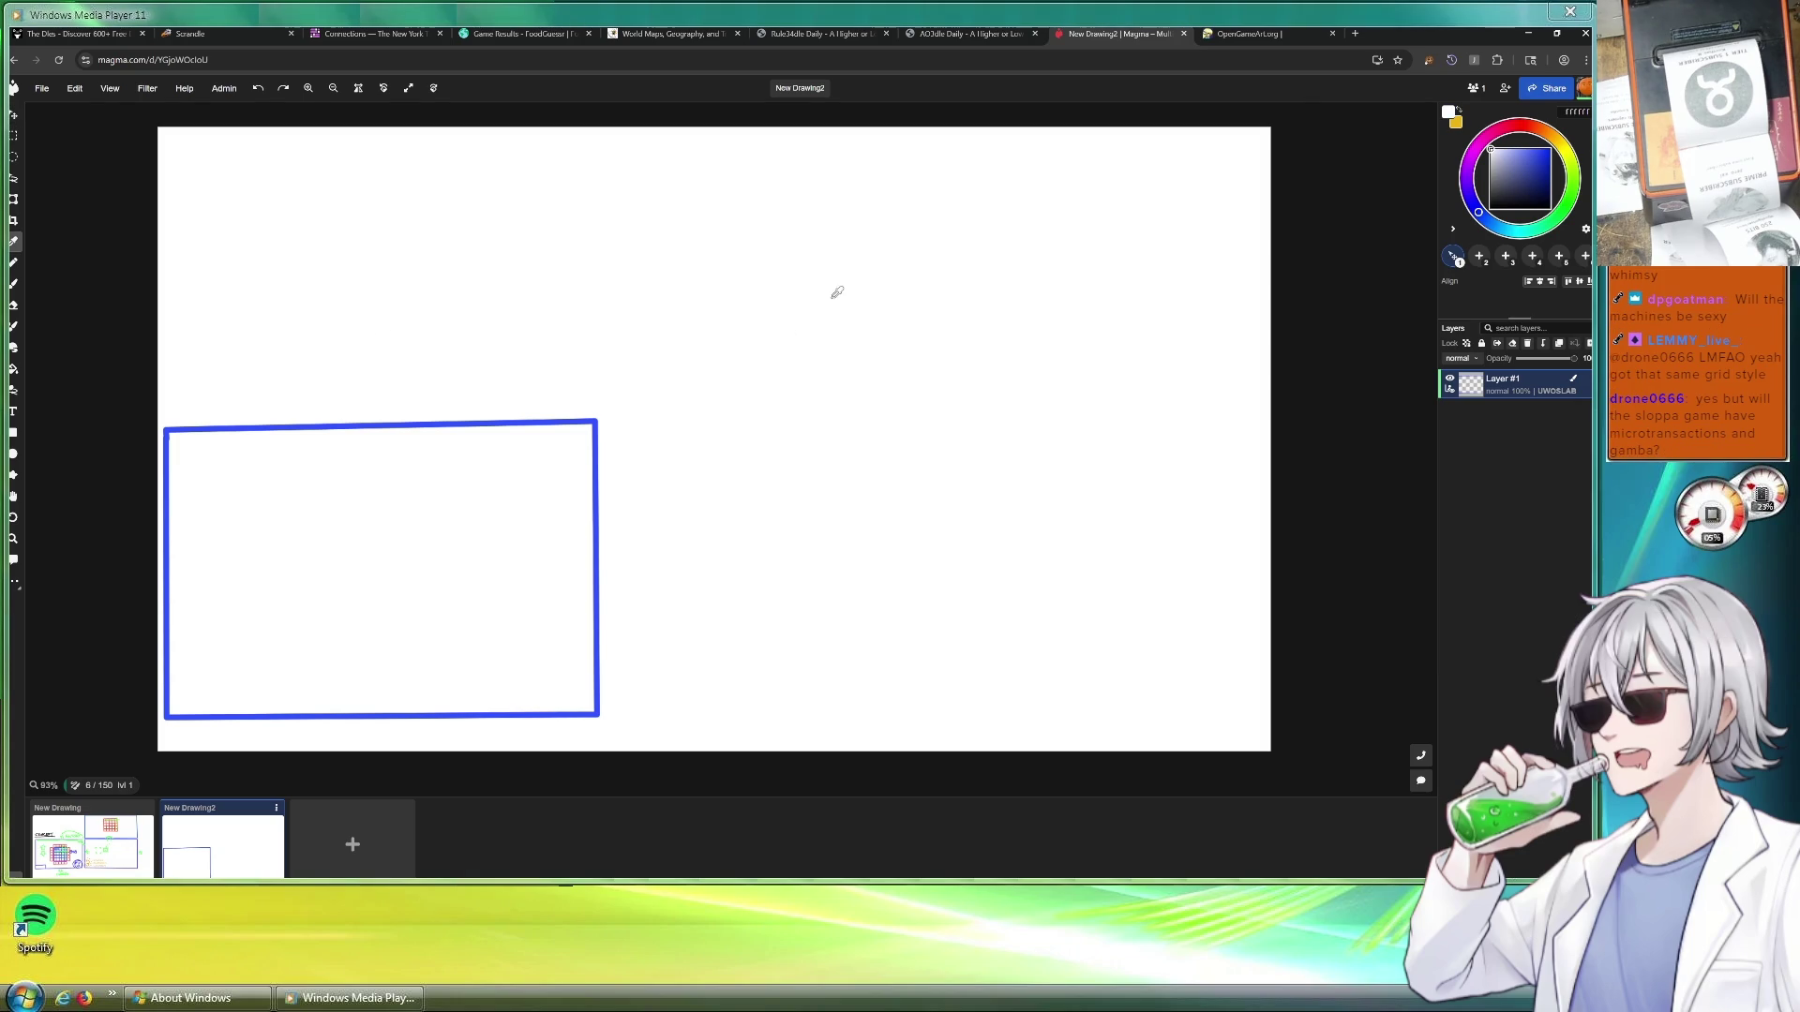
pyautogui.scroll(-2, 937, 390)
pyautogui.scroll(1, 424, 658)
pyautogui.scroll(1, 423, 658)
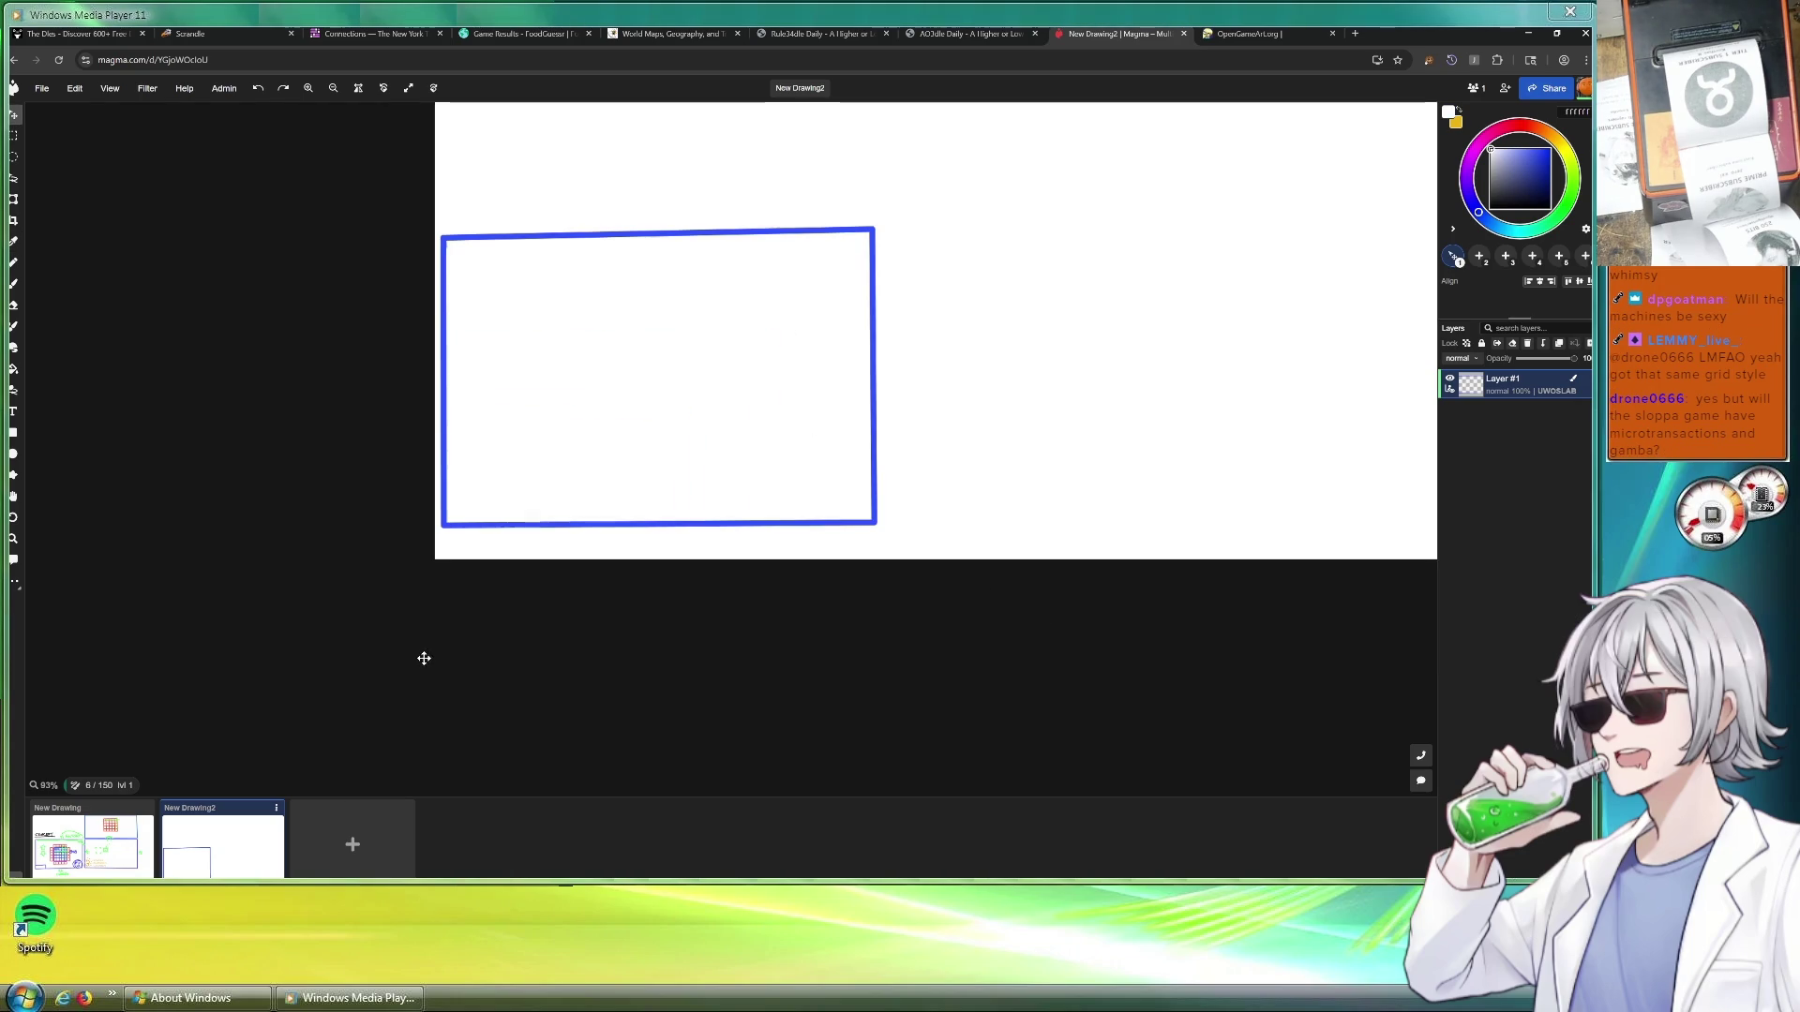
pyautogui.scroll(1, 451, 620)
pyautogui.scroll(1, 950, 197)
pyautogui.scroll(1, 1168, 194)
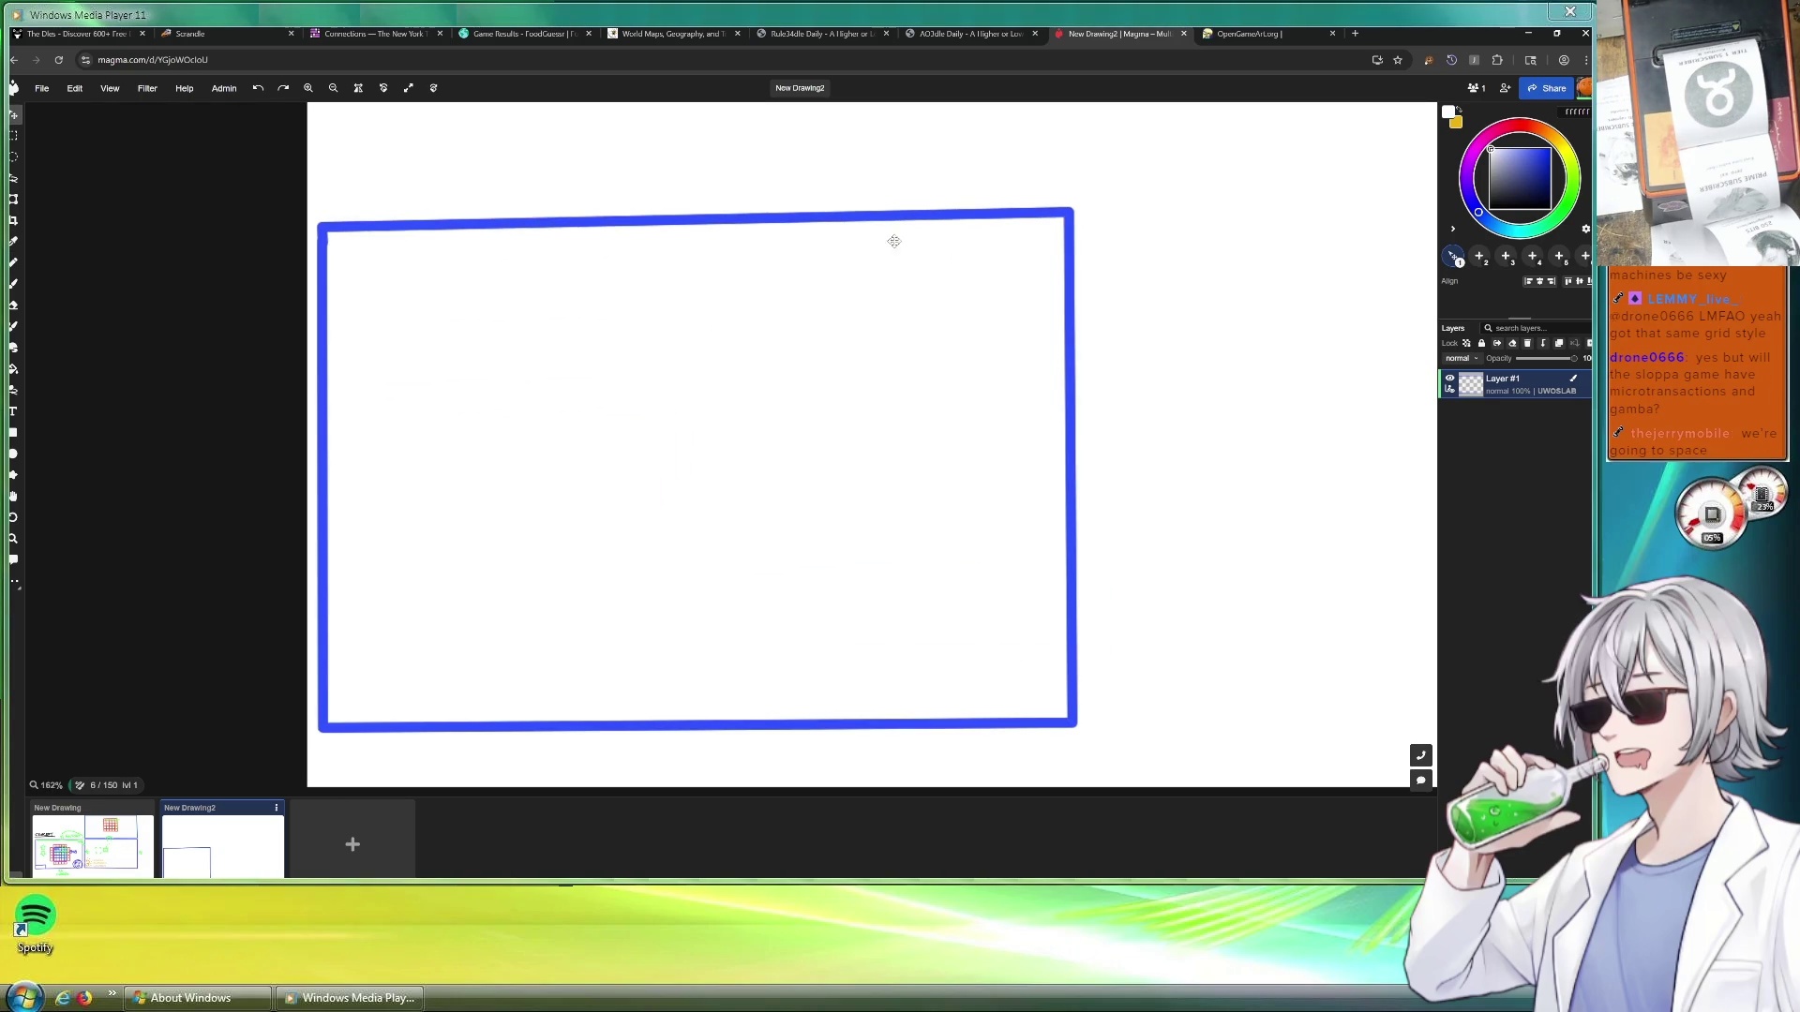
pyautogui.click(13, 222)
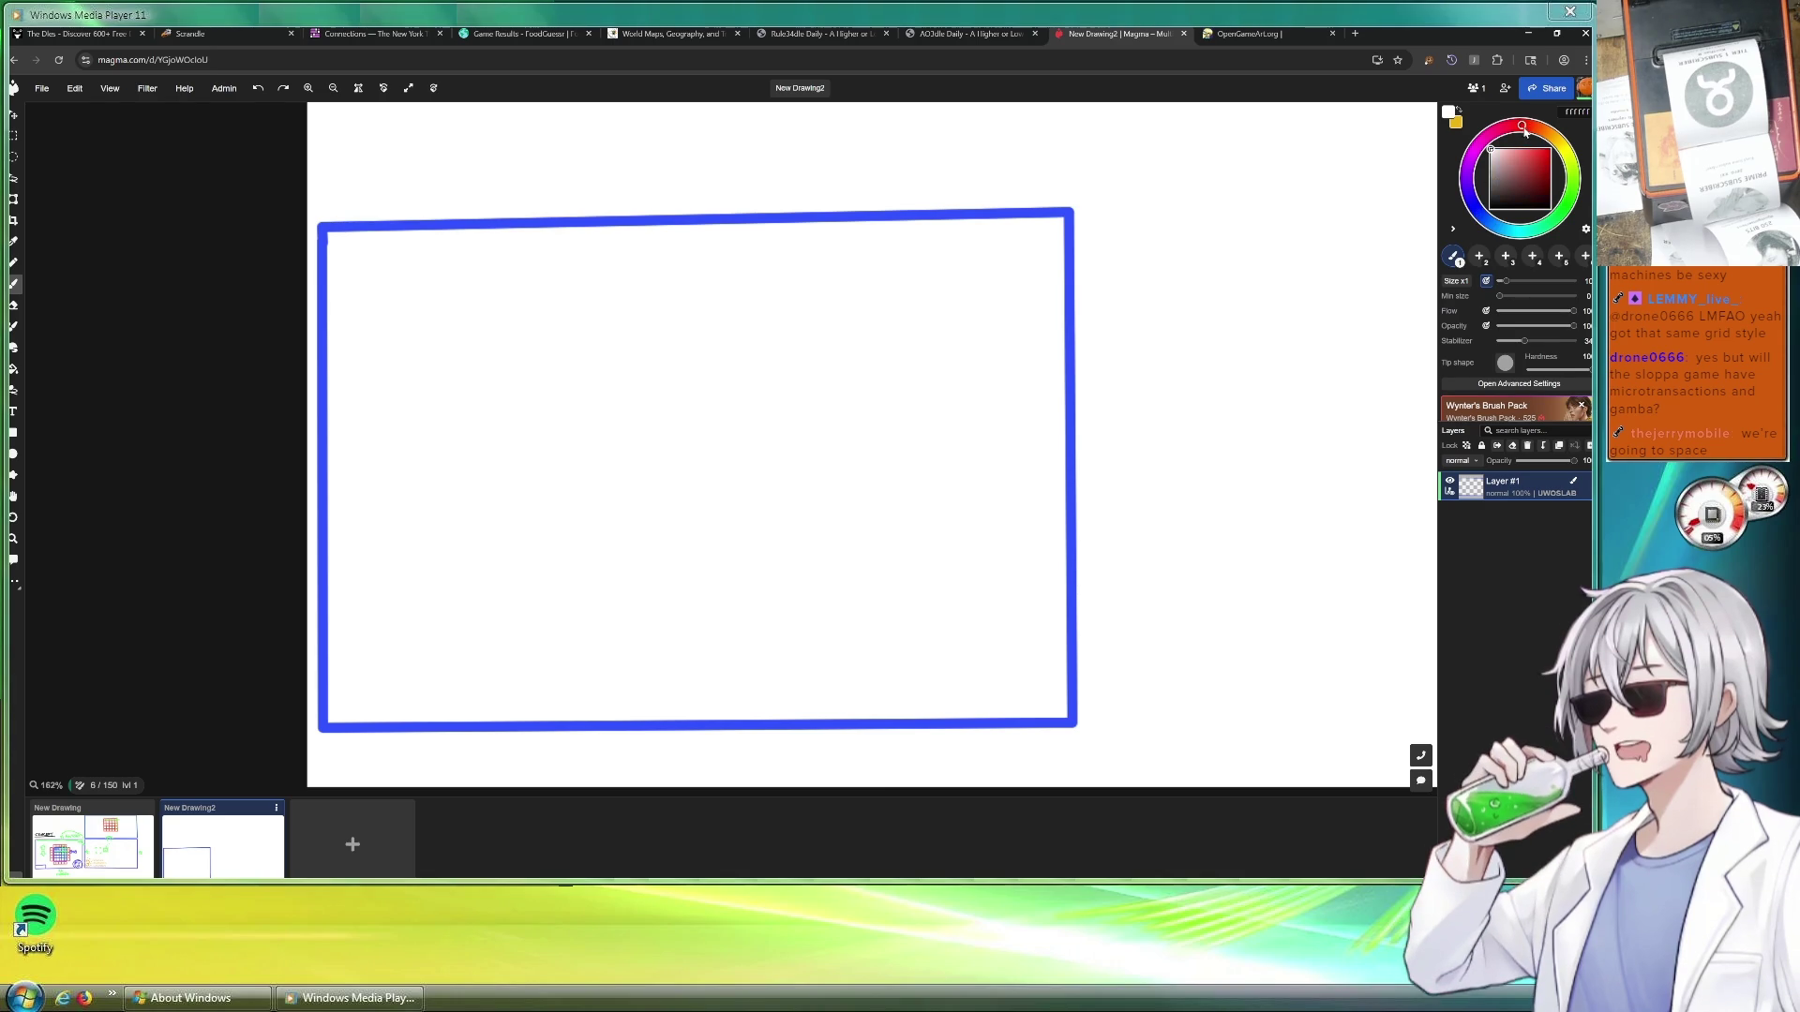
# Pick a brighter green and draw a ground line across the frame
pyautogui.click(1576, 208)
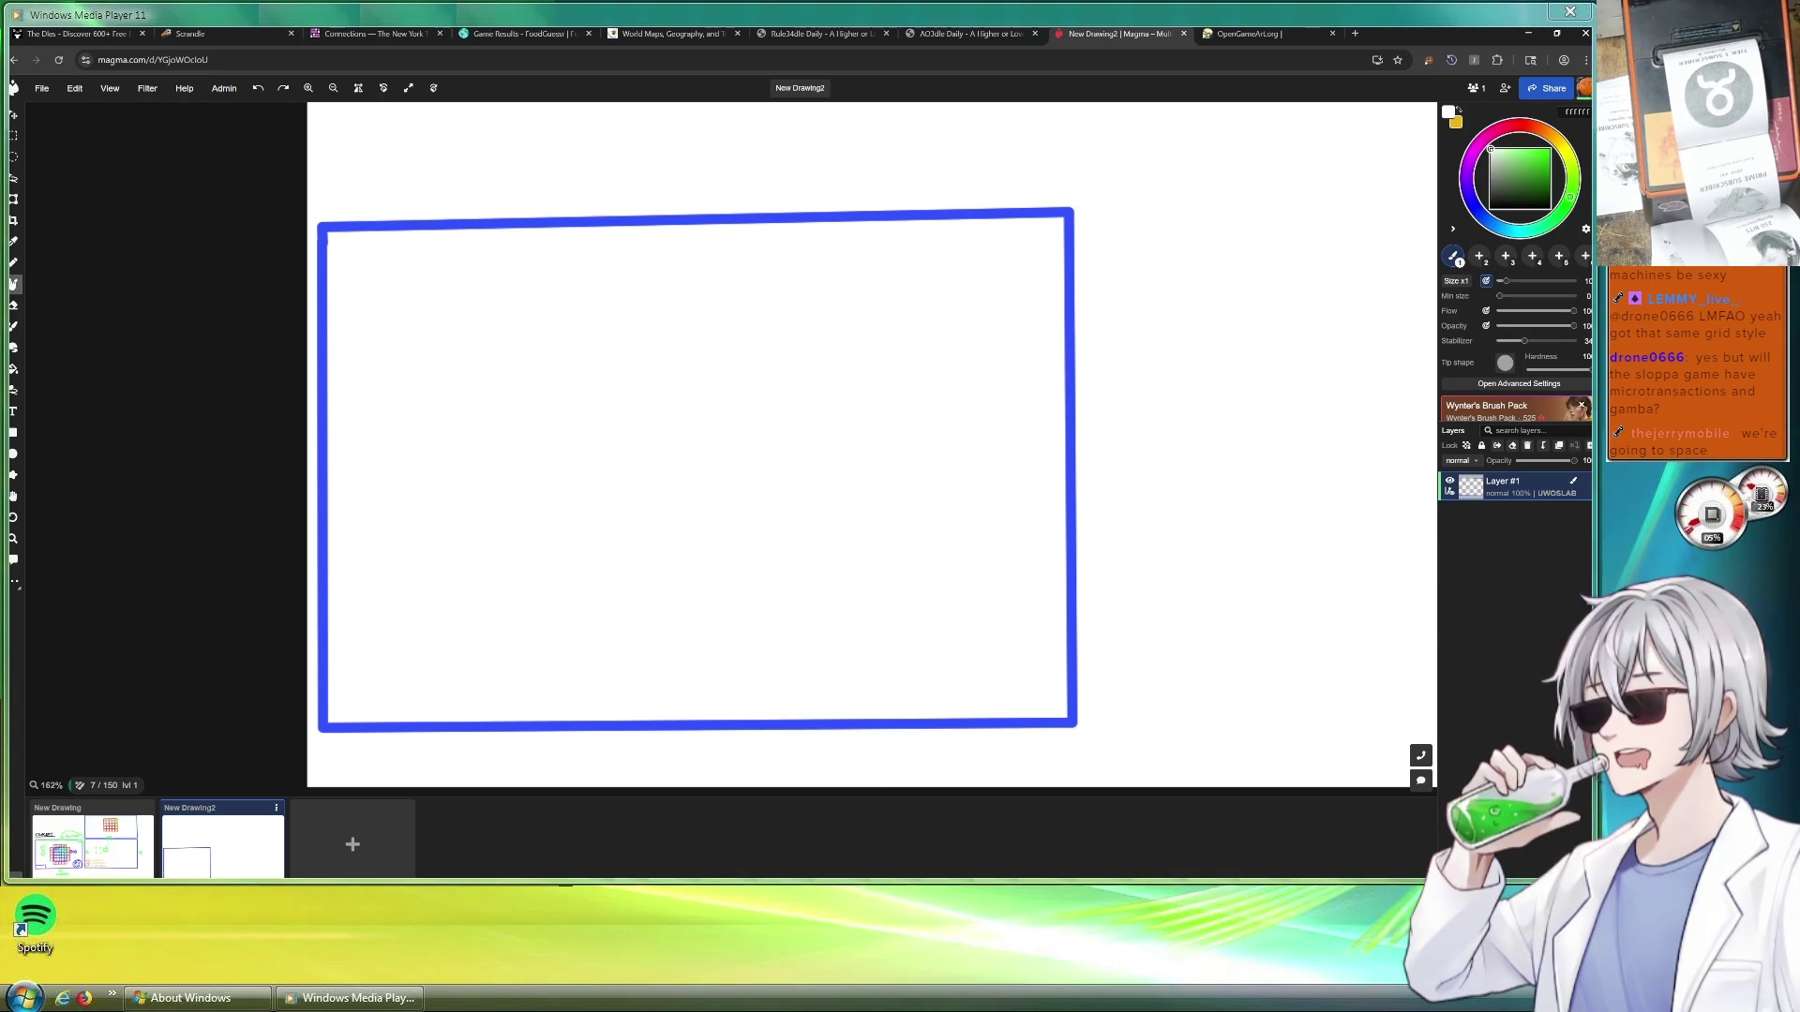
pyautogui.moveTo(1541, 180); pyautogui.dragTo(1537, 147)
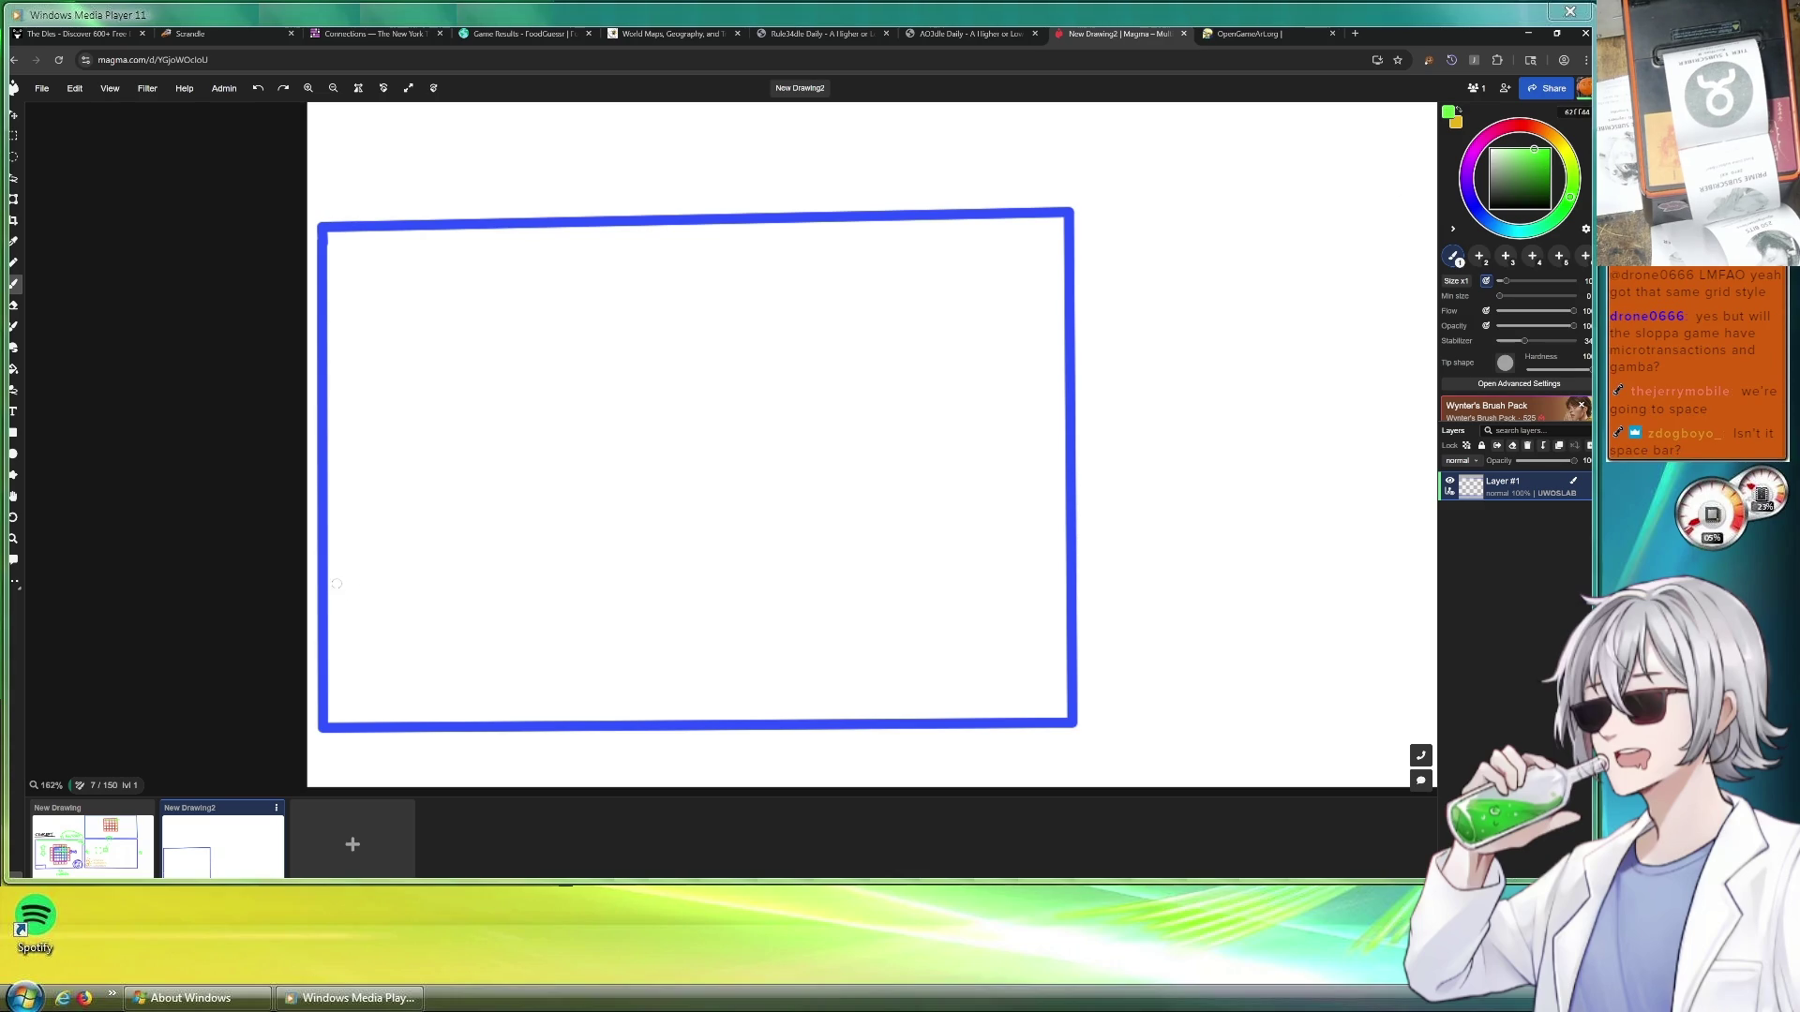
pyautogui.moveTo(332, 583); pyautogui.dragTo(1058, 588)
# Sketch a cyan zigzag across the upper frame and two brown posts on the ground line
pyautogui.click(1519, 211)
pyautogui.moveTo(359, 271)
pyautogui.mouseDown()
pyautogui.moveTo(985, 299)
pyautogui.moveTo(1112, 479)
pyautogui.mouseUp()
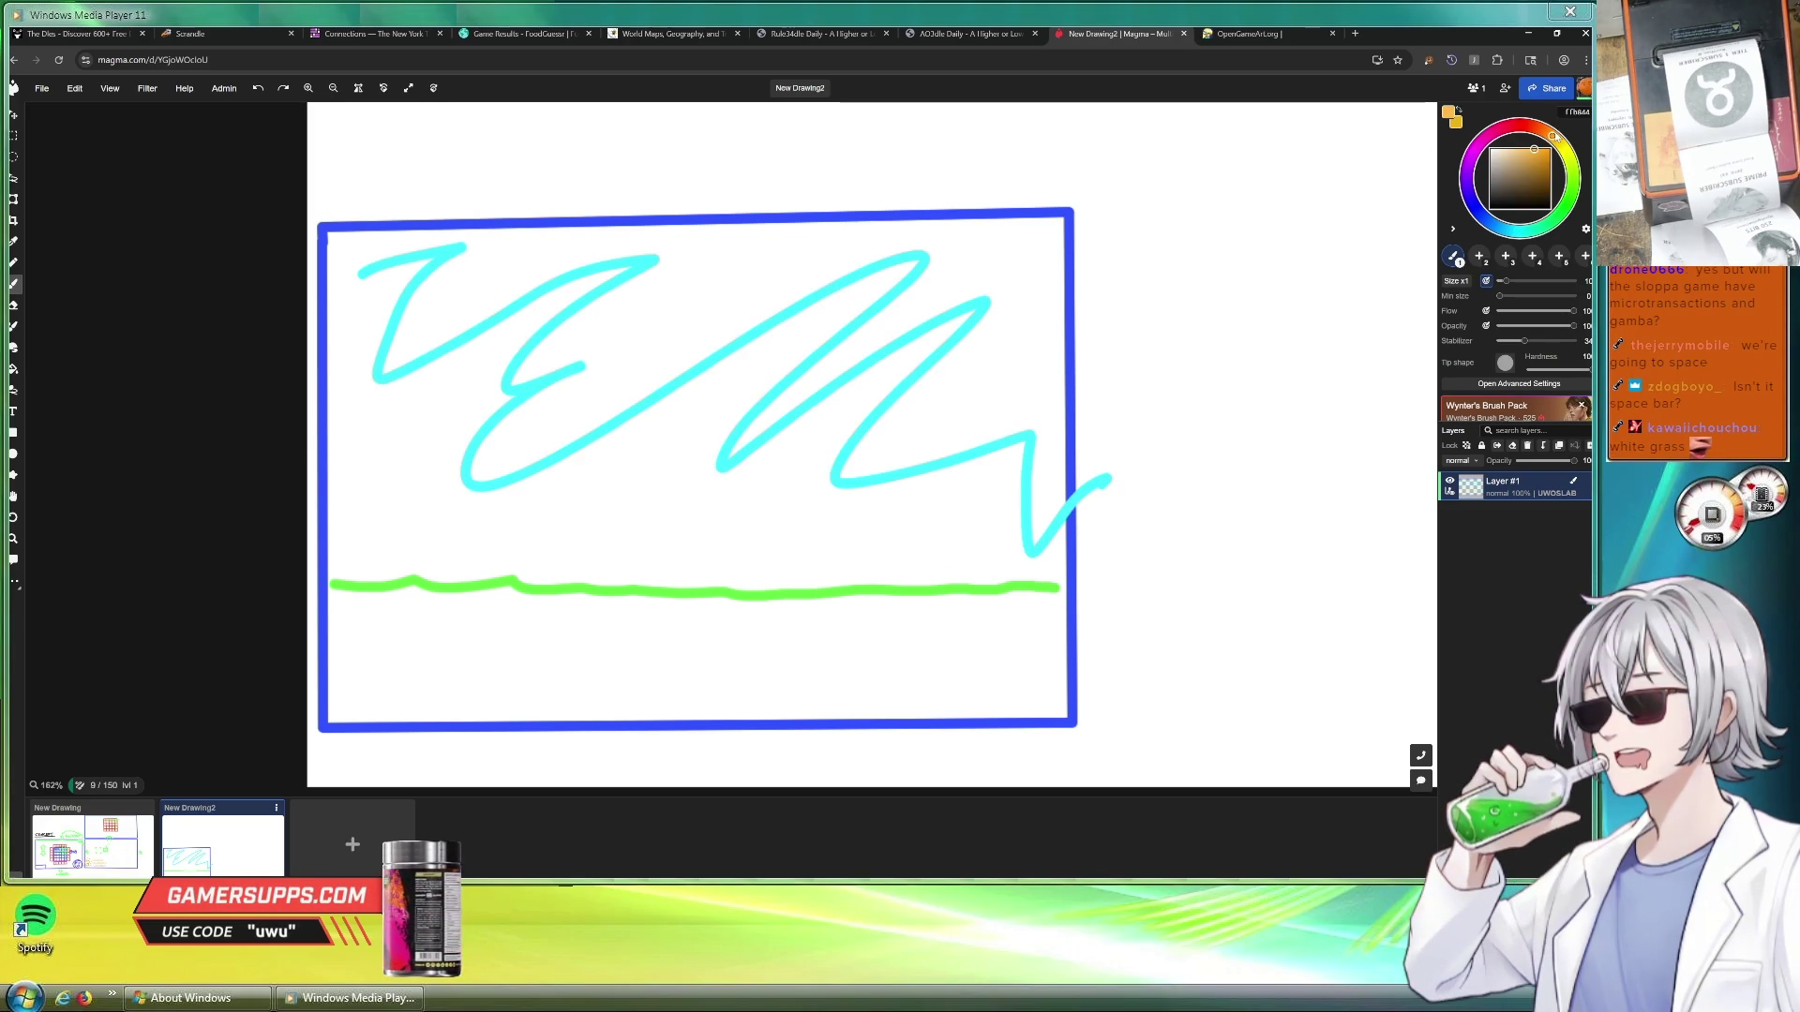
pyautogui.moveTo(875, 583)
pyautogui.mouseDown()
pyautogui.moveTo(872, 316)
pyautogui.moveTo(930, 317)
pyautogui.moveTo(935, 588)
pyautogui.mouseUp()
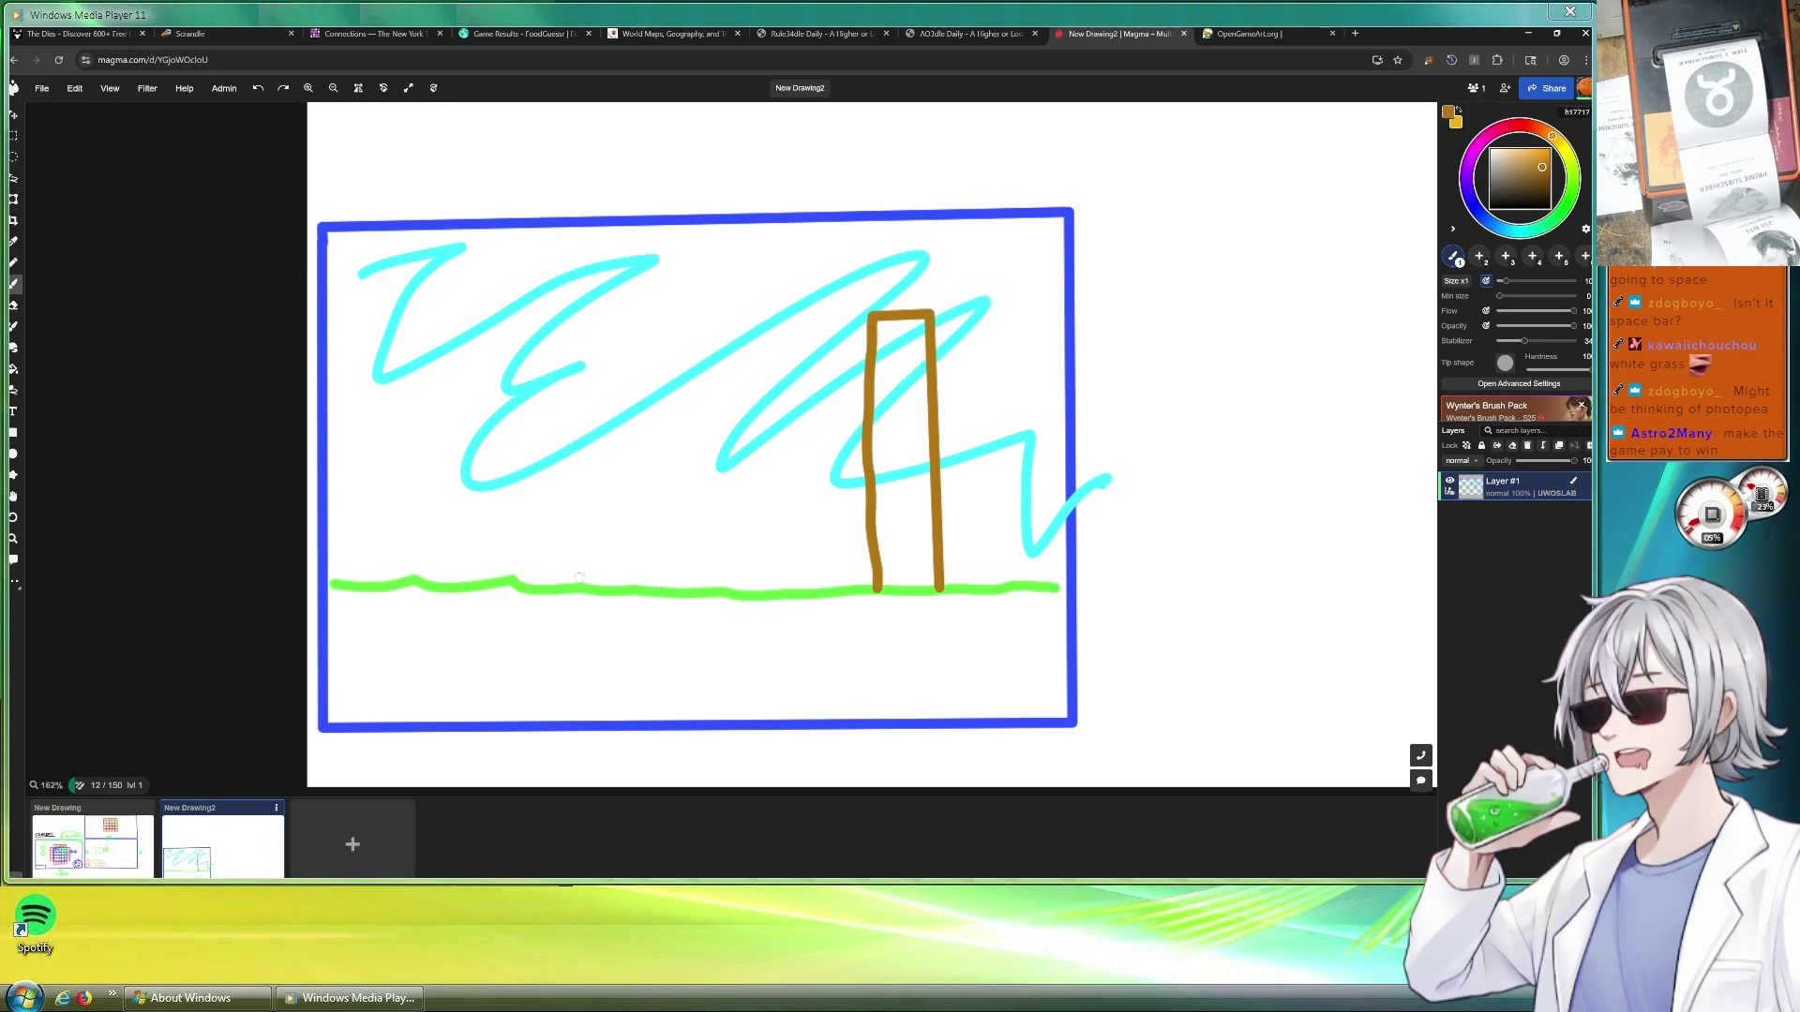
pyautogui.moveTo(545, 585)
pyautogui.mouseDown()
pyautogui.moveTo(546, 299)
pyautogui.moveTo(492, 298)
pyautogui.moveTo(495, 582)
pyautogui.mouseUp()
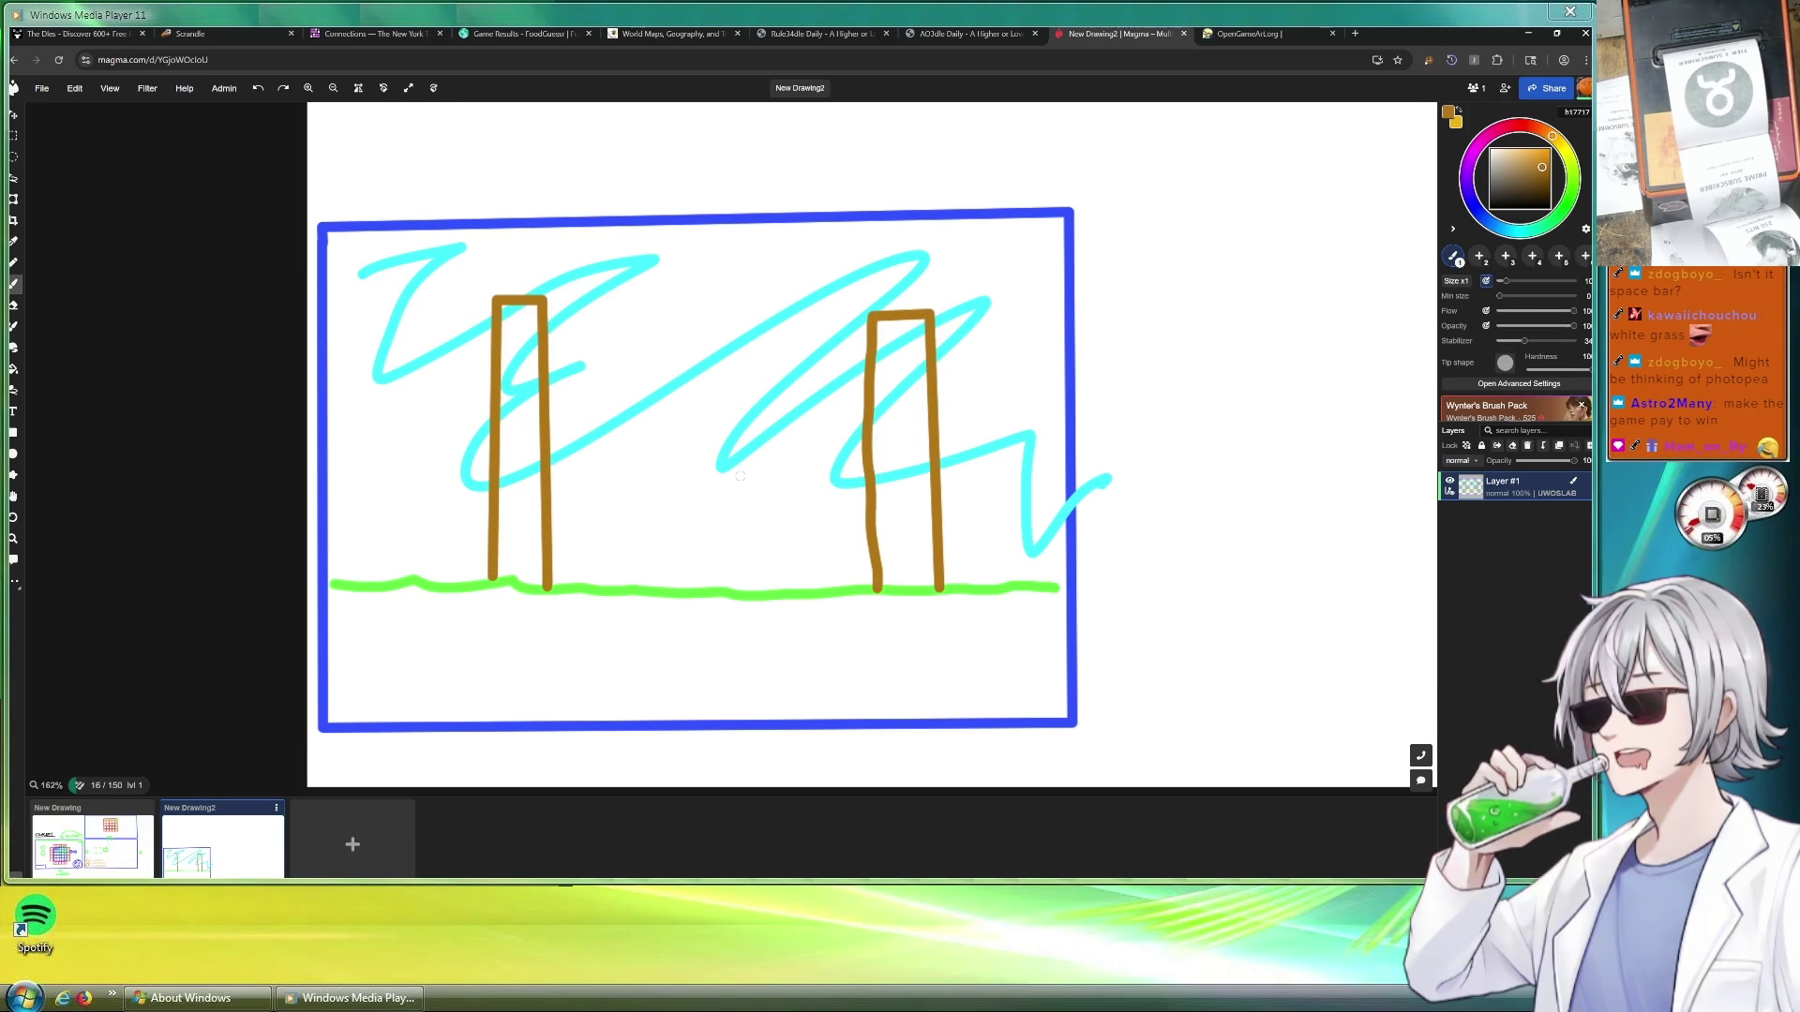
pyautogui.scroll(-1, 742, 474)
pyautogui.scroll(-2, 741, 478)
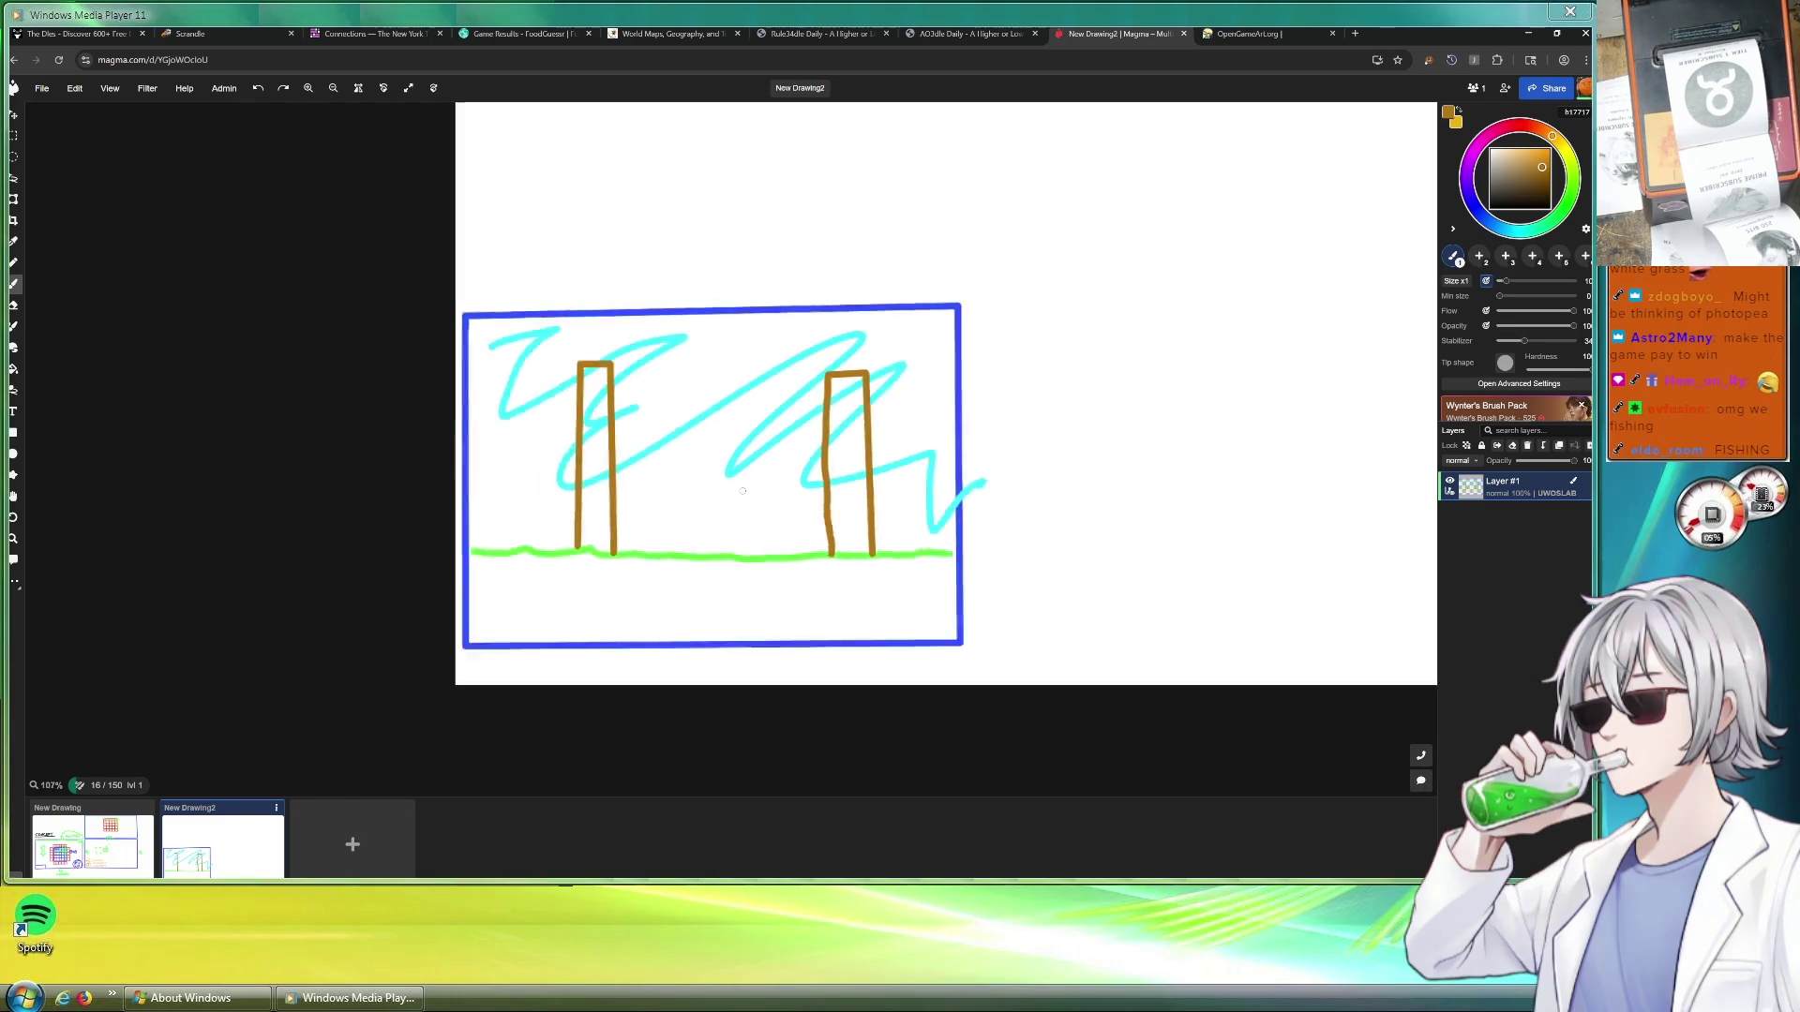
pyautogui.scroll(-1, 743, 489)
pyautogui.scroll(2, 742, 490)
pyautogui.scroll(1, 743, 490)
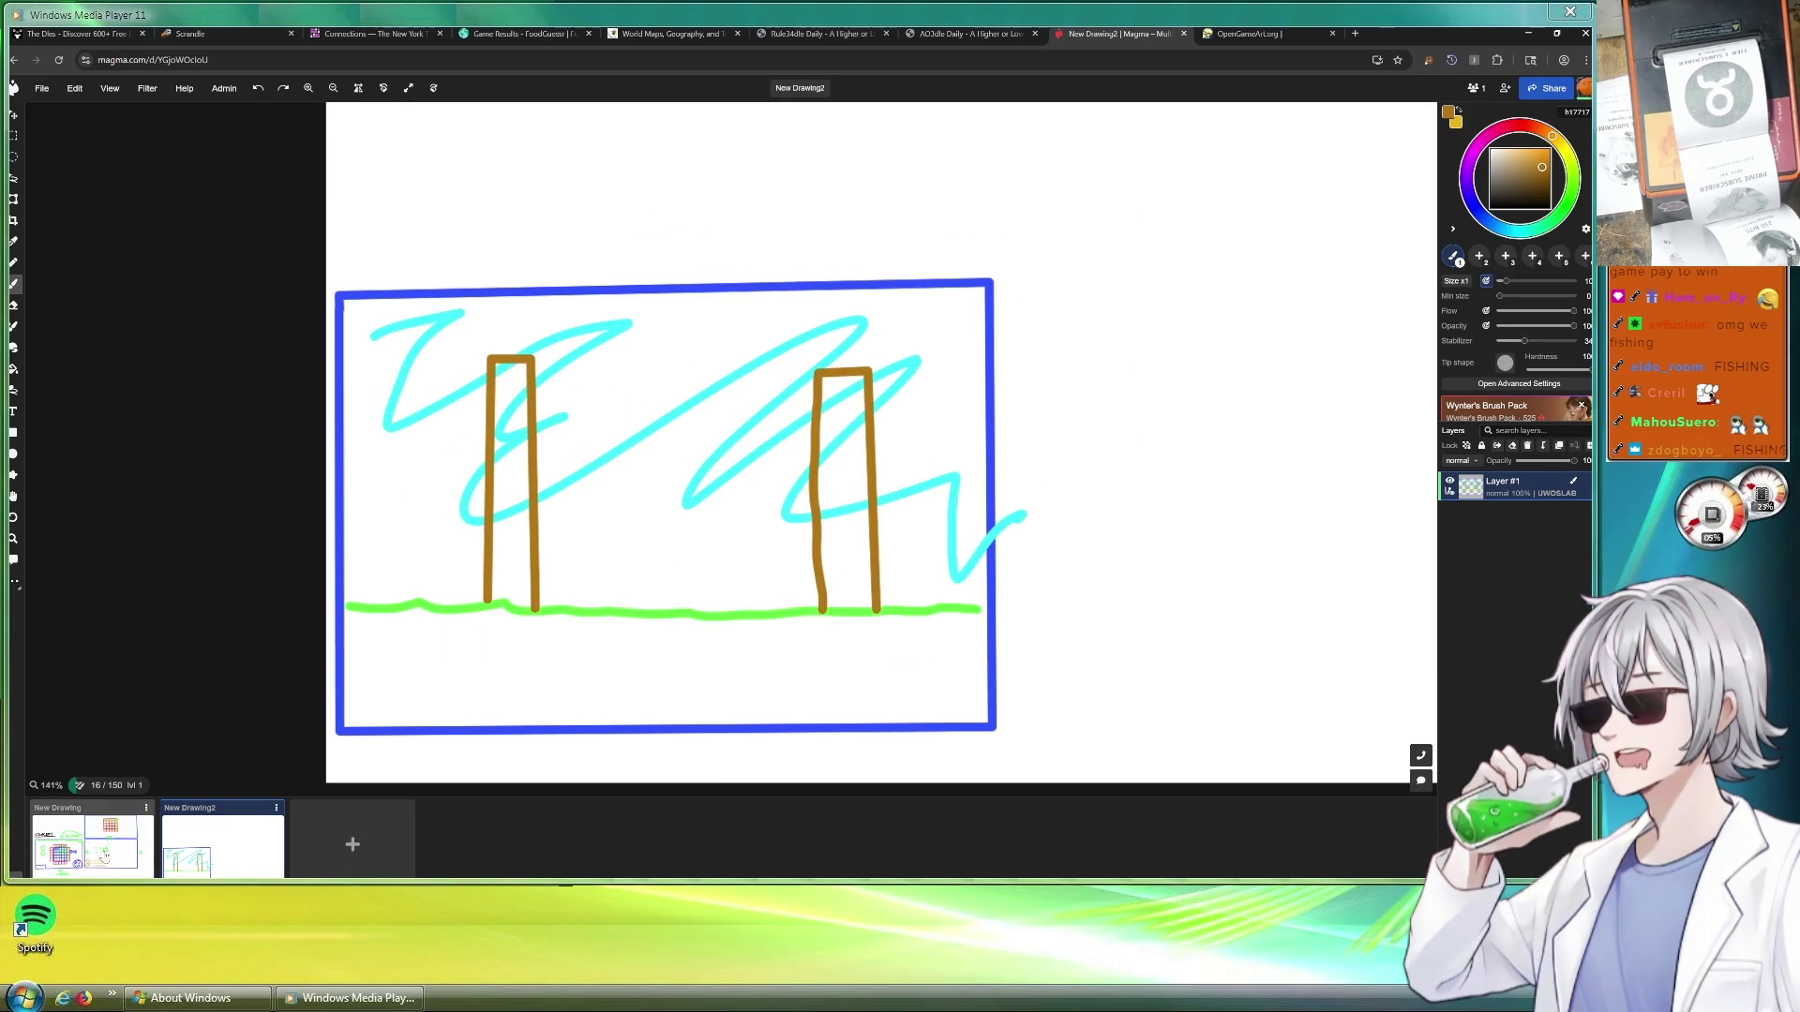
# Flip between the CONCEPT sketch and the new framed sketch, ending on the CONCEPT drawing
pyautogui.click(87, 838)
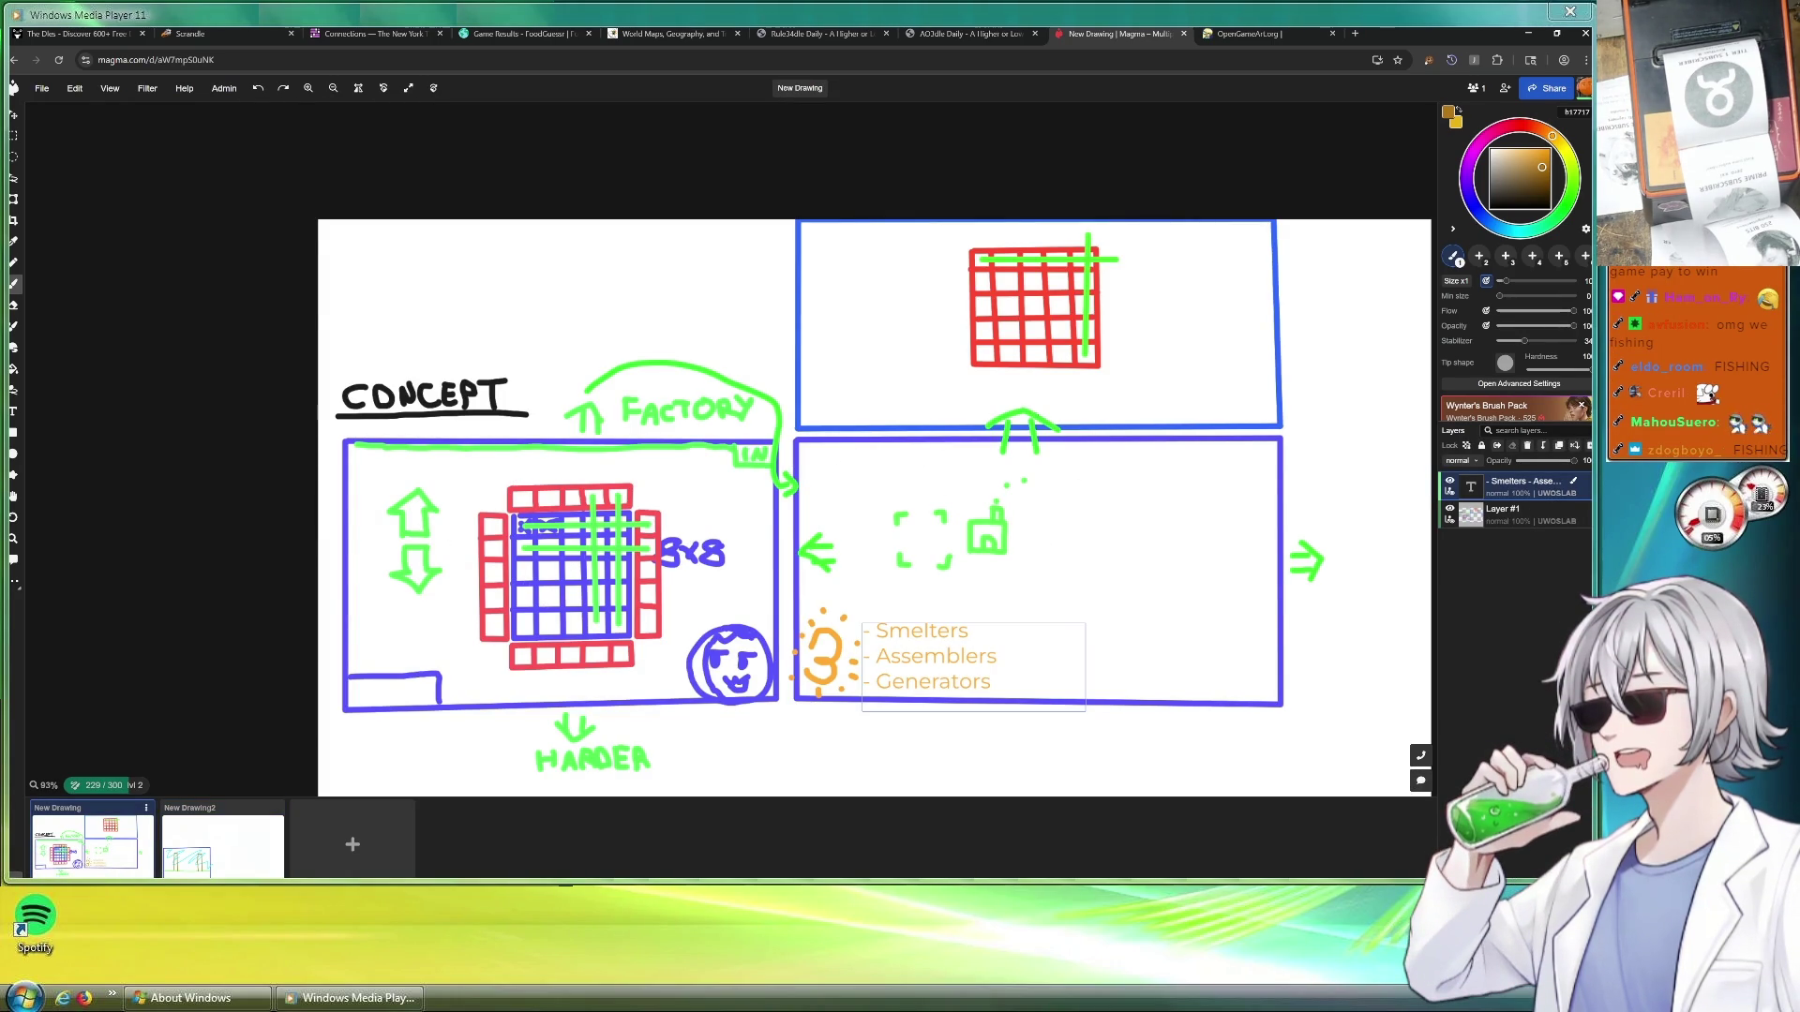
pyautogui.click(222, 838)
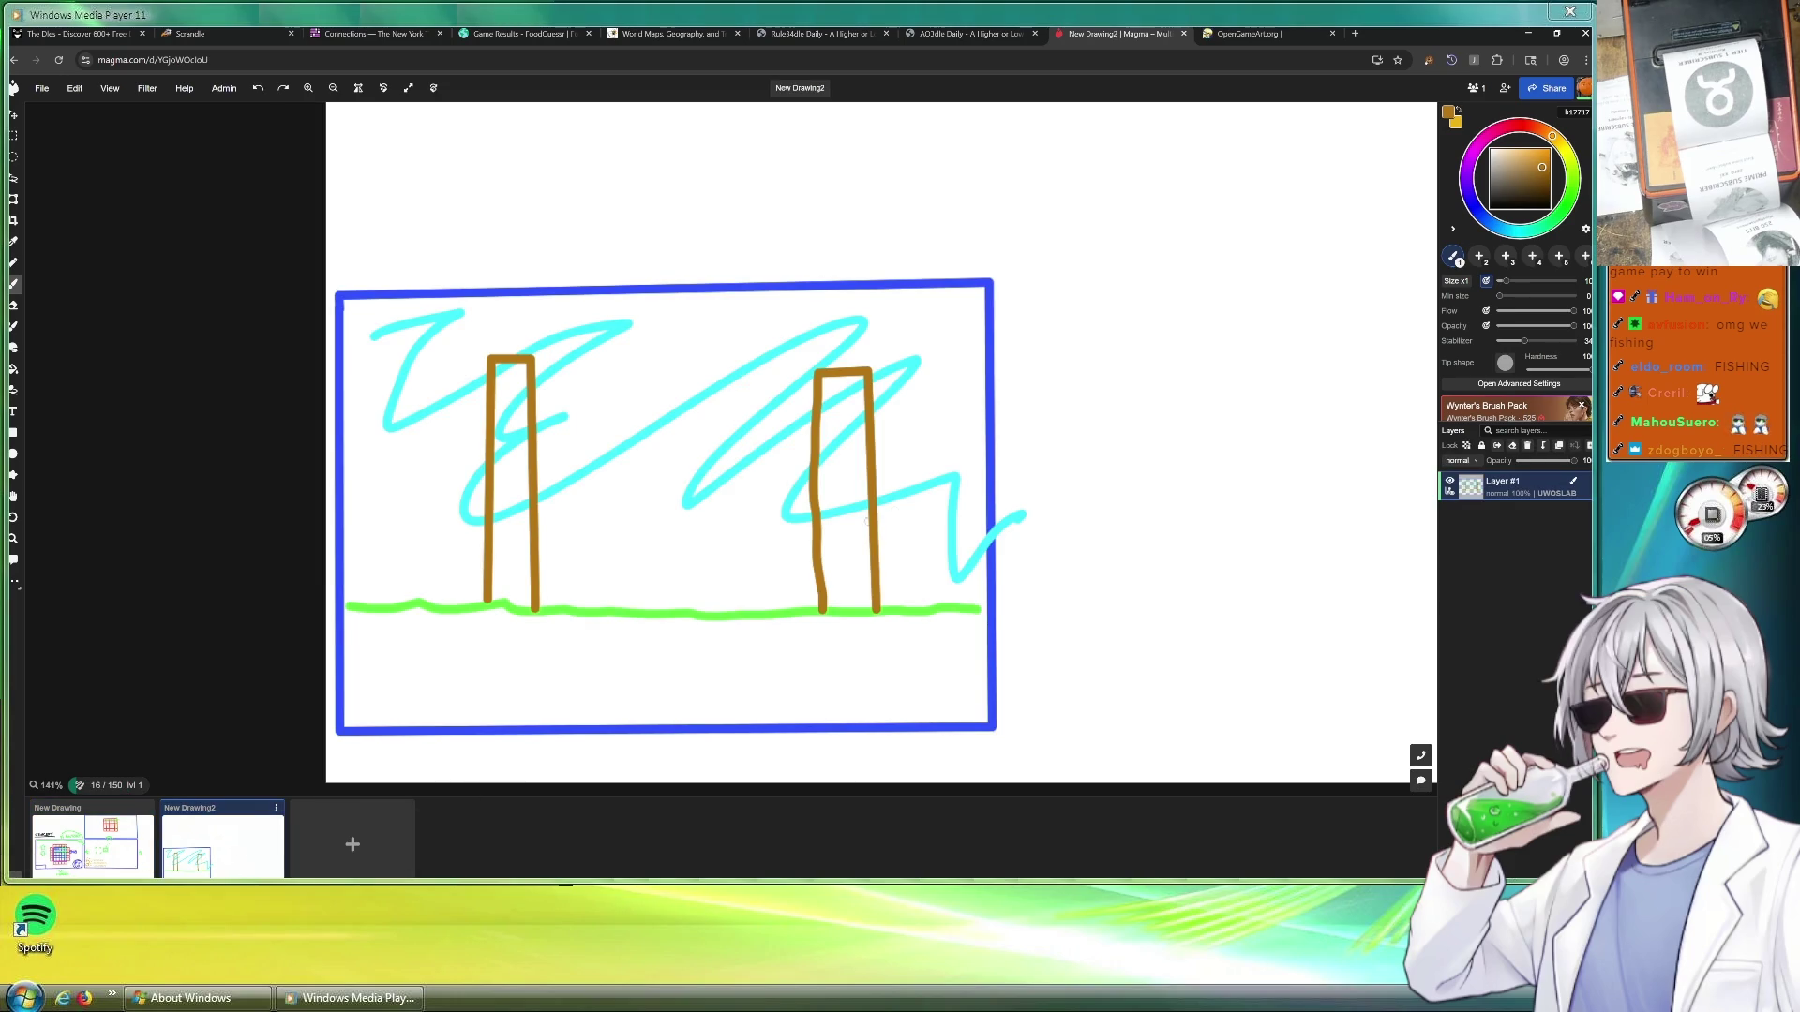
pyautogui.click(87, 838)
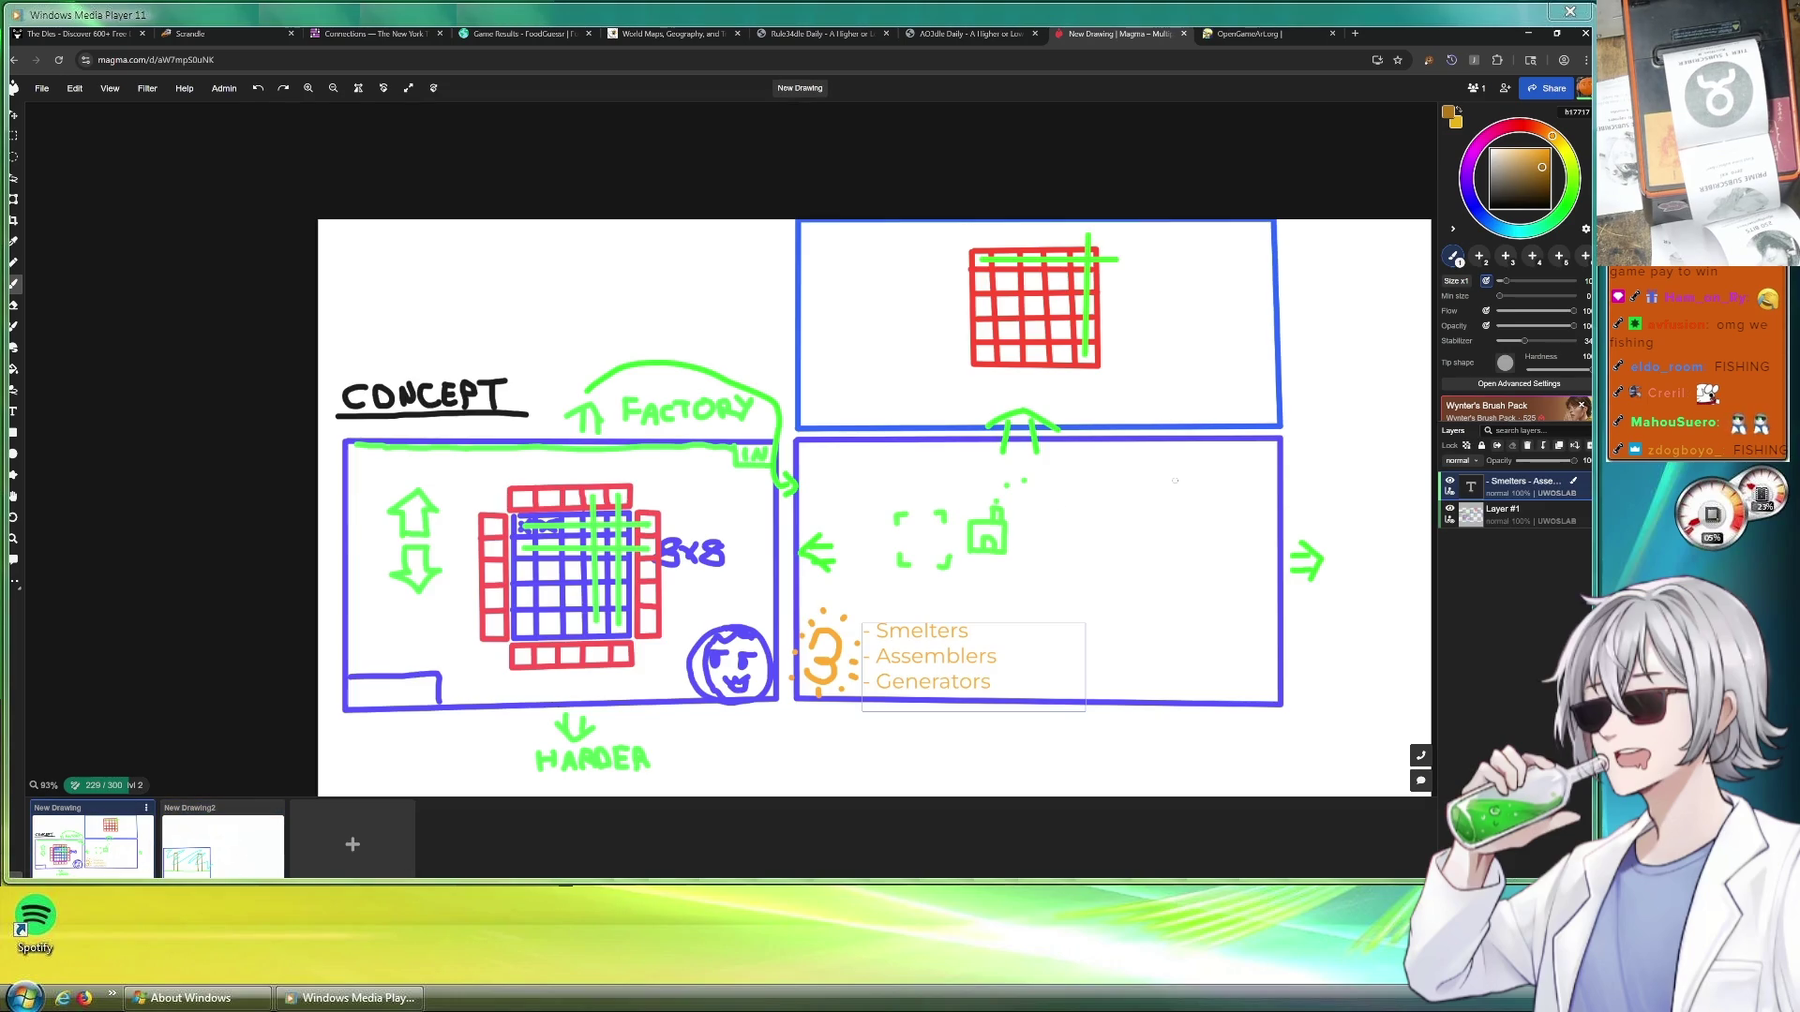
pyautogui.scroll(3, 985, 534)
pyautogui.scroll(4, 986, 352)
pyautogui.scroll(-4, 986, 352)
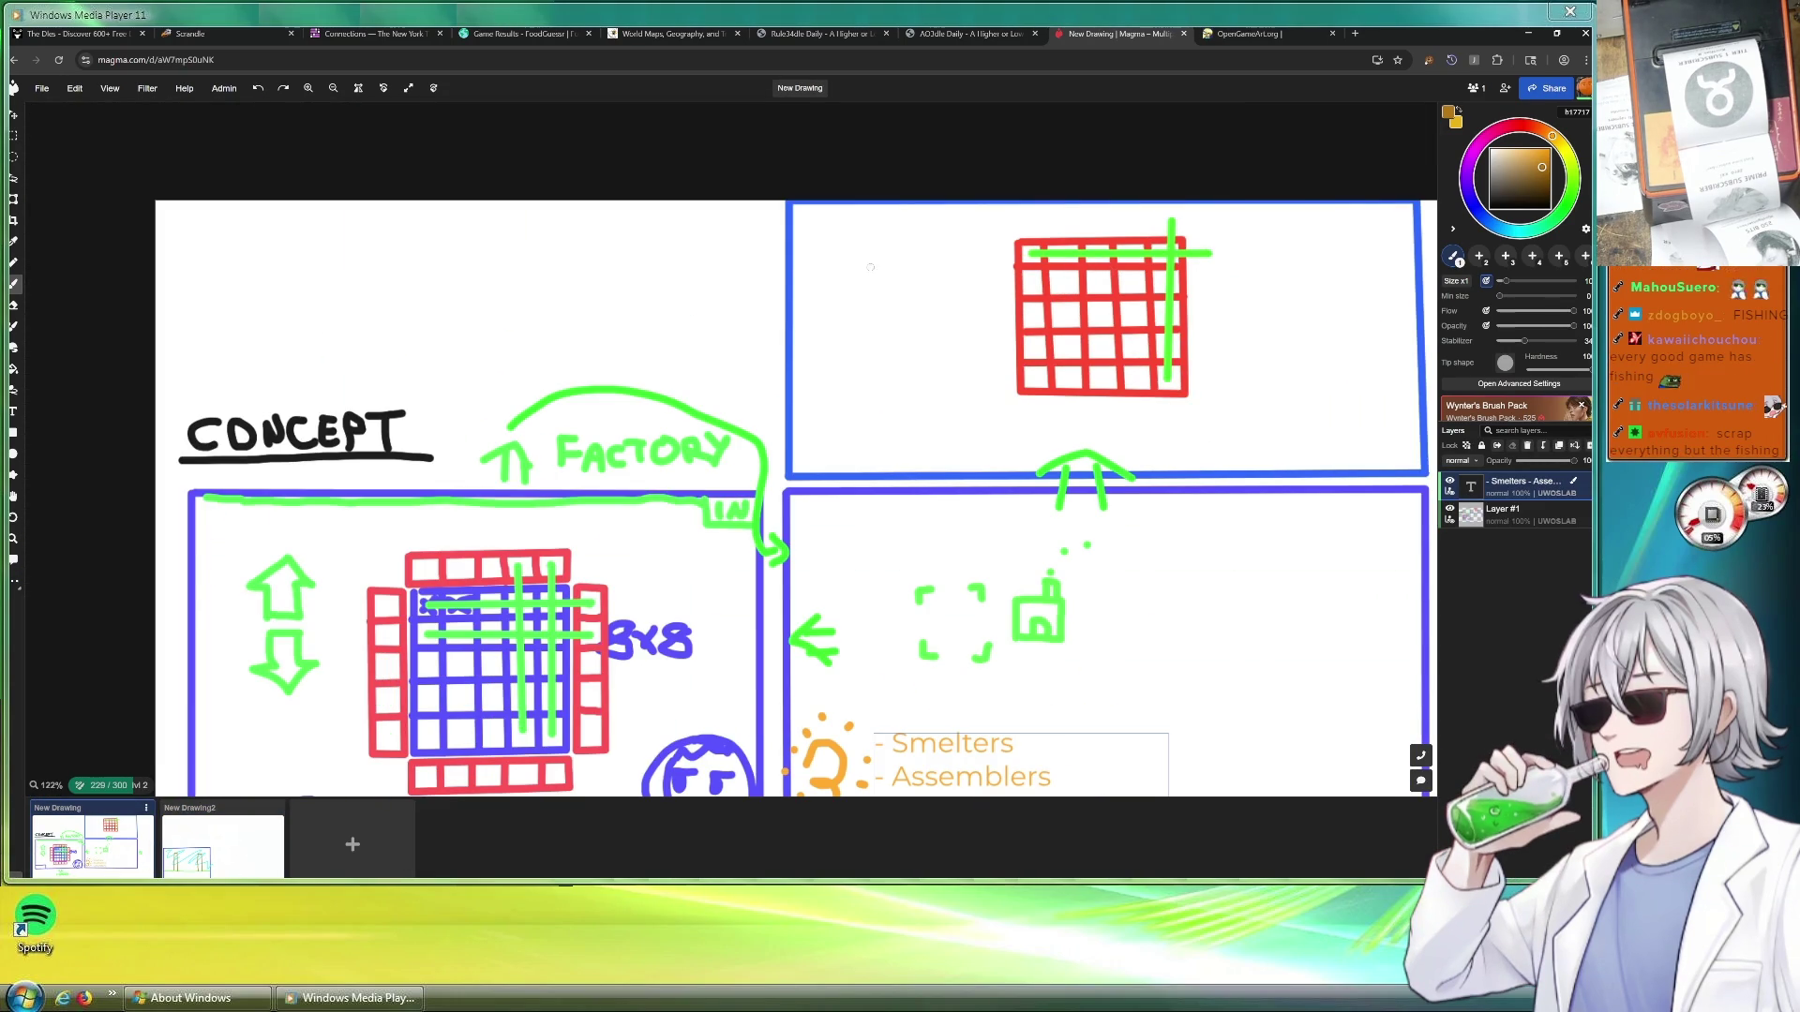
pyautogui.scroll(-3, 986, 494)
pyautogui.scroll(3, 985, 492)
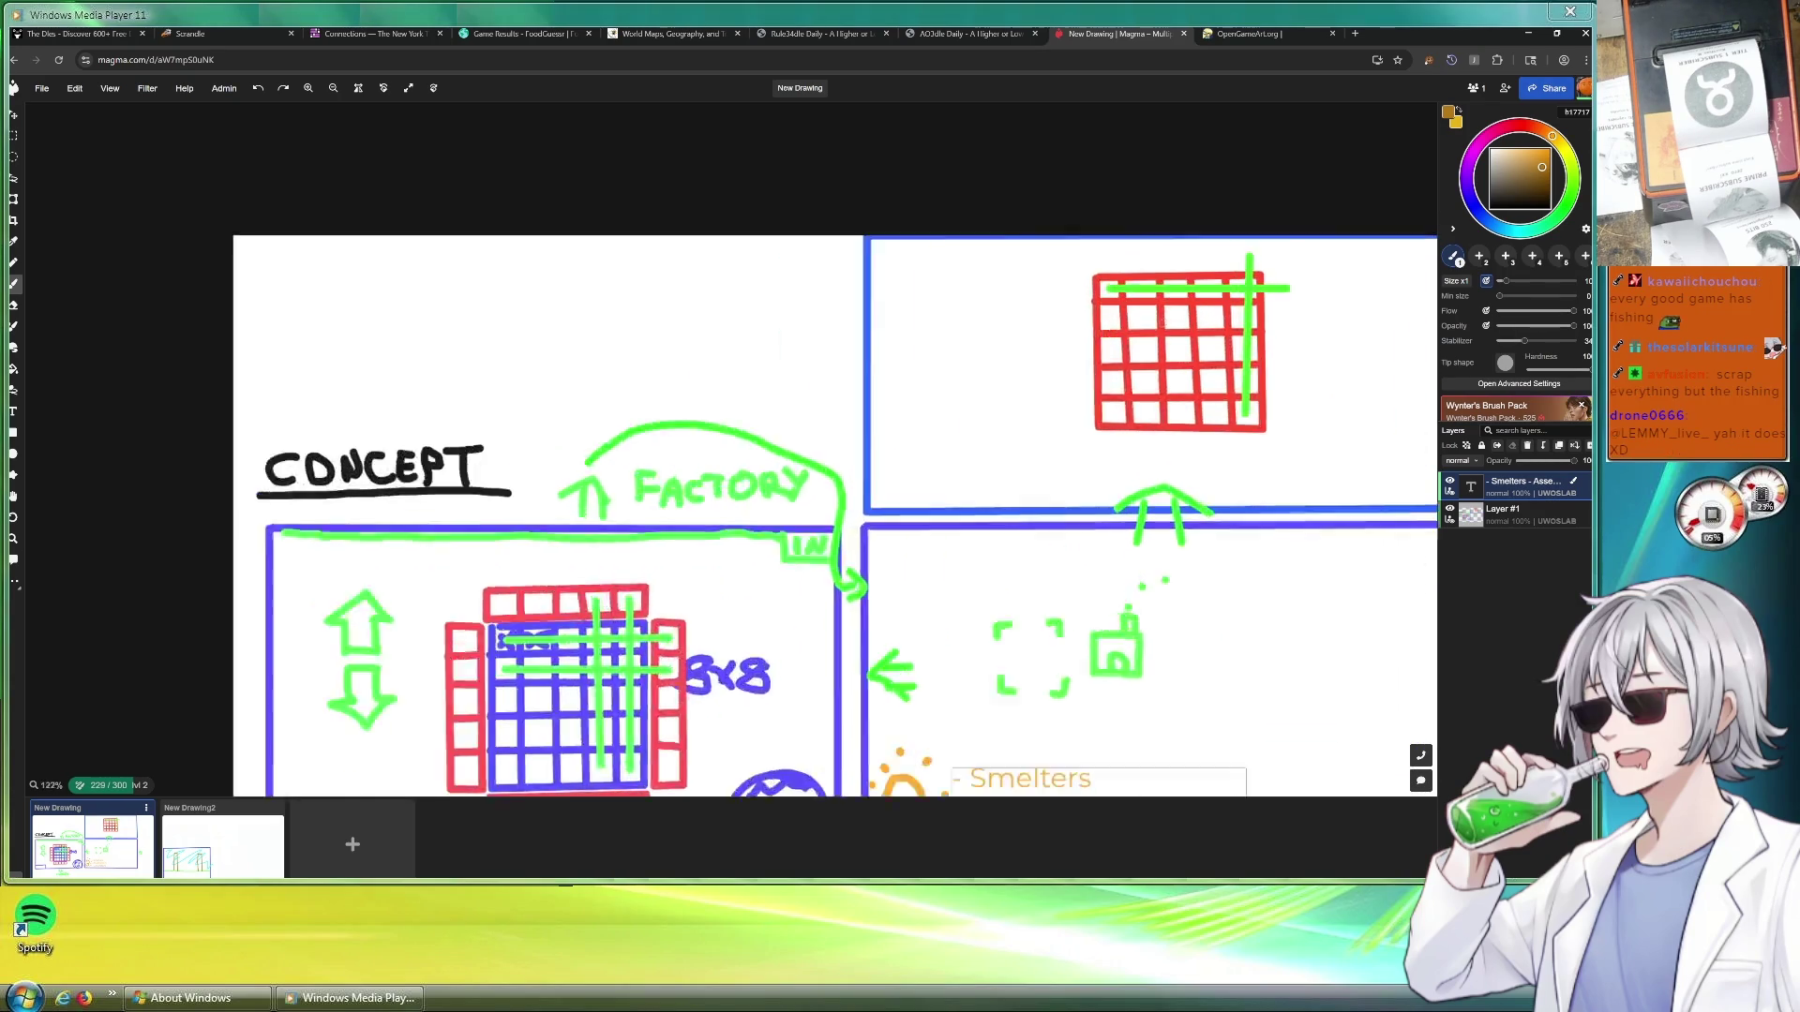
pyautogui.scroll(2, 1125, 422)
pyautogui.scroll(-3, 1125, 422)
pyautogui.scroll(-2, 1125, 423)
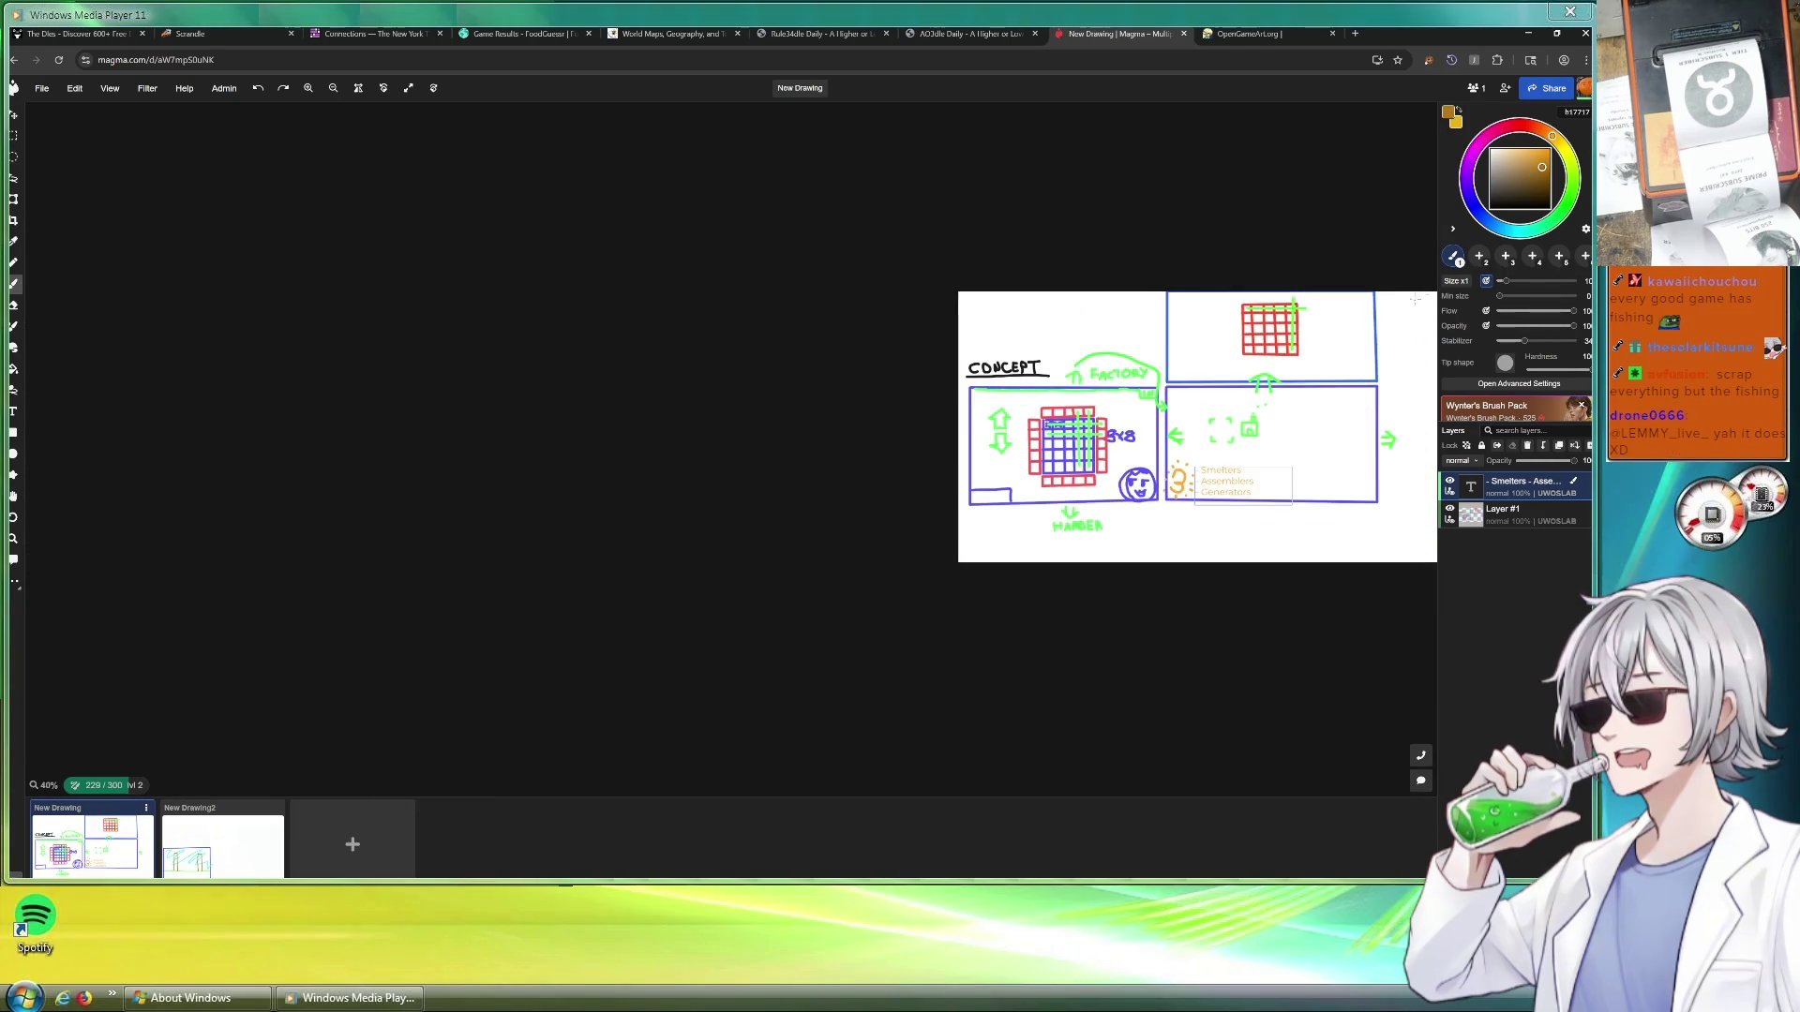
pyautogui.scroll(3, 1126, 423)
pyautogui.scroll(2, 1126, 422)
pyautogui.scroll(1, 1386, 377)
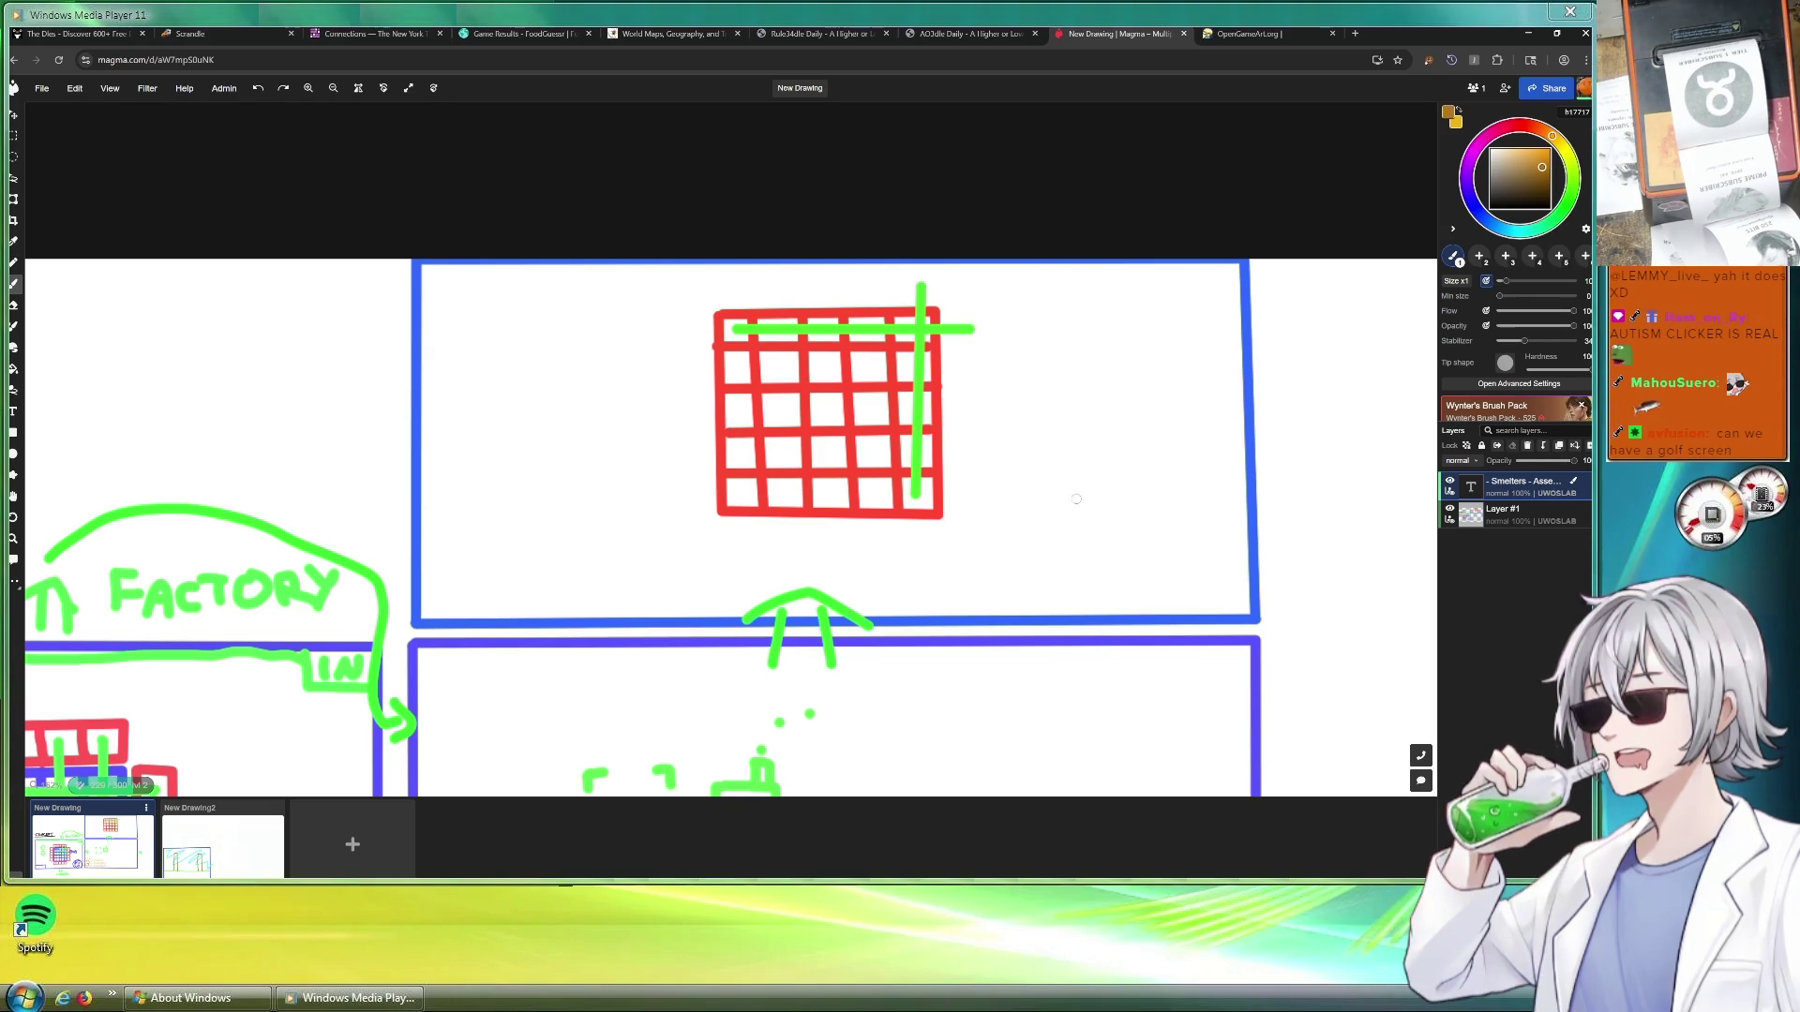
pyautogui.click(211, 843)
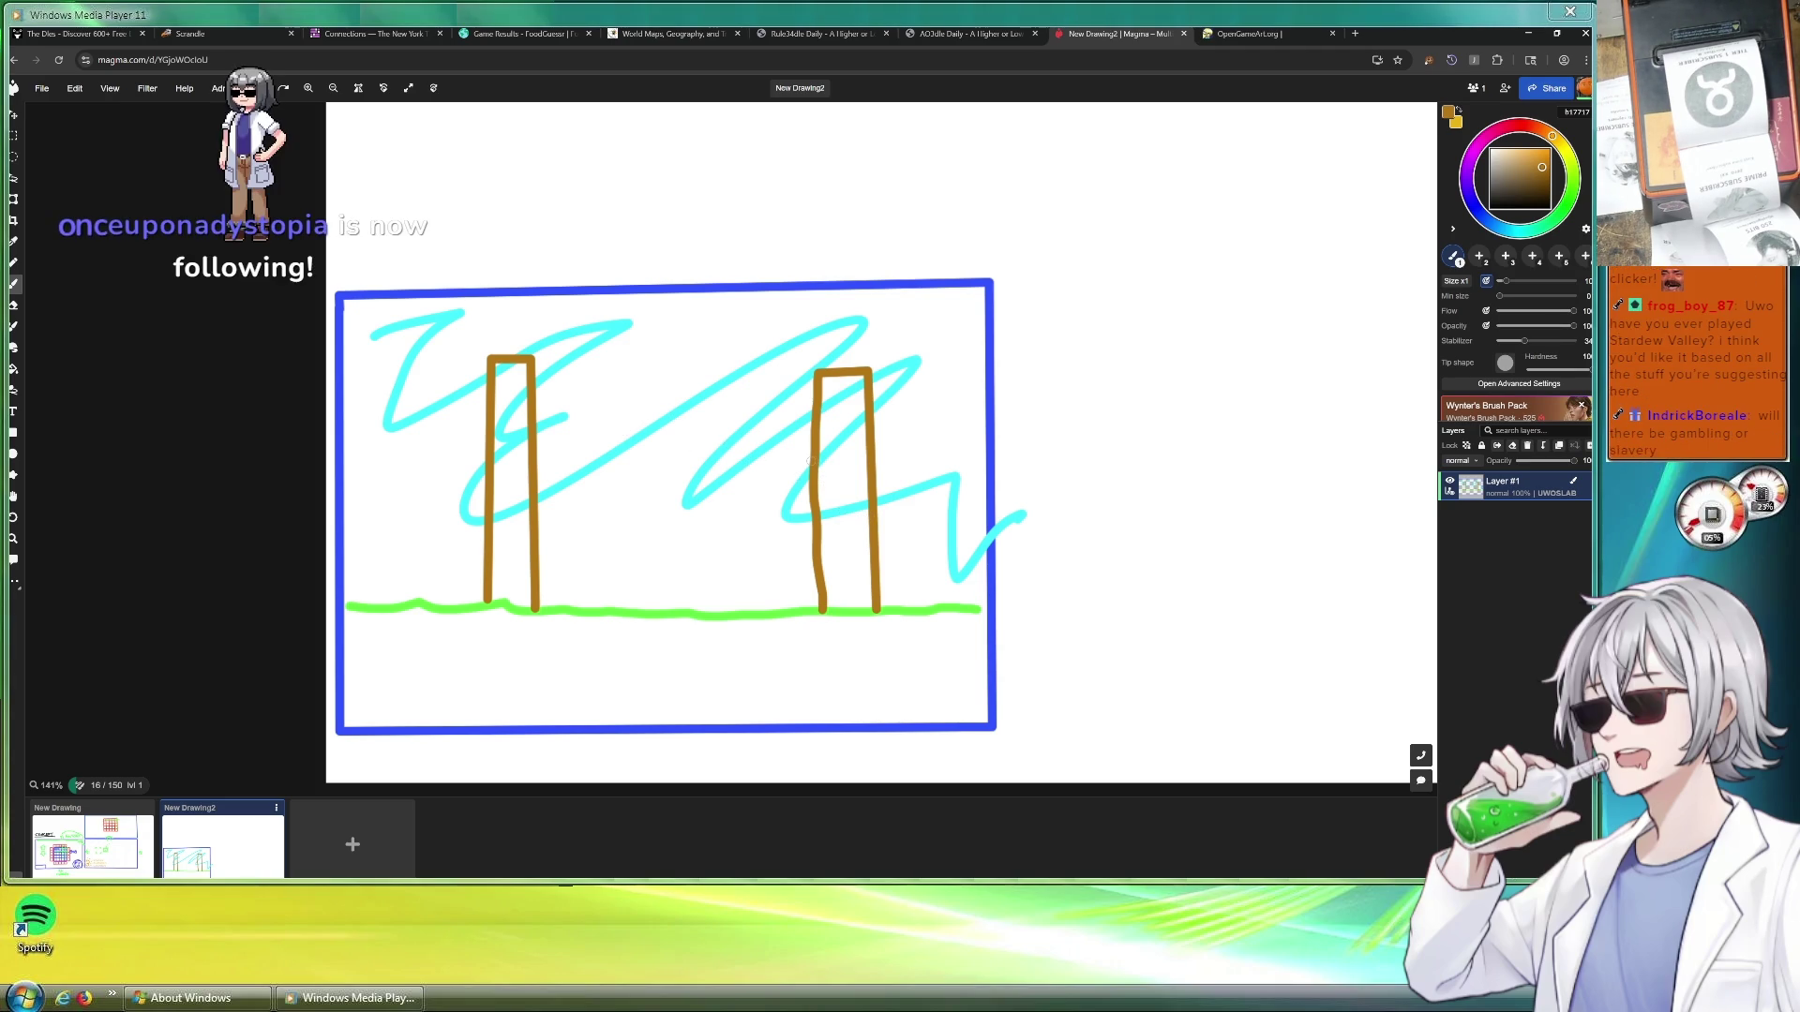
pyautogui.scroll(-4, 809, 465)
pyautogui.scroll(2, 901, 486)
pyautogui.scroll(2, 901, 484)
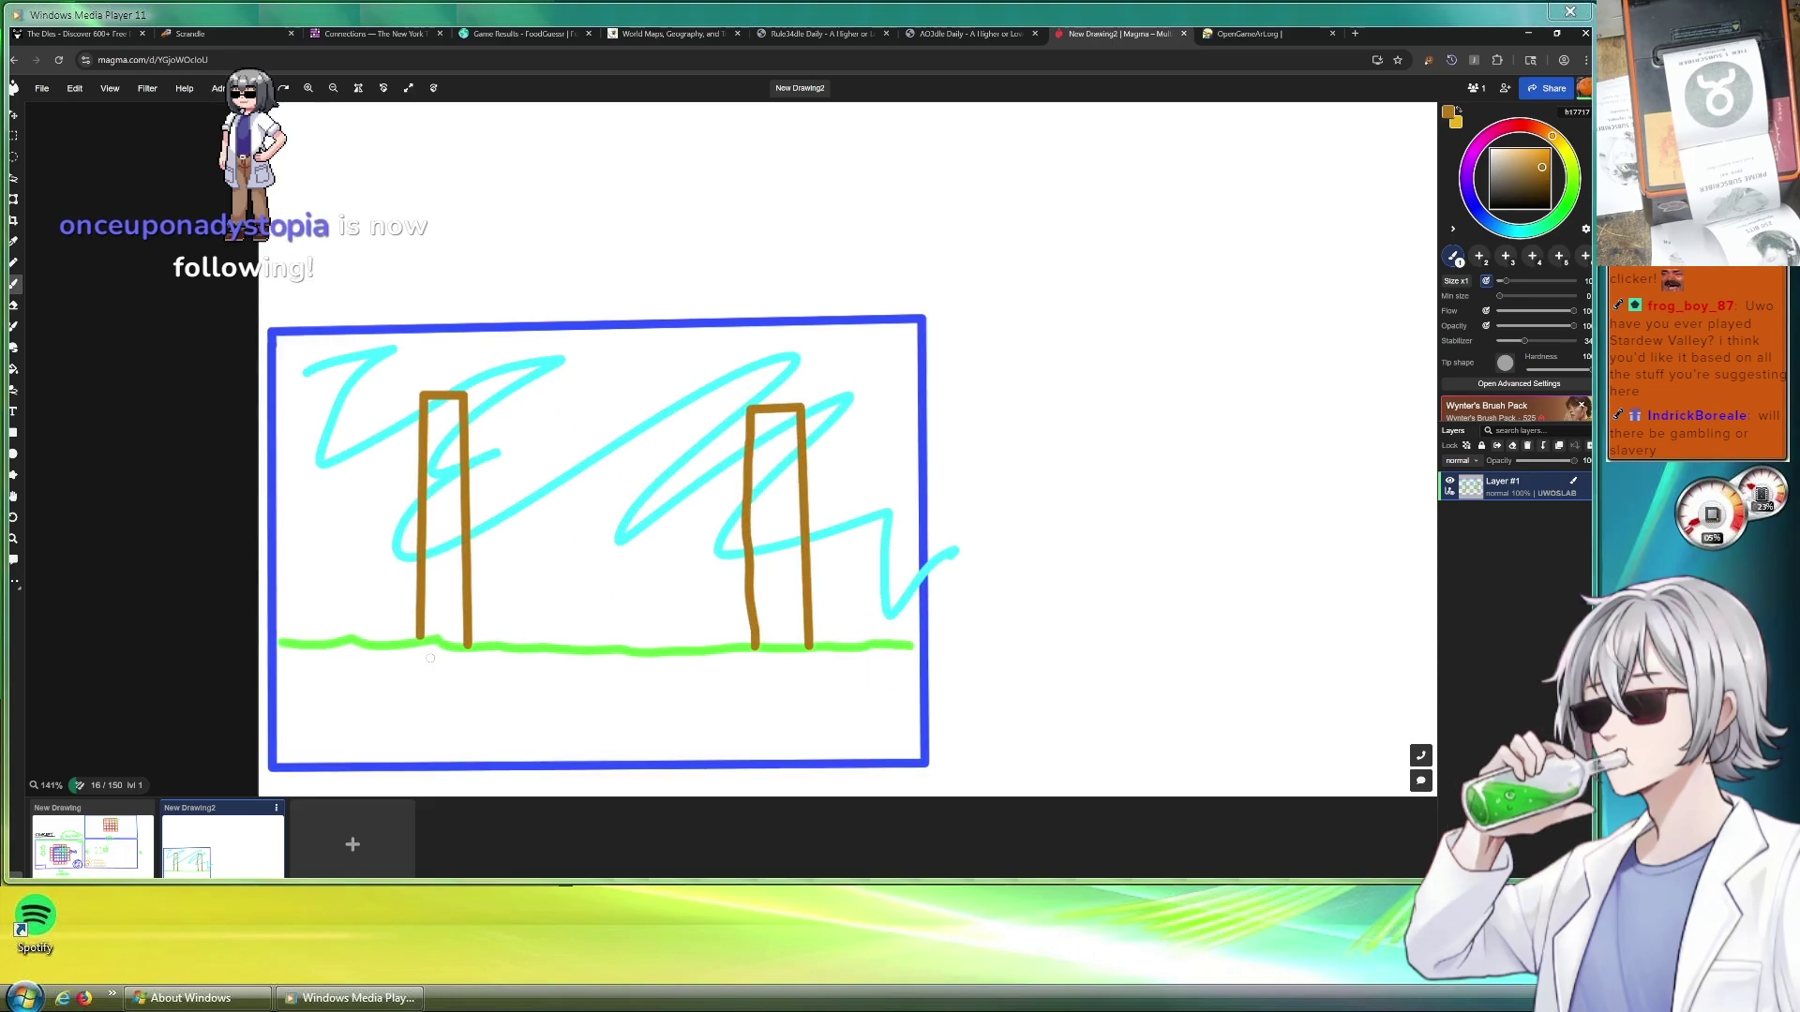
pyautogui.click(87, 811)
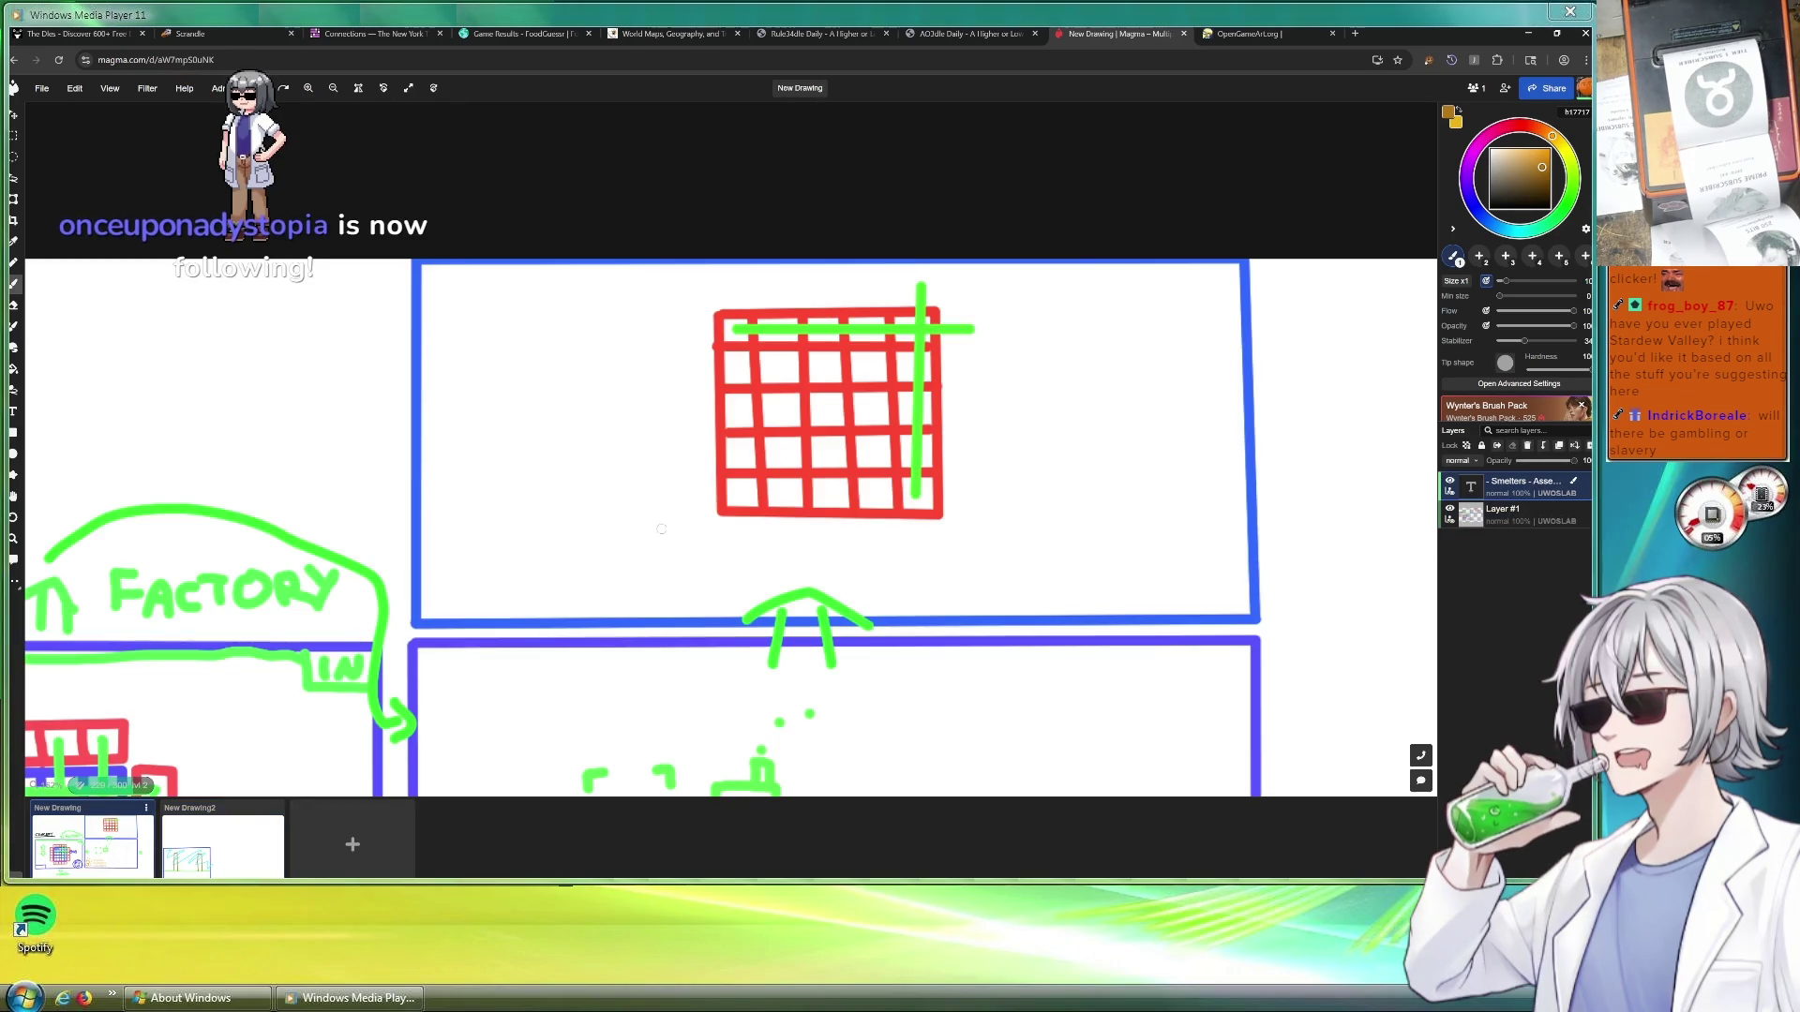
pyautogui.scroll(-4, 651, 538)
pyautogui.scroll(-3, 651, 539)
pyautogui.scroll(4, 651, 539)
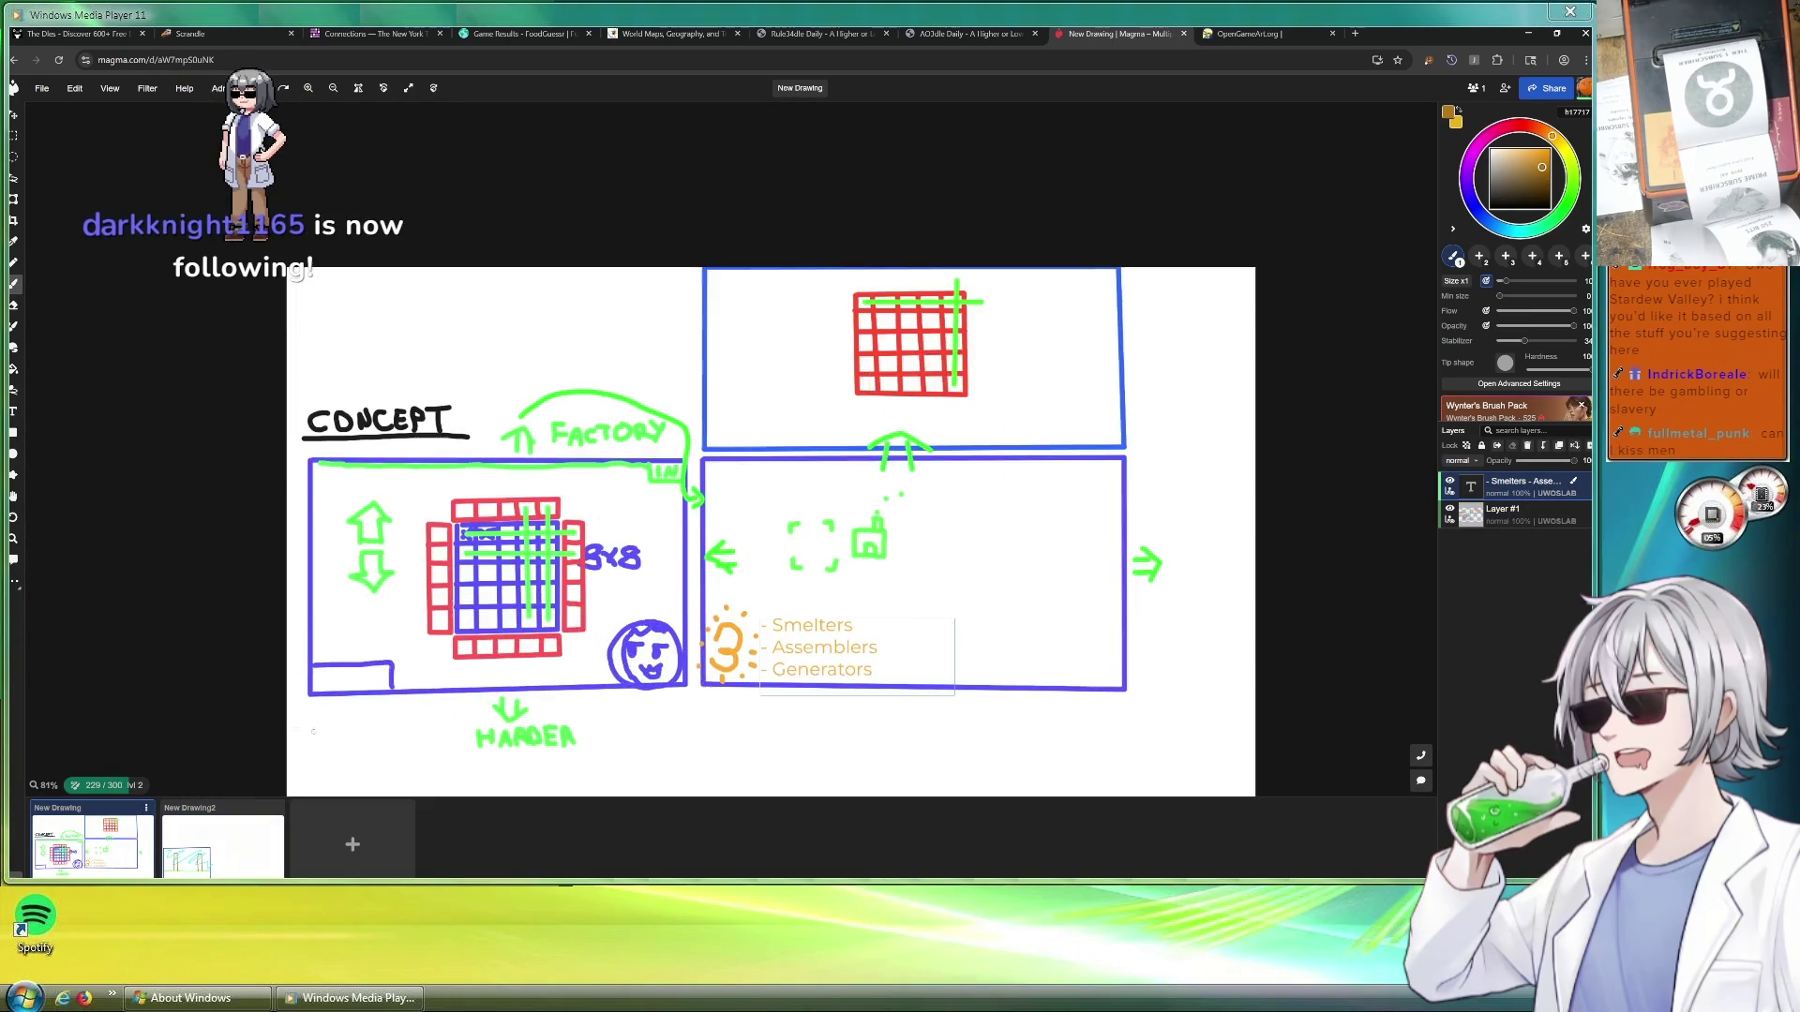
pyautogui.scroll(4, 650, 538)
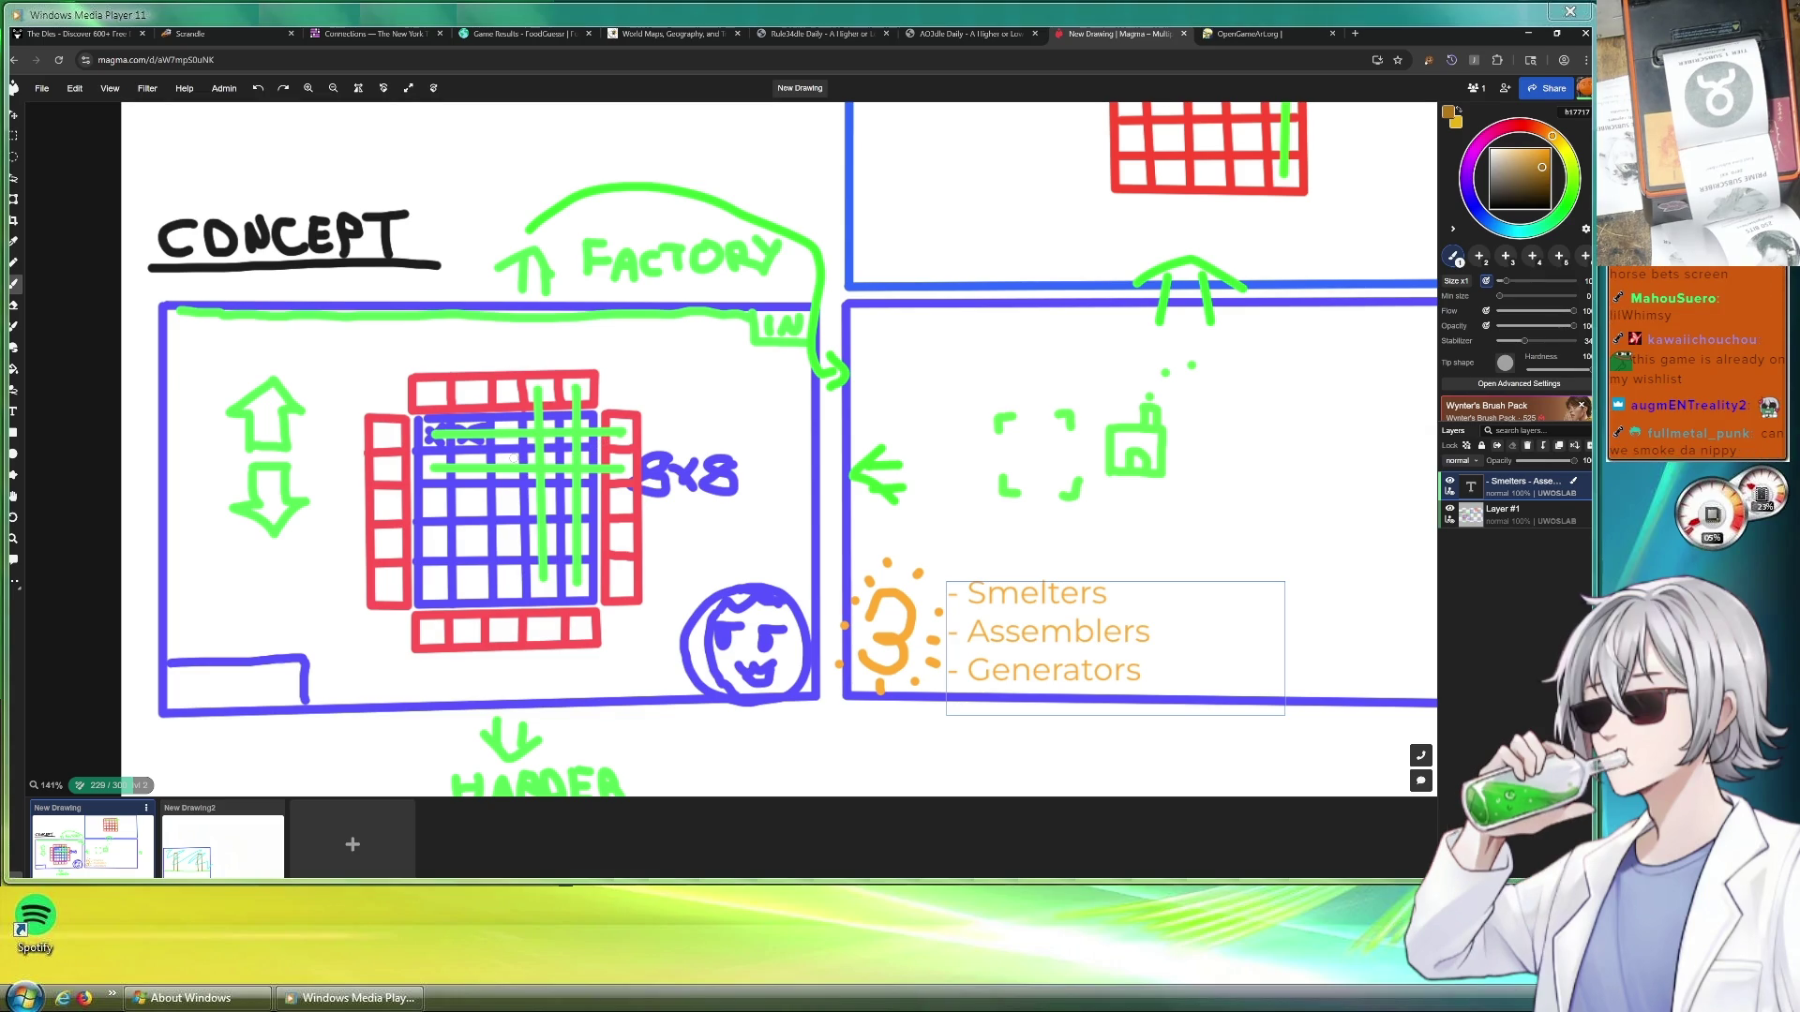
pyautogui.scroll(-2, 1007, 453)
pyautogui.scroll(2, 1007, 453)
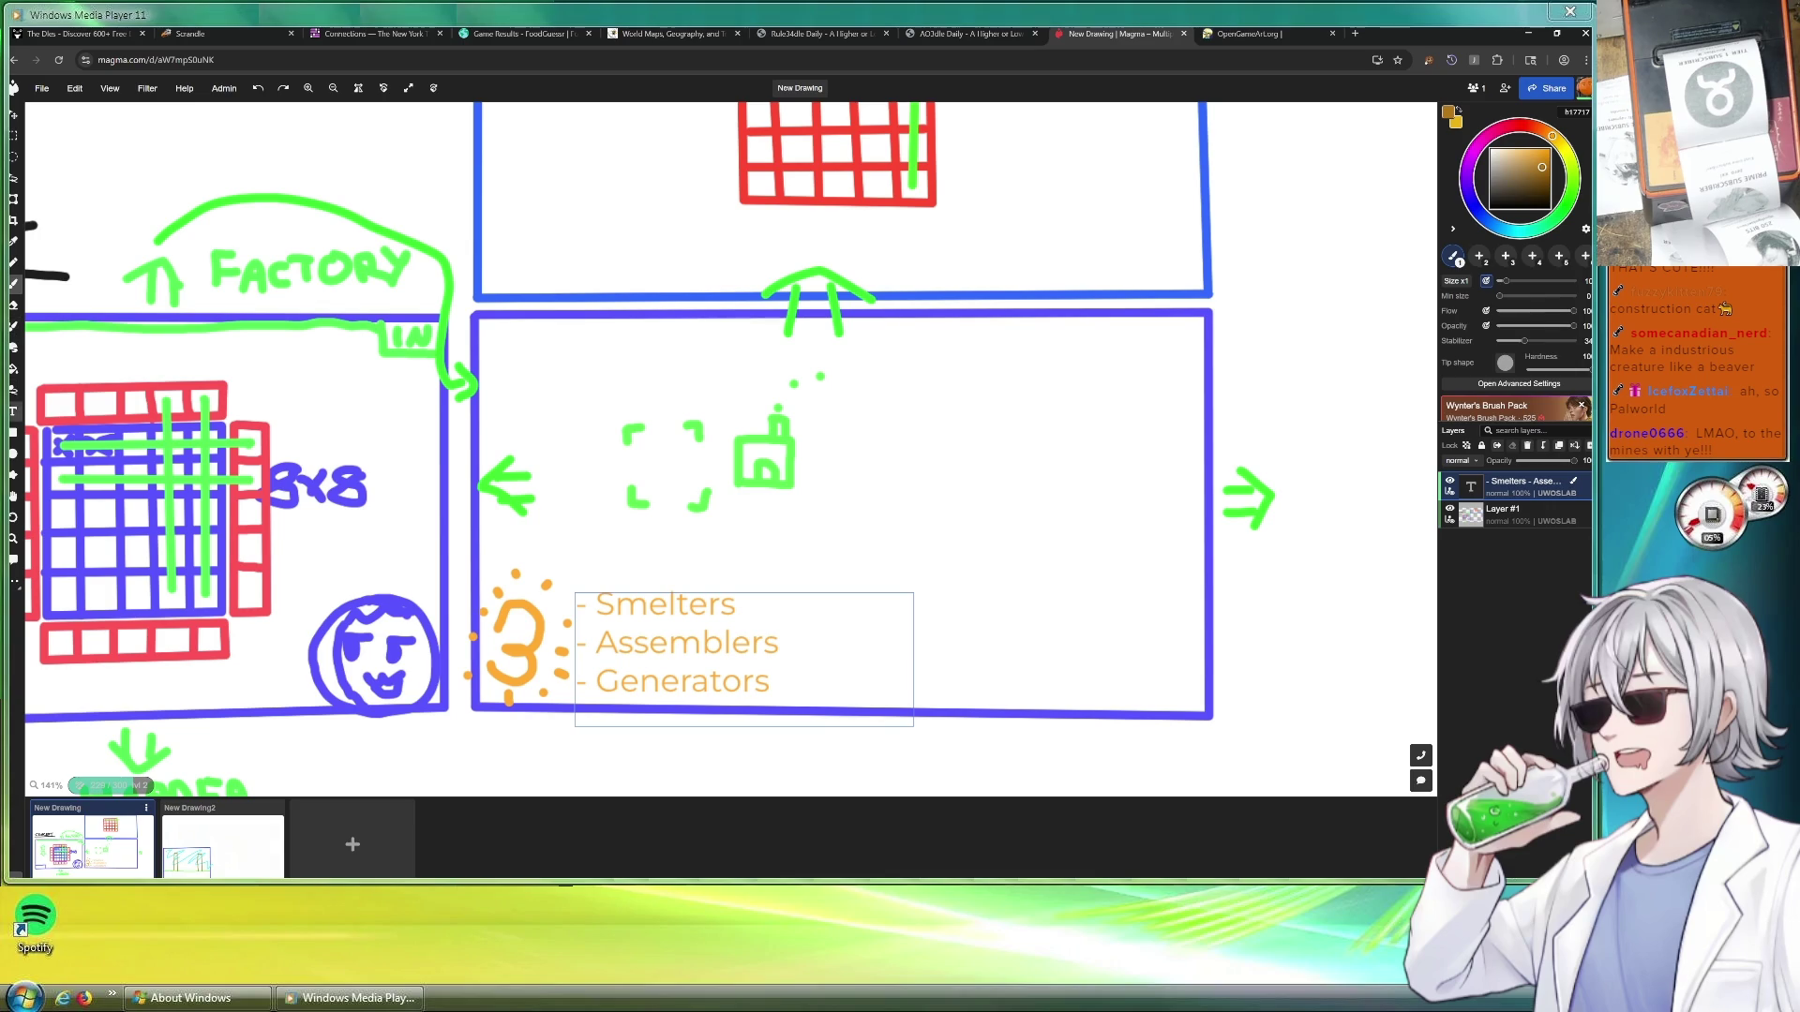
pyautogui.click(754, 619)
pyautogui.click(754, 619)
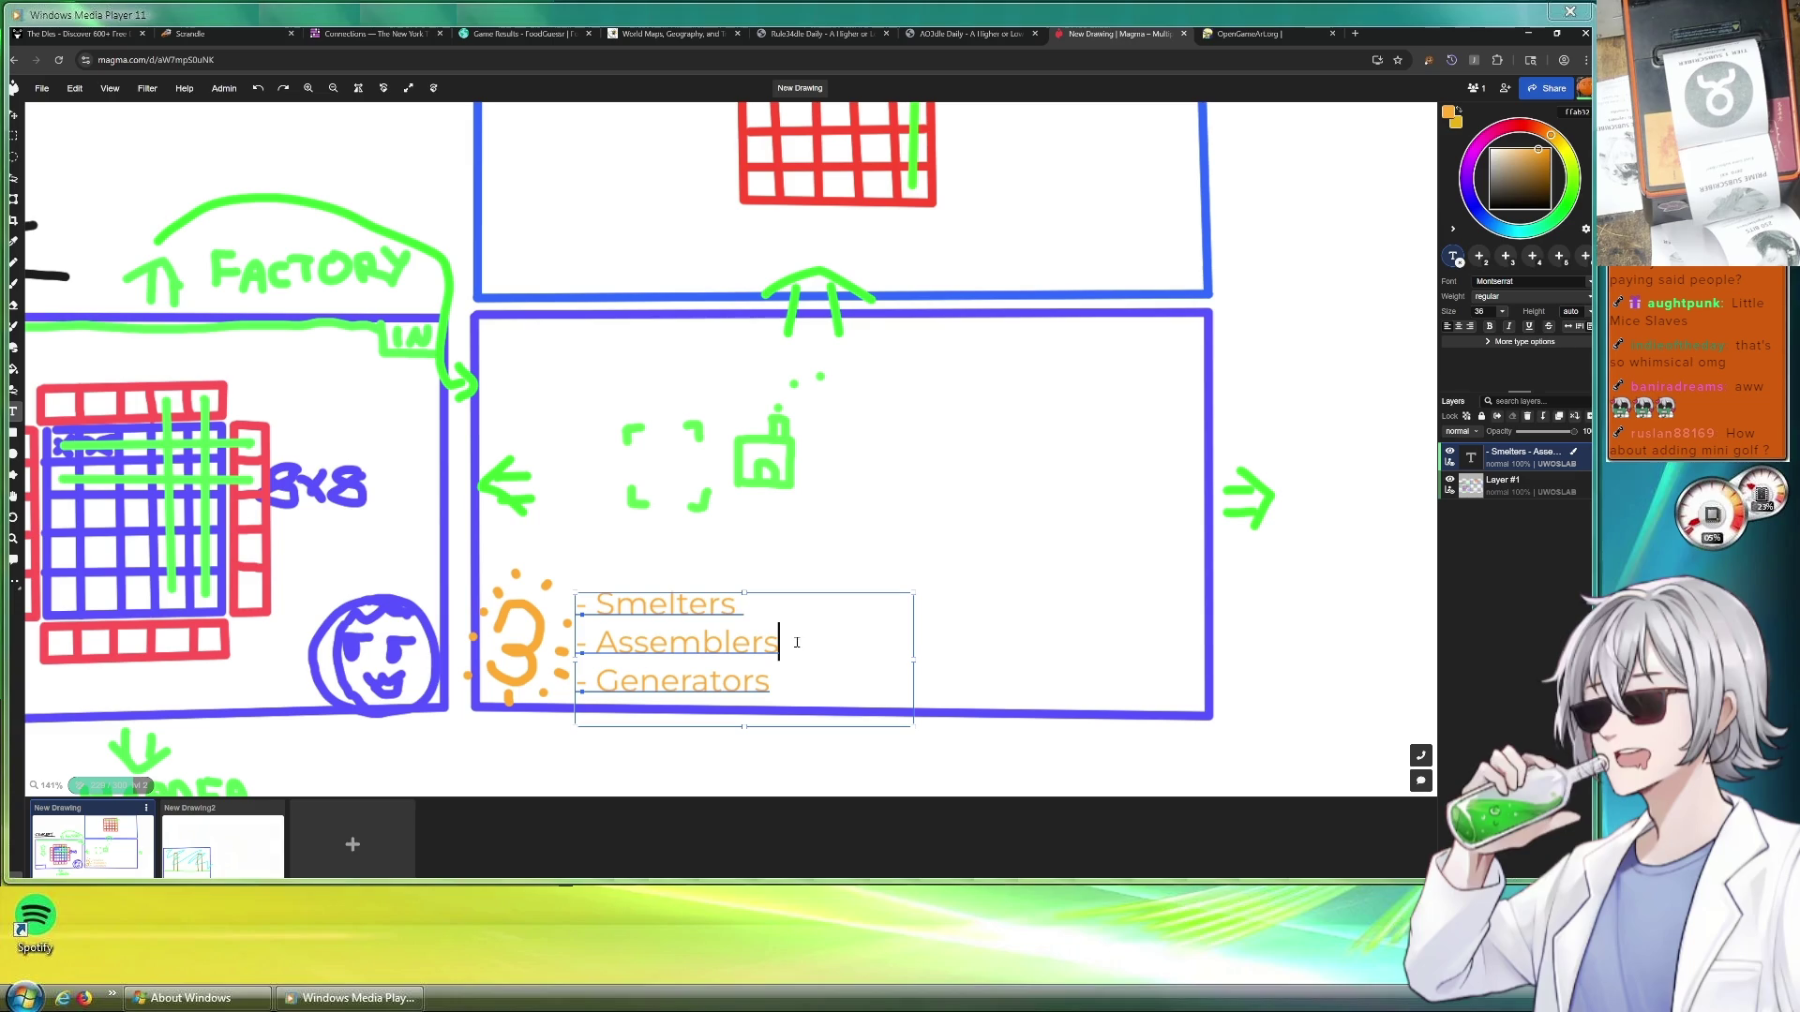
pyautogui.click(753, 605)
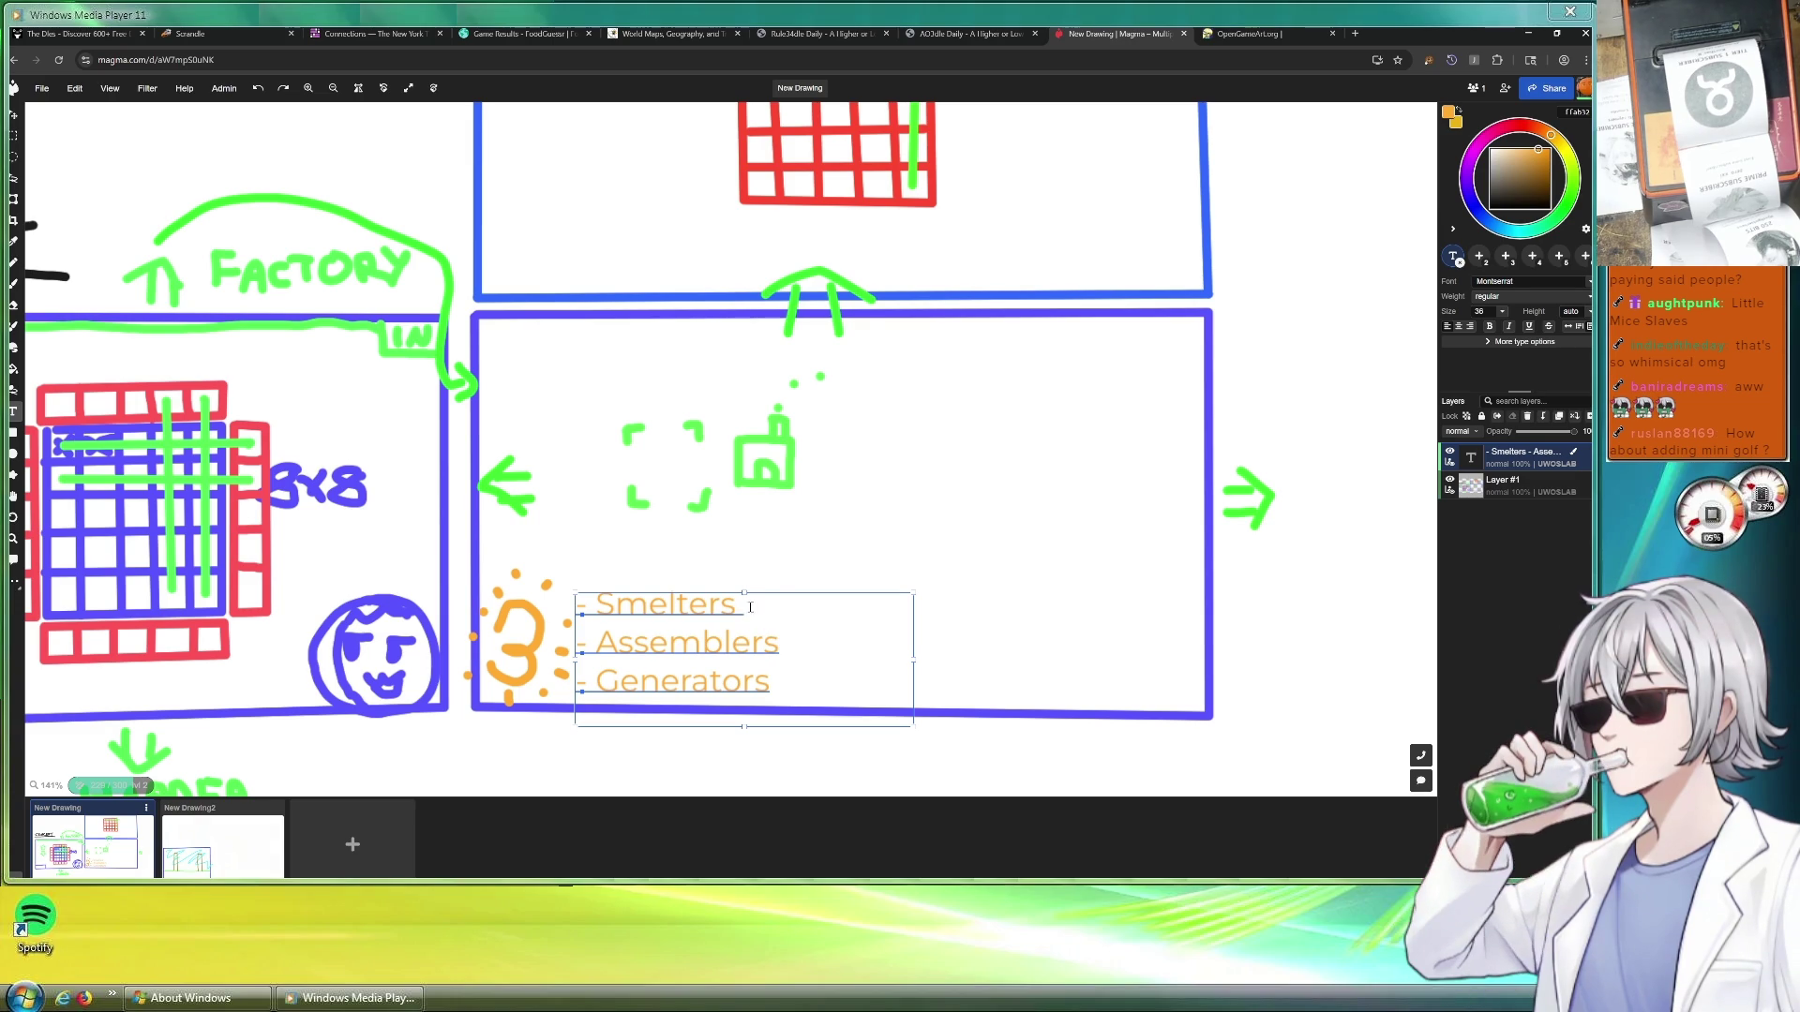
pyautogui.click(776, 683)
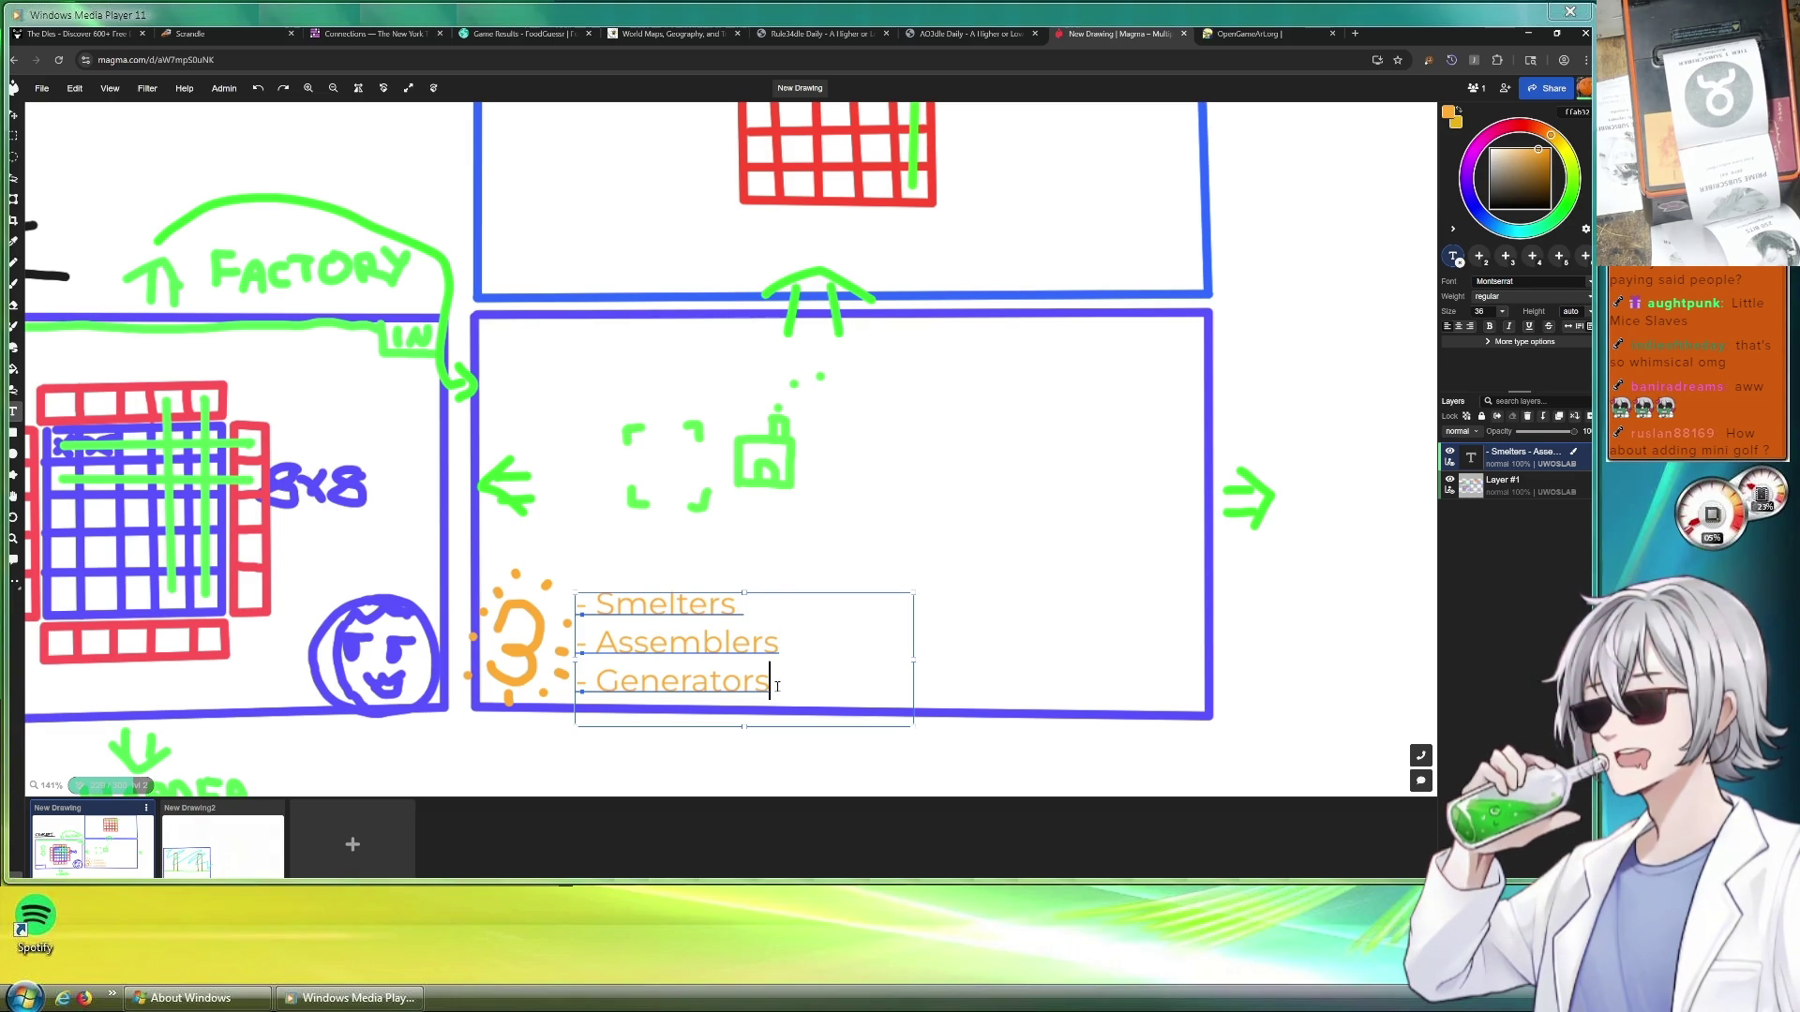
pyautogui.write(' +')
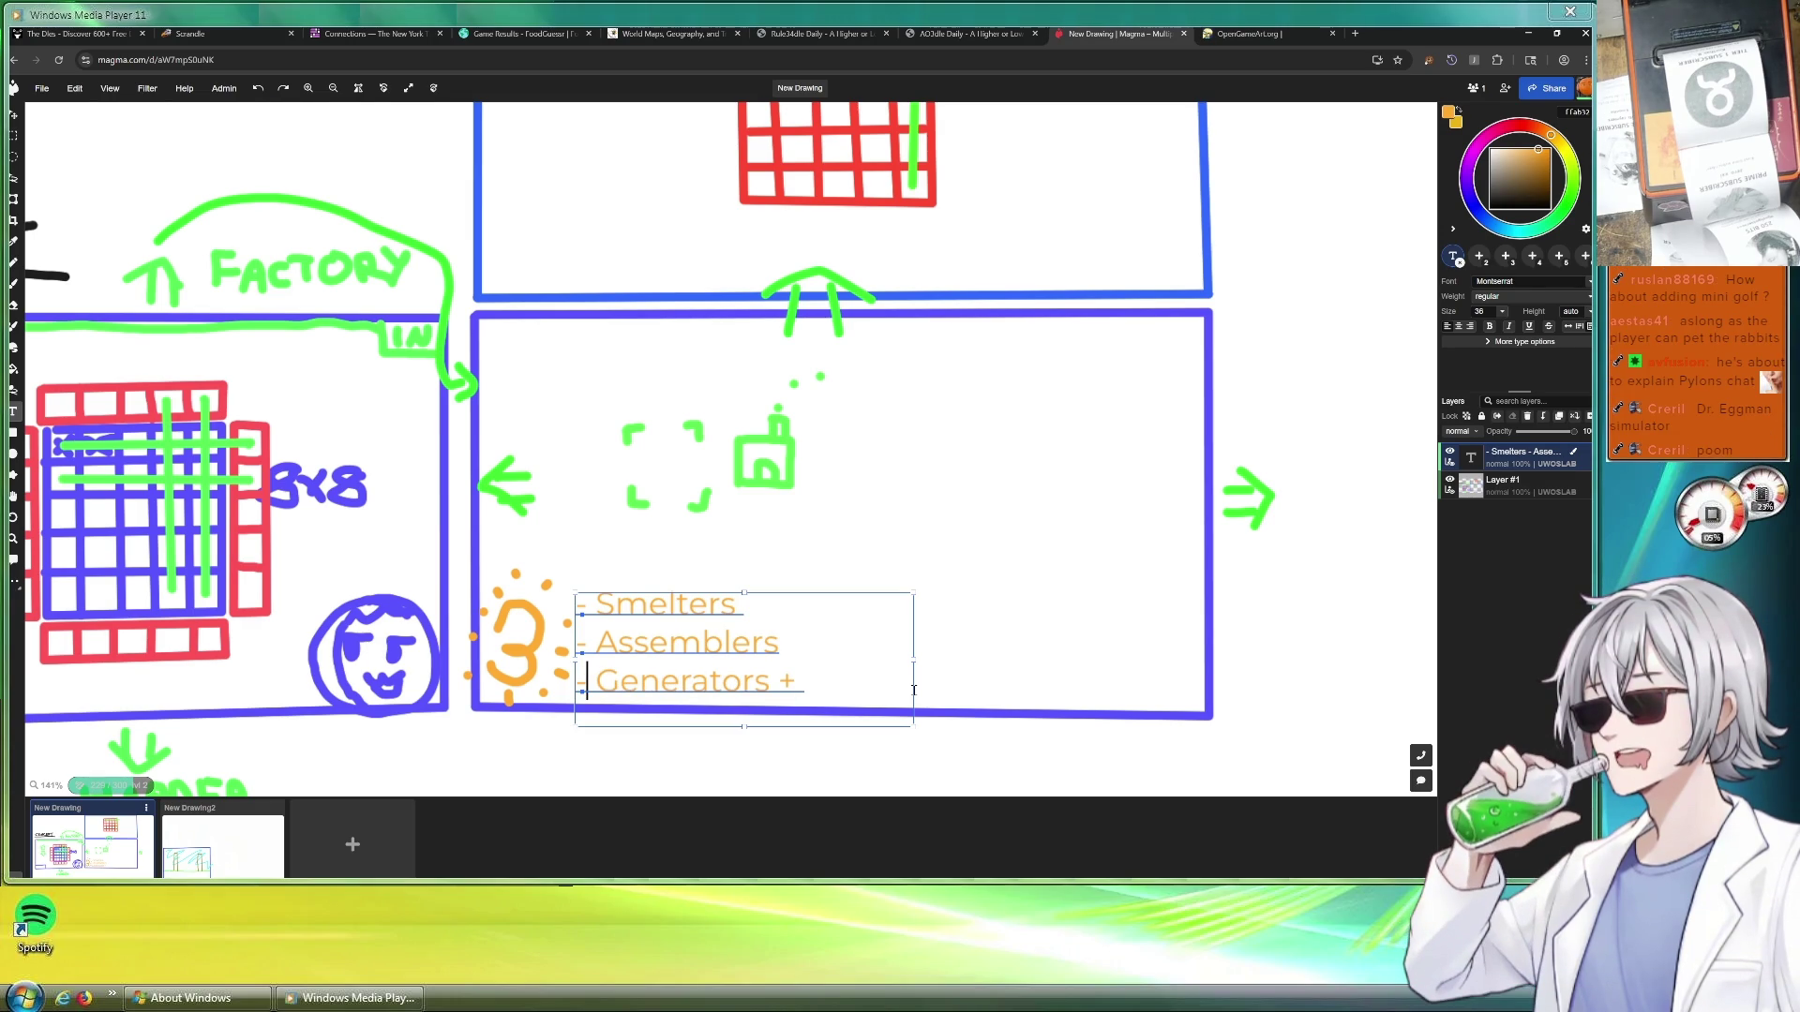
pyautogui.press('BackSpace')
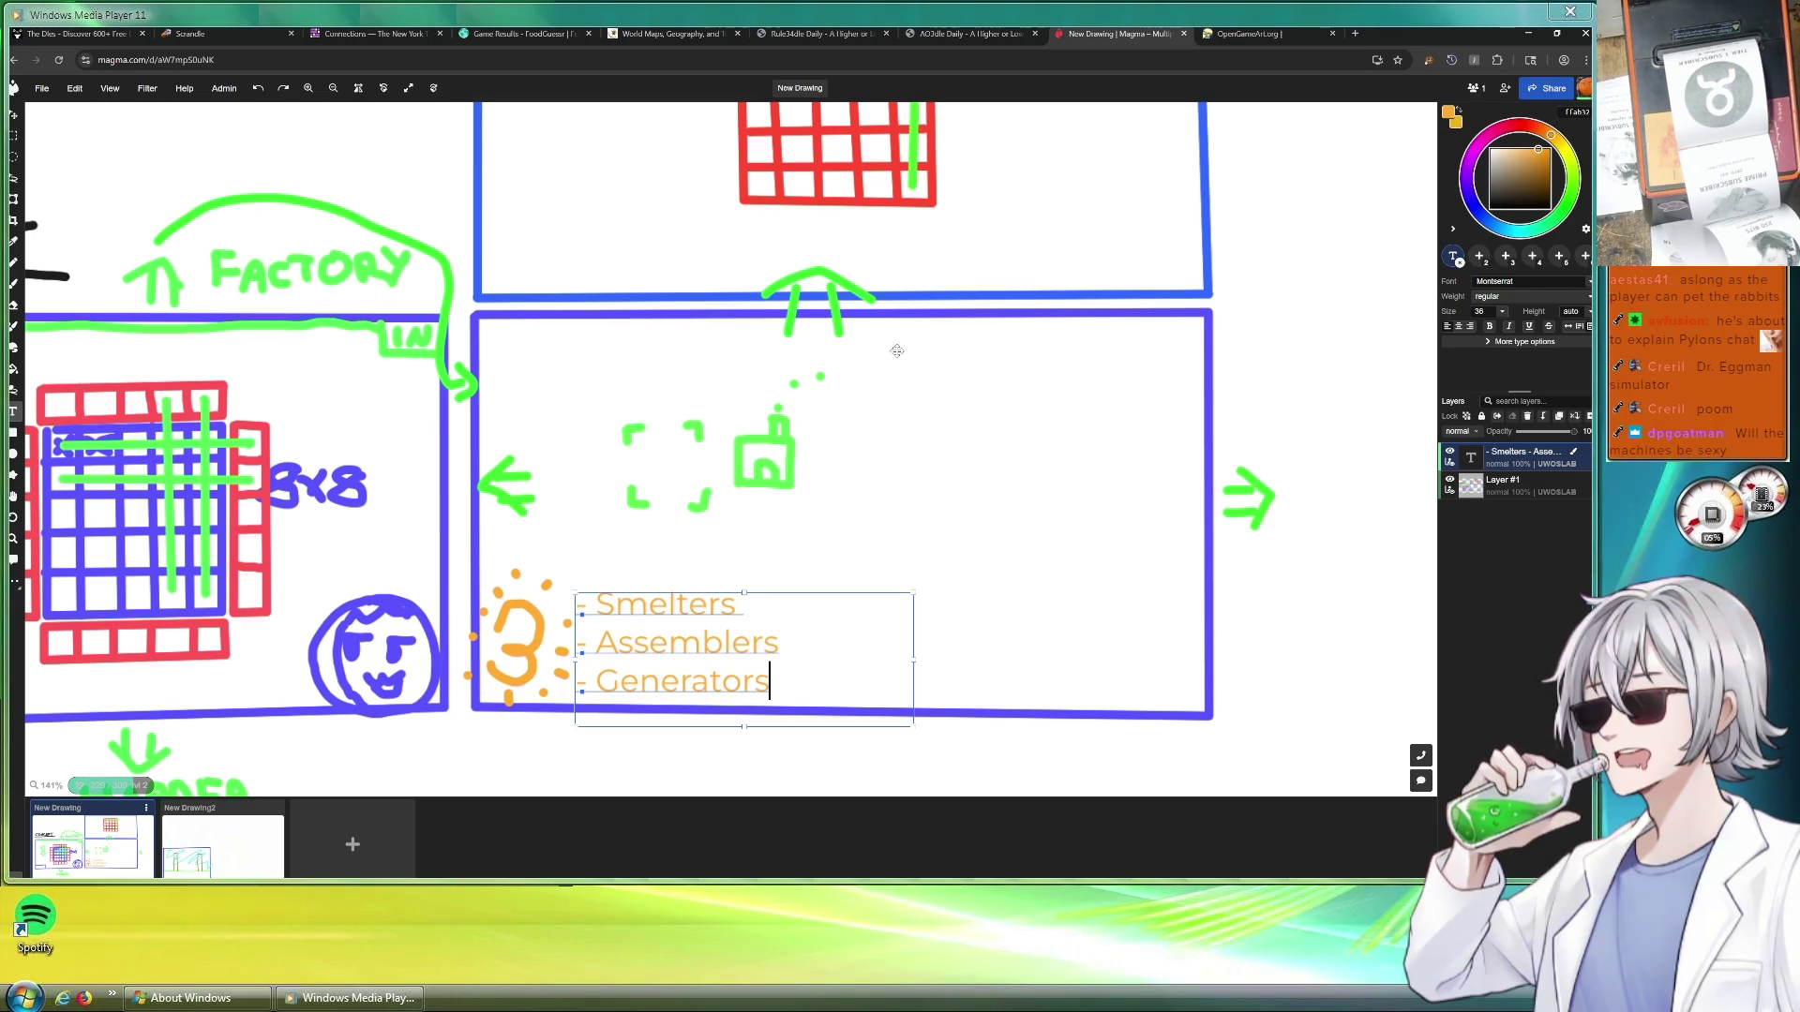
pyautogui.scroll(-3, 911, 422)
pyautogui.scroll(5, 914, 176)
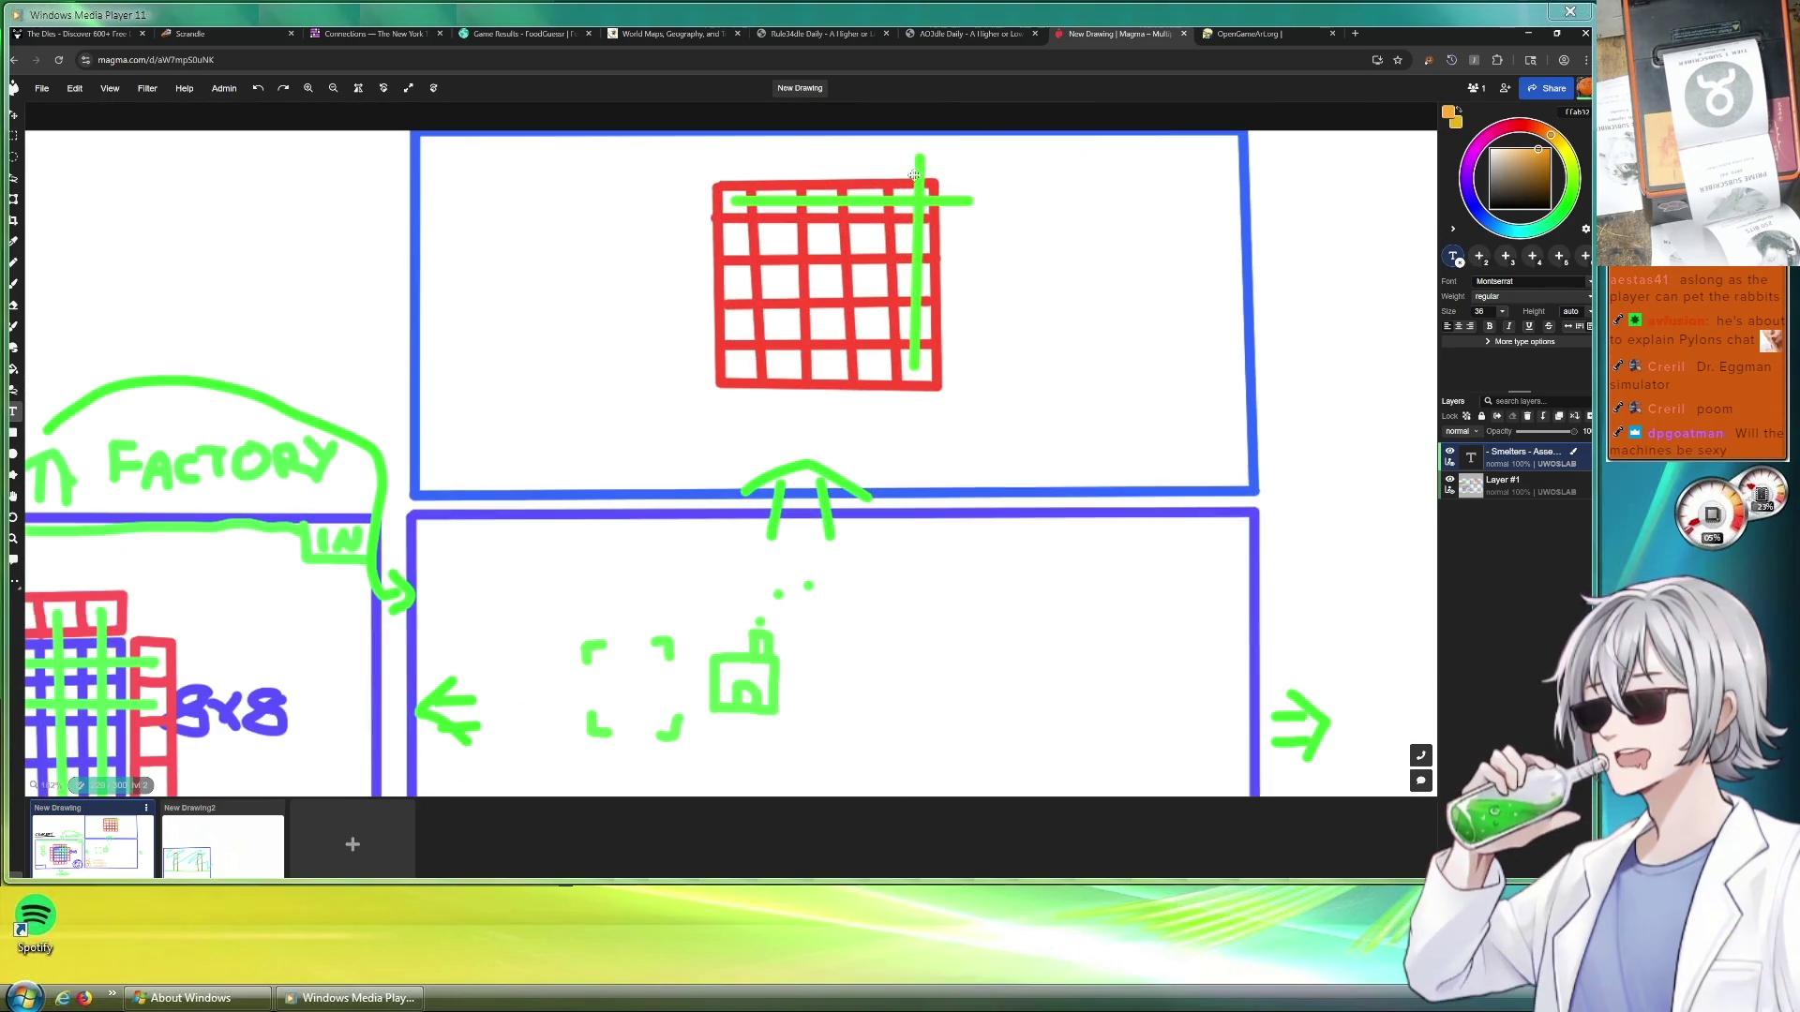
pyautogui.scroll(-2, 914, 208)
pyautogui.scroll(-3, 914, 208)
pyautogui.scroll(1, 914, 208)
pyautogui.scroll(-1, 935, 229)
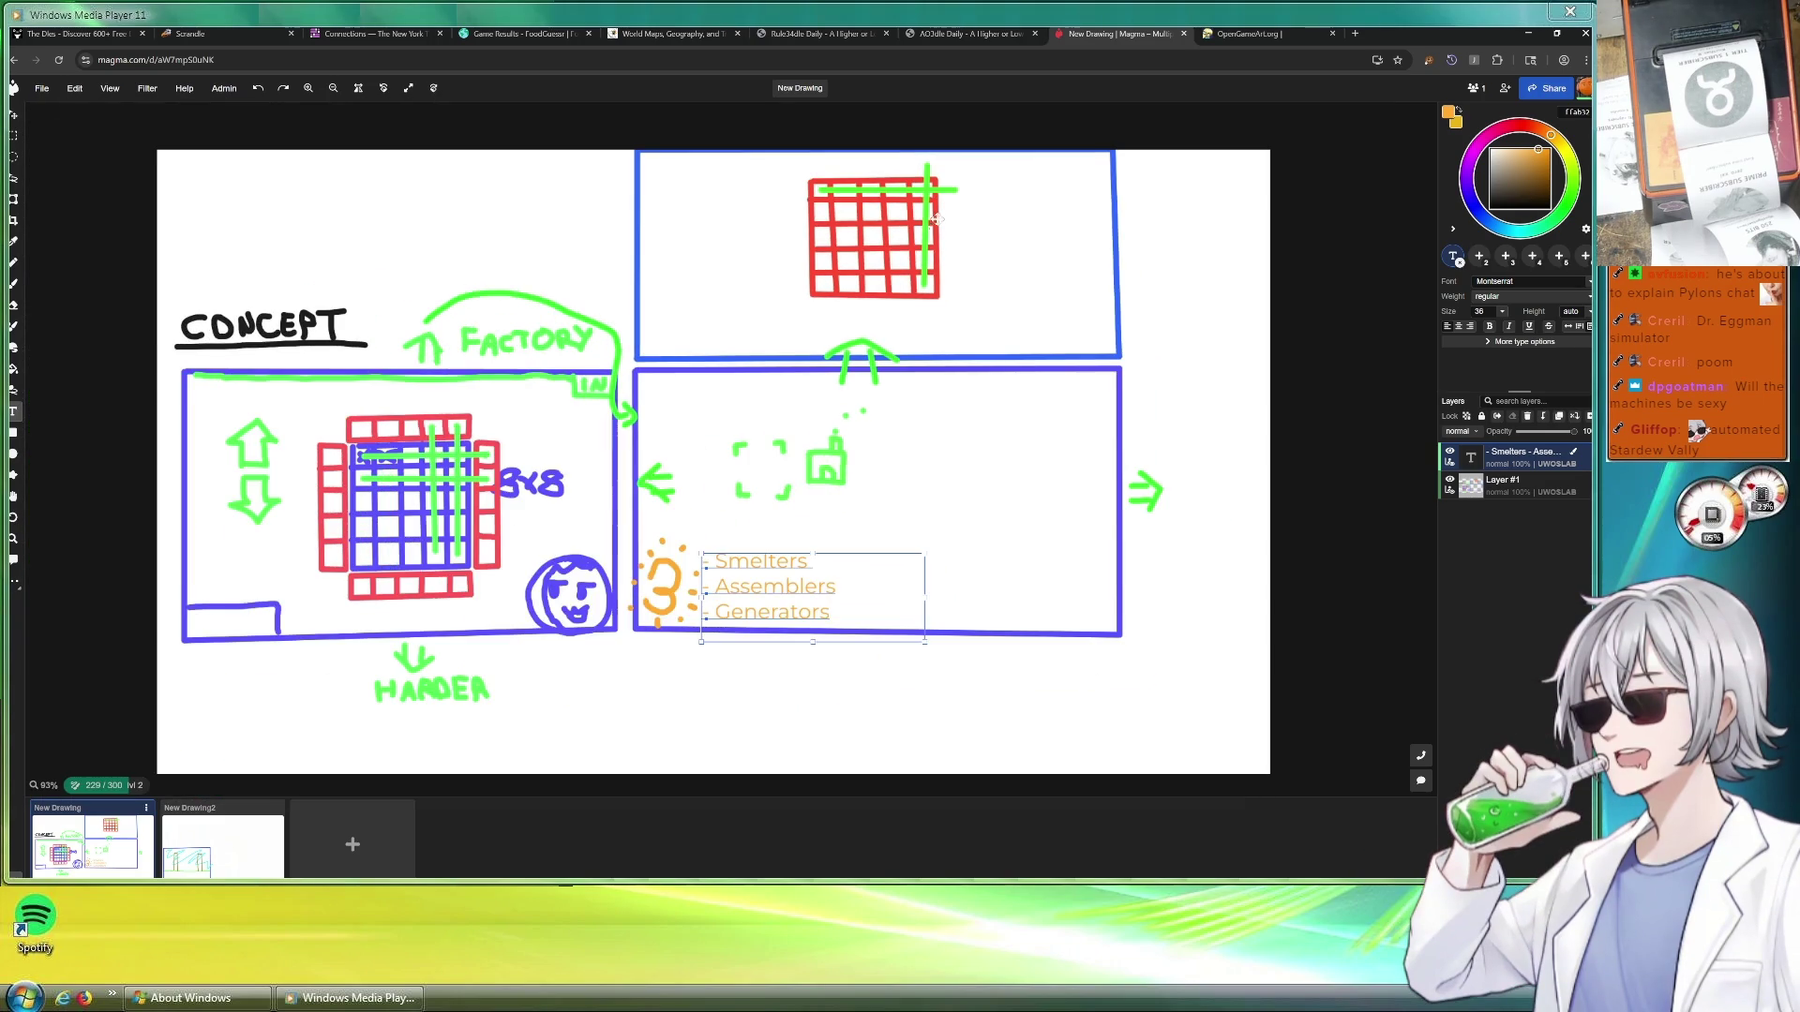
pyautogui.scroll(2, 936, 225)
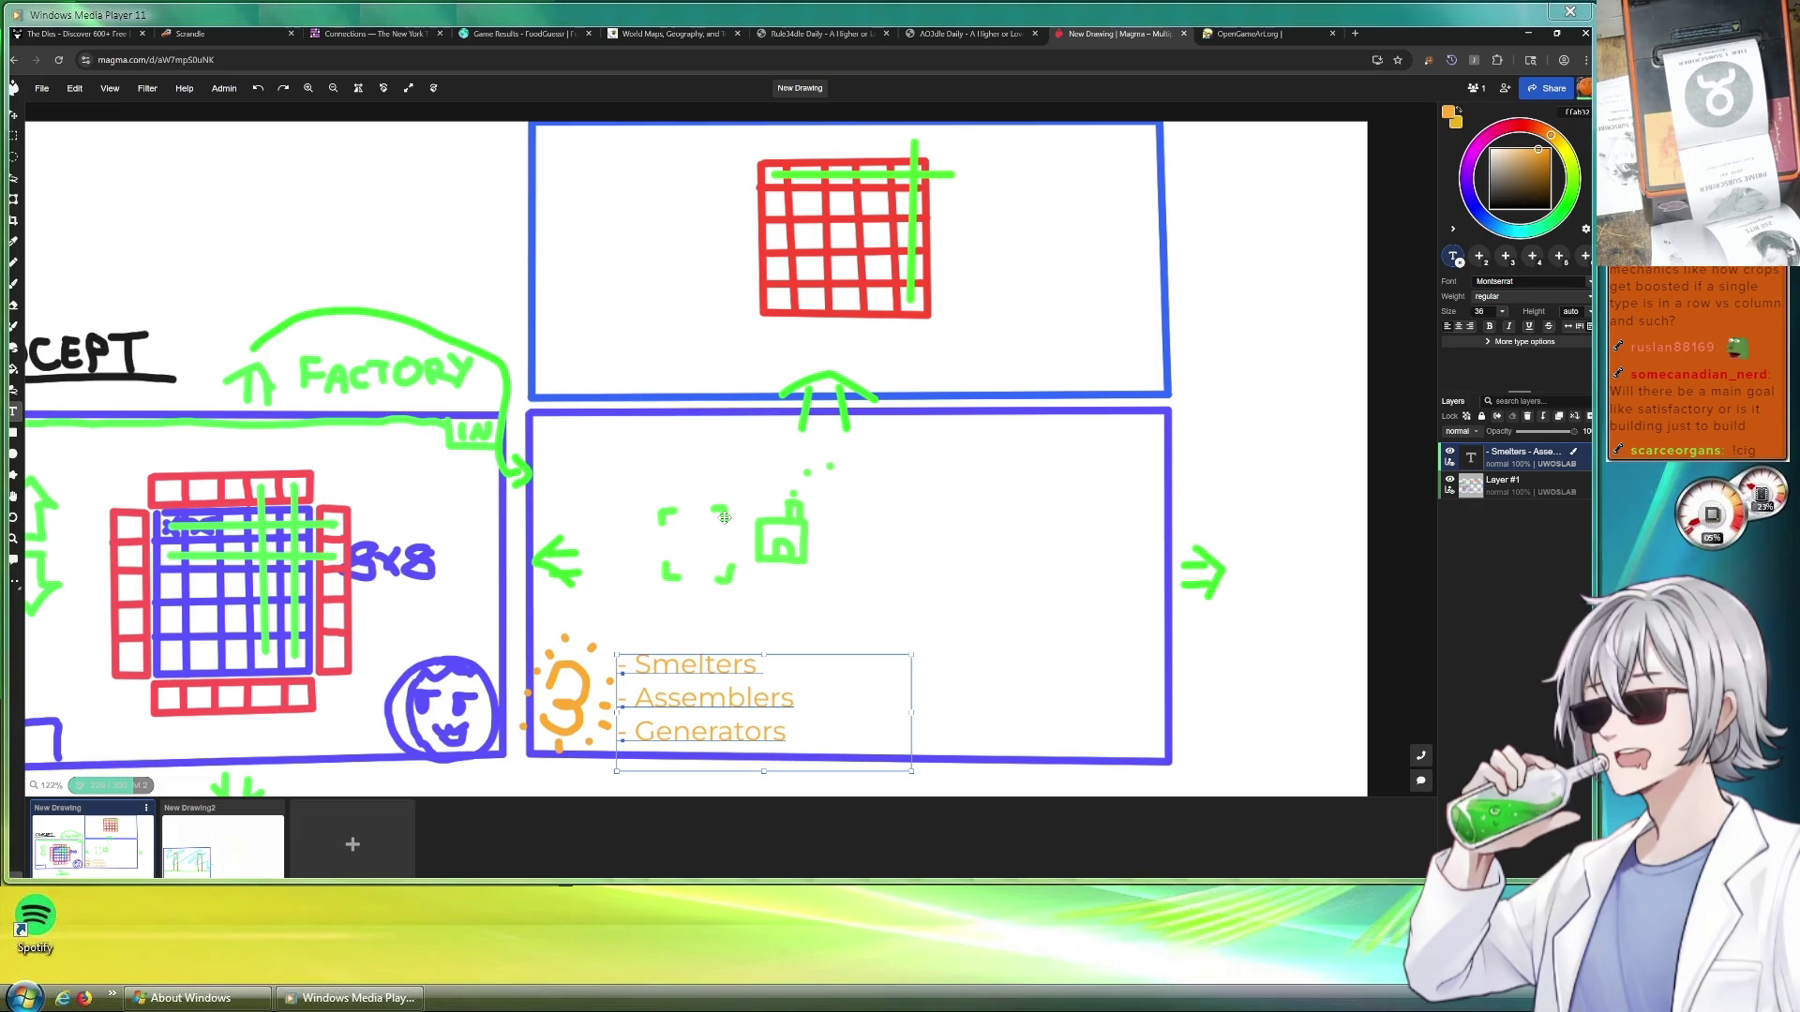
pyautogui.scroll(-3, 723, 517)
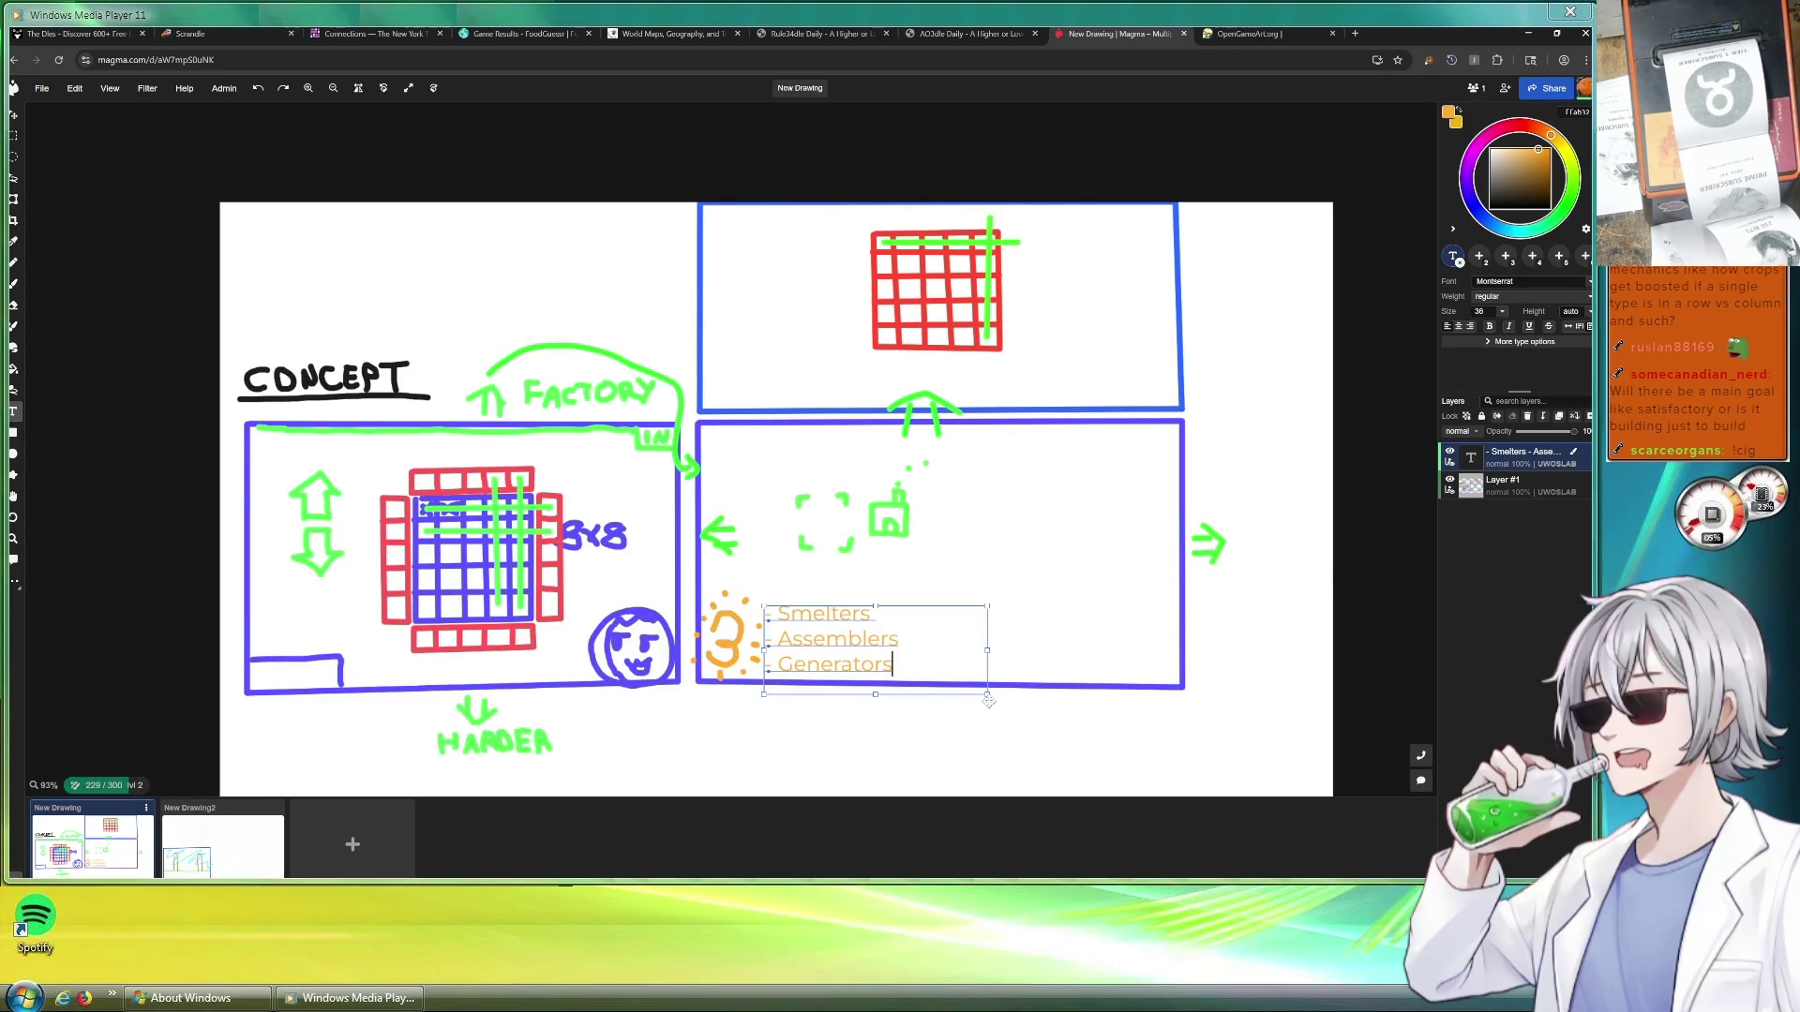
pyautogui.scroll(-3, 1007, 780)
pyautogui.scroll(3, 1007, 780)
pyautogui.scroll(3, 1007, 781)
pyautogui.scroll(2, 1007, 780)
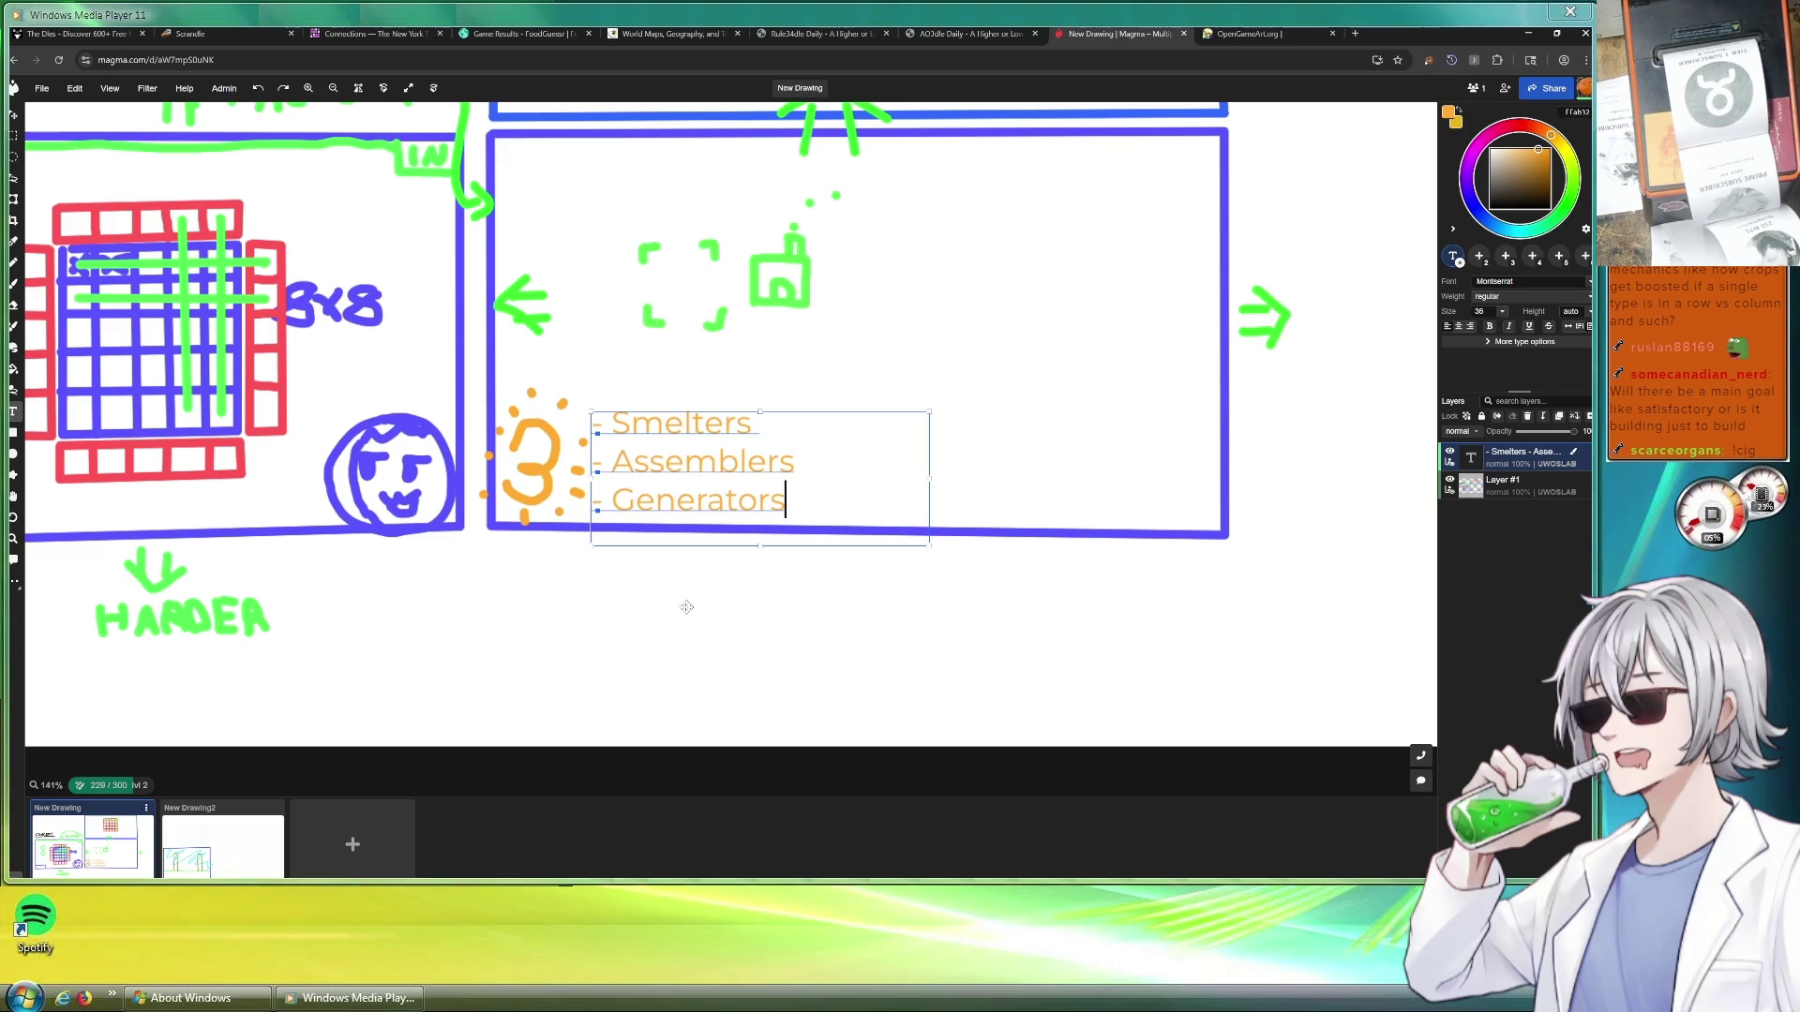
# Make the orange machine-list text box taller and wider, with the caret at the list's end
pyautogui.moveTo(761, 542); pyautogui.dragTo(760, 715)
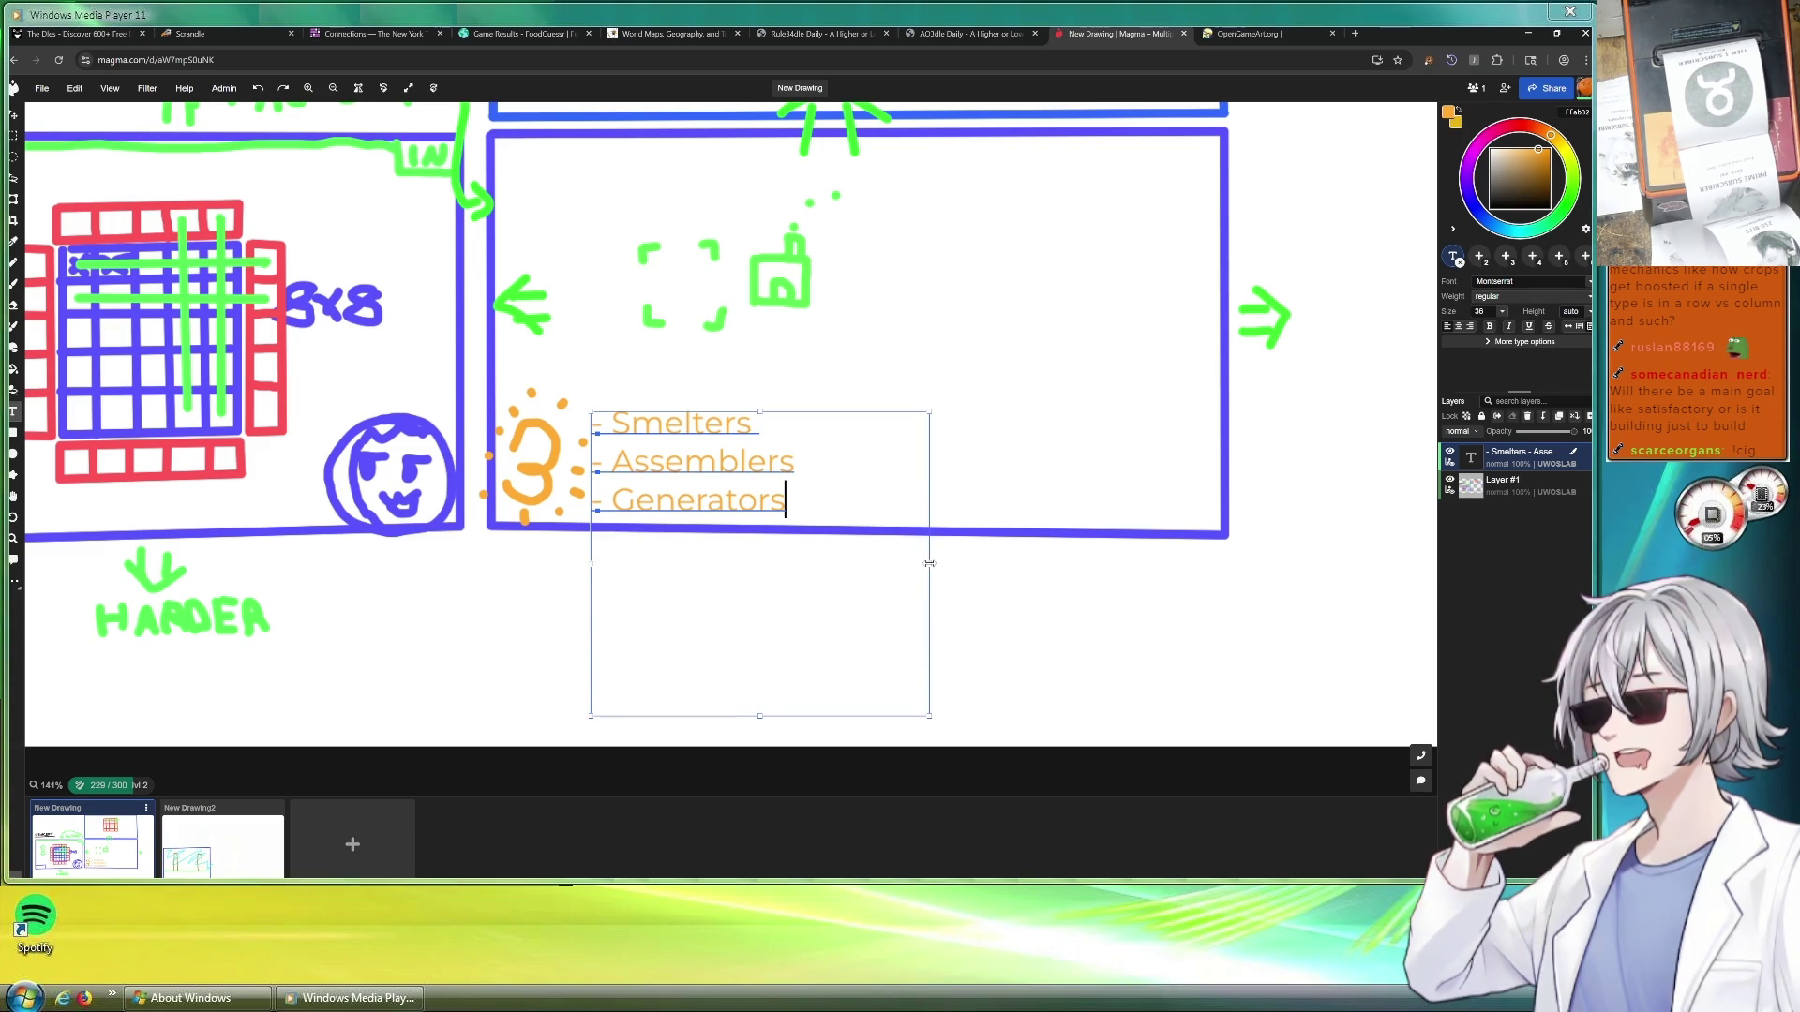
pyautogui.moveTo(929, 564); pyautogui.dragTo(1192, 565)
pyautogui.click(999, 580)
# Add the 'Items unlock when you have at least one of each ingredient' line under Generators, then switch to Godot
pyautogui.press('Return')
pyautogui.write('Items un')
pyautogui.write('locke')
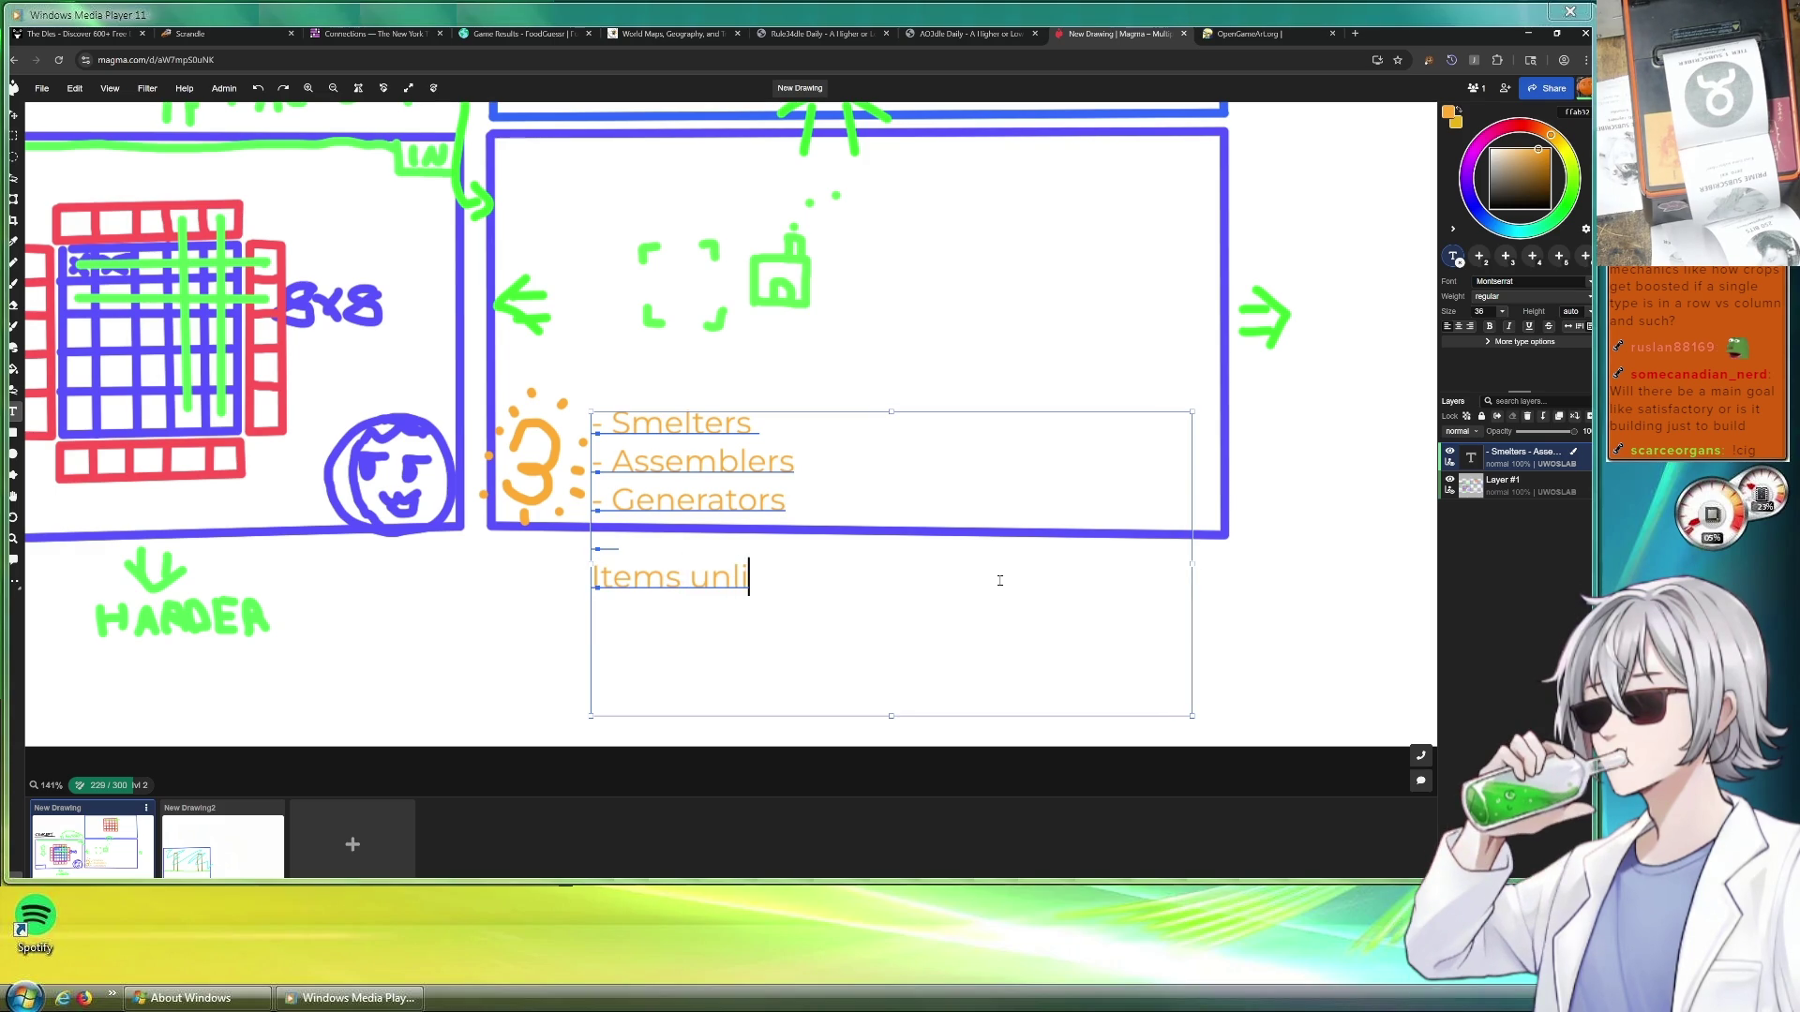
pyautogui.press('BackSpace')
pyautogui.write('when you have at least one of each ingredient')
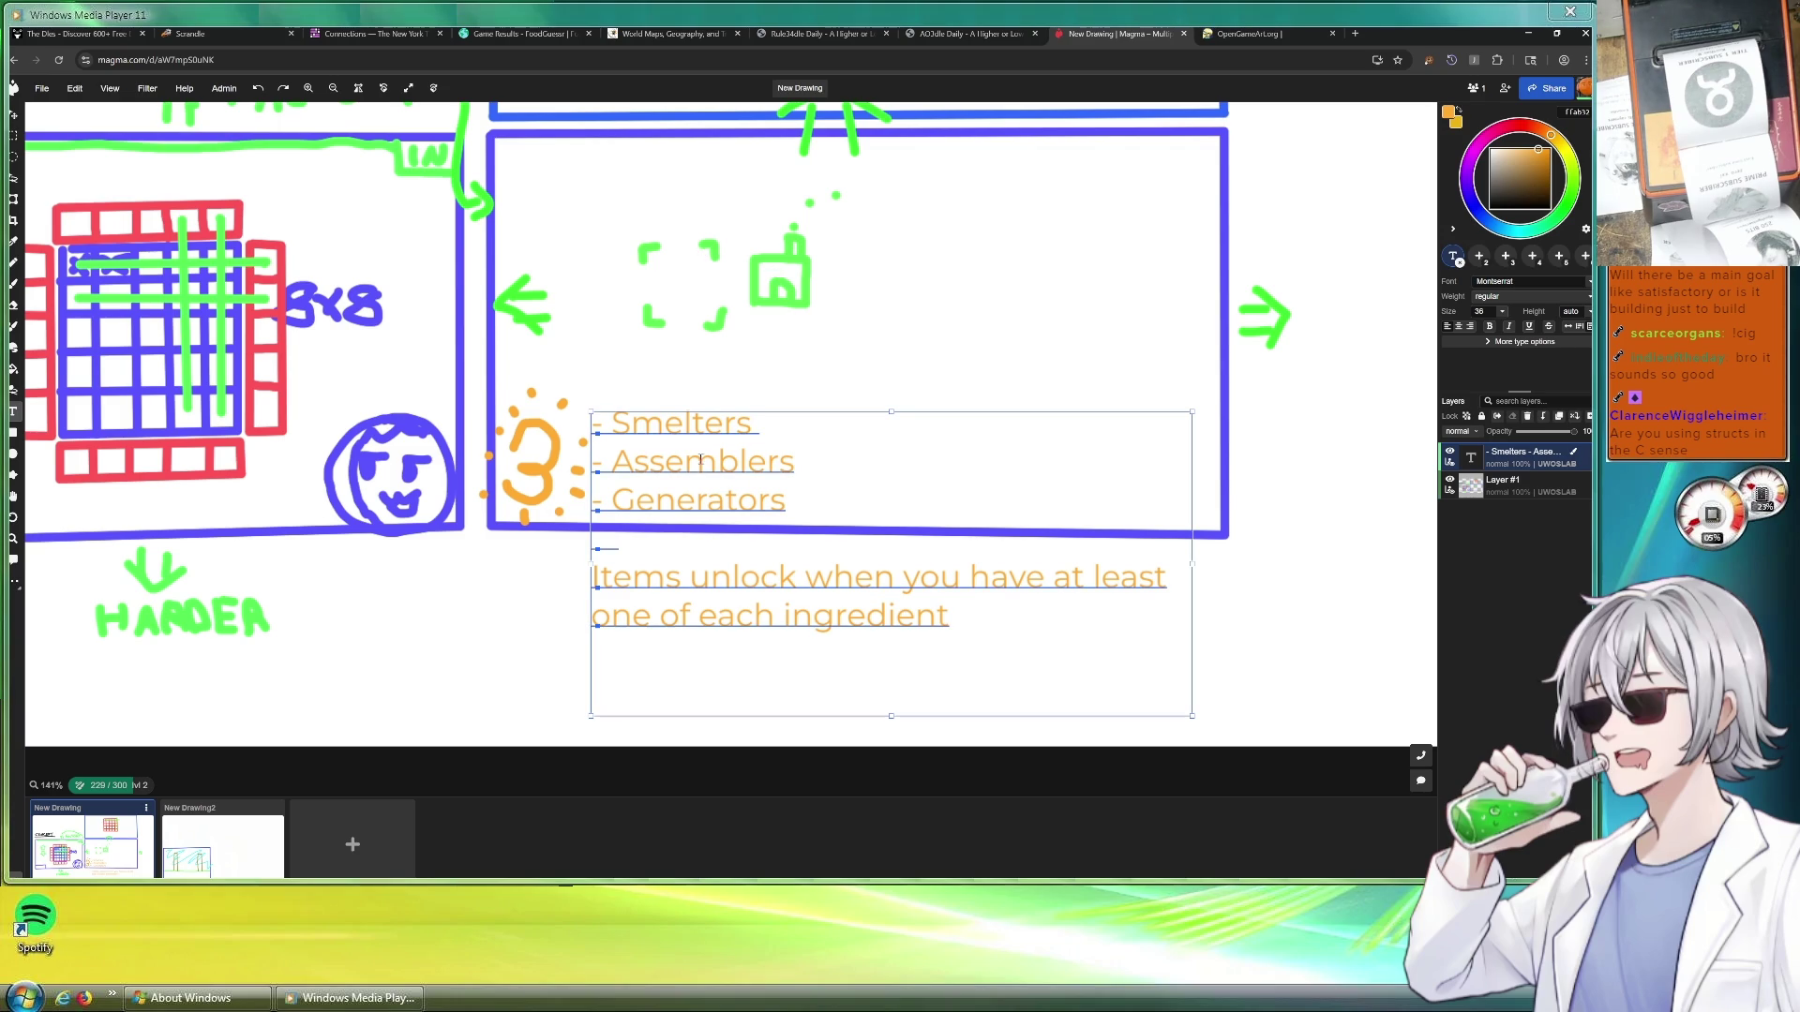
pyautogui.moveTo(755, 425); pyautogui.dragTo(588, 424)
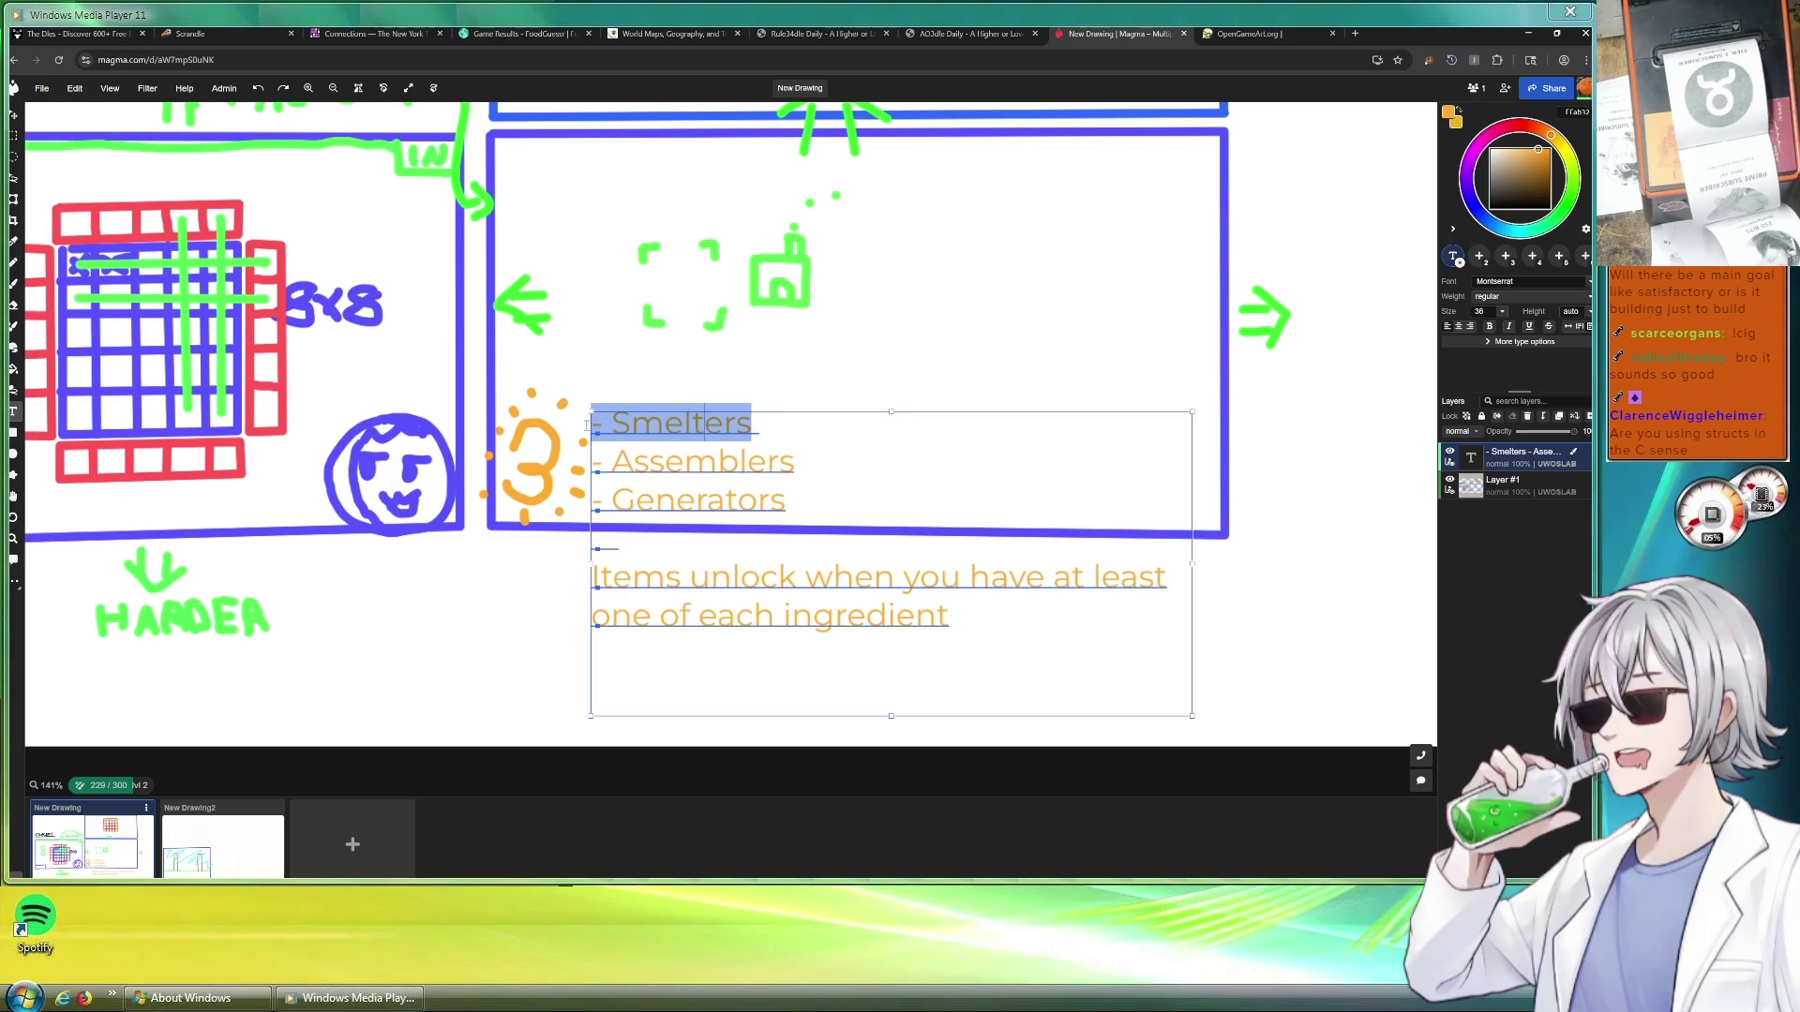
pyautogui.click(759, 428)
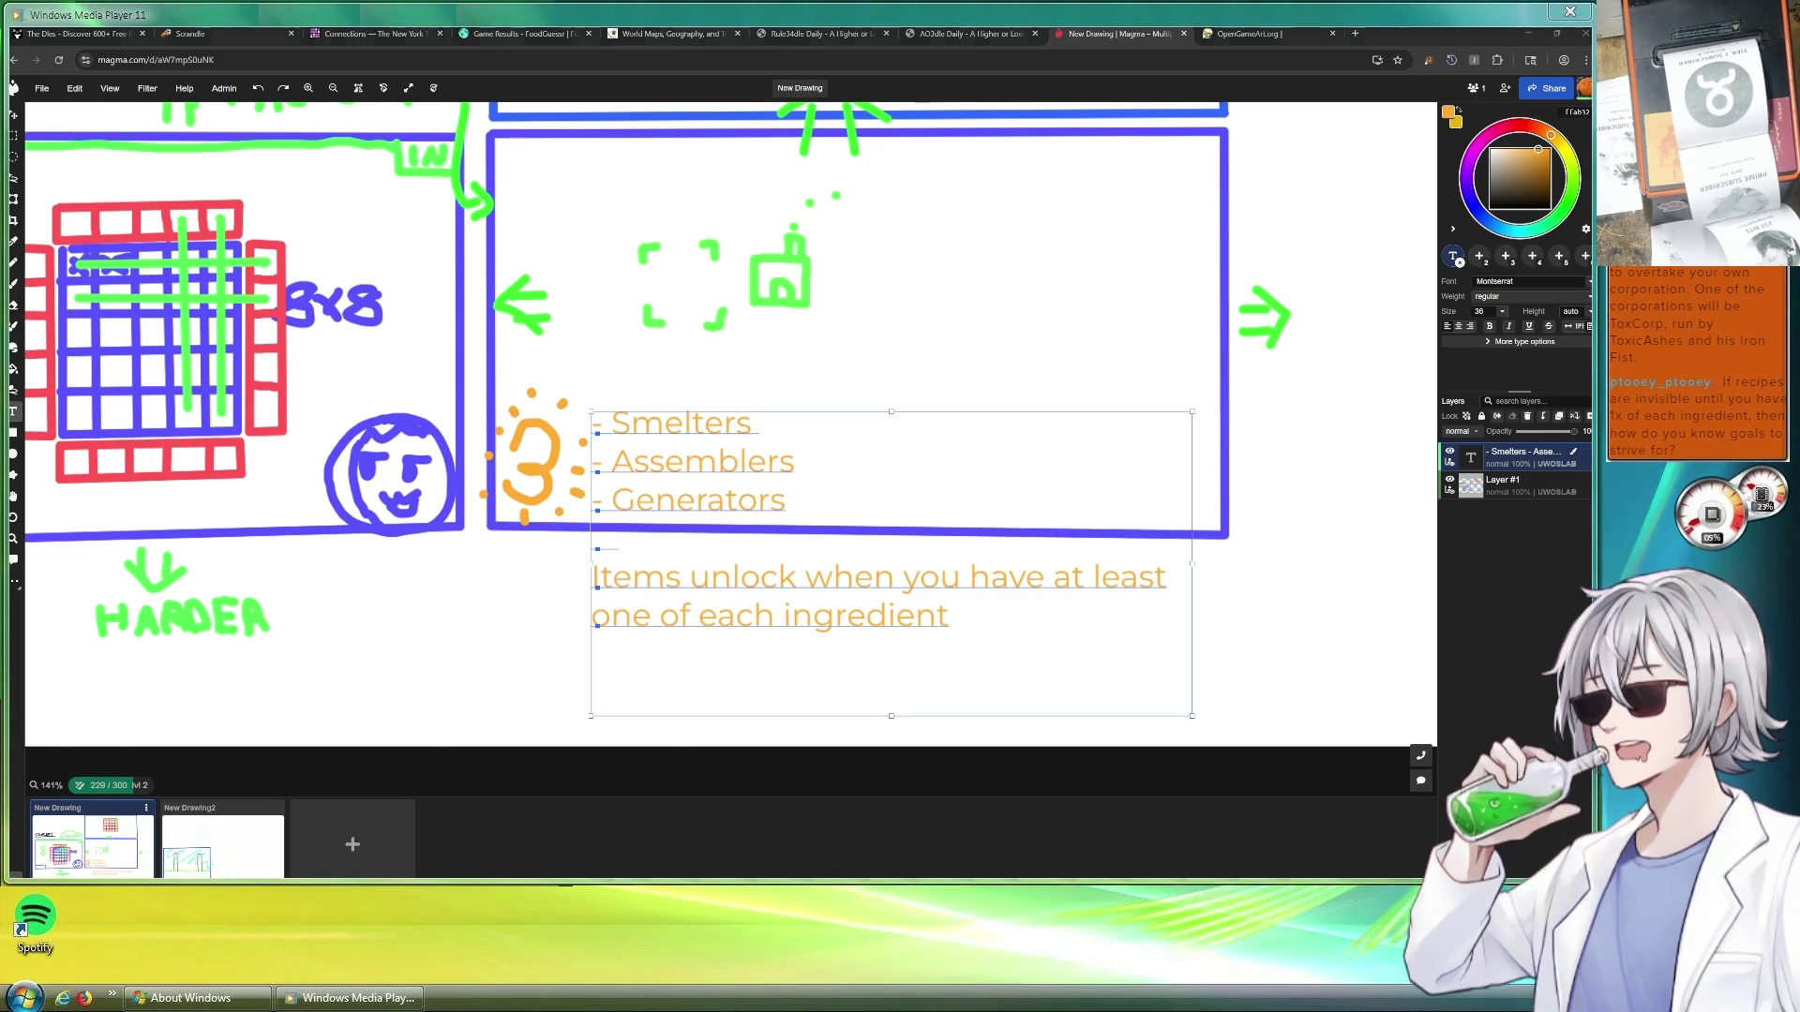
pyautogui.hotkey('alt', 'Tab')
pyautogui.moveTo(1307, 168)
pyautogui.mouseDown()
pyautogui.moveTo(1312, 425)
pyautogui.moveTo(1295, 93)
pyautogui.mouseUp()
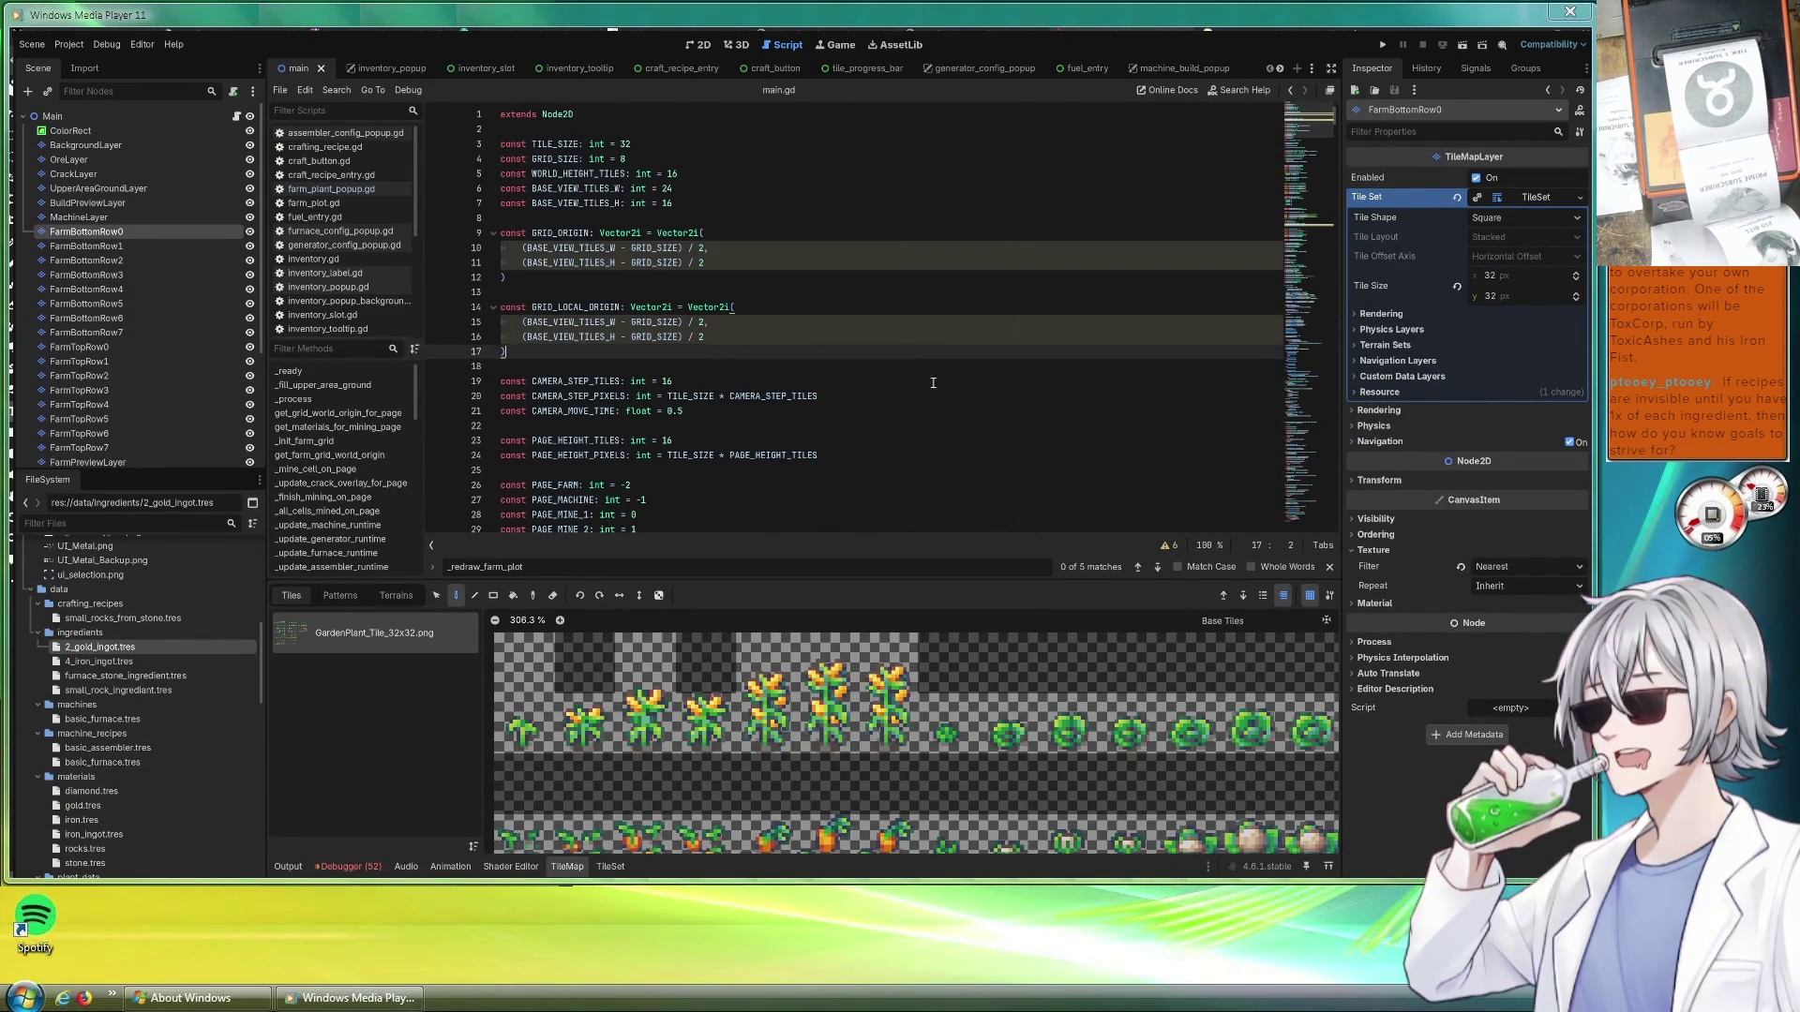
pyautogui.scroll(-15, 929, 380)
pyautogui.scroll(-8, 928, 380)
# Review the farm export variables around farm_bottom_row_paths in main.gd, then save and run the game
pyautogui.click(987, 263)
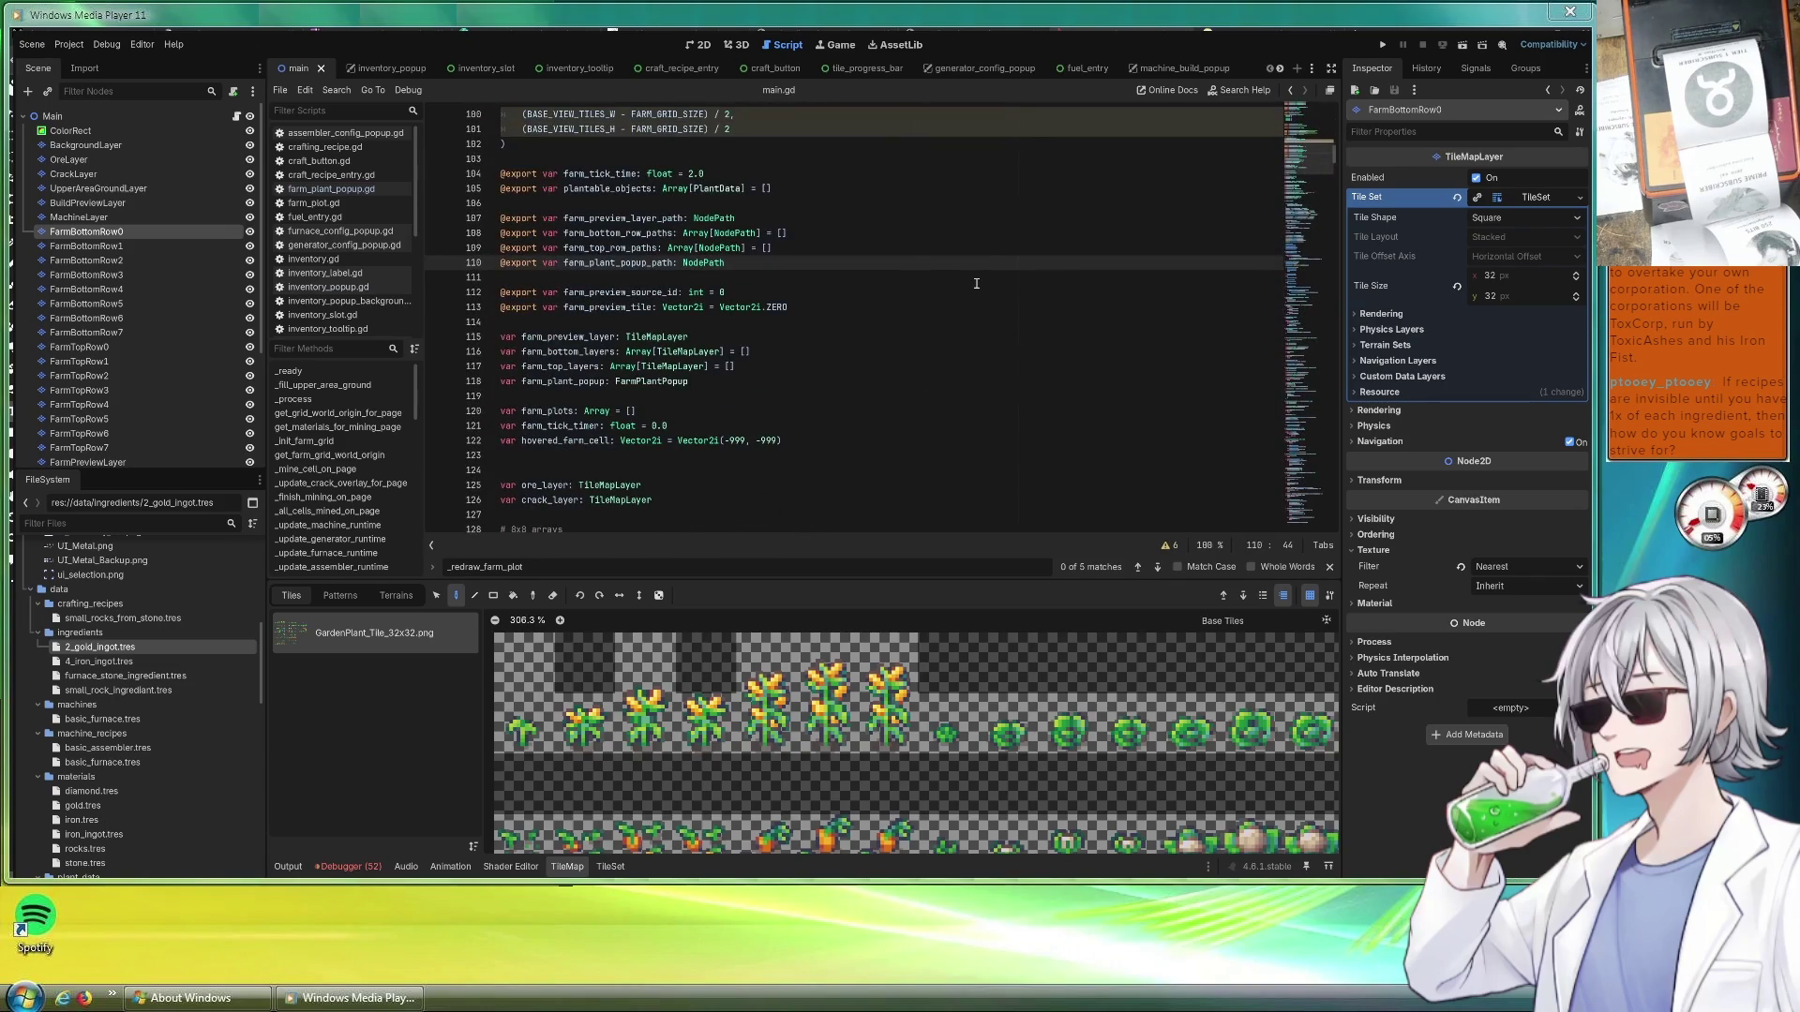
pyautogui.click(998, 233)
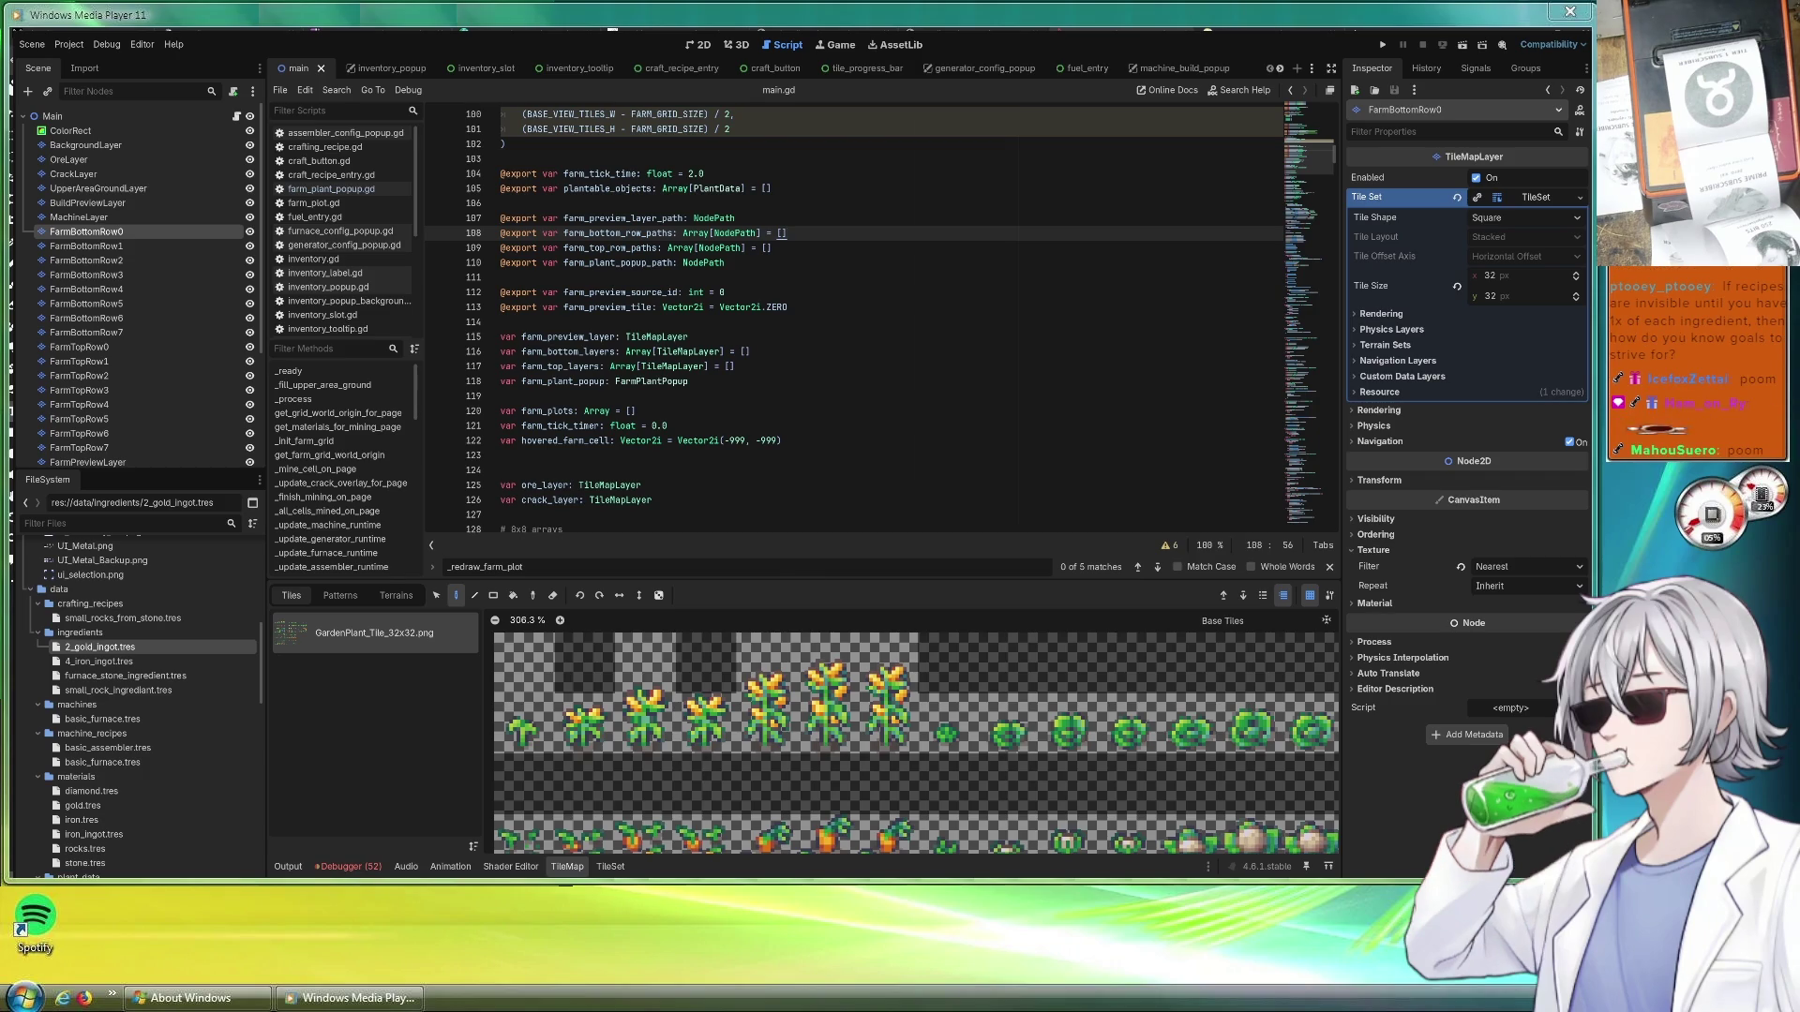
pyautogui.hotkey('ctrl', 's')
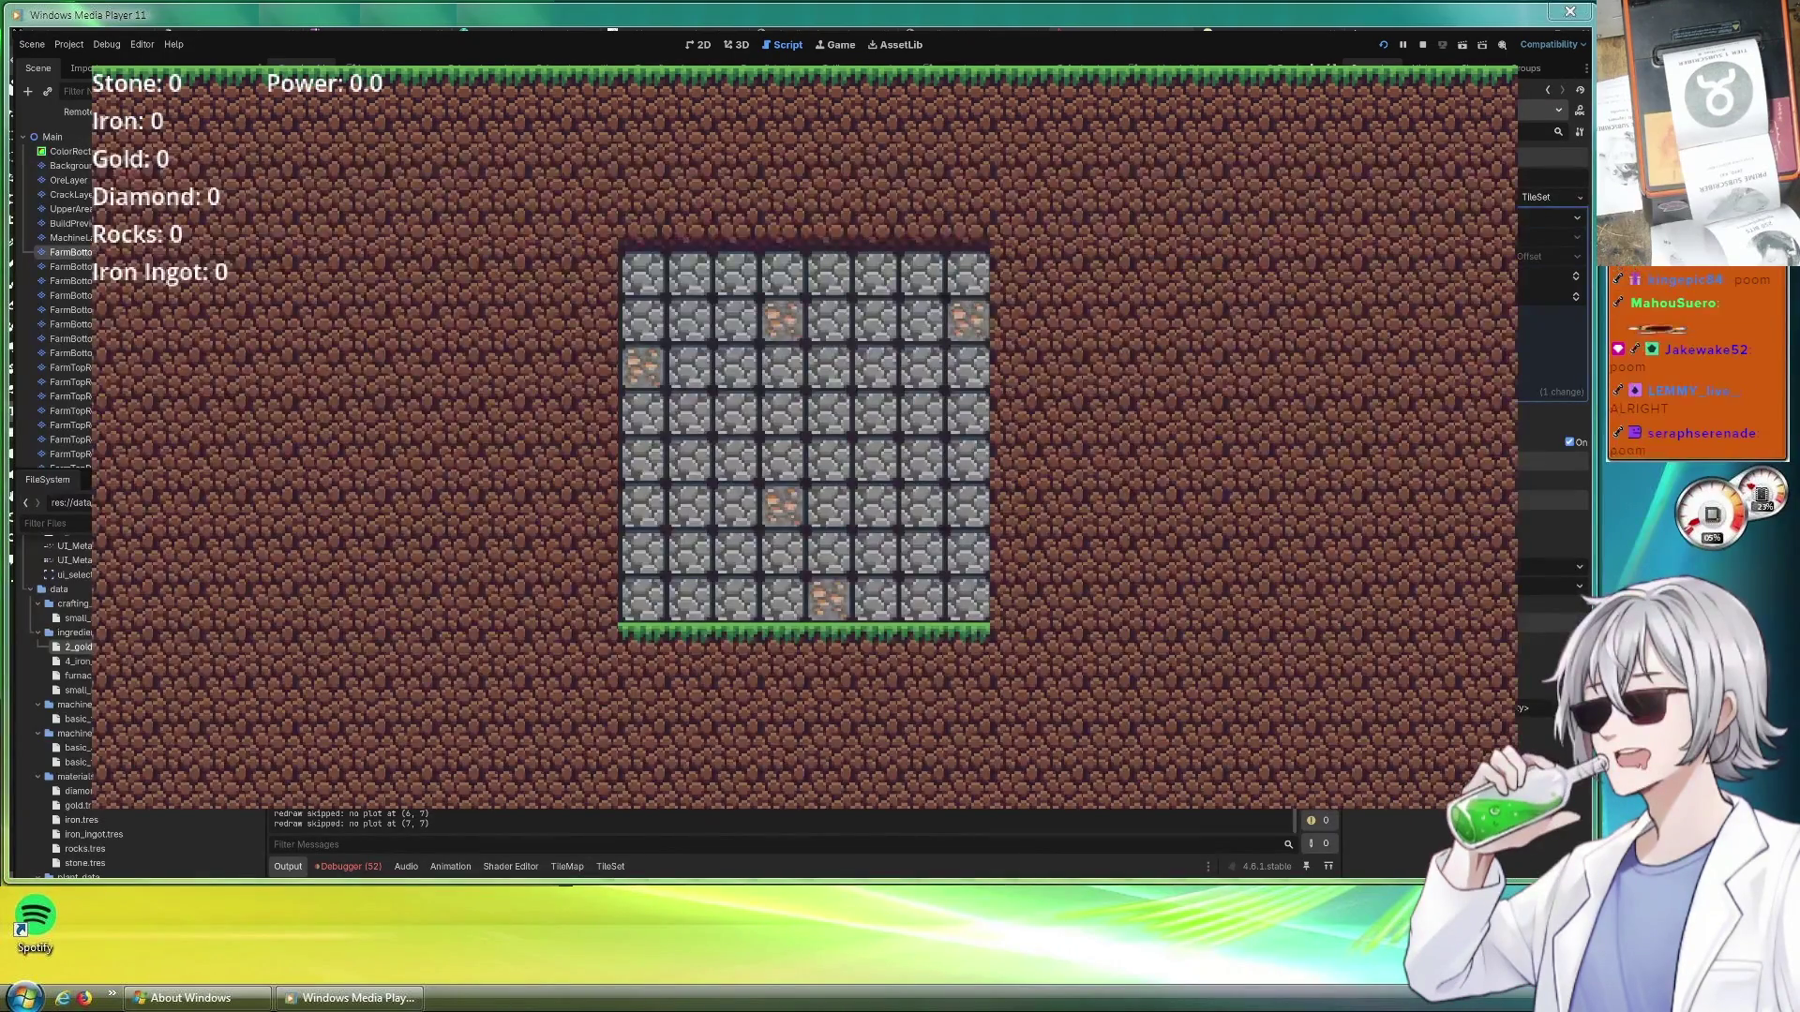
# Pan the running game between the mine and the grass field, ending back at the mine
pyautogui.press('Down')
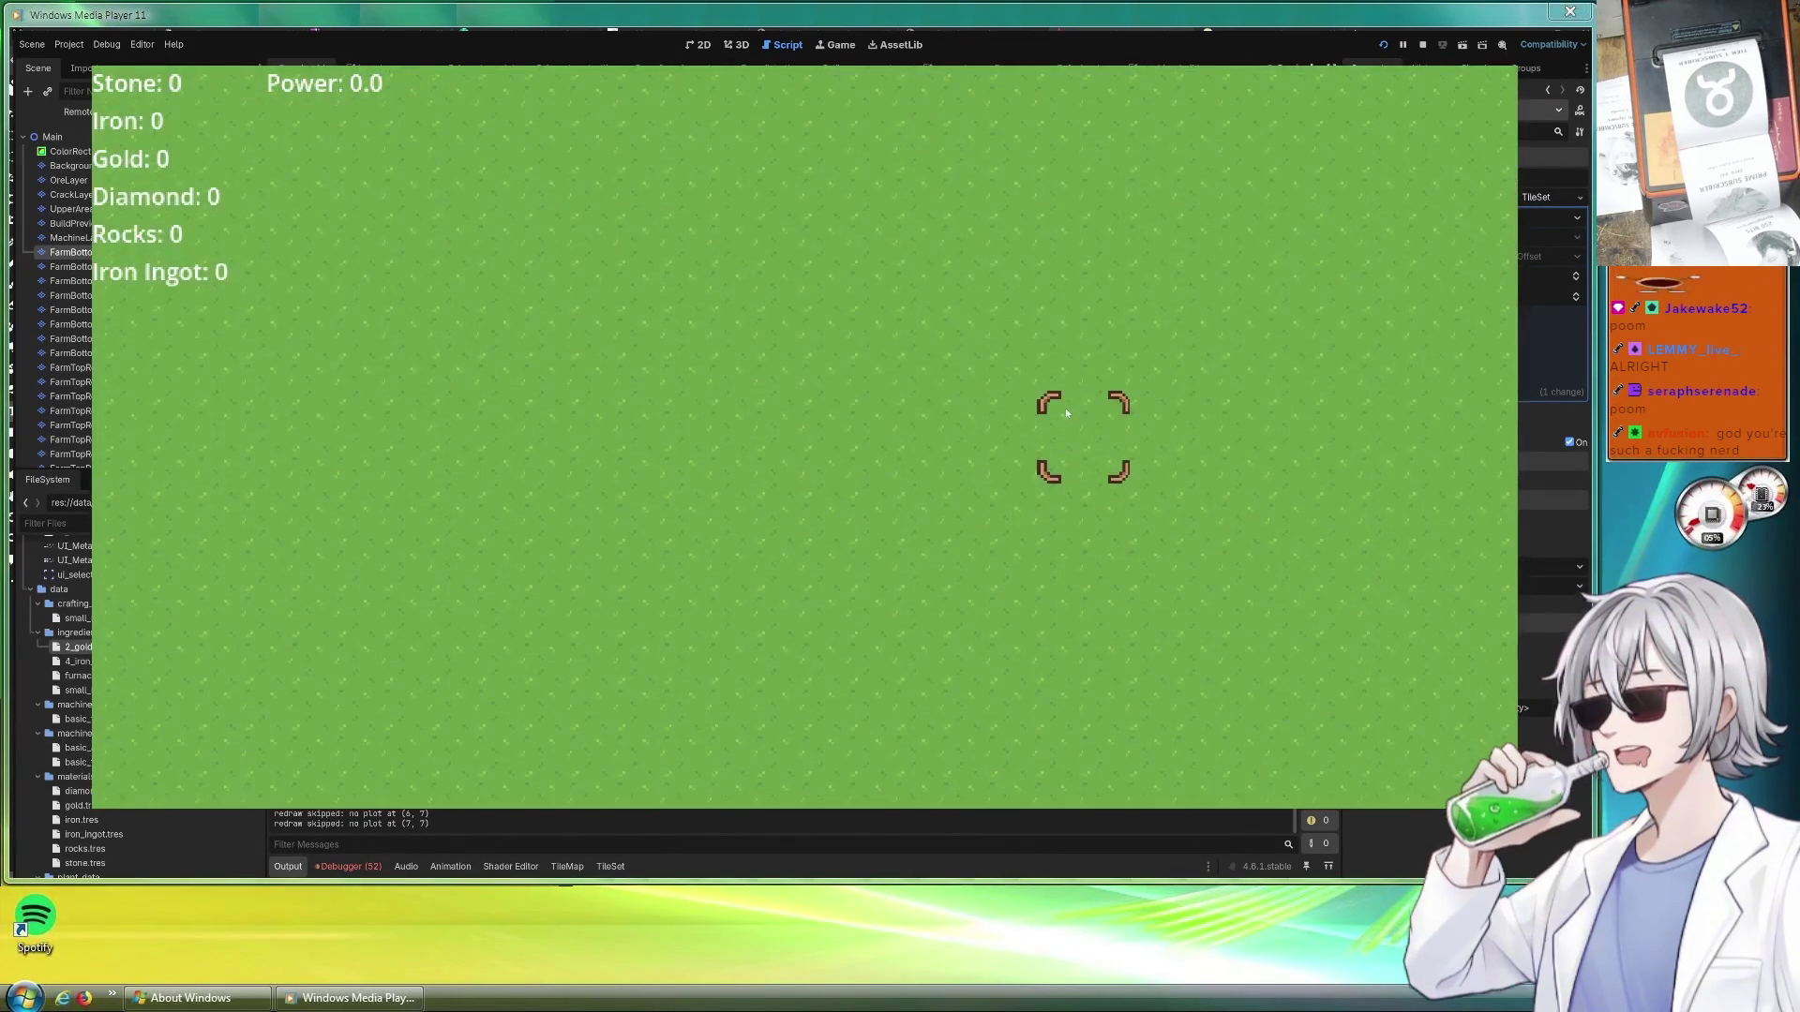
pyautogui.press('Up')
pyautogui.press('Up')
pyautogui.press('Down')
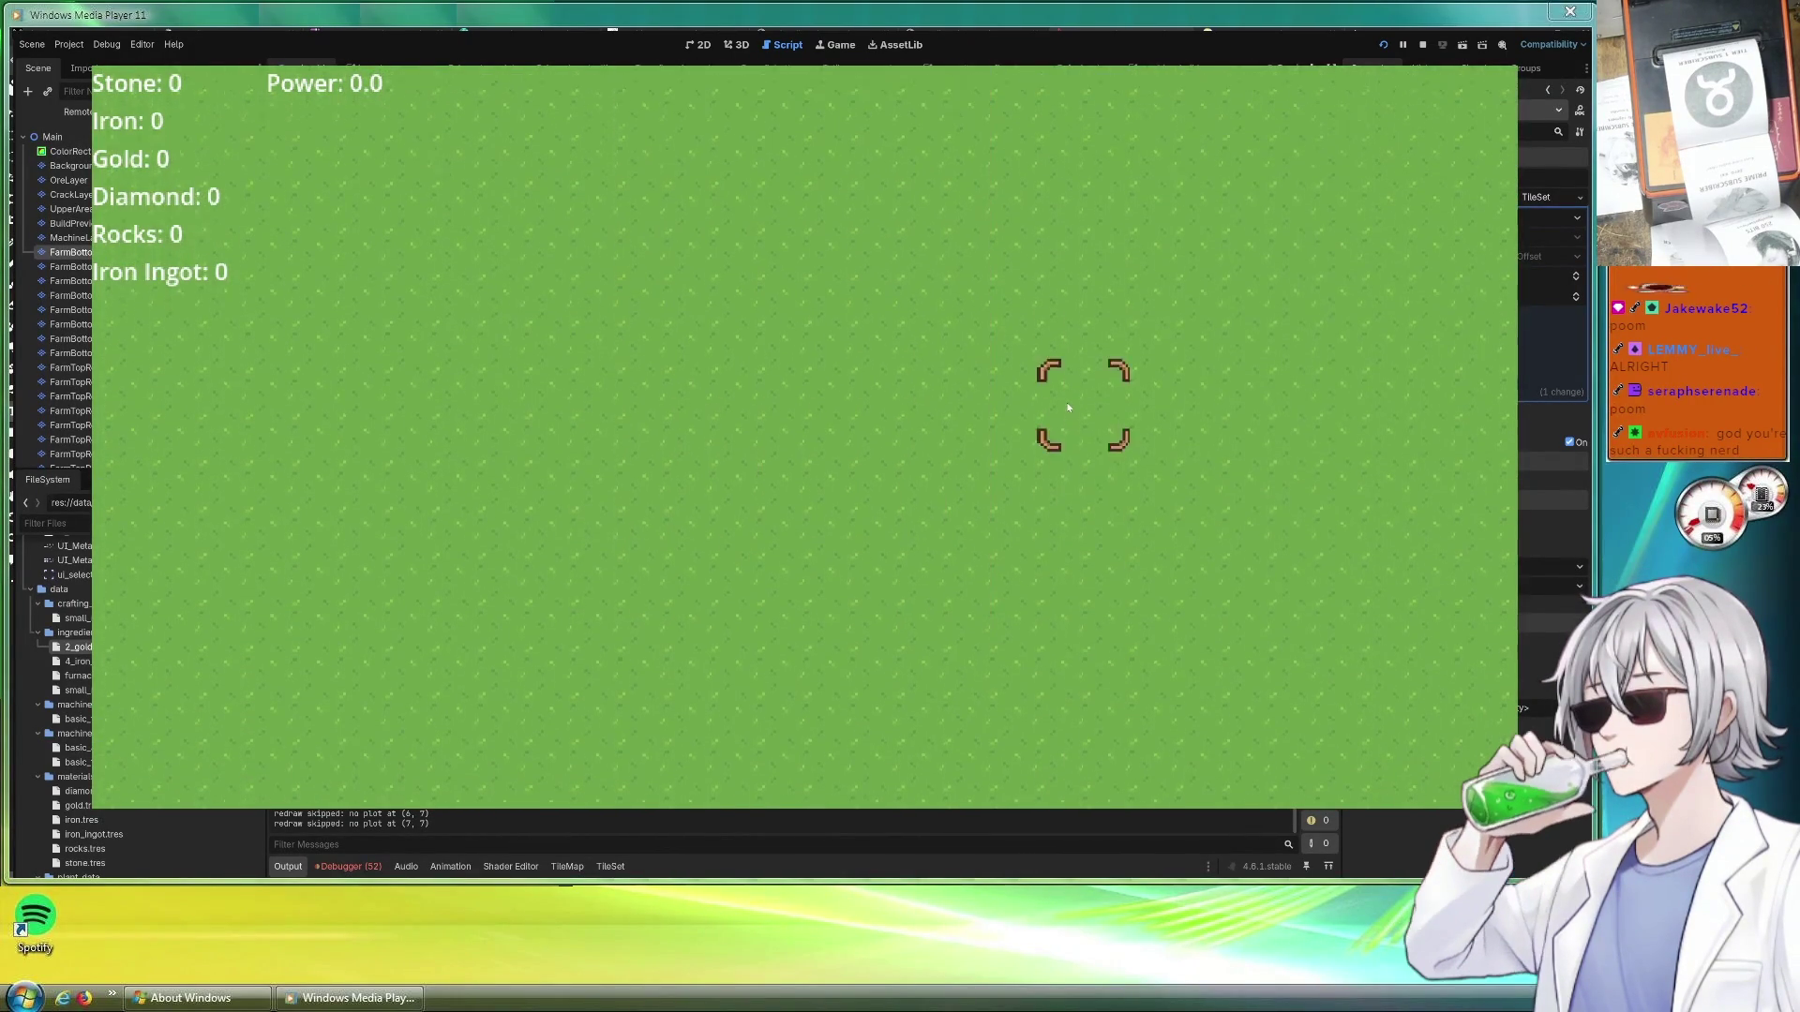
pyautogui.press('Down')
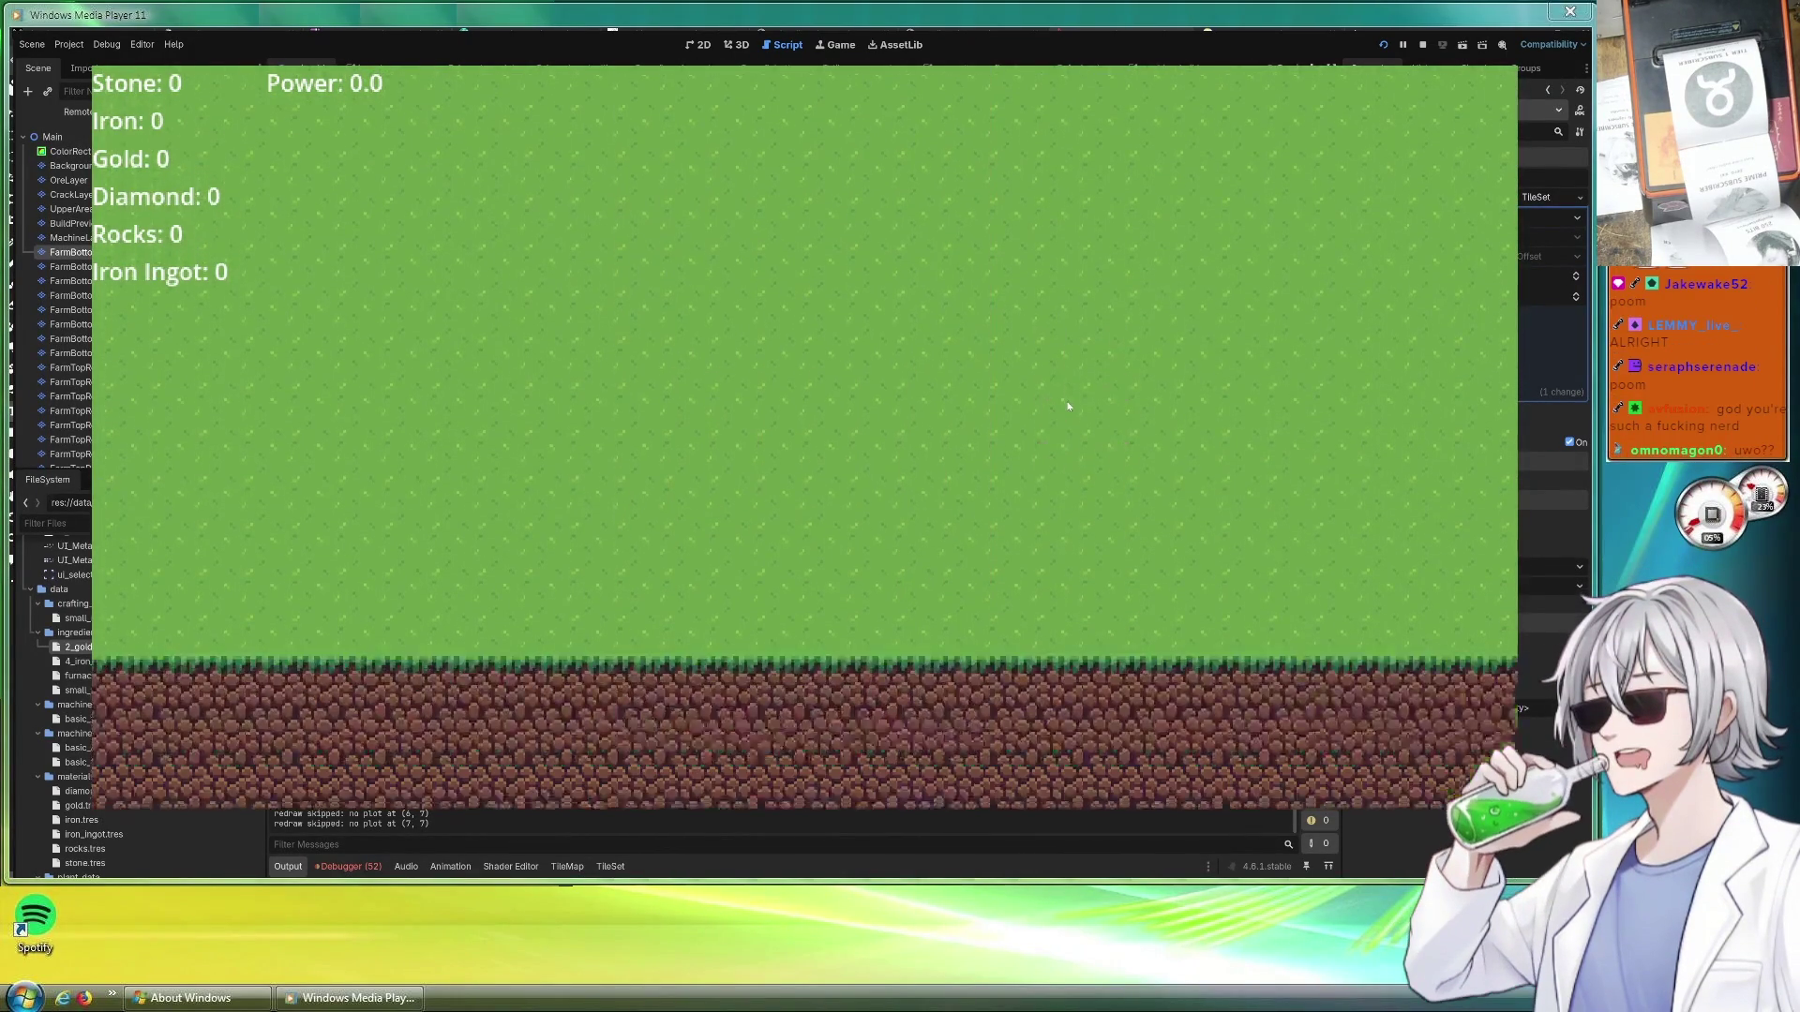
pyautogui.press('Down')
pyautogui.press('Down')
pyautogui.press('Down')
pyautogui.press('Down')
pyautogui.press('Down')
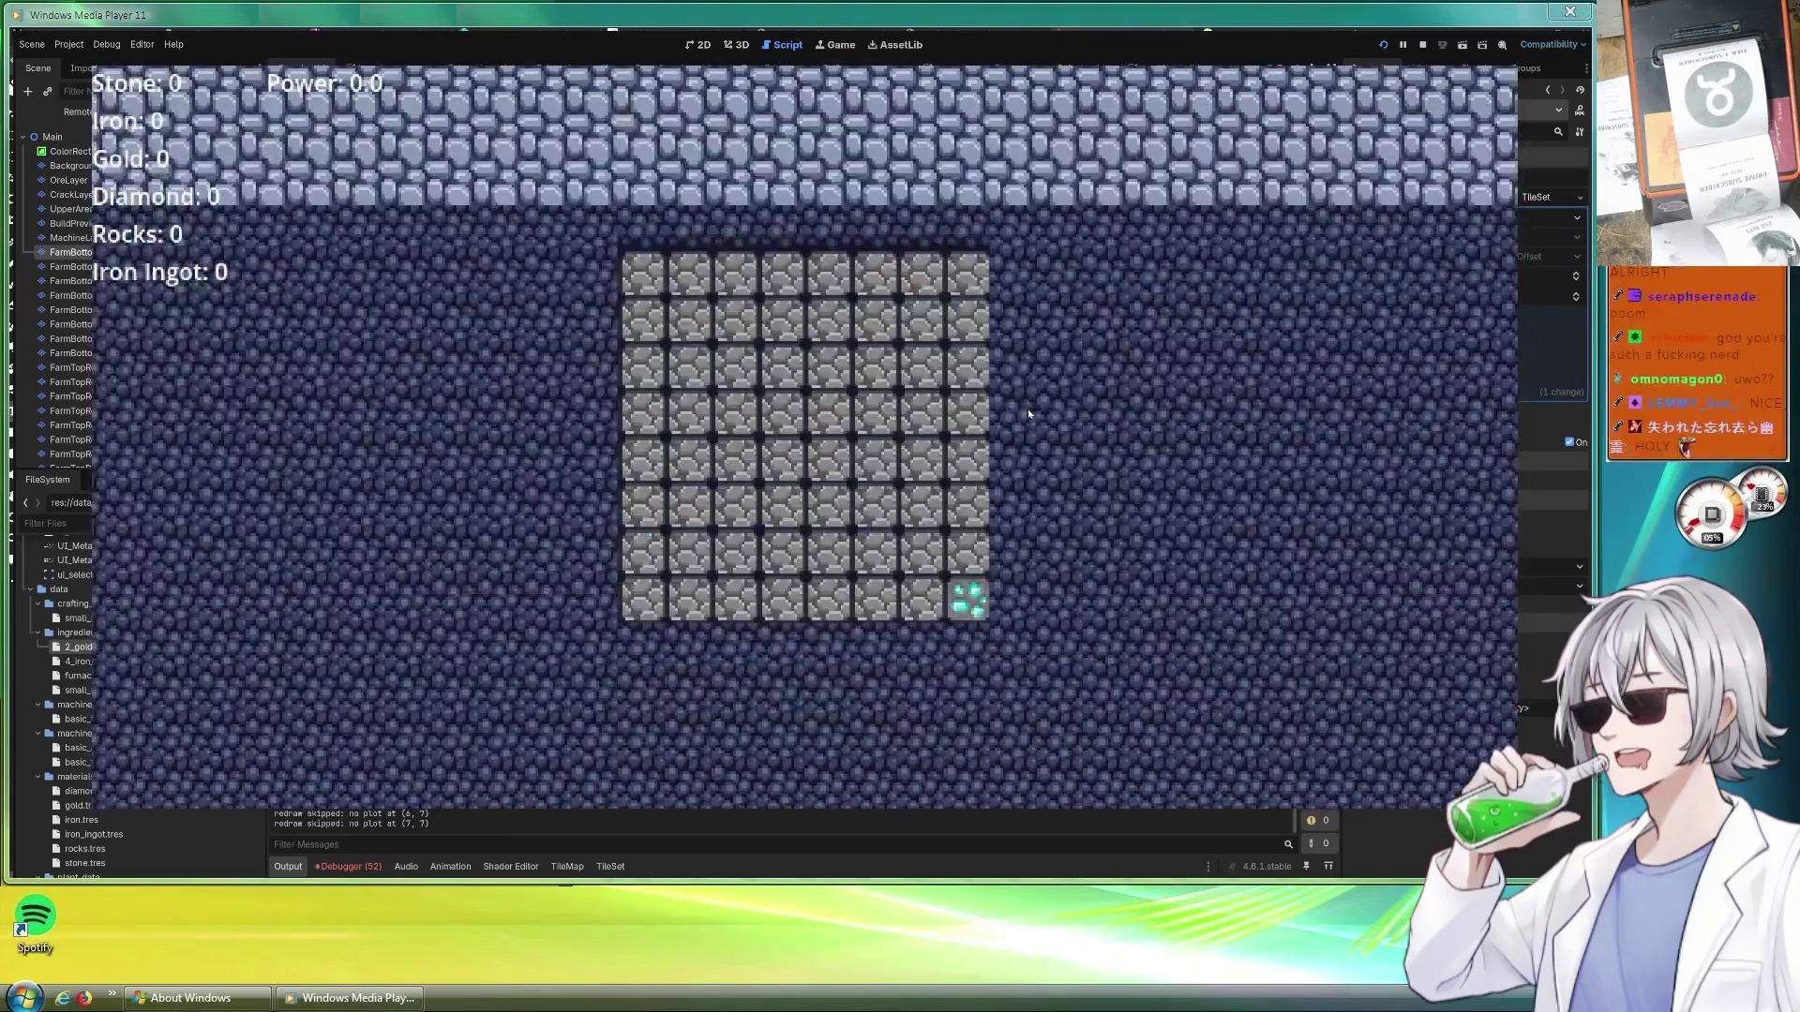
pyautogui.press('Up')
pyautogui.press('Up')
pyautogui.press('Up')
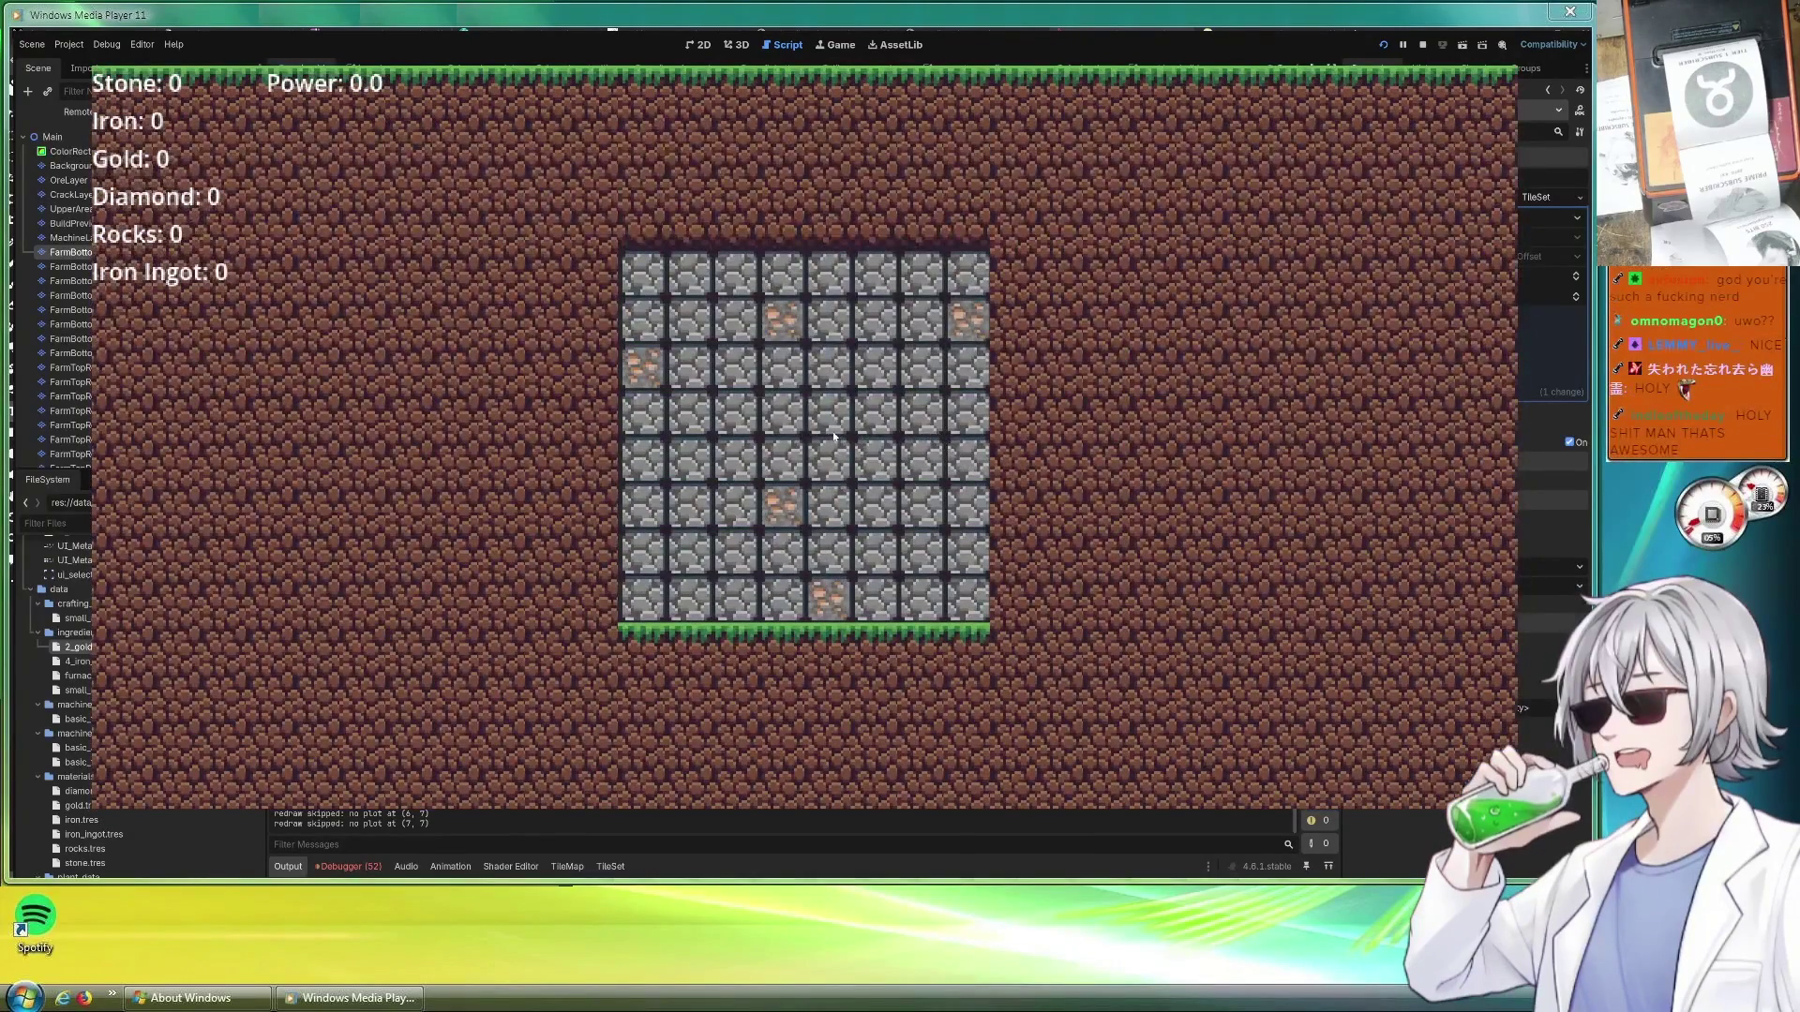
# Mine out the first stone grid, including the iron ore tiles, to reach the next level
pyautogui.moveTo(641, 275)
pyautogui.mouseDown()
pyautogui.moveTo(970, 277)
pyautogui.moveTo(923, 321)
pyautogui.moveTo(787, 324)
pyautogui.mouseUp()
pyautogui.click(782, 321)
pyautogui.click(875, 321)
pyautogui.click(968, 321)
pyautogui.click(924, 369)
pyautogui.moveTo(923, 369)
pyautogui.mouseDown()
pyautogui.moveTo(738, 368)
pyautogui.moveTo(689, 320)
pyautogui.moveTo(641, 320)
pyautogui.mouseUp()
pyautogui.click(643, 321)
pyautogui.click(737, 320)
pyautogui.click(643, 369)
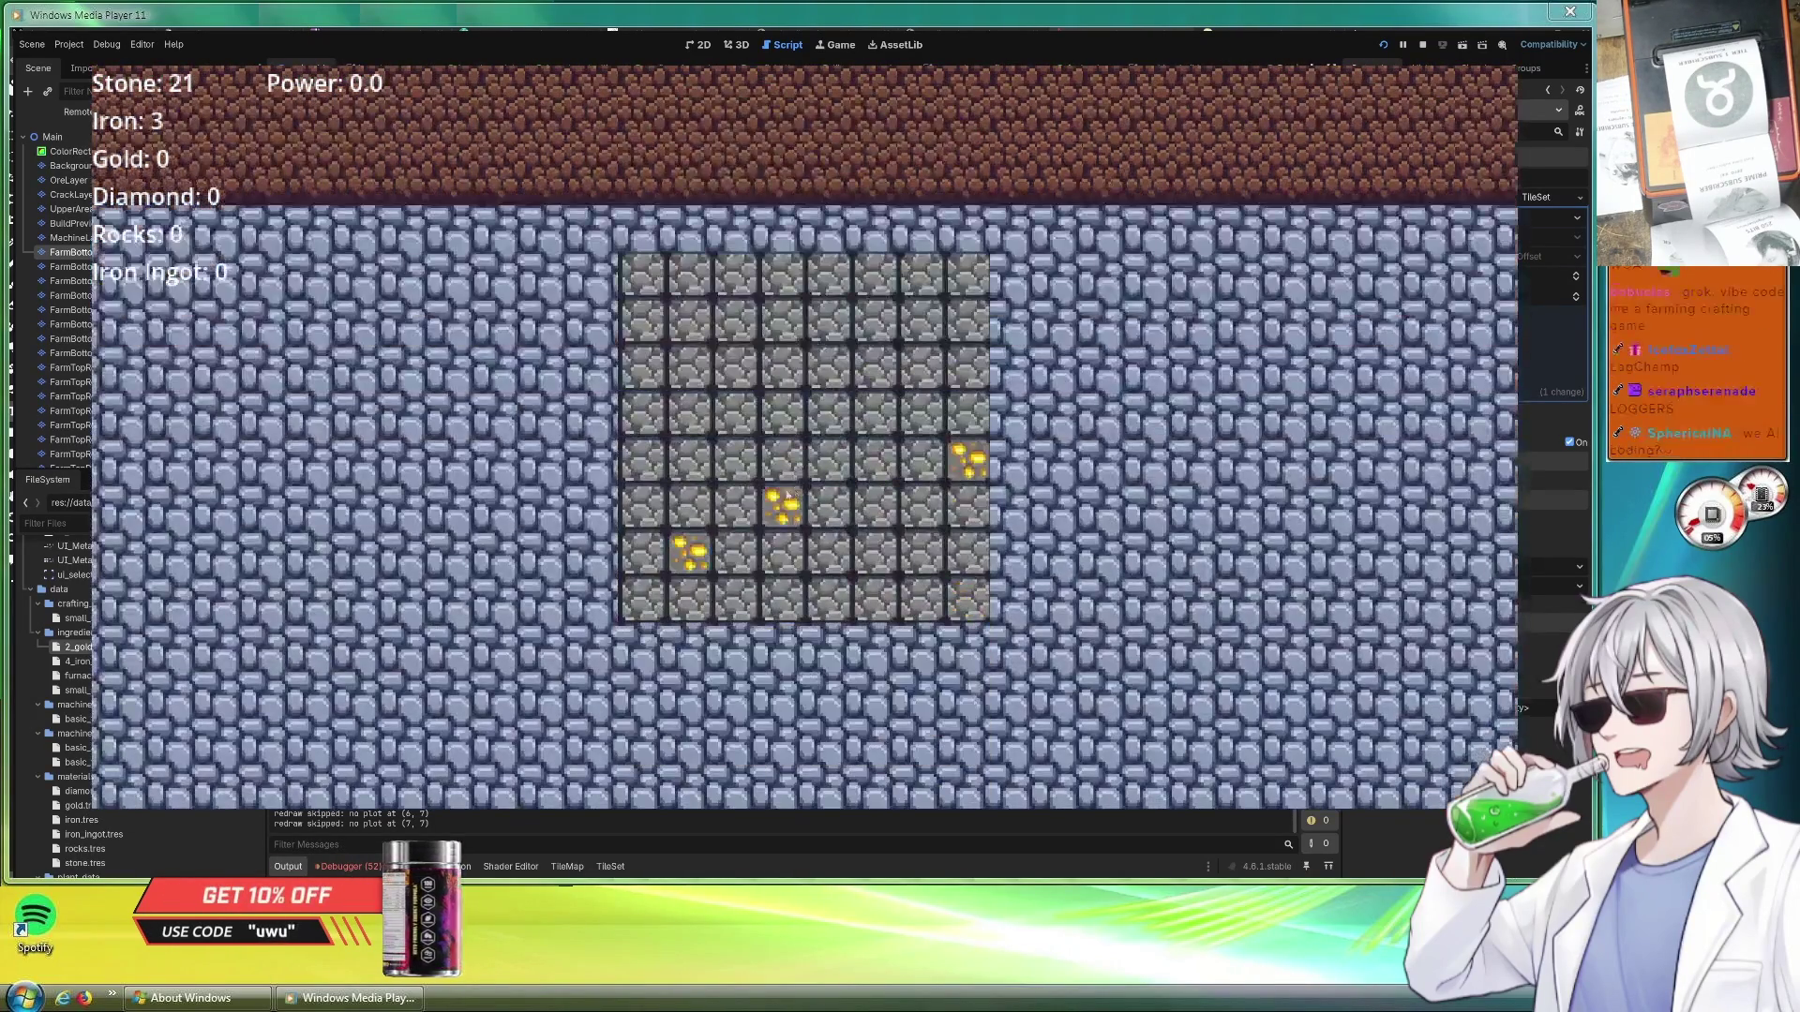
# Clear the next level's lower rows, collecting the gold tiles
pyautogui.click(782, 510)
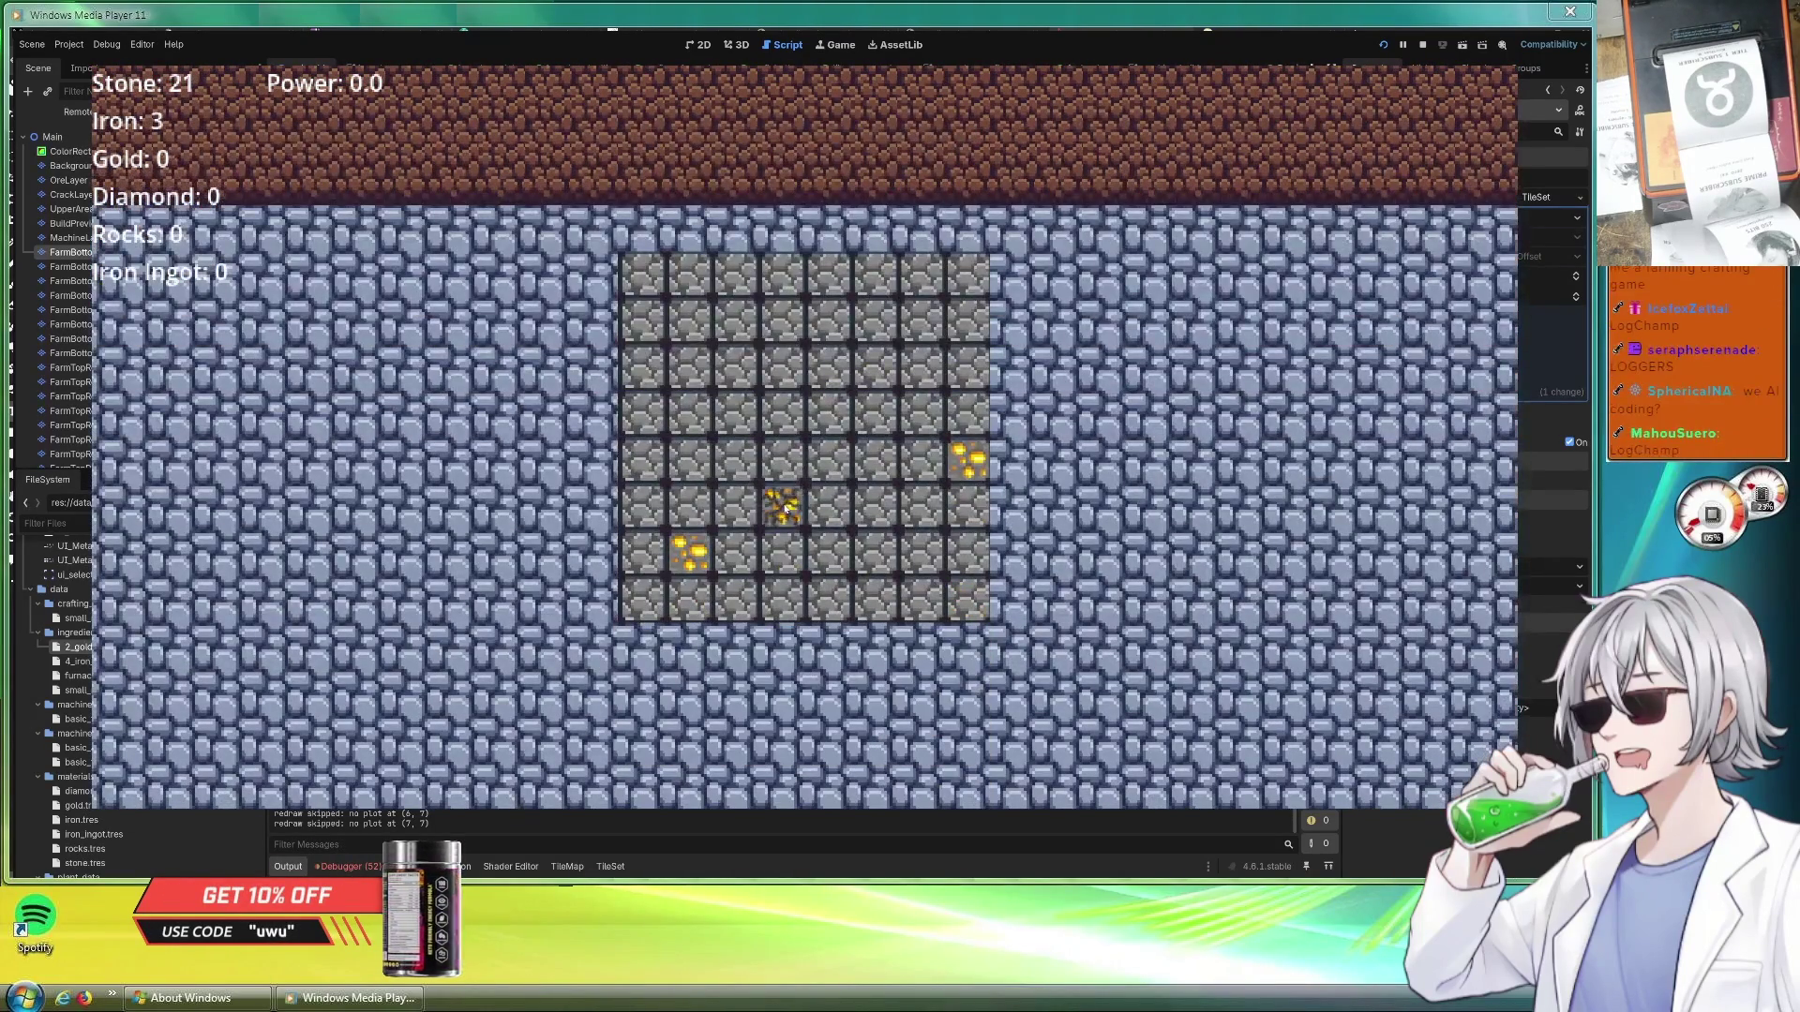
pyautogui.click(783, 461)
pyautogui.click(829, 509)
pyautogui.click(874, 461)
pyautogui.click(876, 509)
pyautogui.click(922, 461)
pyautogui.click(922, 510)
pyautogui.click(969, 461)
pyautogui.click(969, 510)
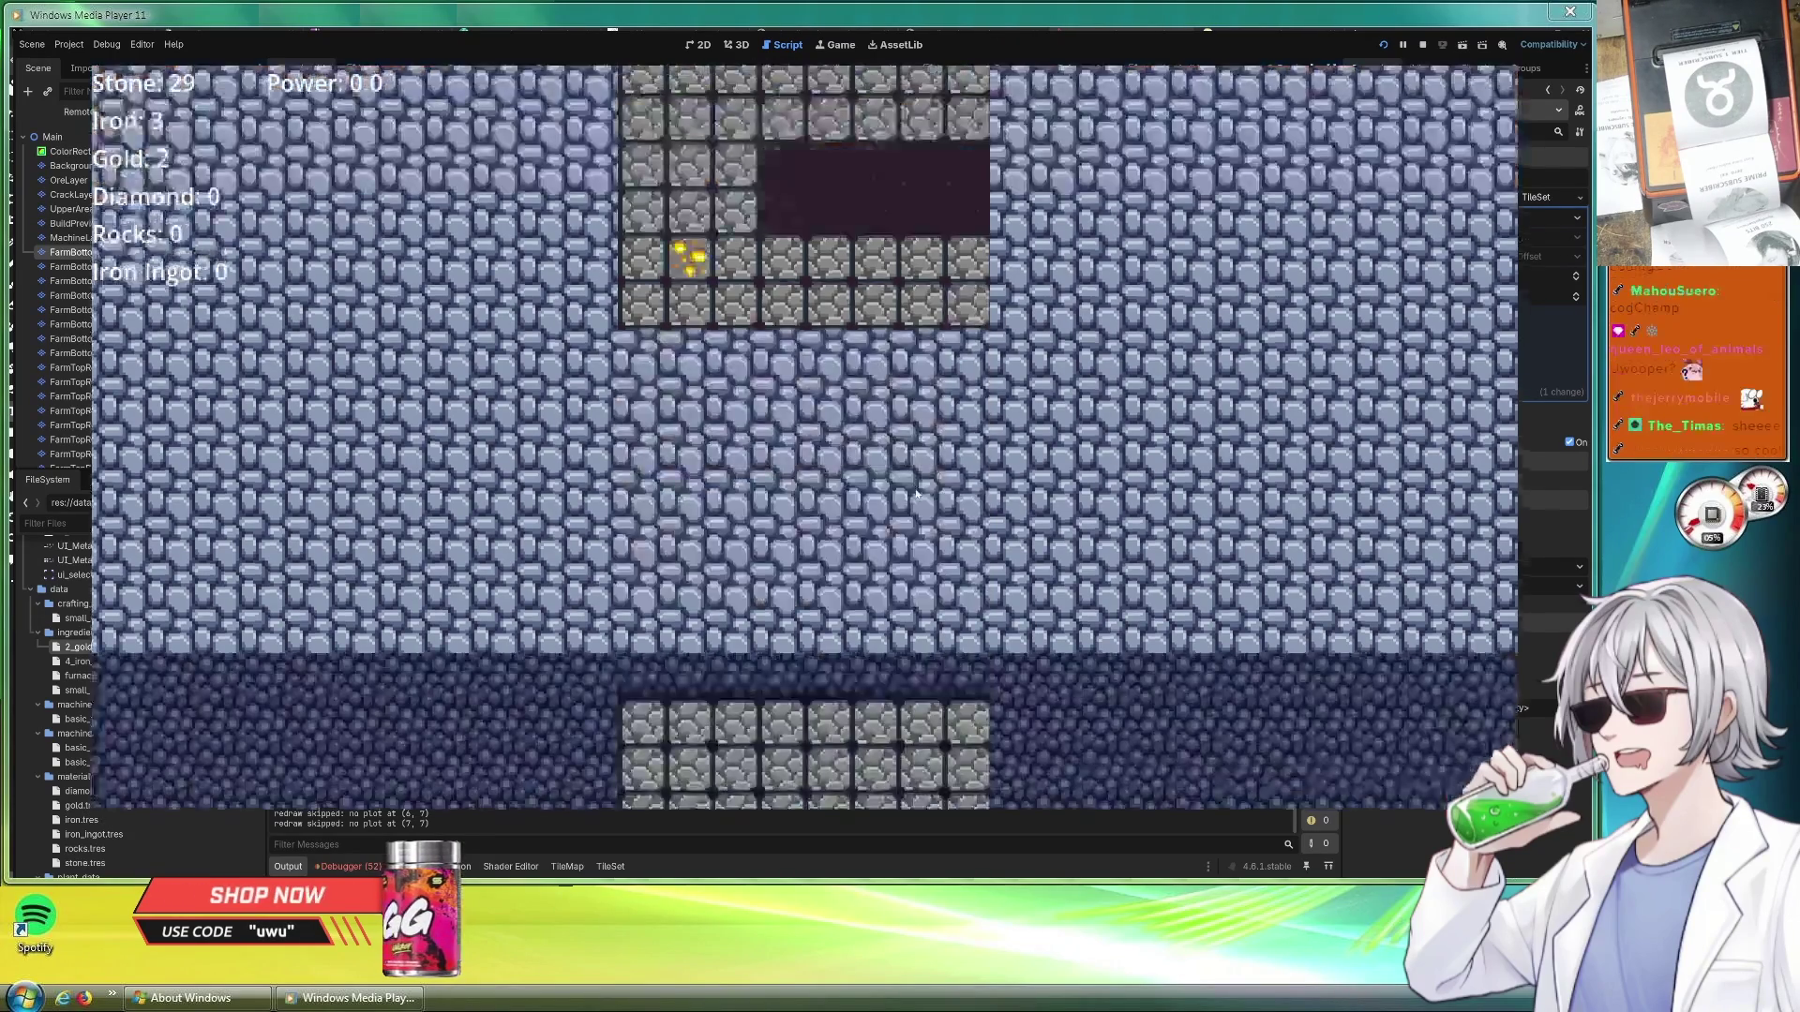
# Mine the bottom rows of the deeper level, including the diamond tile, working upward
pyautogui.click(969, 601)
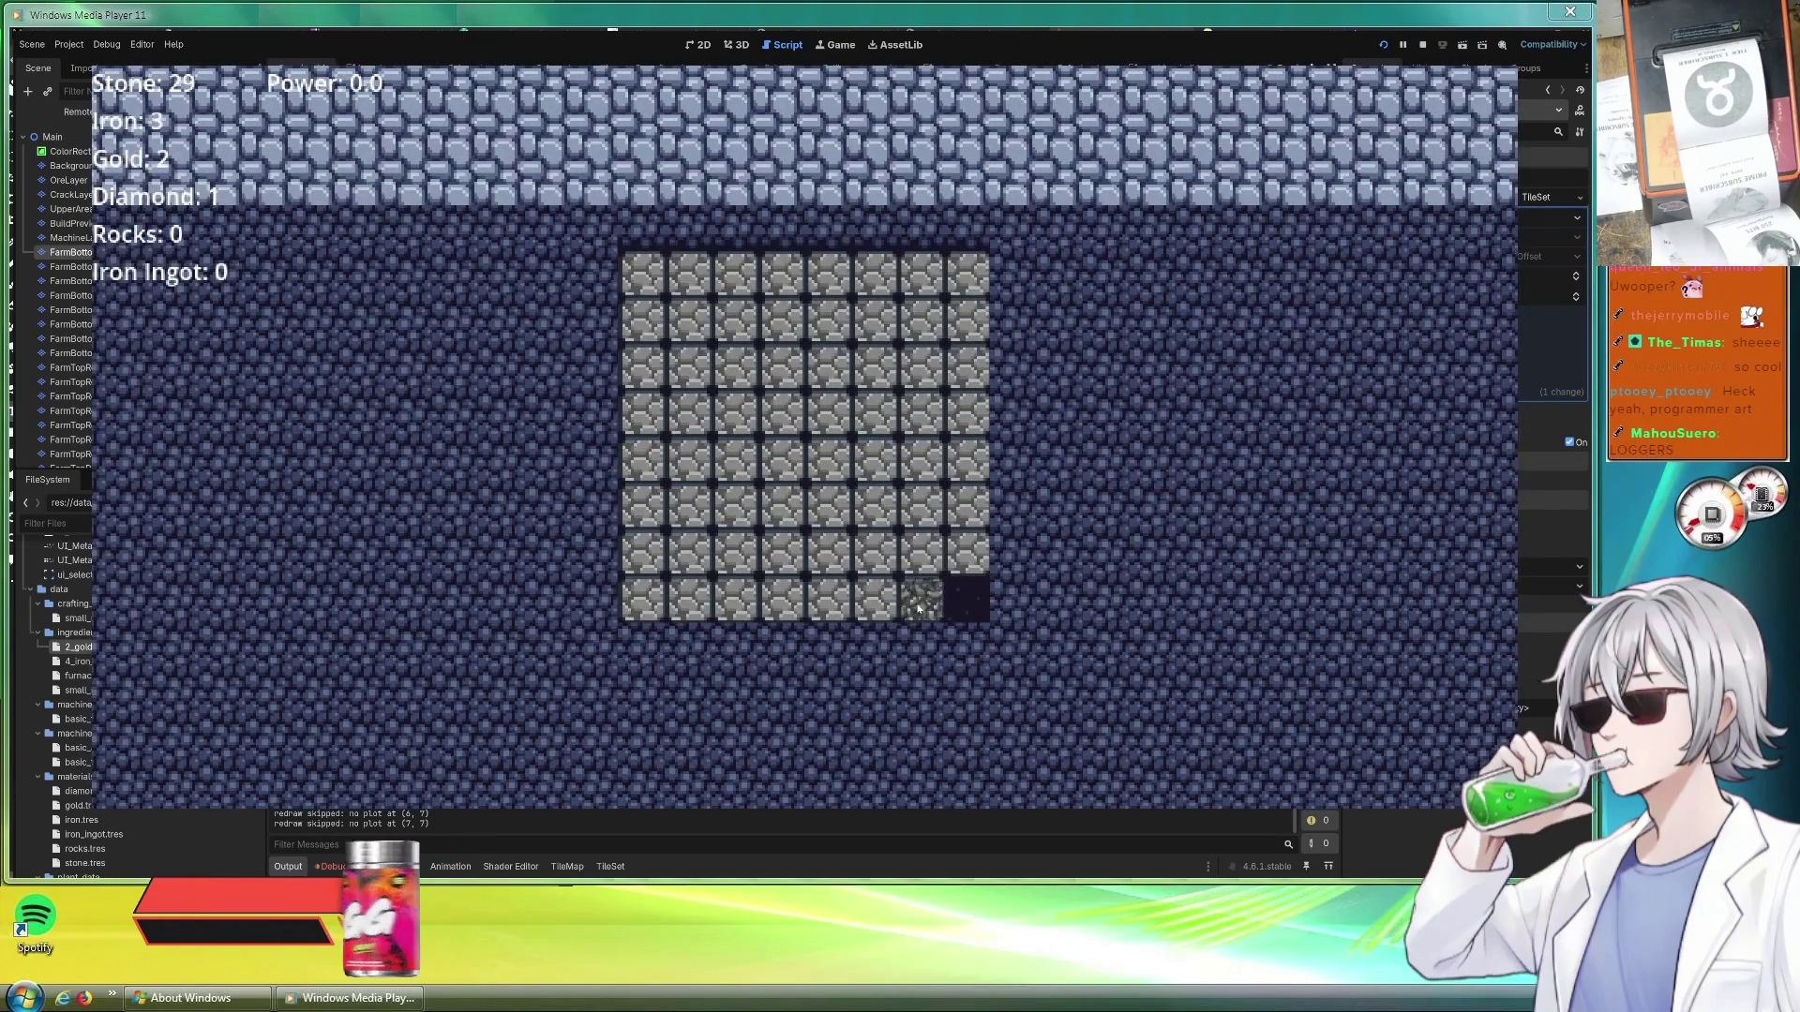
pyautogui.click(874, 601)
pyautogui.click(782, 601)
pyautogui.click(734, 600)
pyautogui.click(641, 601)
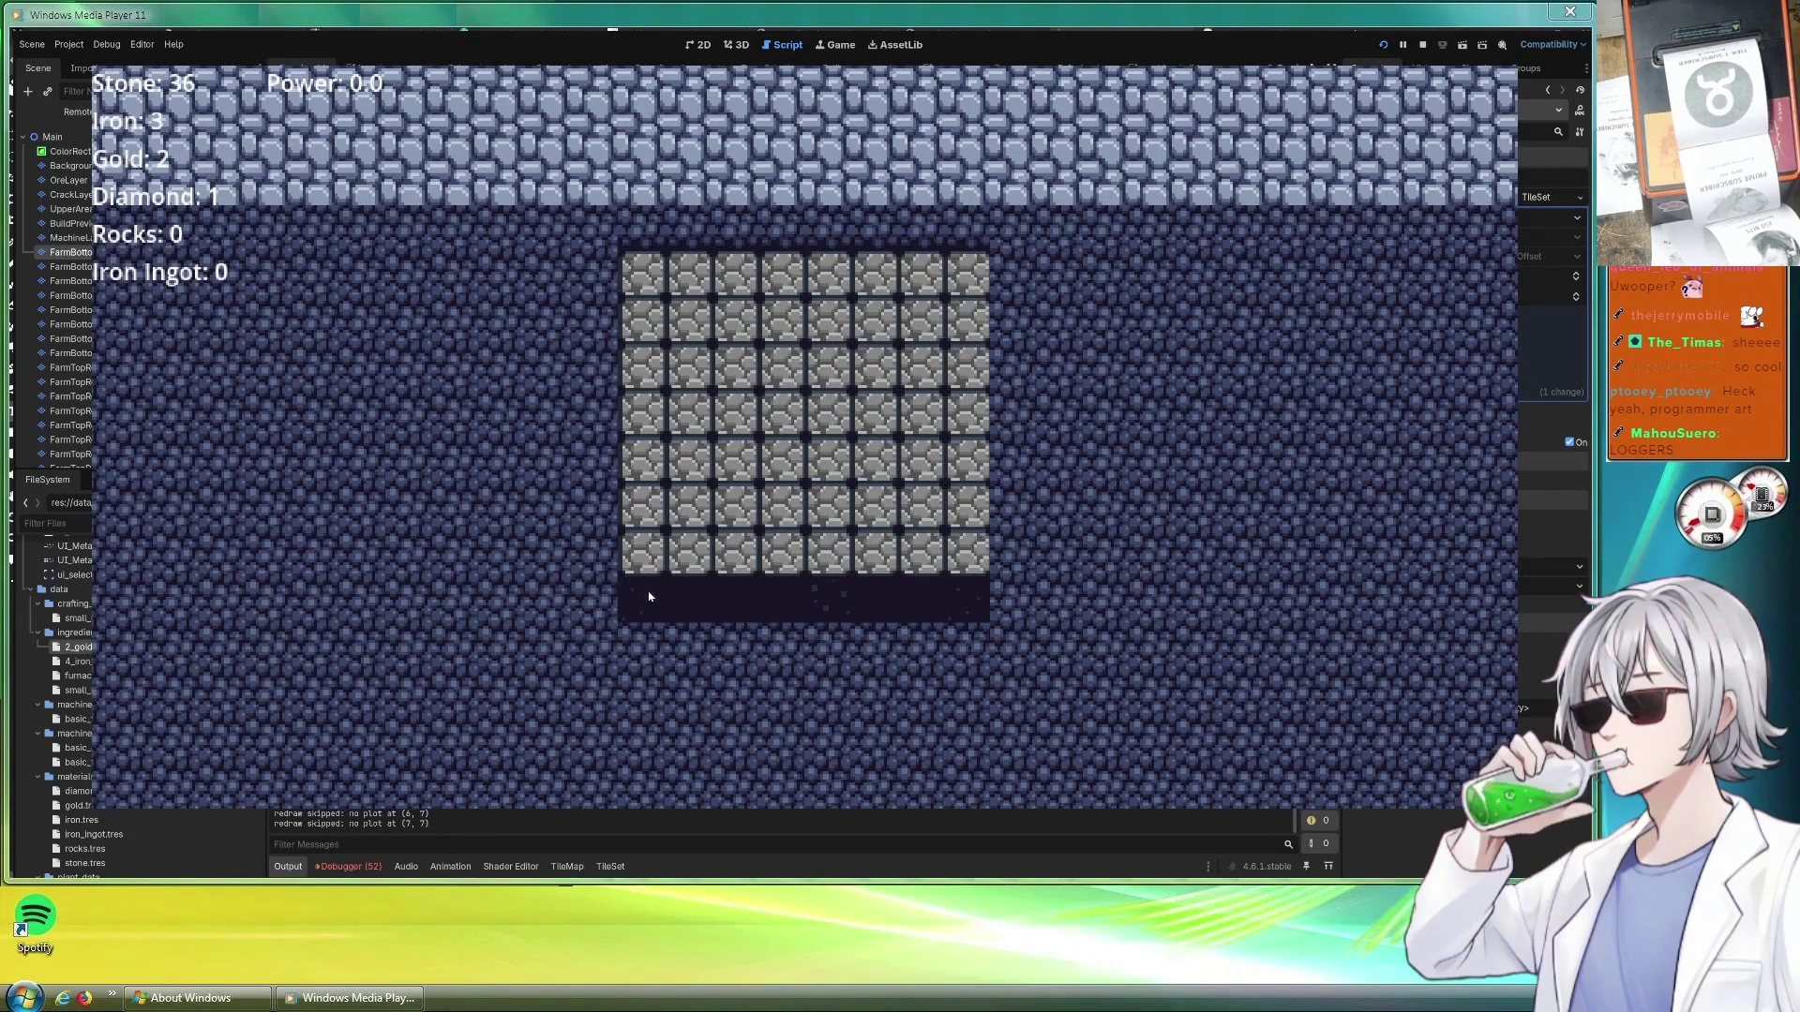
pyautogui.click(642, 554)
pyautogui.click(782, 555)
pyautogui.click(828, 555)
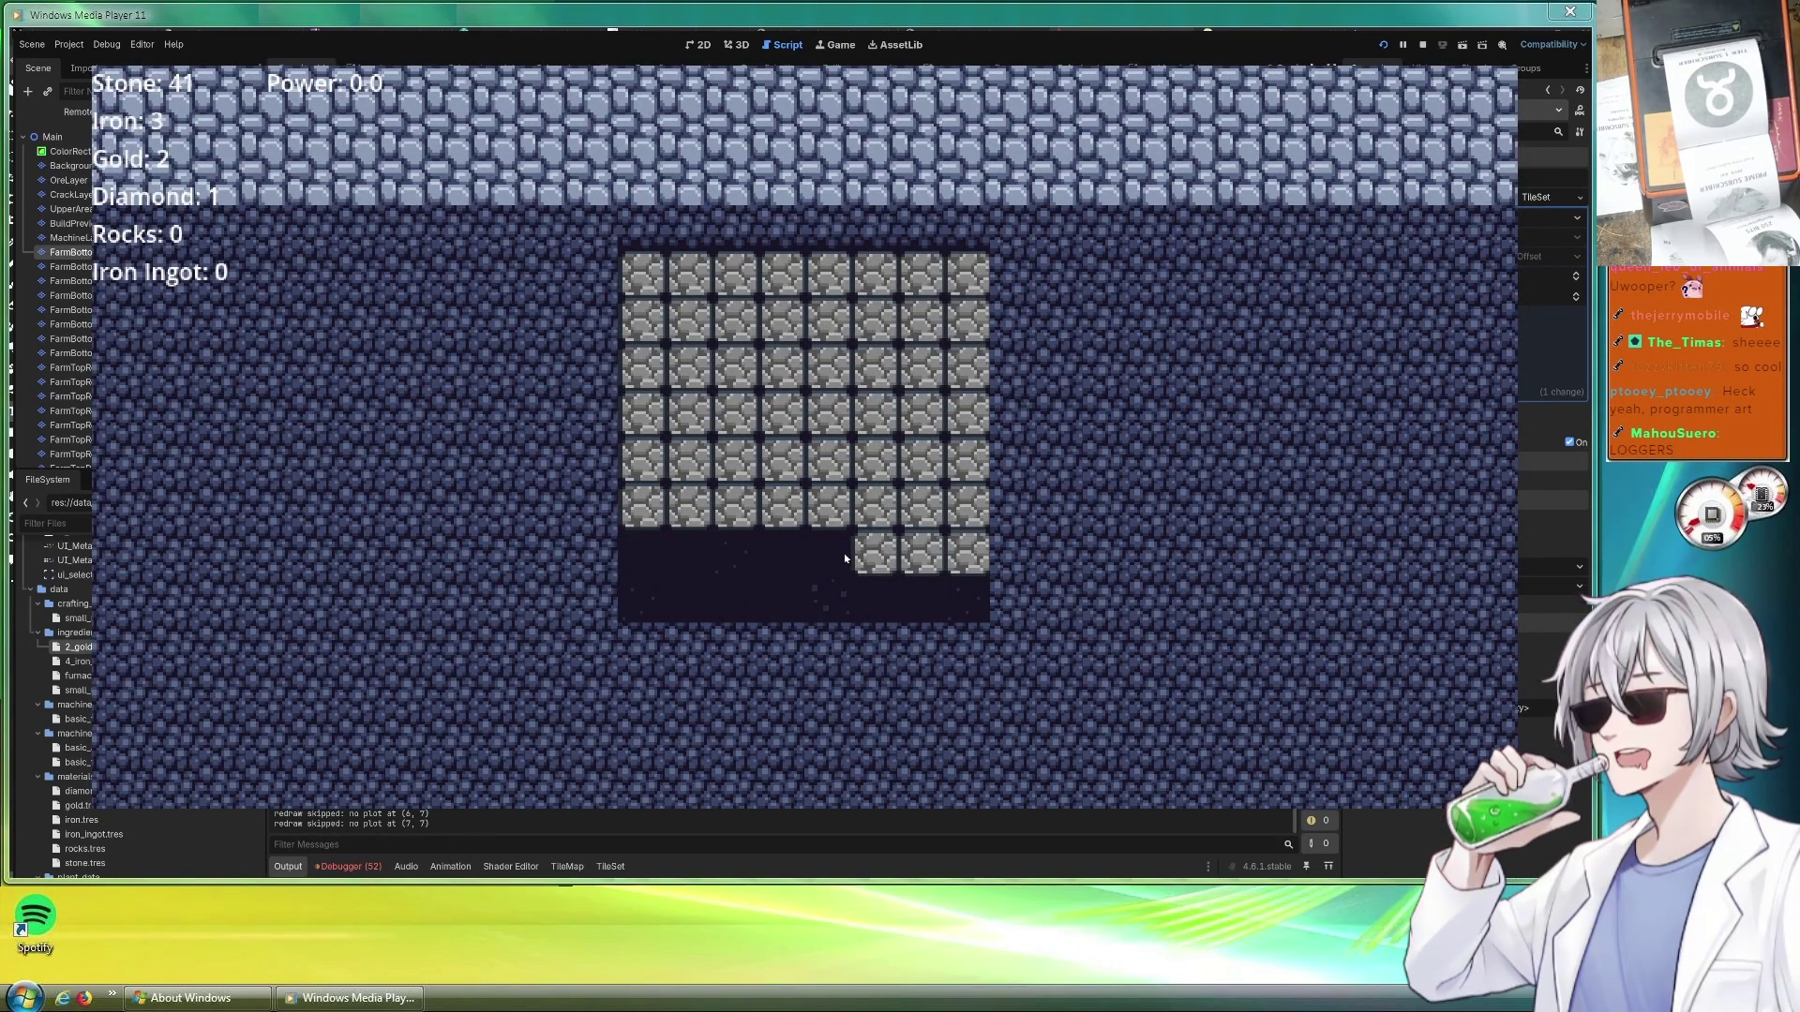
pyautogui.click(923, 555)
pyautogui.click(969, 554)
pyautogui.click(969, 508)
pyautogui.click(875, 508)
pyautogui.click(829, 507)
pyautogui.click(734, 508)
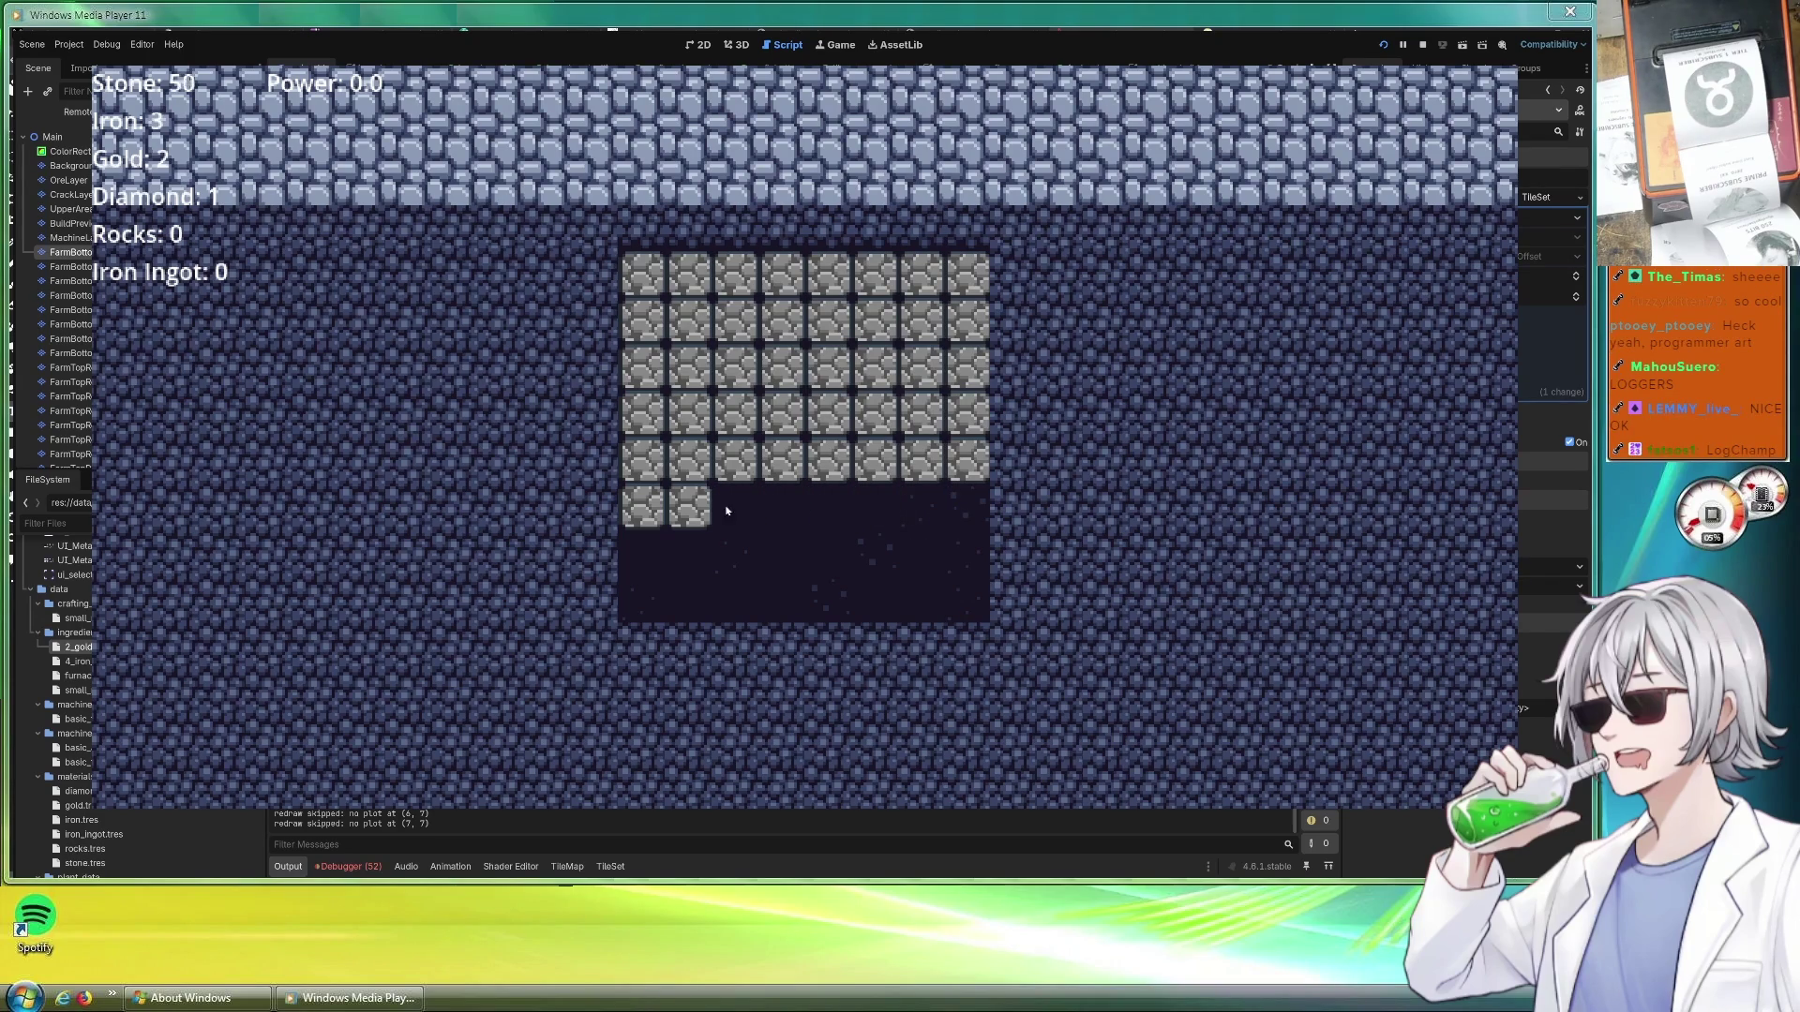
pyautogui.click(641, 508)
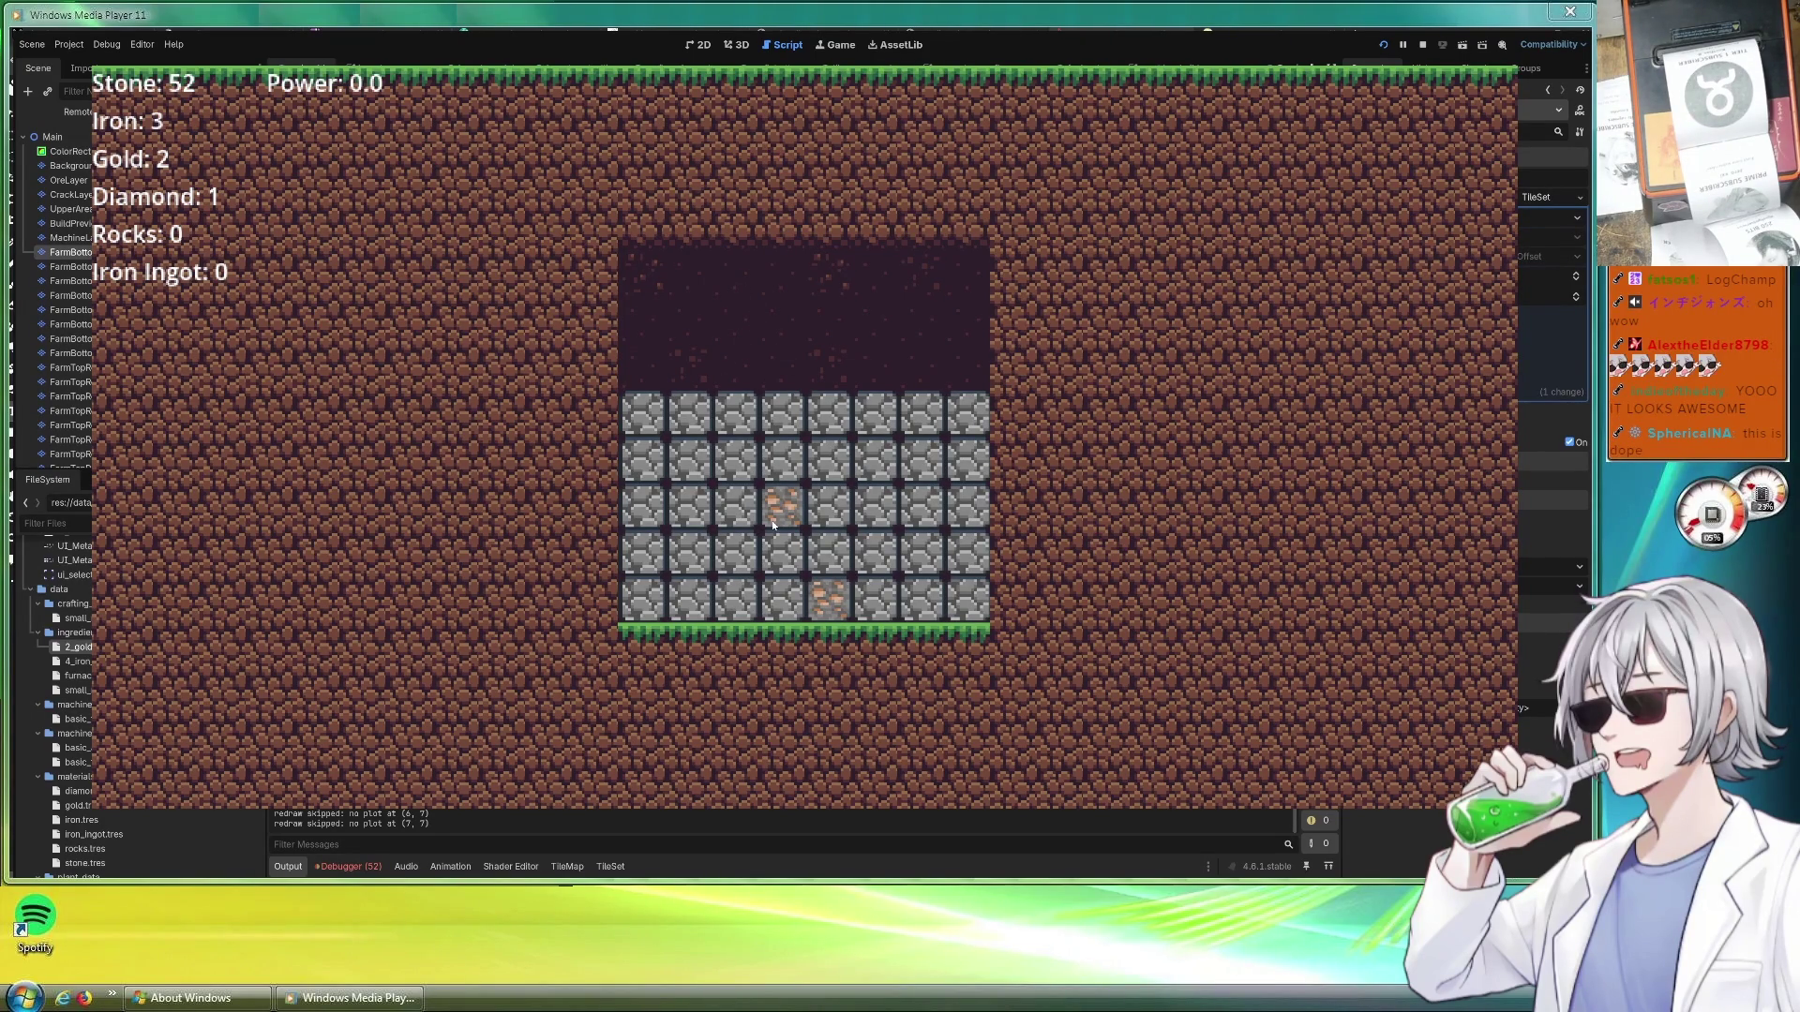
# Go up to the farm and build two Simple Furnaces for ten stone each
pyautogui.press('w')
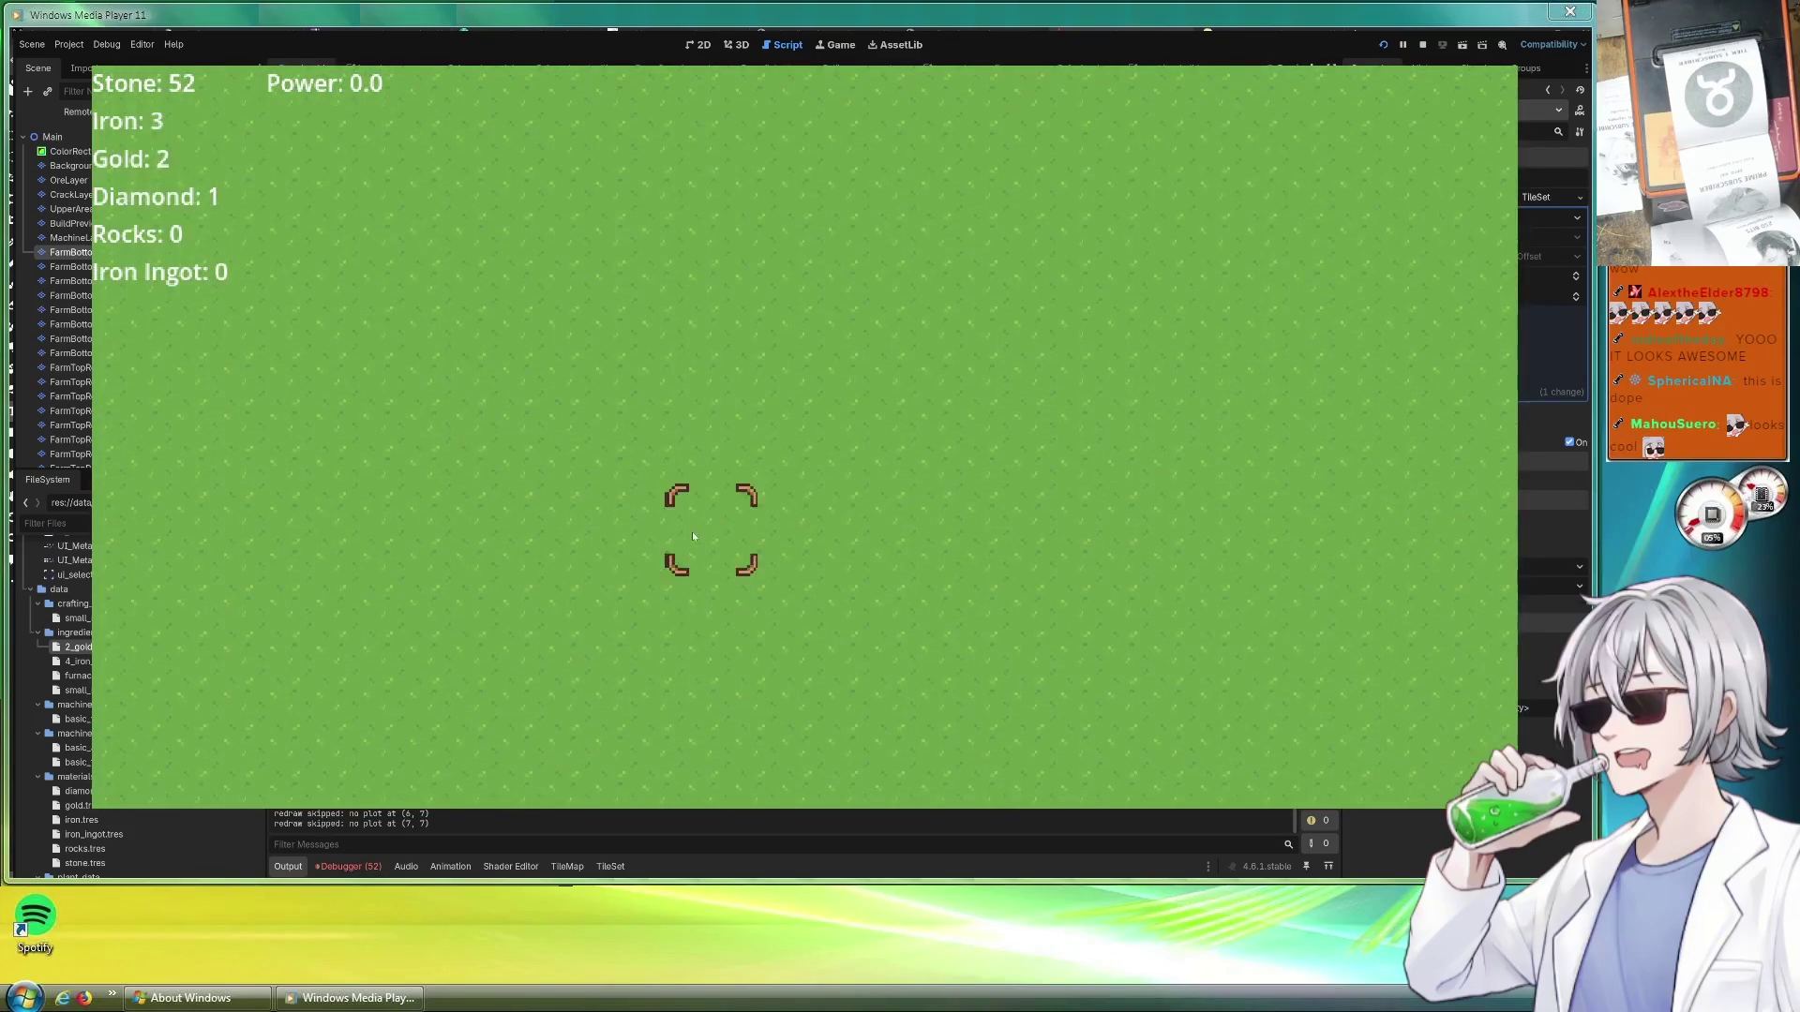
pyautogui.click(478, 484)
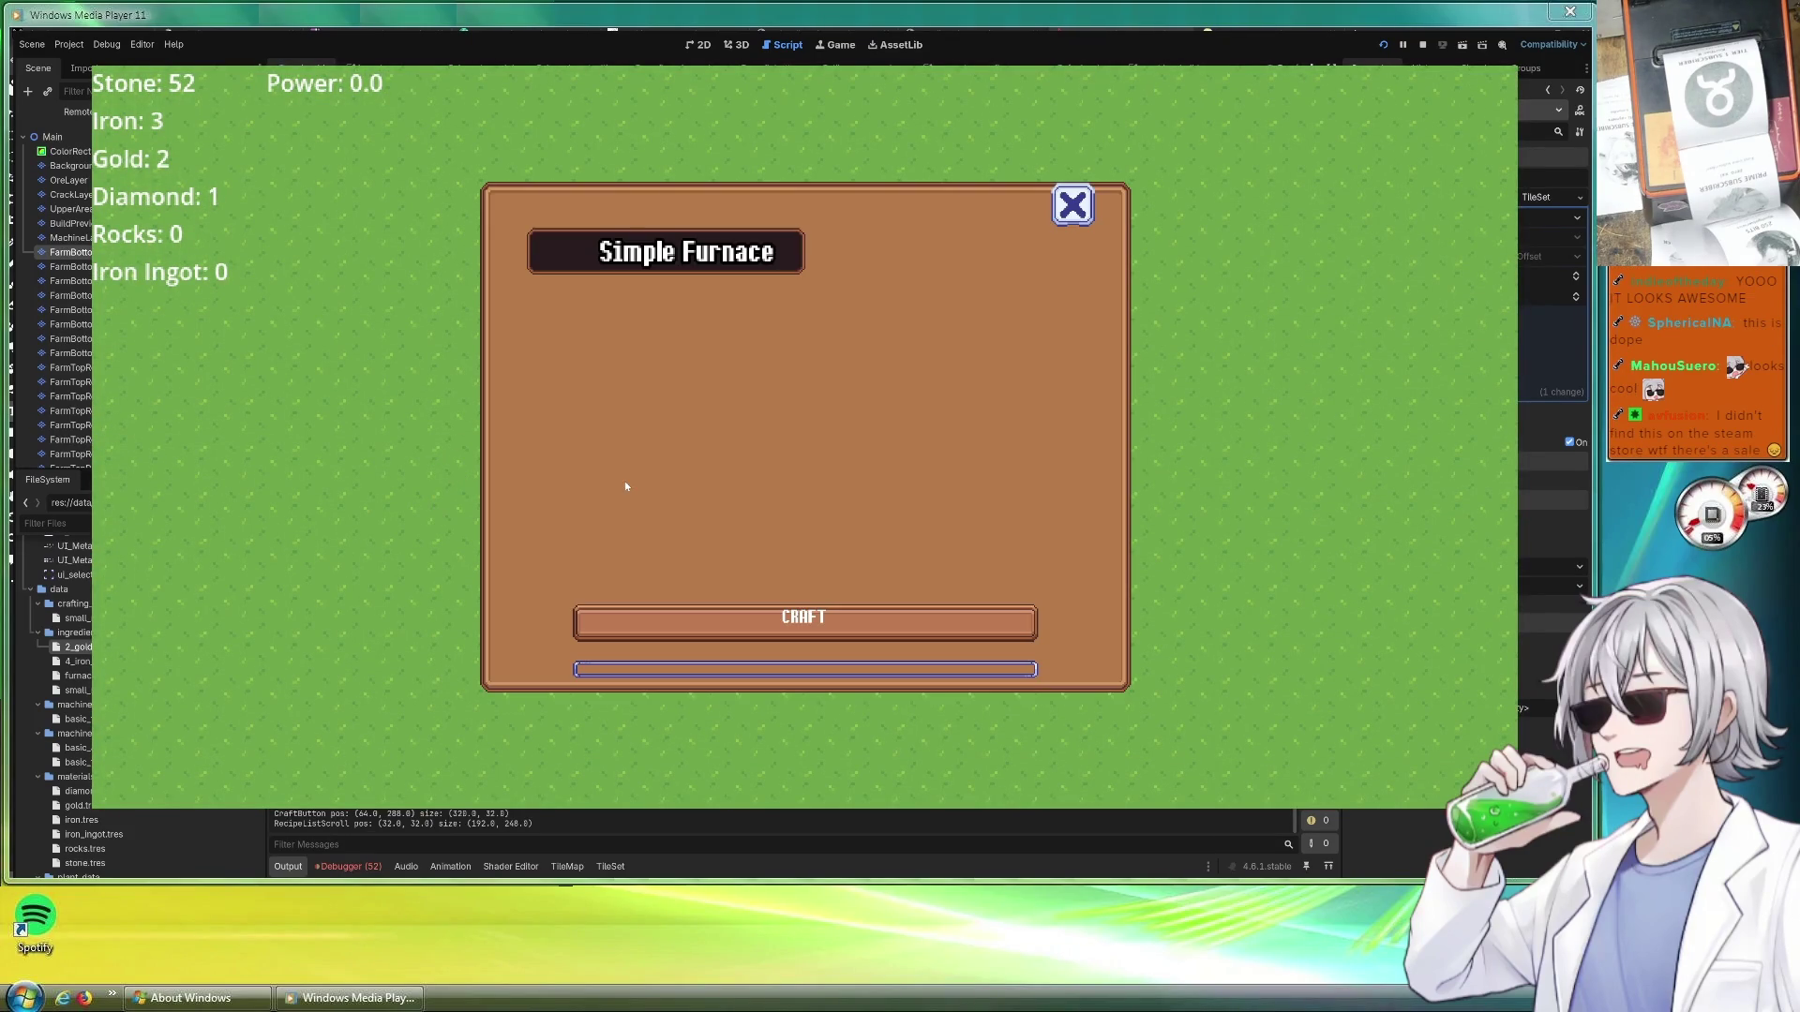
pyautogui.click(752, 240)
pyautogui.click(891, 621)
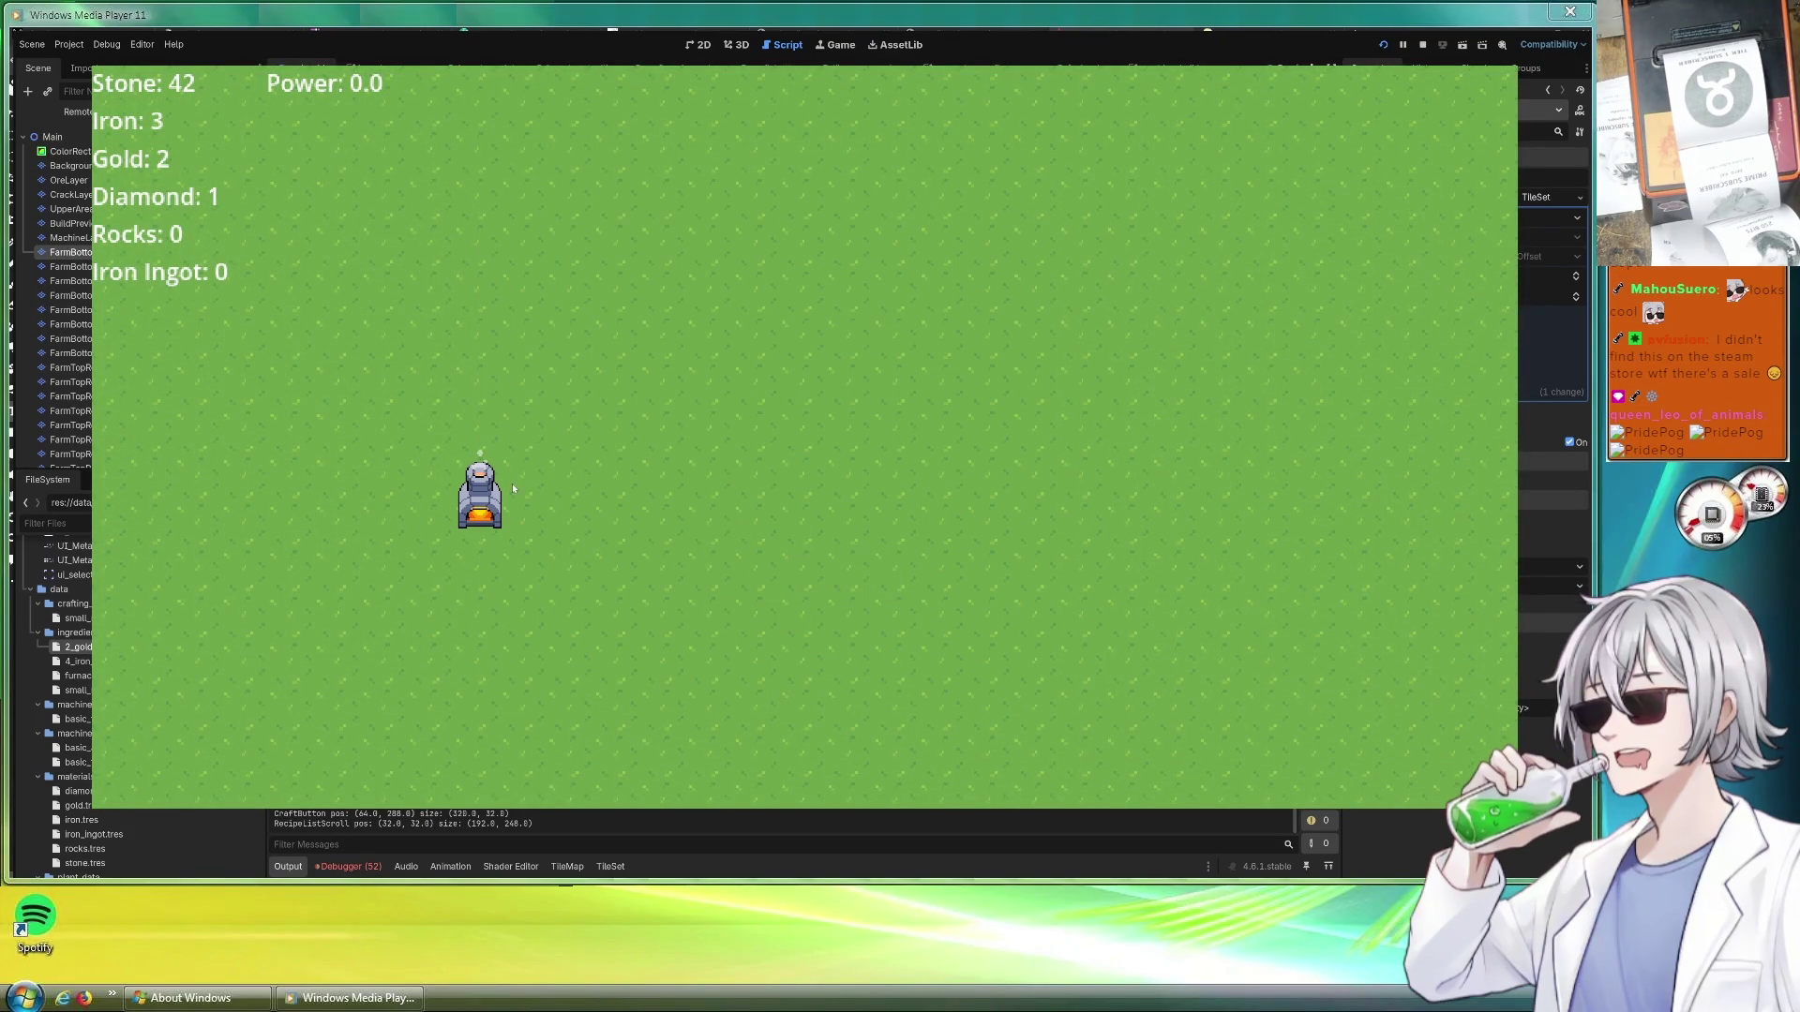
pyautogui.press('c')
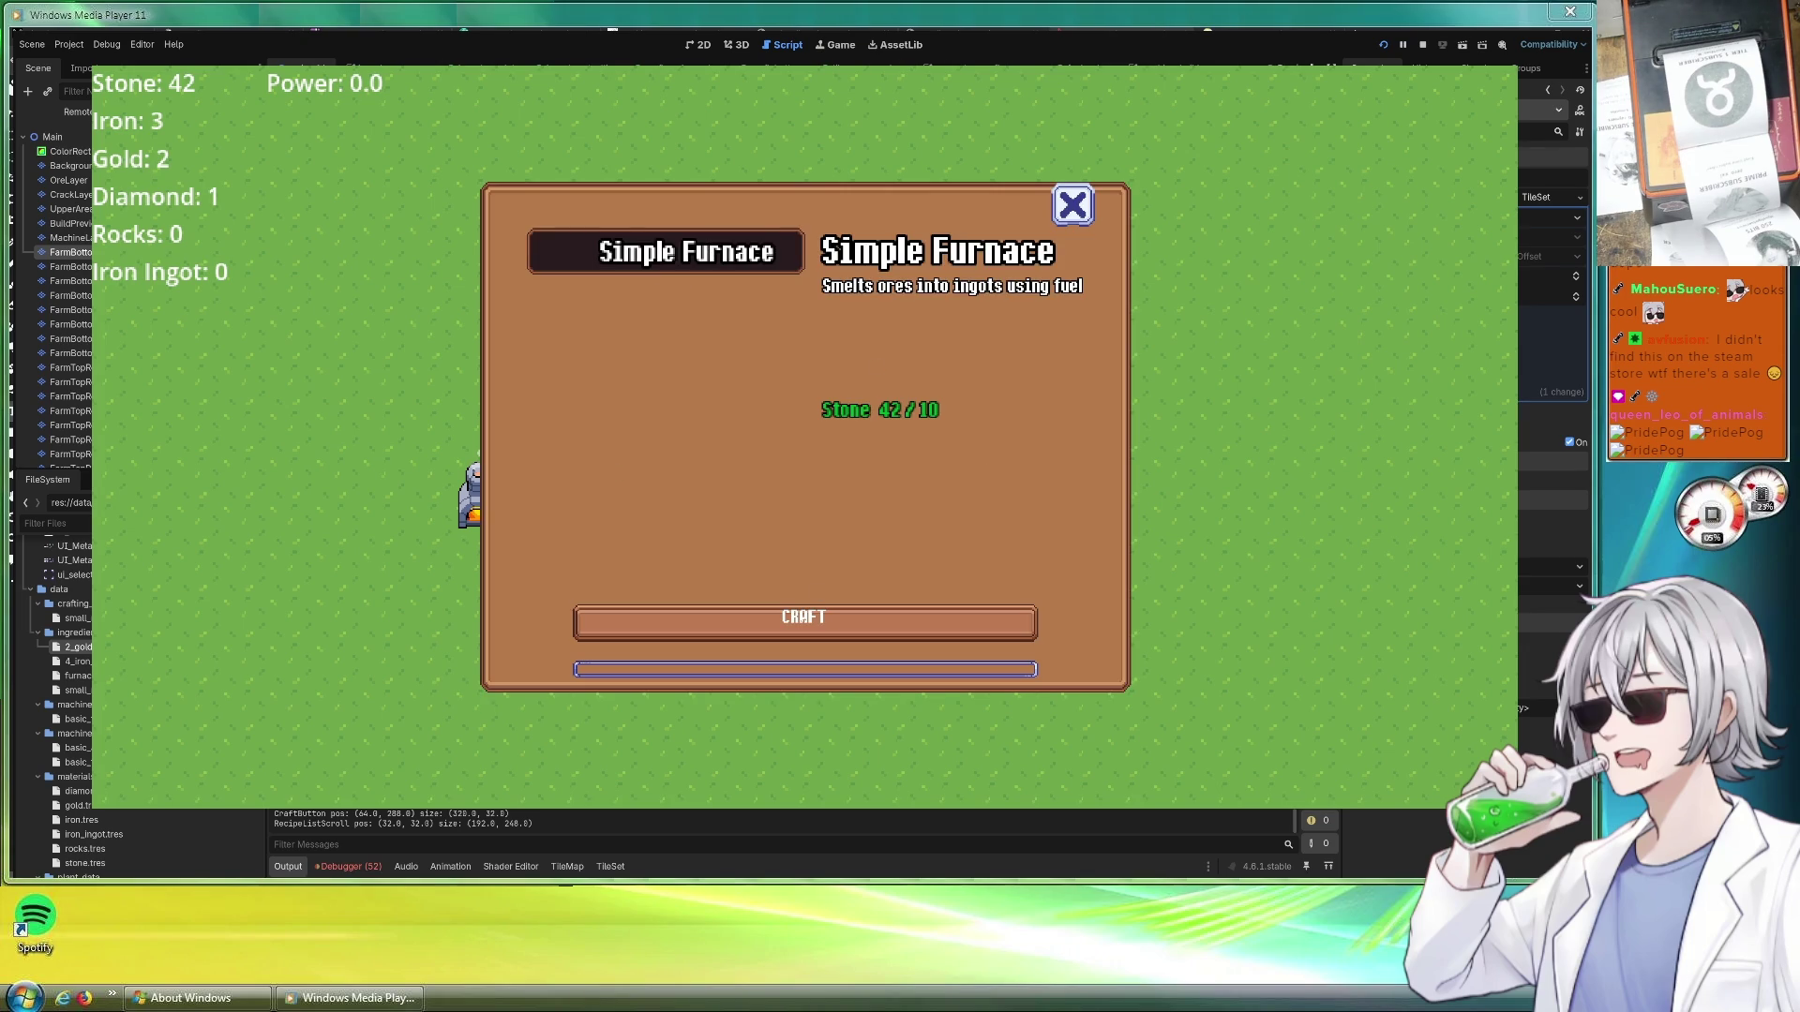
pyautogui.click(869, 618)
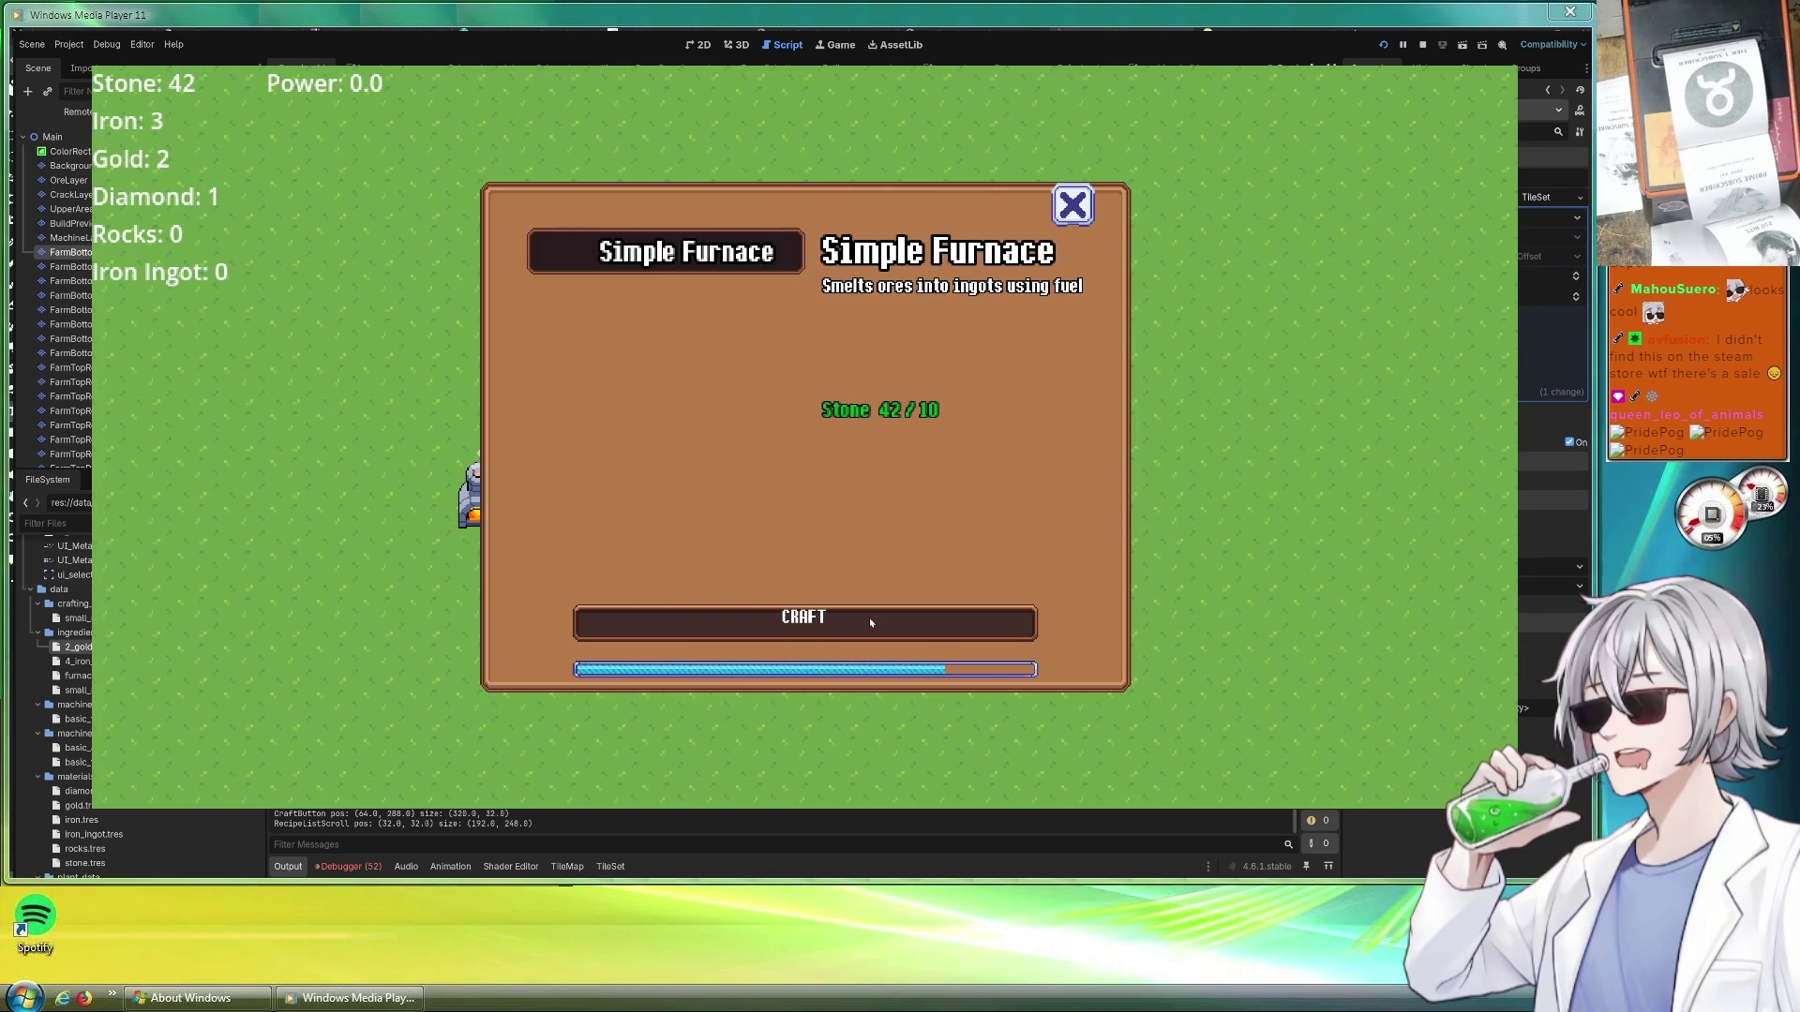
# Start the left furnace smelting iron ore into Iron Ingots and let it finish
pyautogui.click(478, 496)
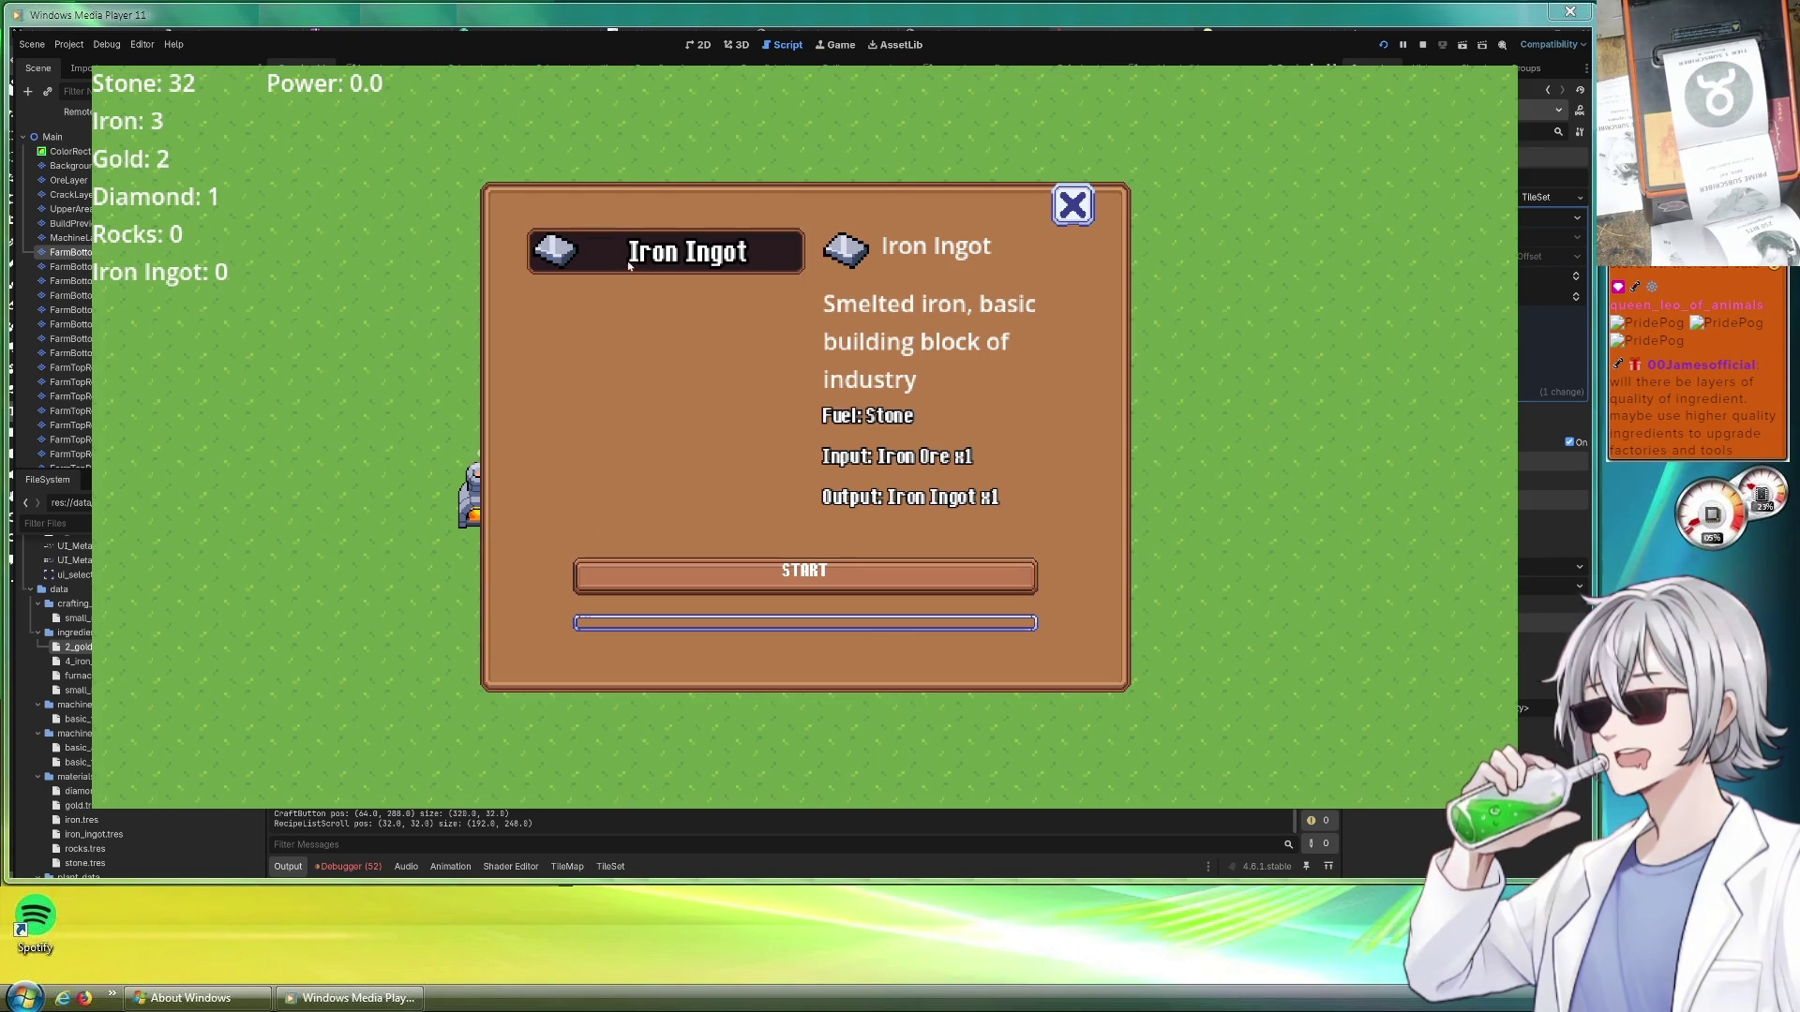
pyautogui.click(895, 579)
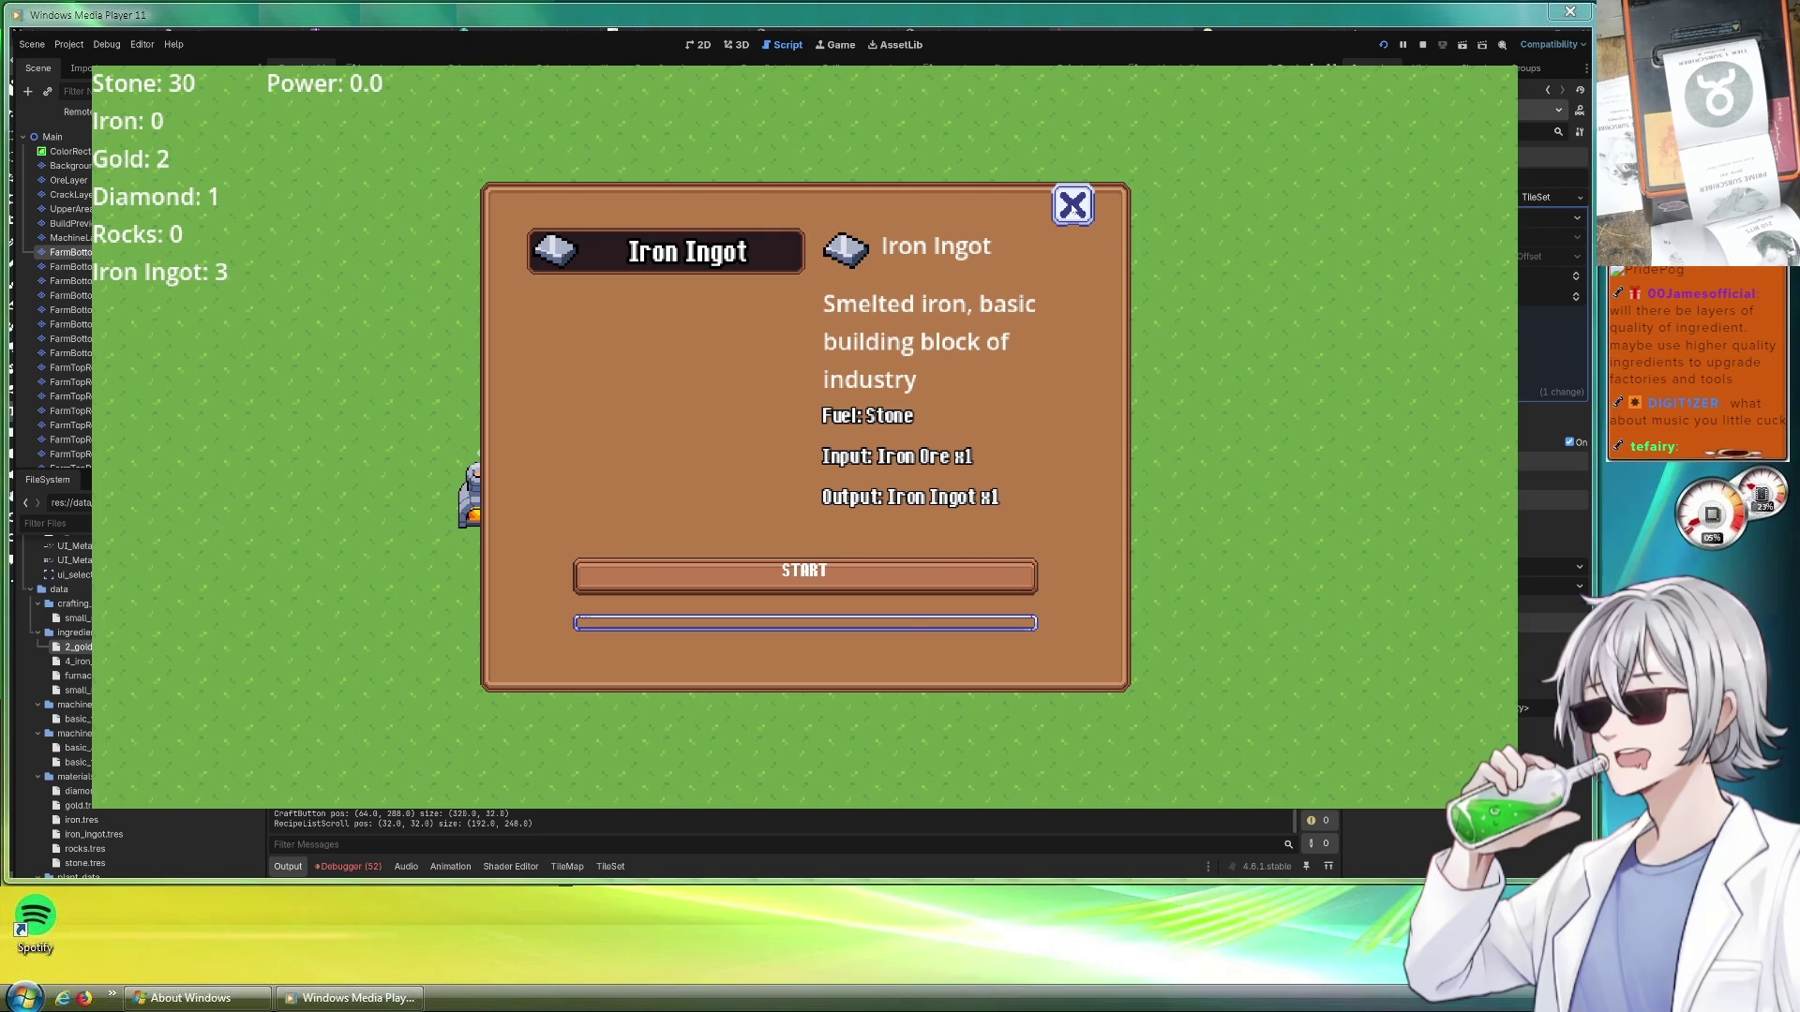
pyautogui.press('Escape')
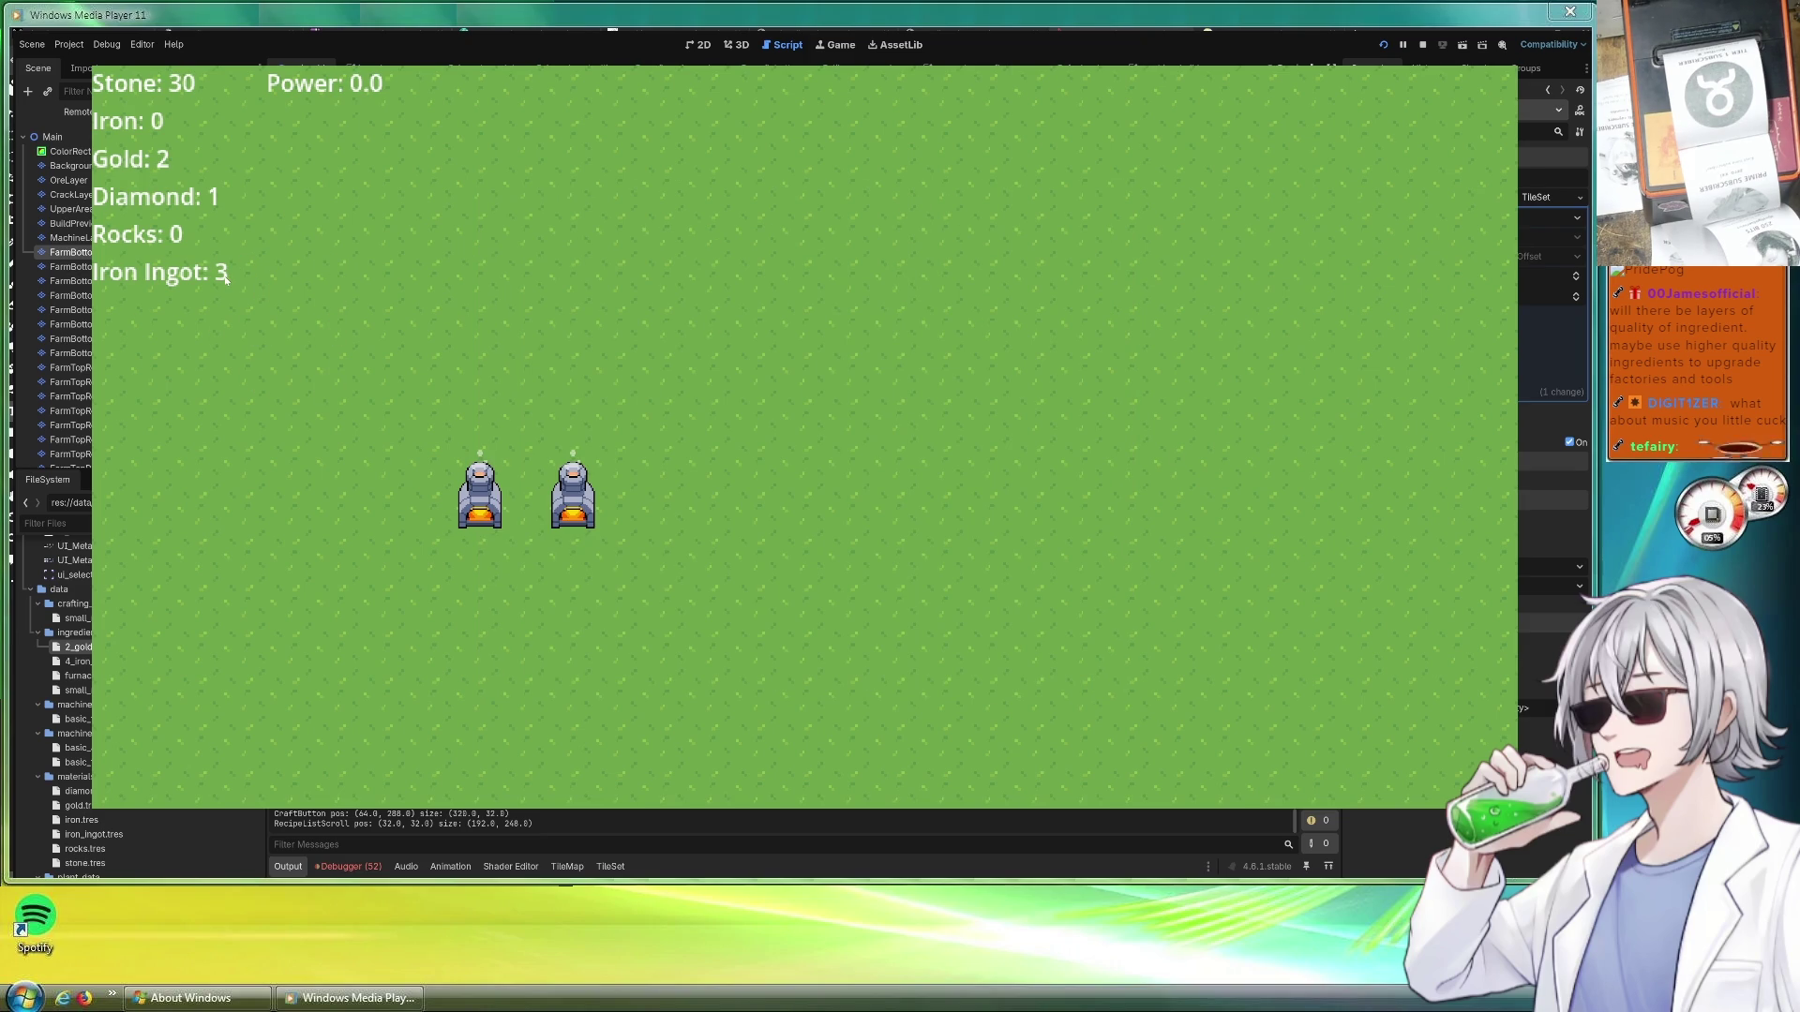
pyautogui.press('Down')
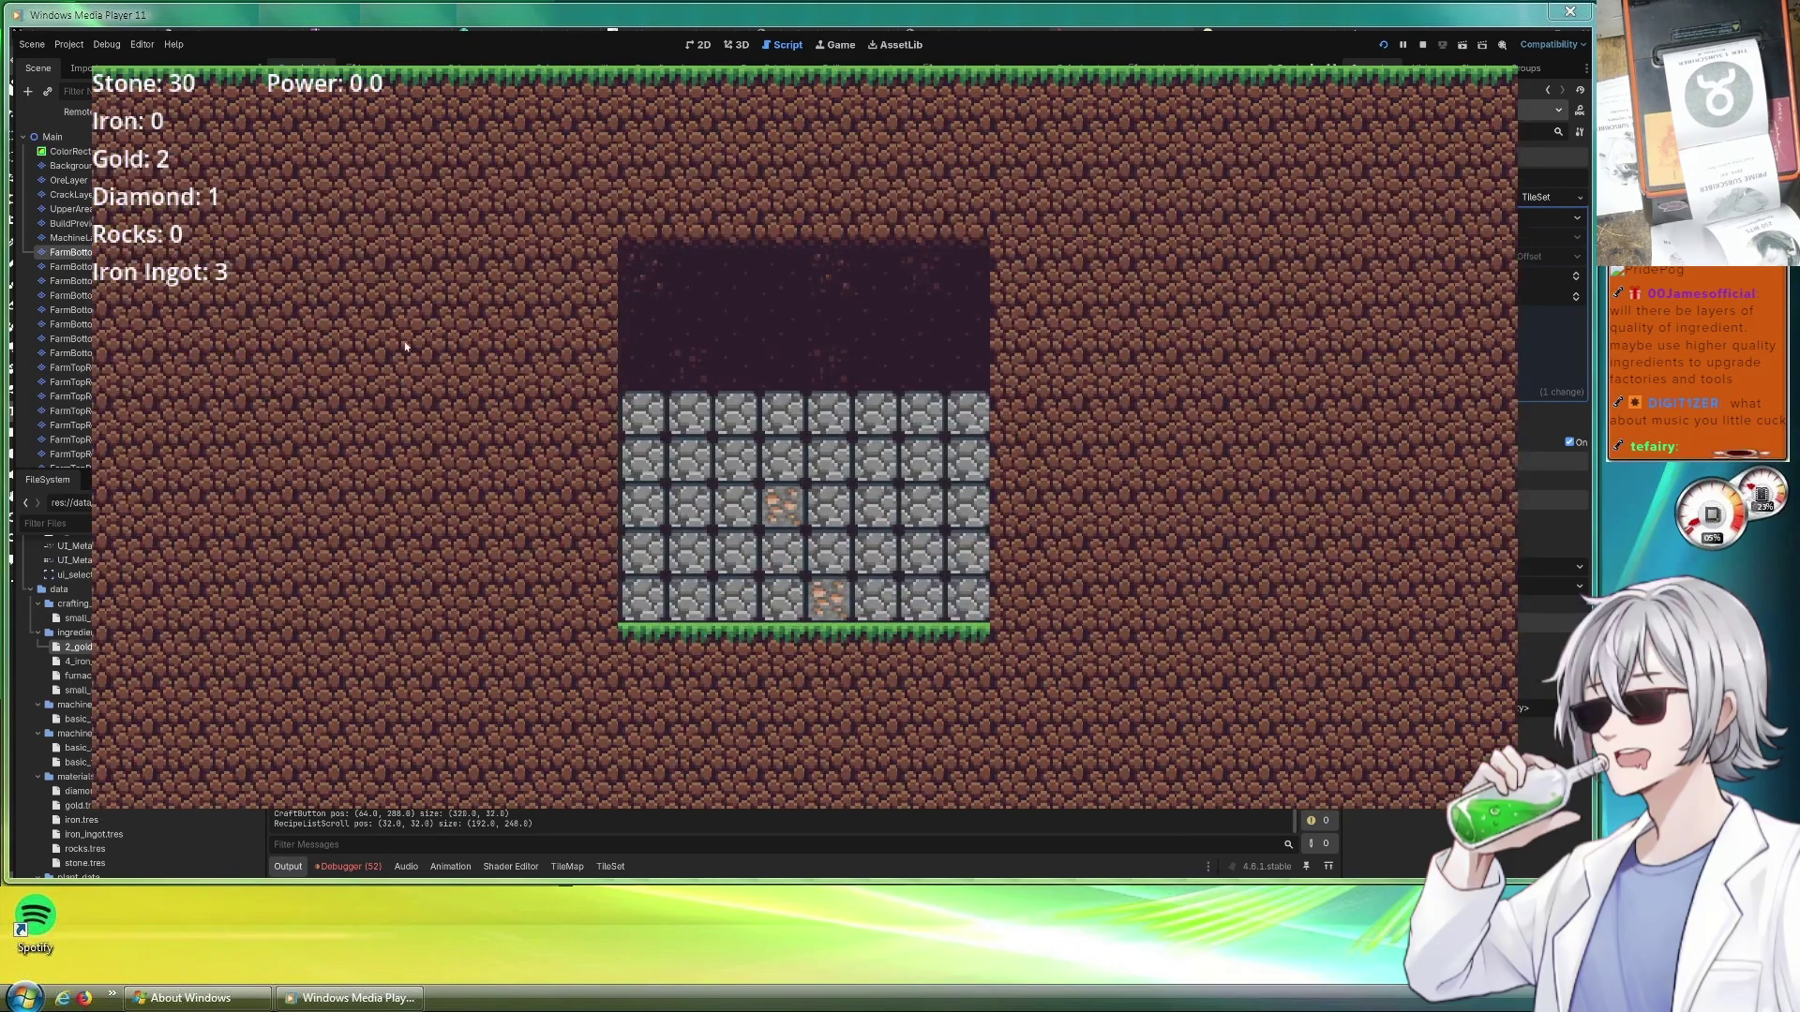
pyautogui.press('Up')
# Start another iron smelting run in the furnaces, then head back down to the mine
pyautogui.press('Return')
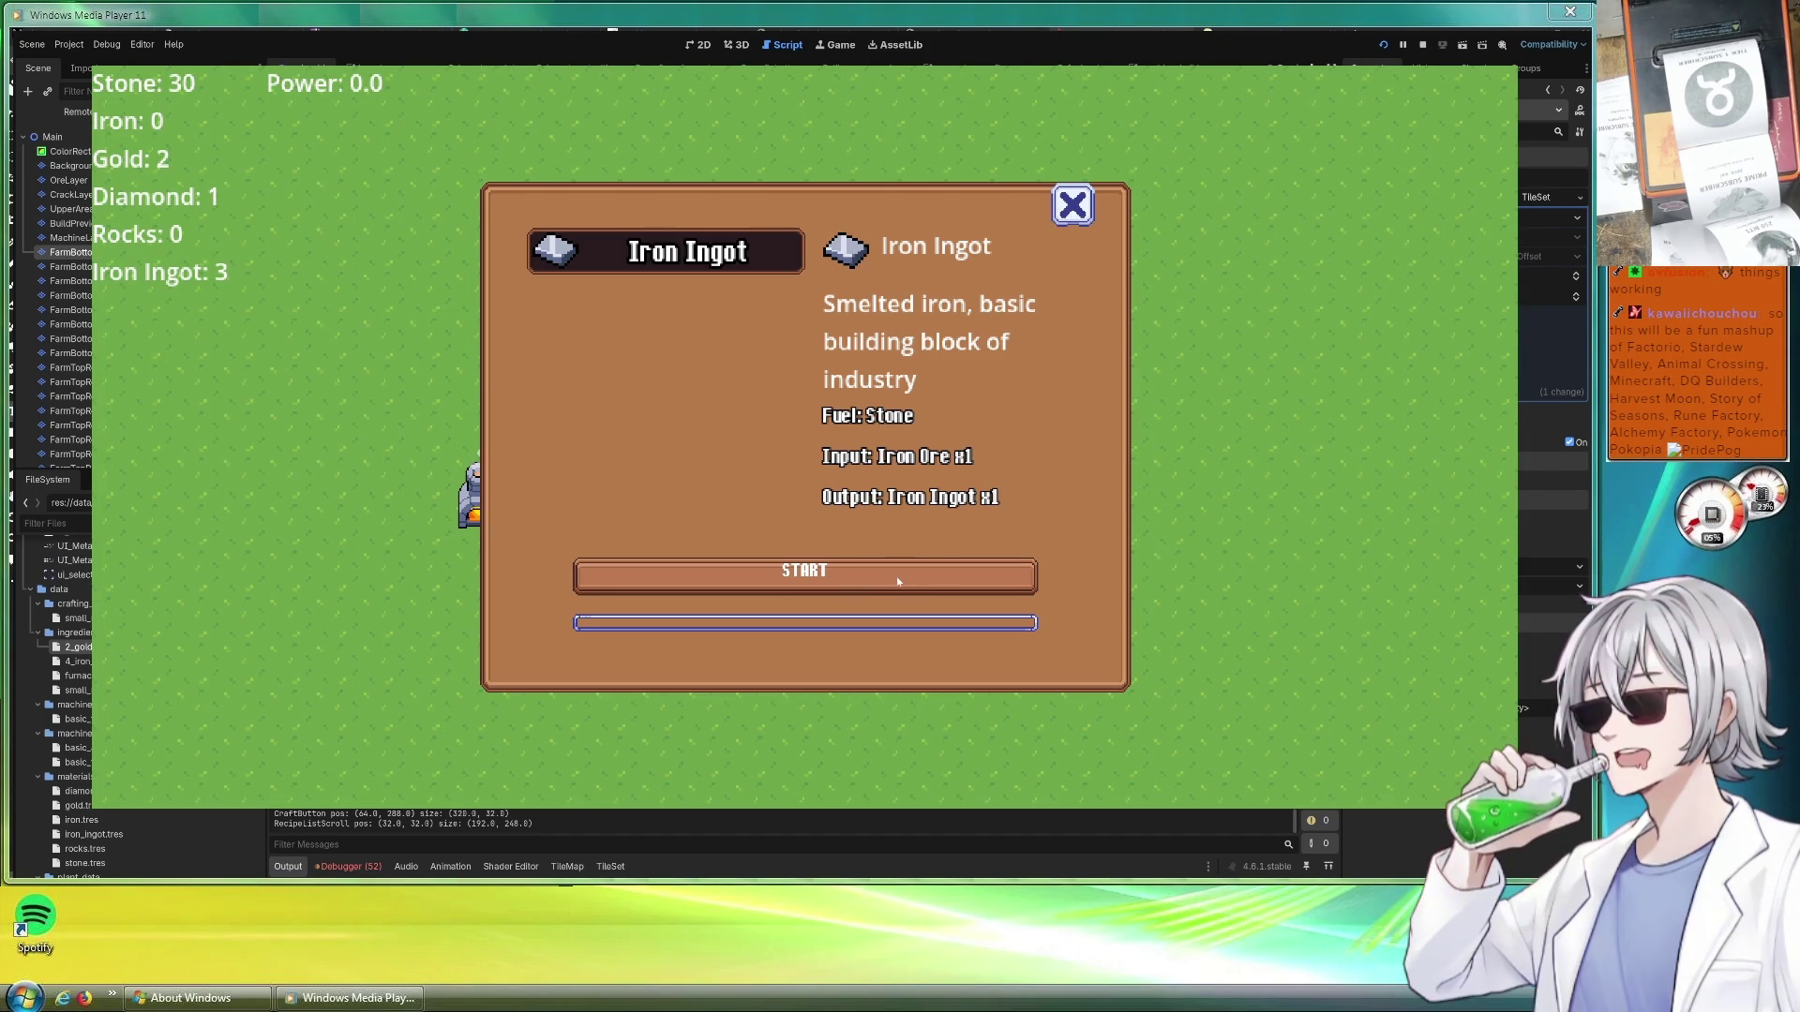
pyautogui.press('Escape')
pyautogui.click(652, 503)
pyautogui.click(873, 578)
pyautogui.press('Escape')
pyautogui.press('Down')
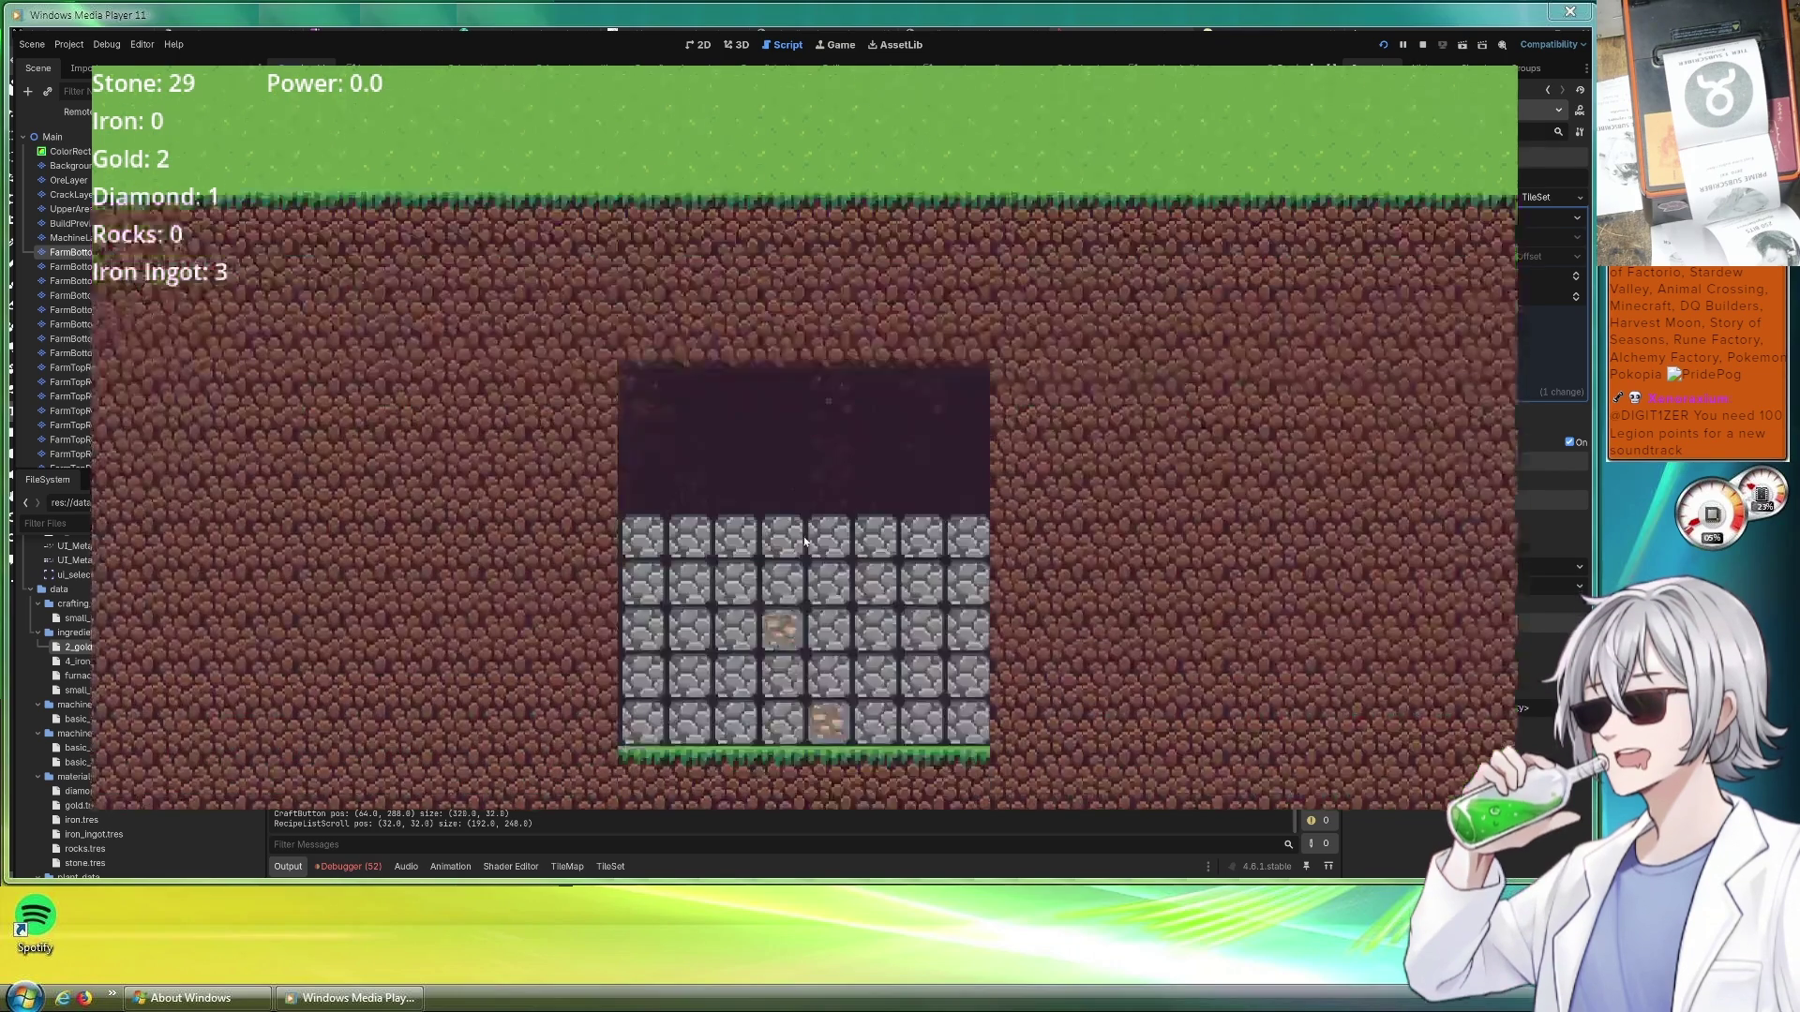
# Mine two stone blocks, then check the Diamond Ore, Gold Ore, Iron Ingot and Stone inventory entries
pyautogui.click(645, 598)
pyautogui.click(735, 597)
pyautogui.press('i')
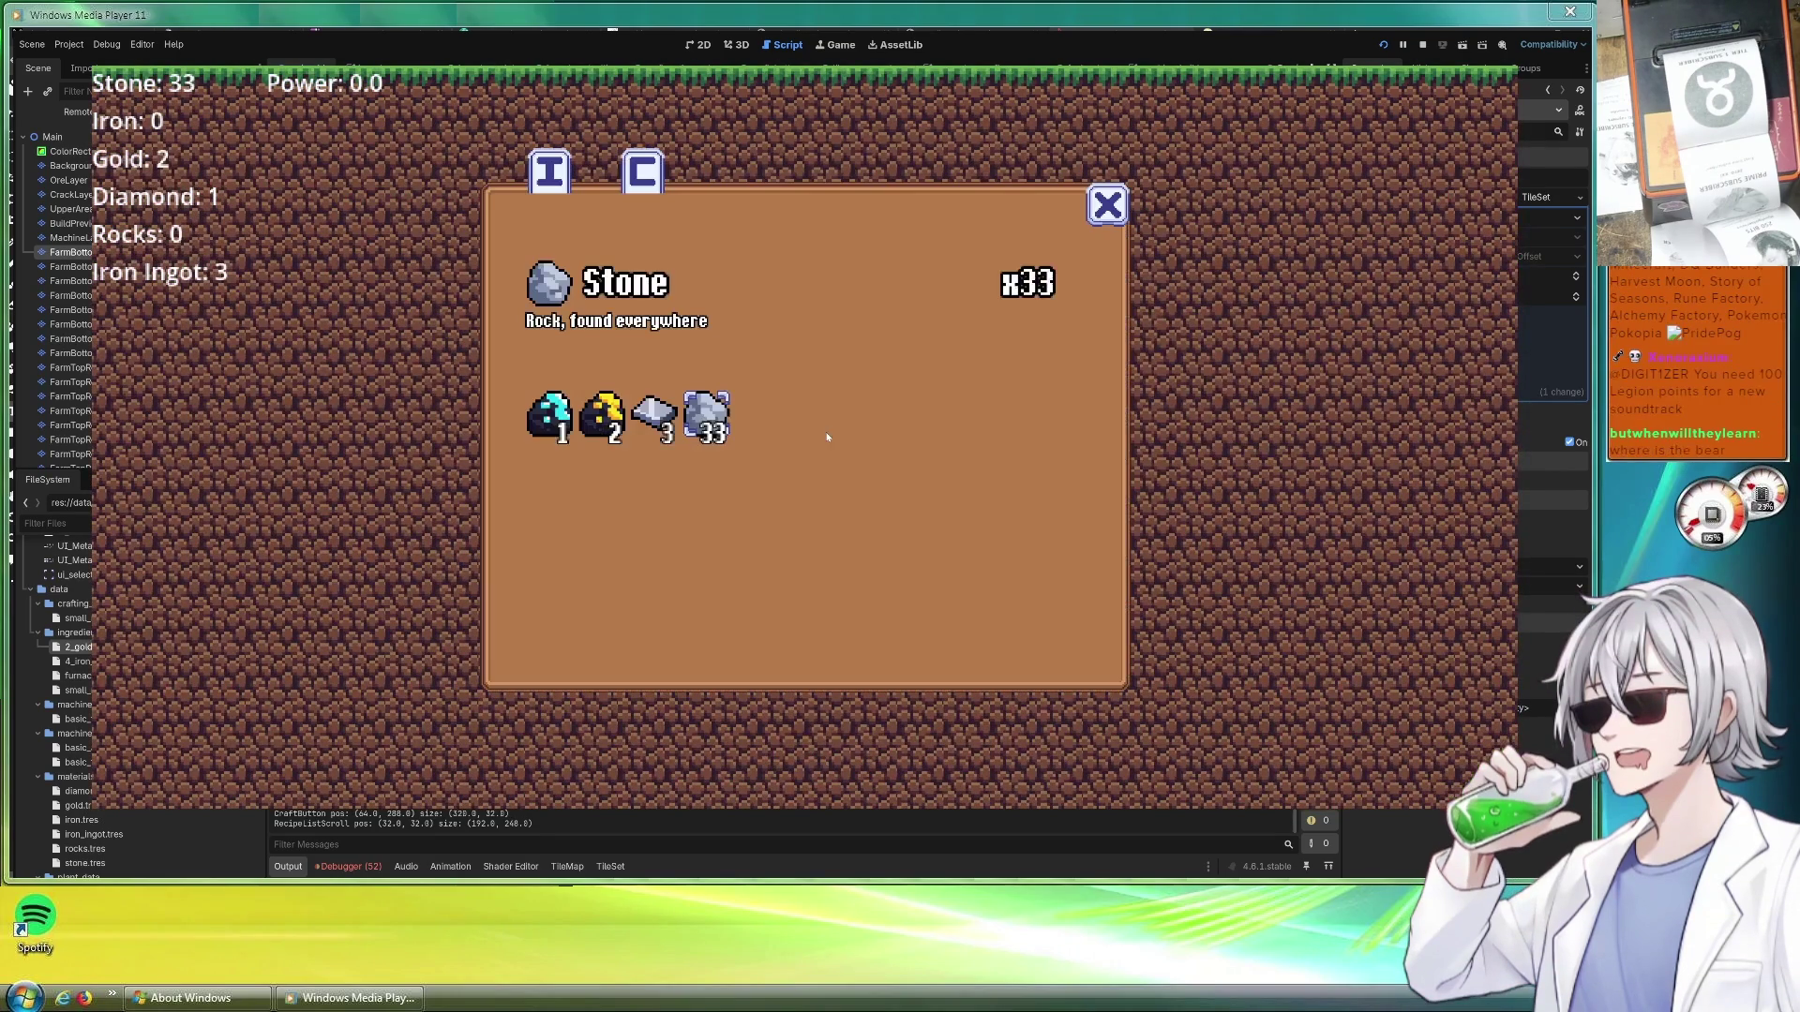
pyautogui.click(655, 418)
pyautogui.click(551, 418)
pyautogui.click(653, 417)
pyautogui.click(707, 418)
# Craft Small Rocks from two stone, review the new entry with Stone and Gold Ore, and close the inventory
pyautogui.press('c')
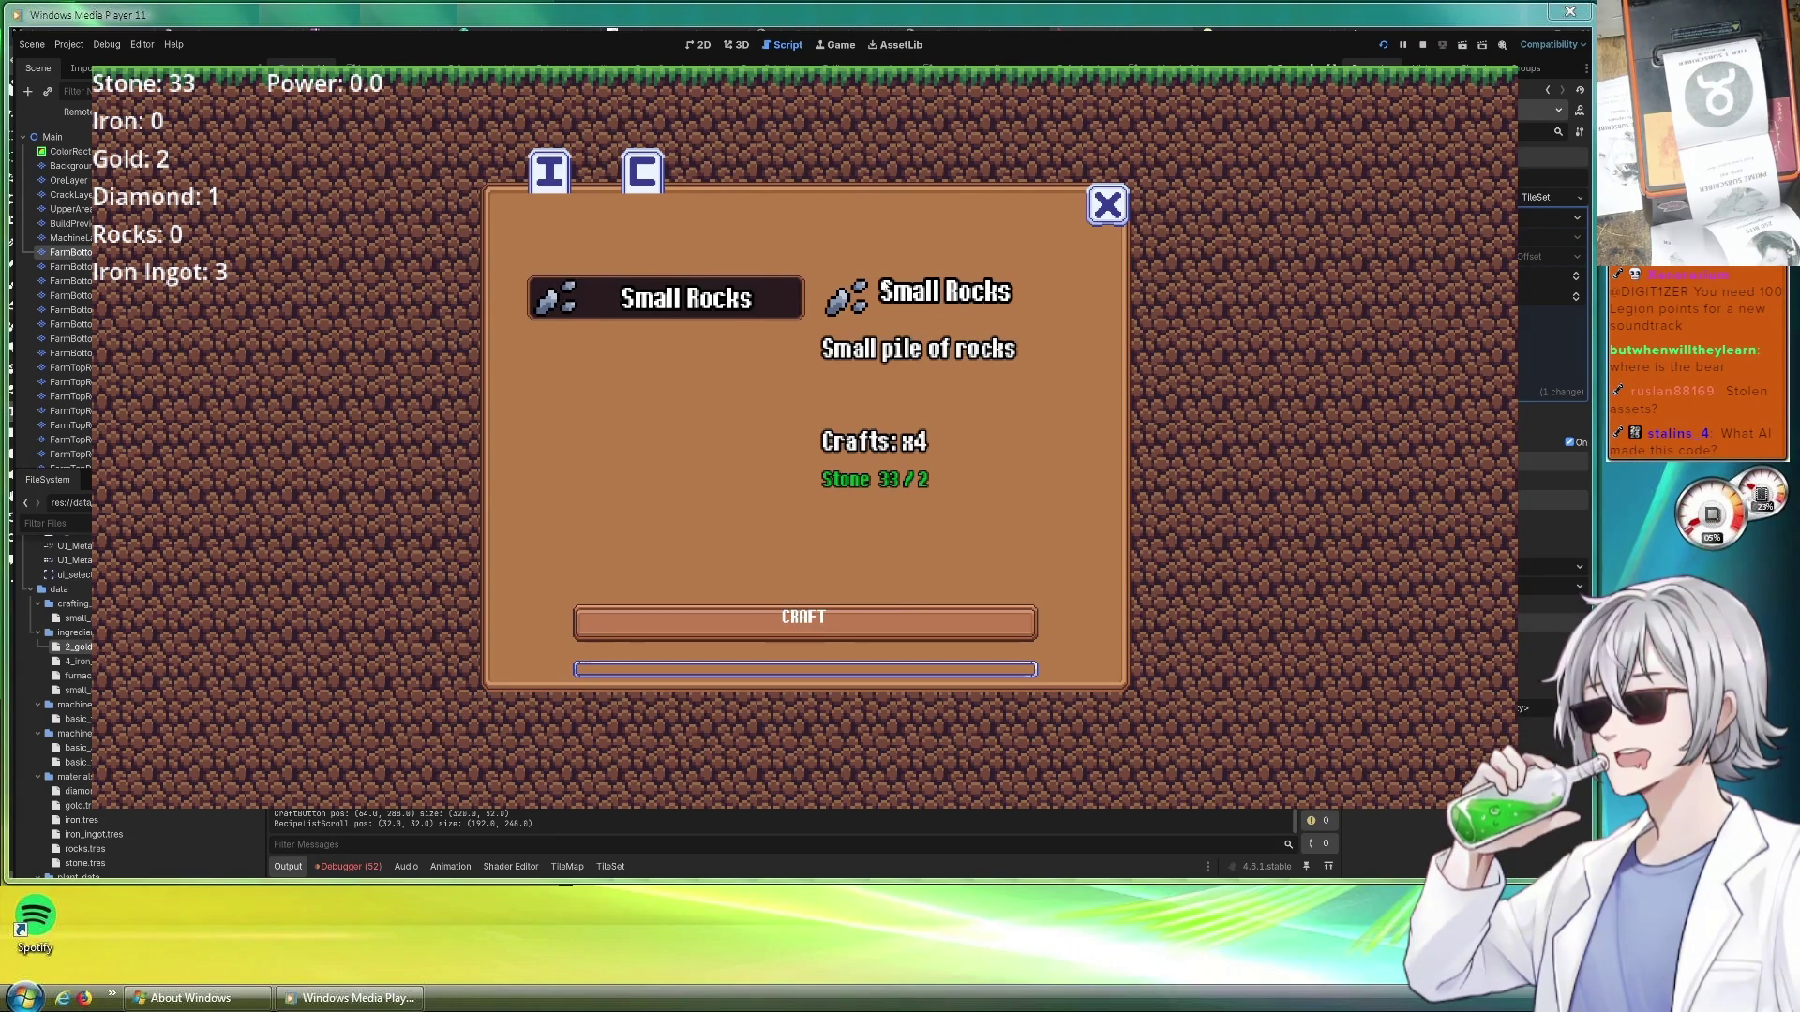
pyautogui.click(895, 621)
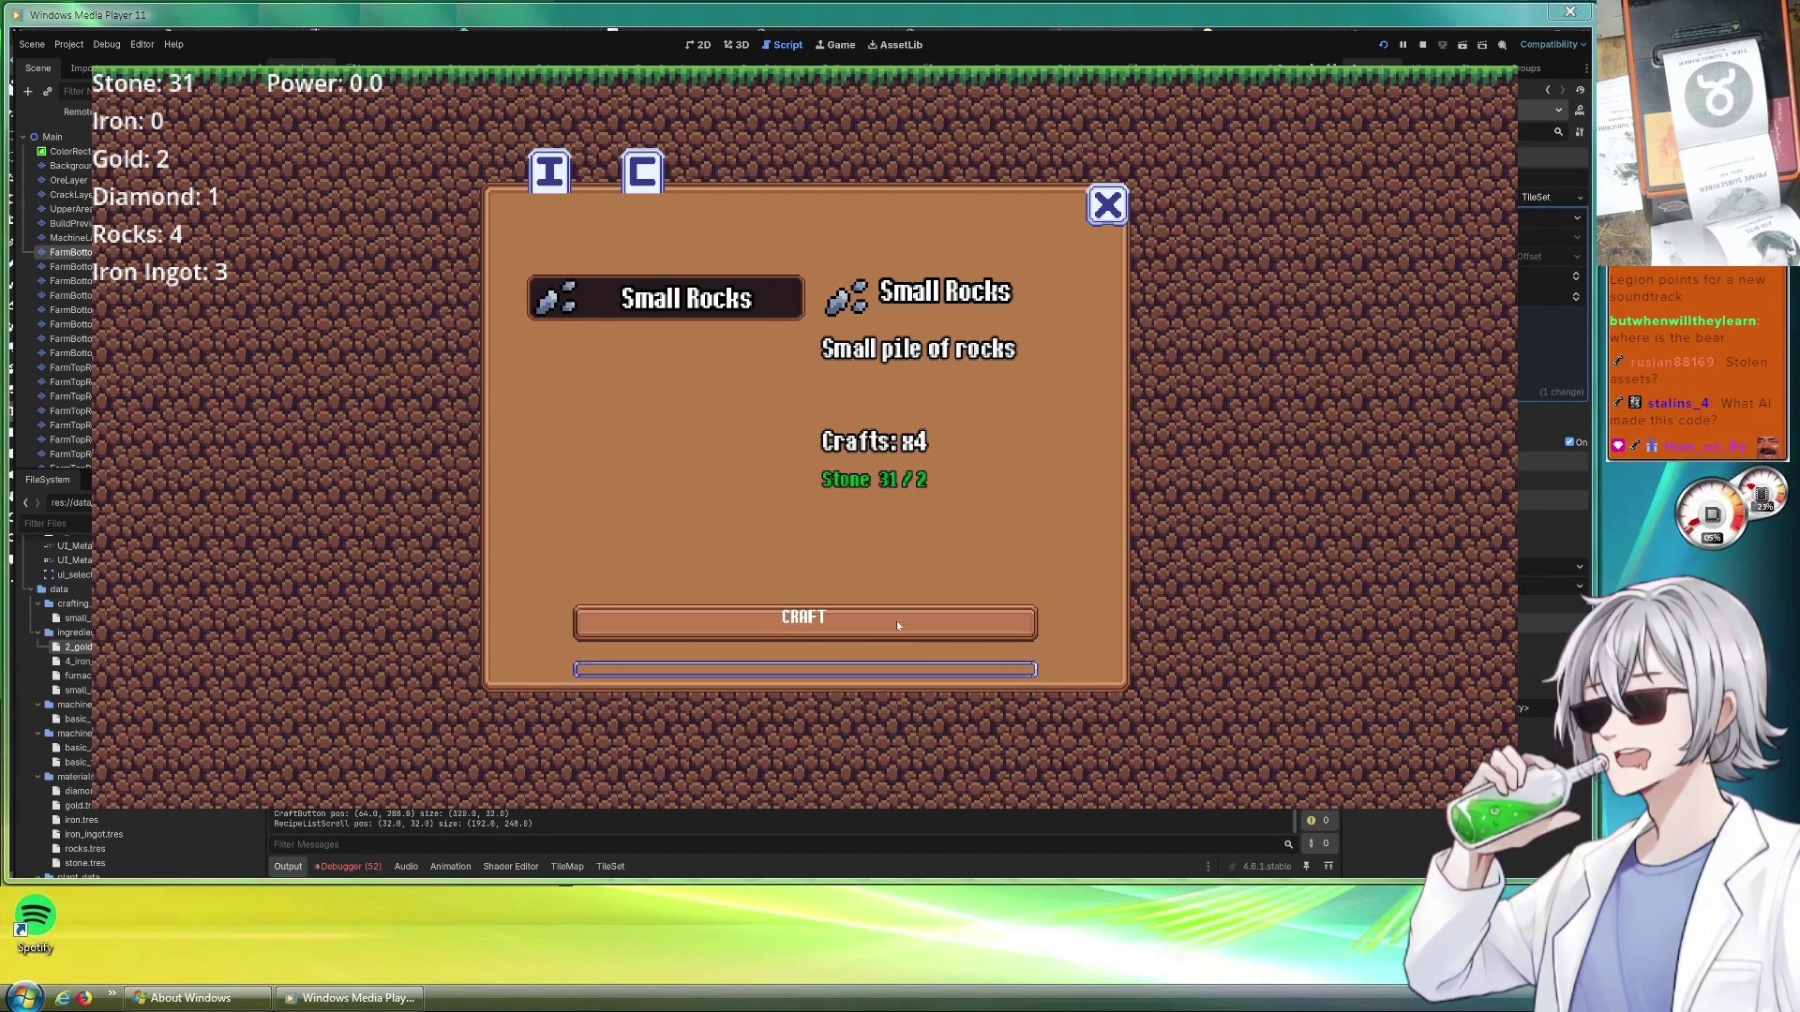
pyautogui.click(550, 173)
pyautogui.click(708, 418)
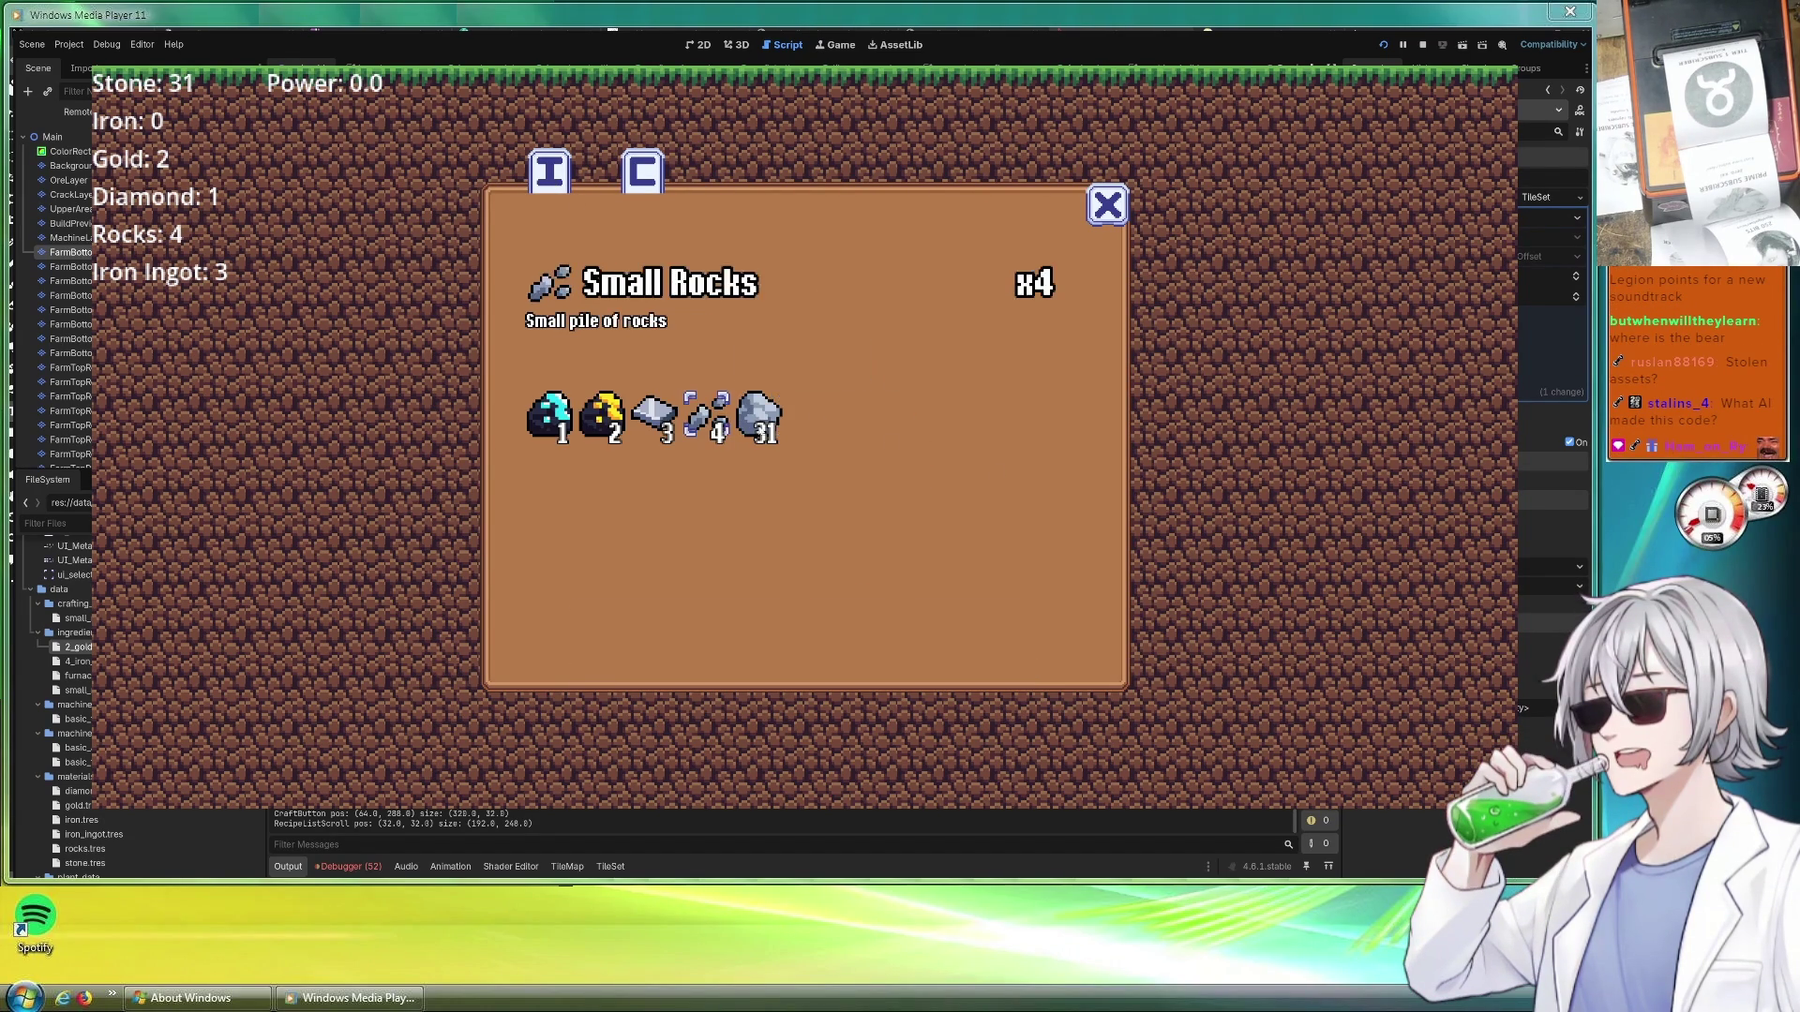
pyautogui.click(707, 418)
pyautogui.click(605, 417)
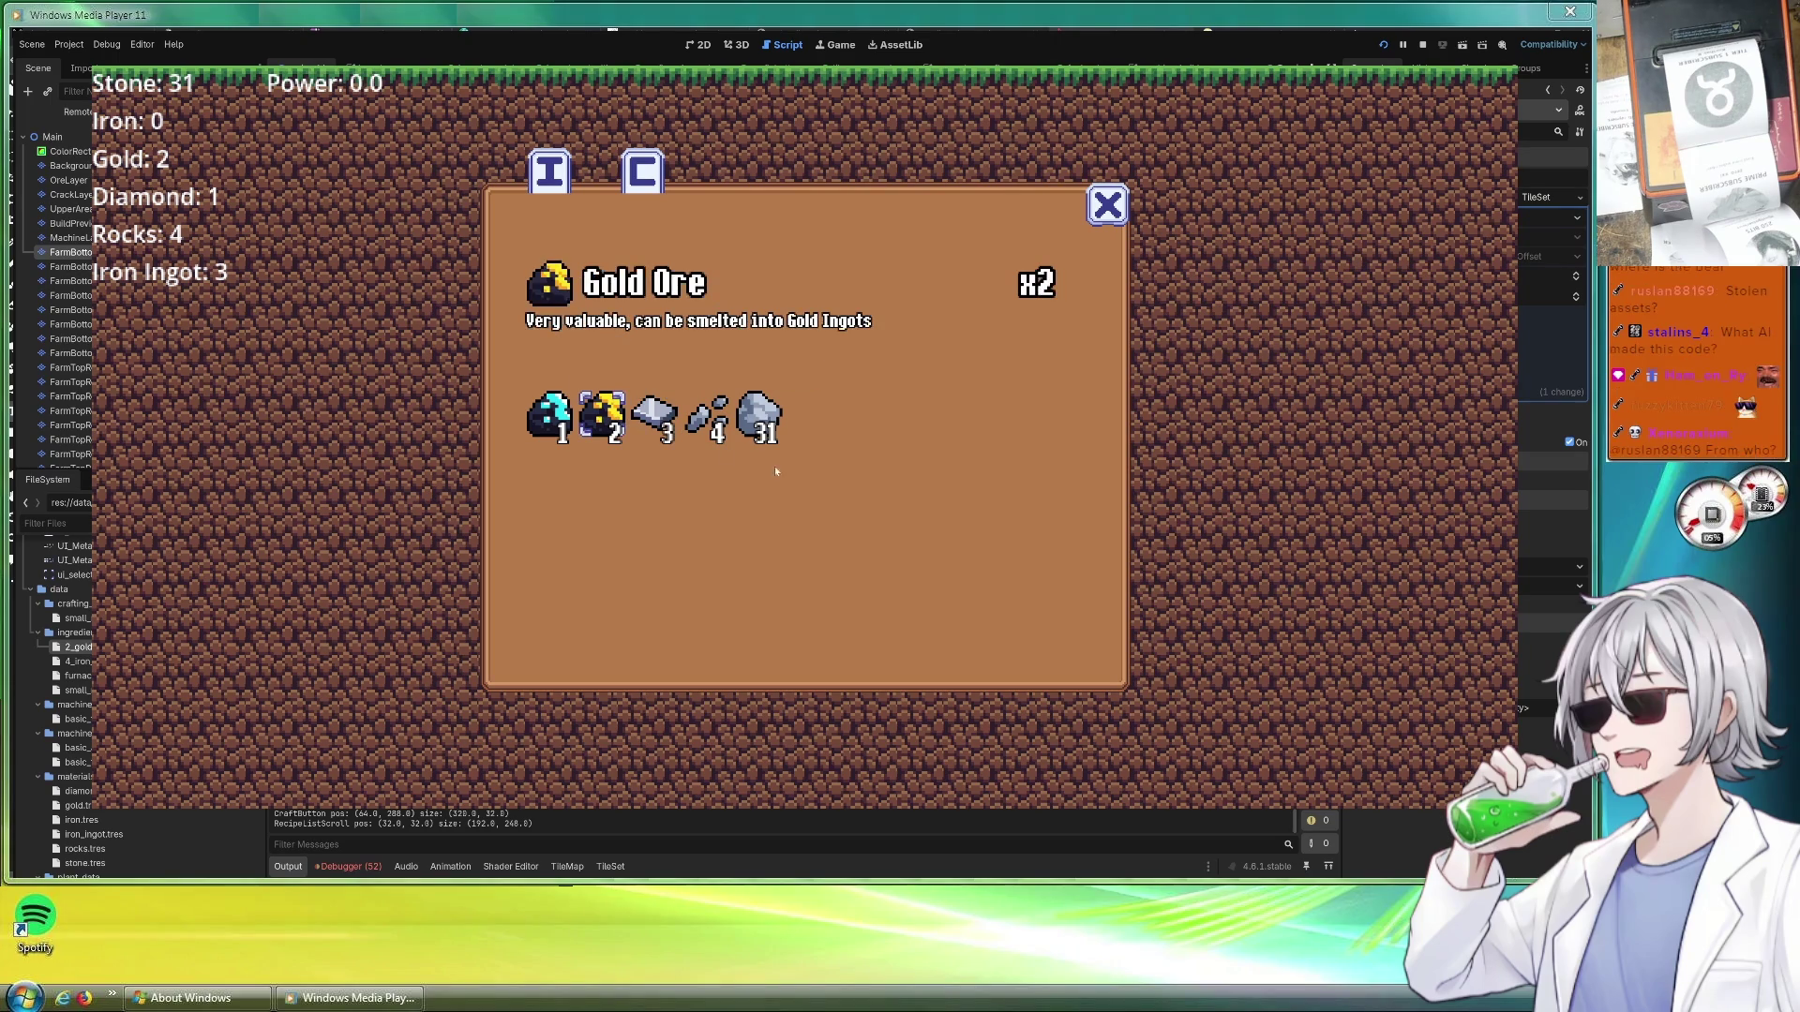
pyautogui.click(759, 418)
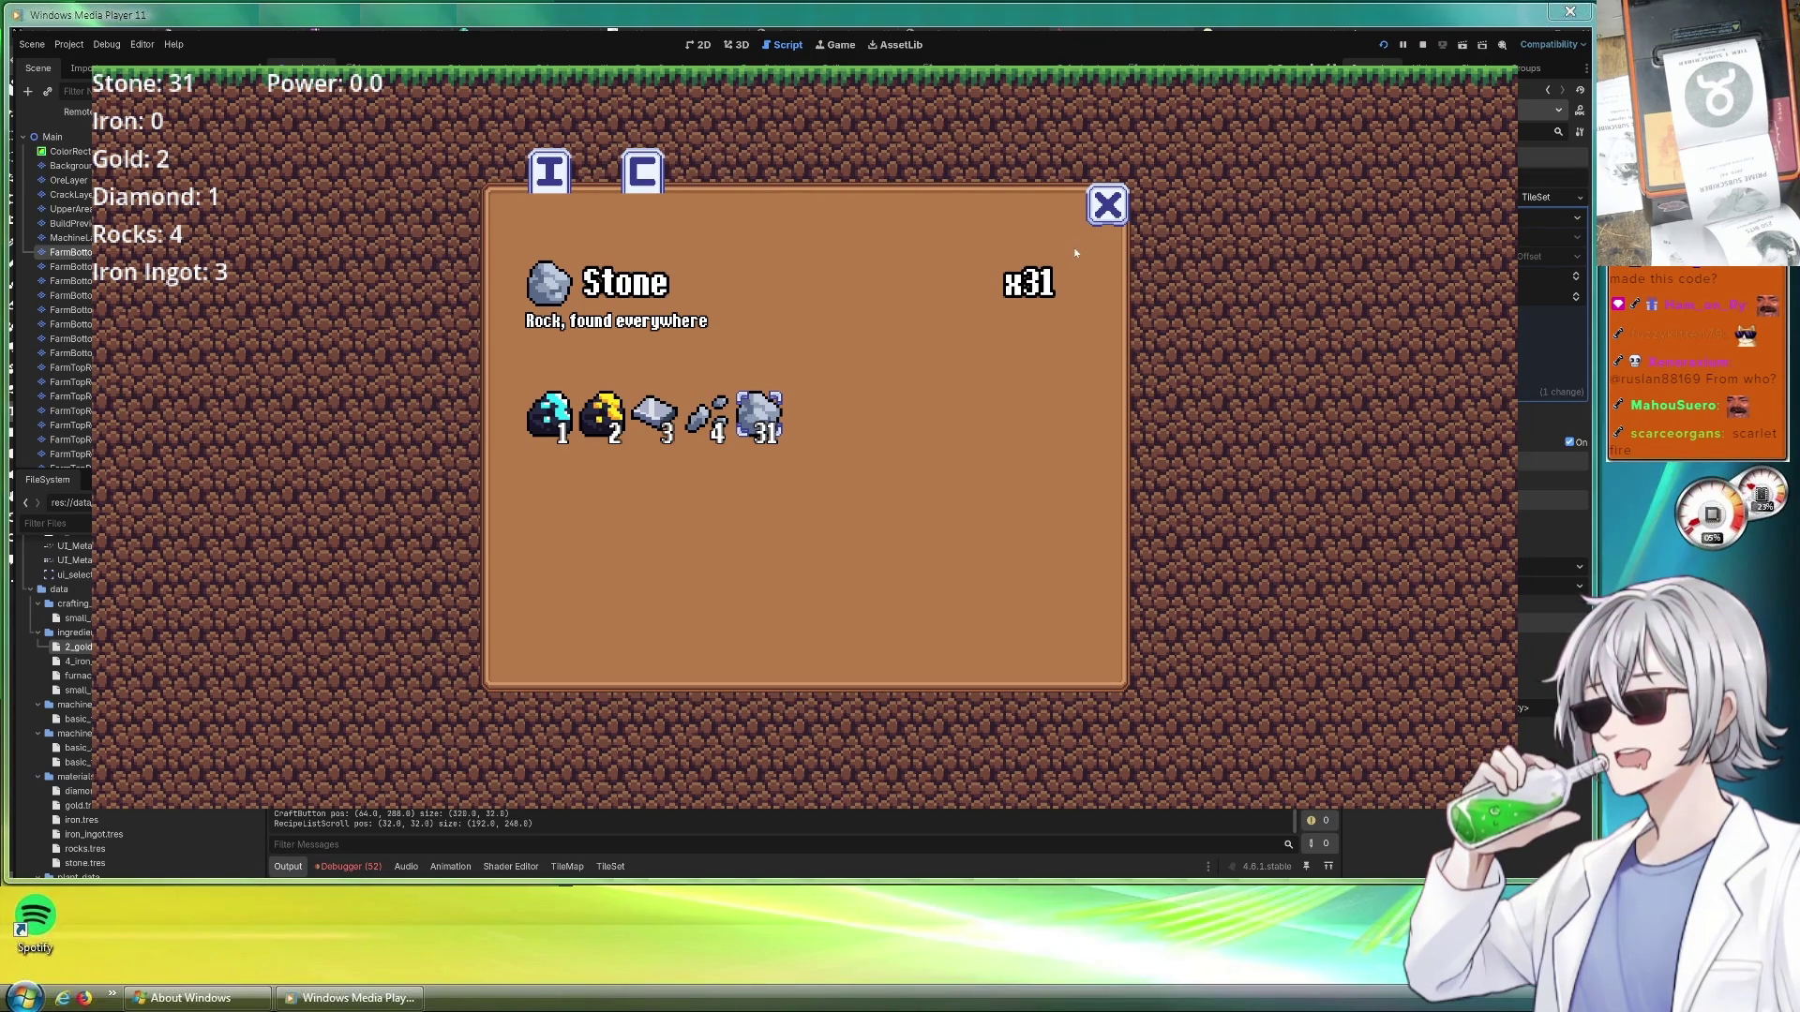
pyautogui.click(1107, 207)
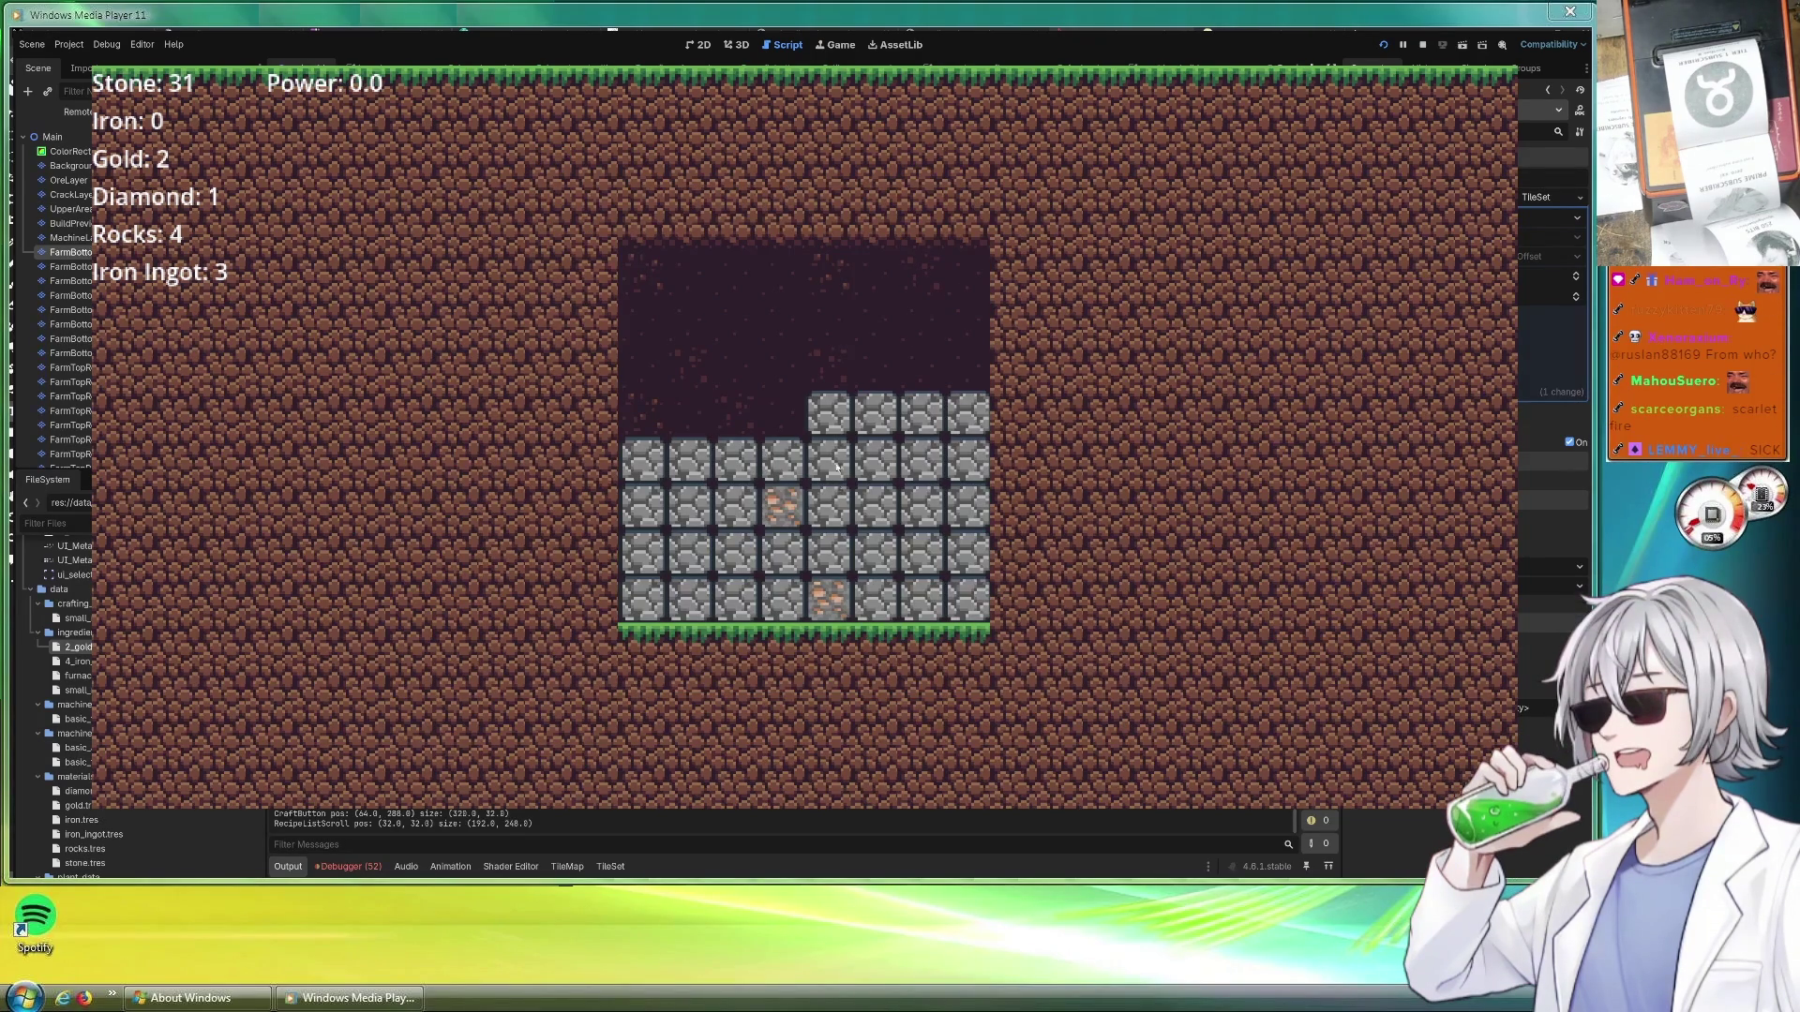
# Break the stone blocks across the cave's upper rows, including an iron ore block
pyautogui.click(830, 415)
pyautogui.click(921, 415)
pyautogui.click(968, 460)
pyautogui.click(921, 460)
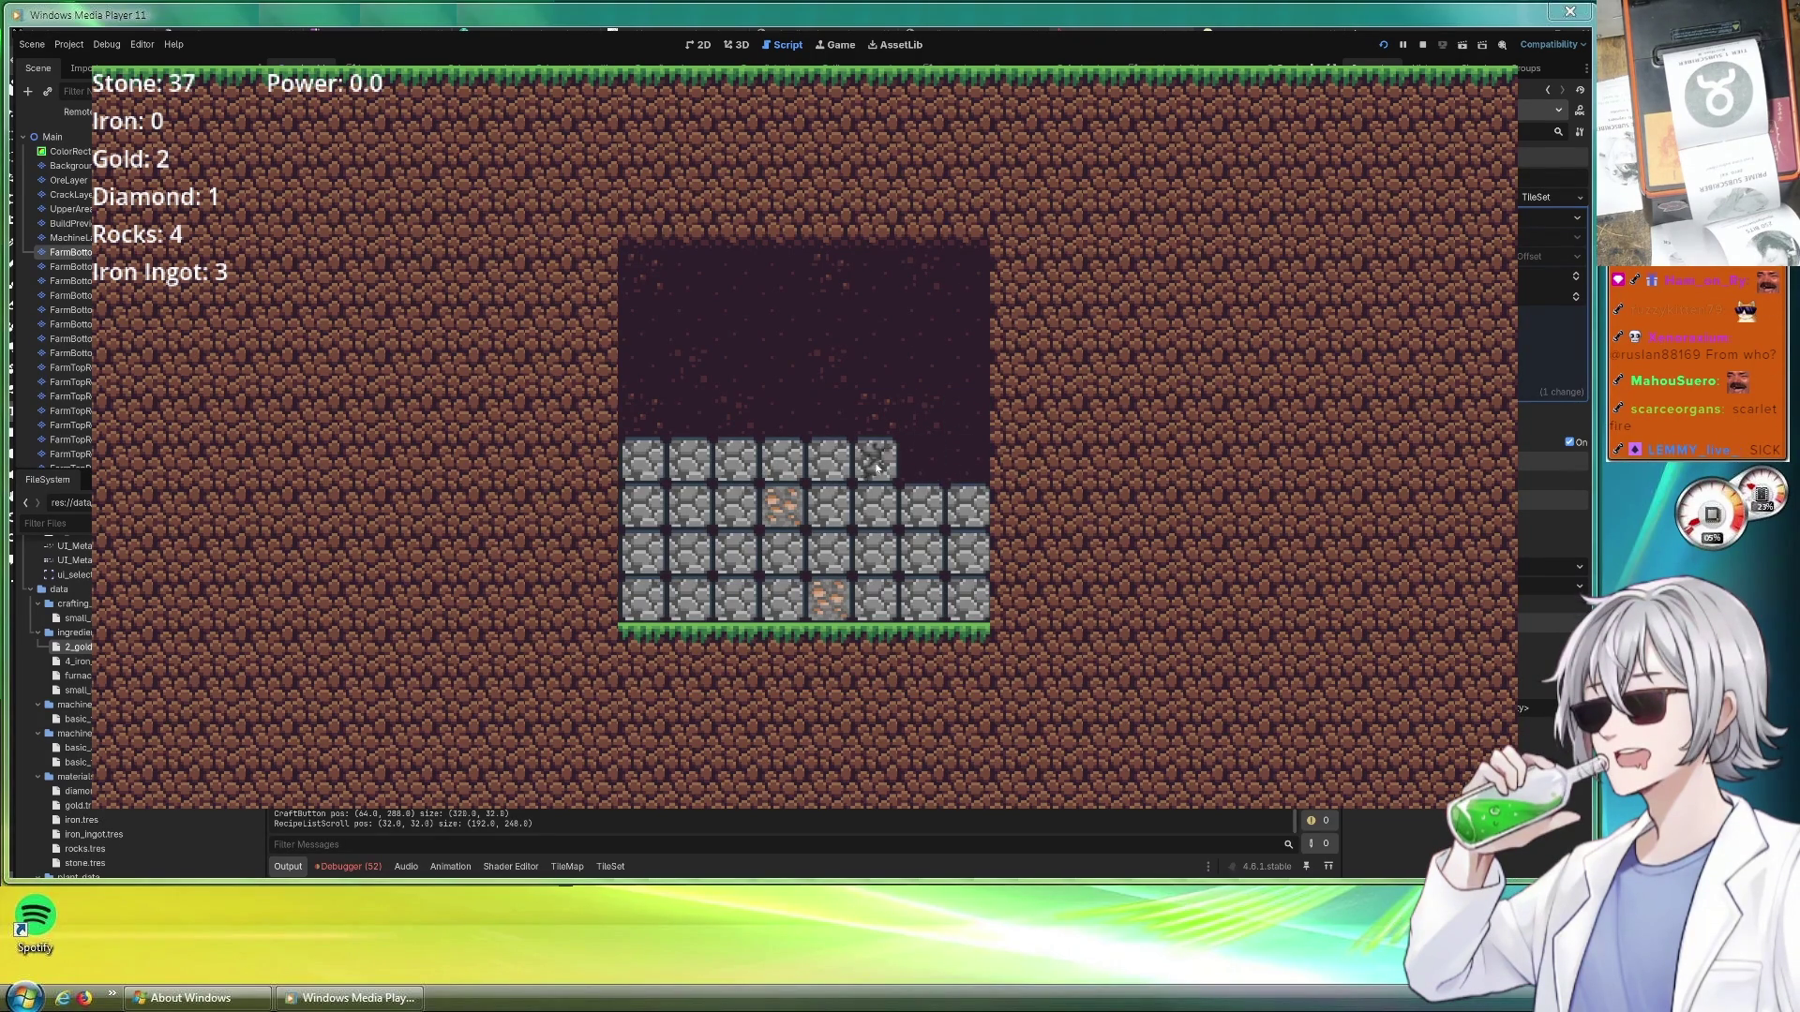
pyautogui.click(831, 460)
pyautogui.click(689, 460)
pyautogui.click(736, 507)
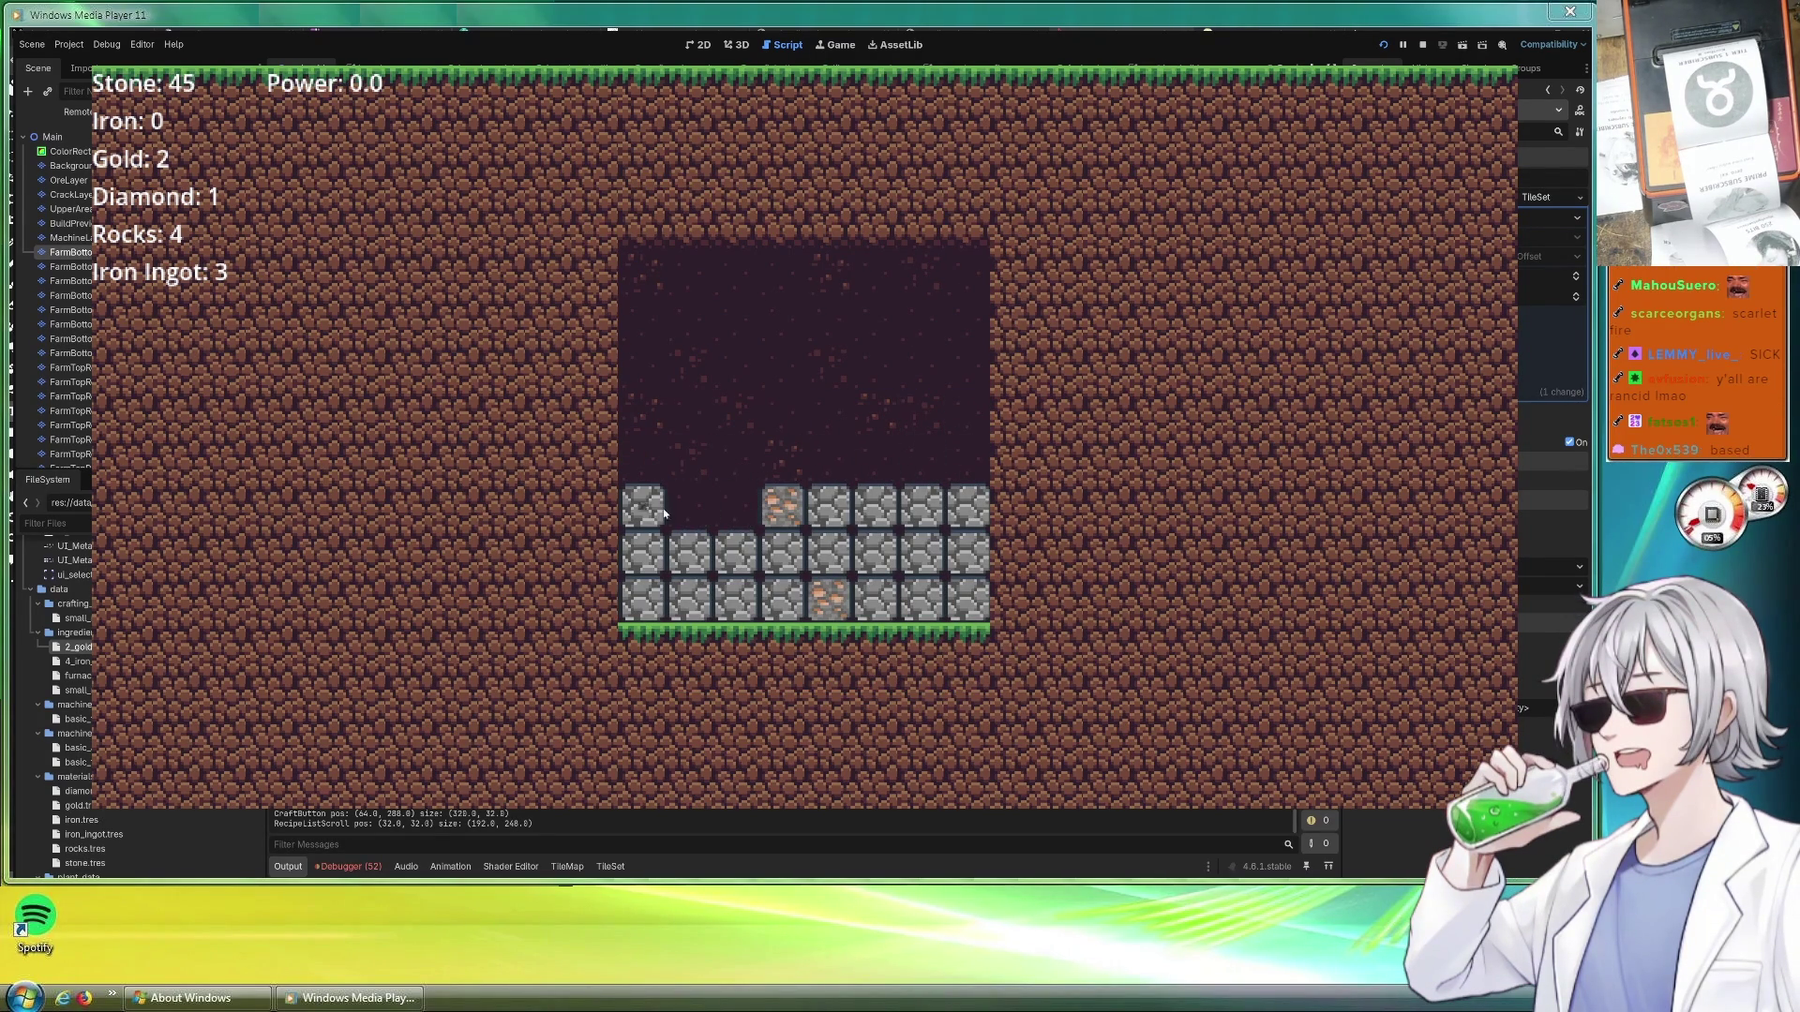
pyautogui.click(642, 507)
pyautogui.click(689, 506)
pyautogui.click(783, 506)
pyautogui.click(876, 506)
pyautogui.click(945, 506)
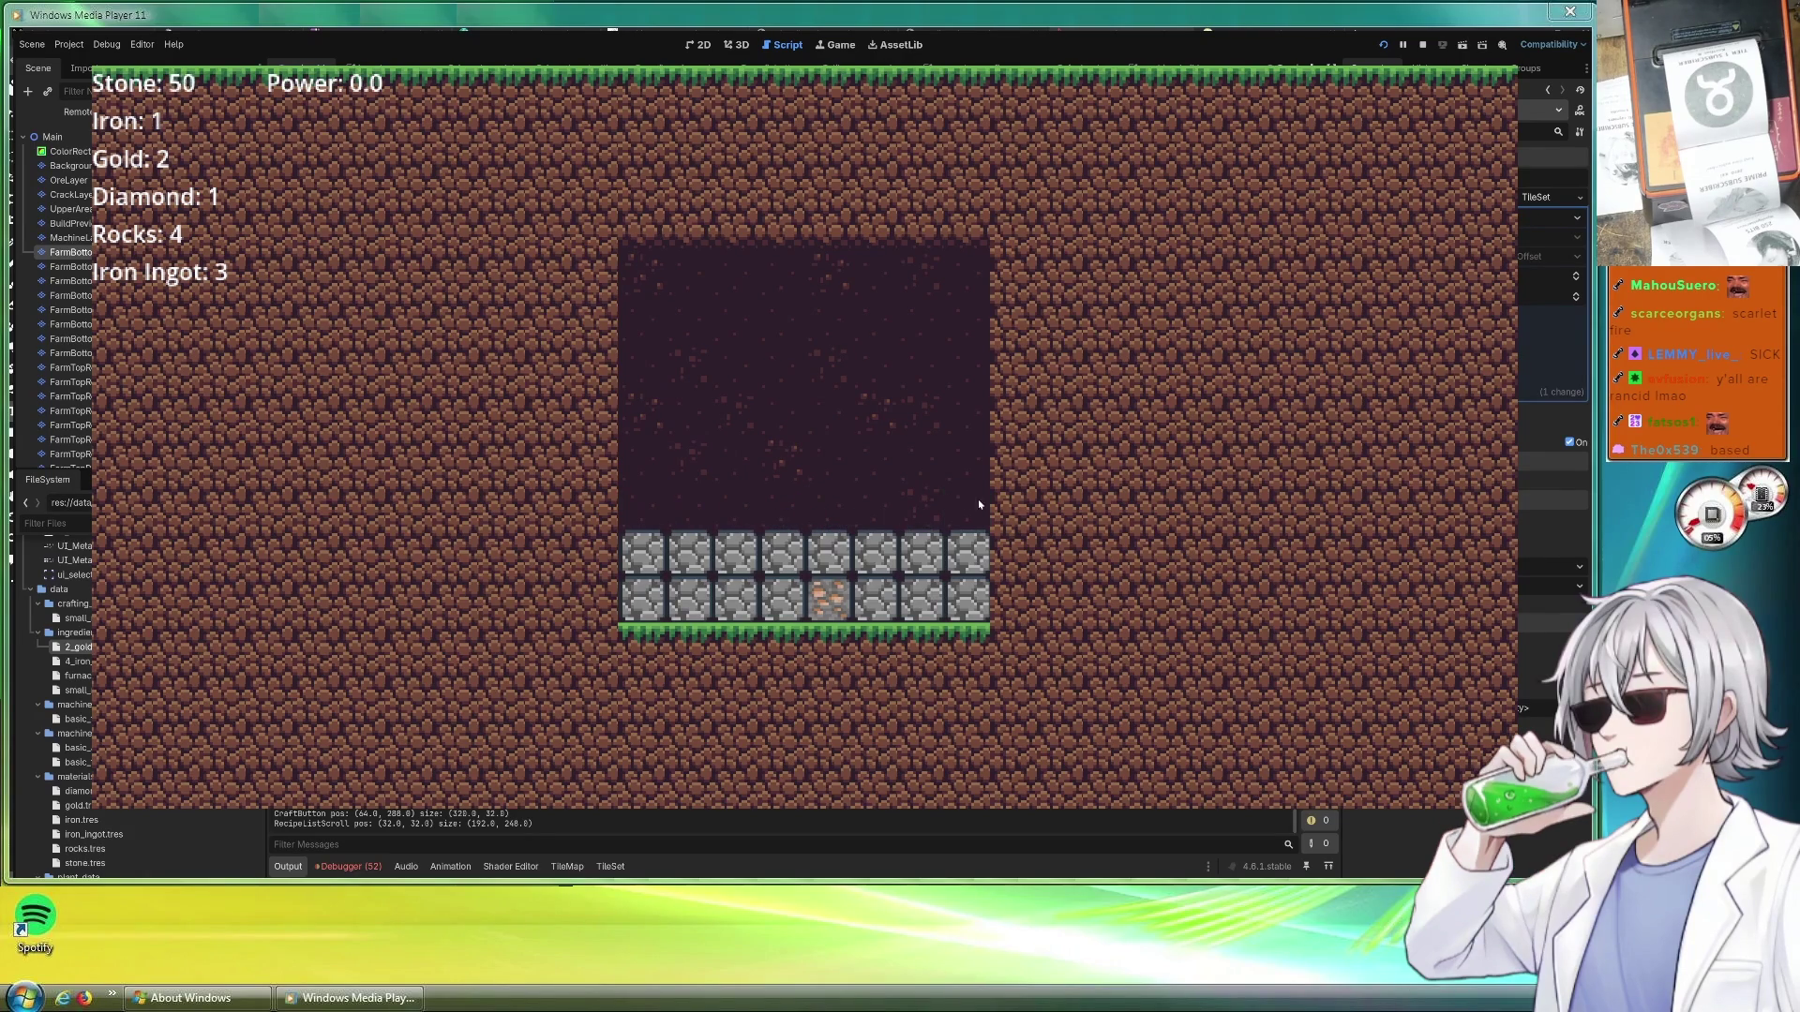
# Mine the lower and bottom rows with their iron ore and the refilled blocks, then go up to the farm
pyautogui.click(967, 553)
pyautogui.click(922, 553)
pyautogui.click(831, 553)
pyautogui.click(712, 553)
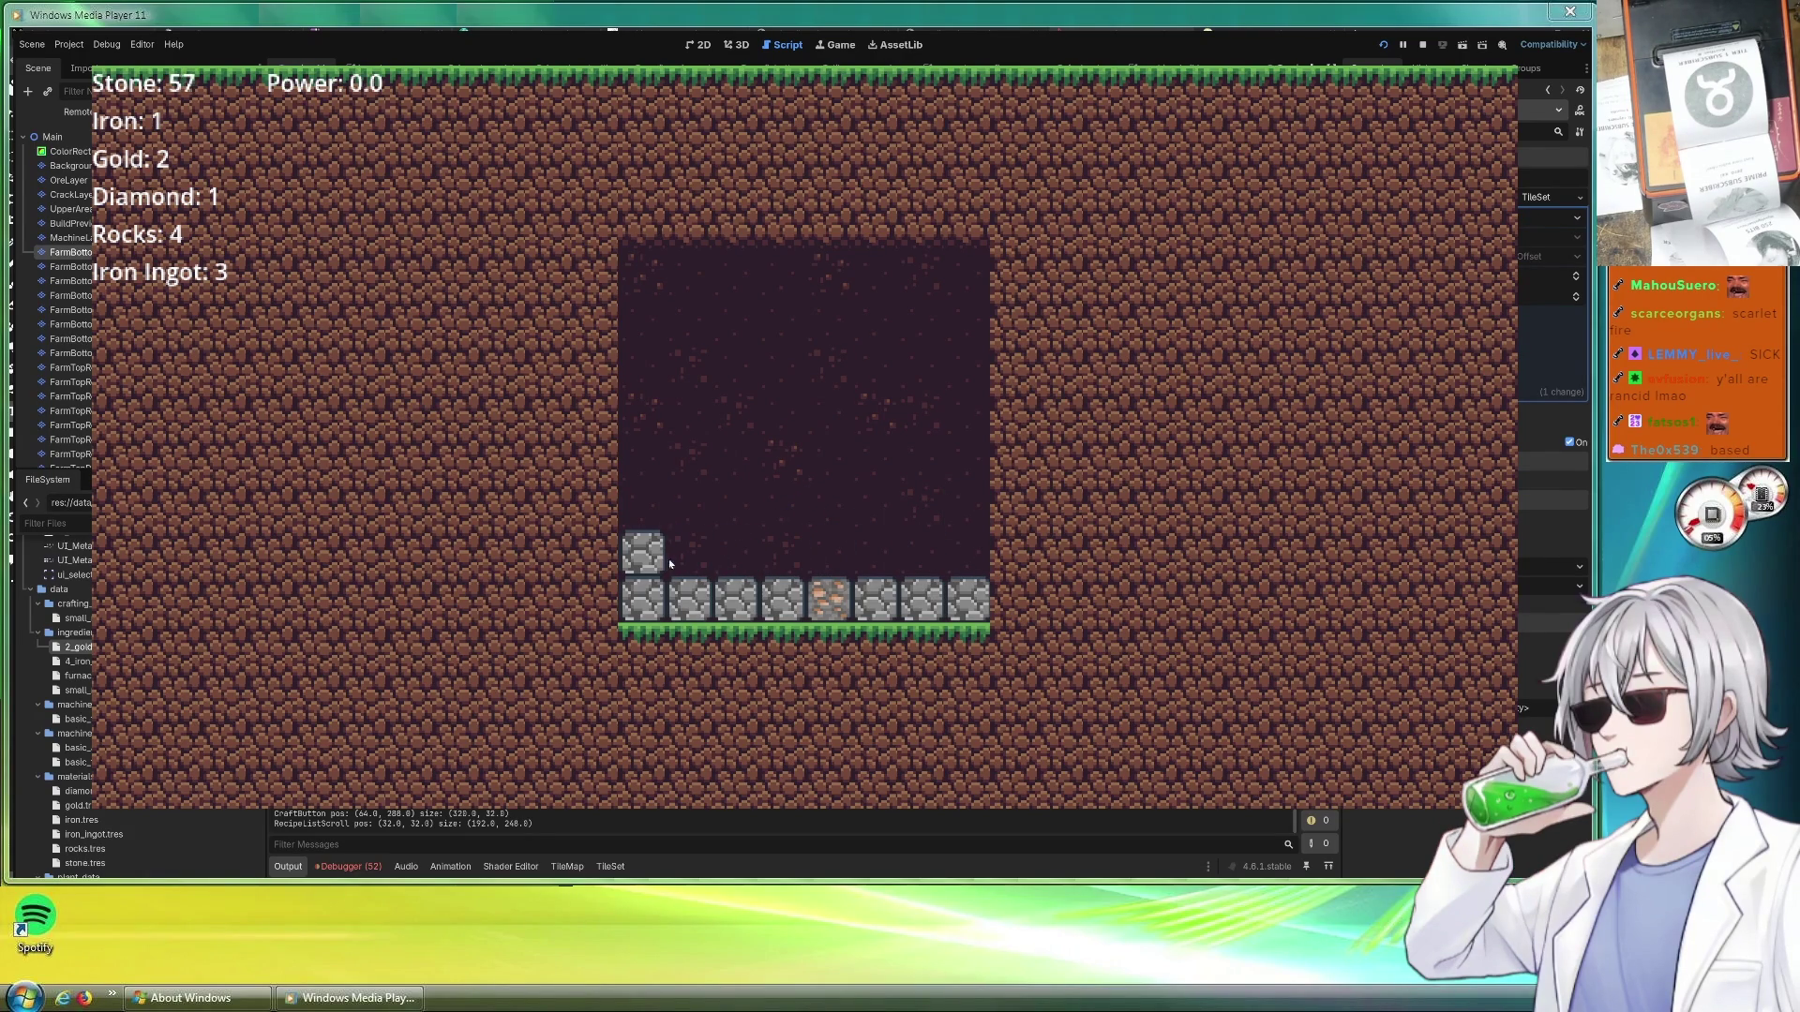
pyautogui.click(643, 552)
pyautogui.click(643, 599)
pyautogui.click(735, 599)
pyautogui.click(829, 600)
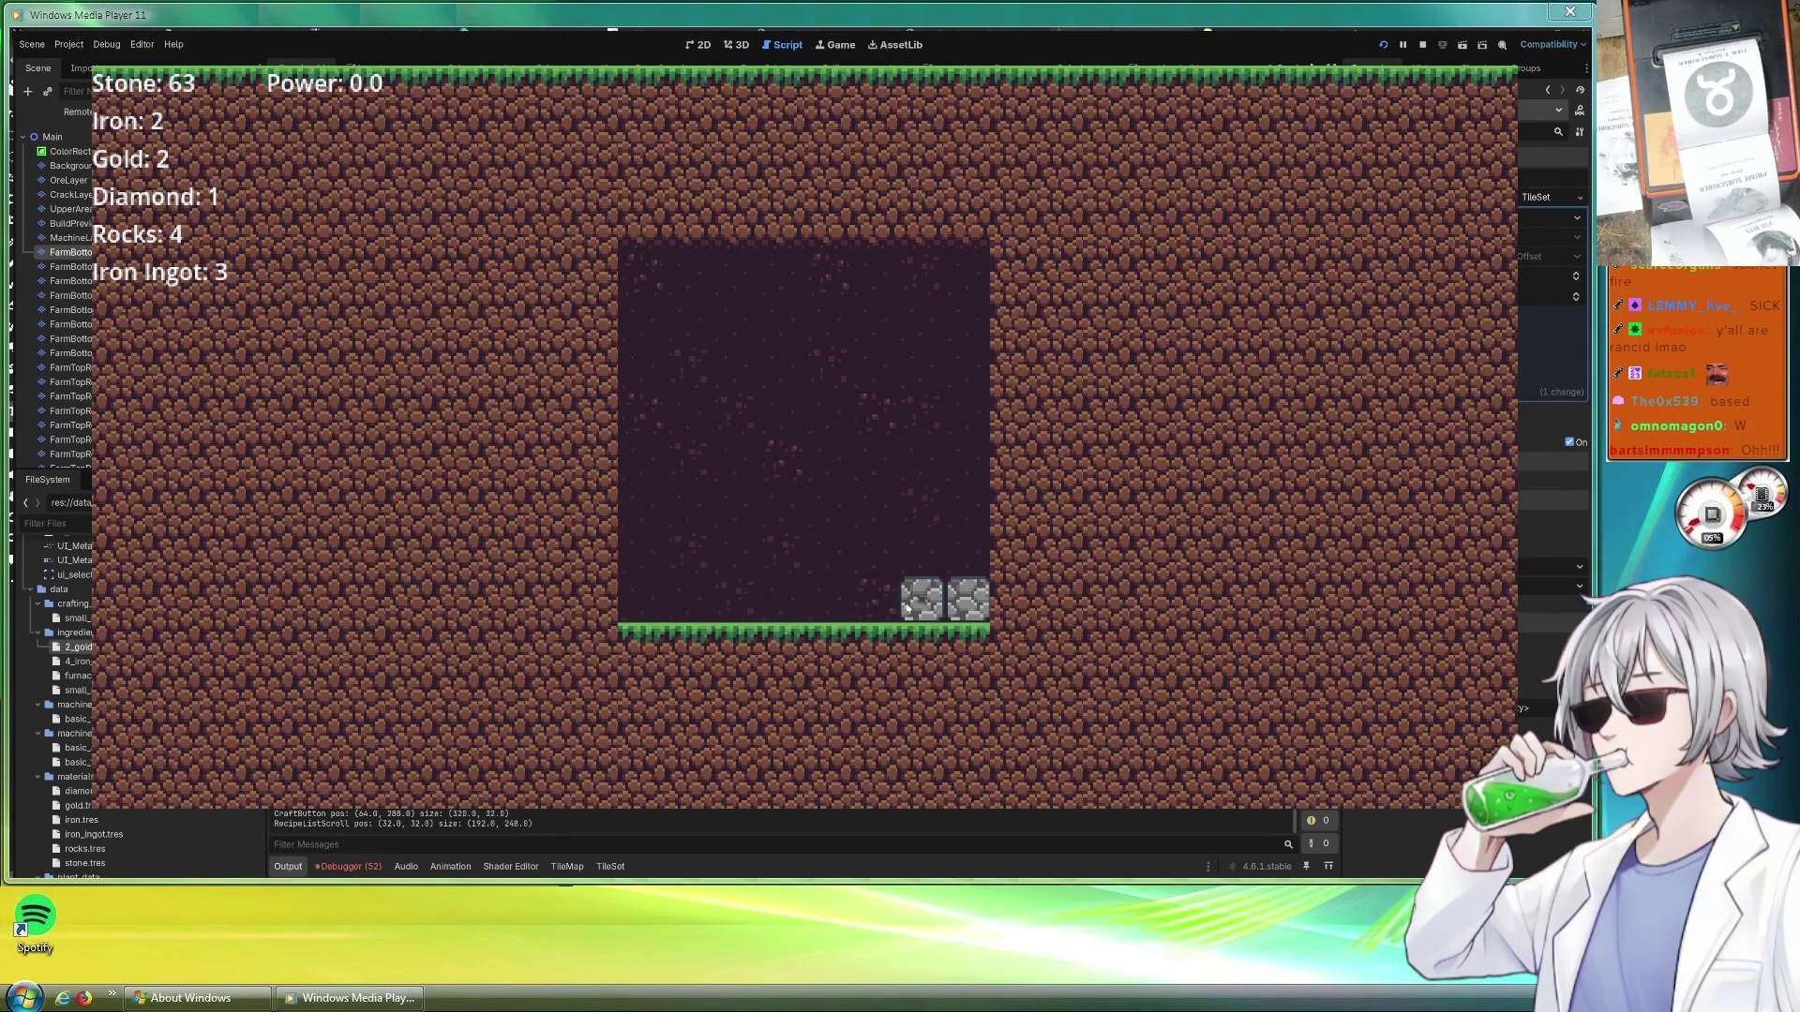
pyautogui.click(921, 600)
pyautogui.click(876, 600)
pyautogui.click(805, 600)
pyautogui.click(736, 600)
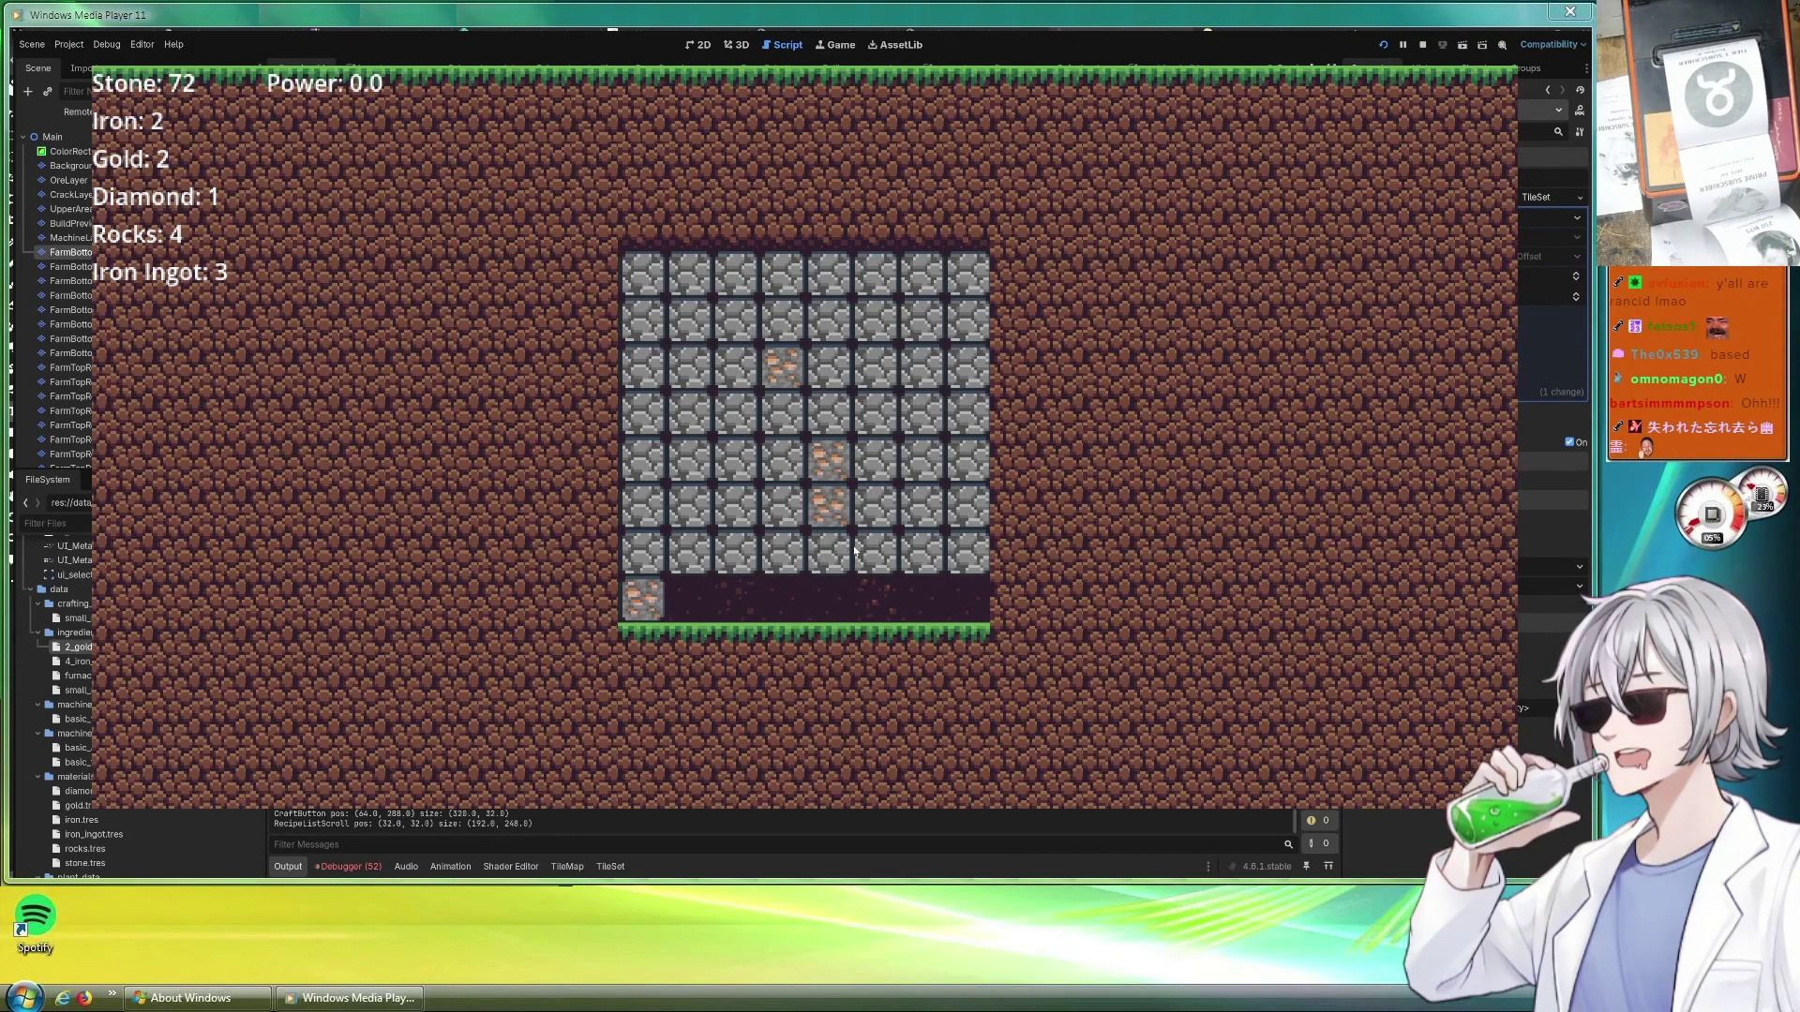
pyautogui.press('w')
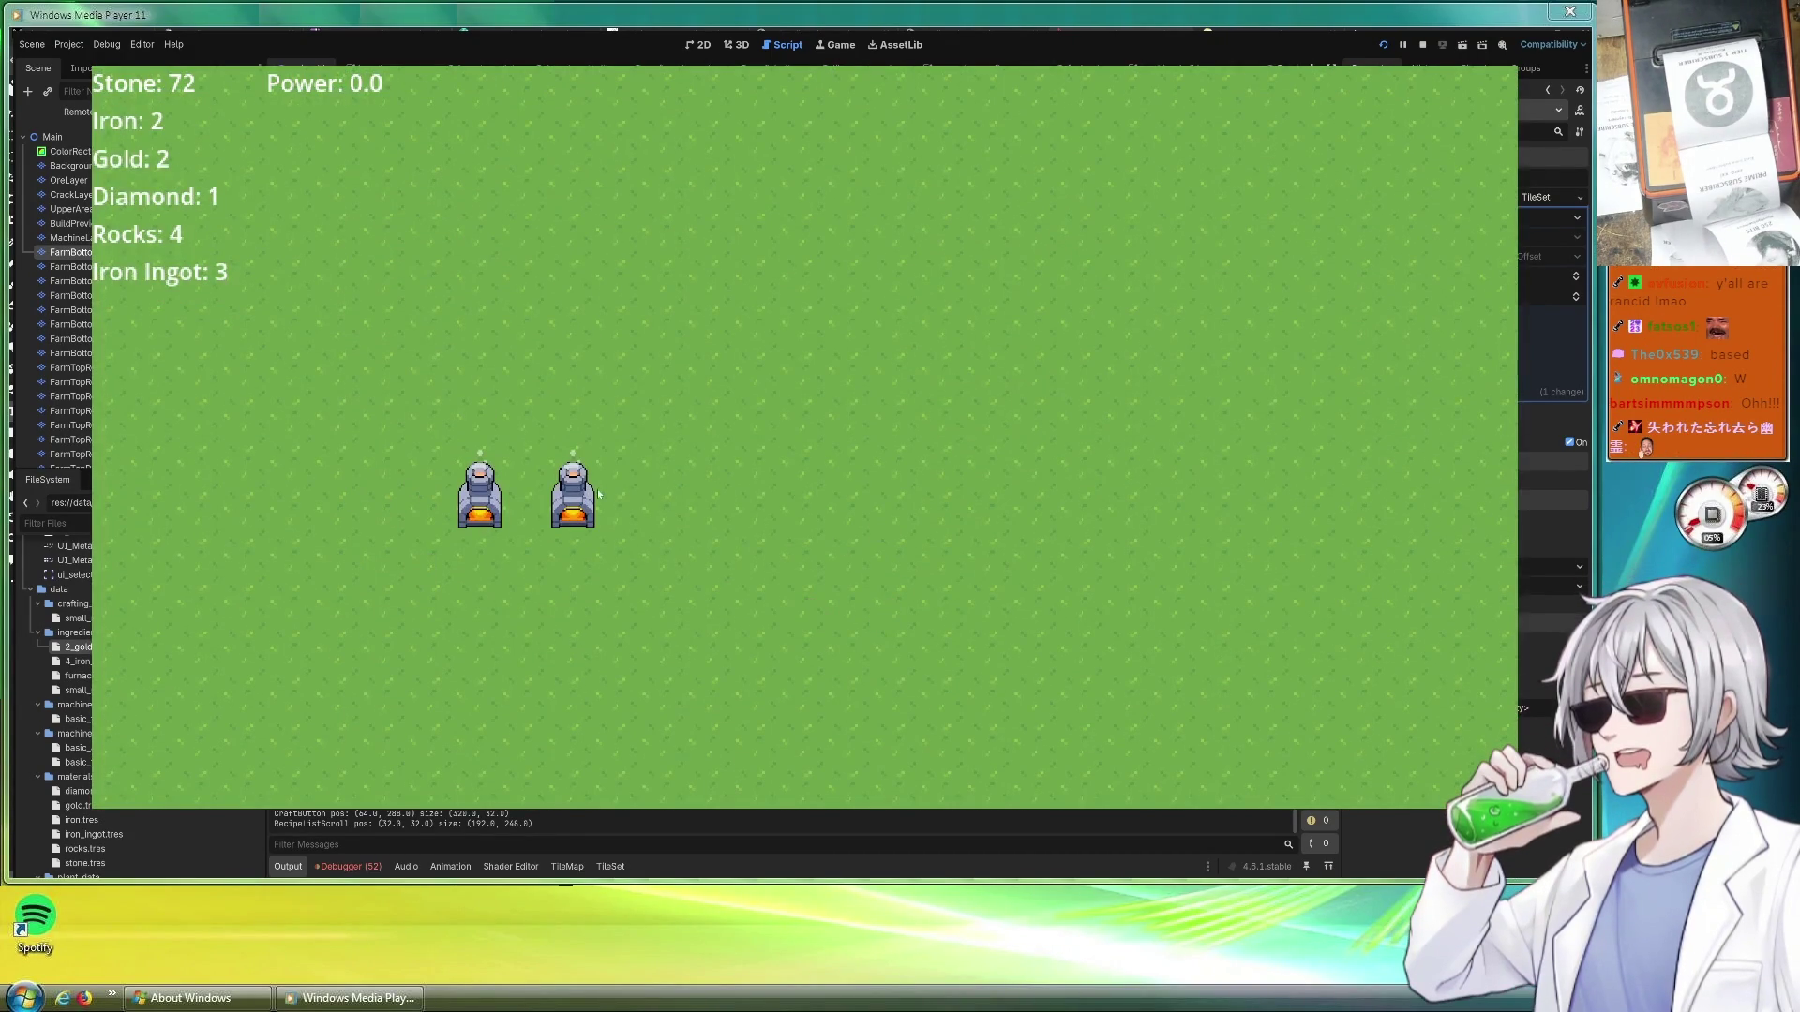
# Move to the dirt field and plant corn on four soil tiles along the top row
pyautogui.press('s')
pyautogui.press('w')
pyautogui.press('d')
pyautogui.press('w')
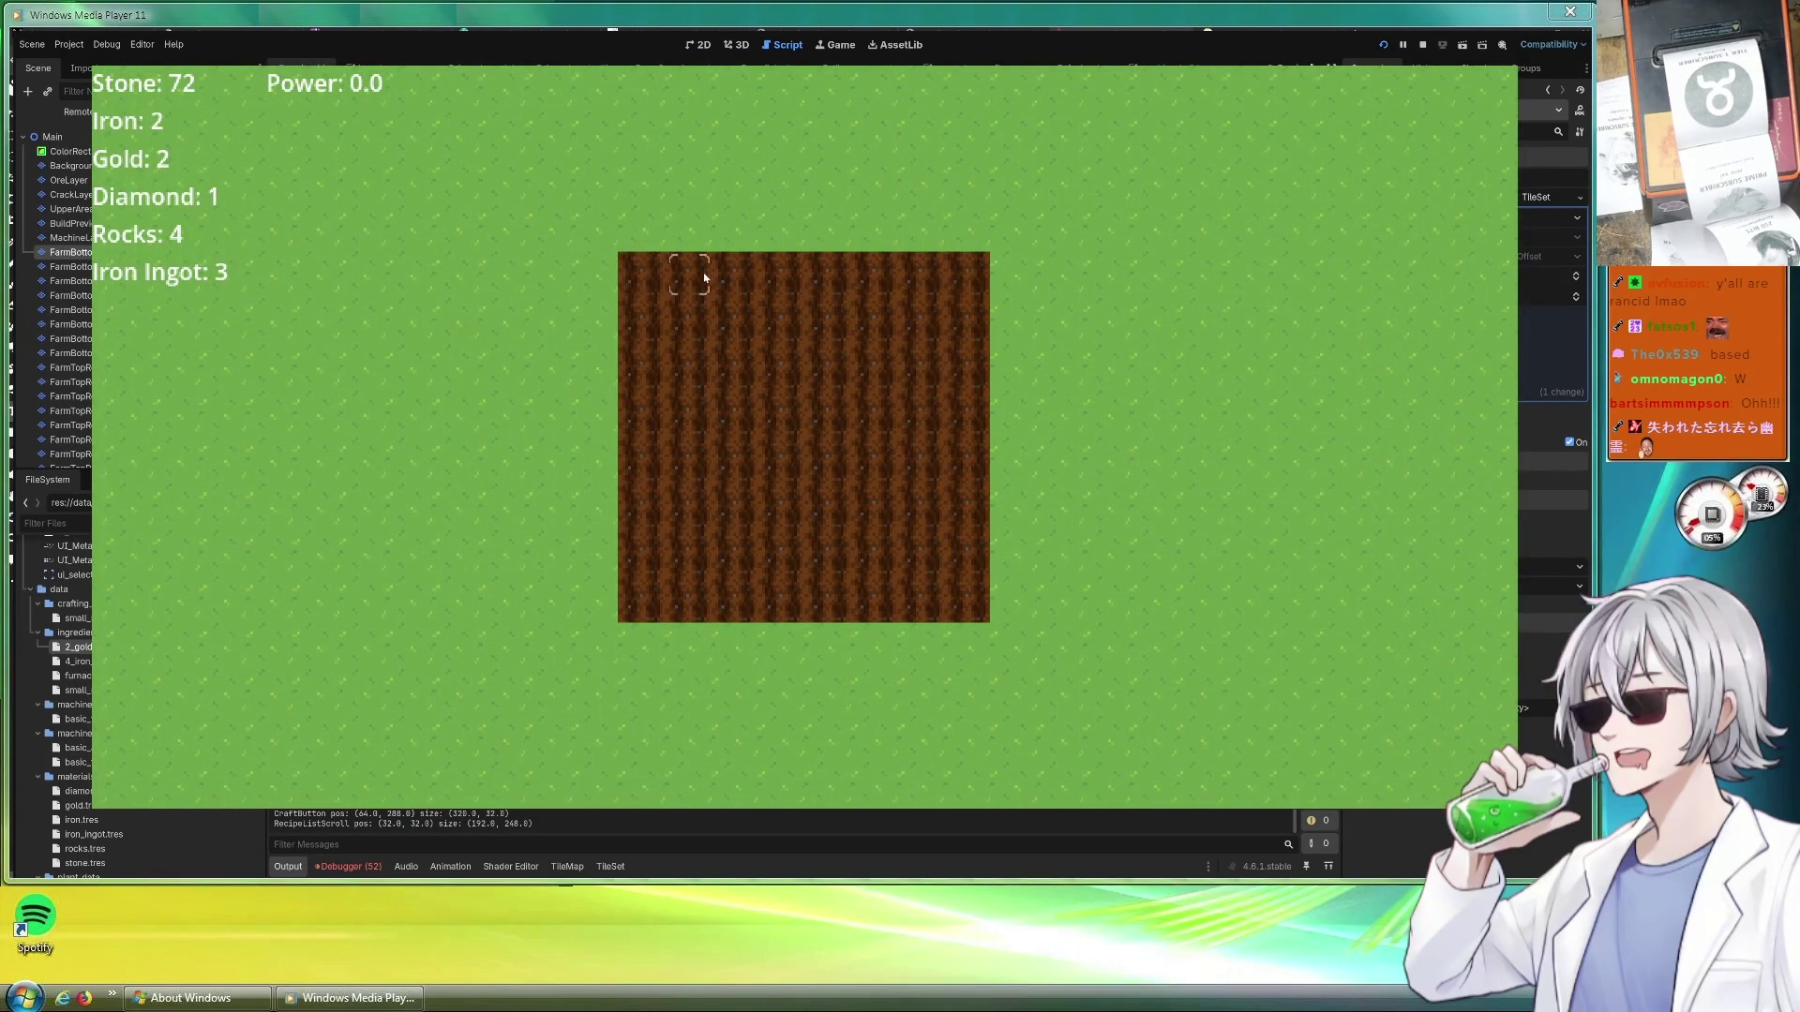
pyautogui.click(629, 272)
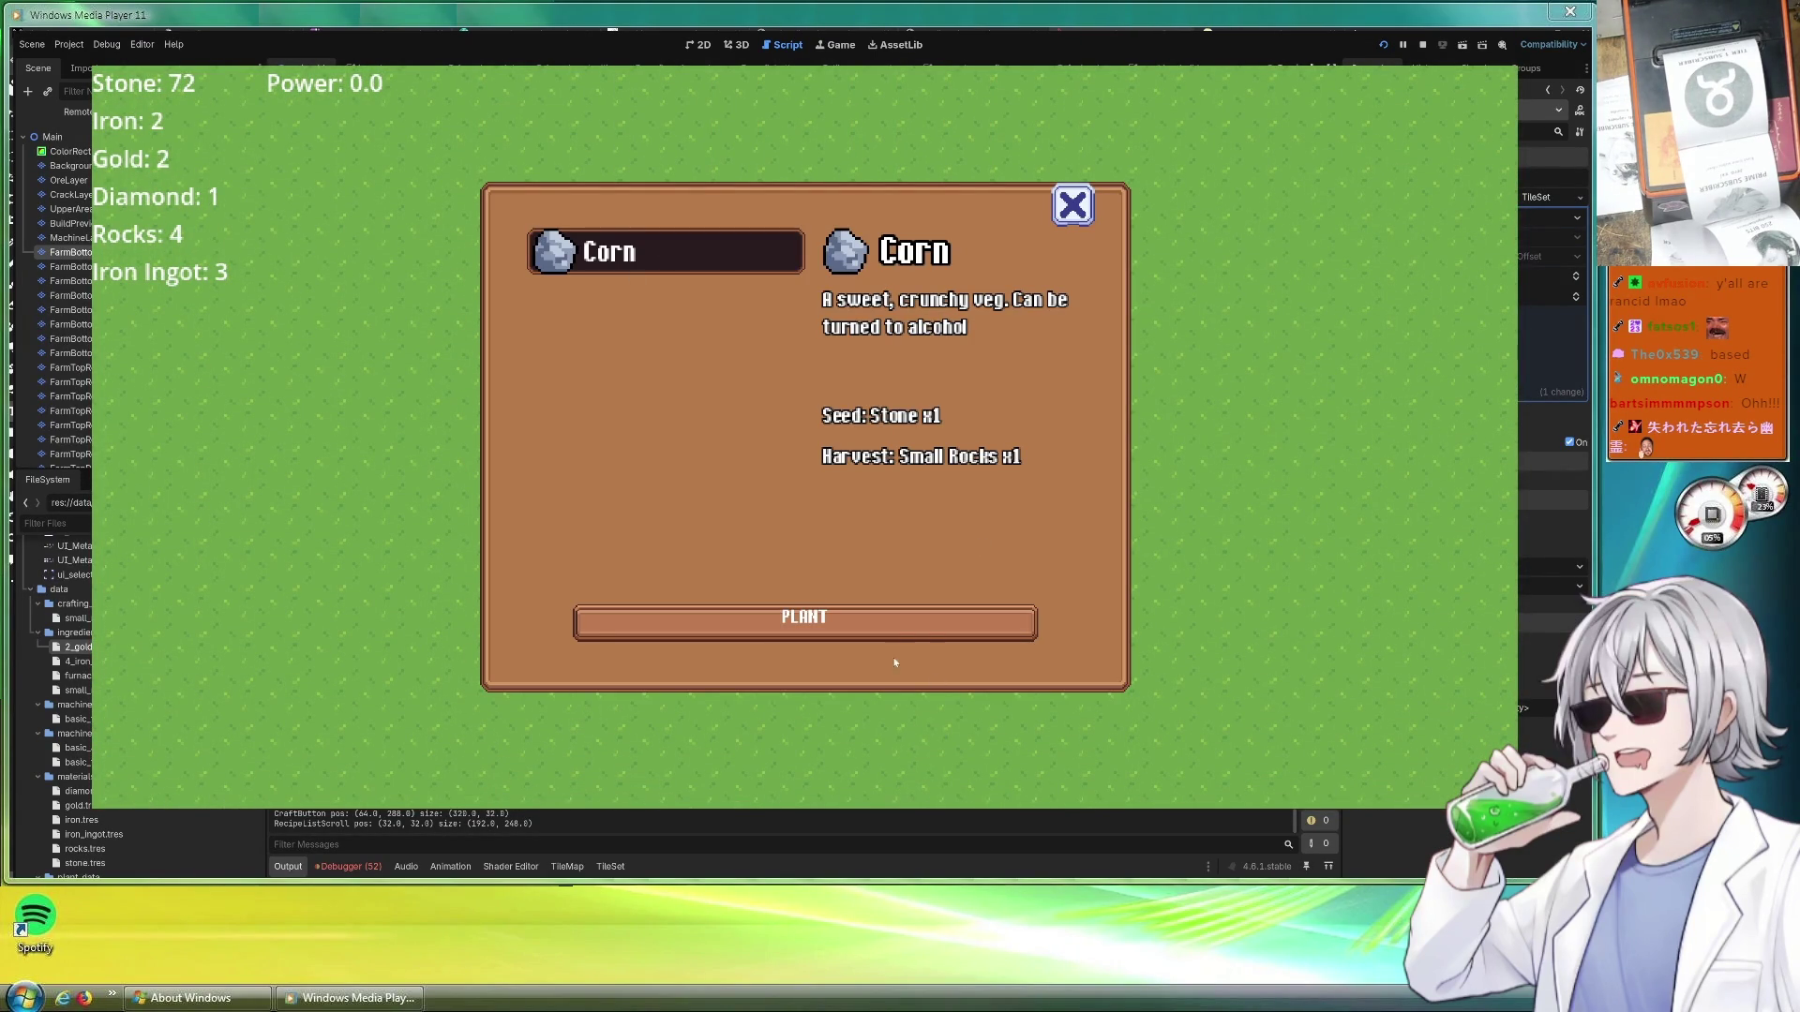
pyautogui.click(845, 622)
pyautogui.click(696, 272)
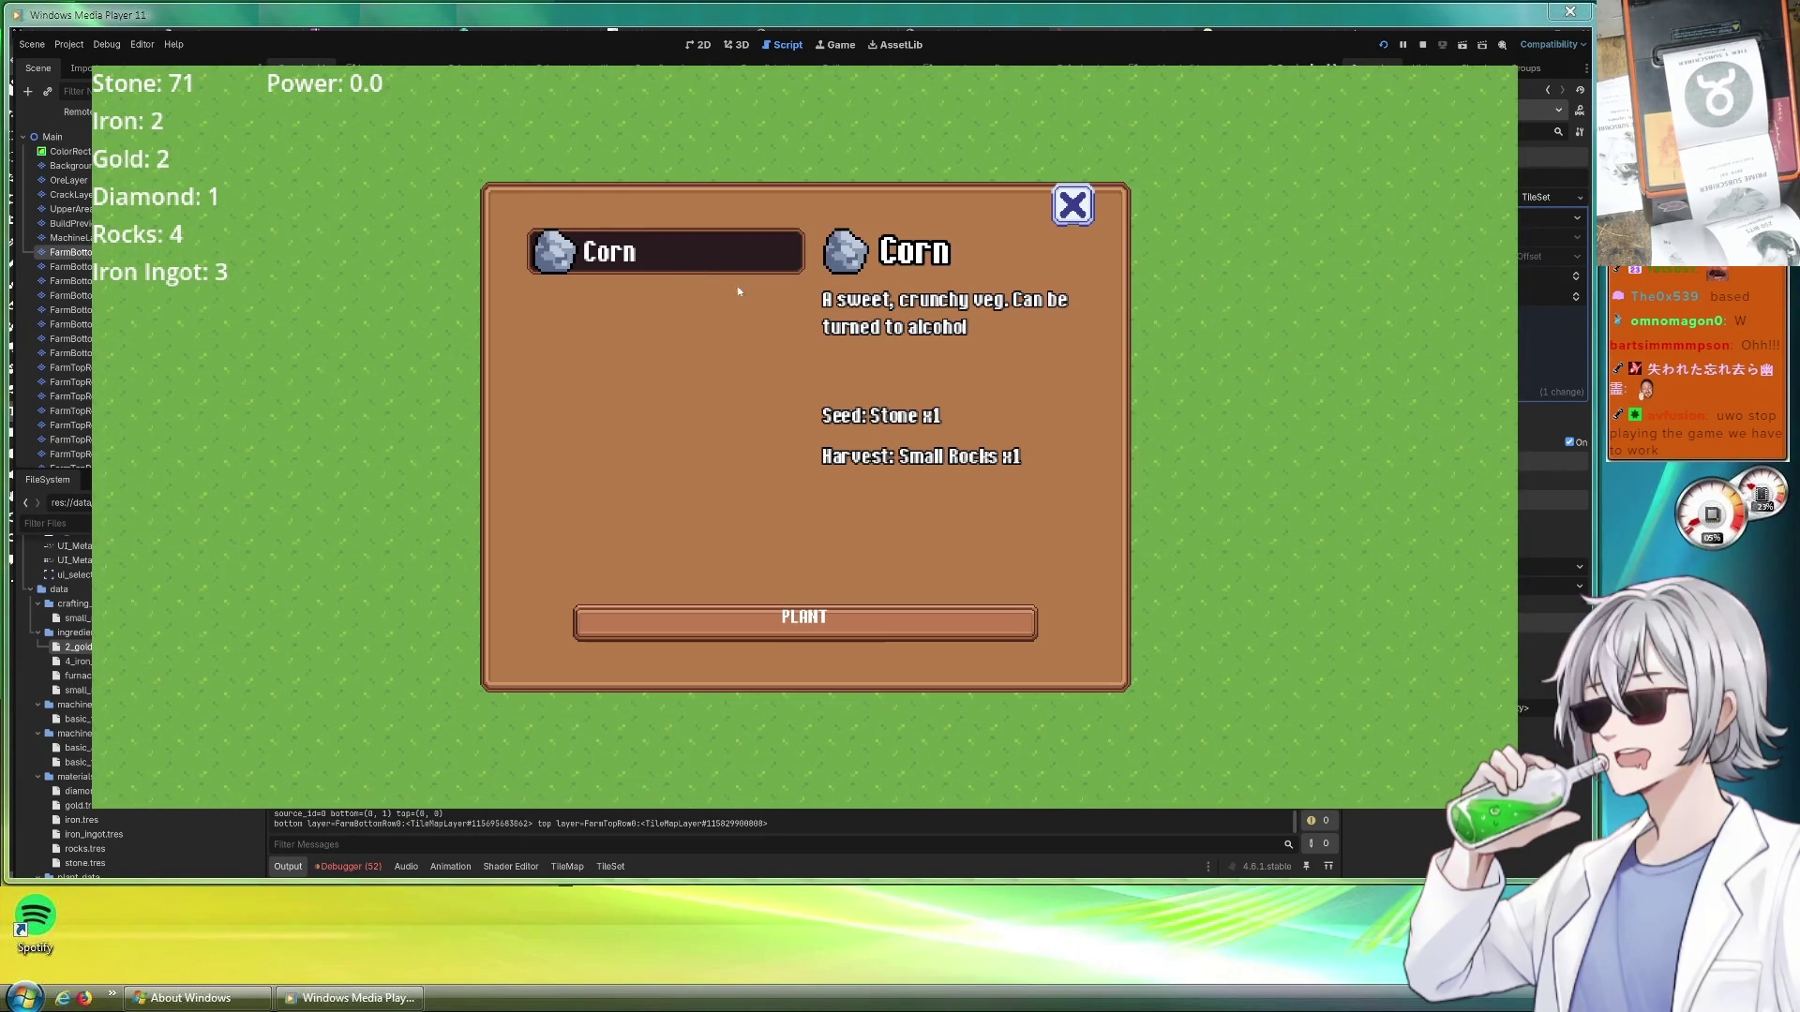
pyautogui.click(878, 627)
pyautogui.click(759, 281)
pyautogui.click(836, 620)
pyautogui.click(773, 274)
pyautogui.click(837, 625)
# Plant four more corn crops on the next rows of soil tiles
pyautogui.click(655, 368)
pyautogui.click(662, 253)
pyautogui.click(836, 622)
pyautogui.click(724, 362)
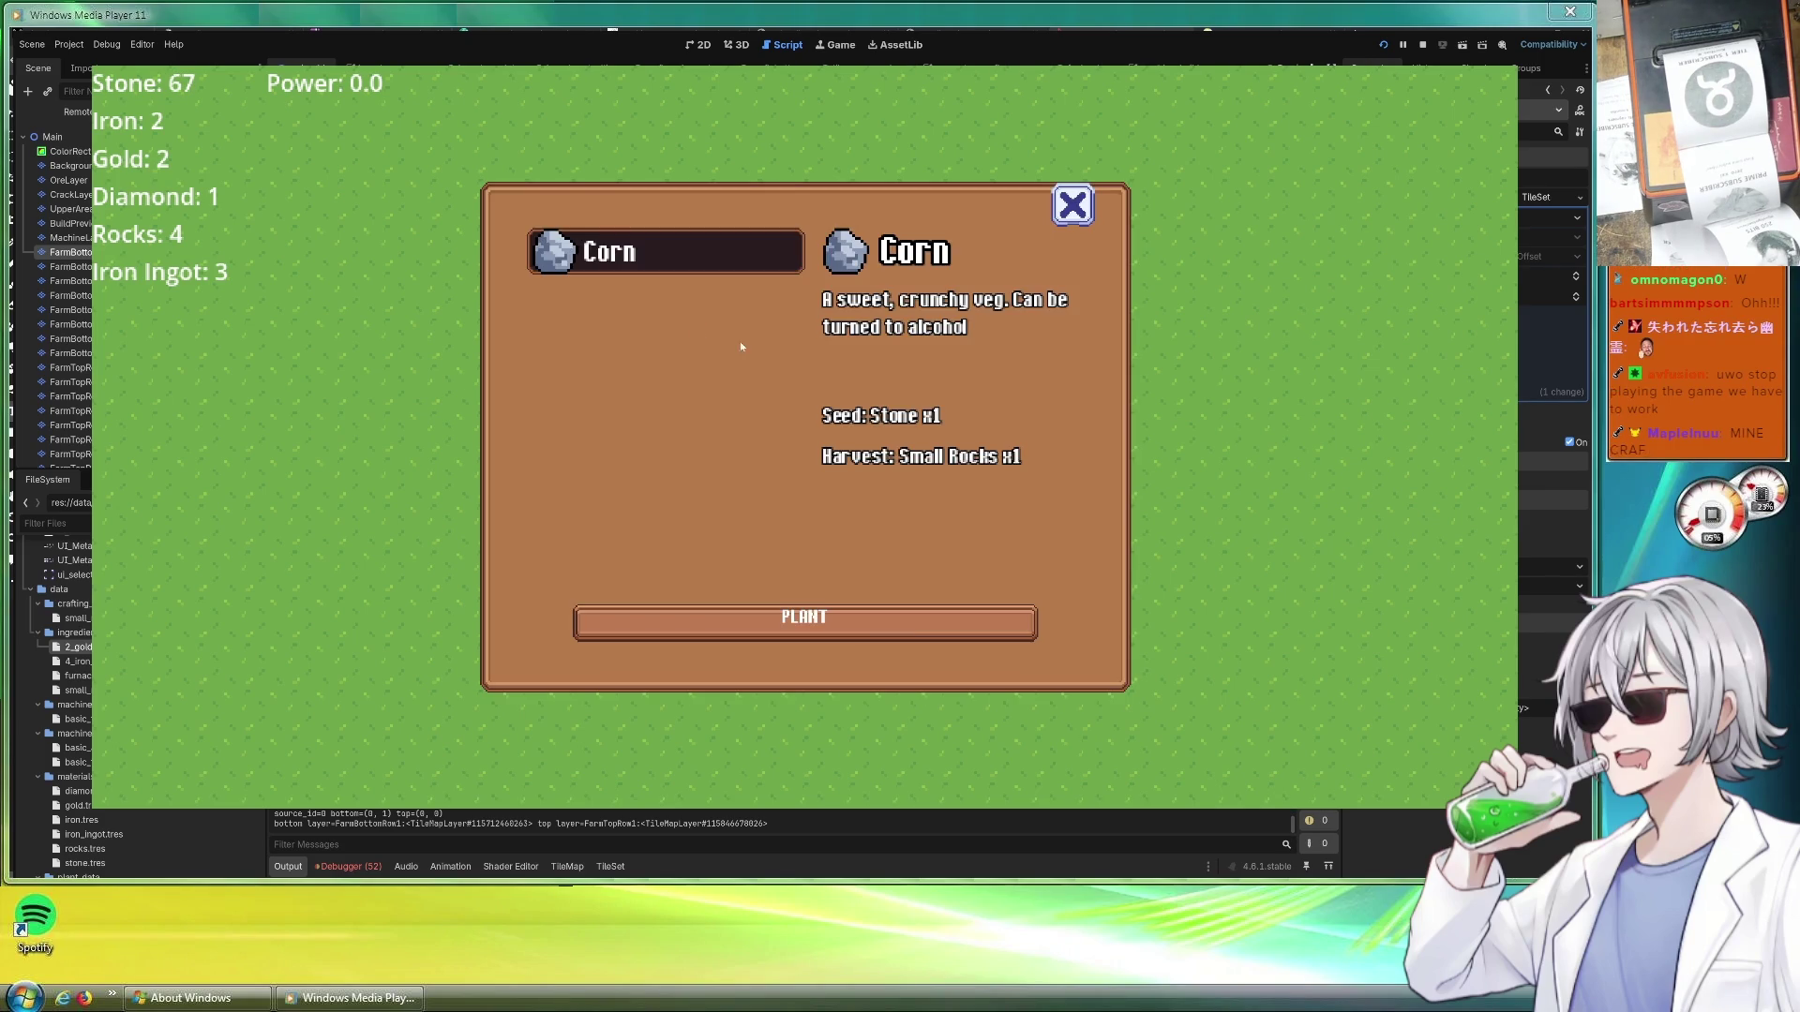
pyautogui.click(883, 625)
pyautogui.click(755, 329)
pyautogui.click(893, 628)
pyautogui.click(797, 341)
pyautogui.click(873, 624)
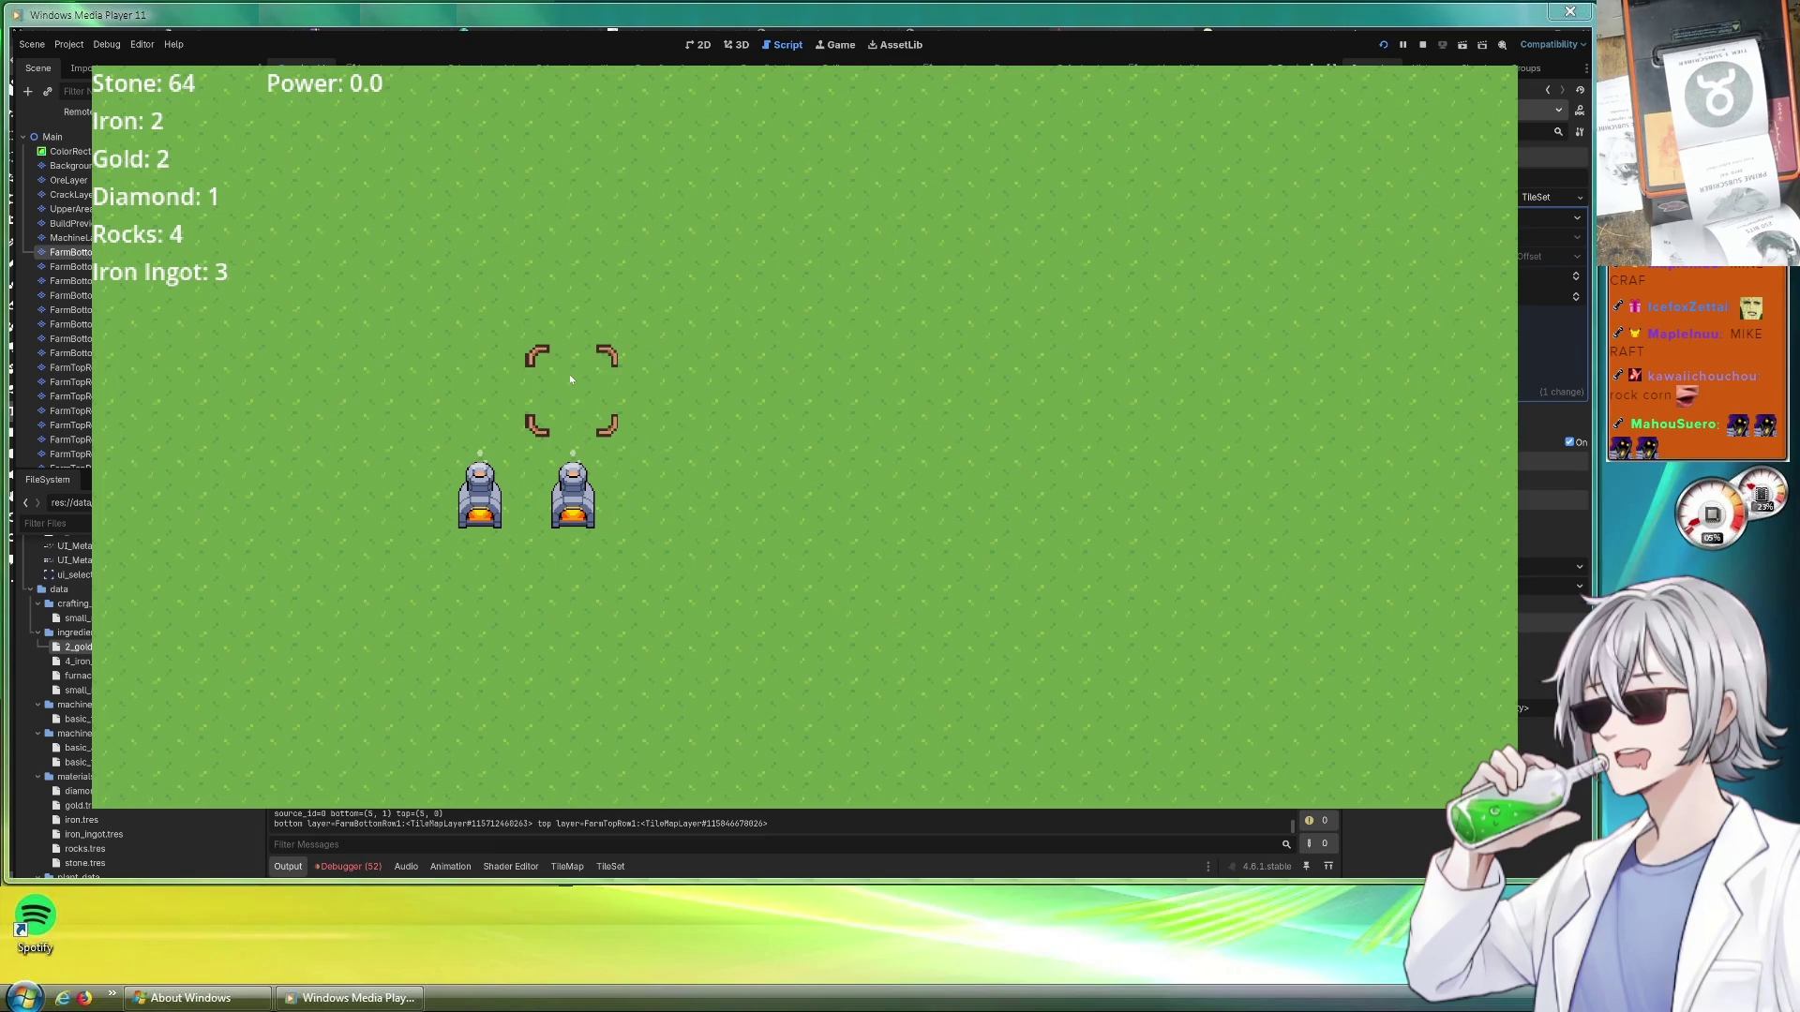
# Craft a third Simple Furnace and start smelting an Iron Ingot in a furnace
pyautogui.press('e')
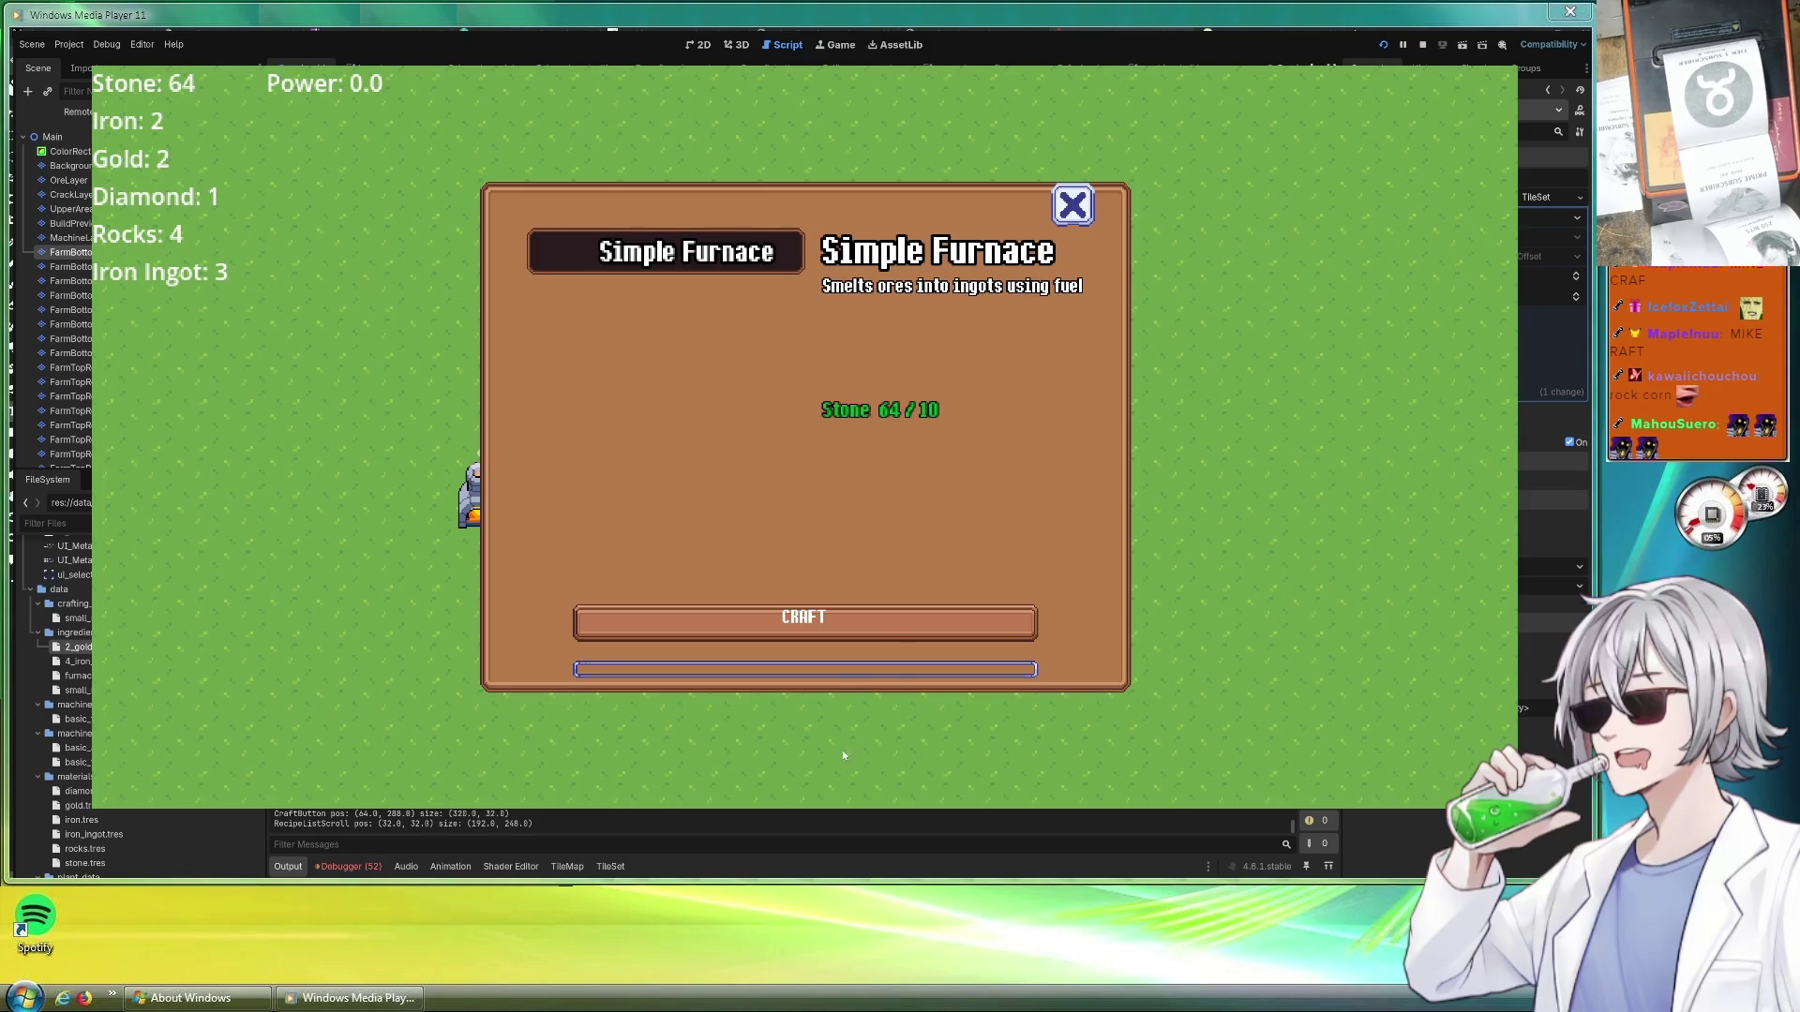
pyautogui.click(883, 627)
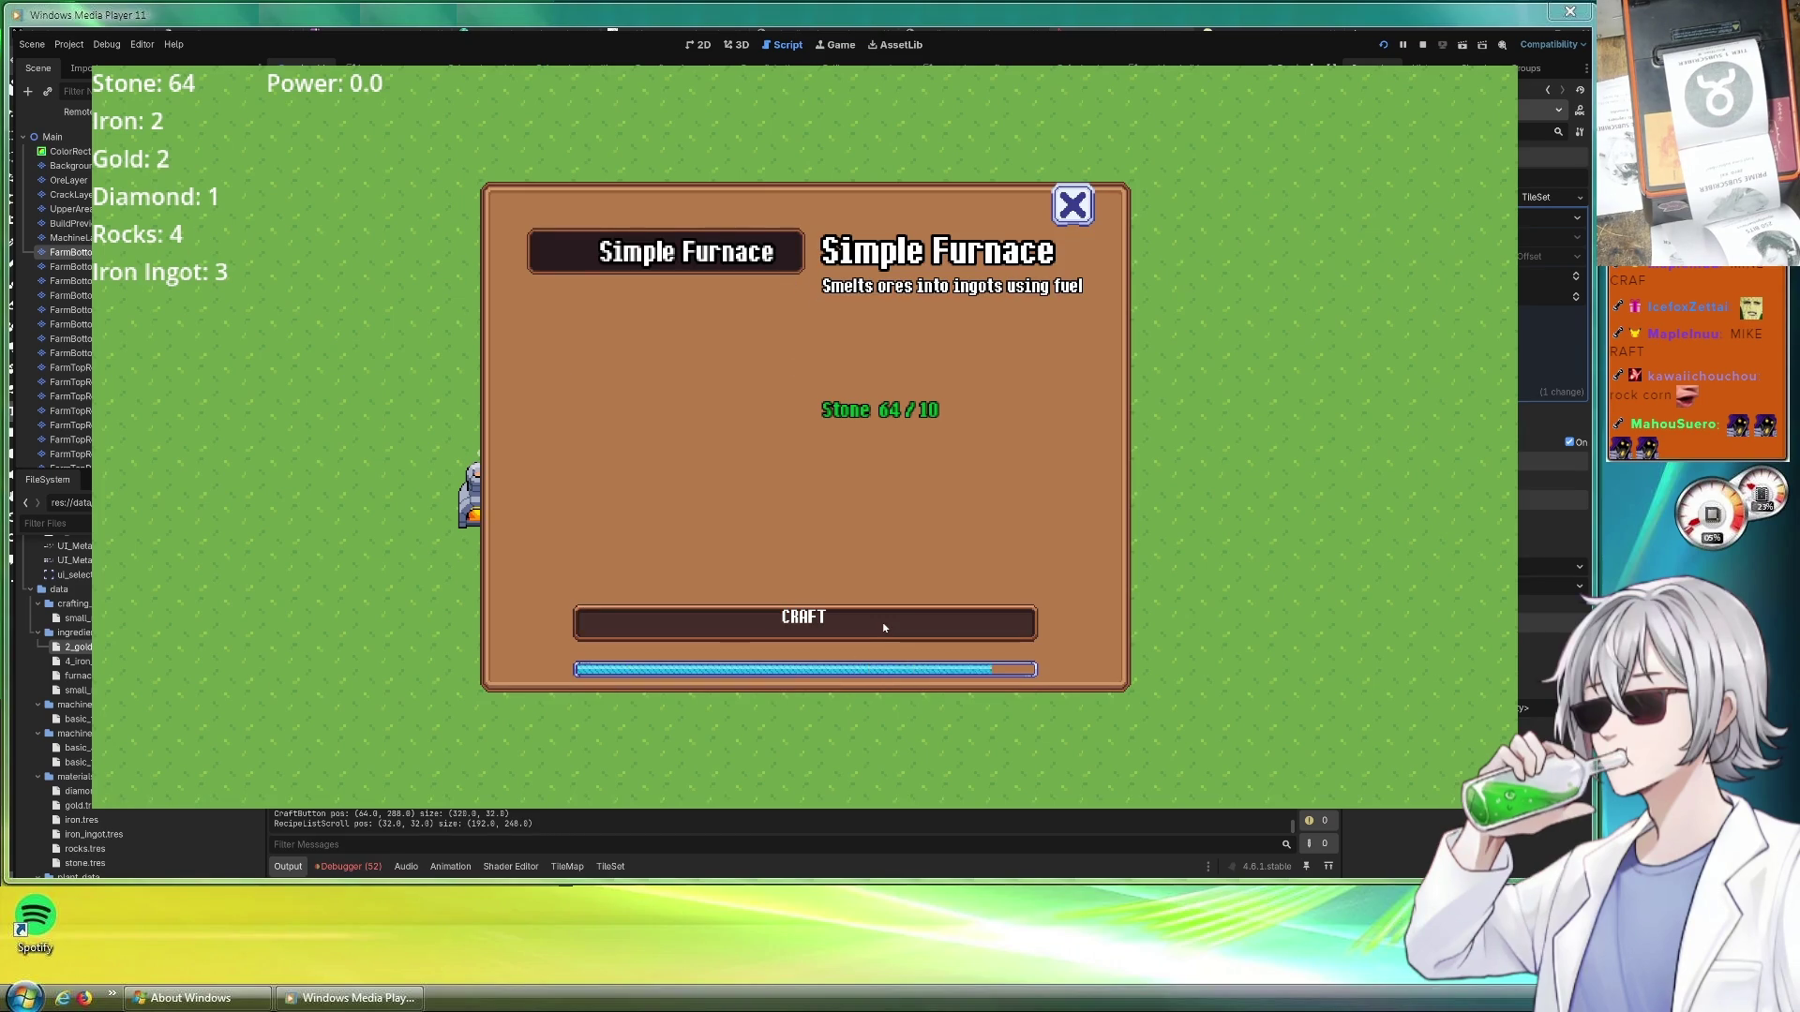
pyautogui.click(568, 410)
pyautogui.click(914, 572)
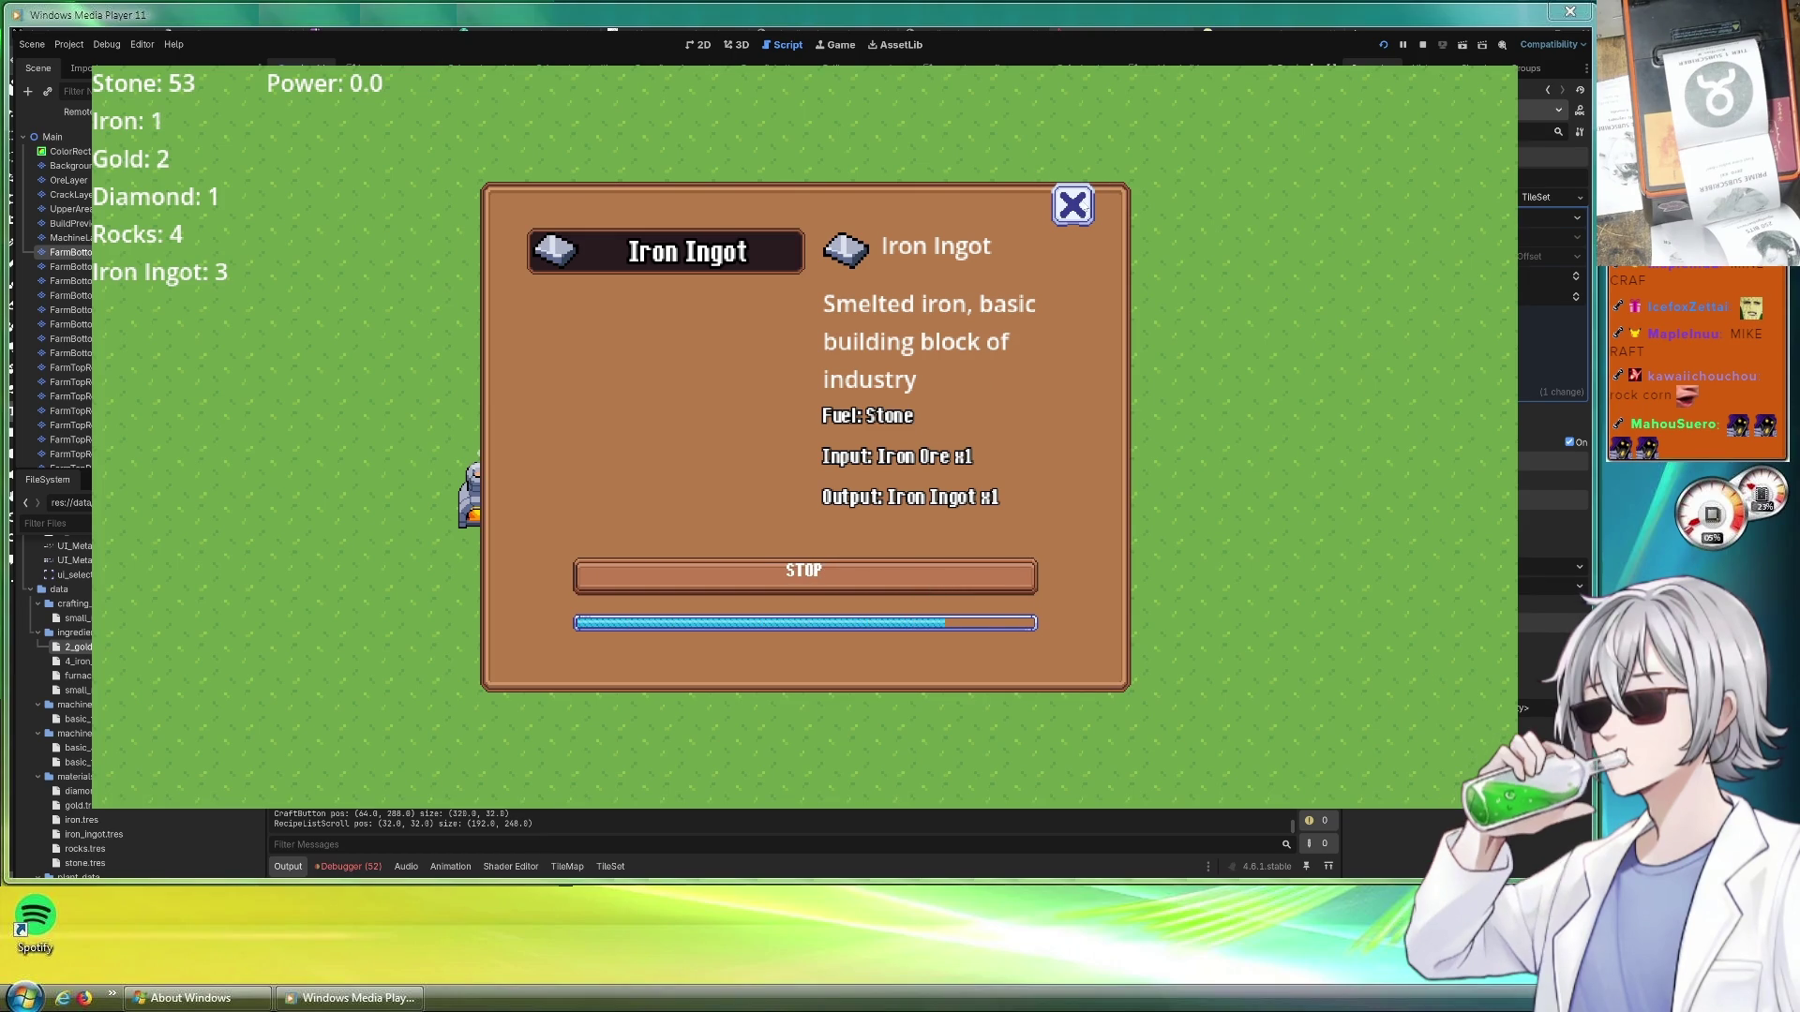
pyautogui.click(1072, 206)
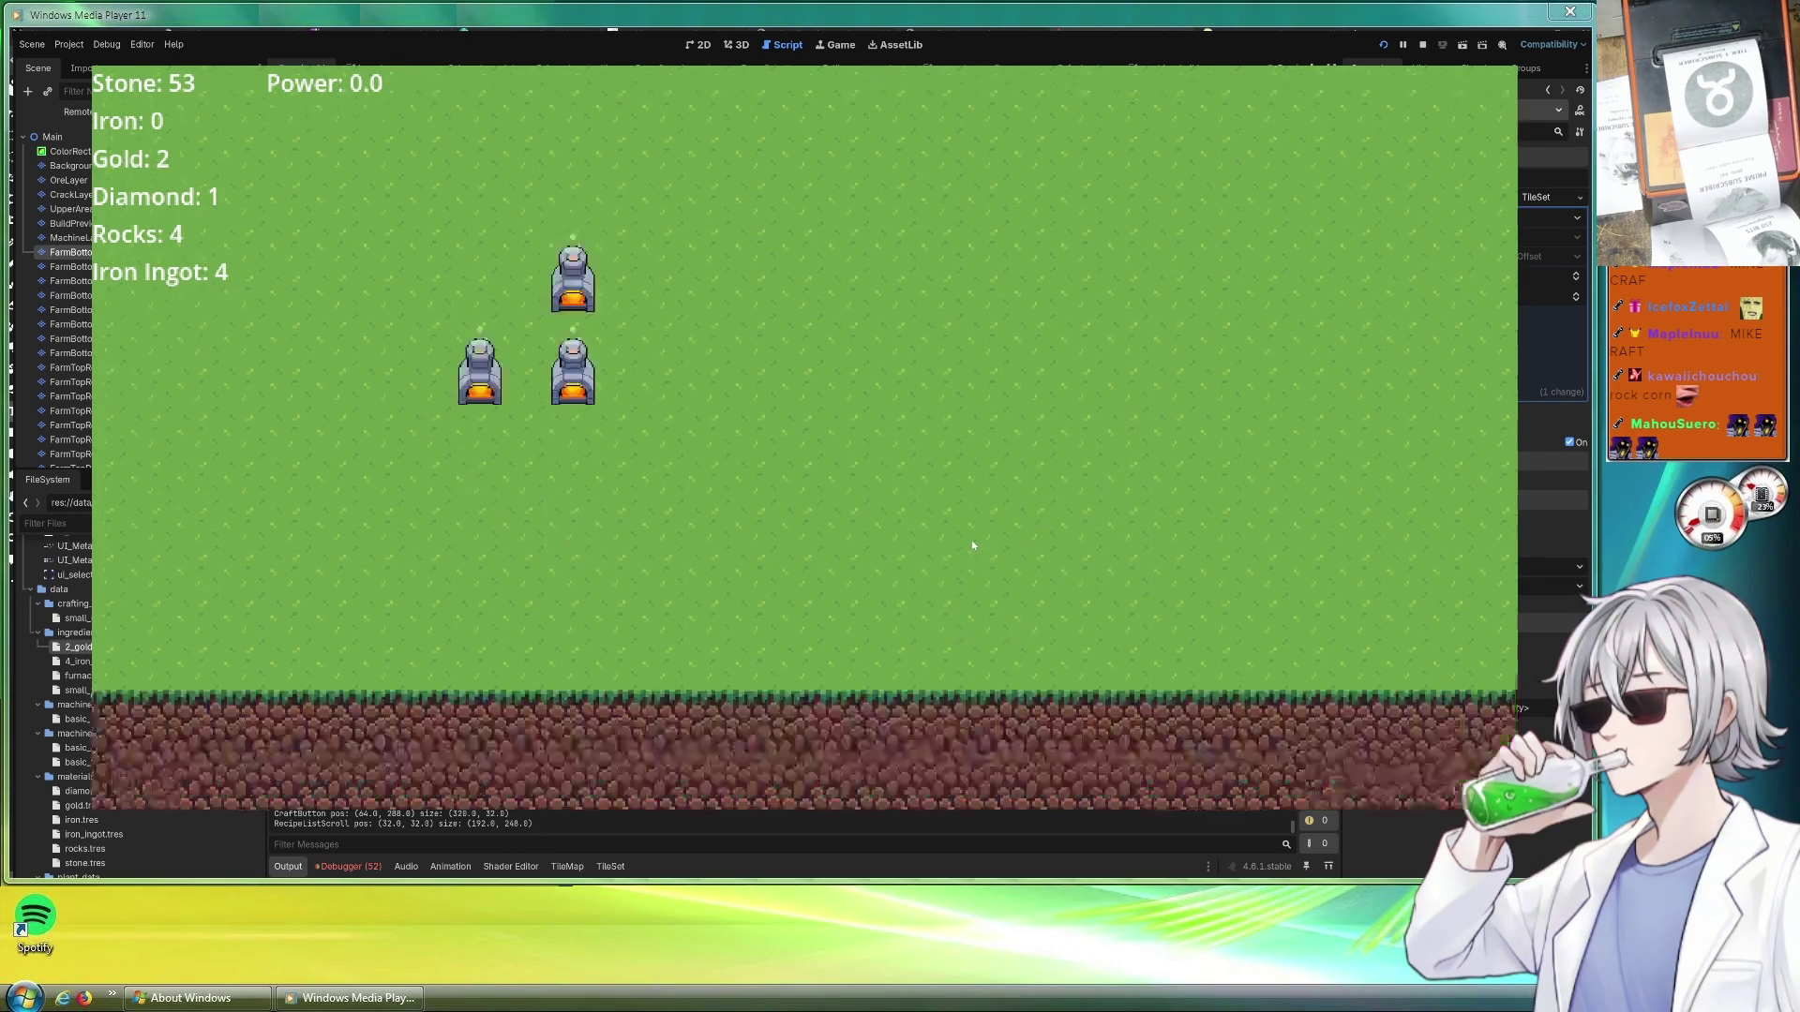
# Pan over the crop field, furnaces and mine, then stop the running game with F8
pyautogui.press('s')
pyautogui.press('w')
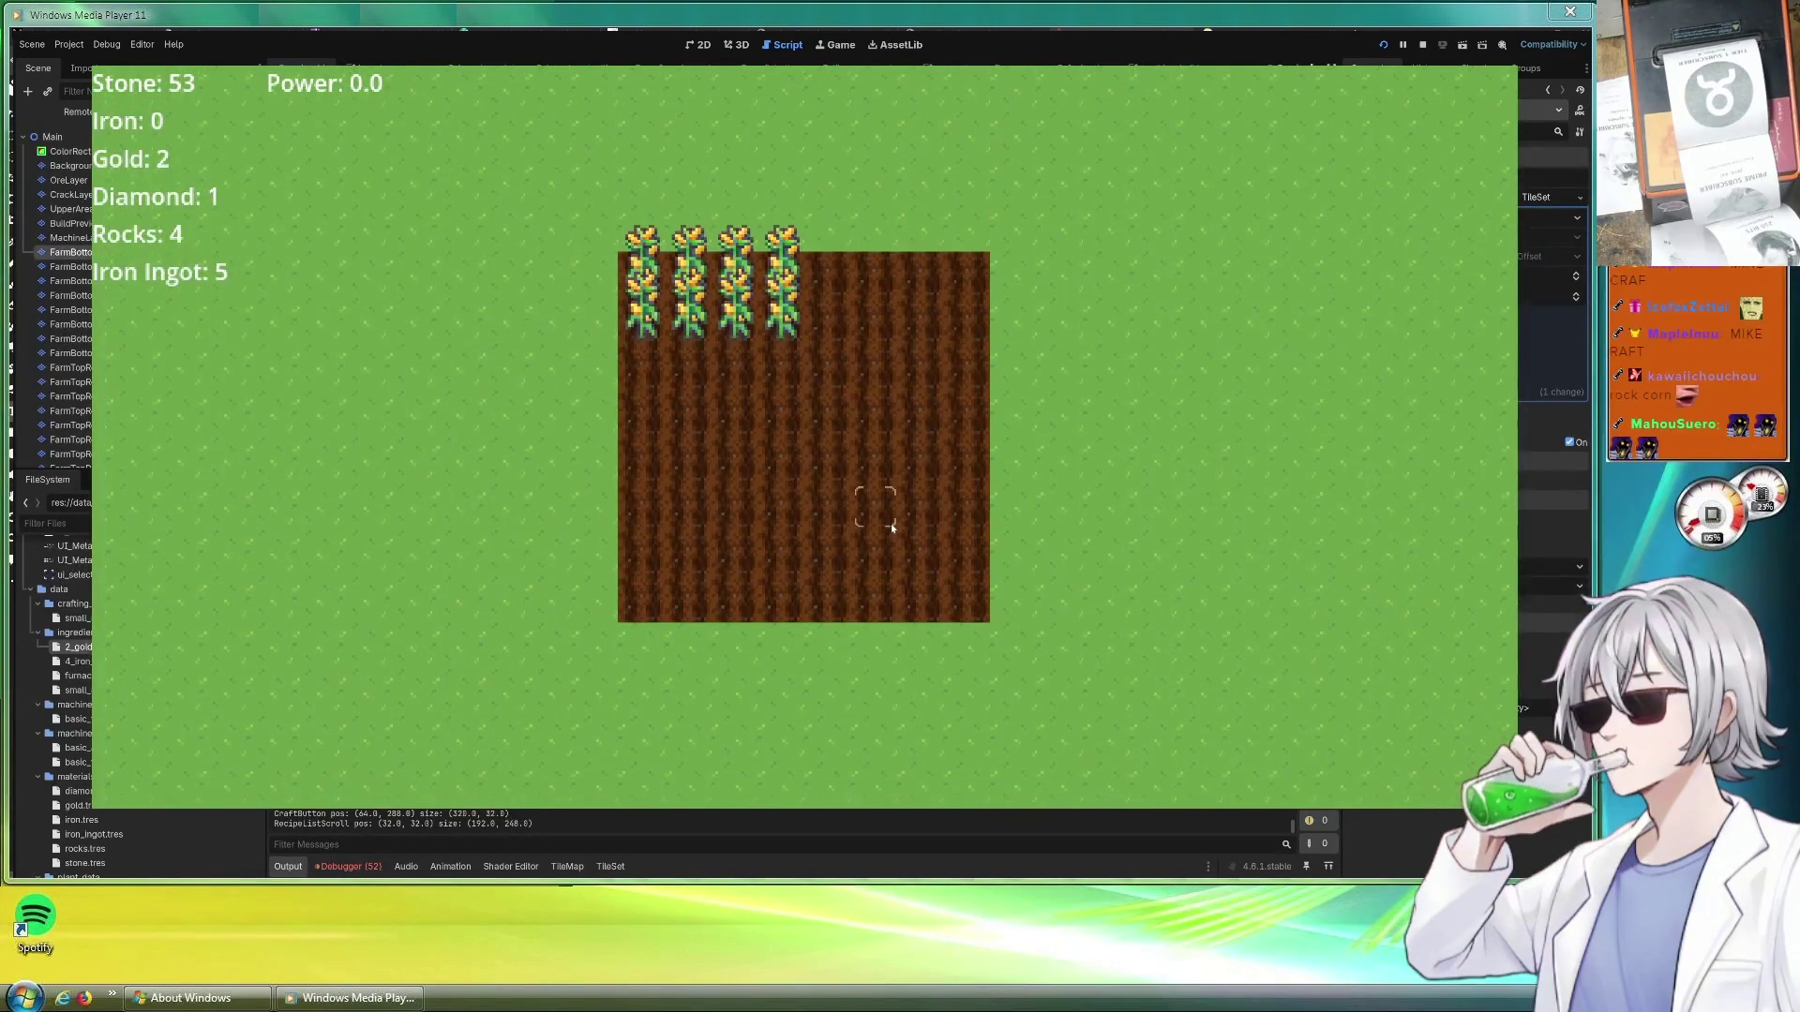
pyautogui.press('w')
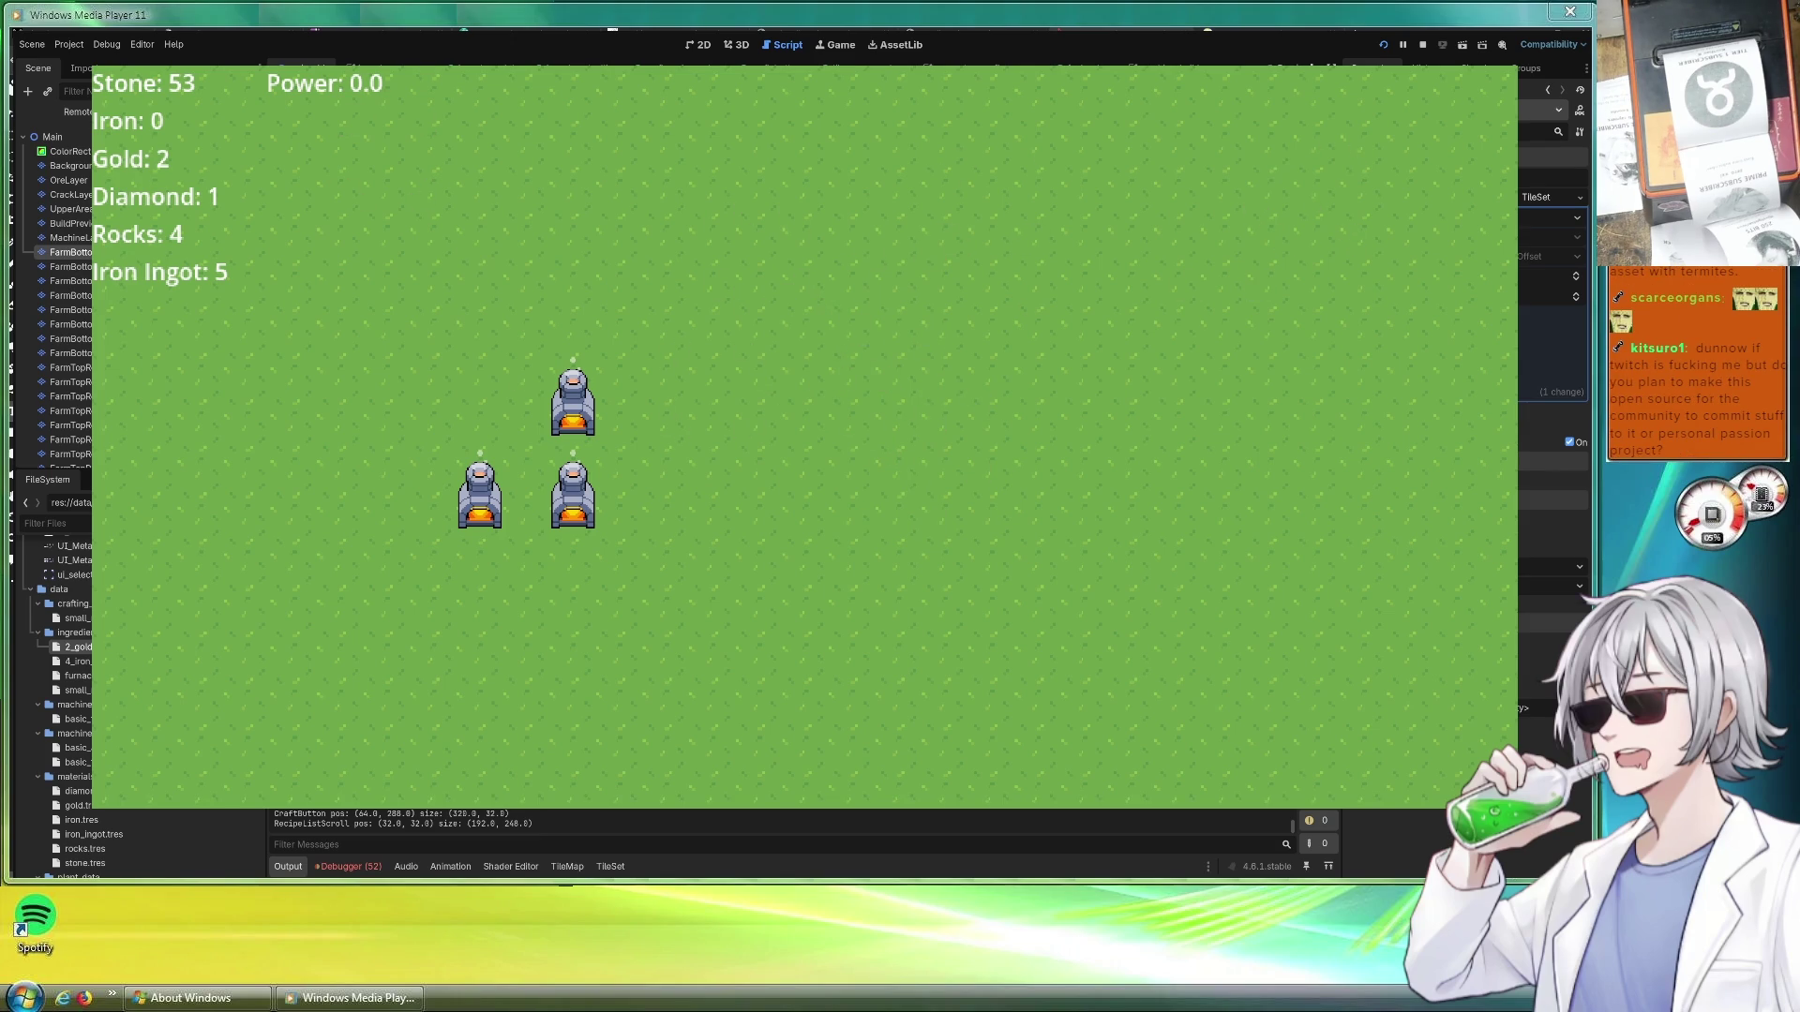
pyautogui.press('s')
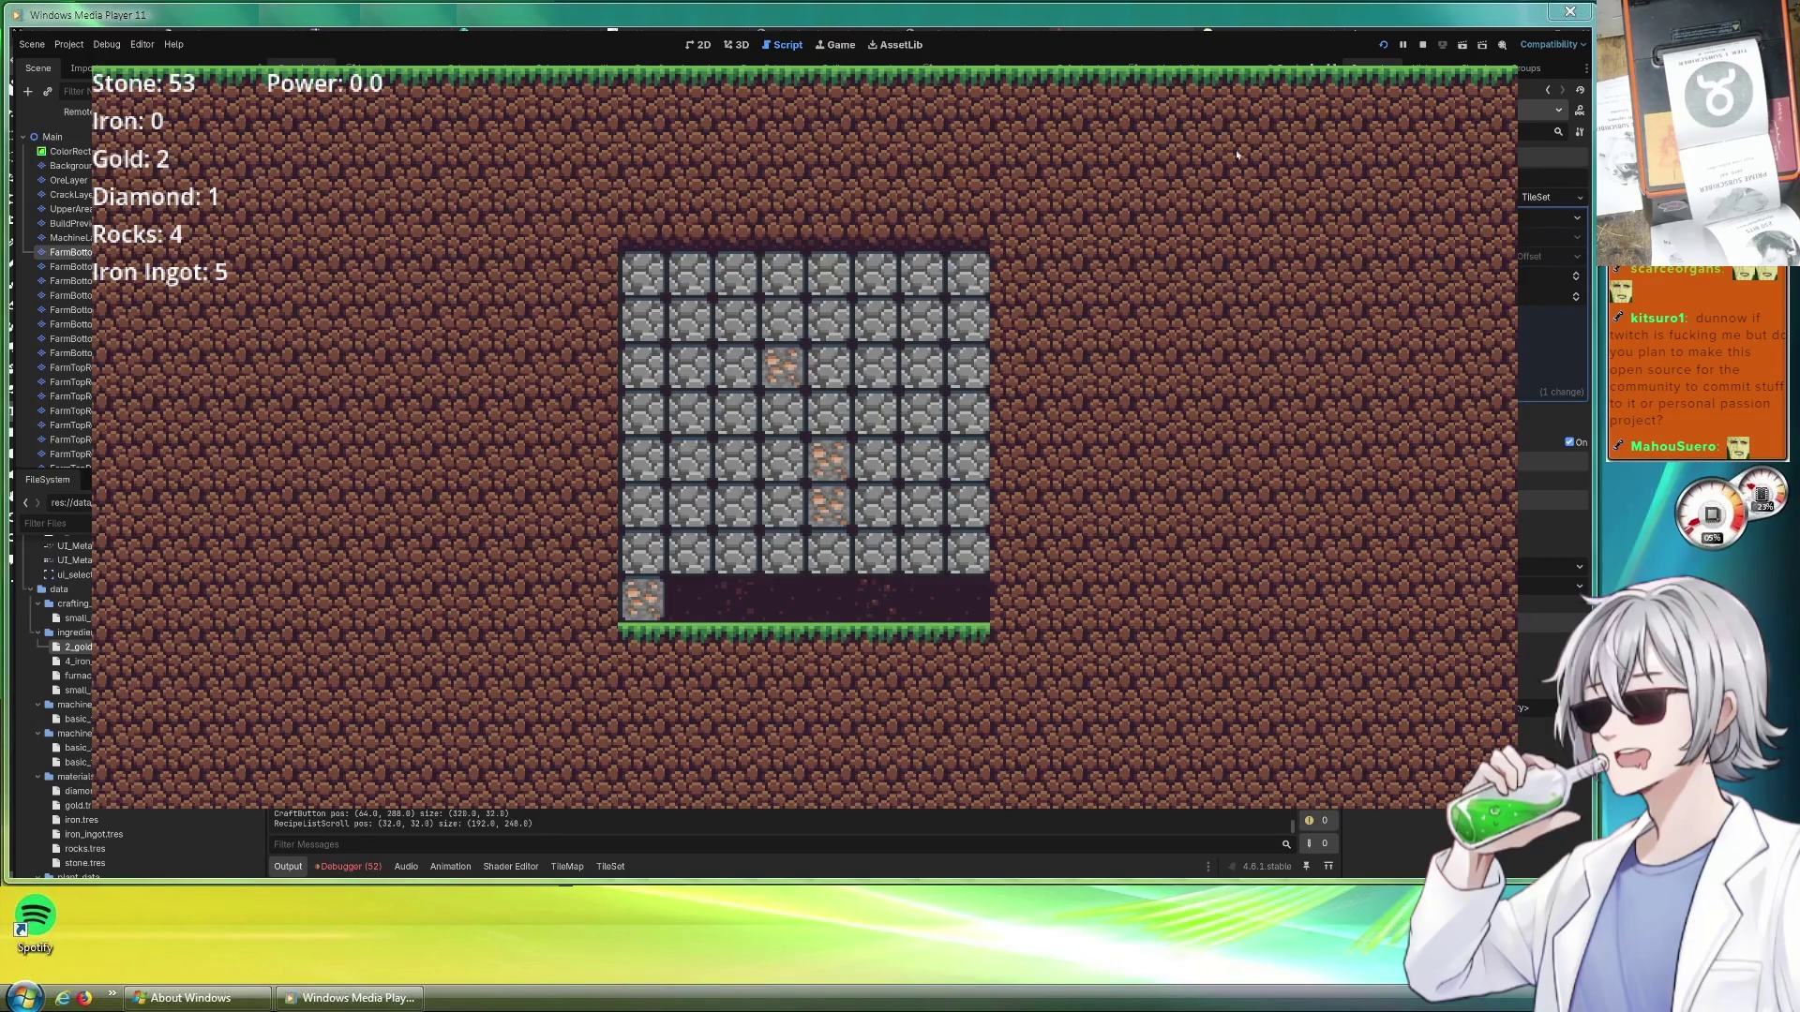
pyautogui.press('F8')
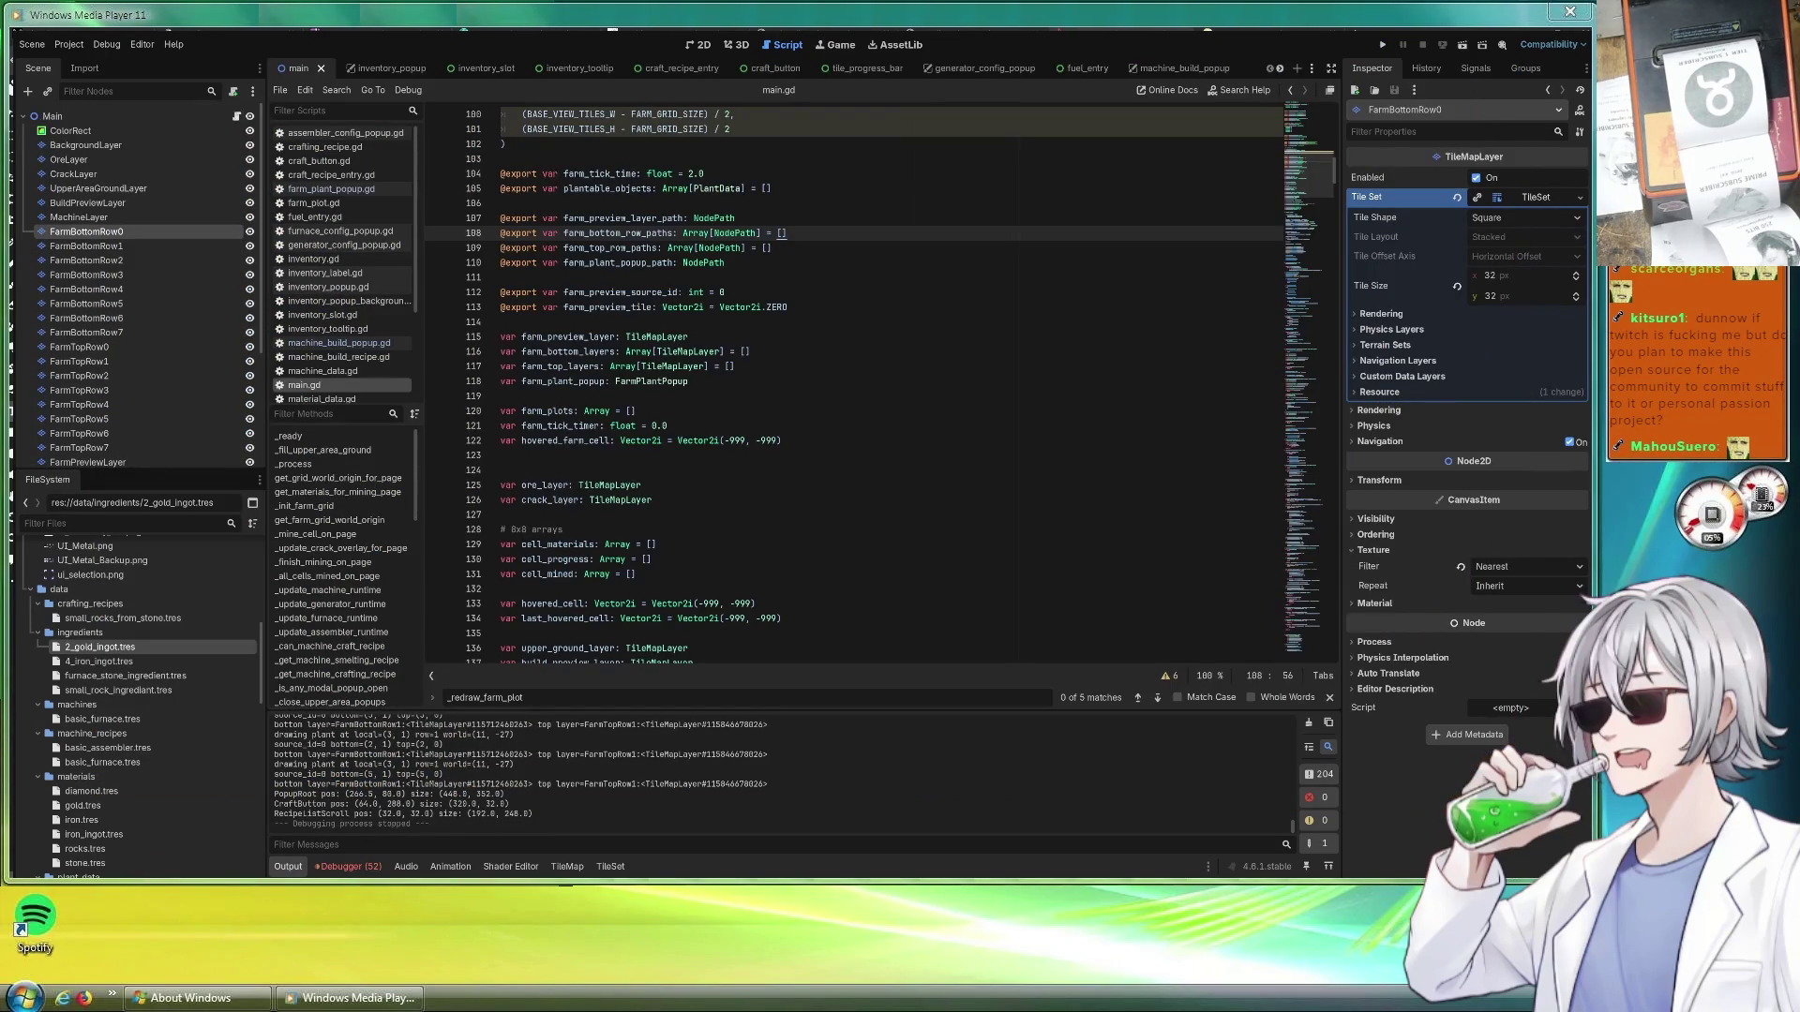
pyautogui.scroll(-6, 869, 448)
pyautogui.scroll(-6, 870, 448)
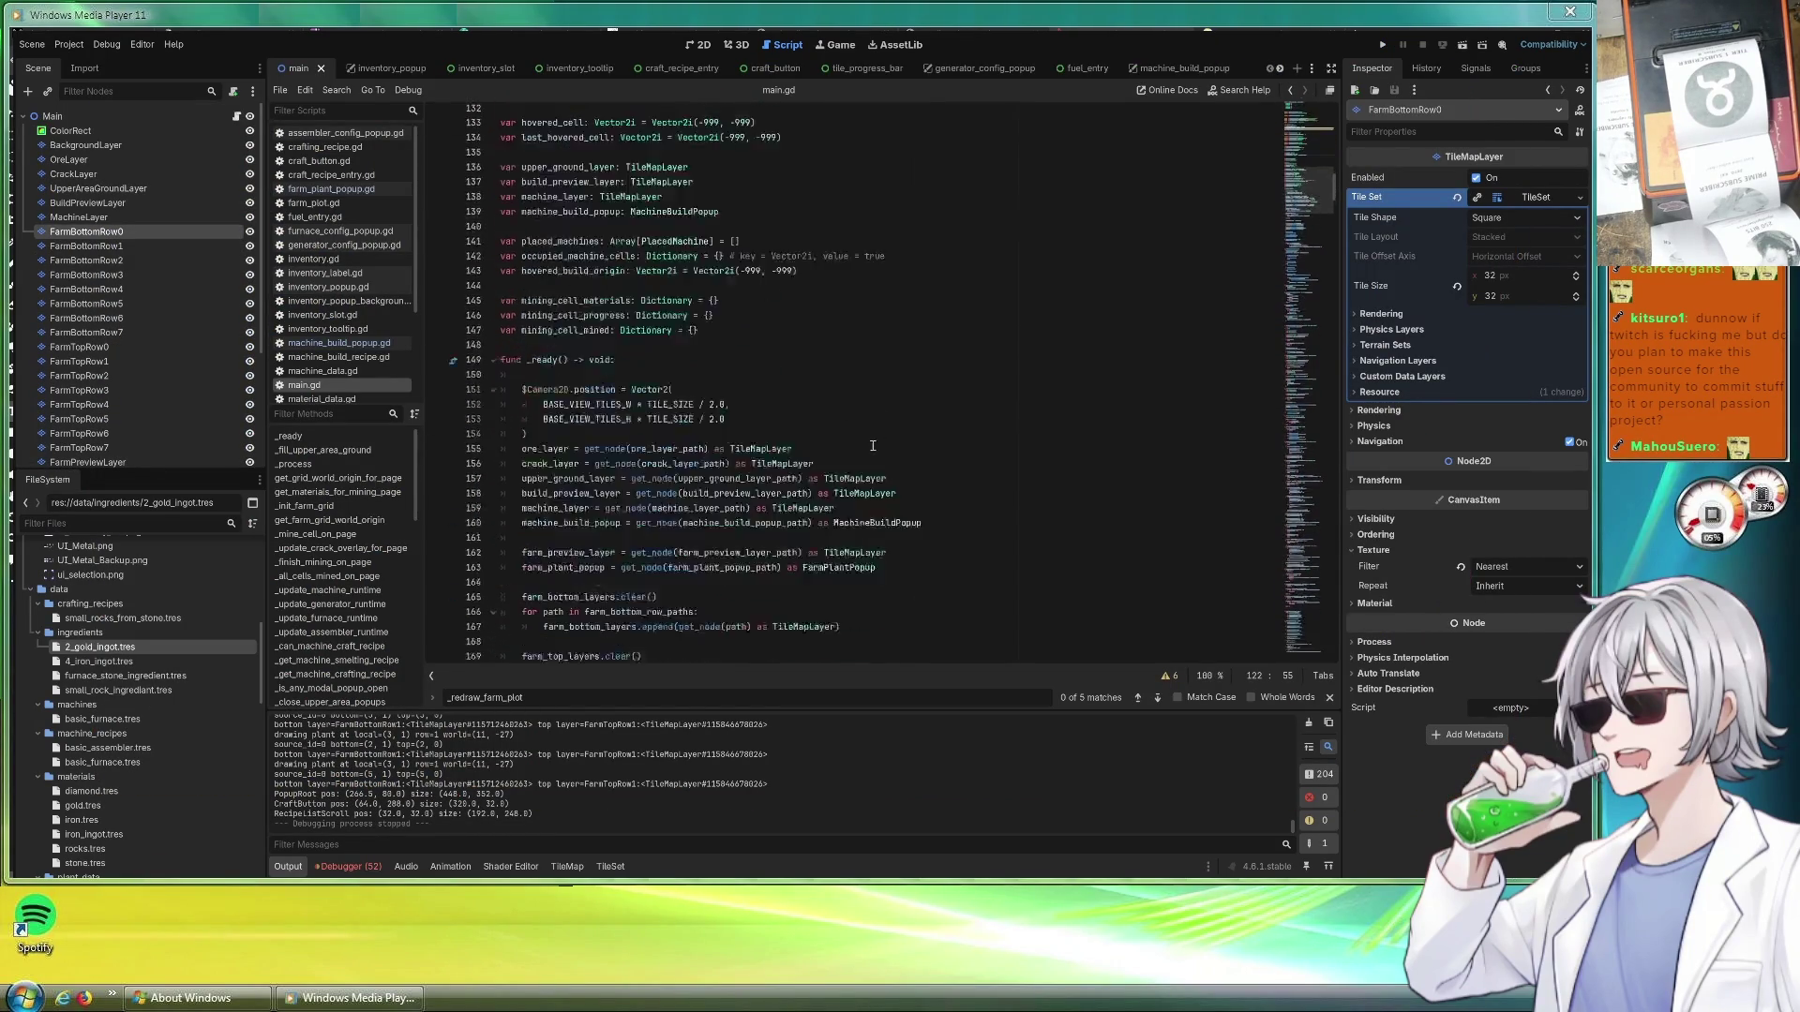
pyautogui.scroll(-6, 869, 436)
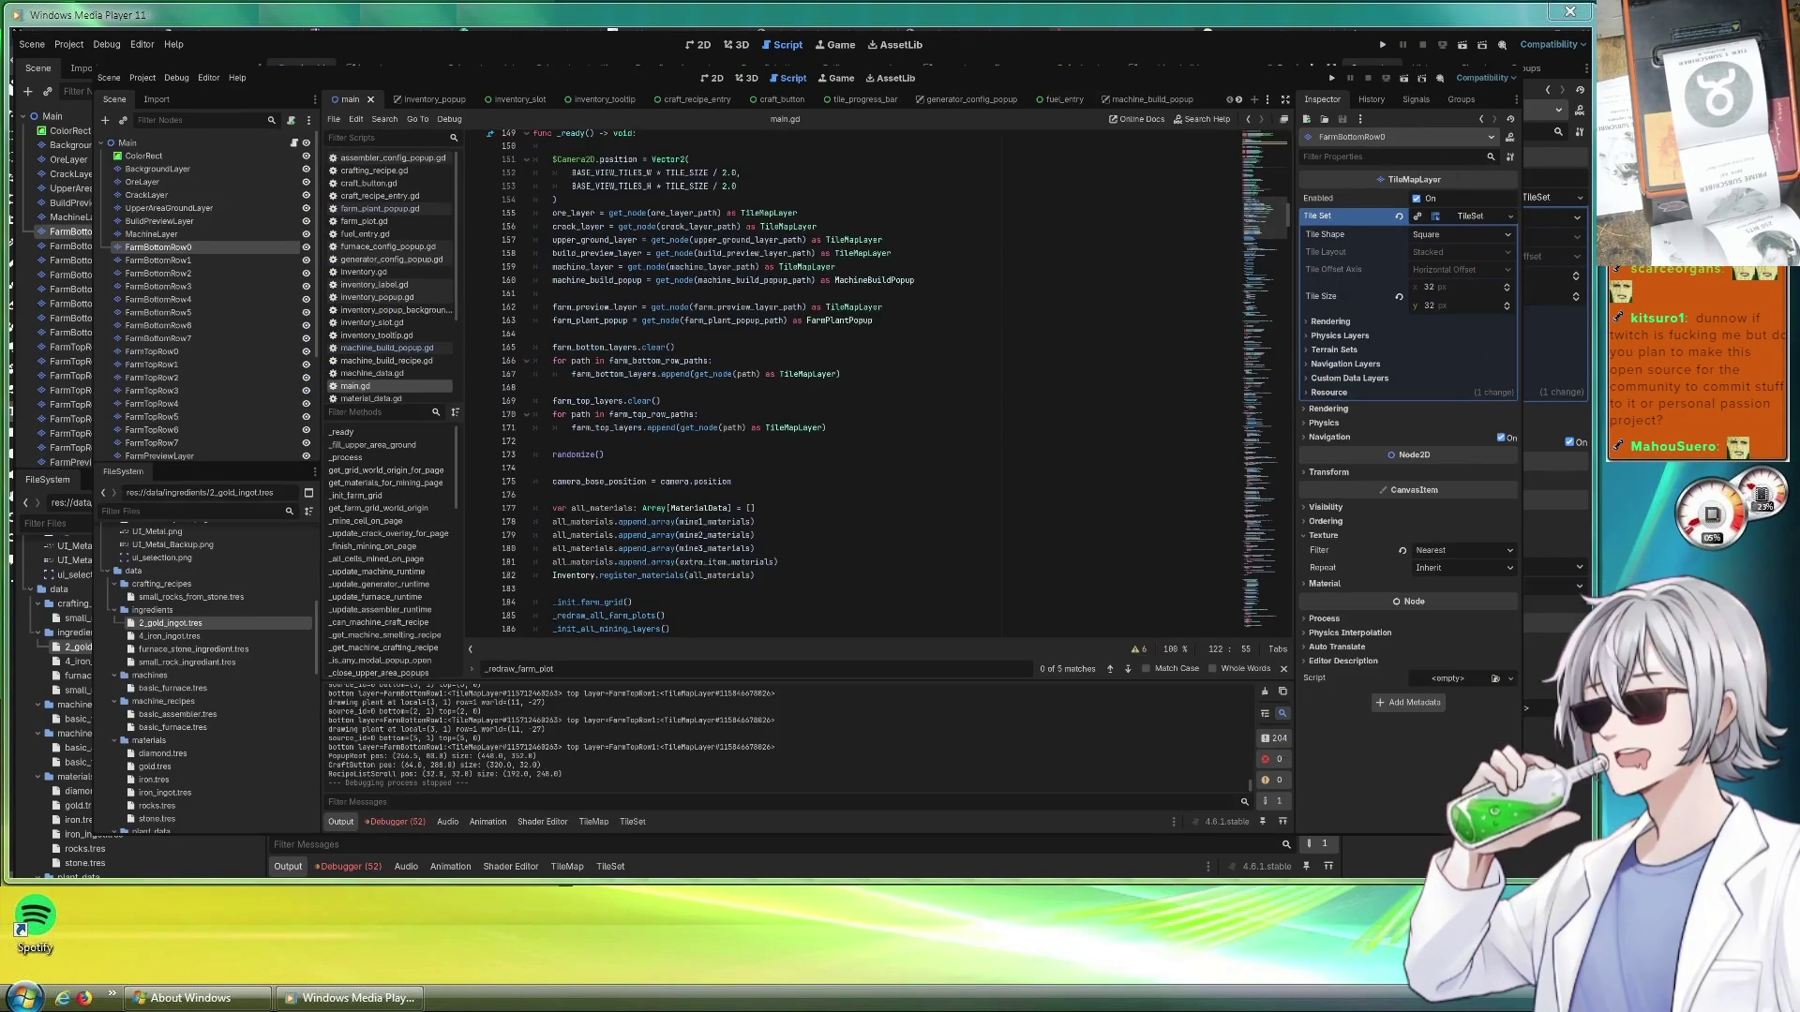
pyautogui.scroll(-1, 869, 448)
pyautogui.scroll(1, 869, 448)
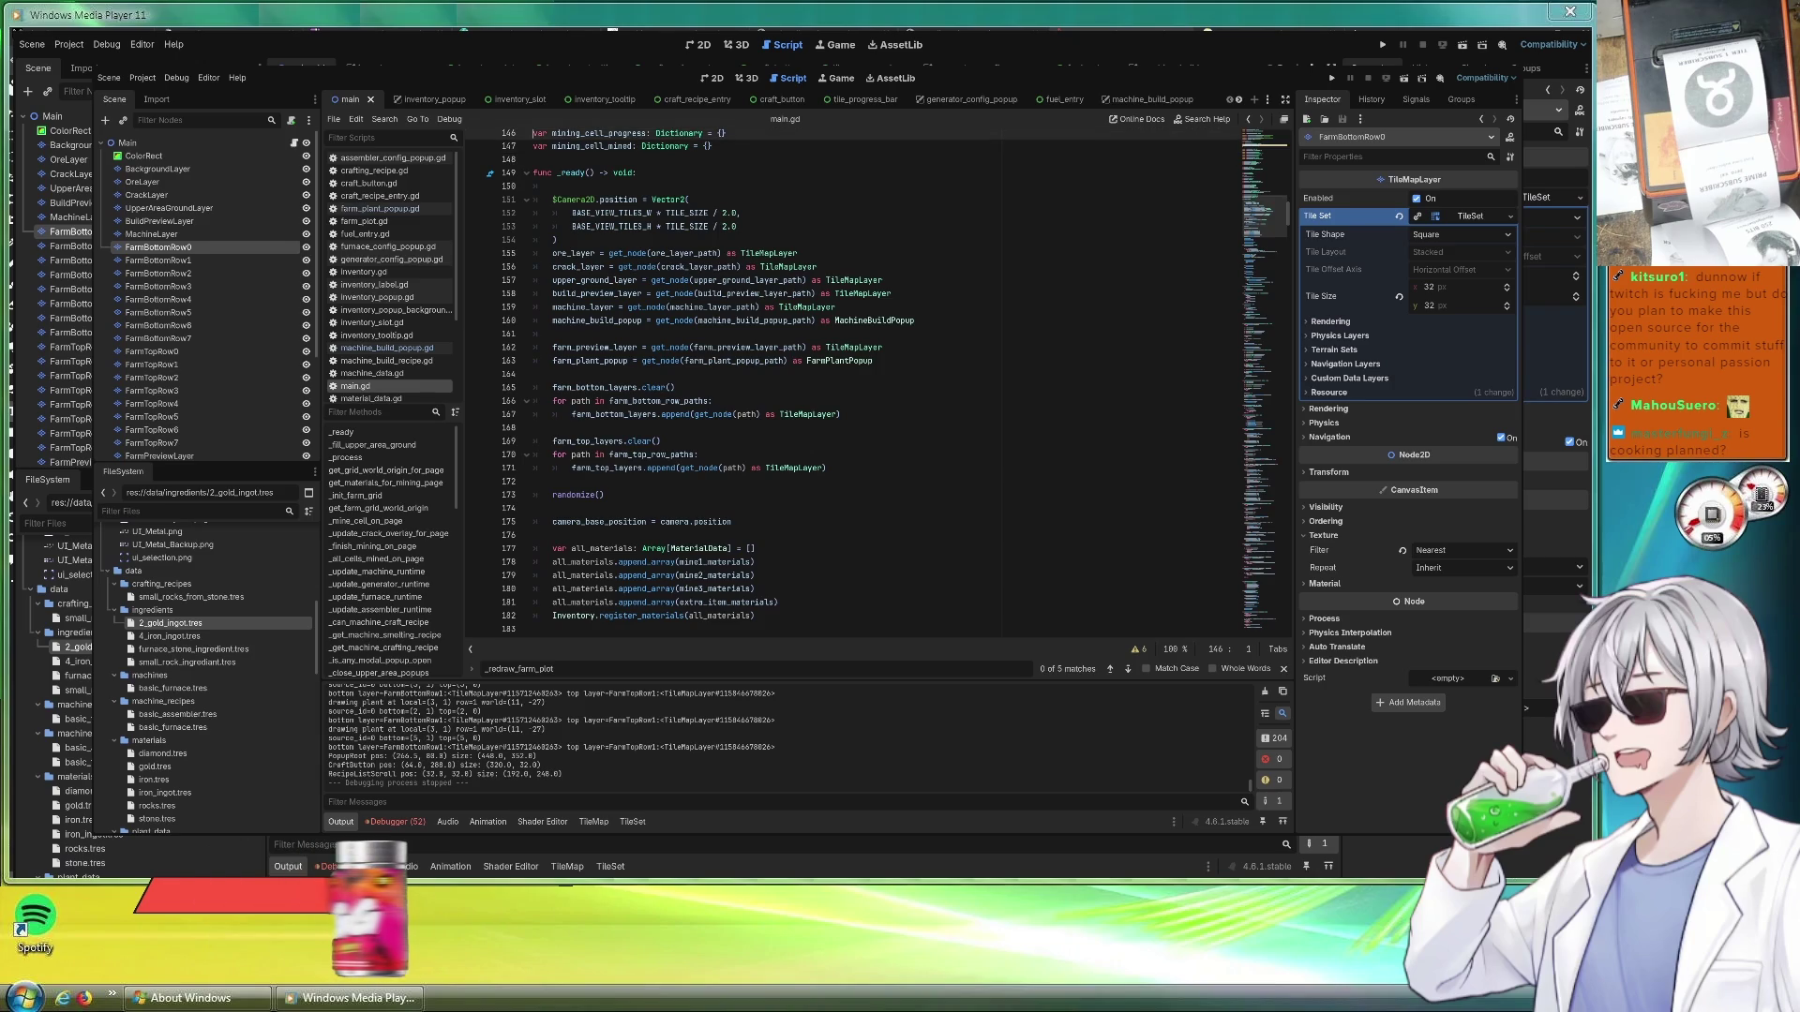
pyautogui.scroll(1, 869, 447)
pyautogui.scroll(1, 869, 447)
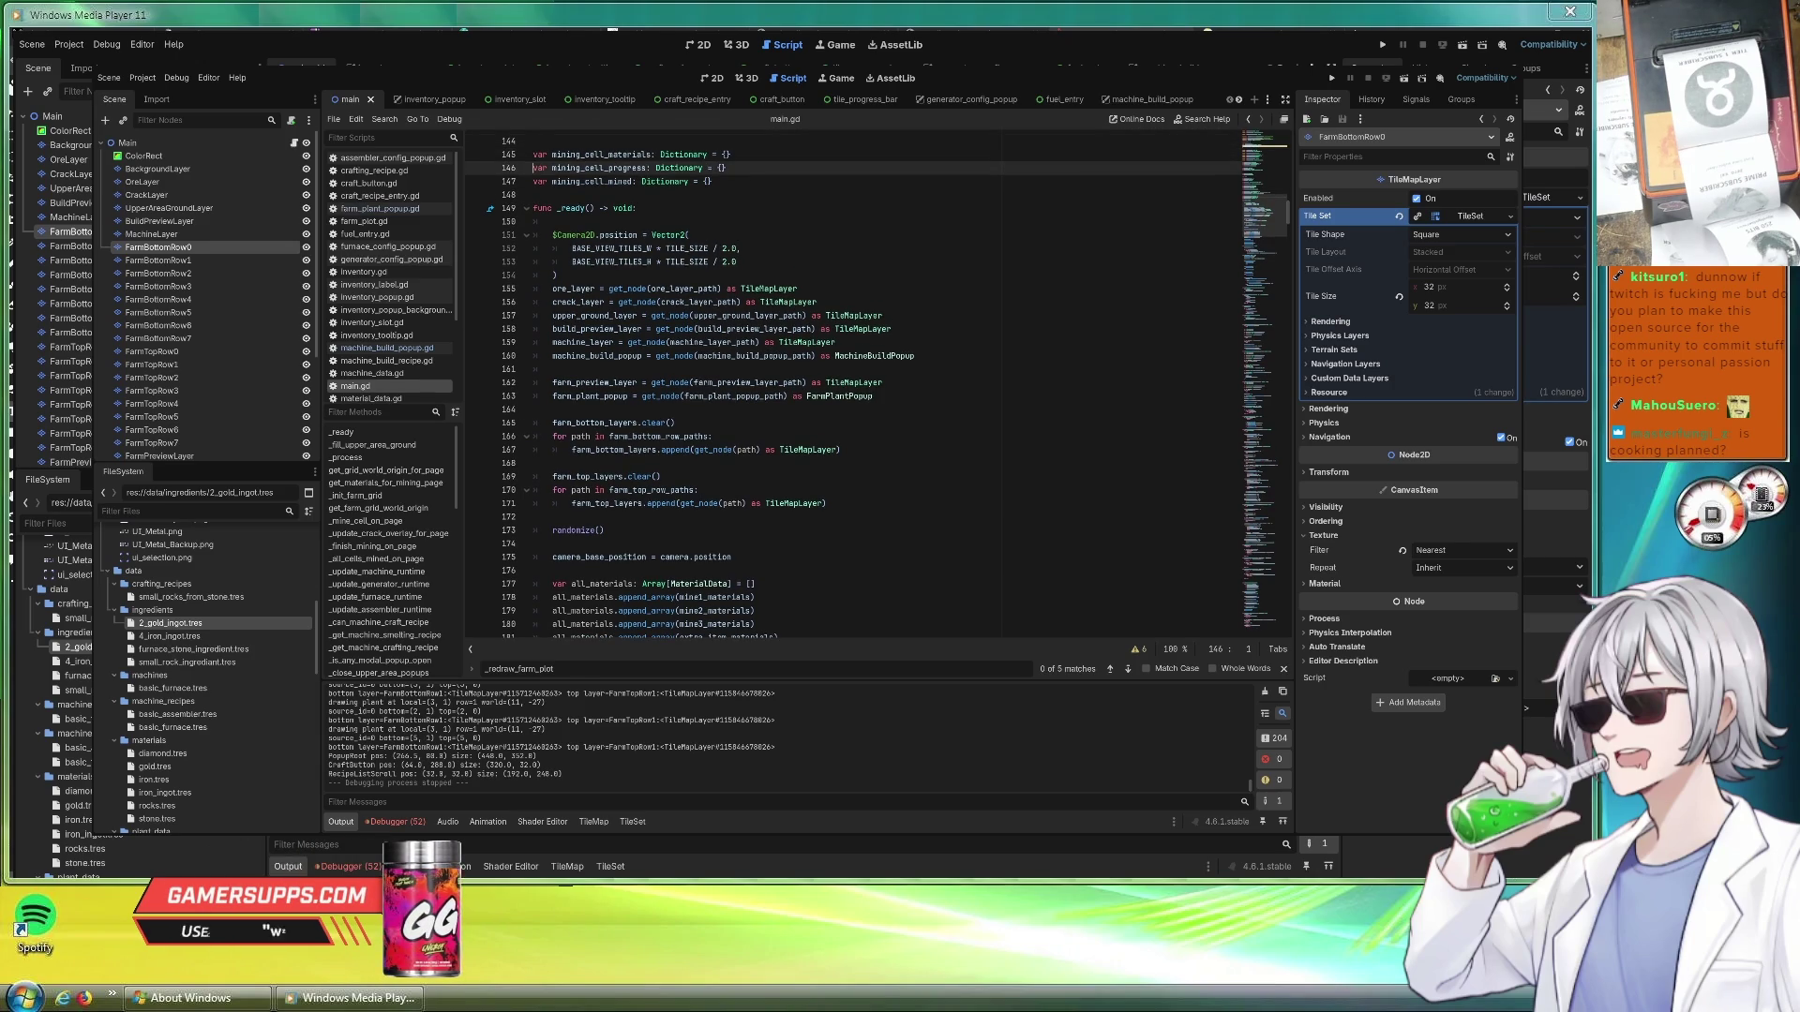
pyautogui.scroll(2, 870, 448)
pyautogui.scroll(2, 870, 447)
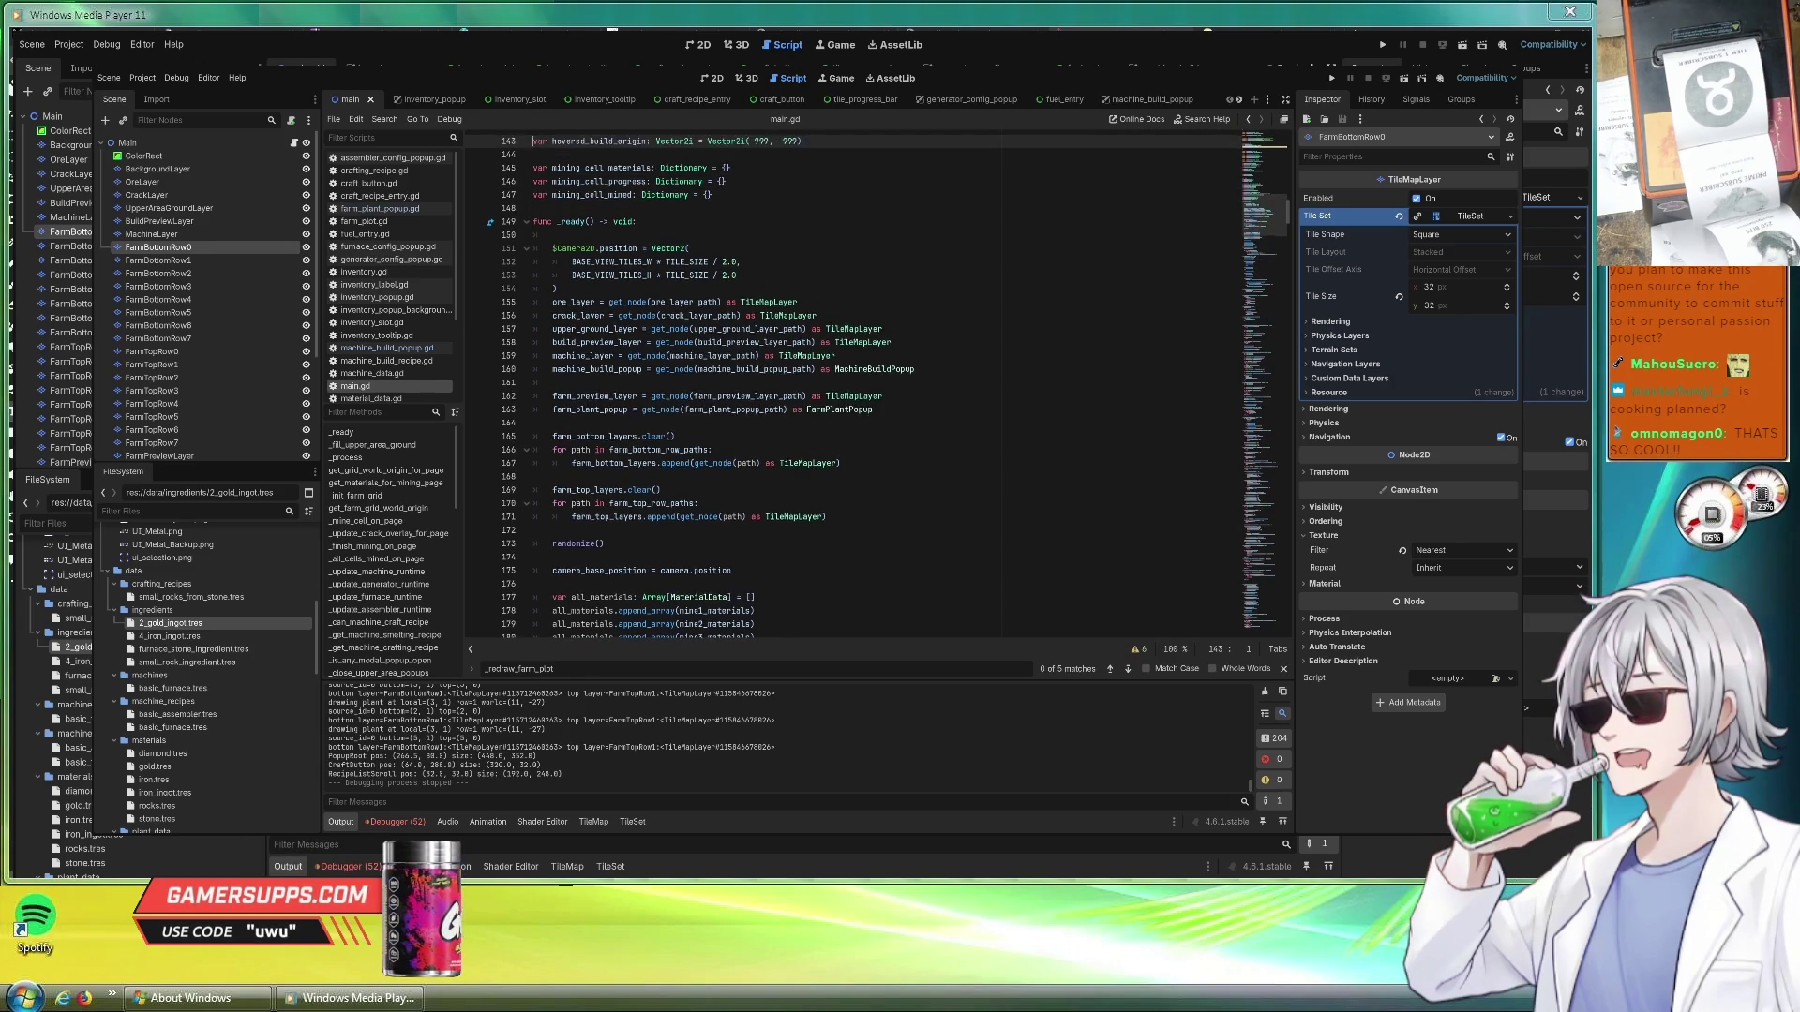
pyautogui.scroll(2, 869, 448)
pyautogui.scroll(2, 870, 447)
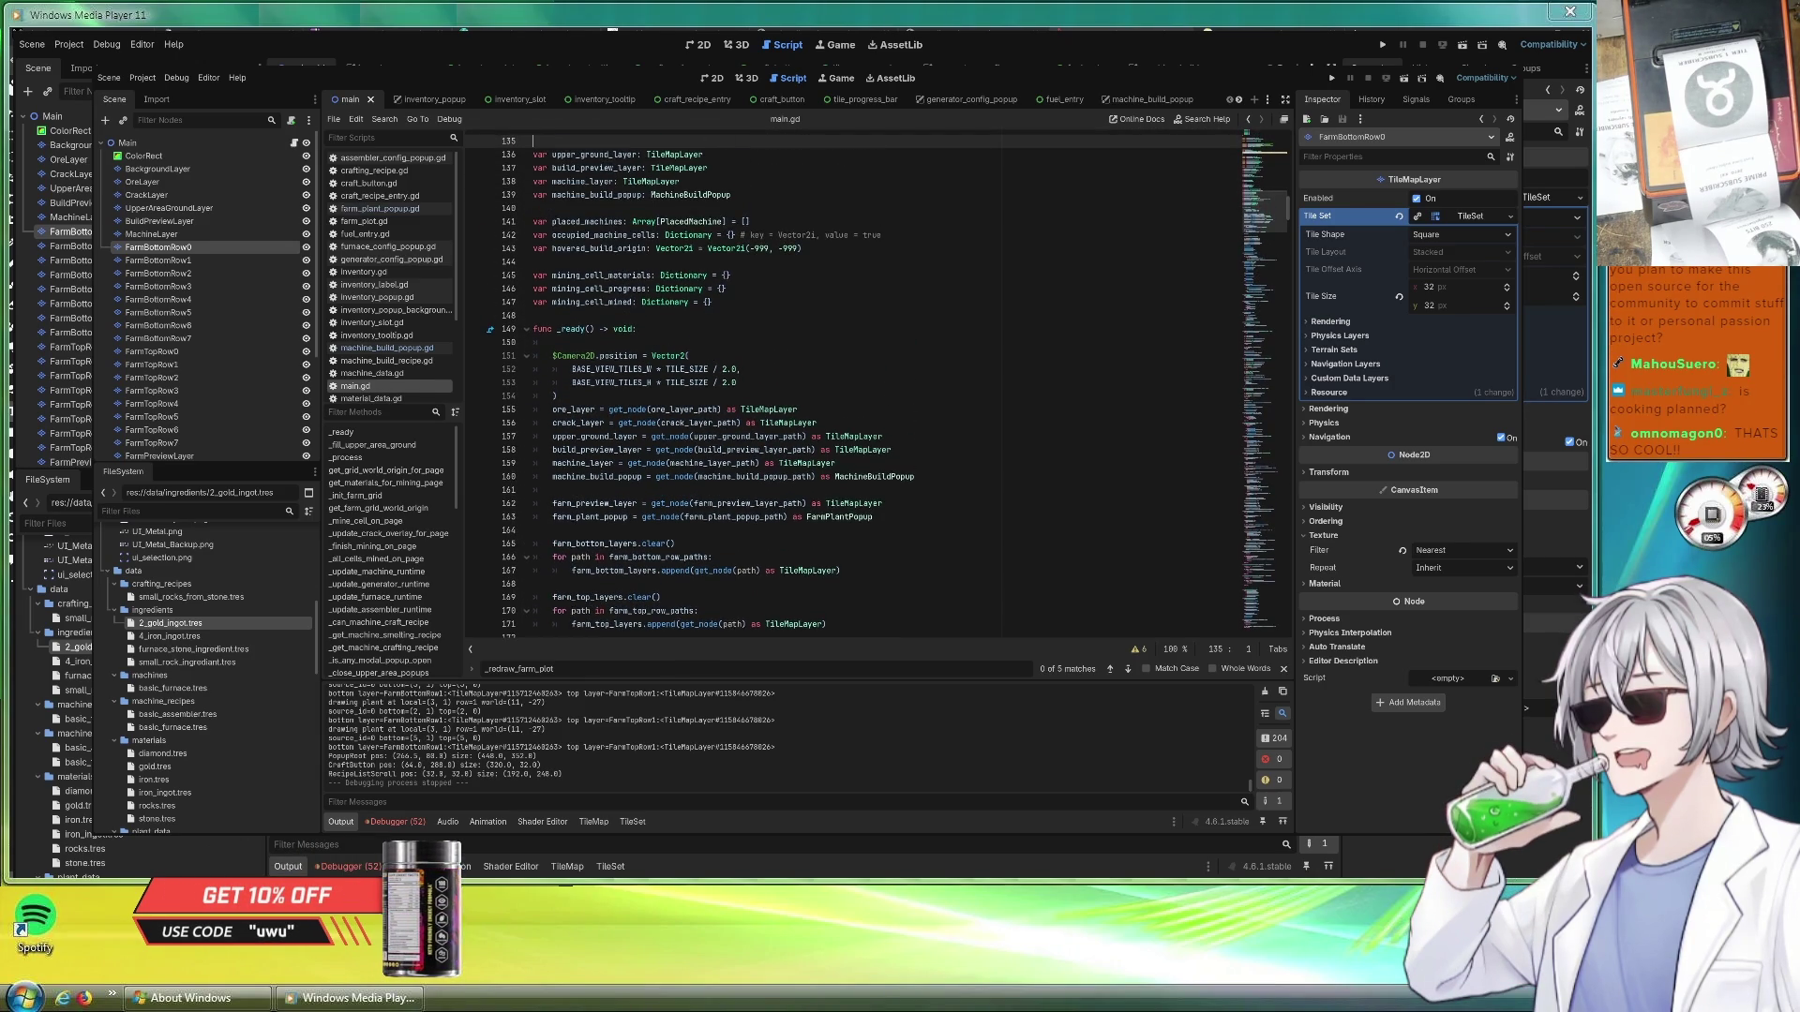
pyautogui.scroll(2, 870, 447)
pyautogui.scroll(2, 869, 447)
pyautogui.scroll(1, 869, 447)
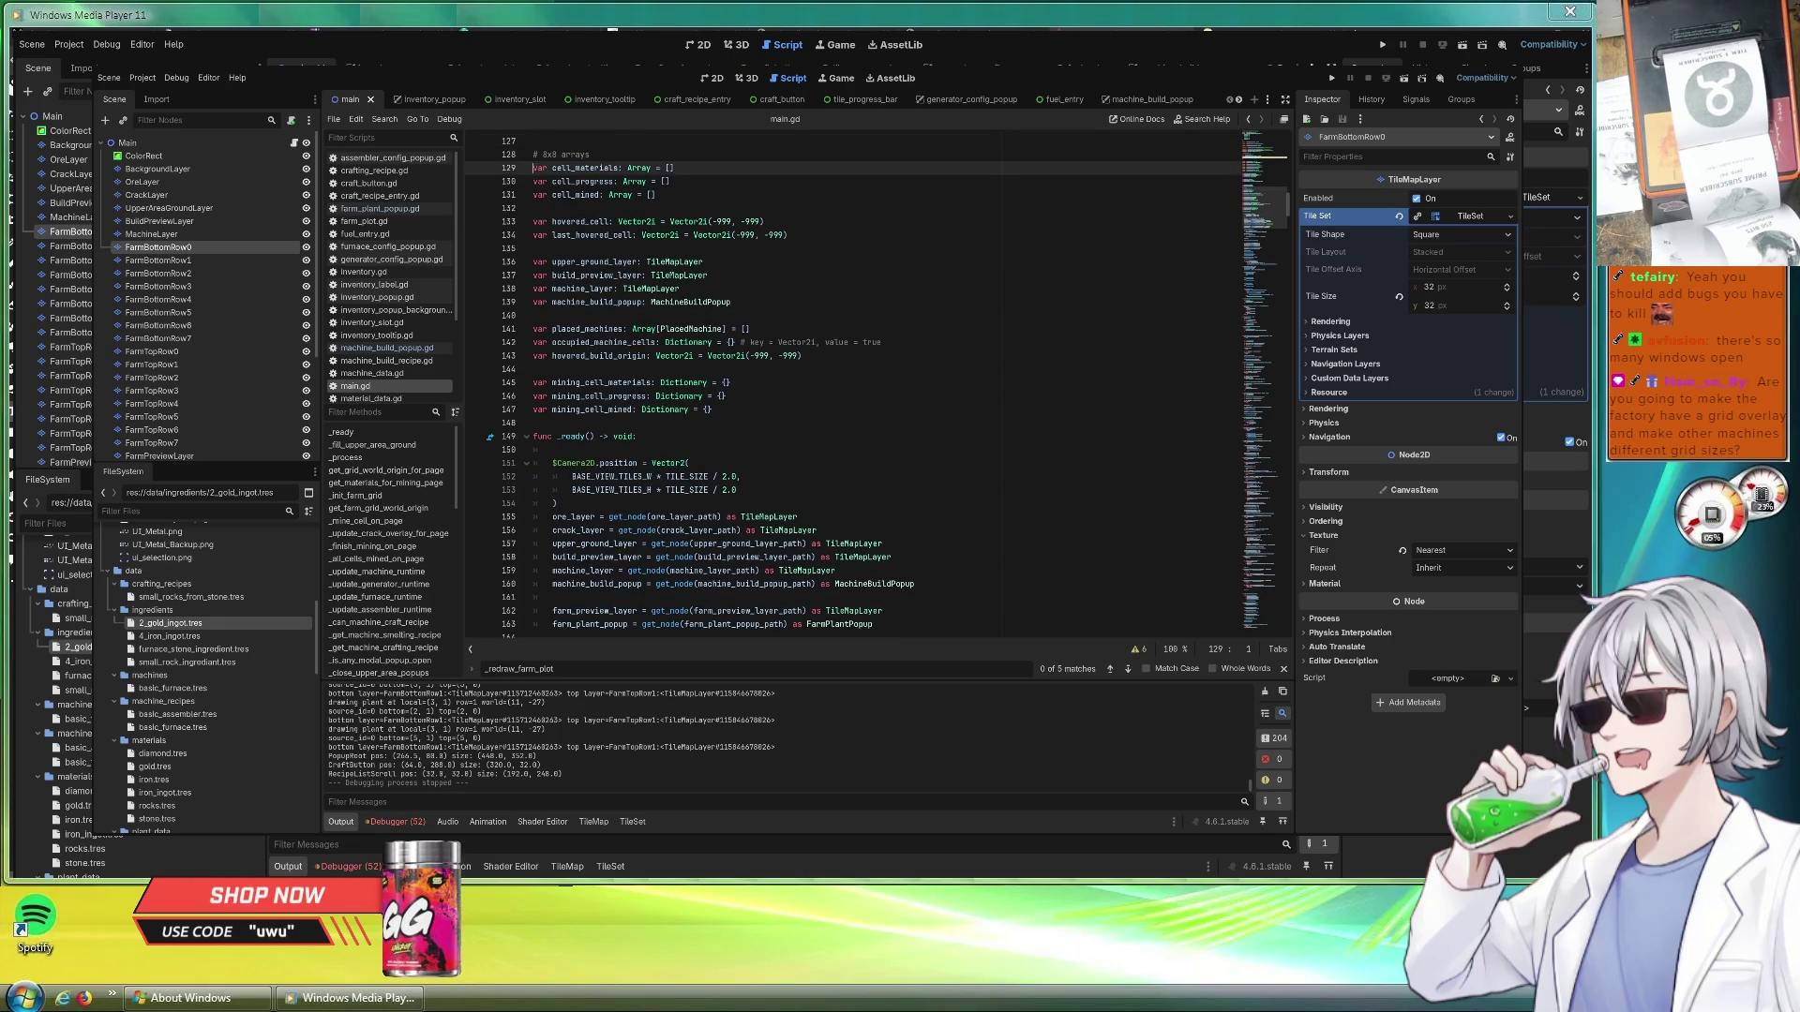
pyautogui.scroll(-3, 870, 422)
pyautogui.scroll(-3, 869, 423)
pyautogui.scroll(-3, 869, 422)
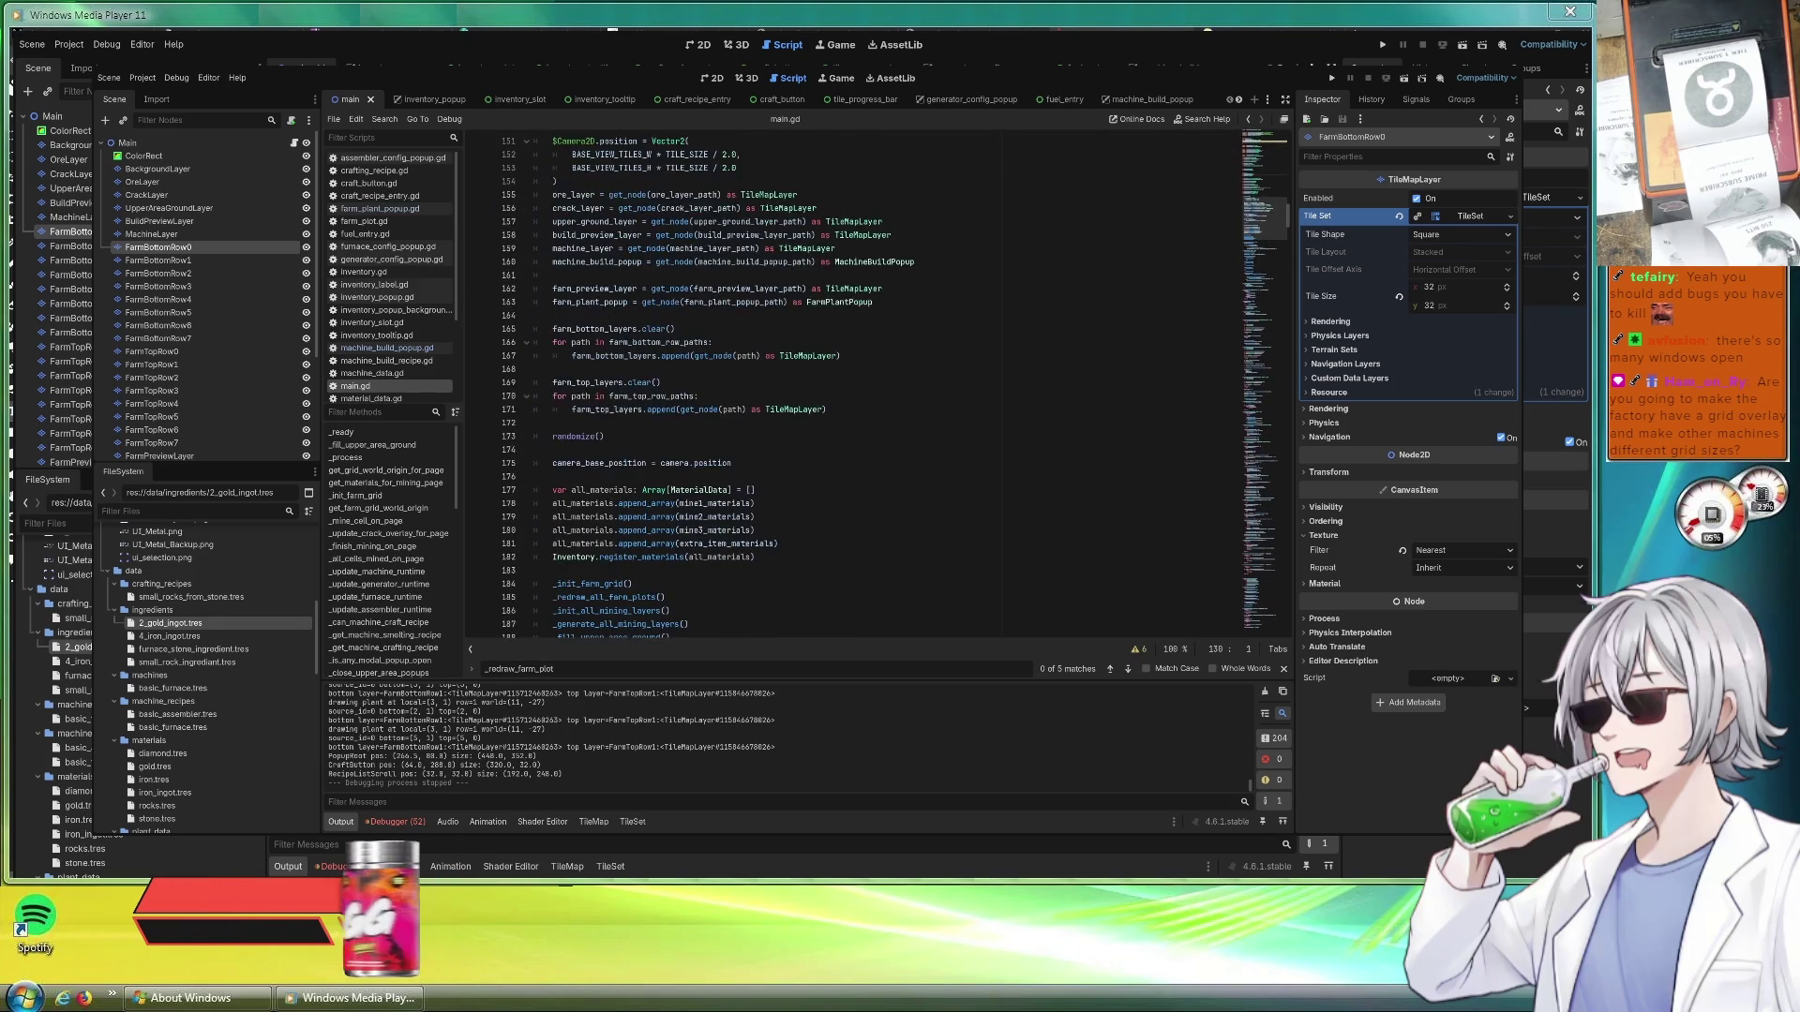
pyautogui.scroll(1, 870, 423)
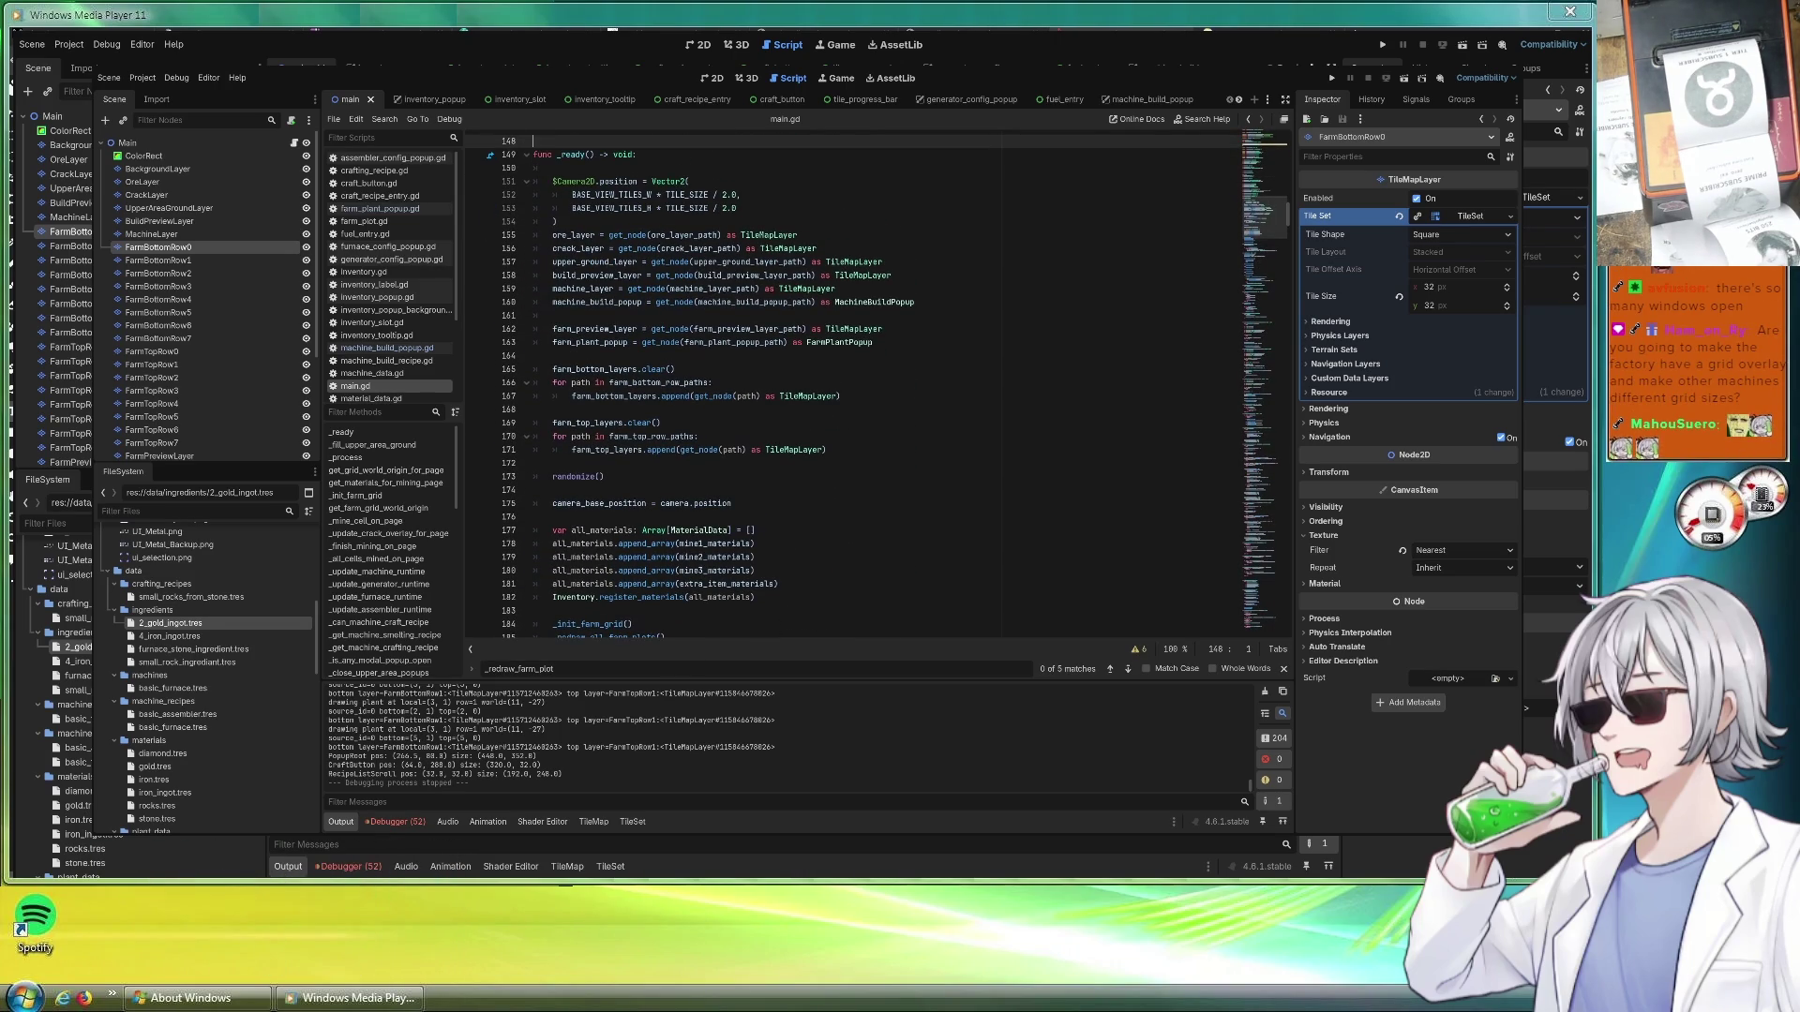
pyautogui.click(917, 301)
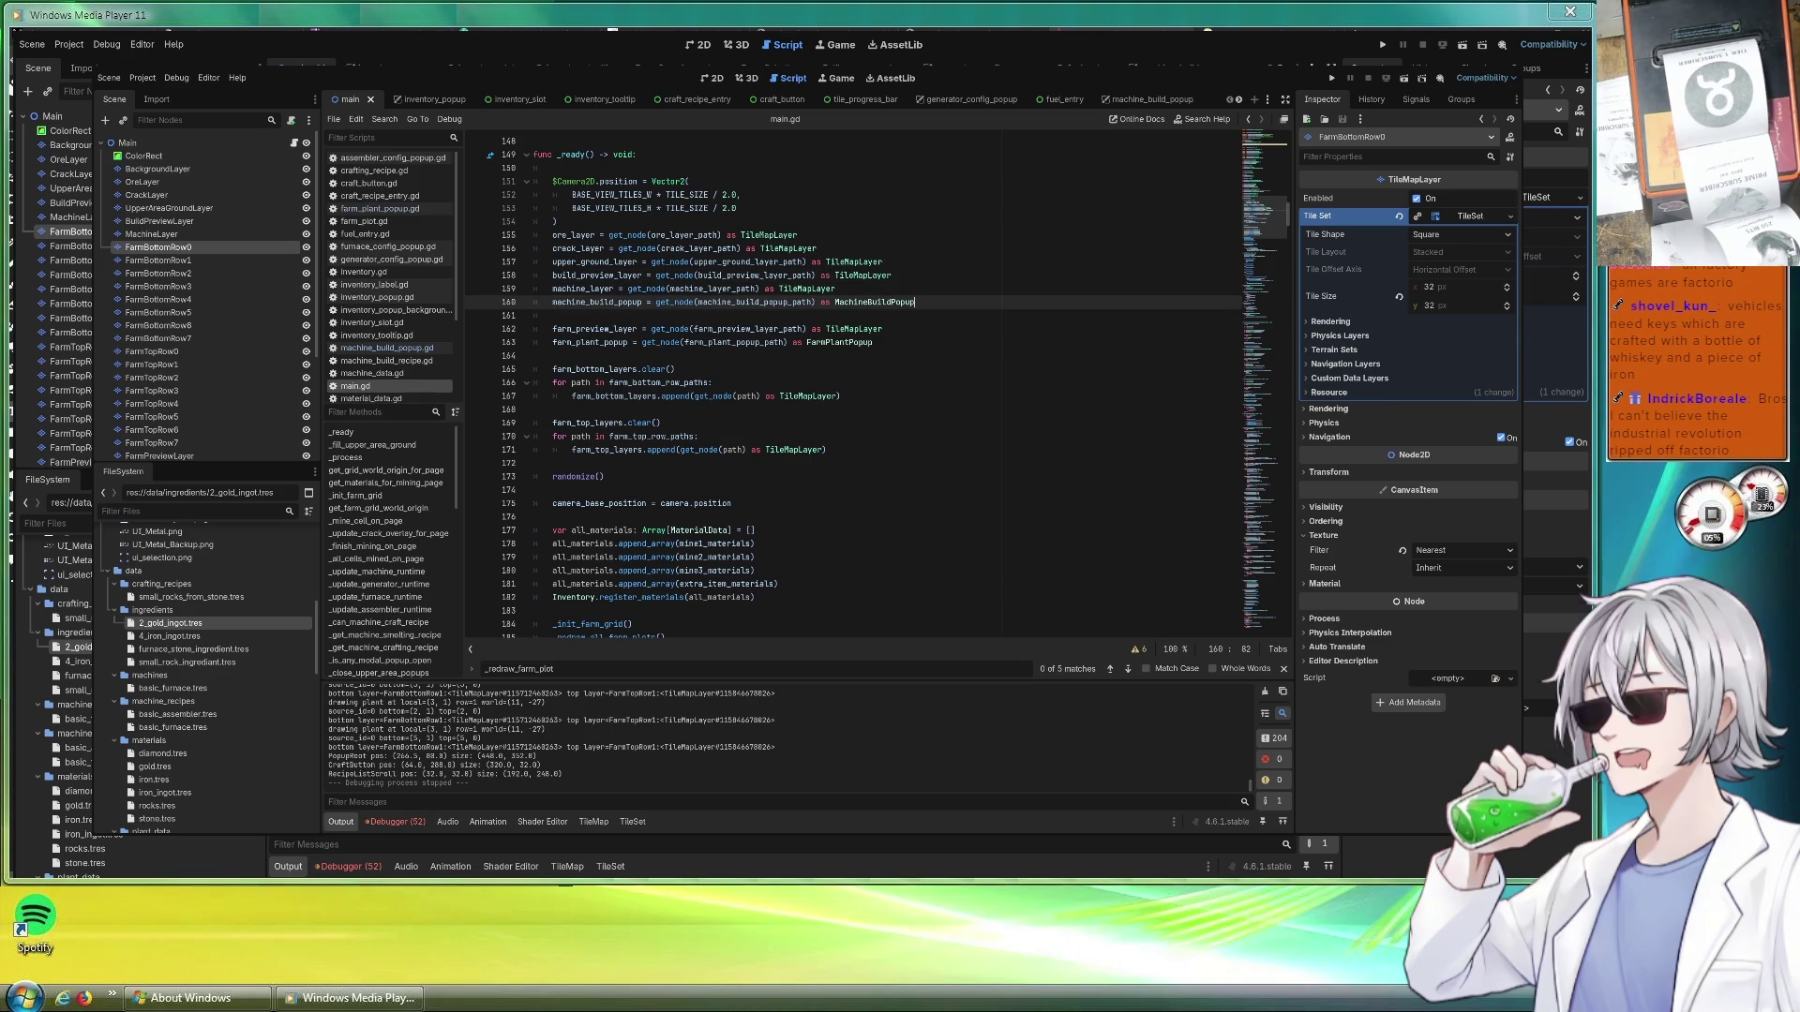
pyautogui.scroll(-3, 844, 379)
pyautogui.scroll(-2, 845, 379)
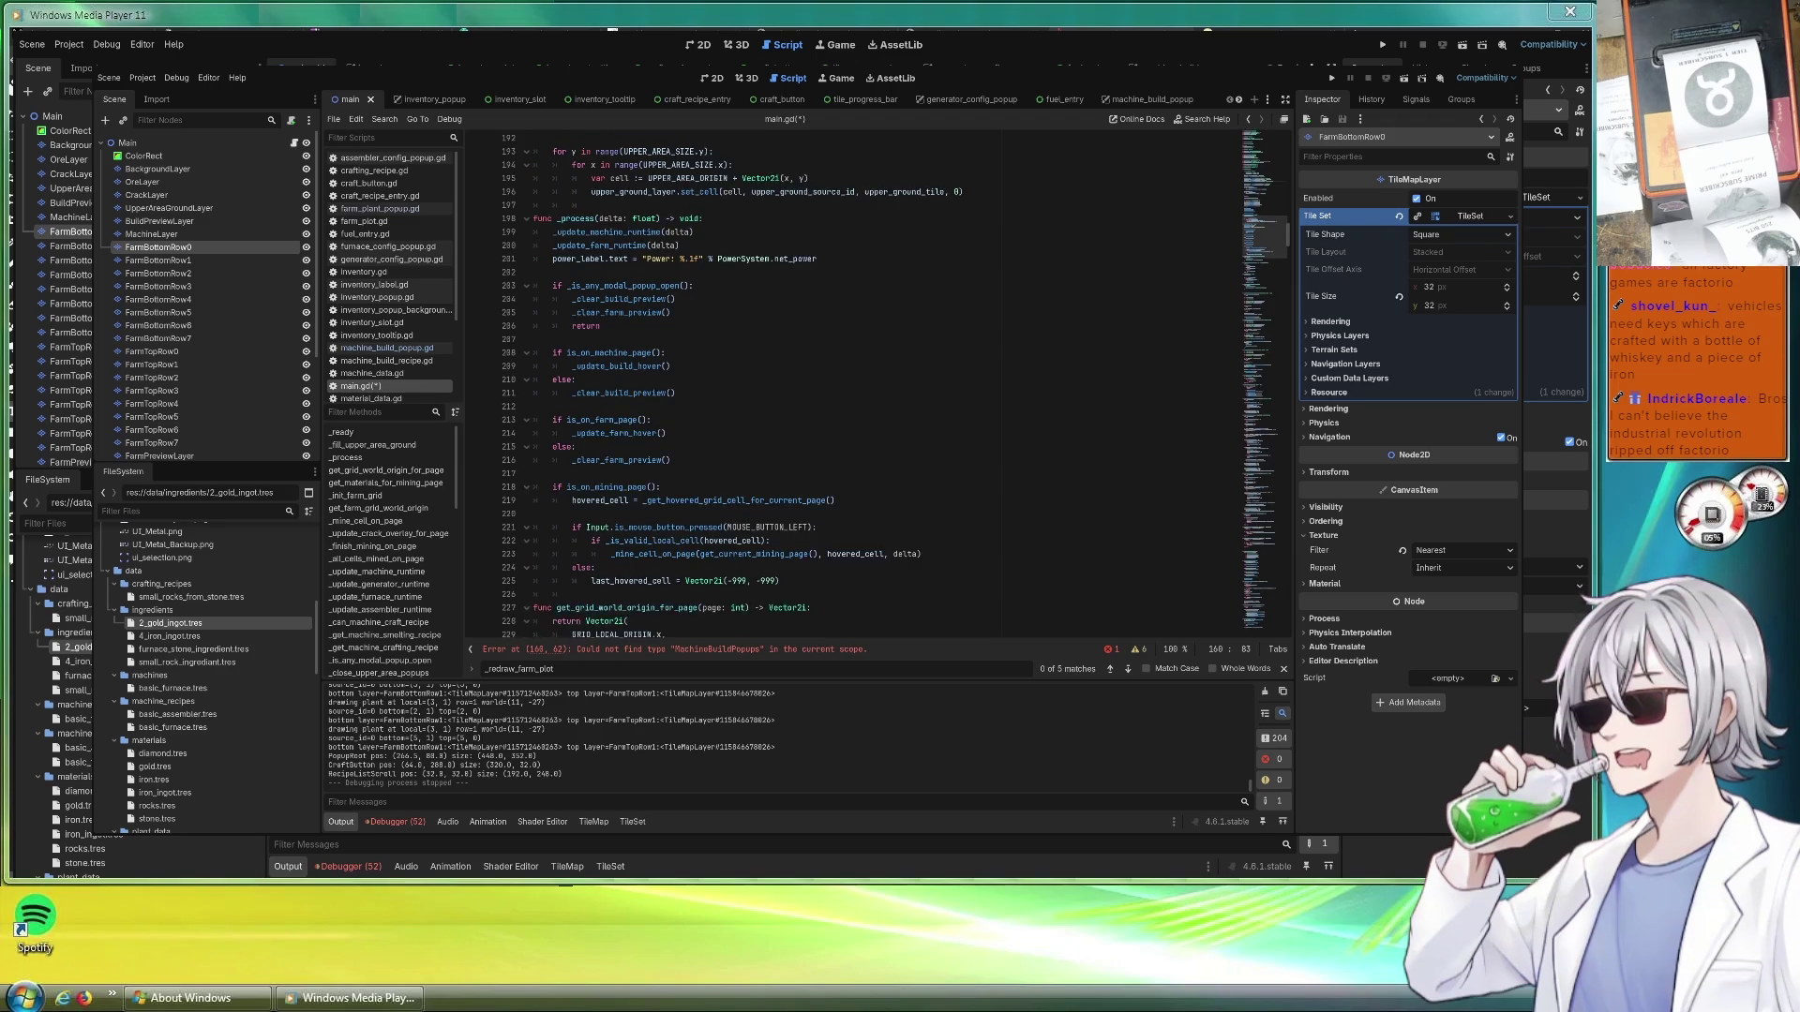
pyautogui.scroll(3, 845, 380)
pyautogui.scroll(2, 844, 380)
pyautogui.scroll(3, 845, 381)
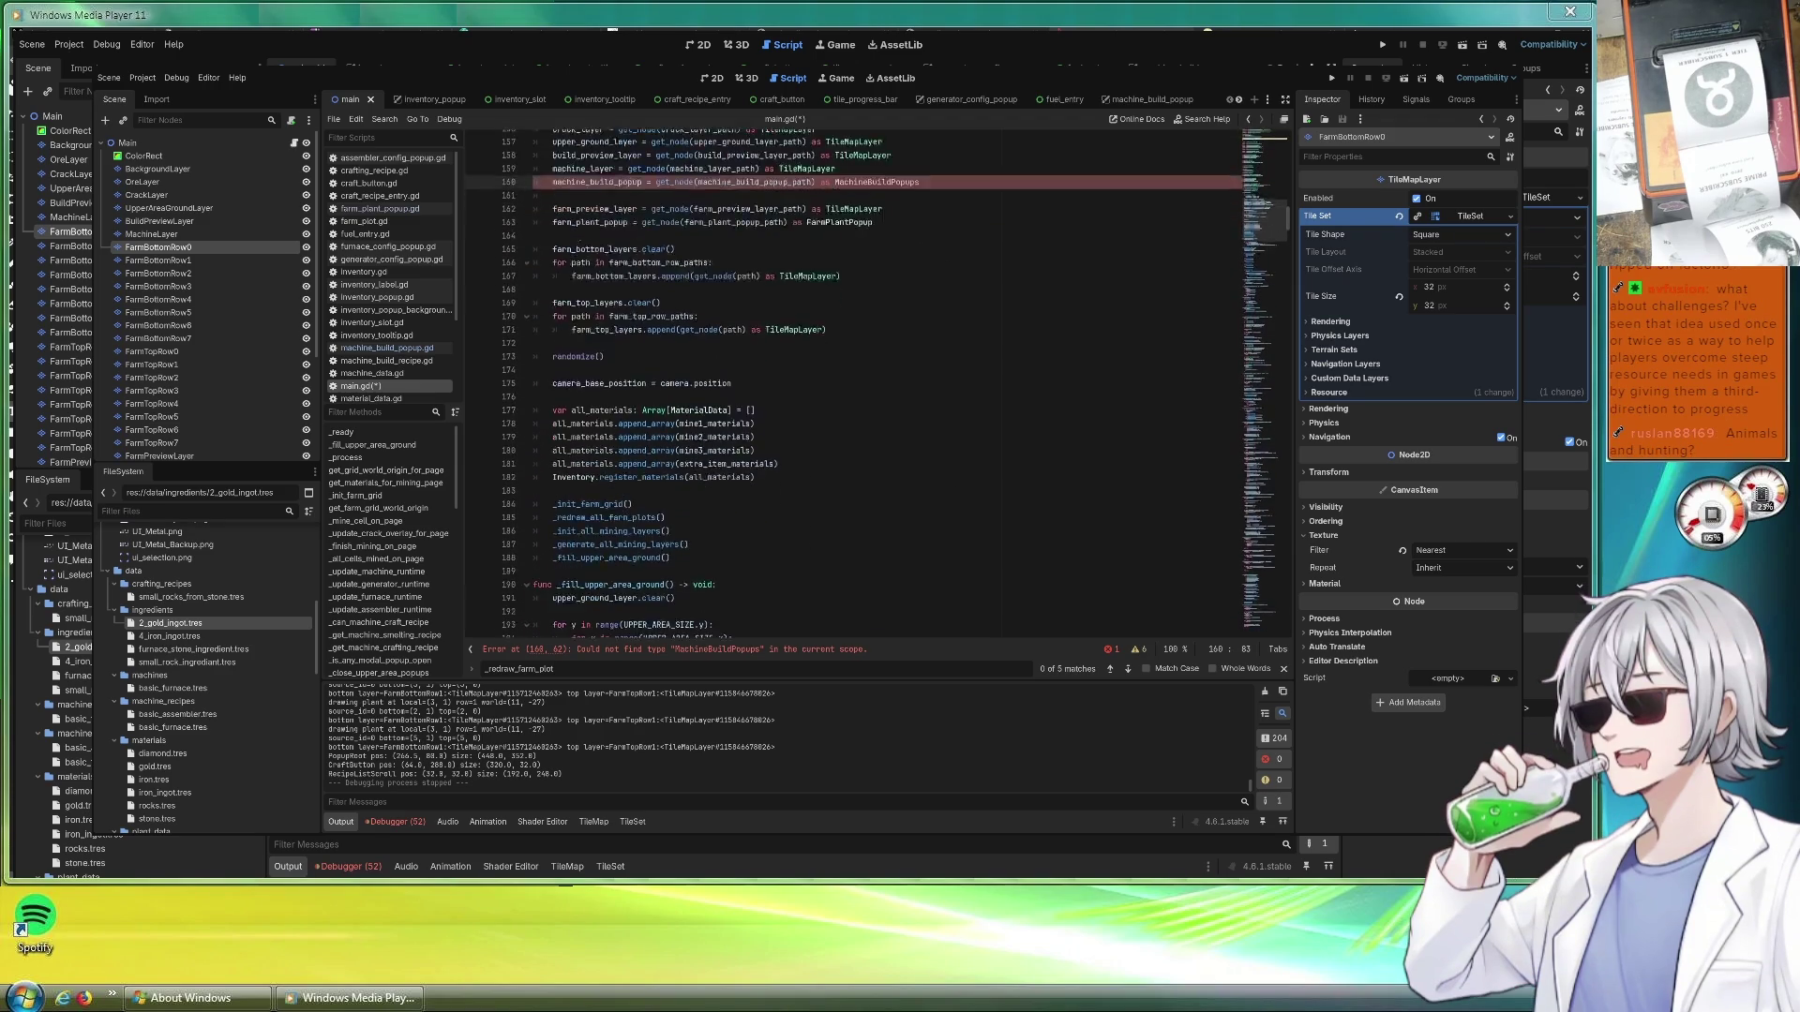
pyautogui.scroll(2, 844, 379)
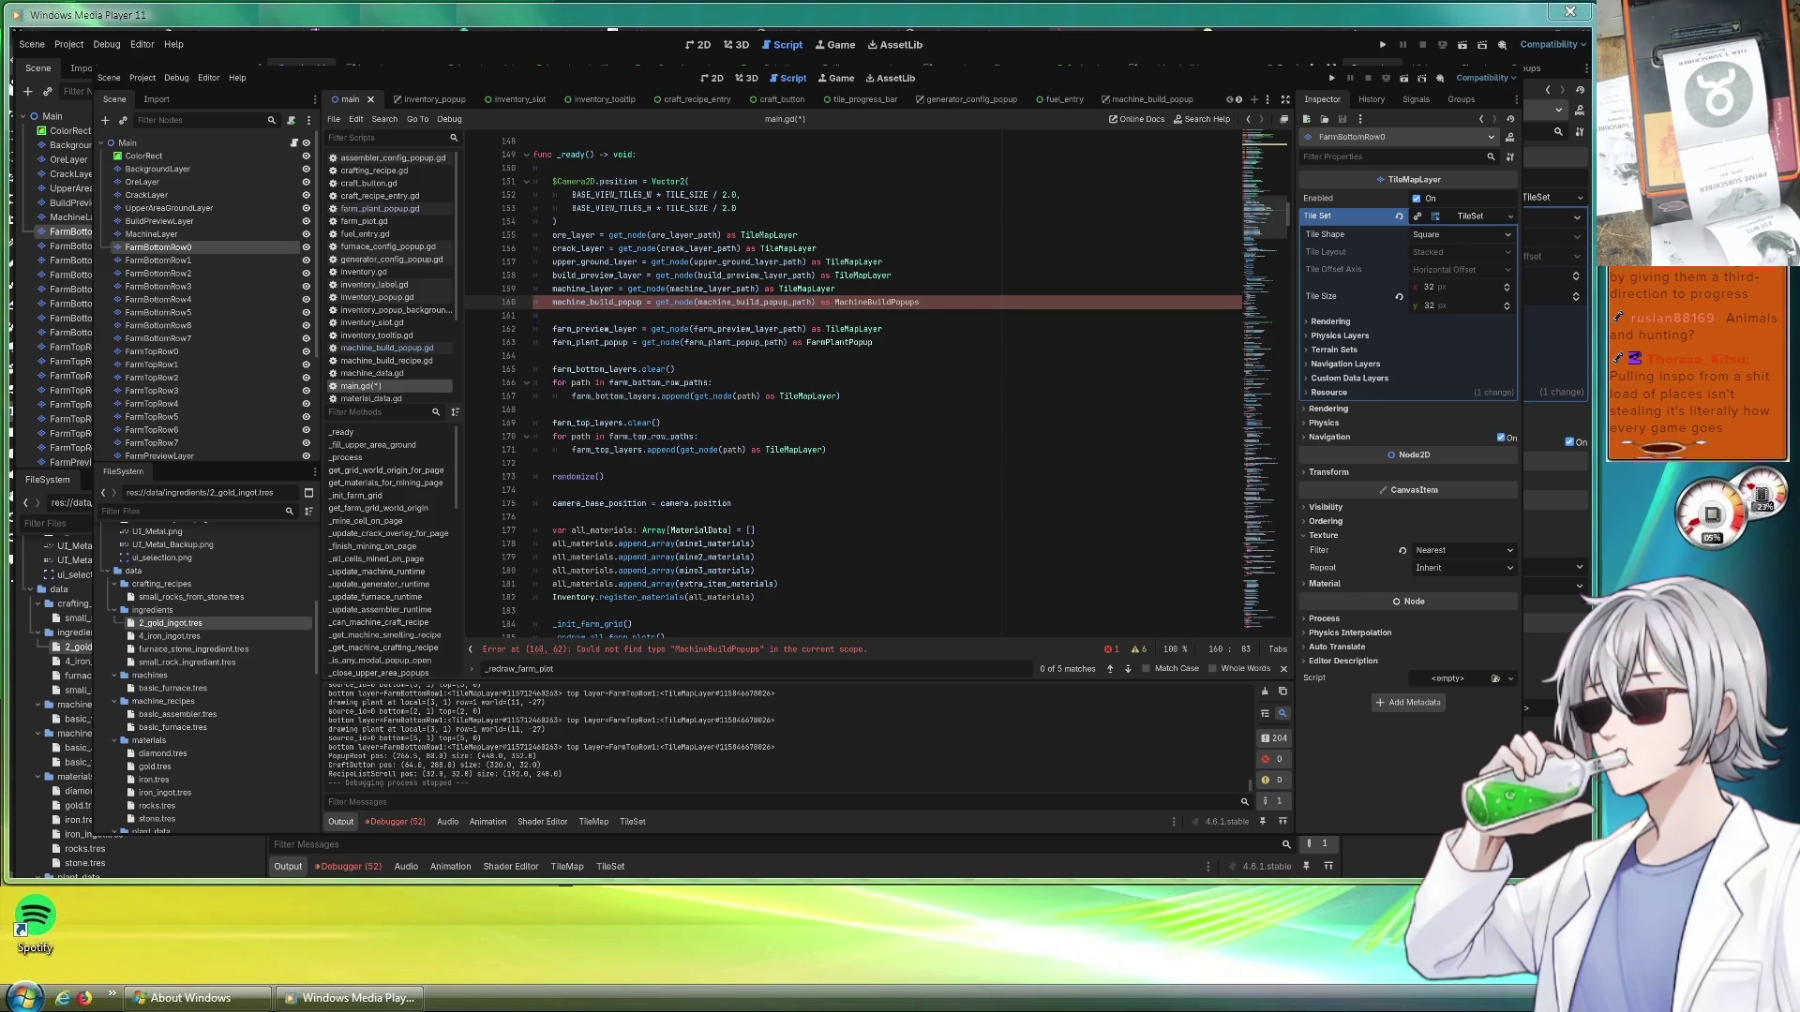
# Run the project, which halts on the MachineBuildPopup parser error at line 160
pyautogui.click(1332, 74)
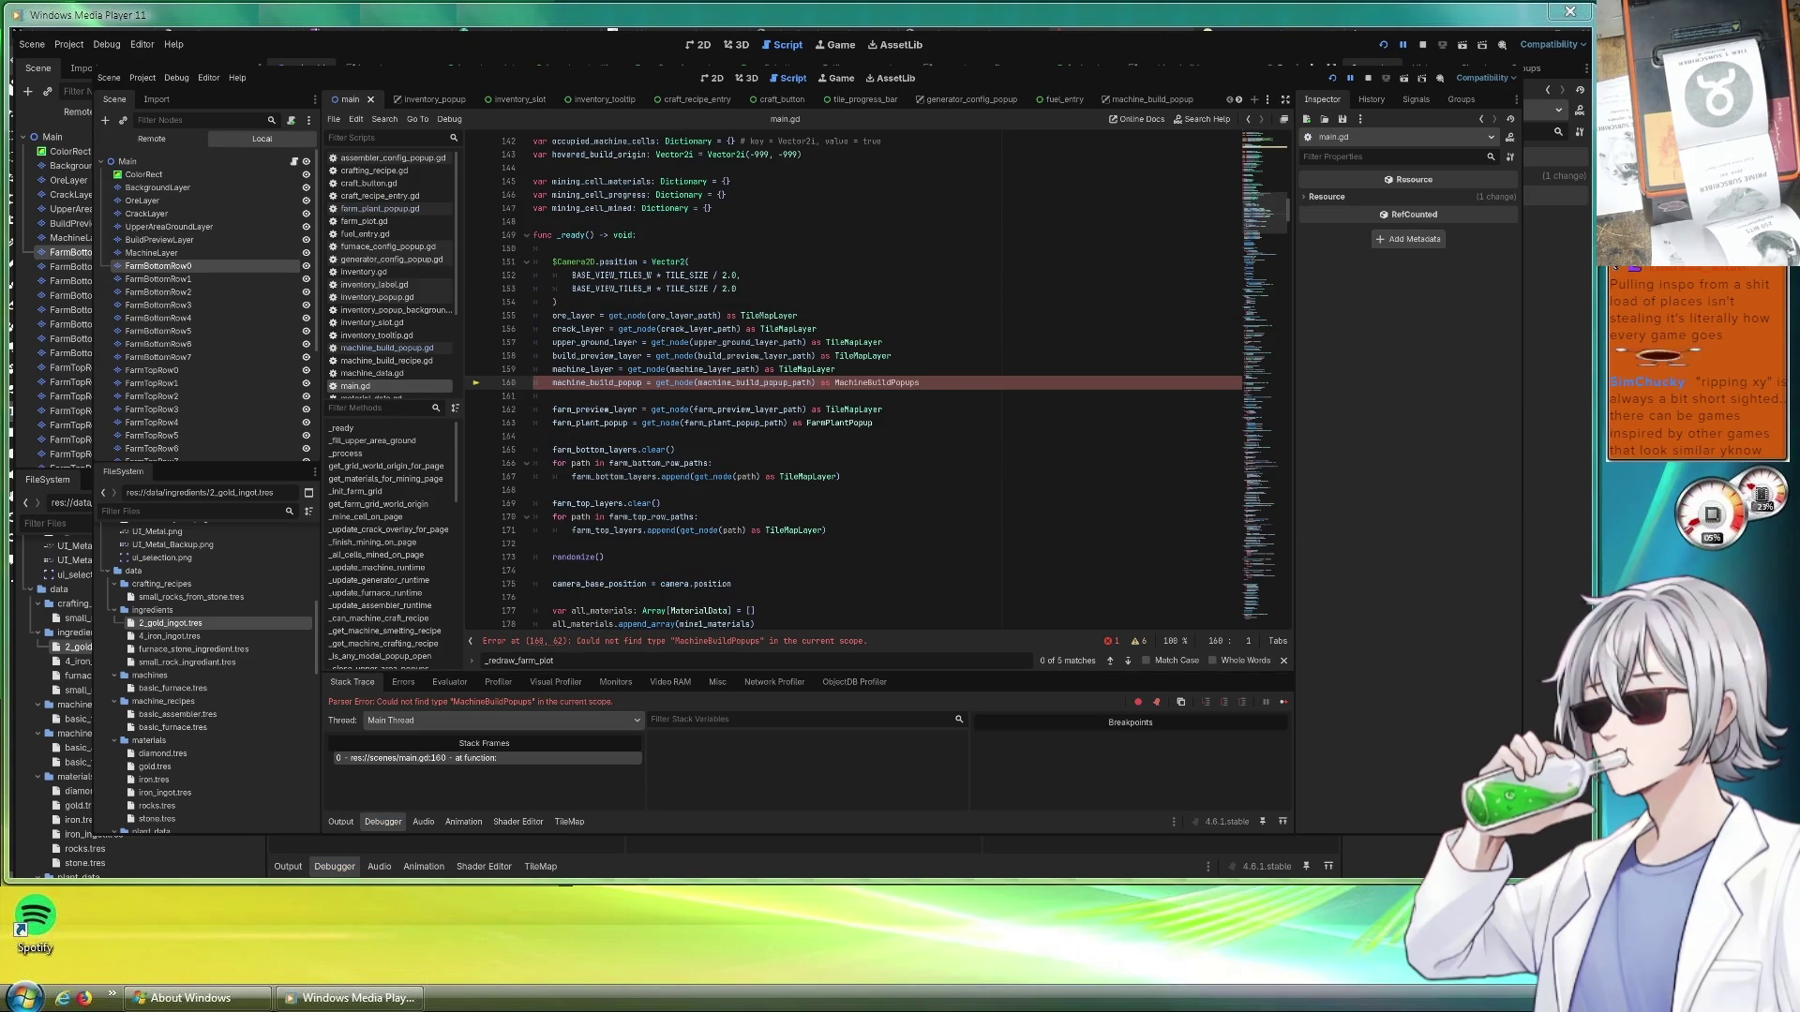
# Stop the debug session, review the materials lines in main.gd and switch to power_system.gd
pyautogui.press('F8')
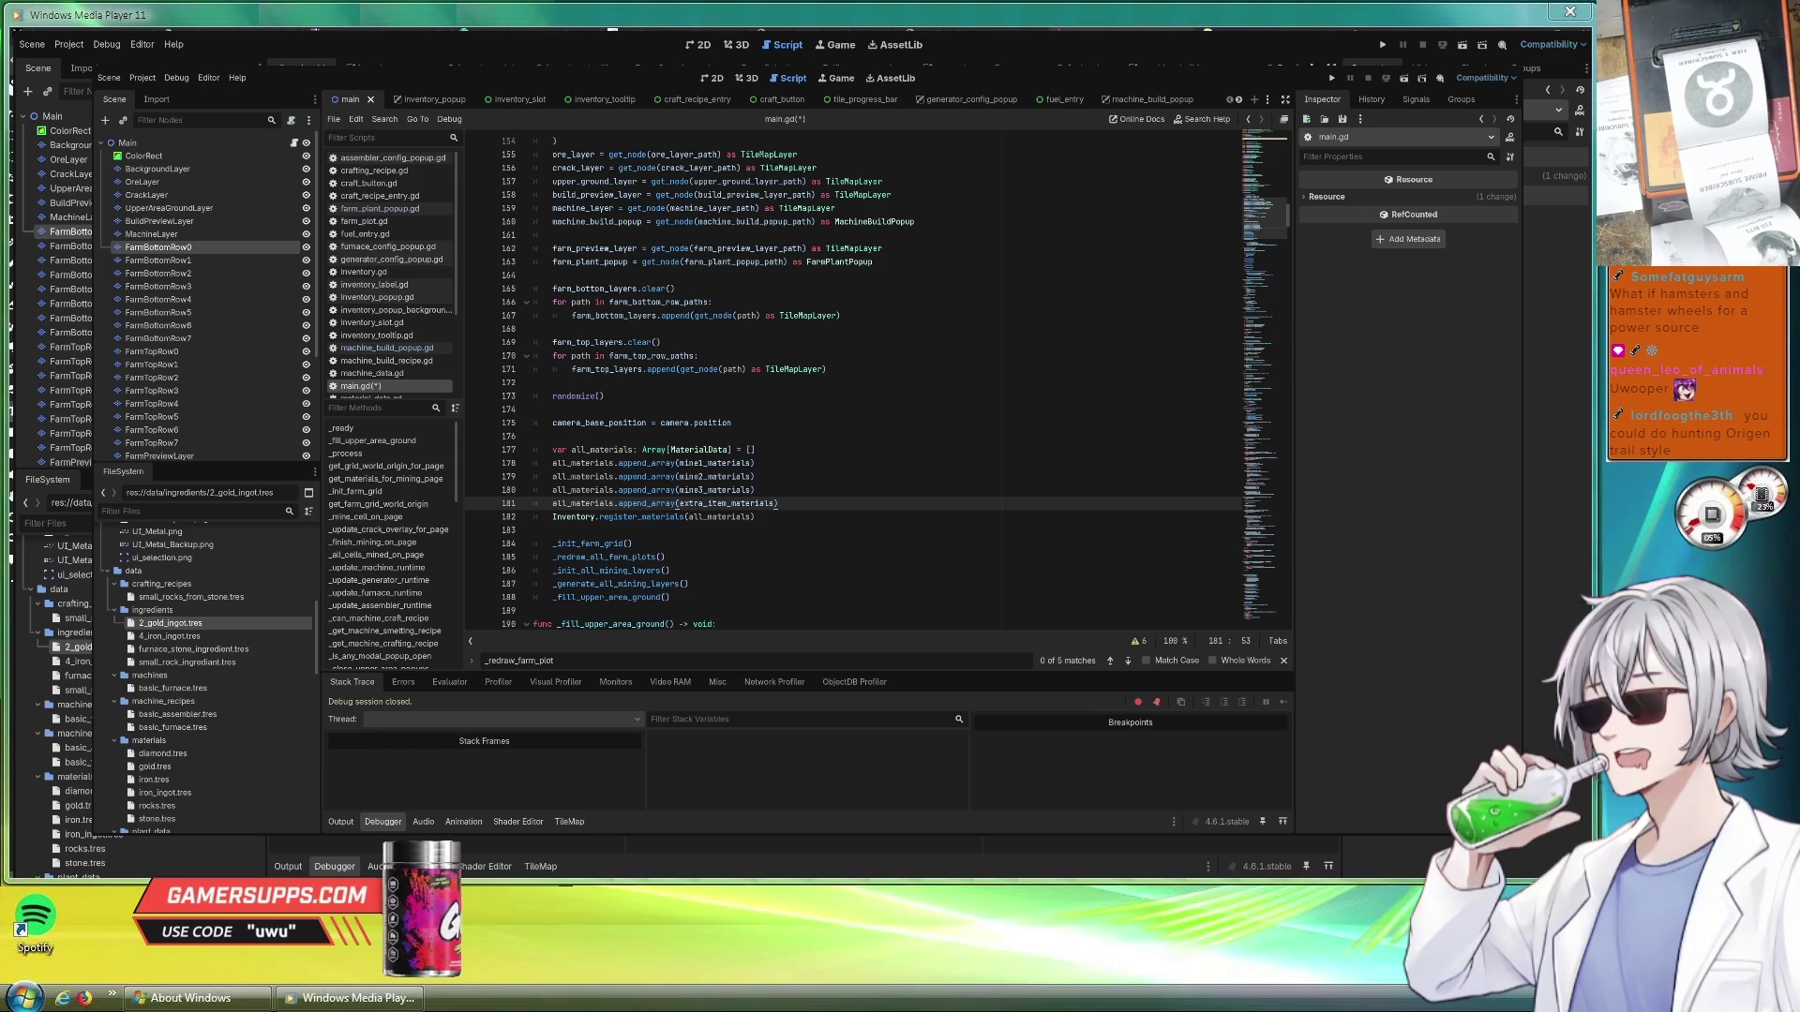
pyautogui.press('Up')
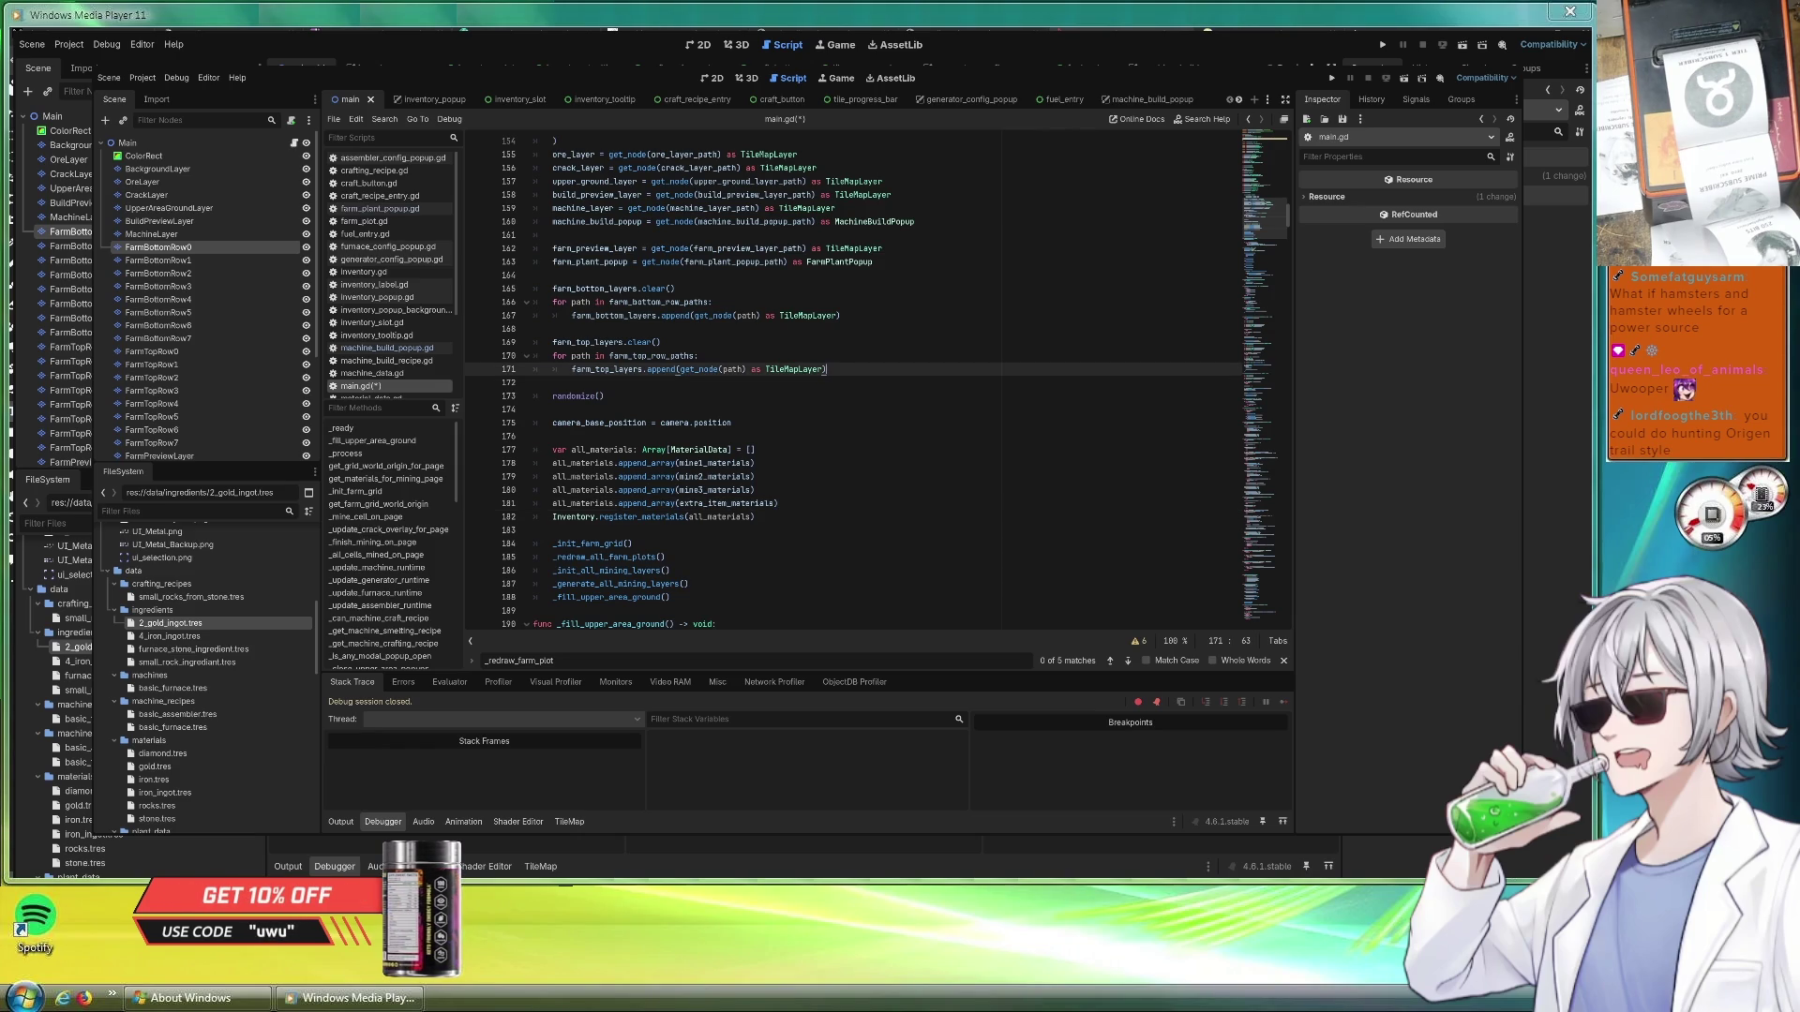
pyautogui.press('Up')
pyautogui.press('Down')
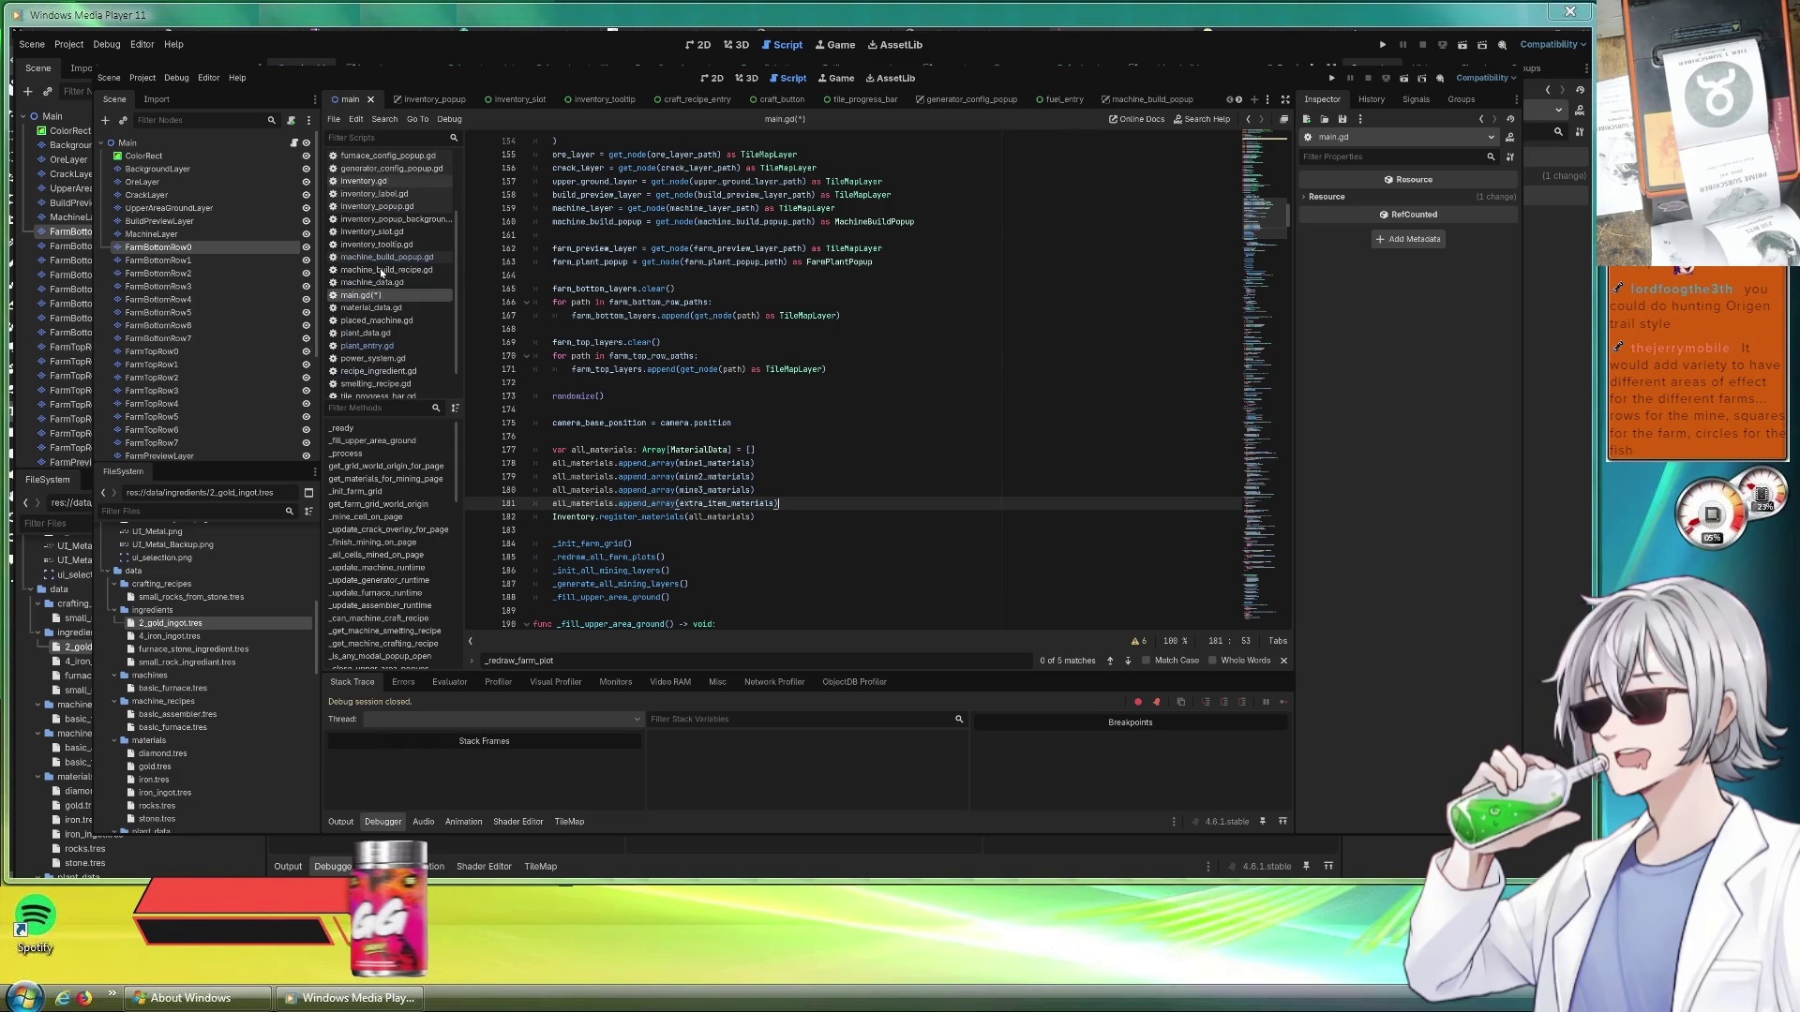
pyautogui.scroll(-3, 379, 275)
pyautogui.scroll(3, 380, 303)
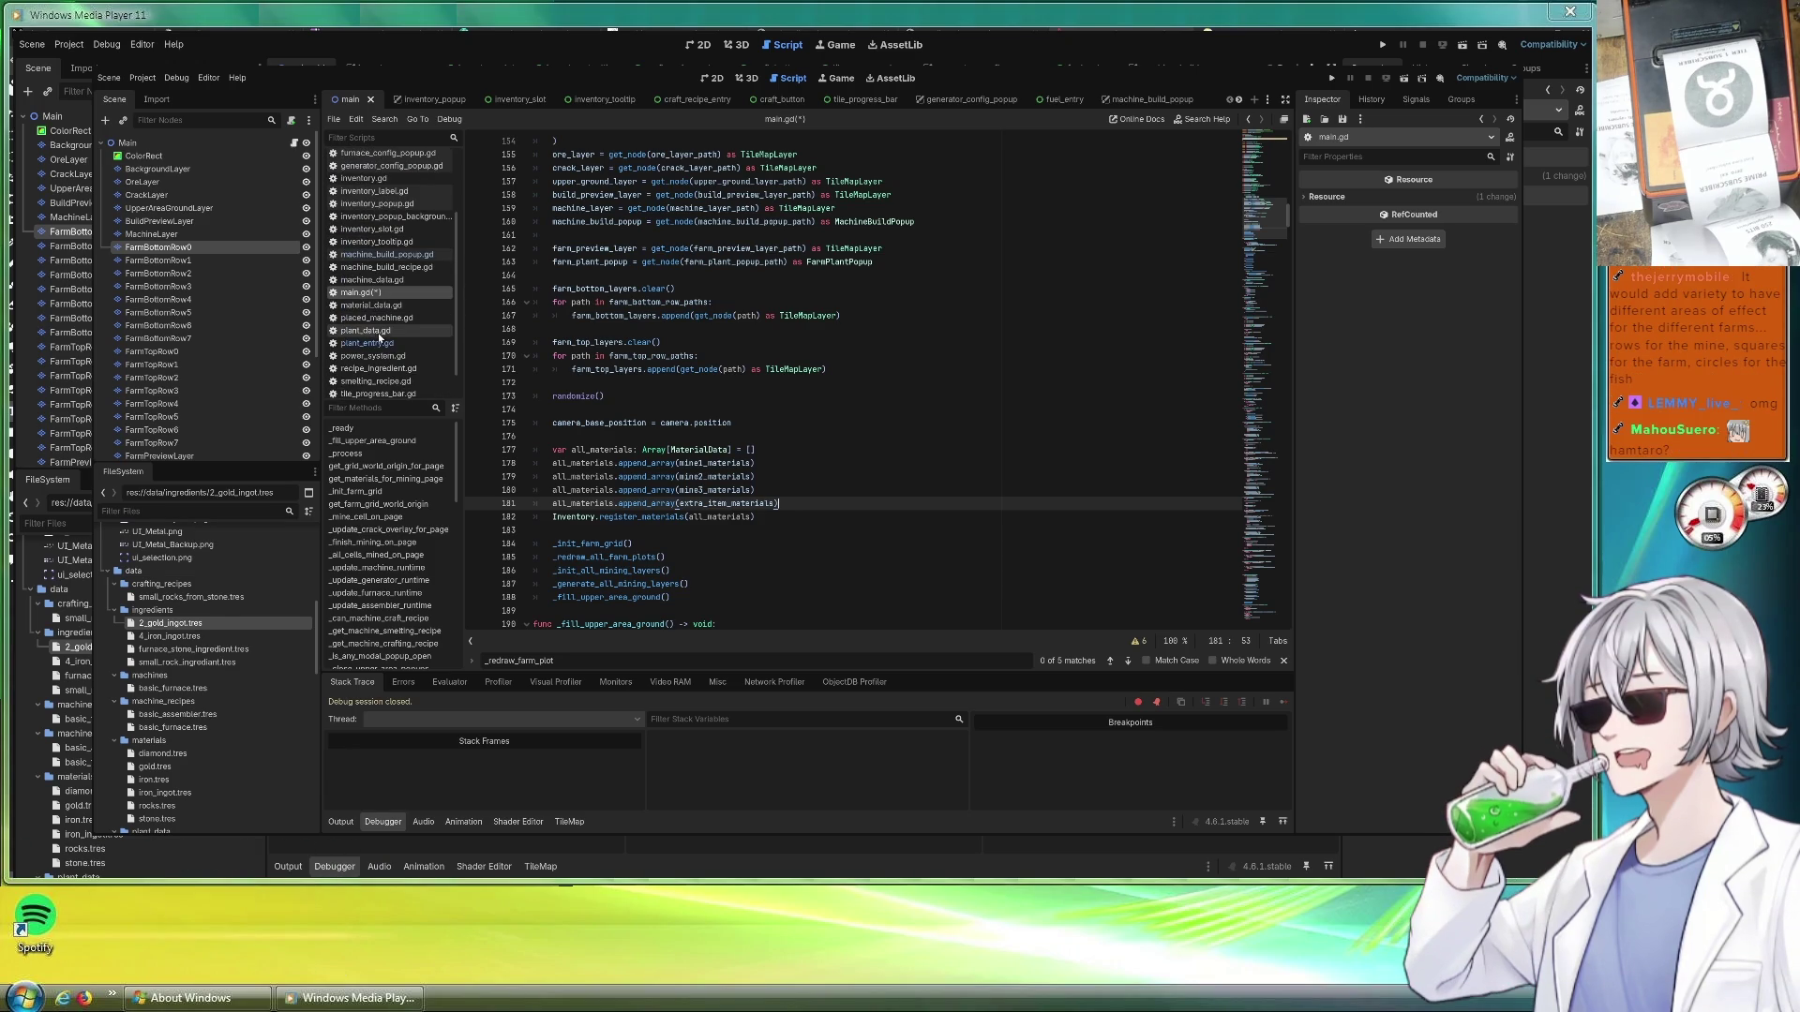
pyautogui.scroll(-1, 380, 332)
pyautogui.click(380, 326)
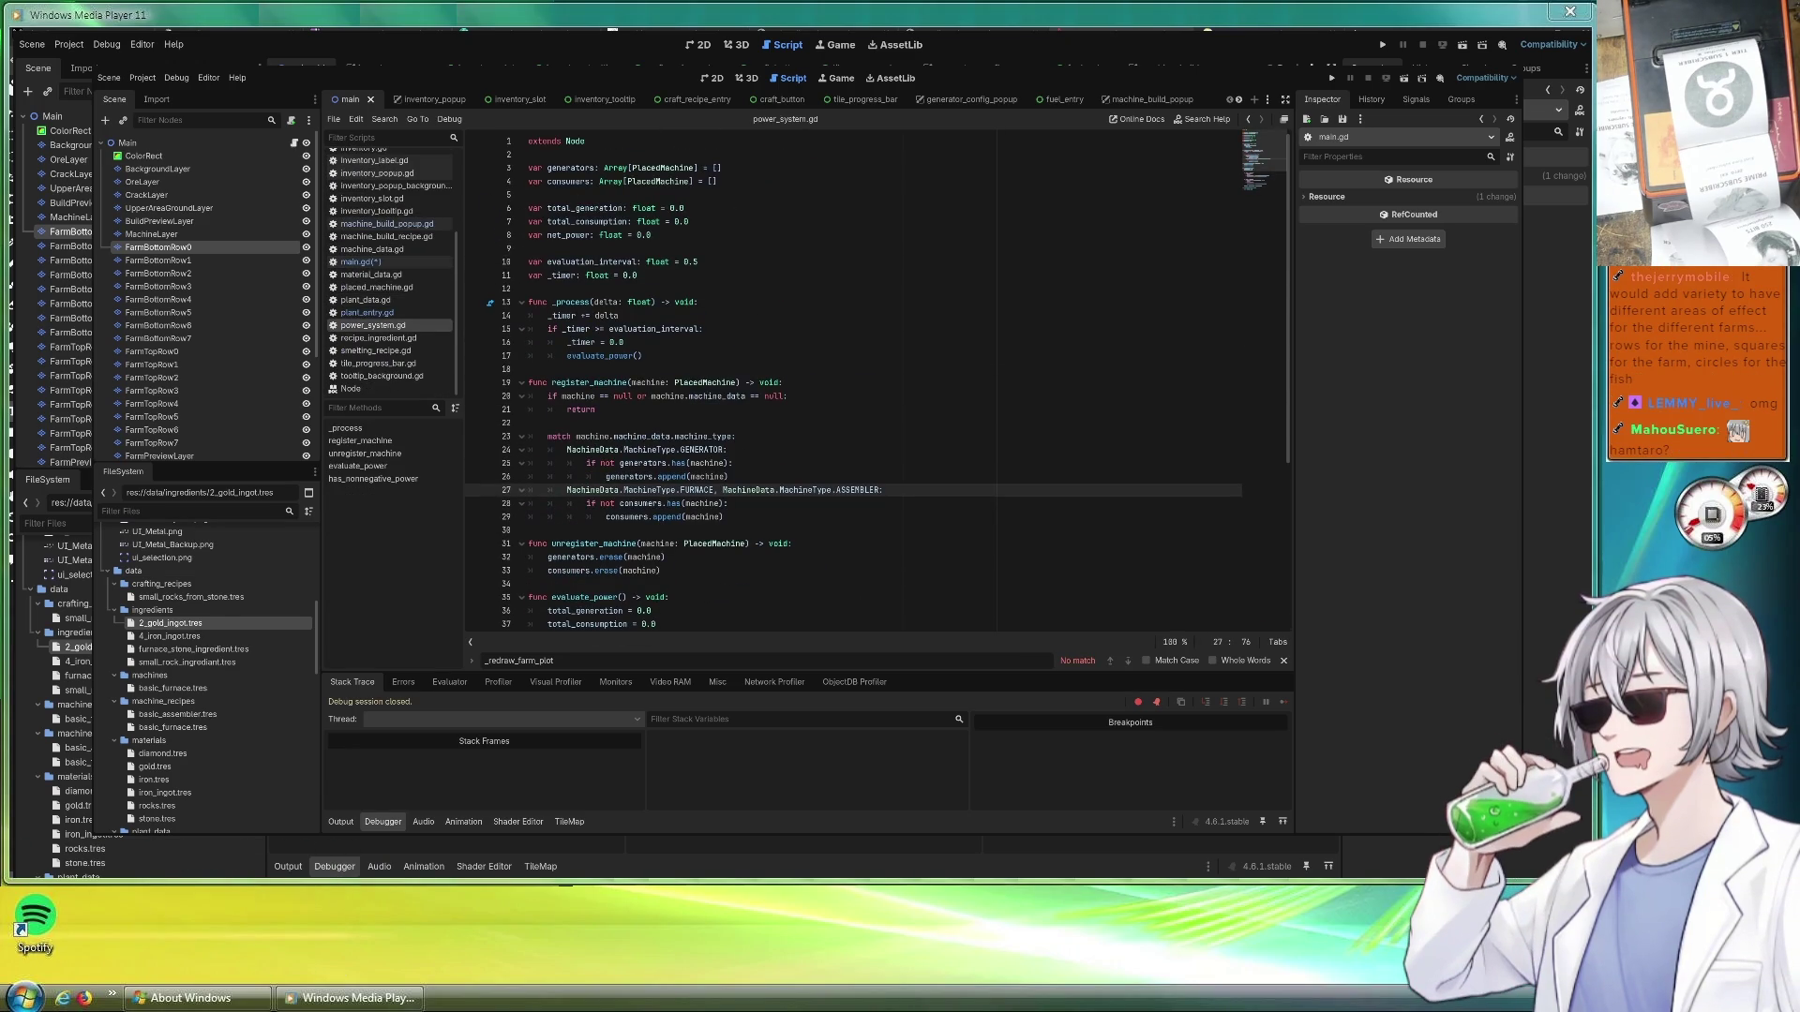
# Place the cursor at the power total variables near the top of power_system.gd
pyautogui.click(844, 194)
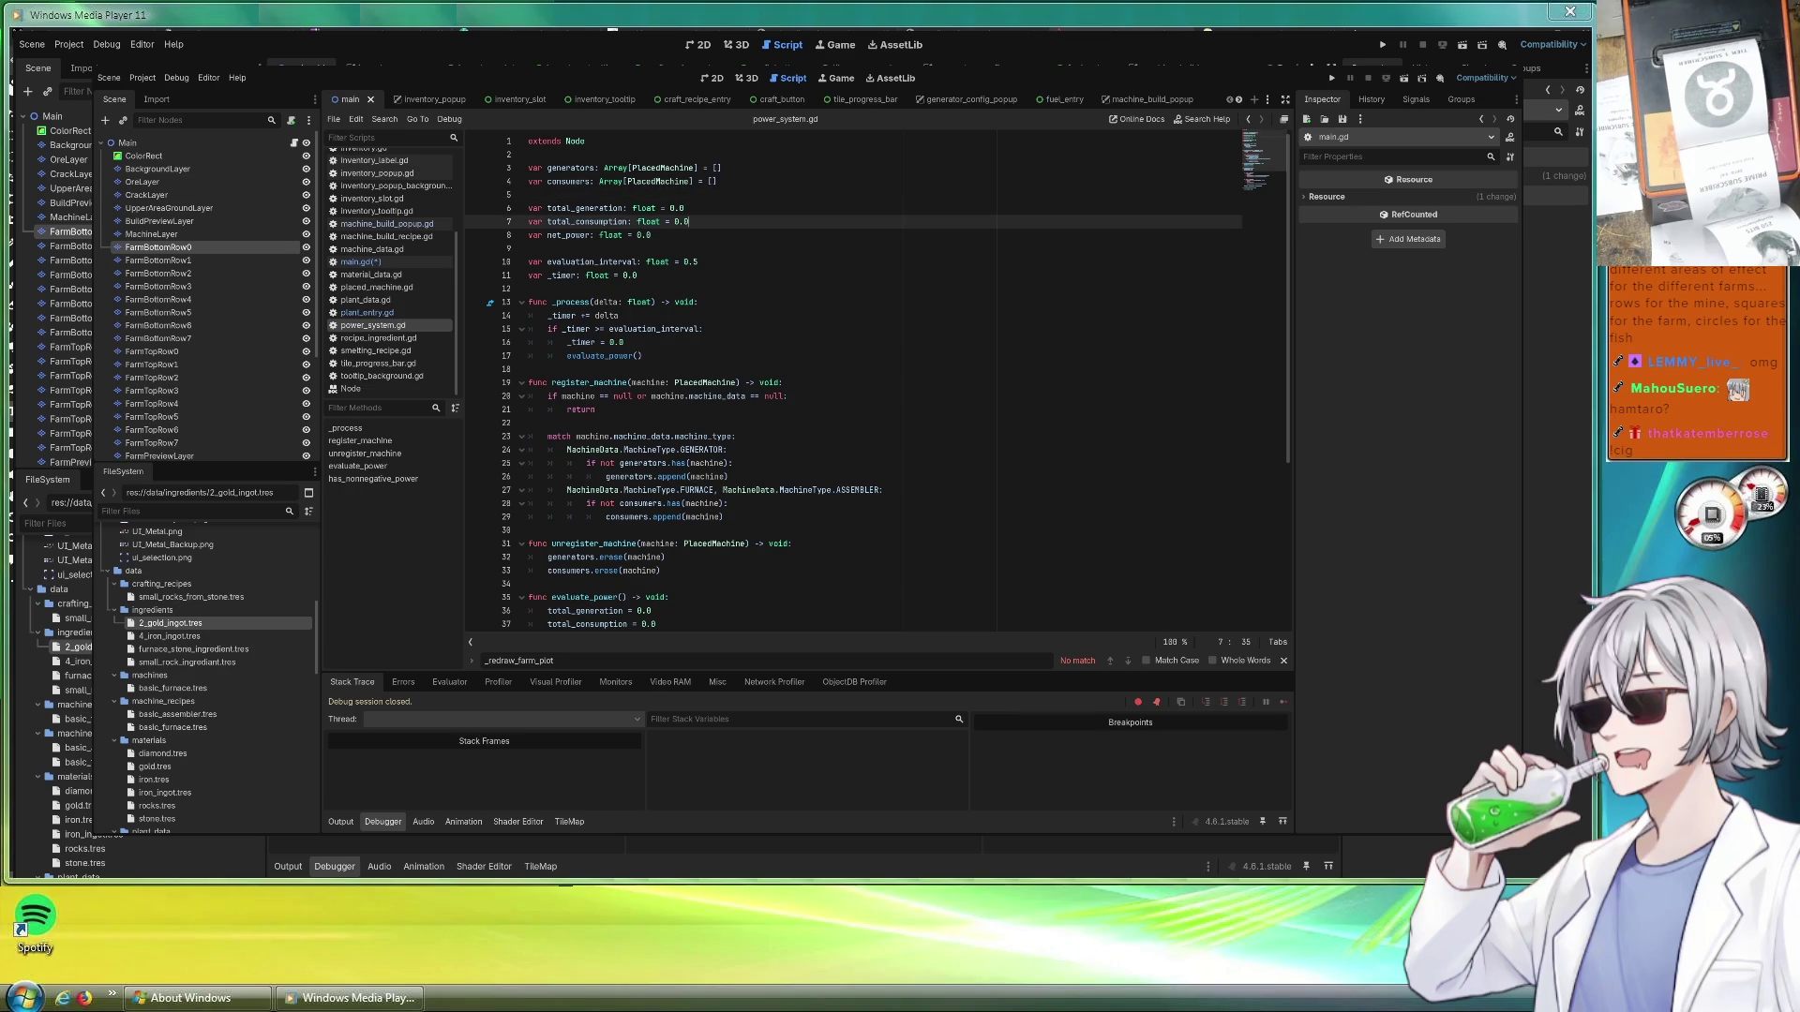
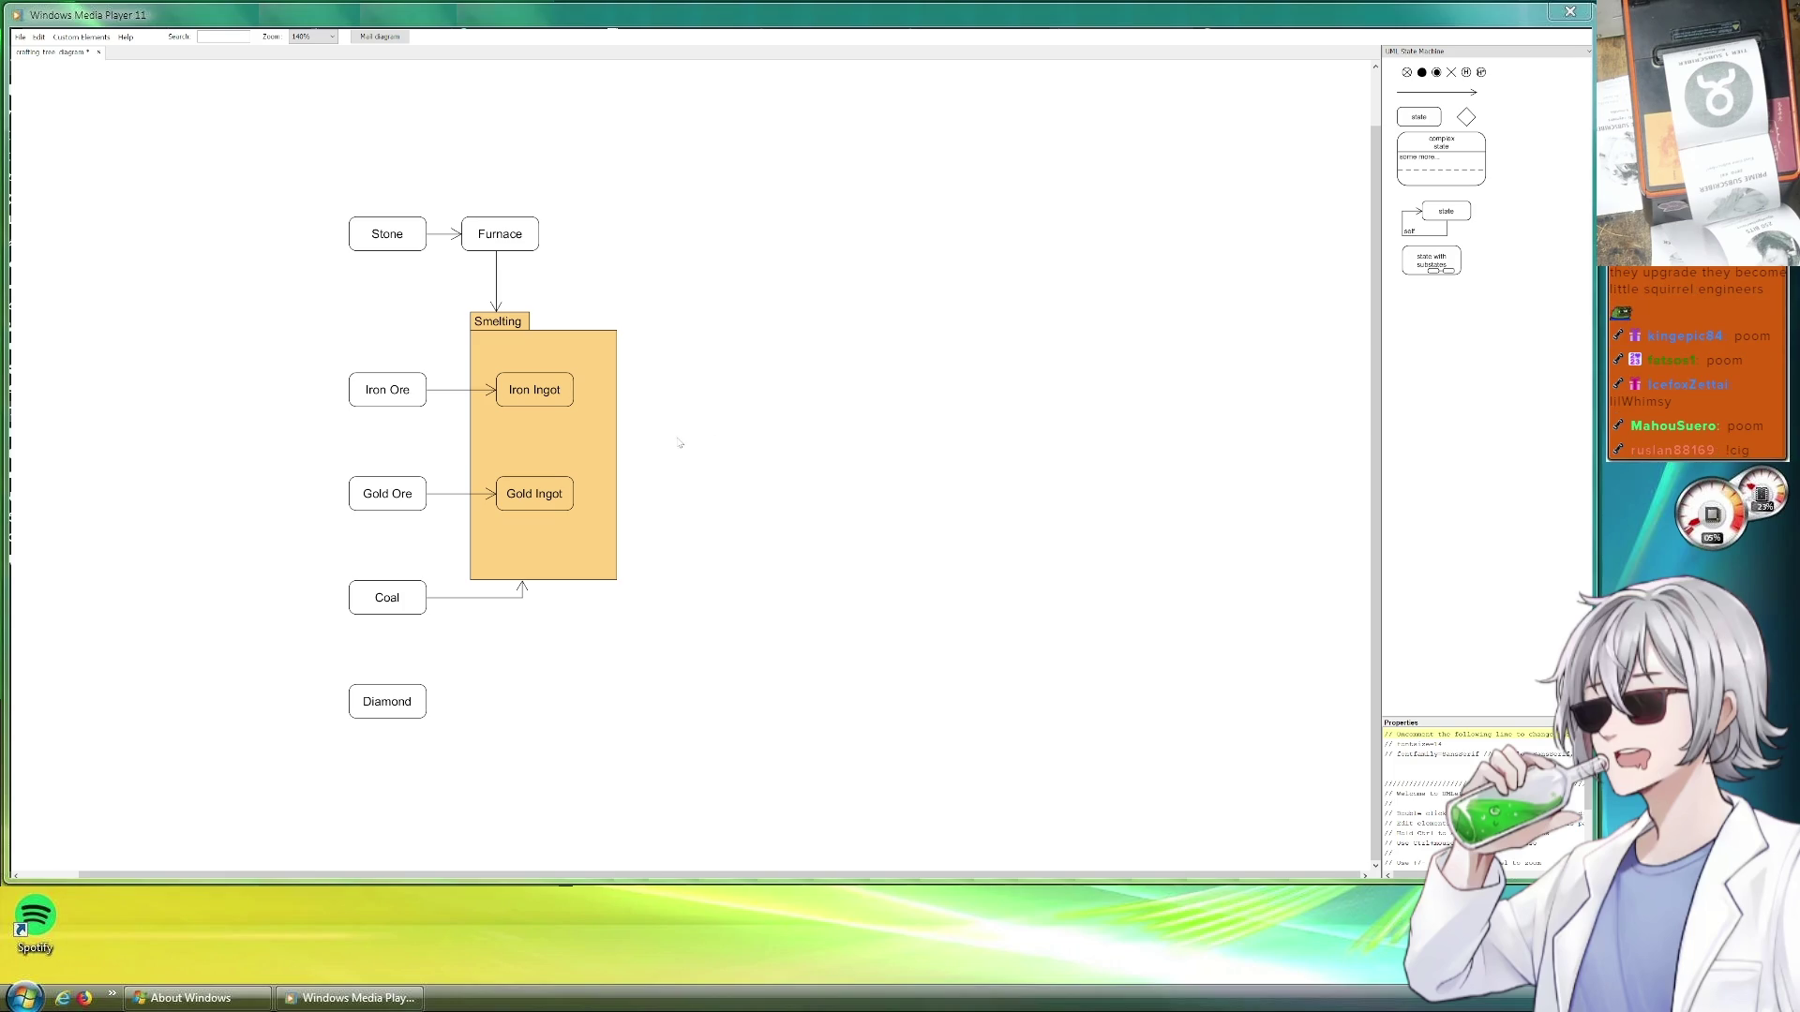
pyautogui.scroll(2, 678, 443)
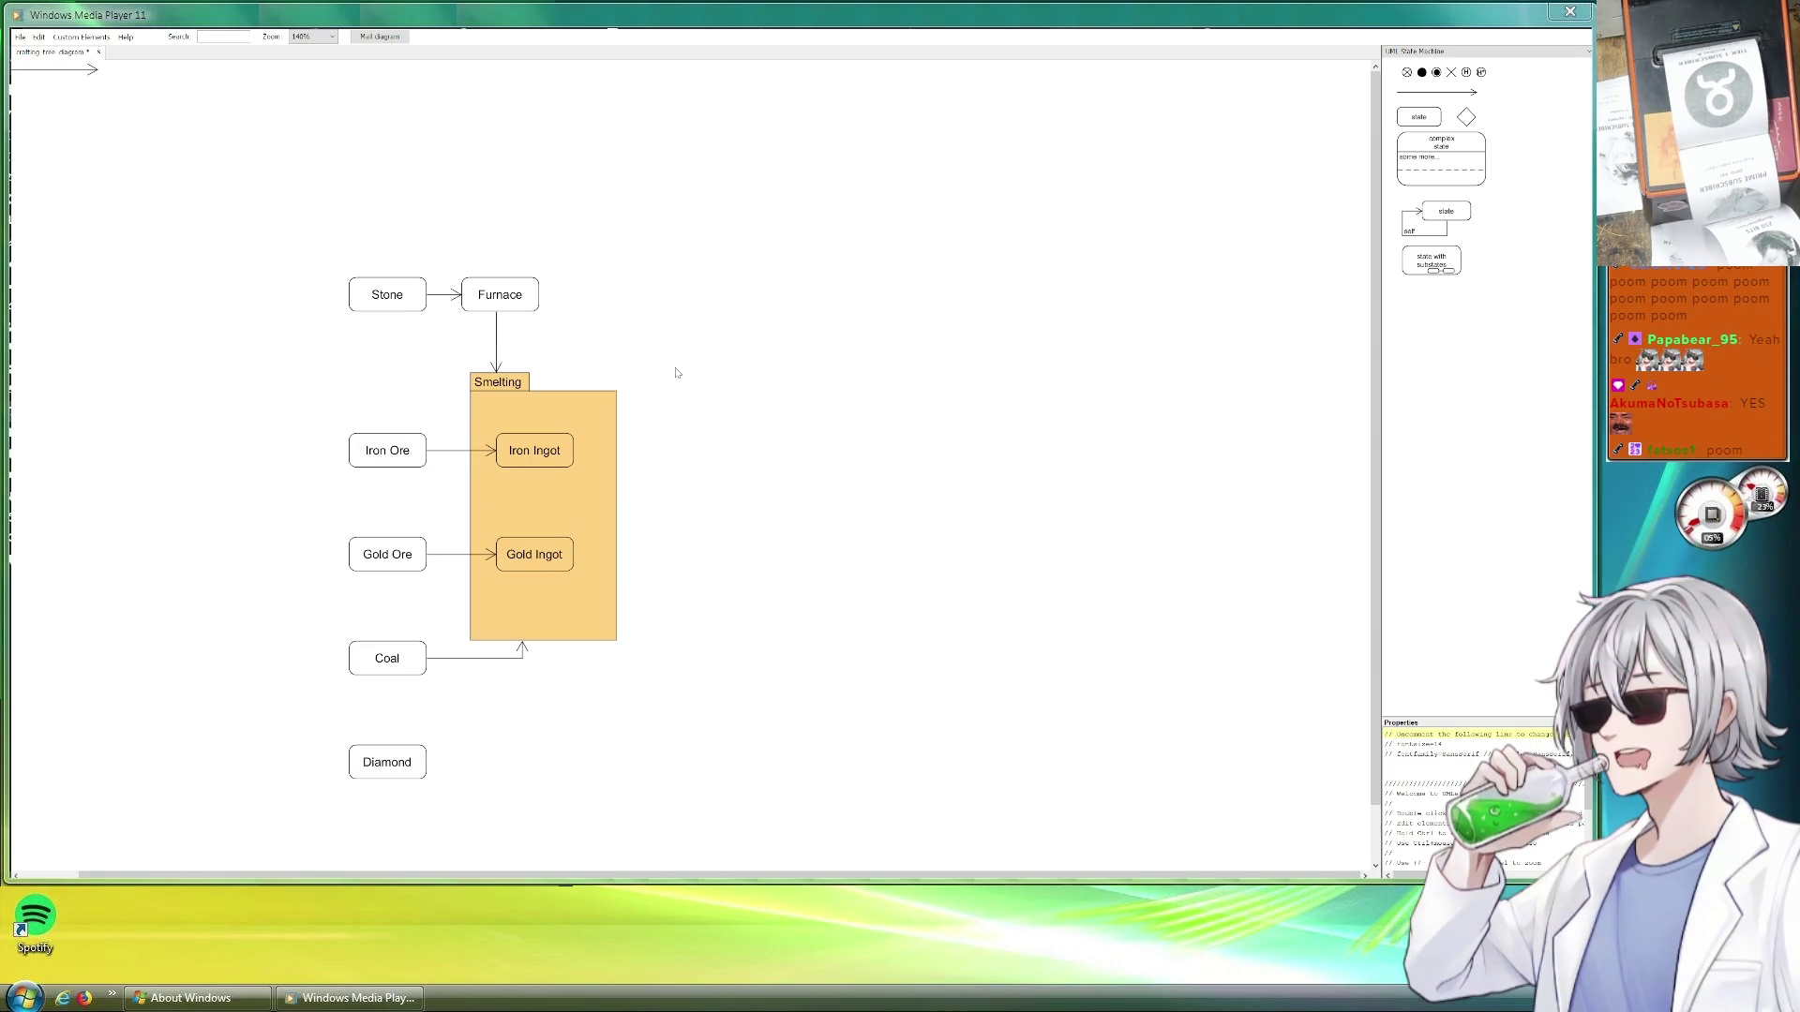
pyautogui.scroll(-1, 679, 363)
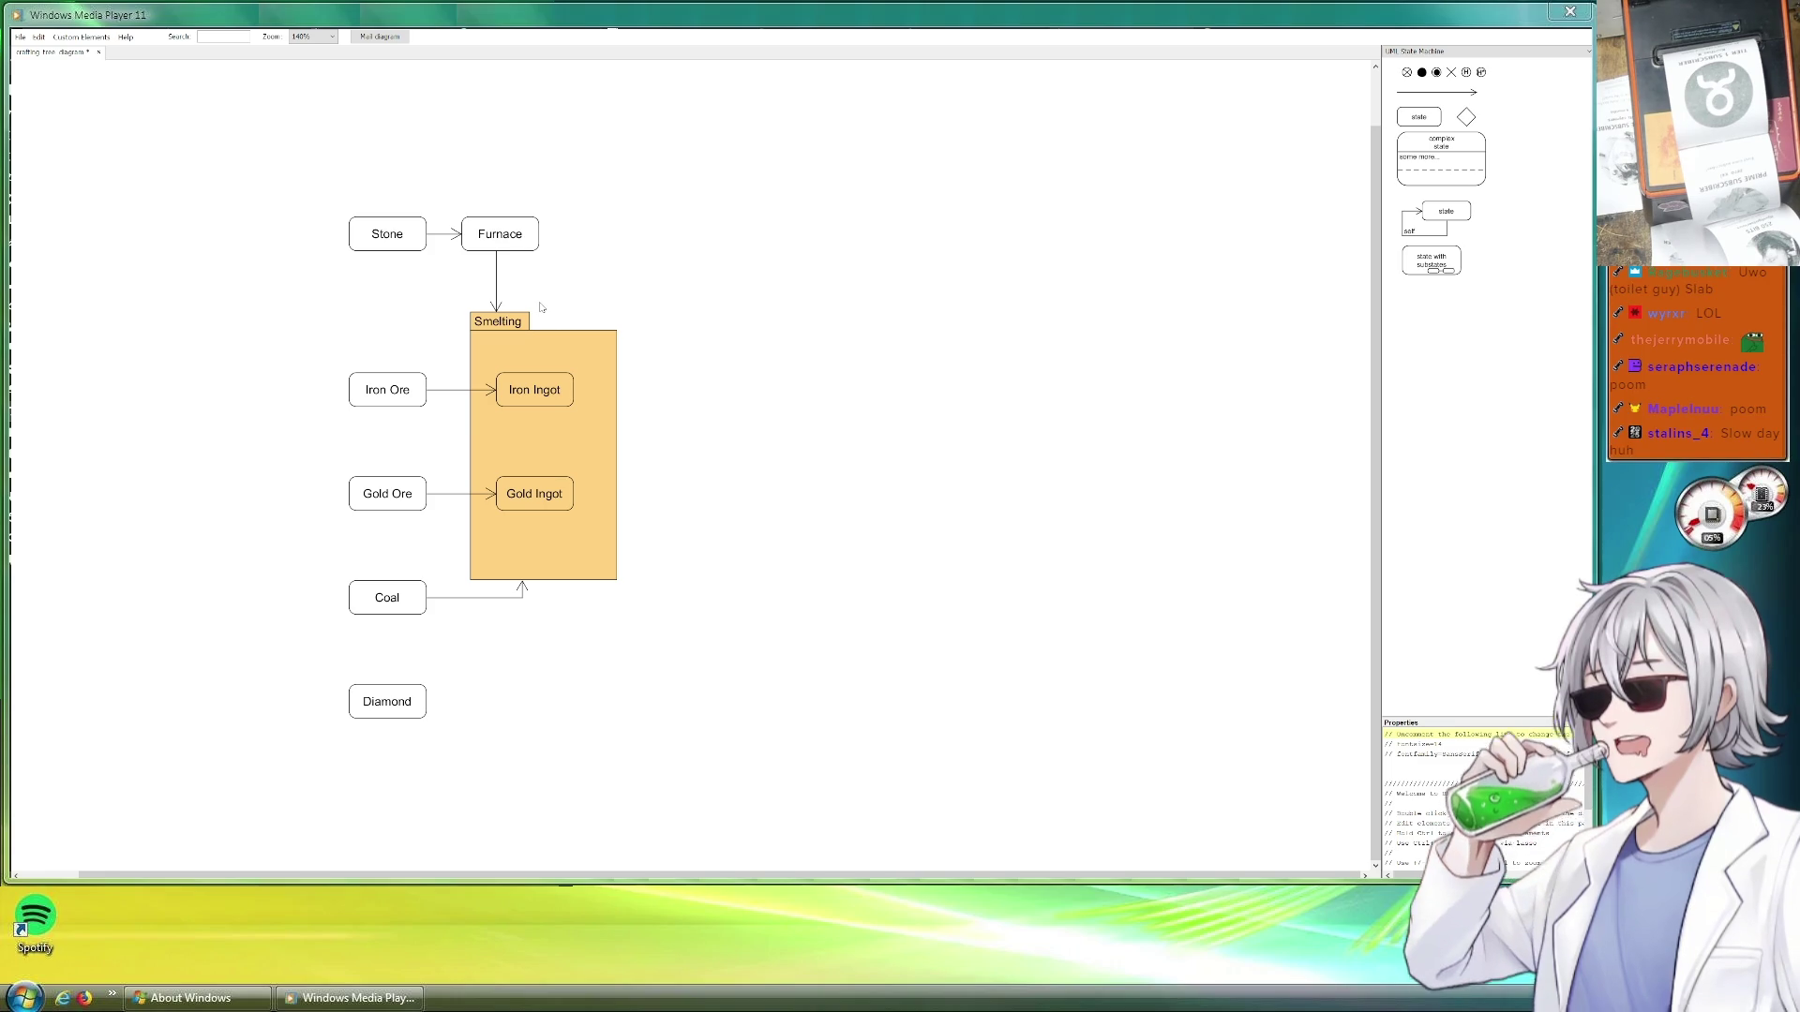
# Rename the Furnace box to 'Basic Coal Furnace'
pyautogui.click(511, 238)
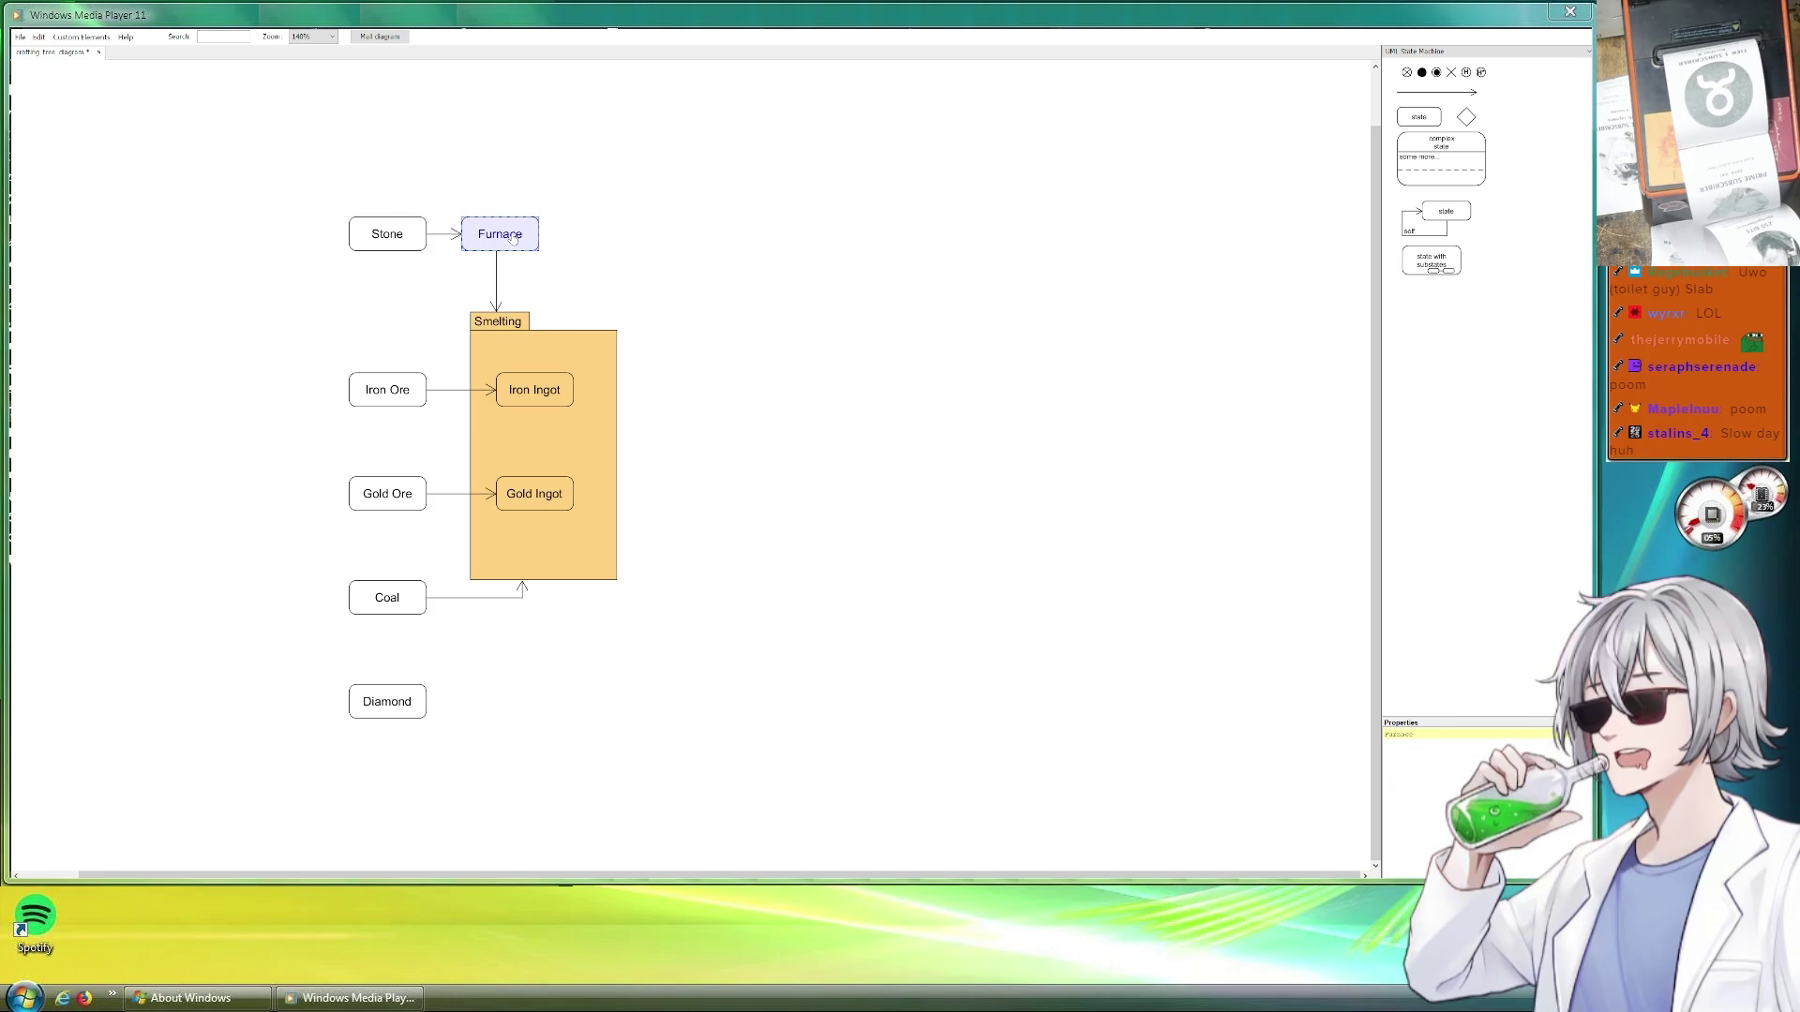
pyautogui.click(750, 285)
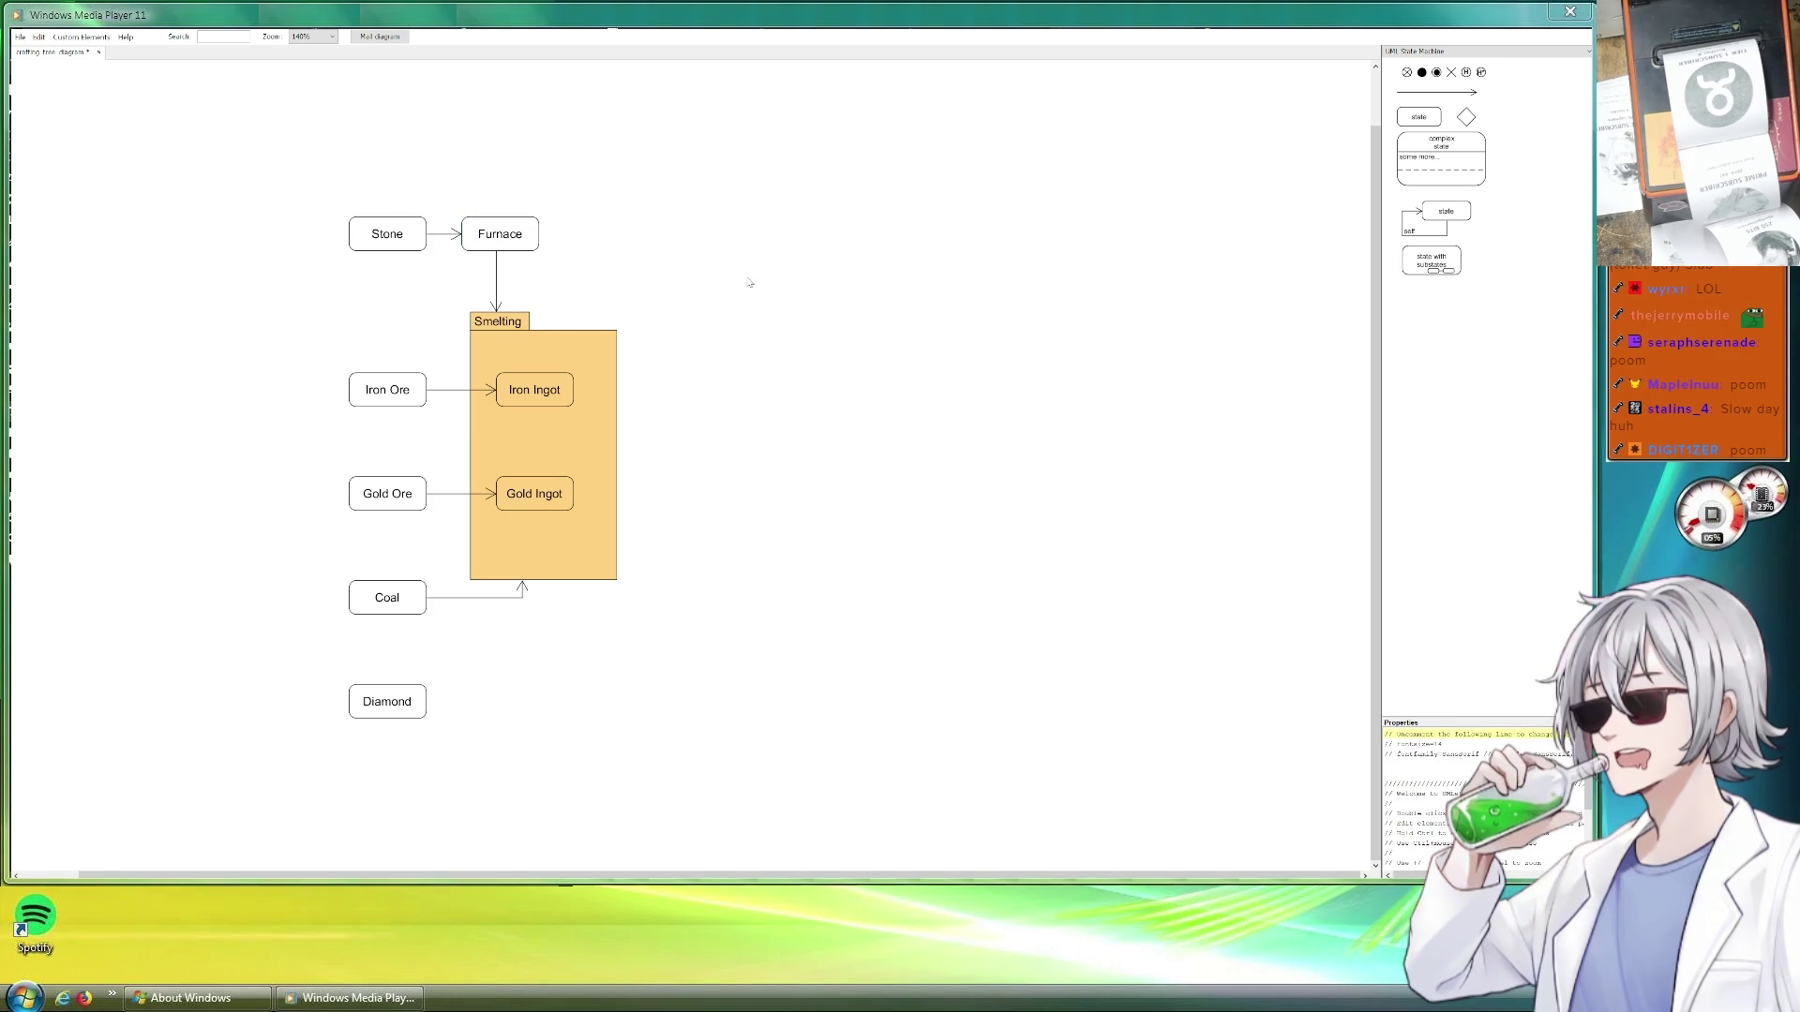
pyautogui.click(500, 234)
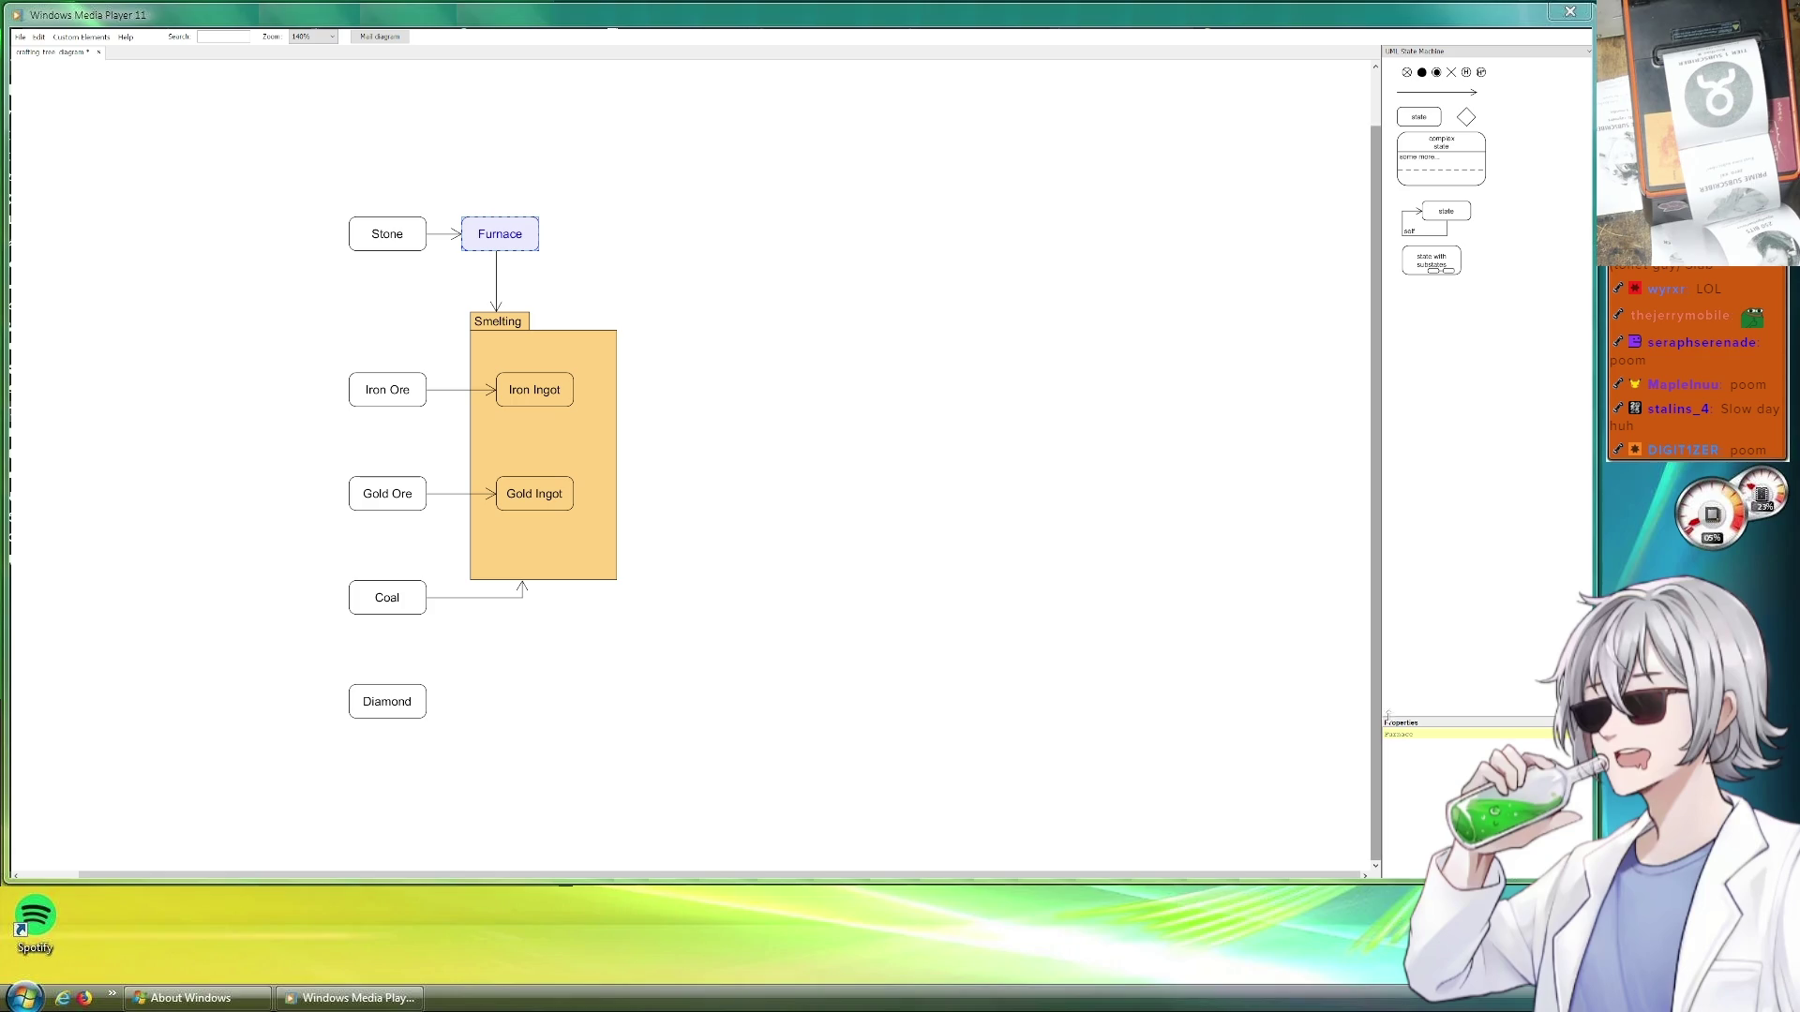
pyautogui.write('Basic Coal')
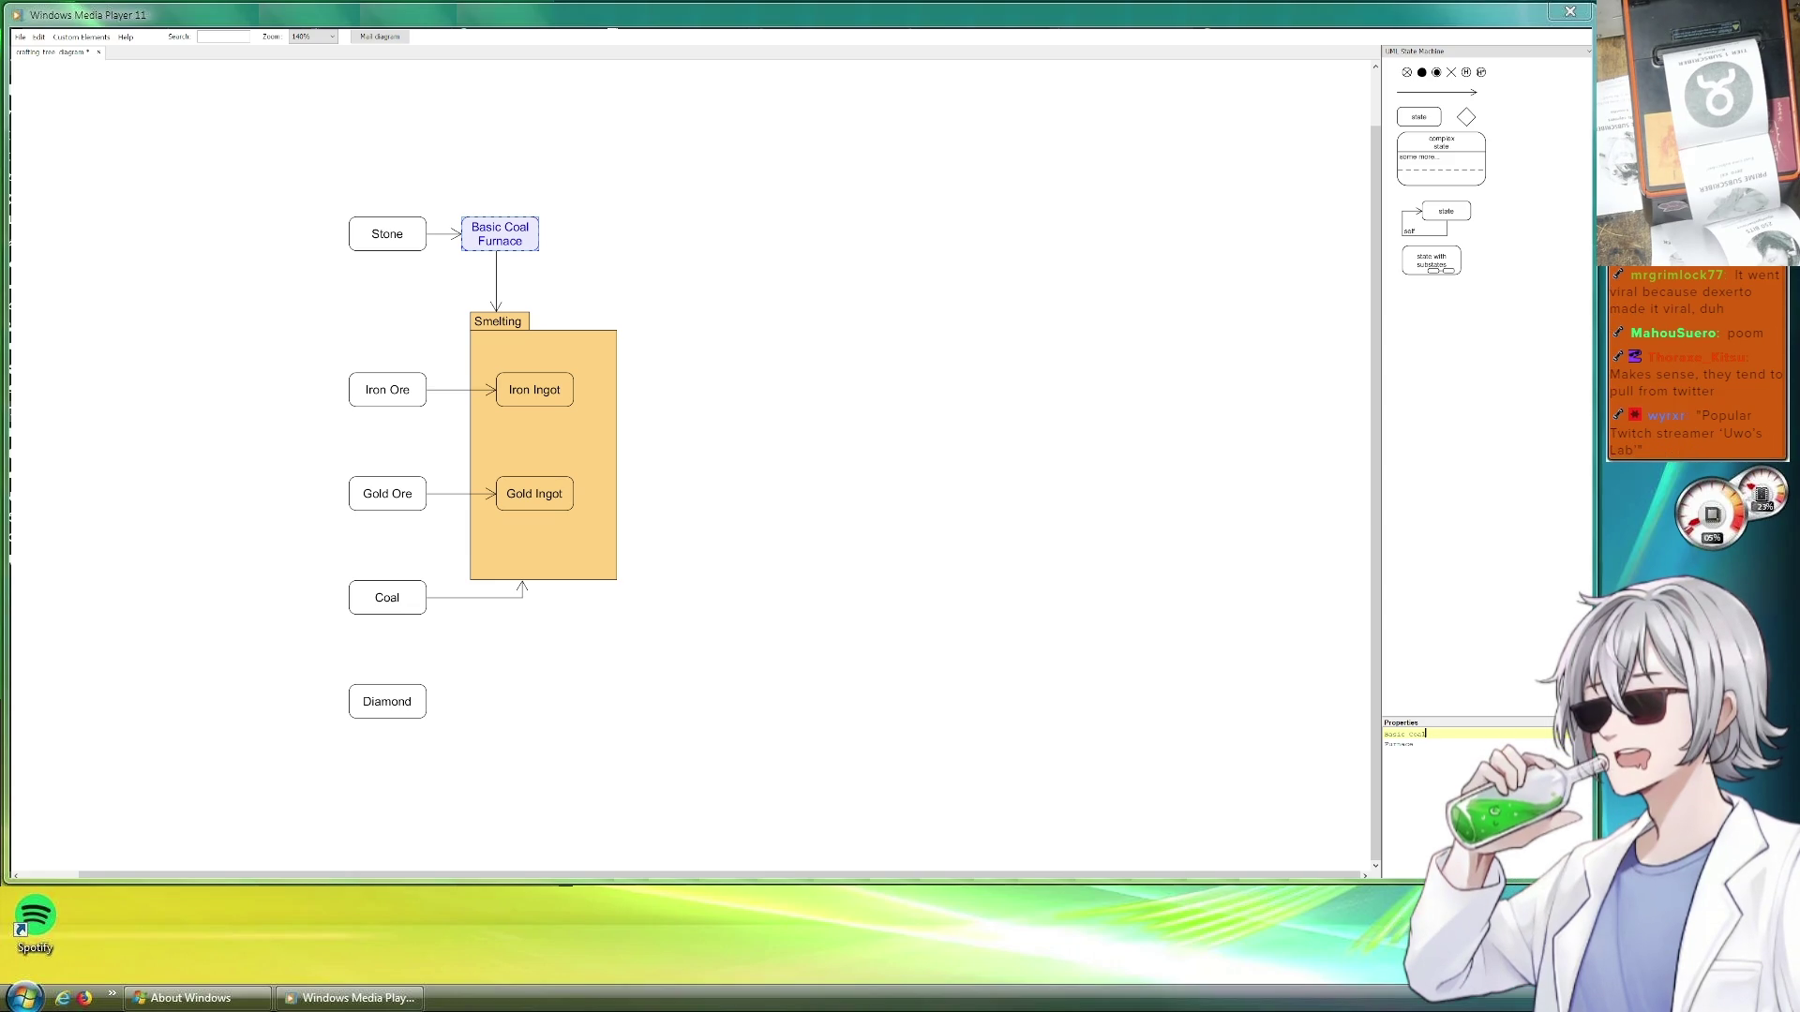
pyautogui.click(578, 539)
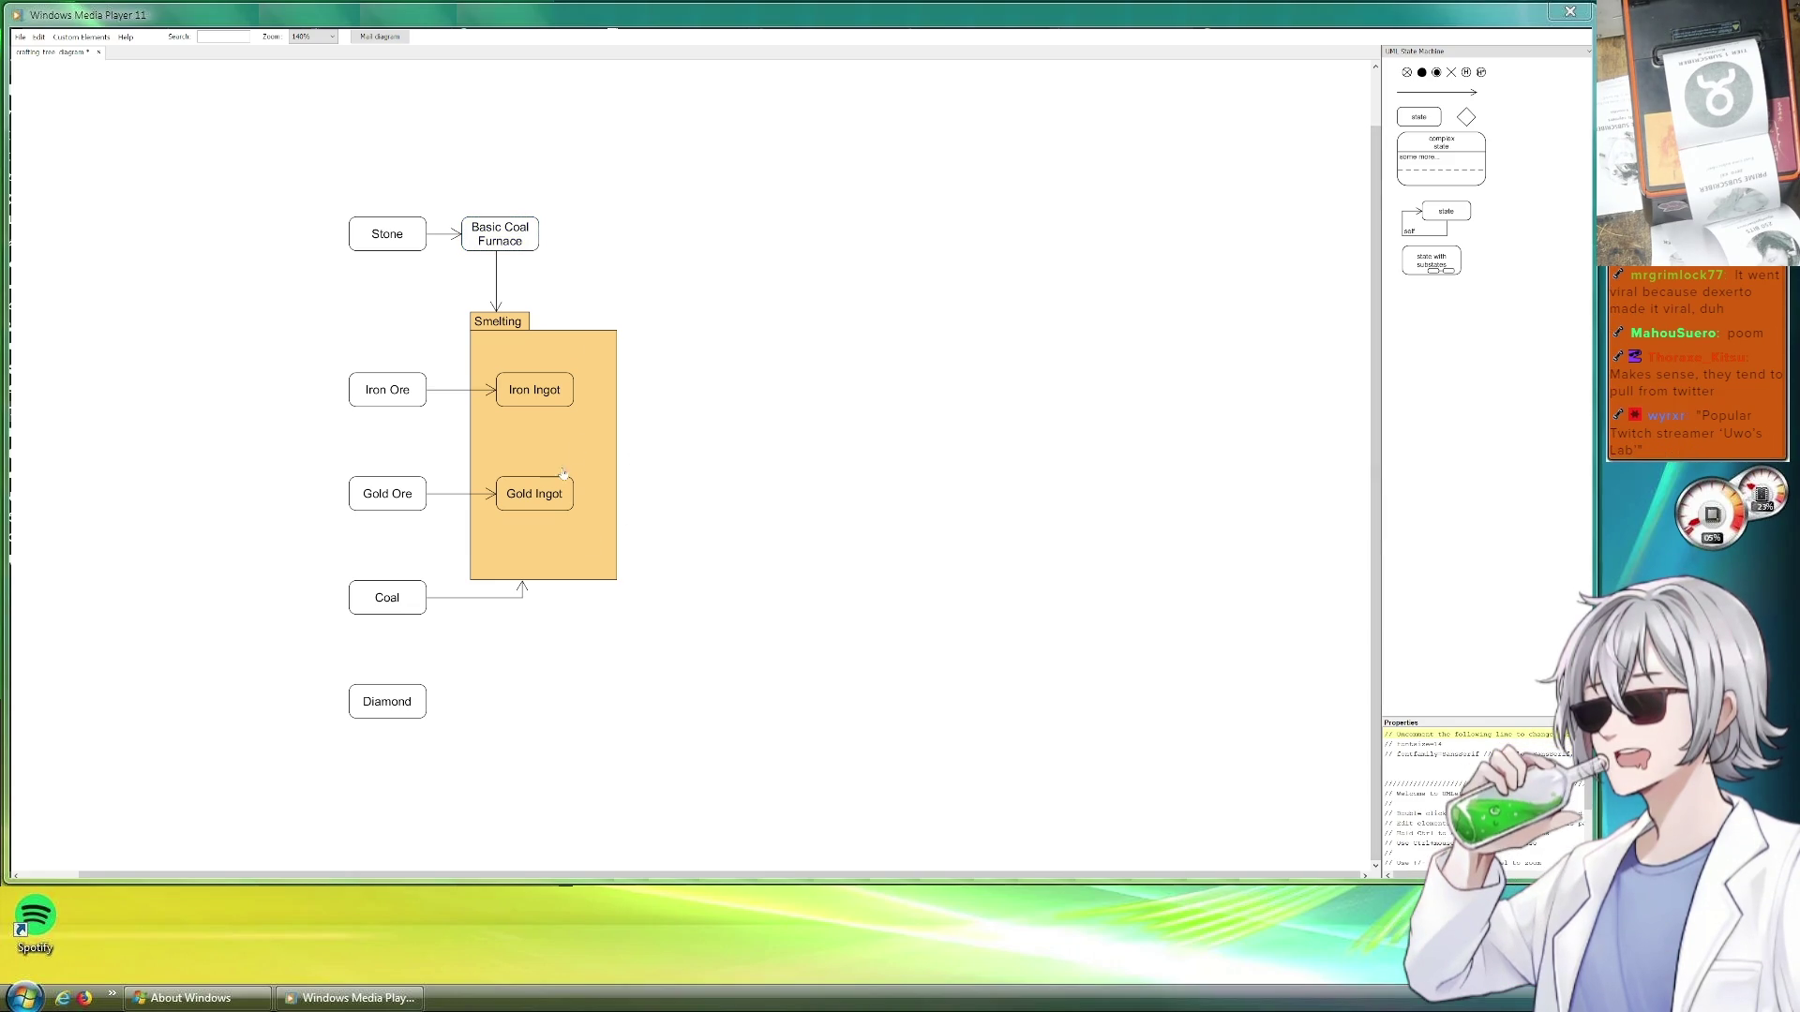
# Shift the Stone box slightly left toward its original column
pyautogui.moveTo(394, 242)
pyautogui.mouseDown()
pyautogui.moveTo(368, 242)
pyautogui.moveTo(375, 271)
pyautogui.moveTo(383, 245)
pyautogui.mouseUp()
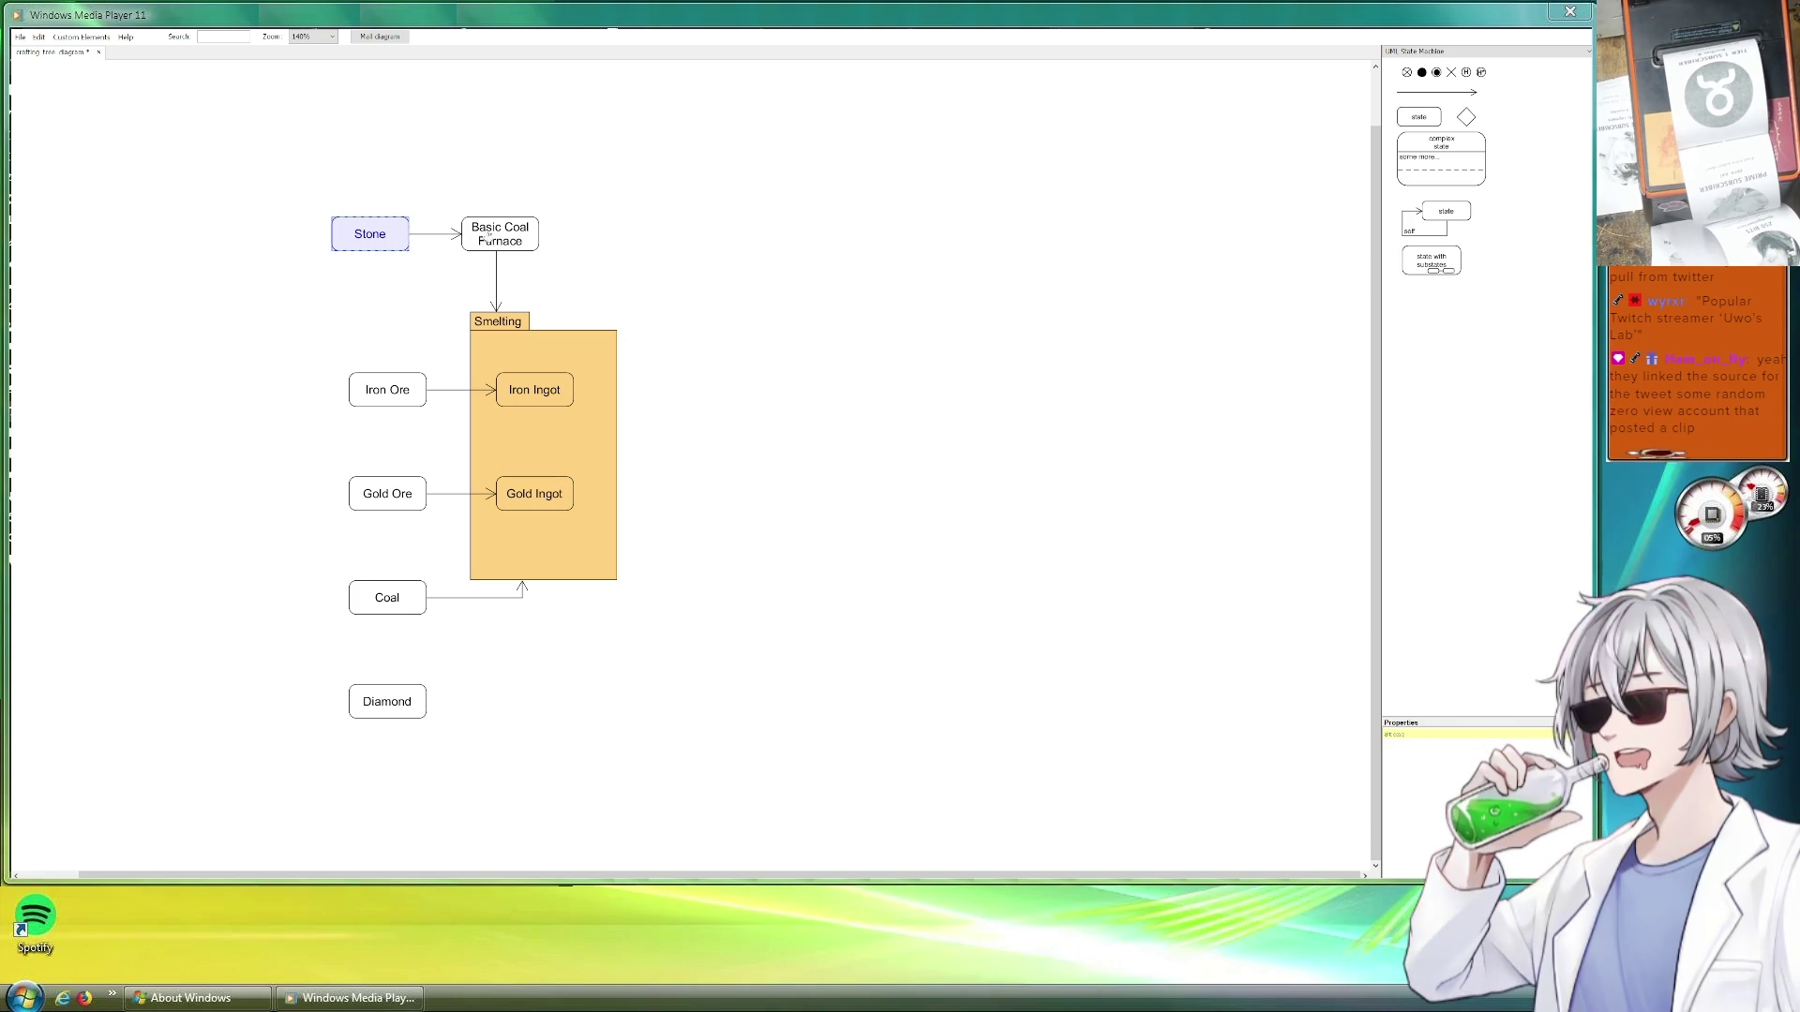
pyautogui.moveTo(382, 236); pyautogui.dragTo(366, 236)
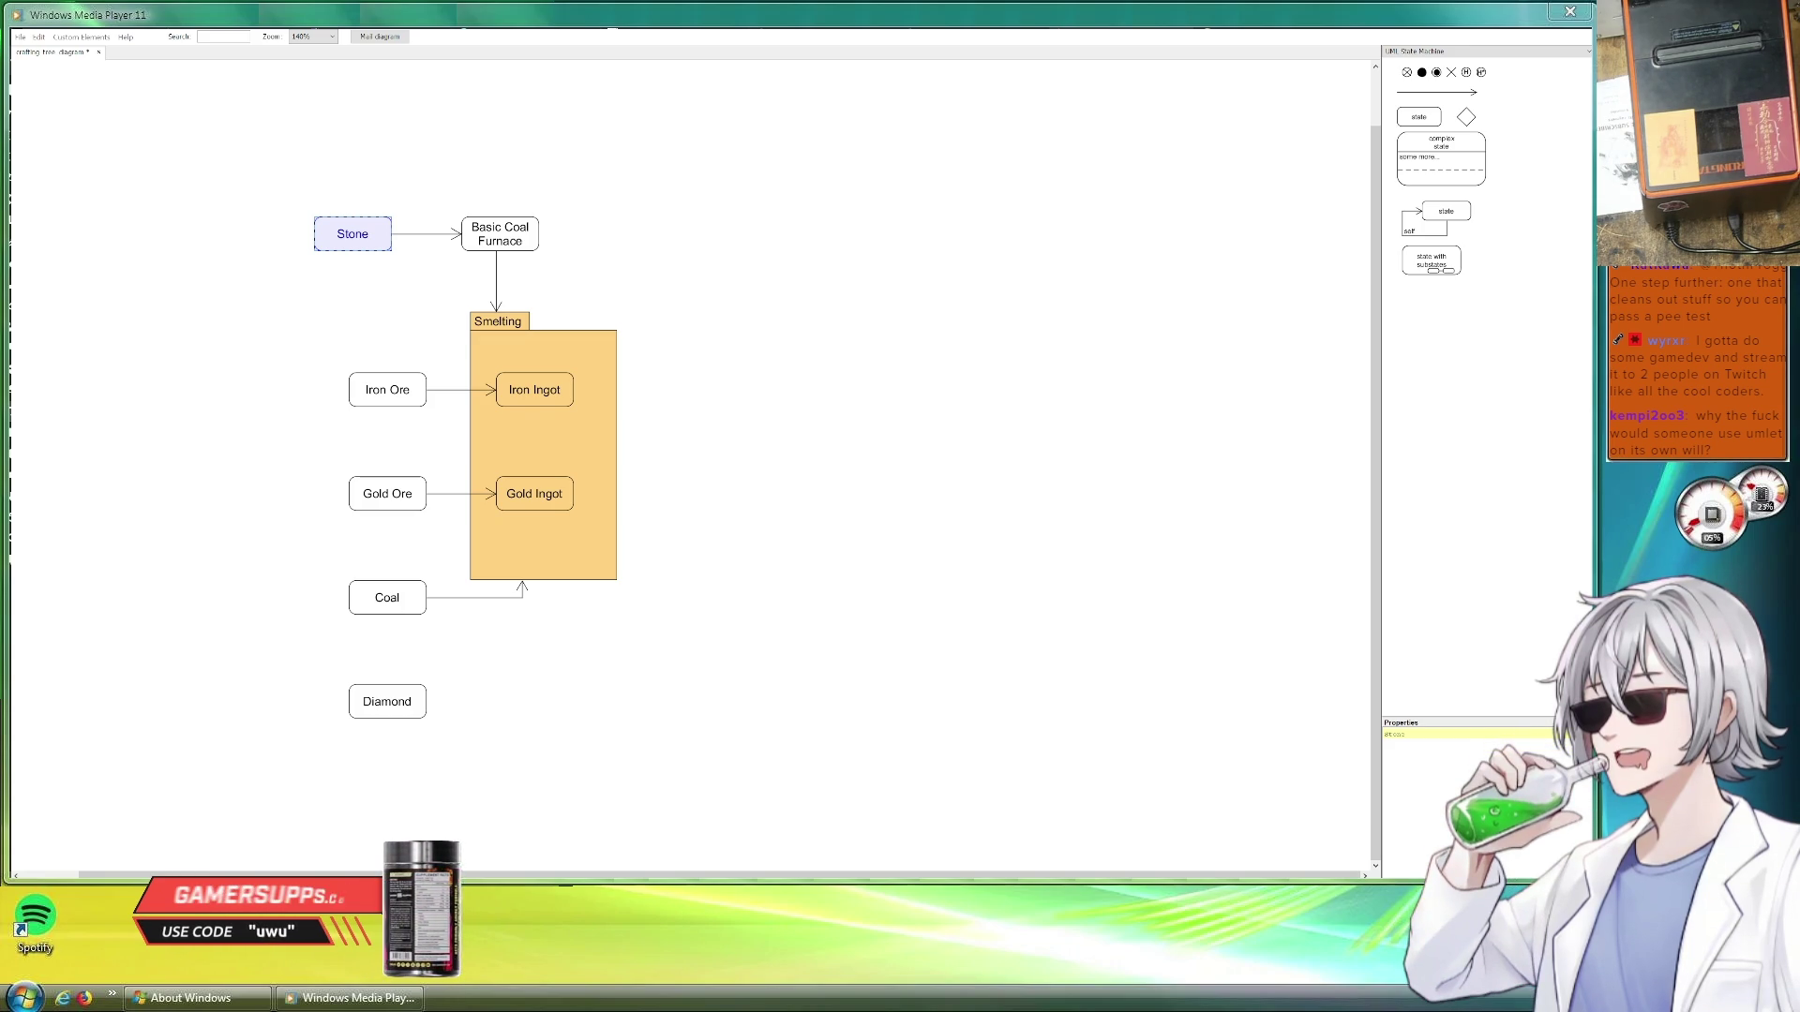
pyautogui.scroll(1, 690, 465)
pyautogui.scroll(-1, 690, 464)
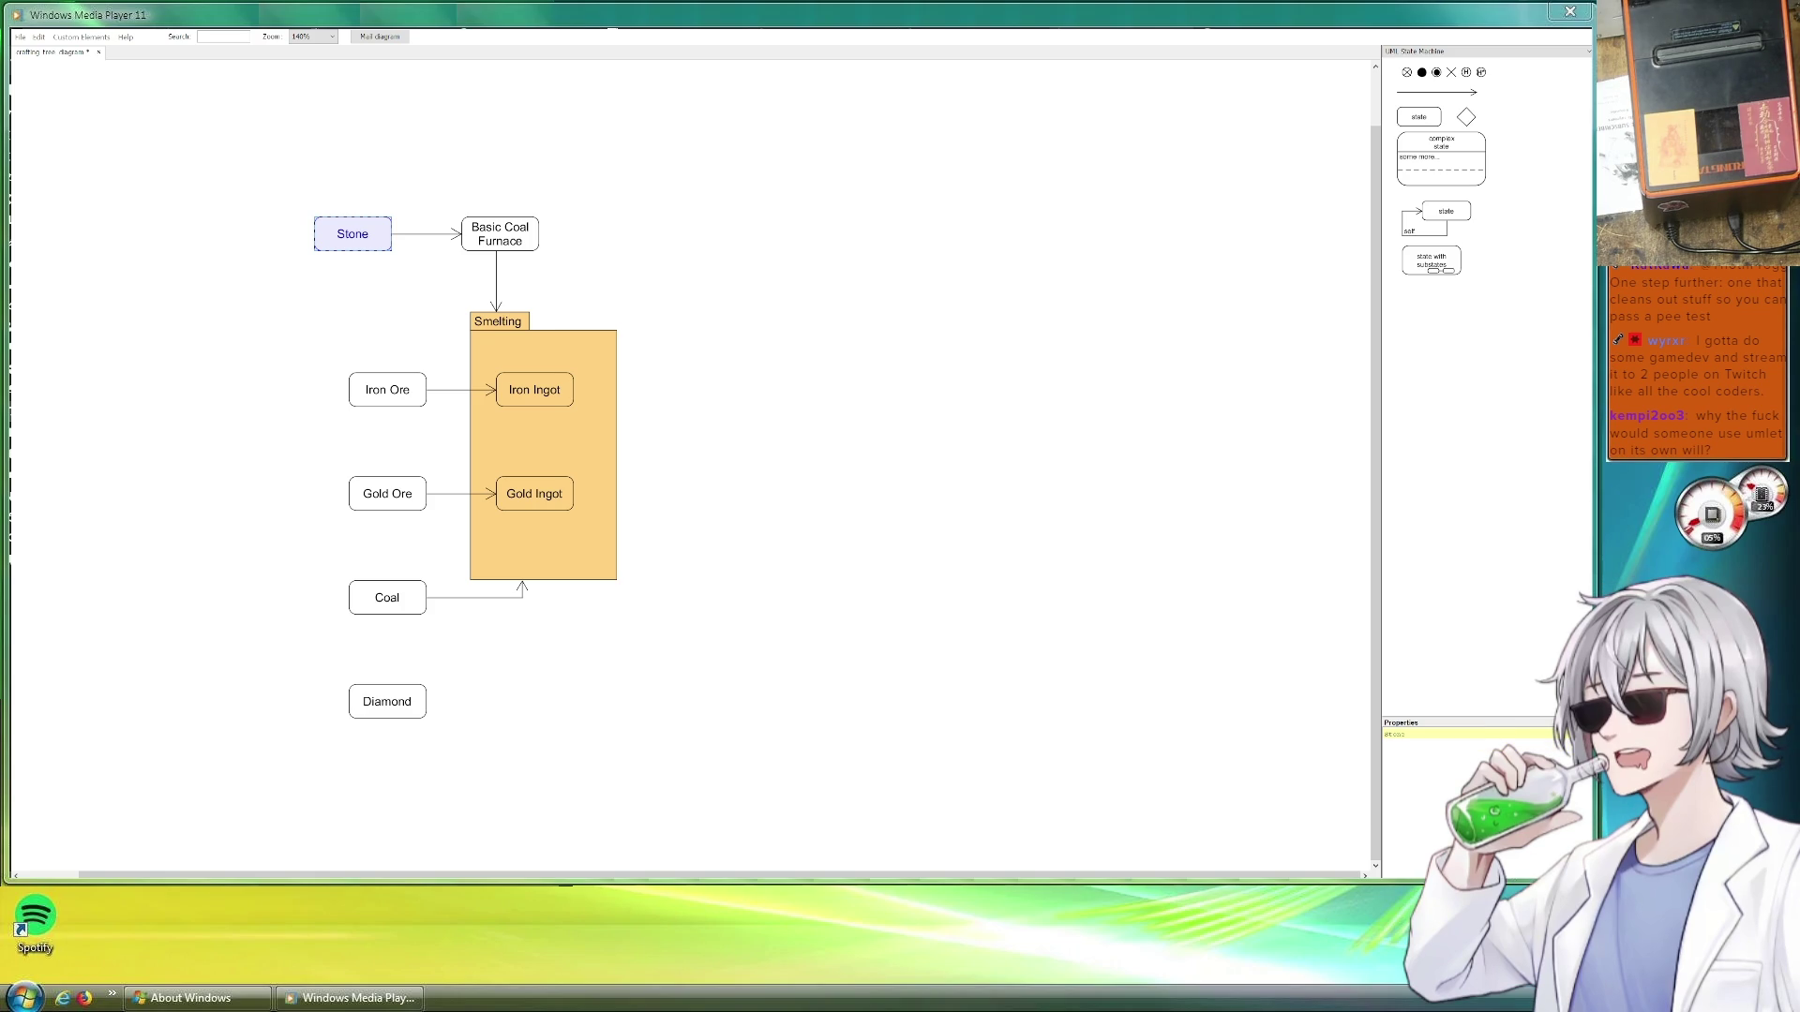
pyautogui.scroll(2, 689, 464)
pyautogui.scroll(3, 690, 464)
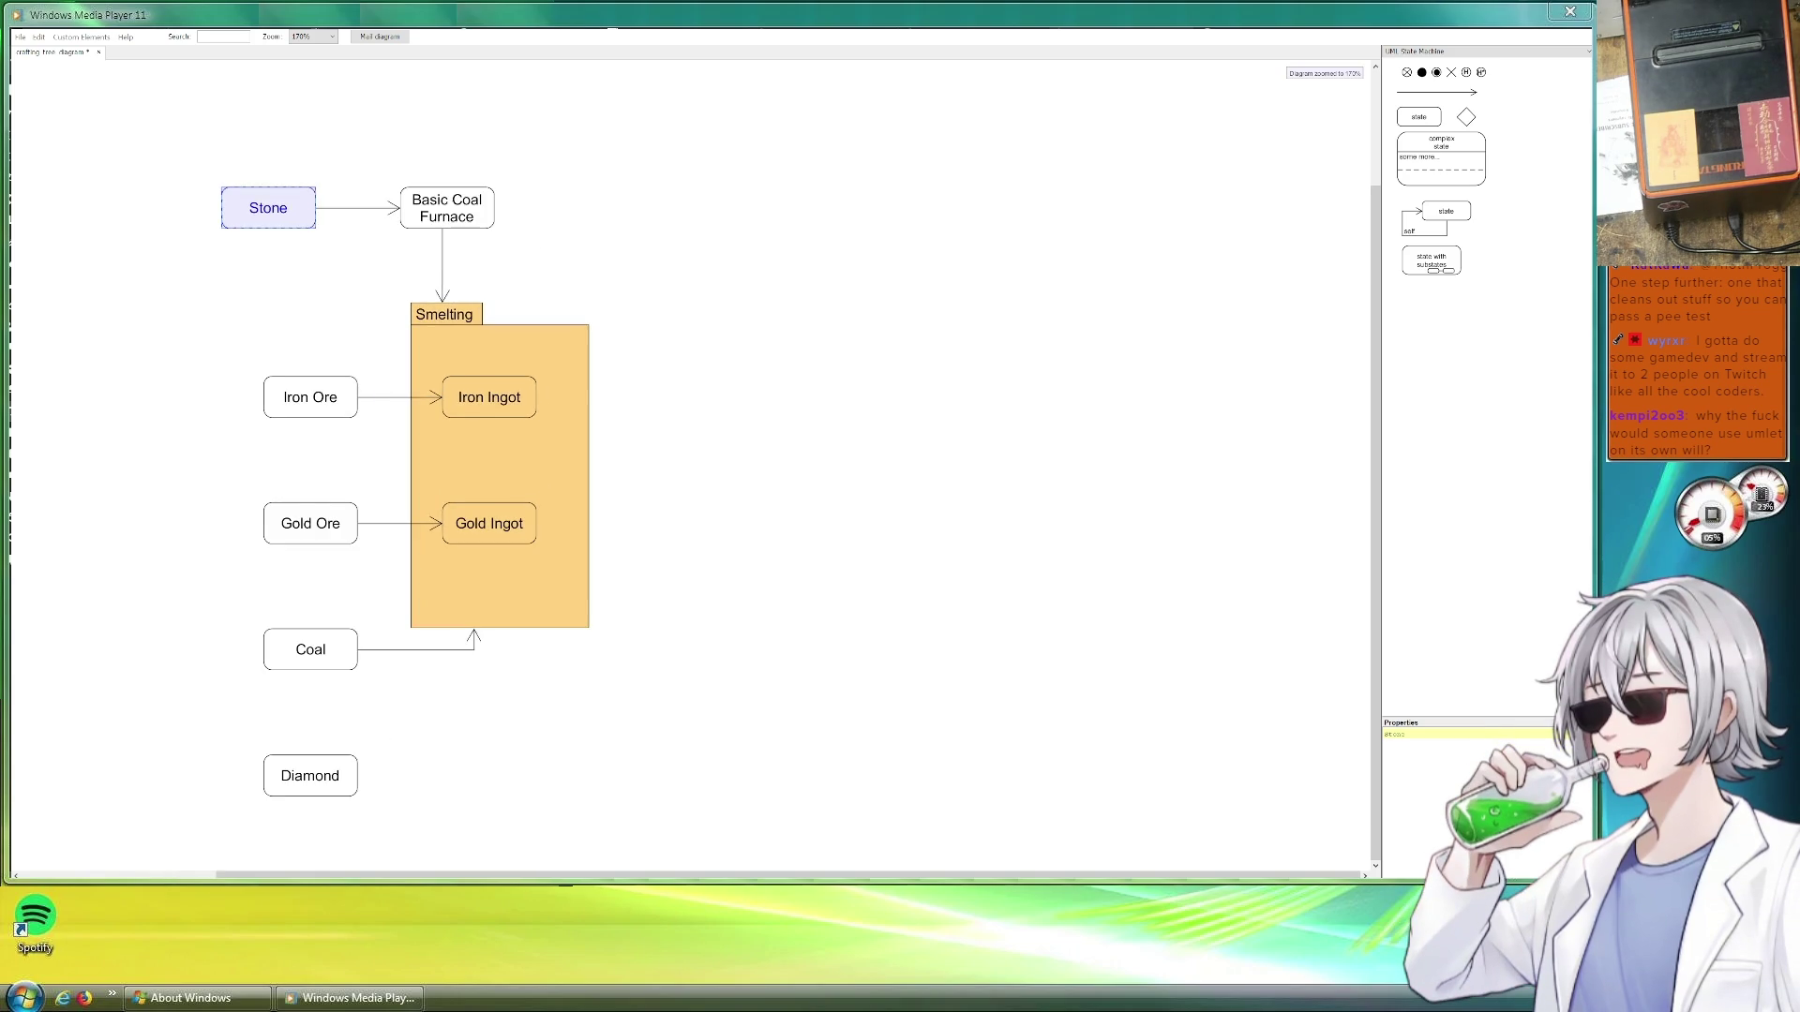
pyautogui.scroll(1, 689, 464)
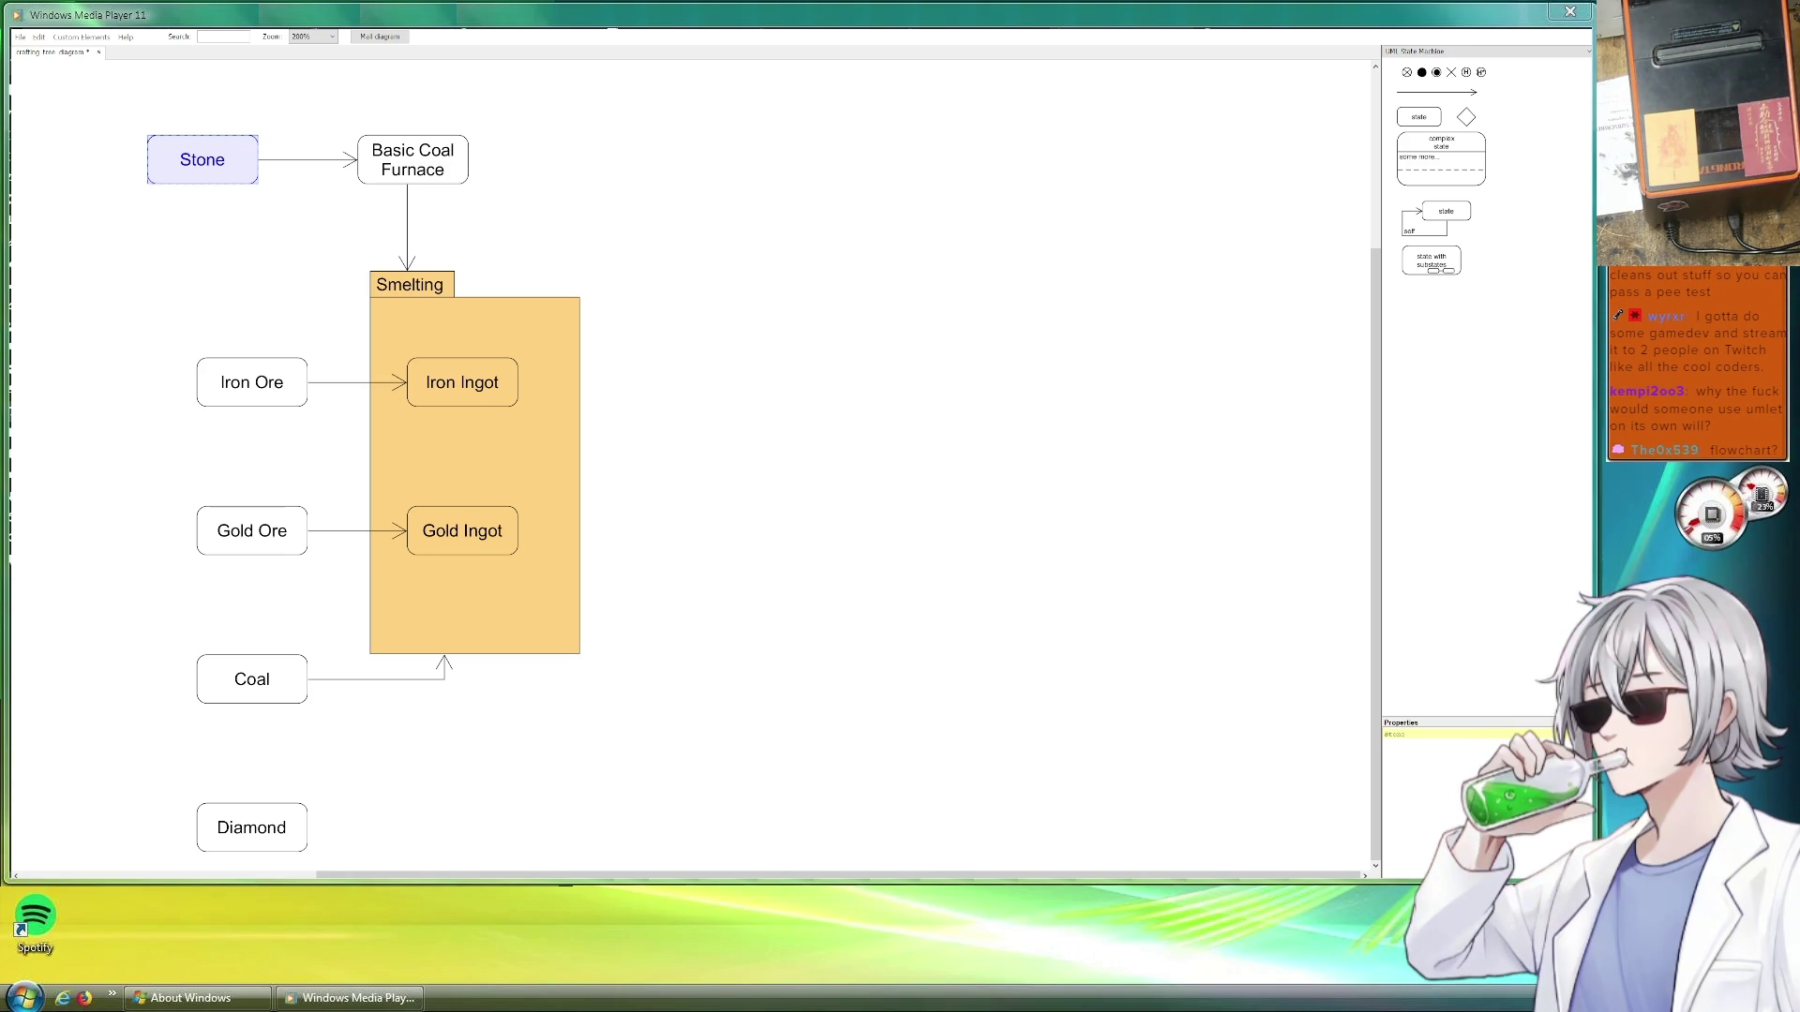
# Zoom the diagram out one step and pan it down toward the canvas middle
pyautogui.hotkey('ctrl', '-')
pyautogui.moveTo(704, 212)
pyautogui.mouseDown()
pyautogui.moveTo(816, 341)
pyautogui.moveTo(517, 328)
pyautogui.moveTo(742, 333)
pyautogui.mouseUp()
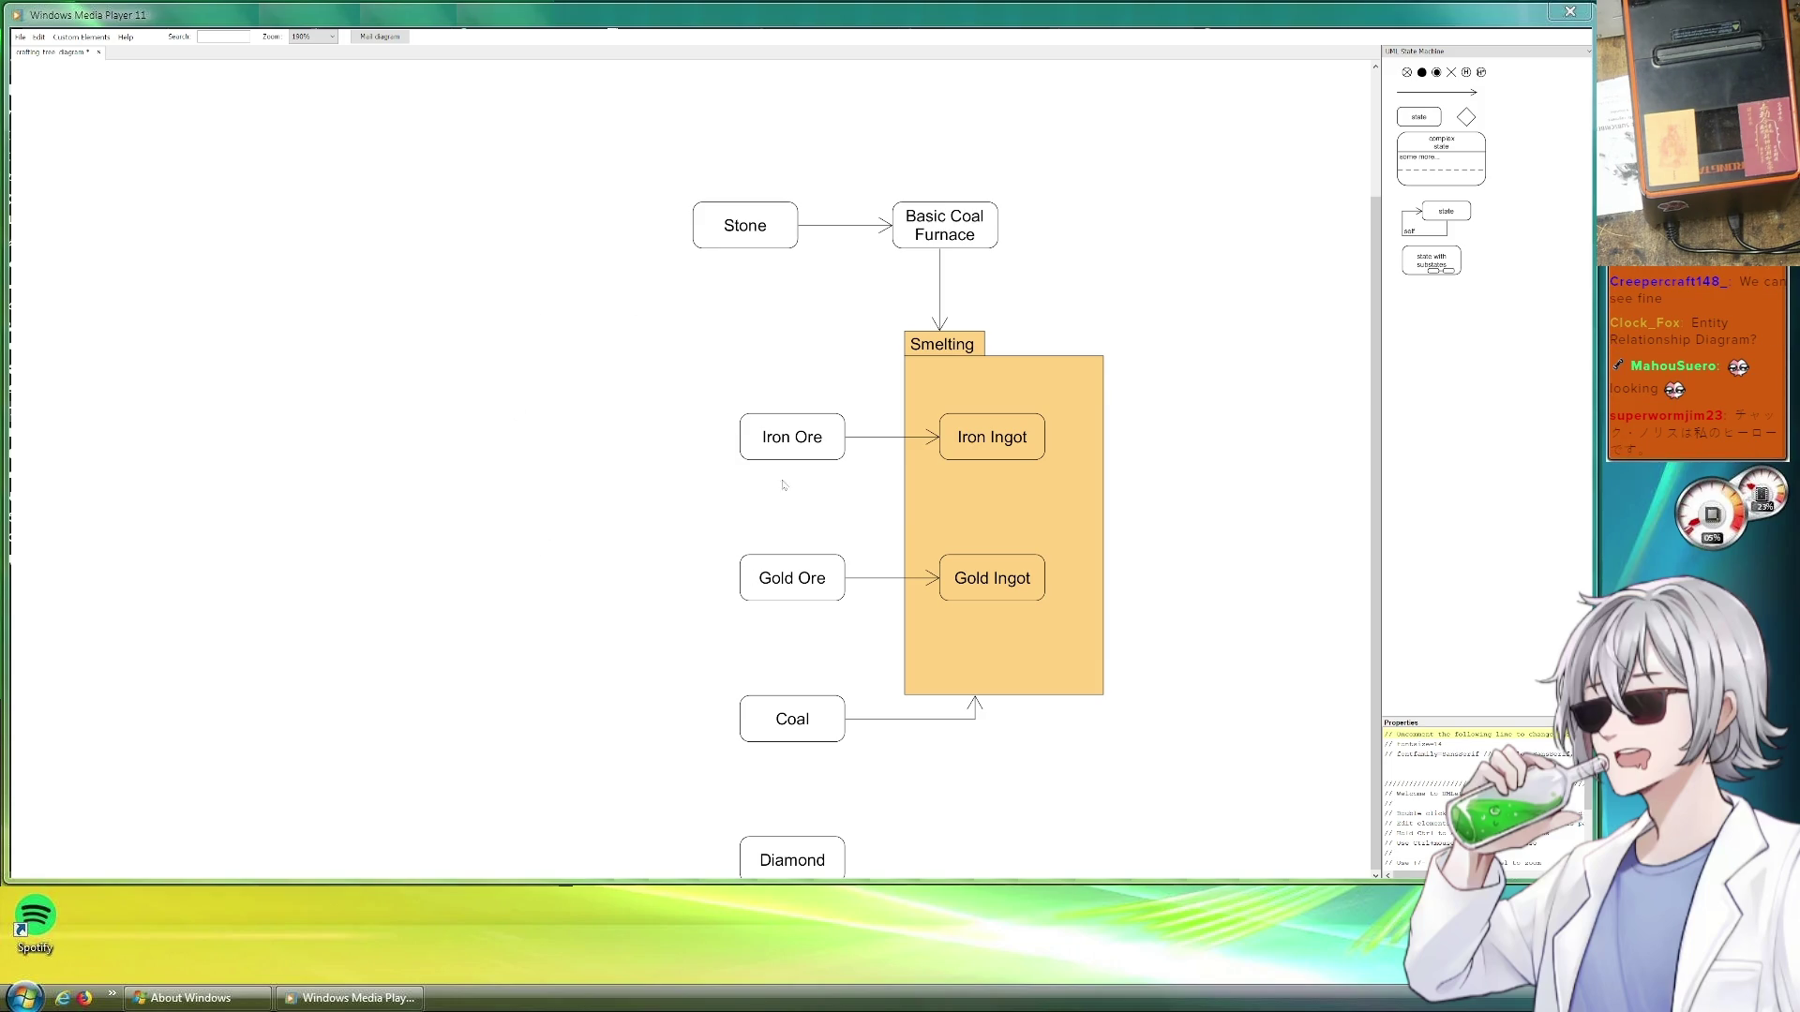
pyautogui.scroll(3, 798, 528)
pyautogui.scroll(-1, 762, 439)
pyautogui.moveTo(1440, 157)
pyautogui.mouseDown()
pyautogui.moveTo(523, 261)
pyautogui.moveTo(475, 247)
pyautogui.moveTo(515, 505)
pyautogui.mouseUp()
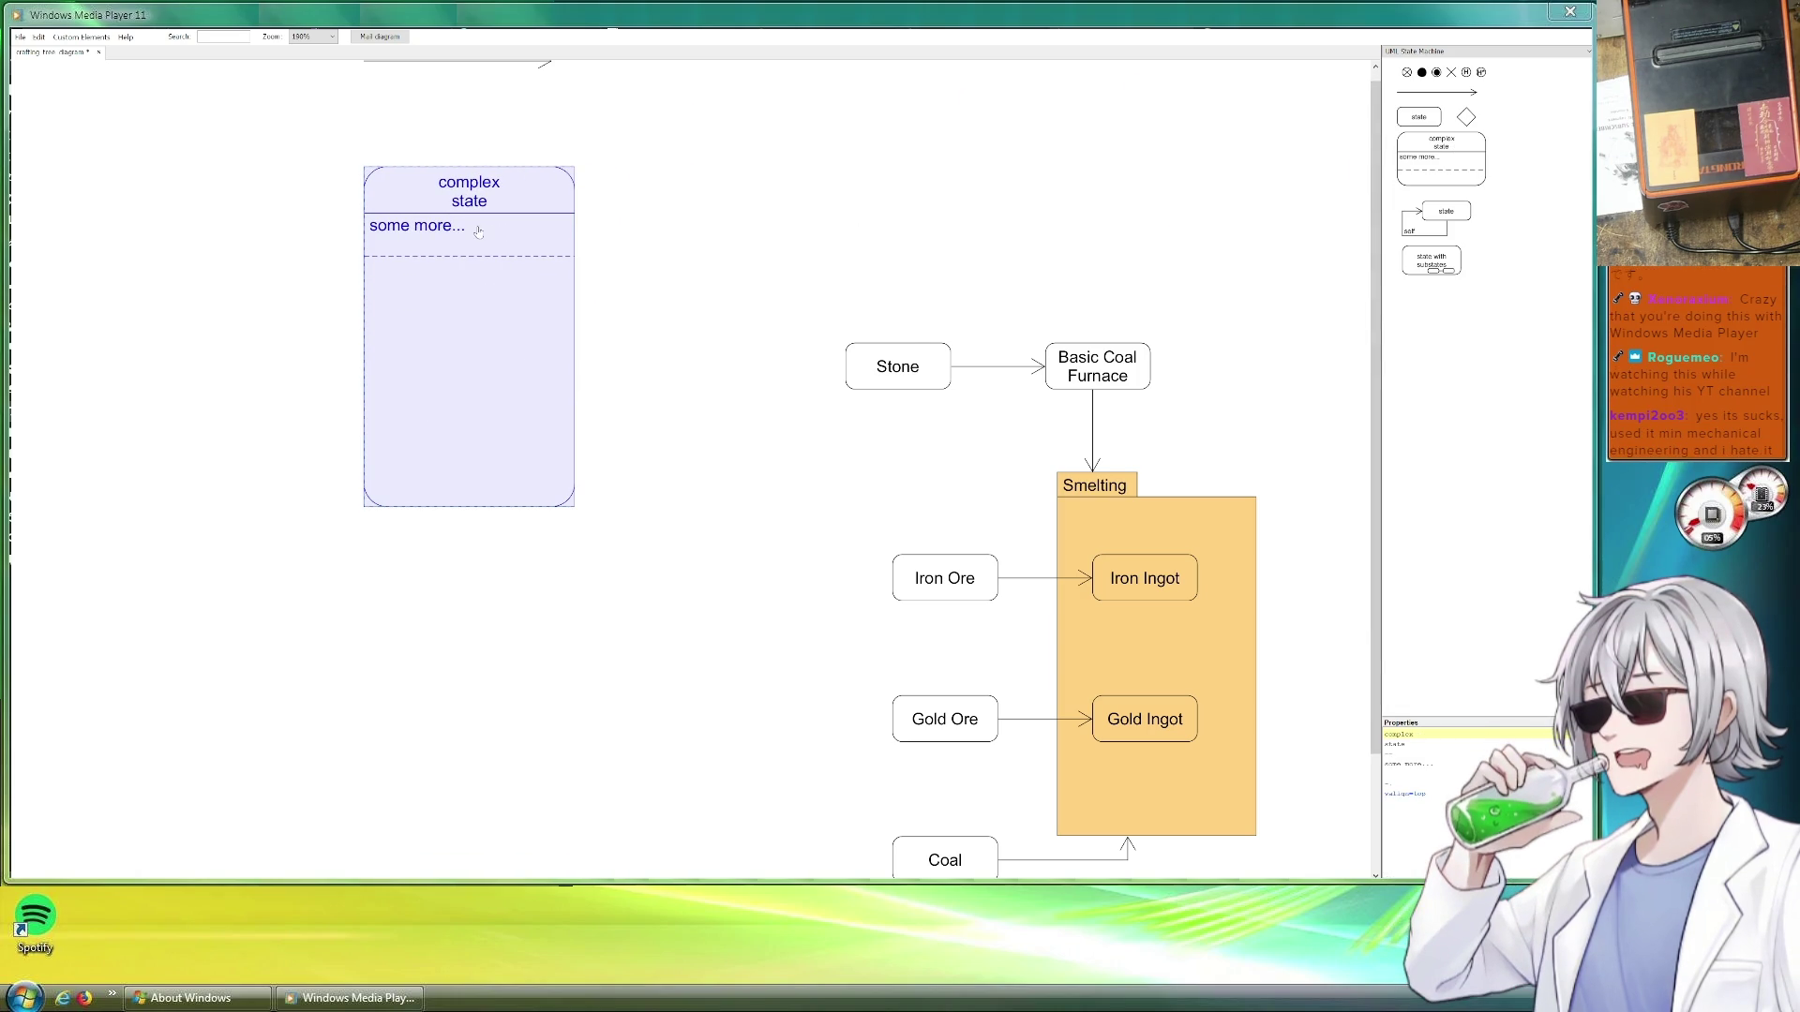
pyautogui.moveTo(516, 185)
pyautogui.mouseDown()
pyautogui.moveTo(793, 306)
pyautogui.moveTo(677, 281)
pyautogui.mouseUp()
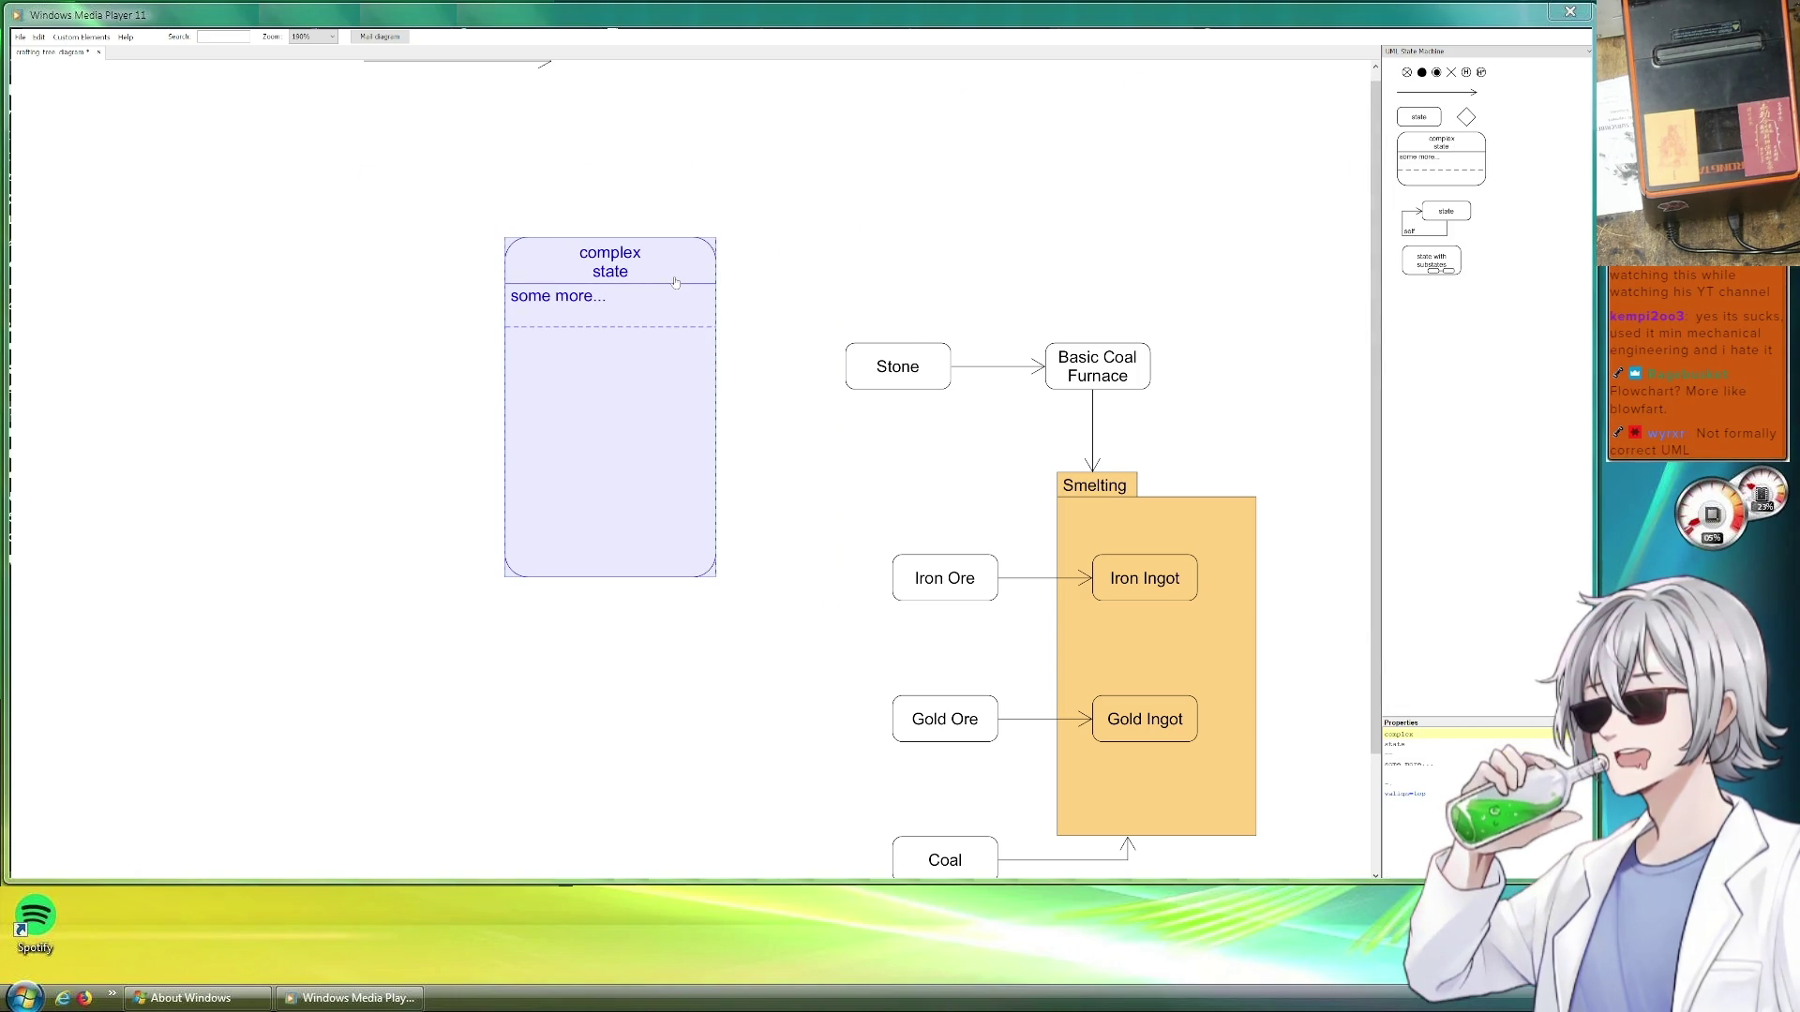
pyautogui.press('Delete')
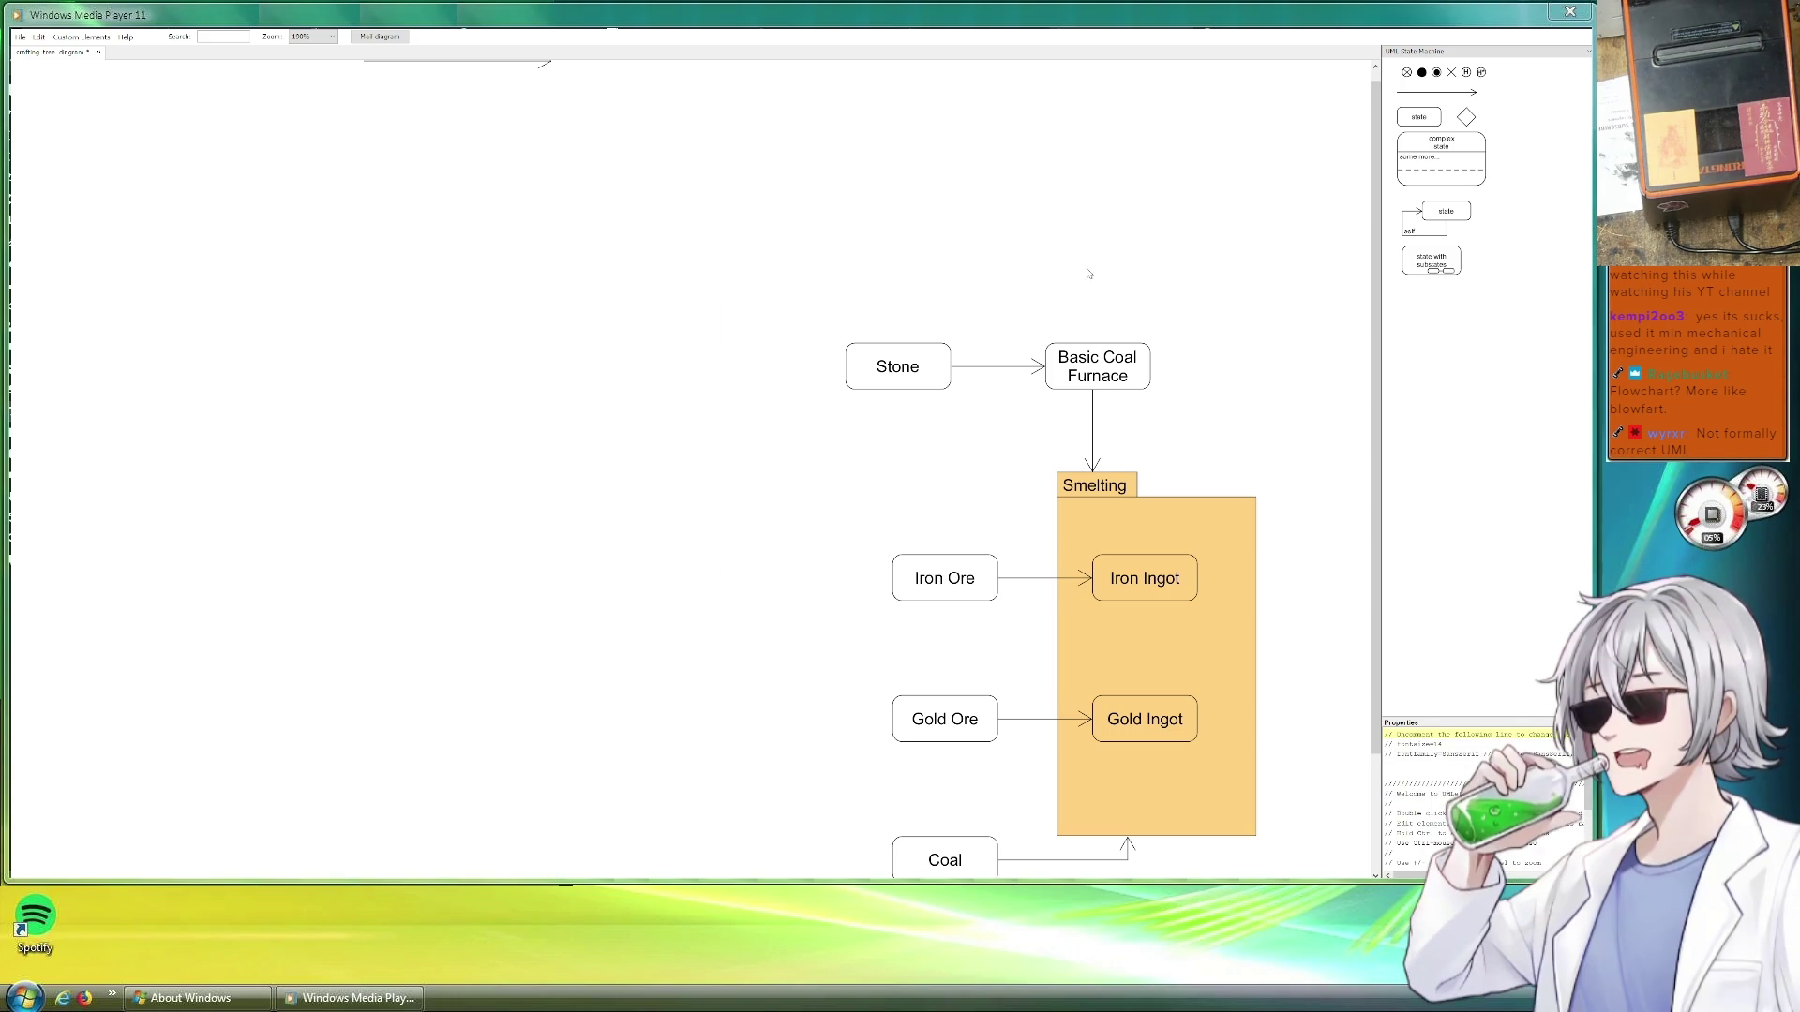
pyautogui.moveTo(929, 366)
pyautogui.mouseDown()
pyautogui.moveTo(509, 359)
pyautogui.moveTo(839, 367)
pyautogui.moveTo(816, 355)
pyautogui.mouseUp()
# Line up the Iron Ore, Gold Ore, Coal and Diamond boxes in a column under Stone
pyautogui.moveTo(962, 576)
pyautogui.mouseDown()
pyautogui.moveTo(854, 460)
pyautogui.moveTo(854, 591)
pyautogui.mouseUp()
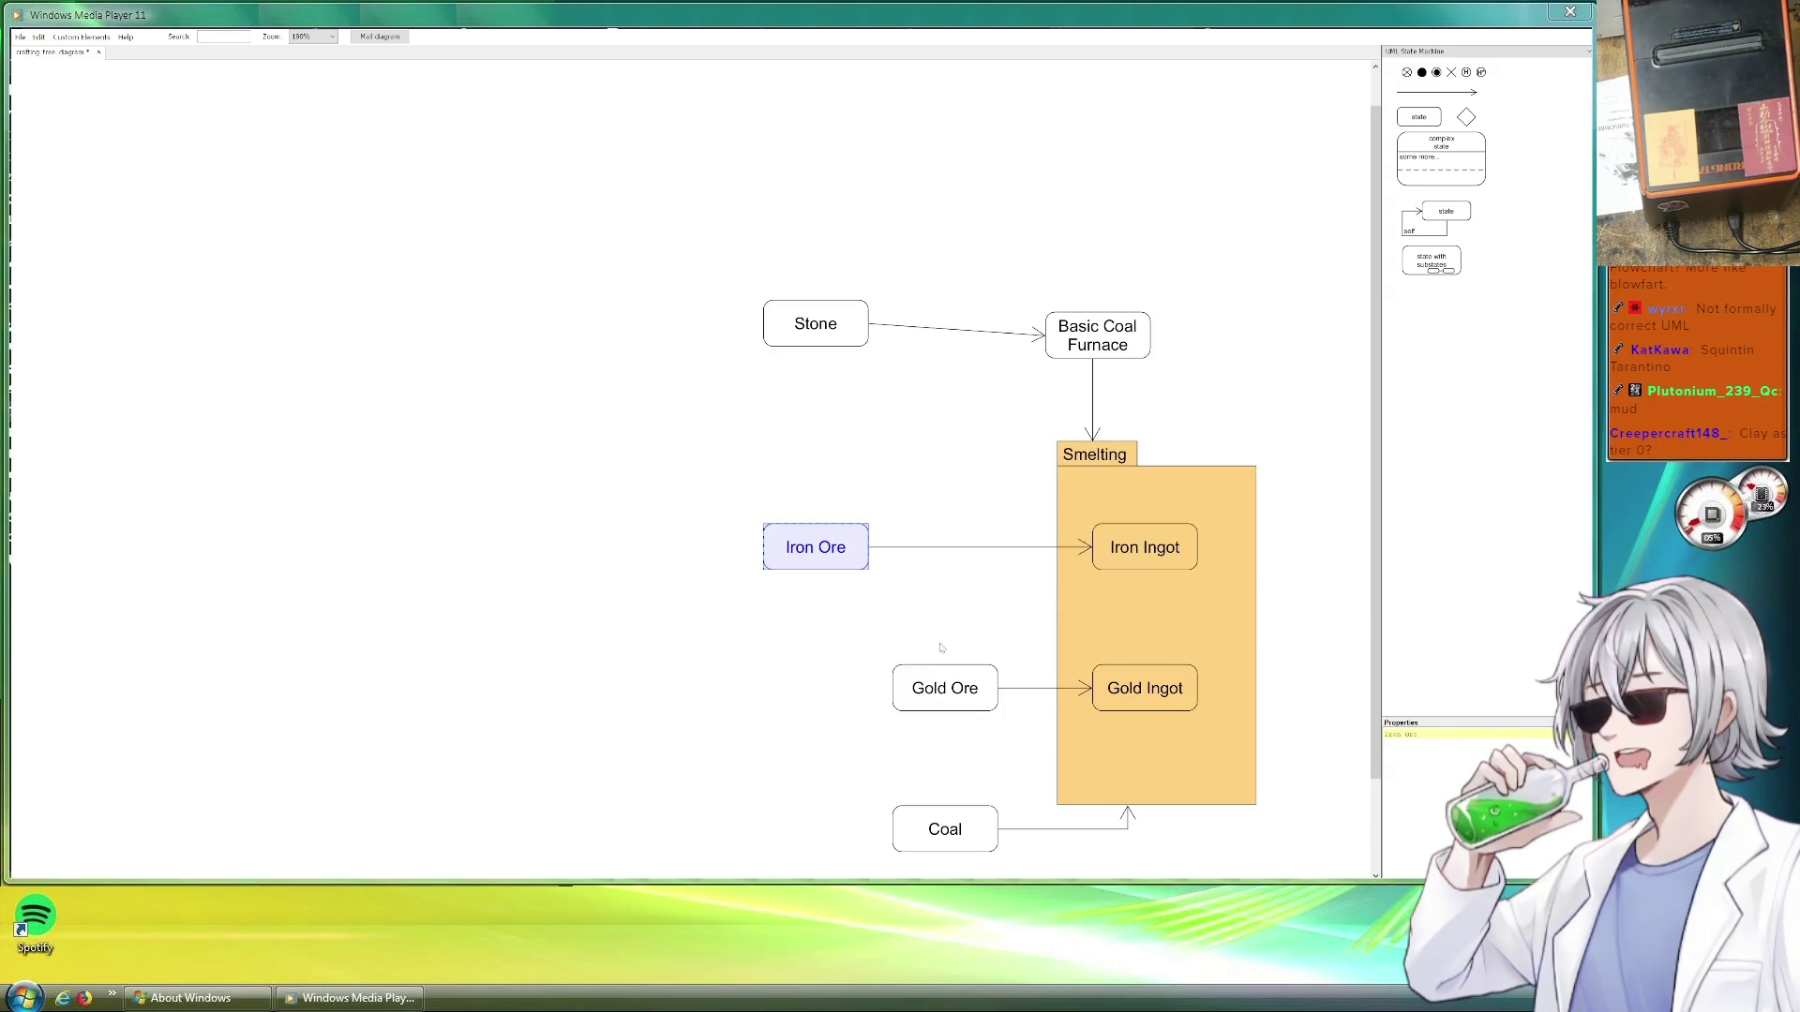
pyautogui.scroll(-3, 929, 639)
pyautogui.moveTo(945, 542); pyautogui.dragTo(824, 548)
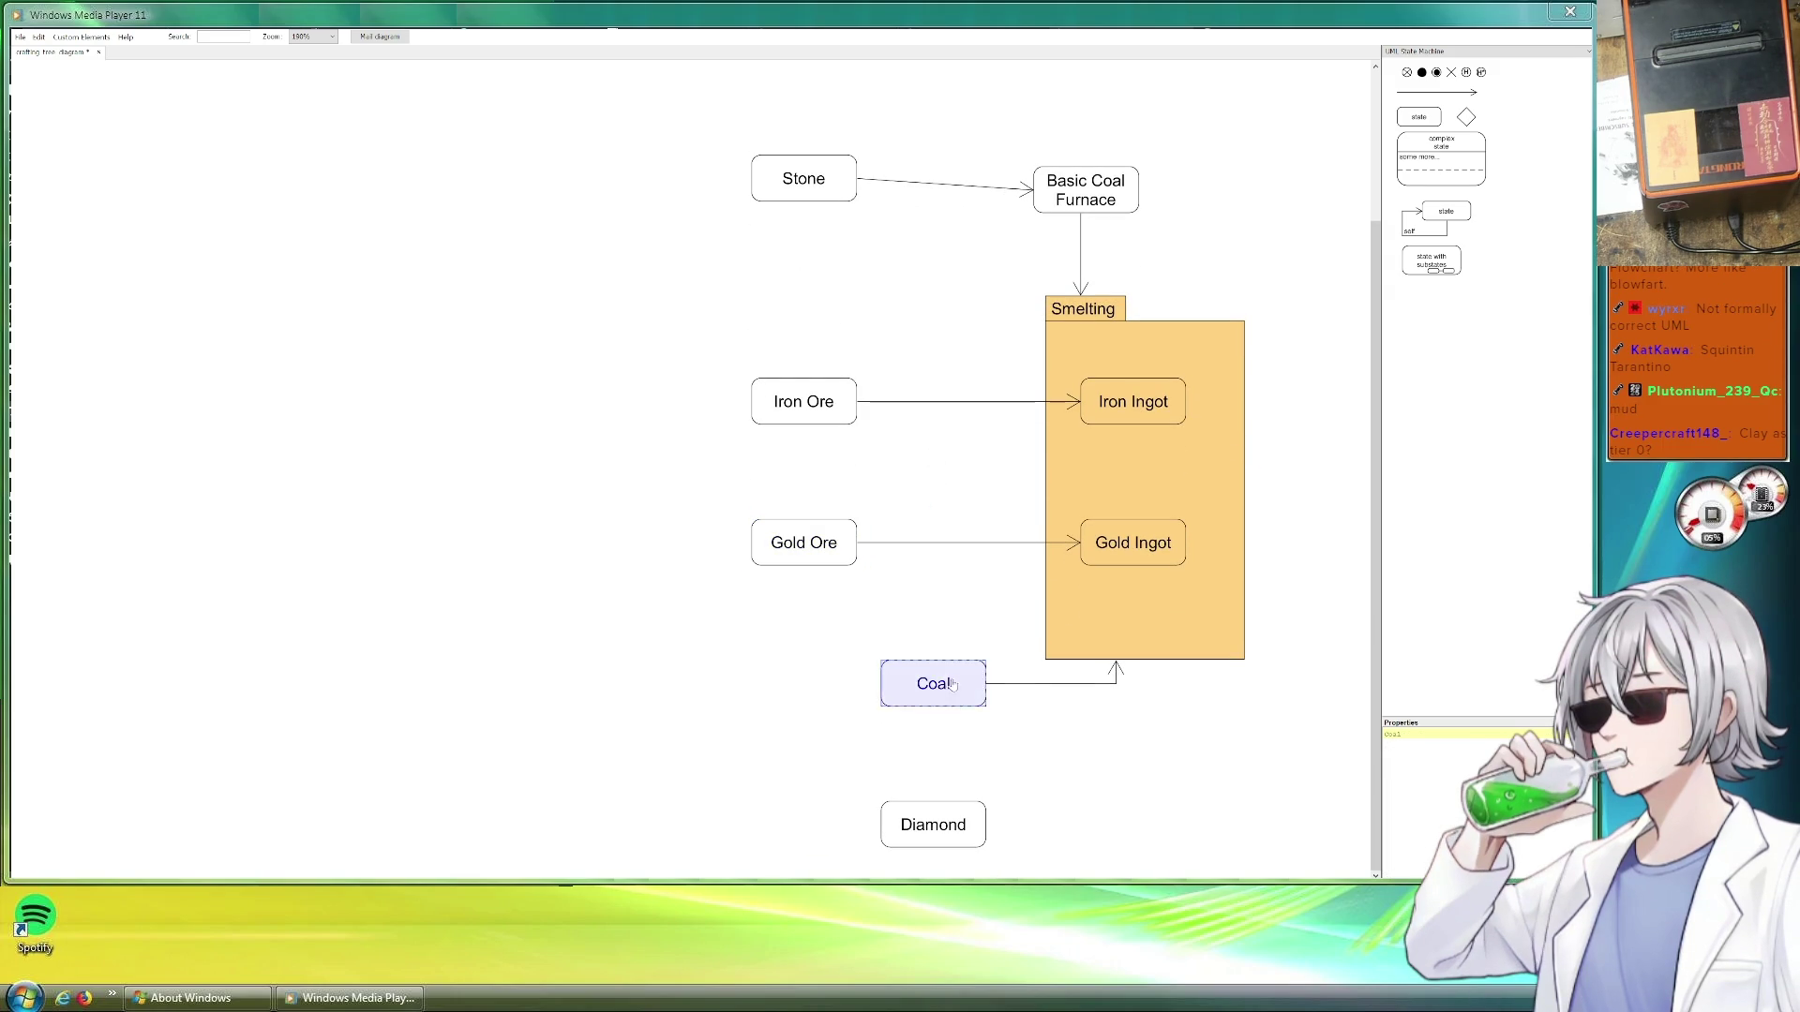
pyautogui.moveTo(957, 687); pyautogui.dragTo(827, 686)
pyautogui.moveTo(905, 833); pyautogui.dragTo(775, 832)
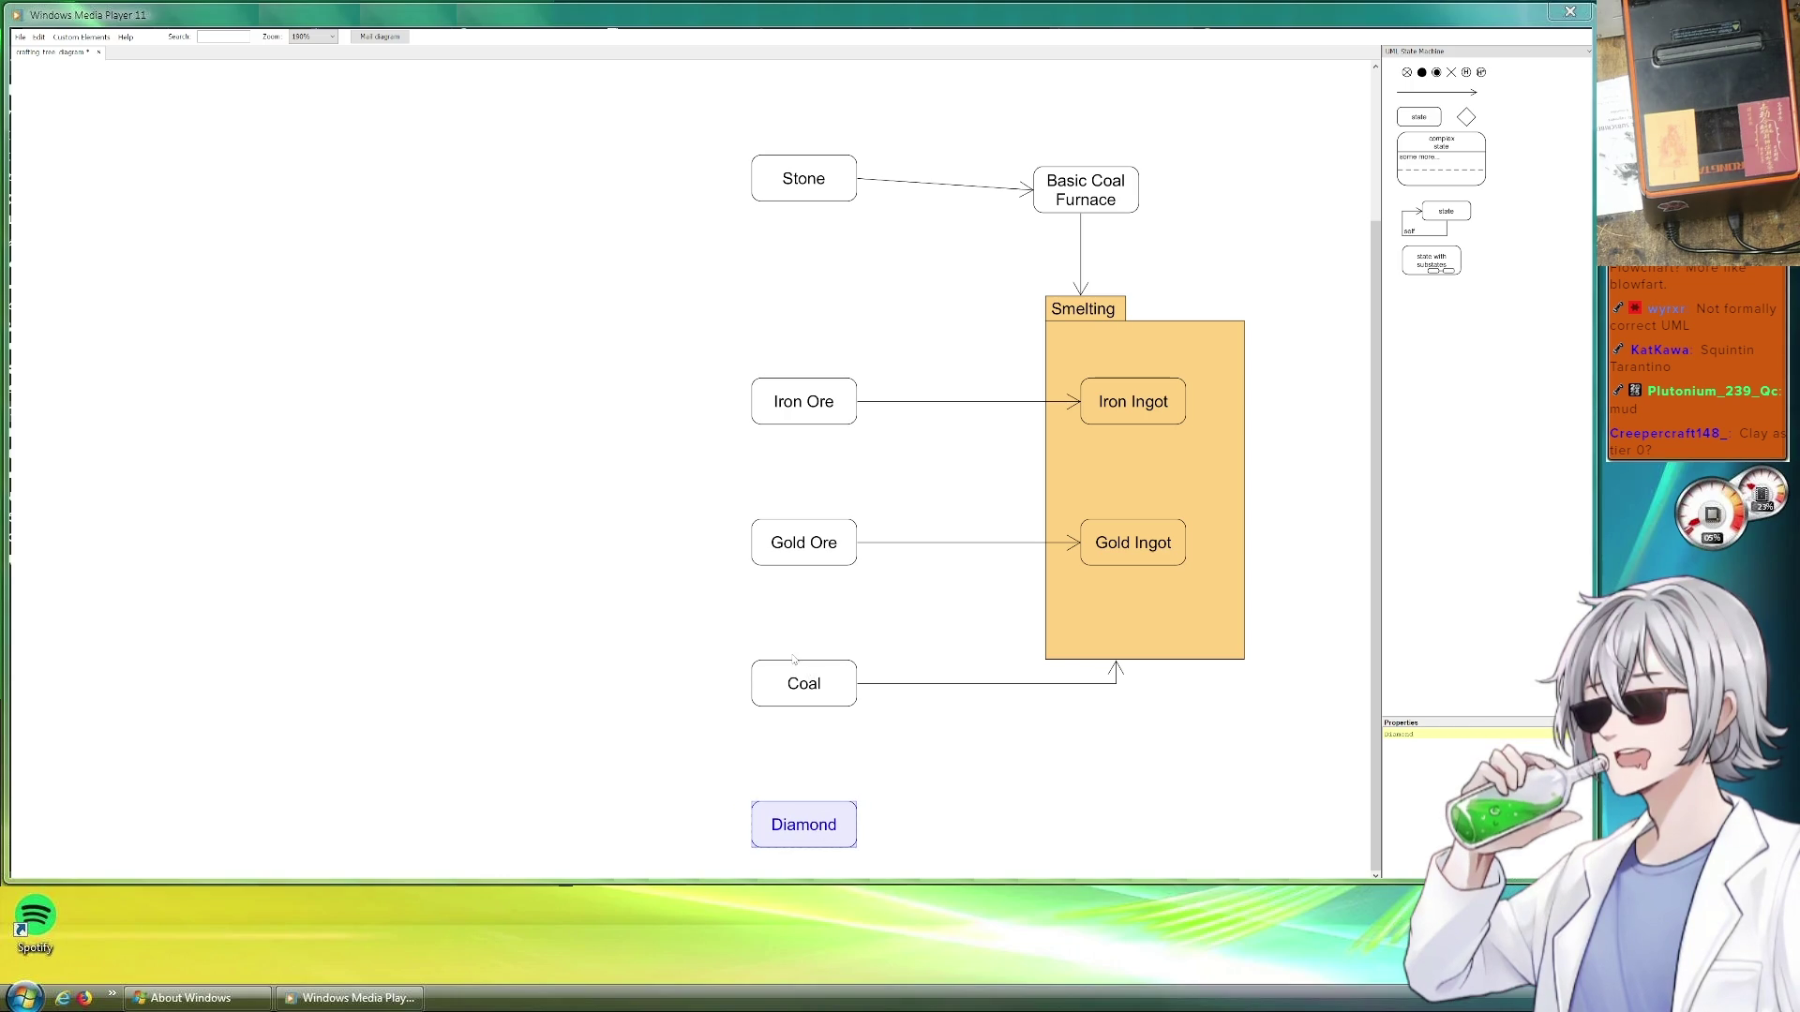
# Lower the Stone box so its arrow to Basic Coal Furnace runs level
pyautogui.moveTo(687, 317); pyautogui.dragTo(805, 405)
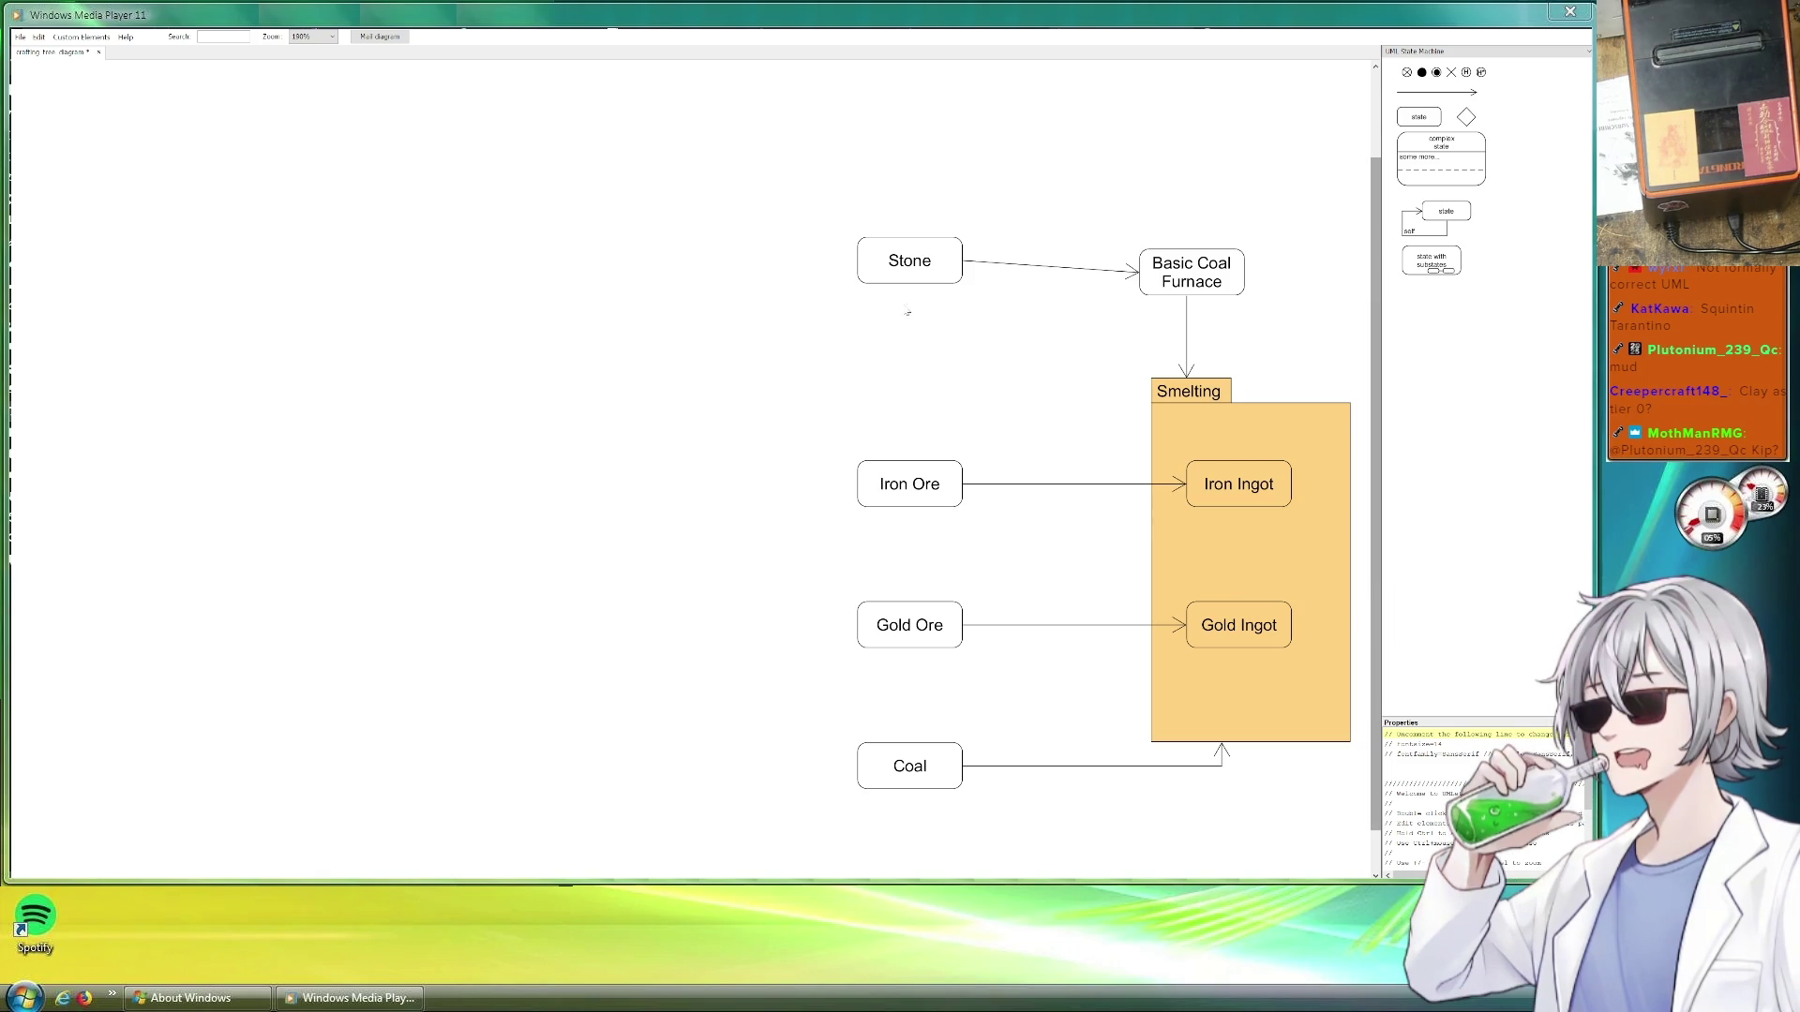
pyautogui.moveTo(908, 260); pyautogui.dragTo(909, 273)
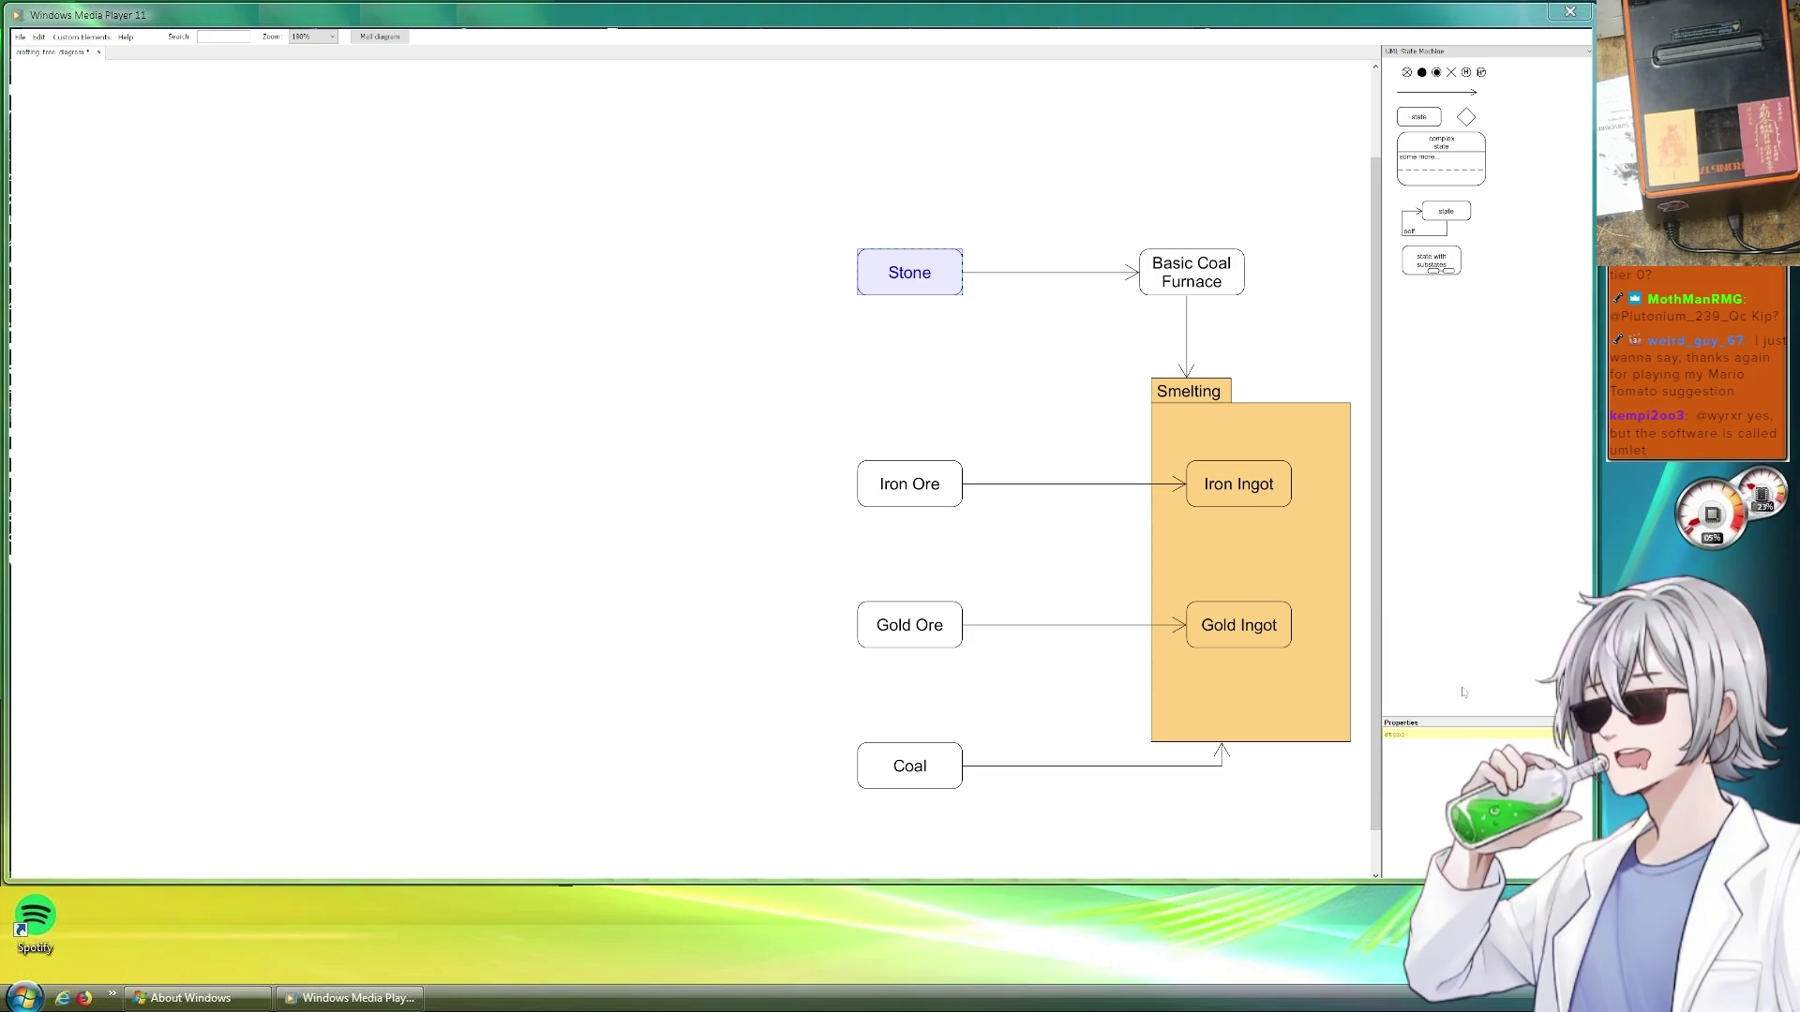
# Switch to the Generic Layers palette and drop a new package container around Stone
pyautogui.click(1484, 52)
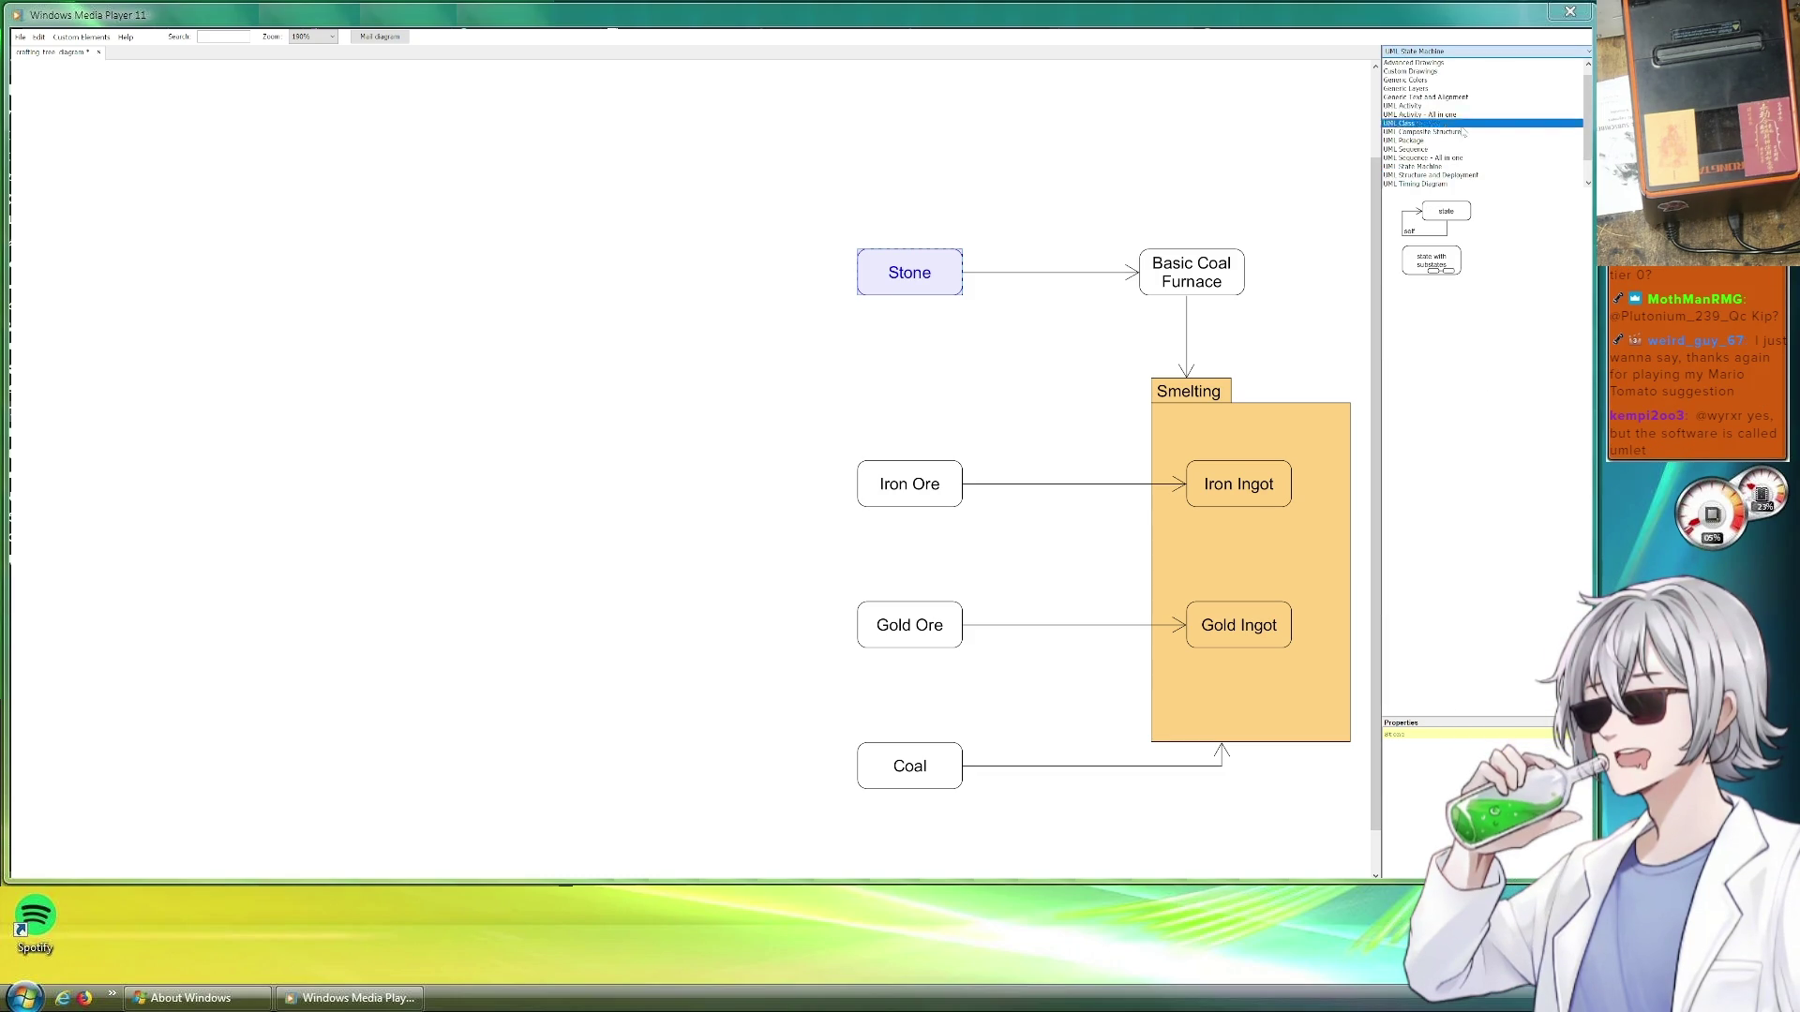
pyautogui.click(1425, 89)
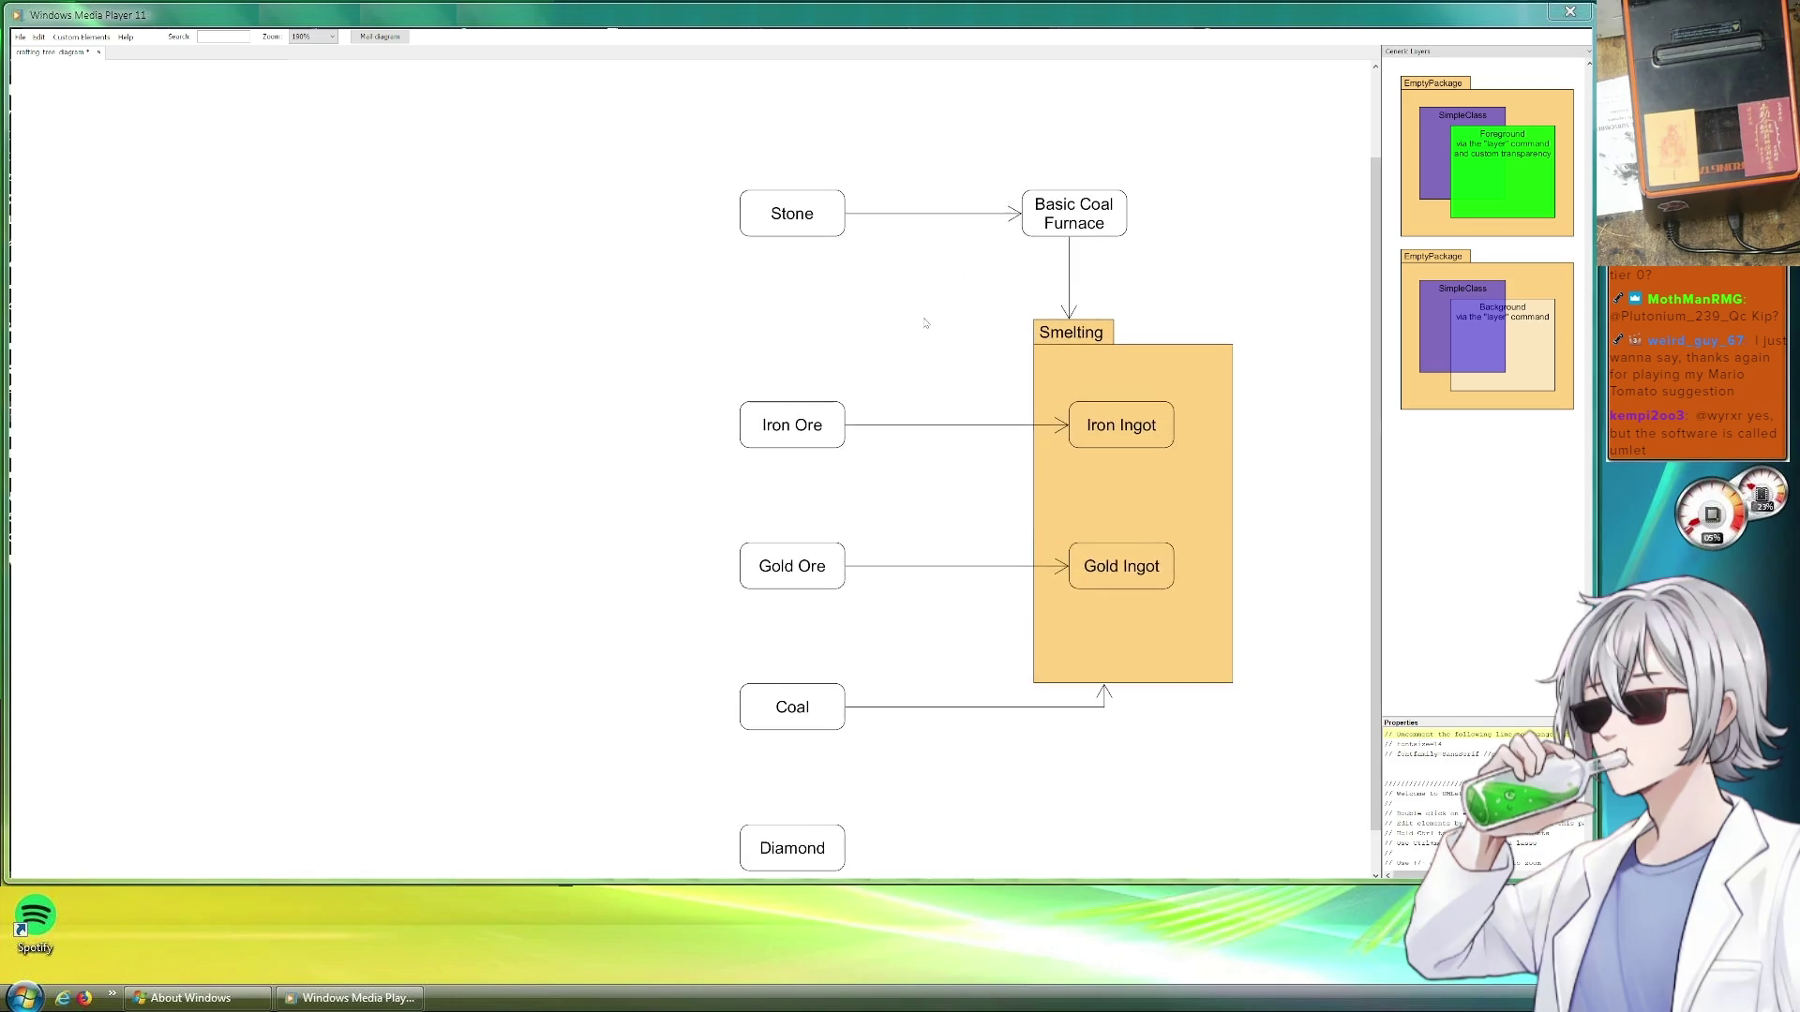
pyautogui.moveTo(926, 324)
pyautogui.mouseDown()
pyautogui.moveTo(986, 316)
pyautogui.moveTo(953, 287)
pyautogui.moveTo(1000, 392)
pyautogui.mouseUp()
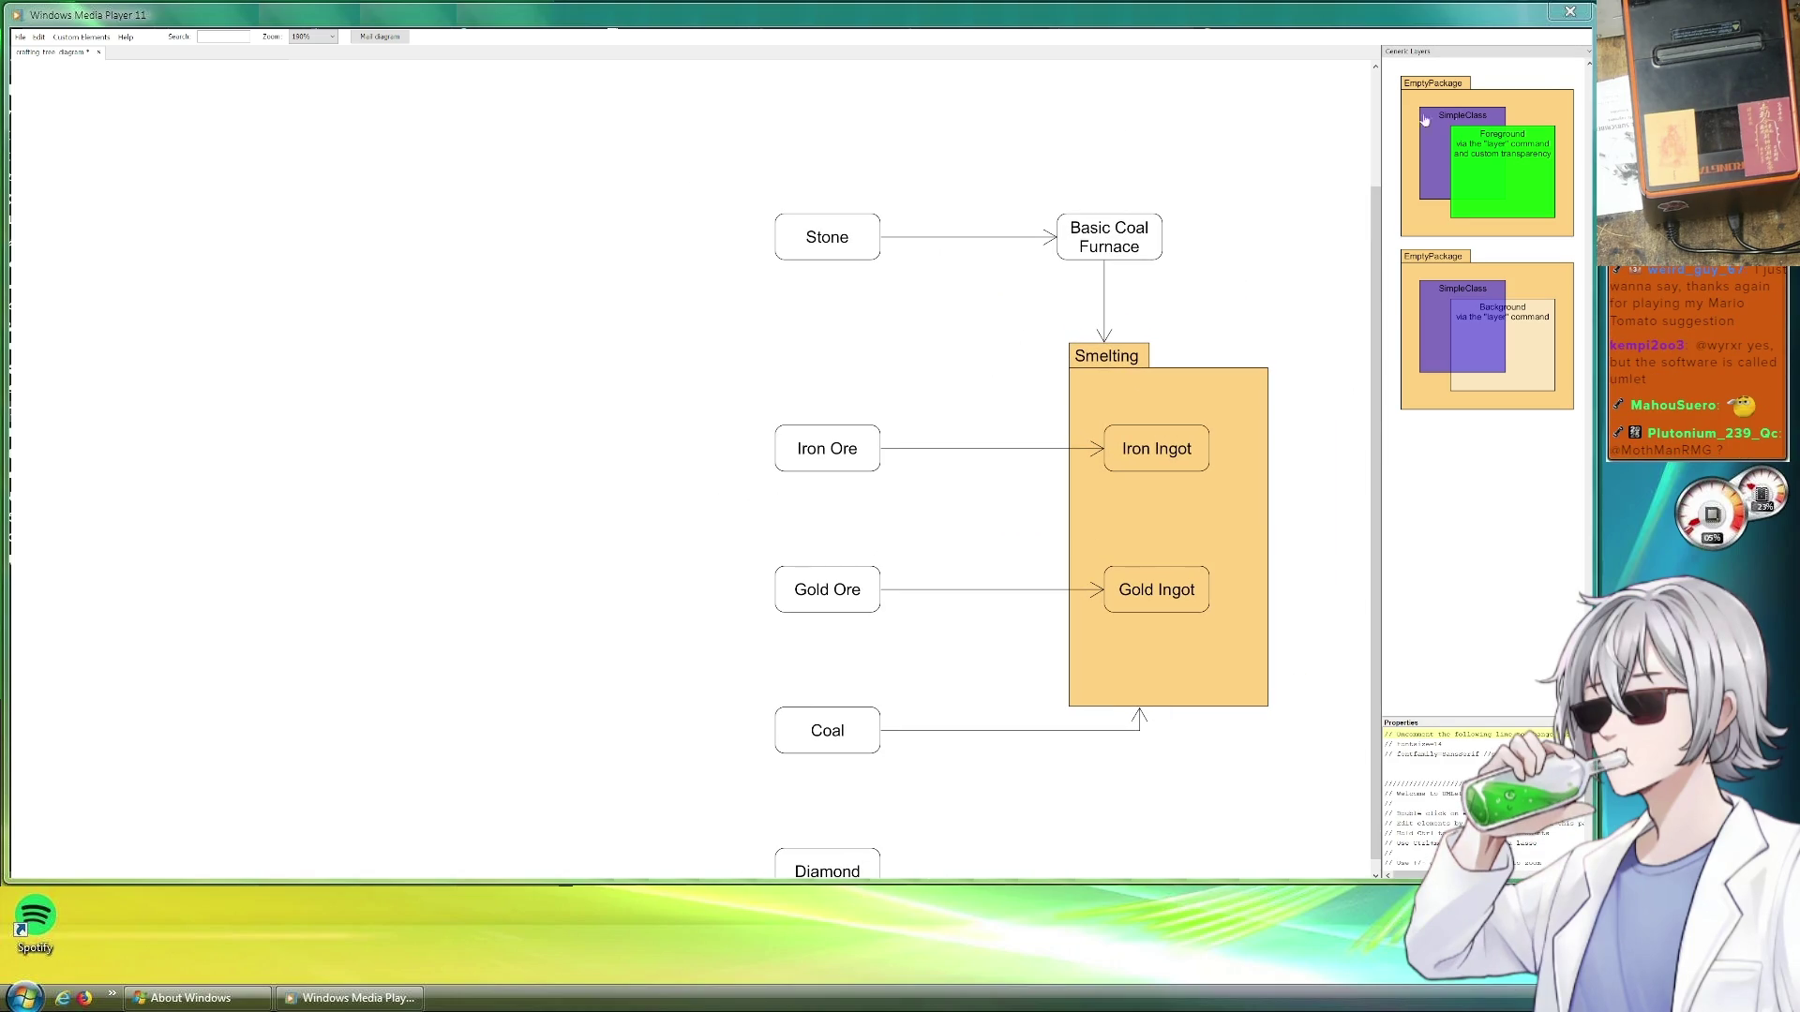
pyautogui.moveTo(1486, 155); pyautogui.dragTo(881, 281)
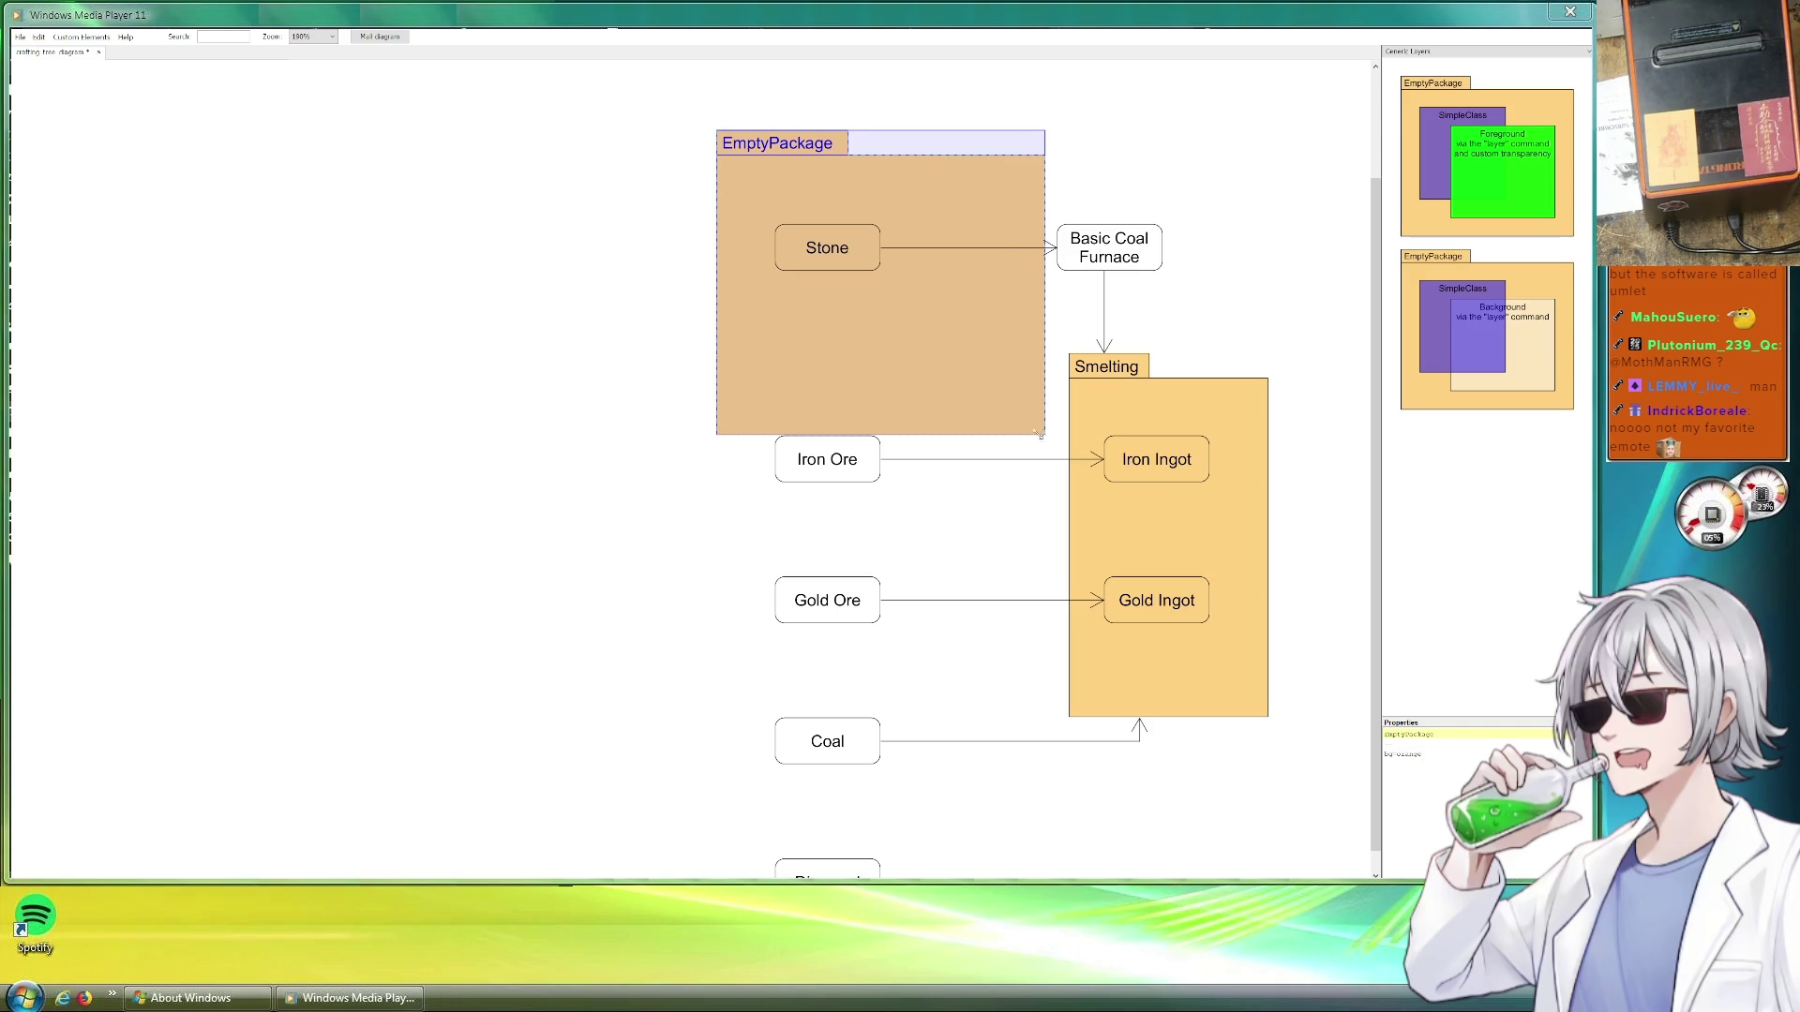
# Narrow the new package to fit Stone and start retyping its background colour
pyautogui.moveTo(1044, 431); pyautogui.dragTo(922, 429)
pyautogui.moveTo(844, 353); pyautogui.dragTo(855, 387)
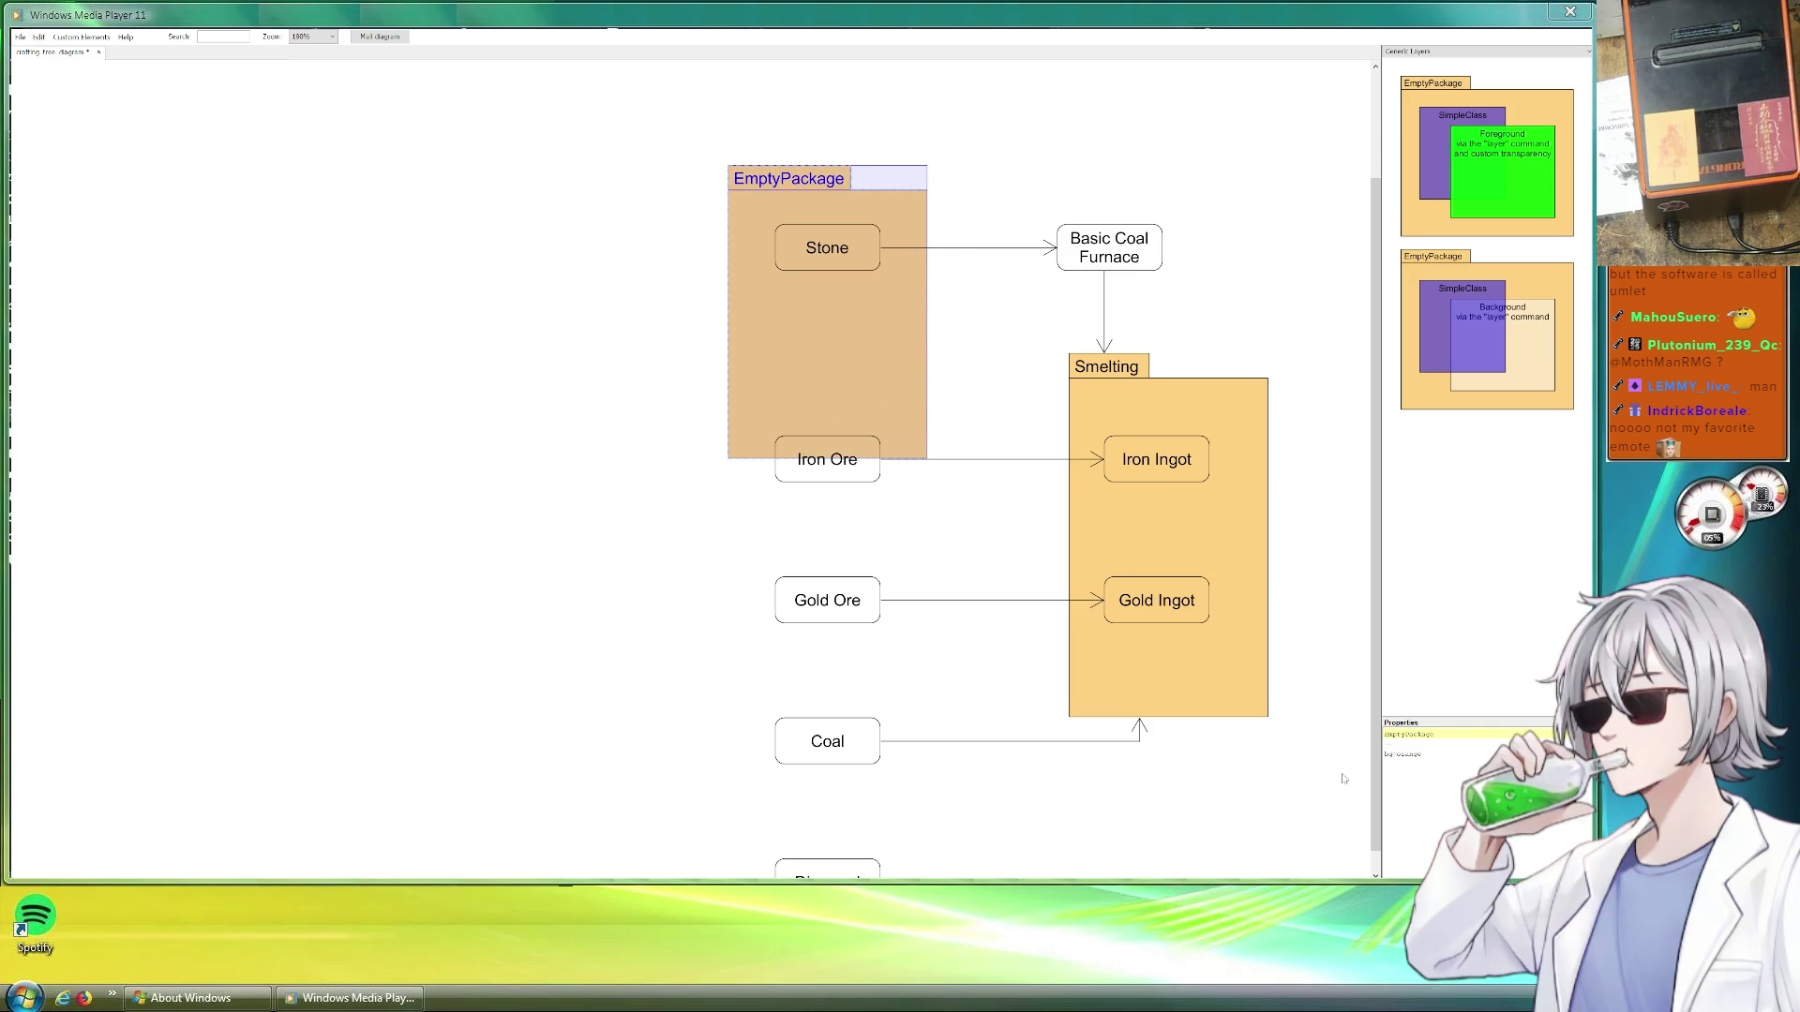
pyautogui.click(1475, 755)
pyautogui.press('BackSpace')
pyautogui.press('BackSpace')
pyautogui.press('BackSpace')
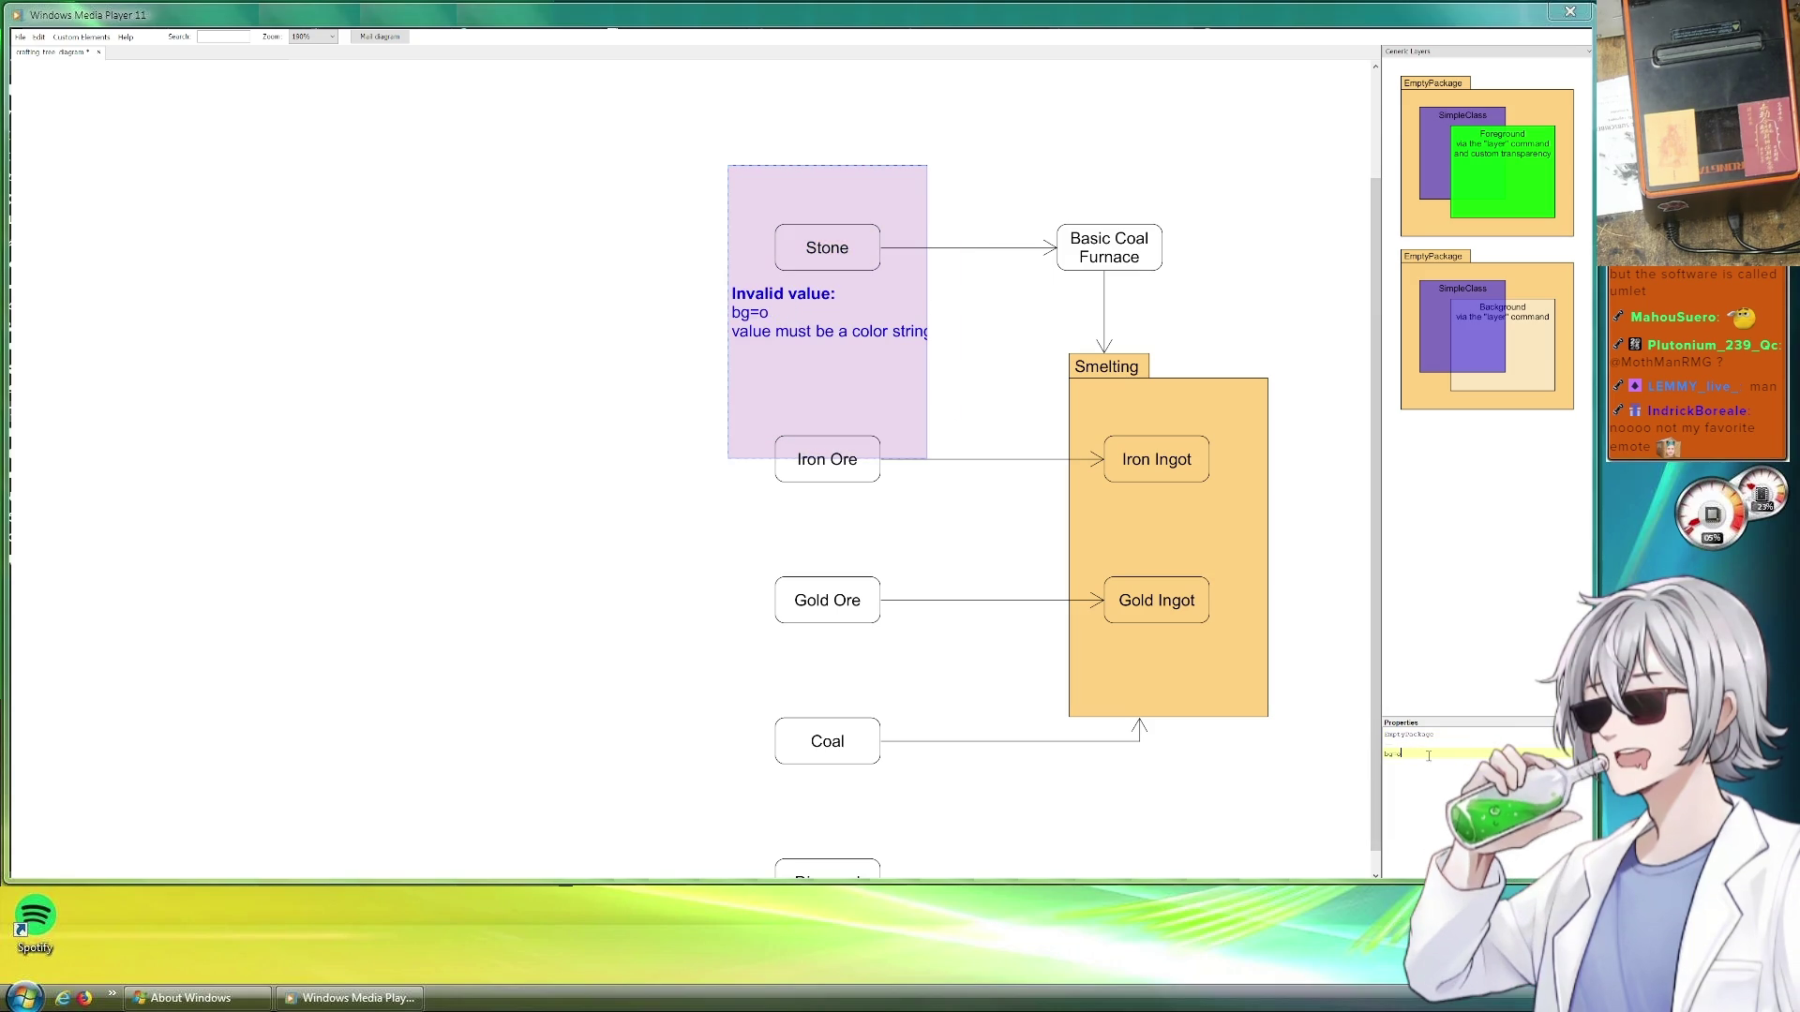
pyautogui.write('green')
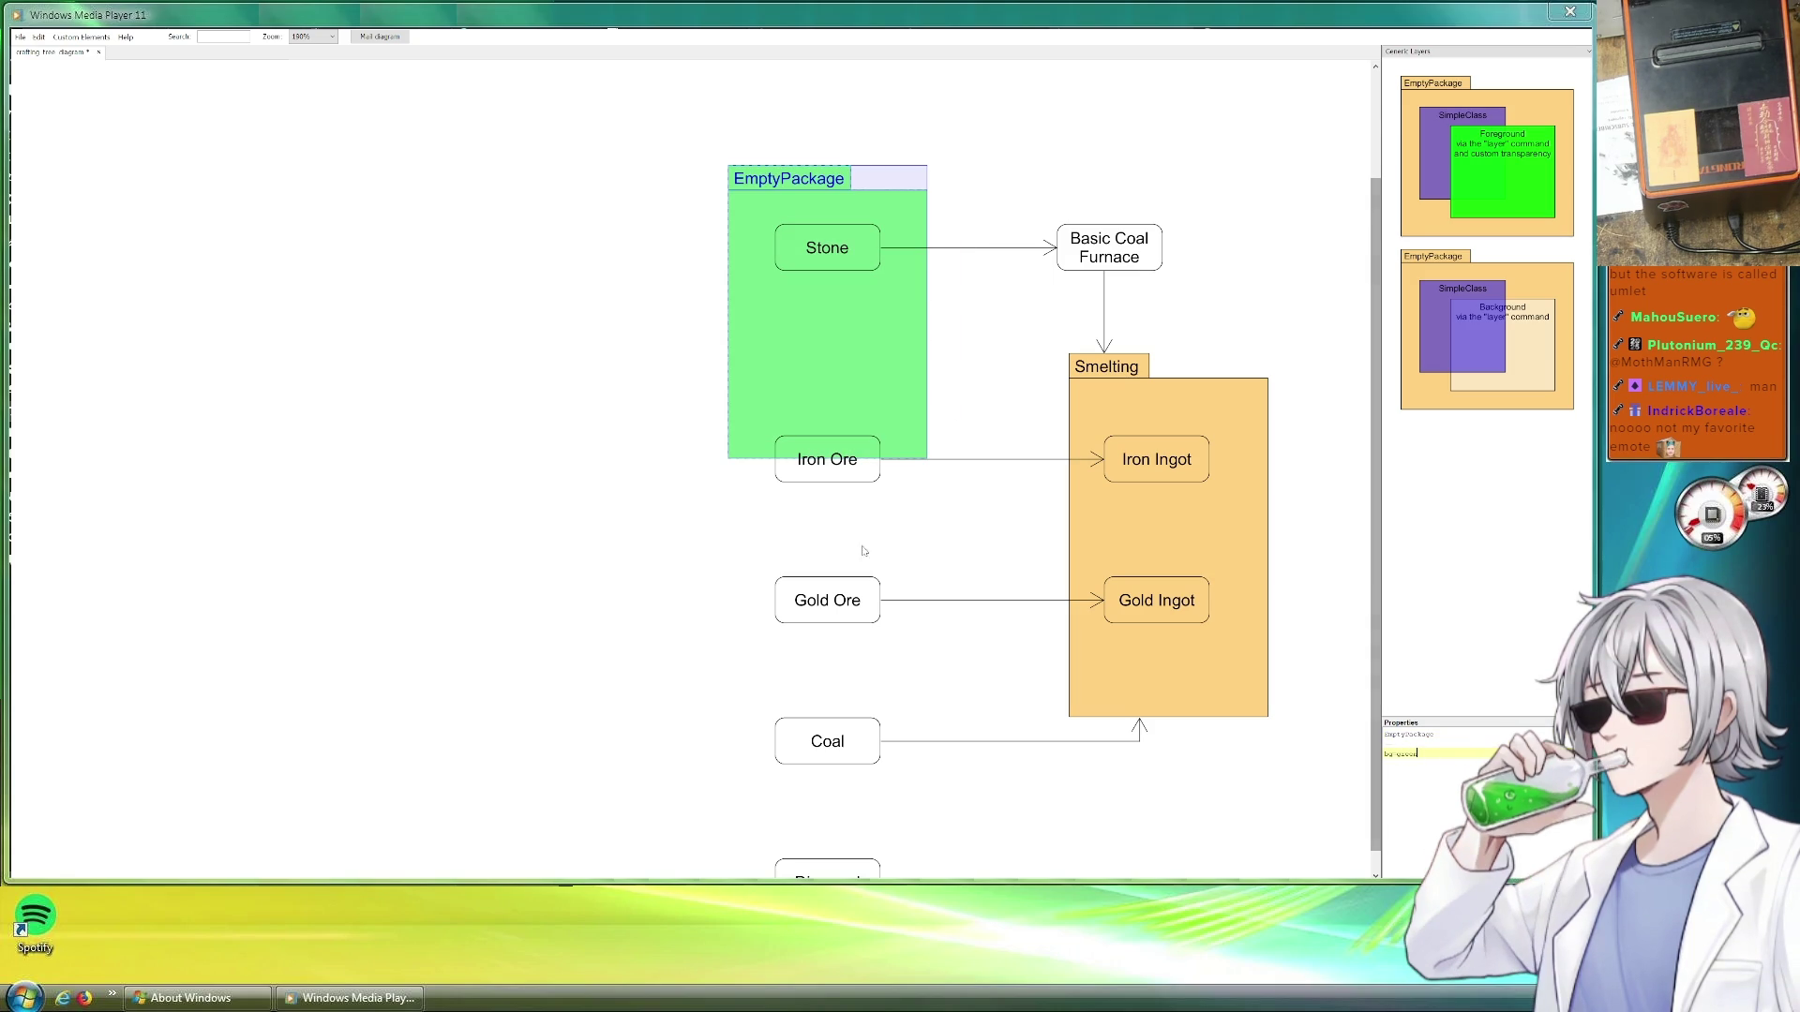
pyautogui.click(722, 460)
pyautogui.scroll(-3, 722, 423)
pyautogui.scroll(-3, 722, 308)
# Correct the mistyped colour value and stretch the package down over Stone and Iron Ore
pyautogui.moveTo(727, 307); pyautogui.dragTo(747, 796)
pyautogui.hotkey('ctrl', 'z')
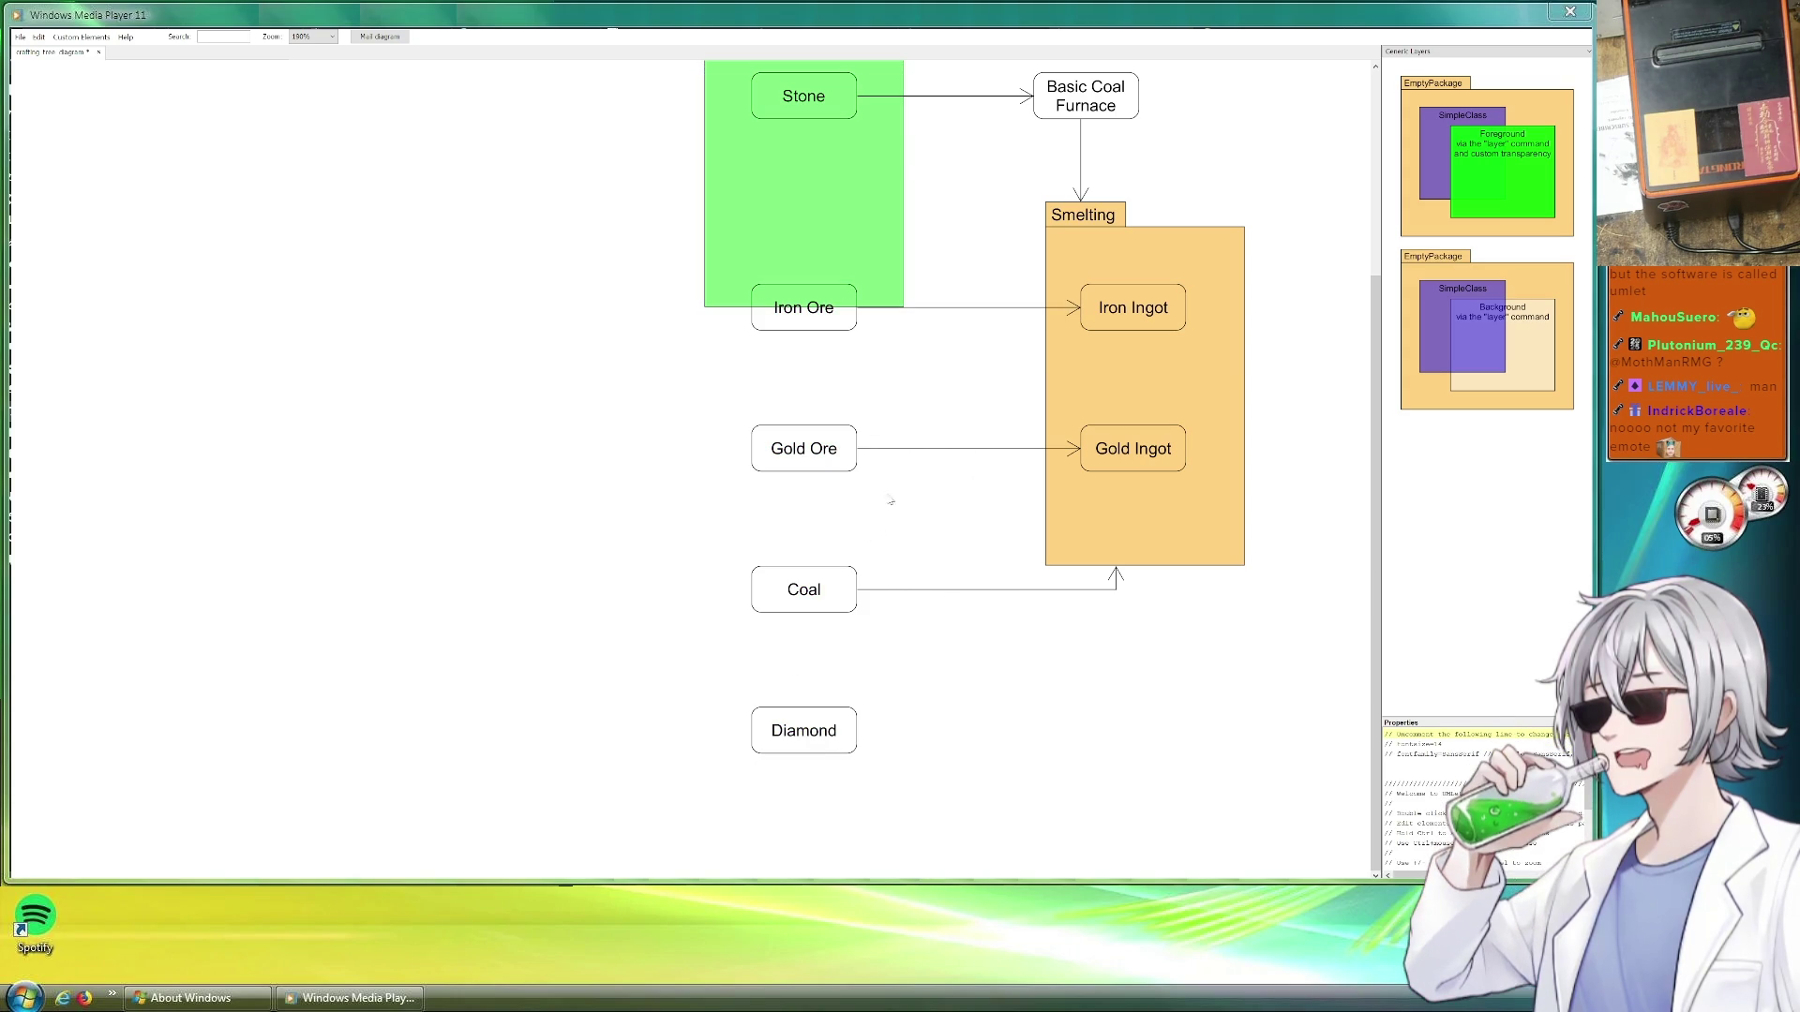
pyautogui.scroll(3, 895, 483)
pyautogui.press('BackSpace')
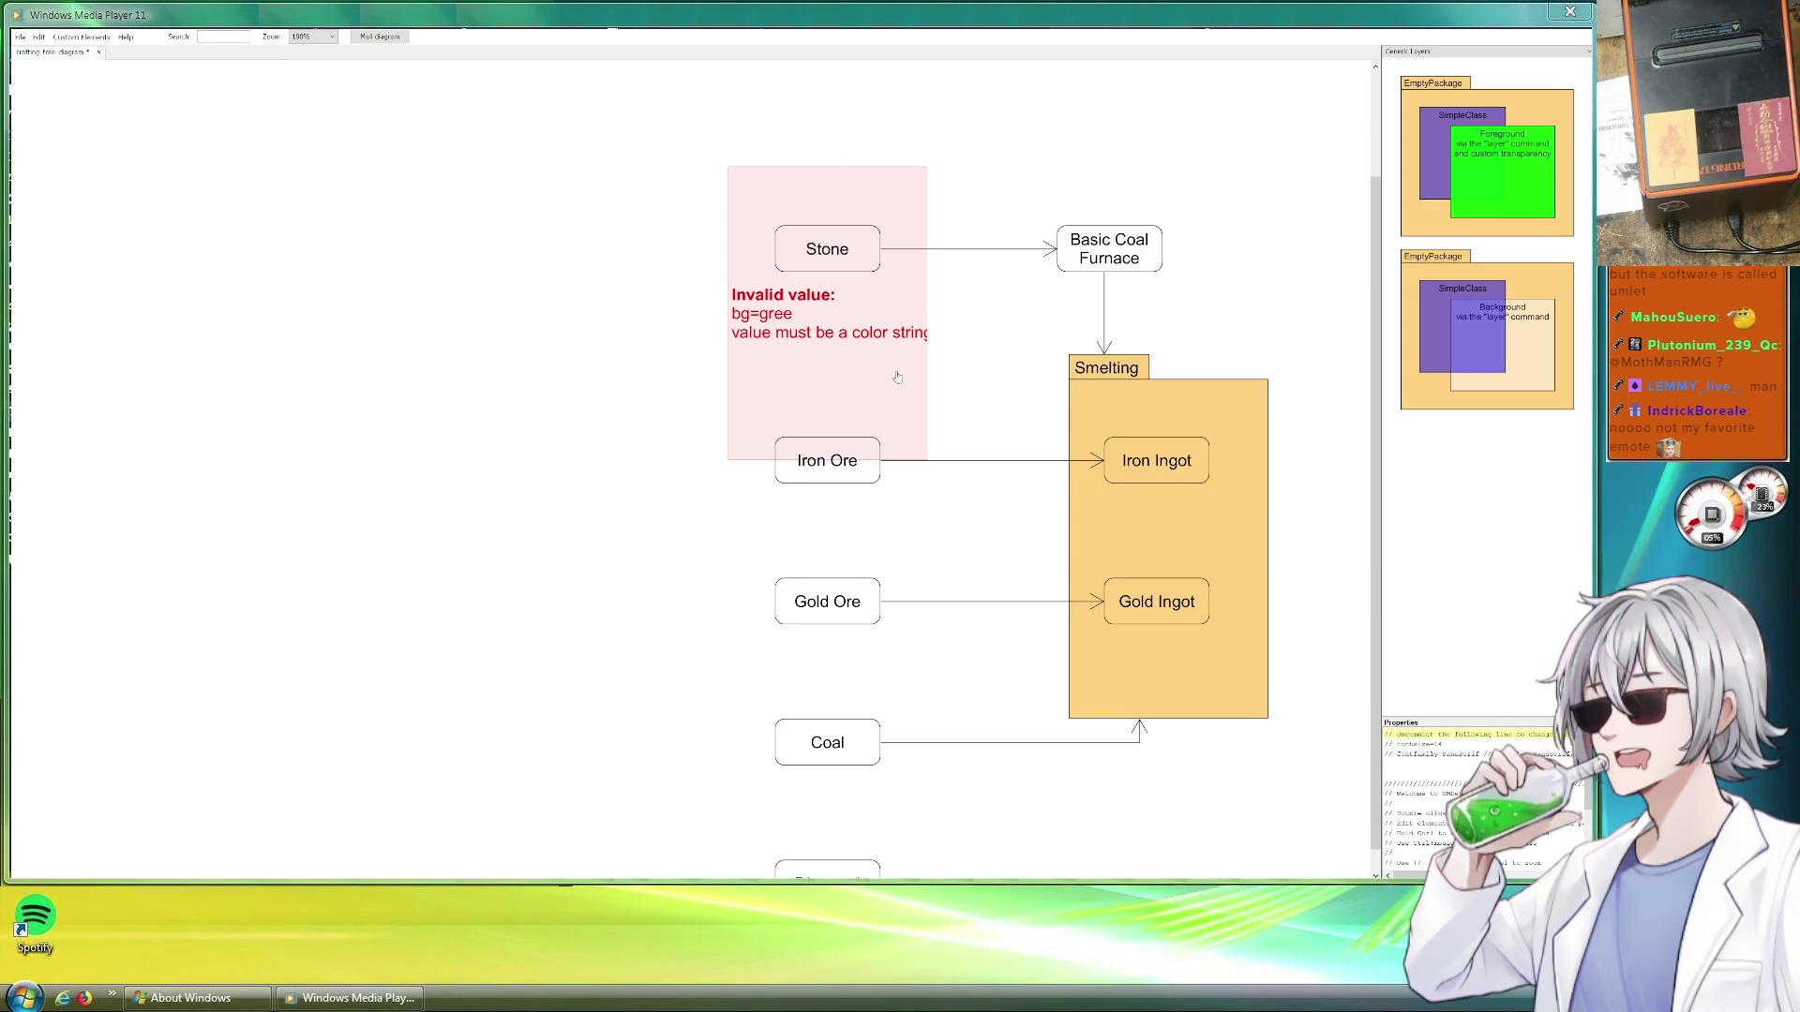
pyautogui.press('BackSpace')
pyautogui.write('o')
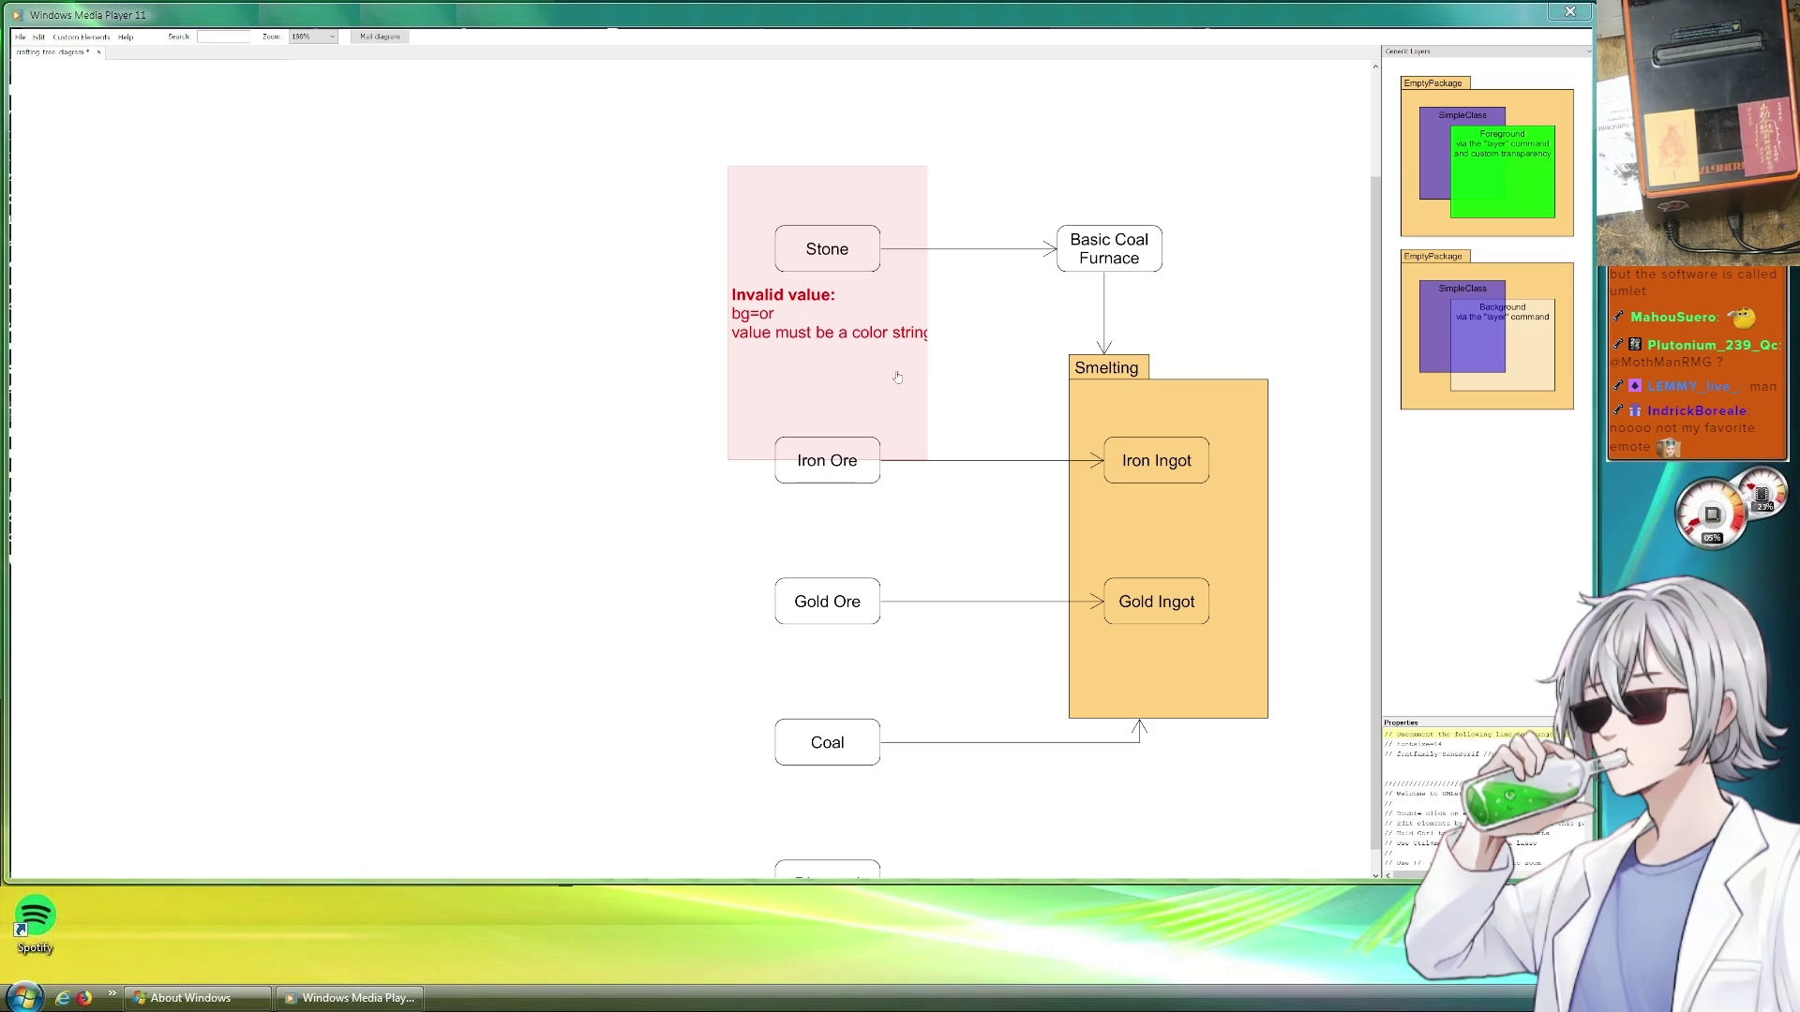
pyautogui.write('ange')
pyautogui.moveTo(893, 373); pyautogui.dragTo(895, 661)
pyautogui.scroll(-3, 890, 619)
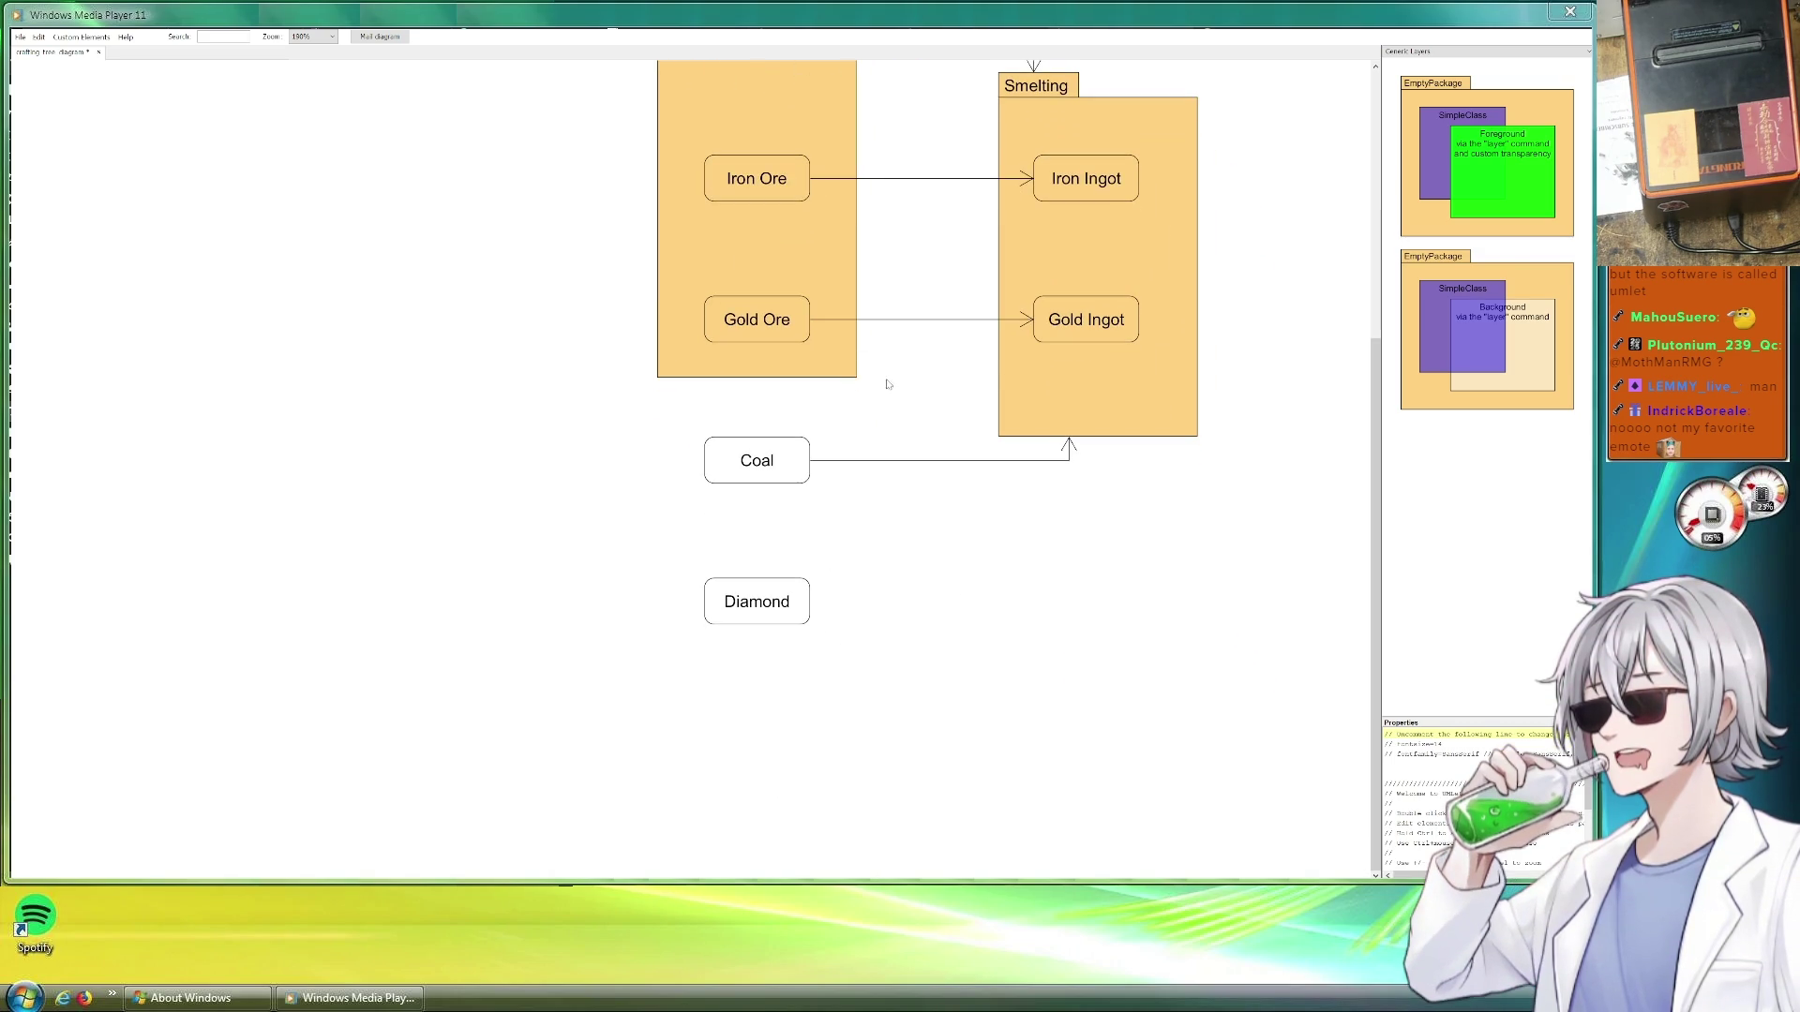
# Extend the package down to Diamond, colour it green and title it 'Layer 2'
pyautogui.moveTo(816, 388); pyautogui.dragTo(816, 686)
pyautogui.scroll(3, 965, 545)
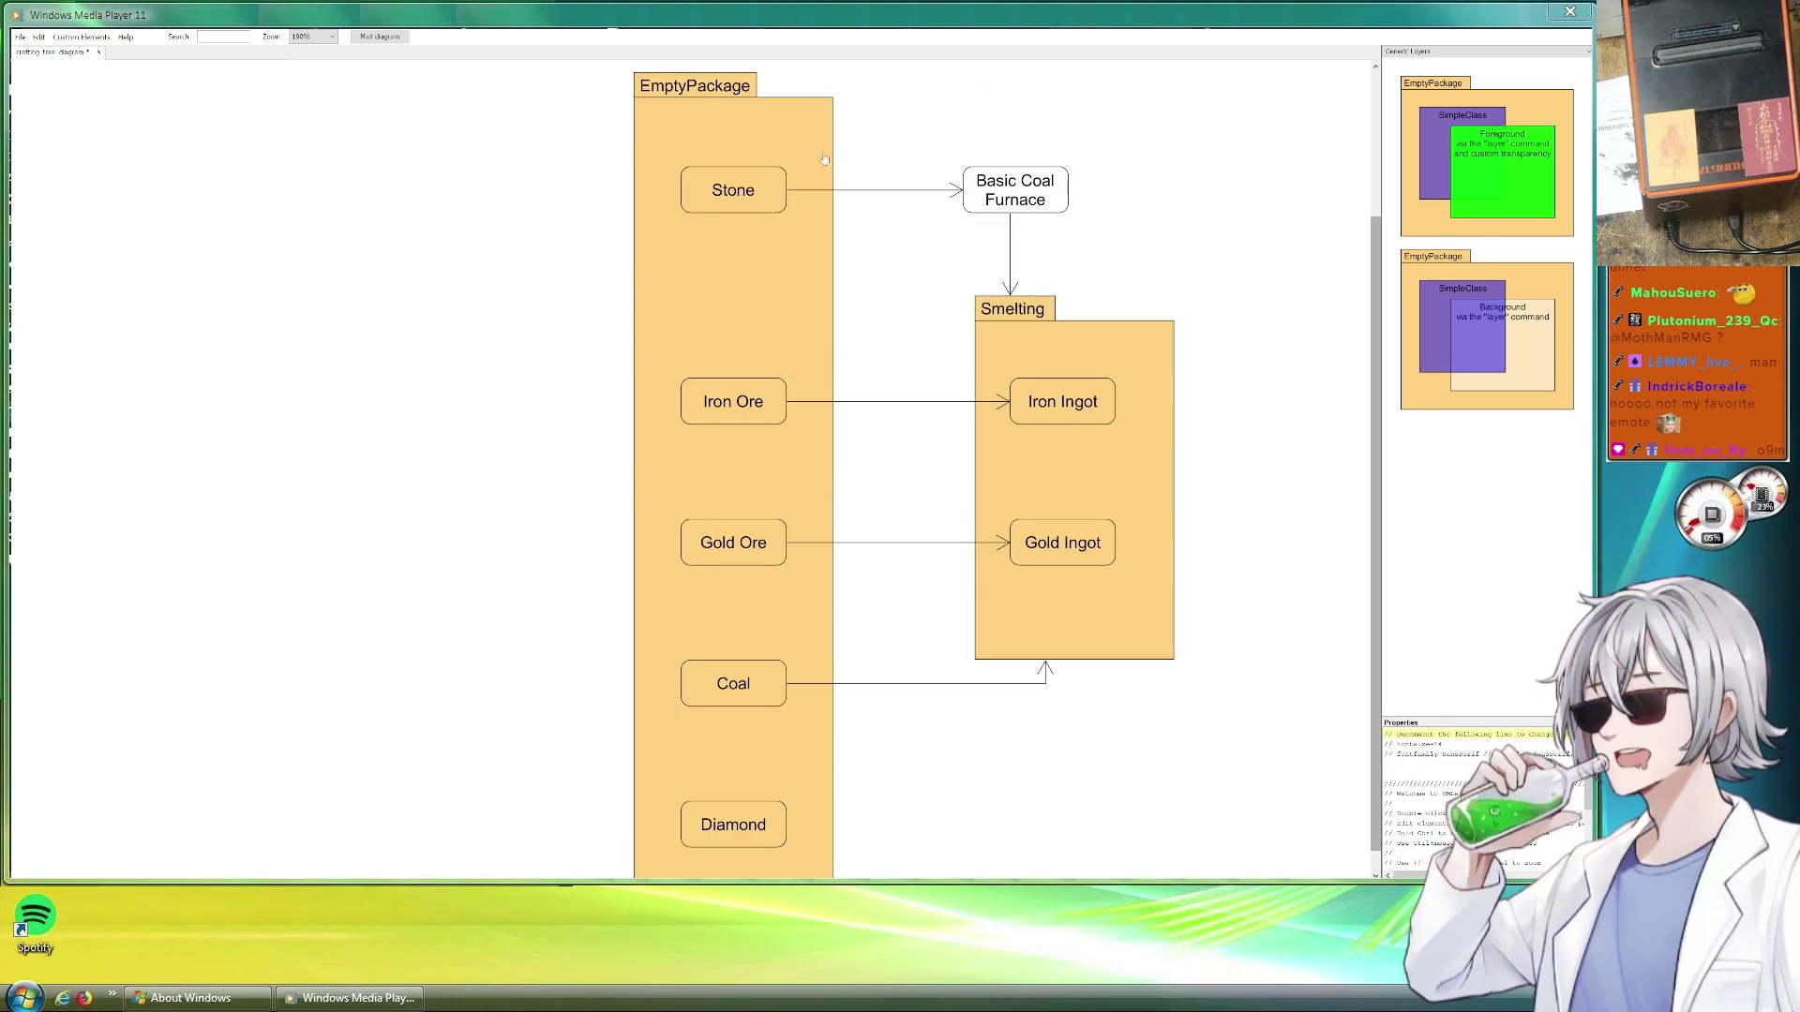
pyautogui.click(686, 93)
pyautogui.doubleClick(1410, 754)
pyautogui.write('green')
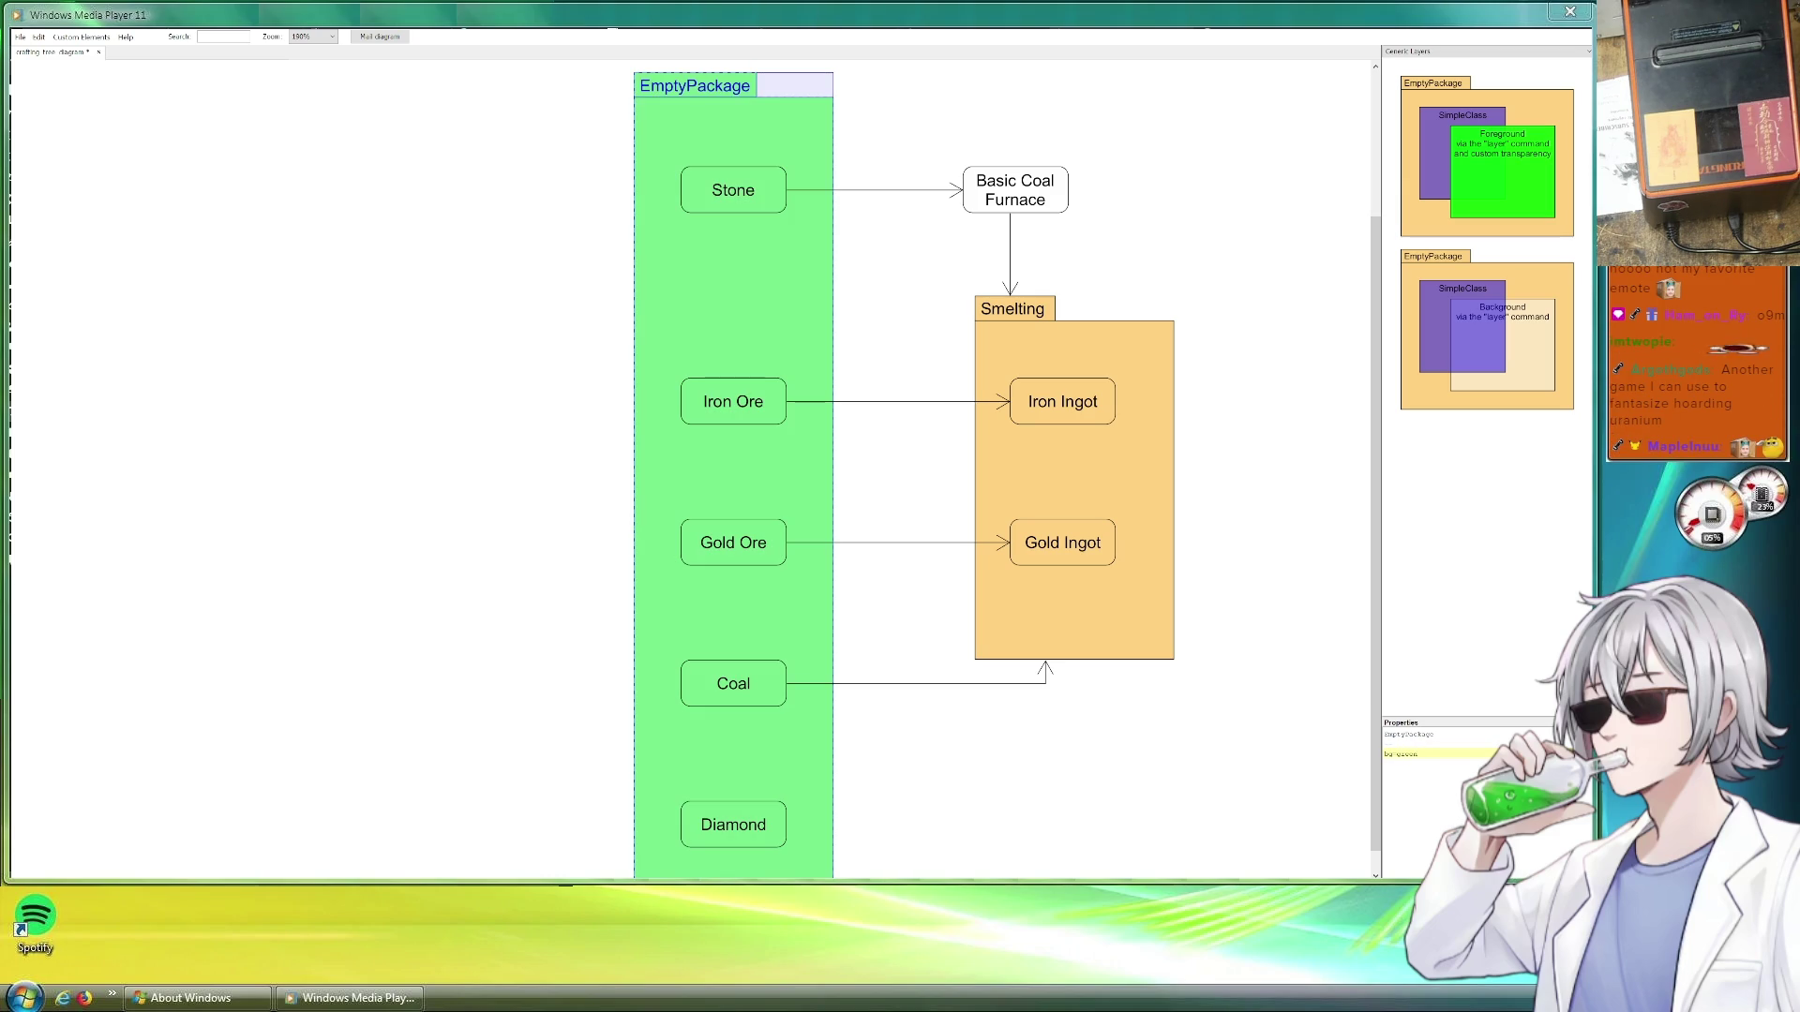
pyautogui.write('Laye--')
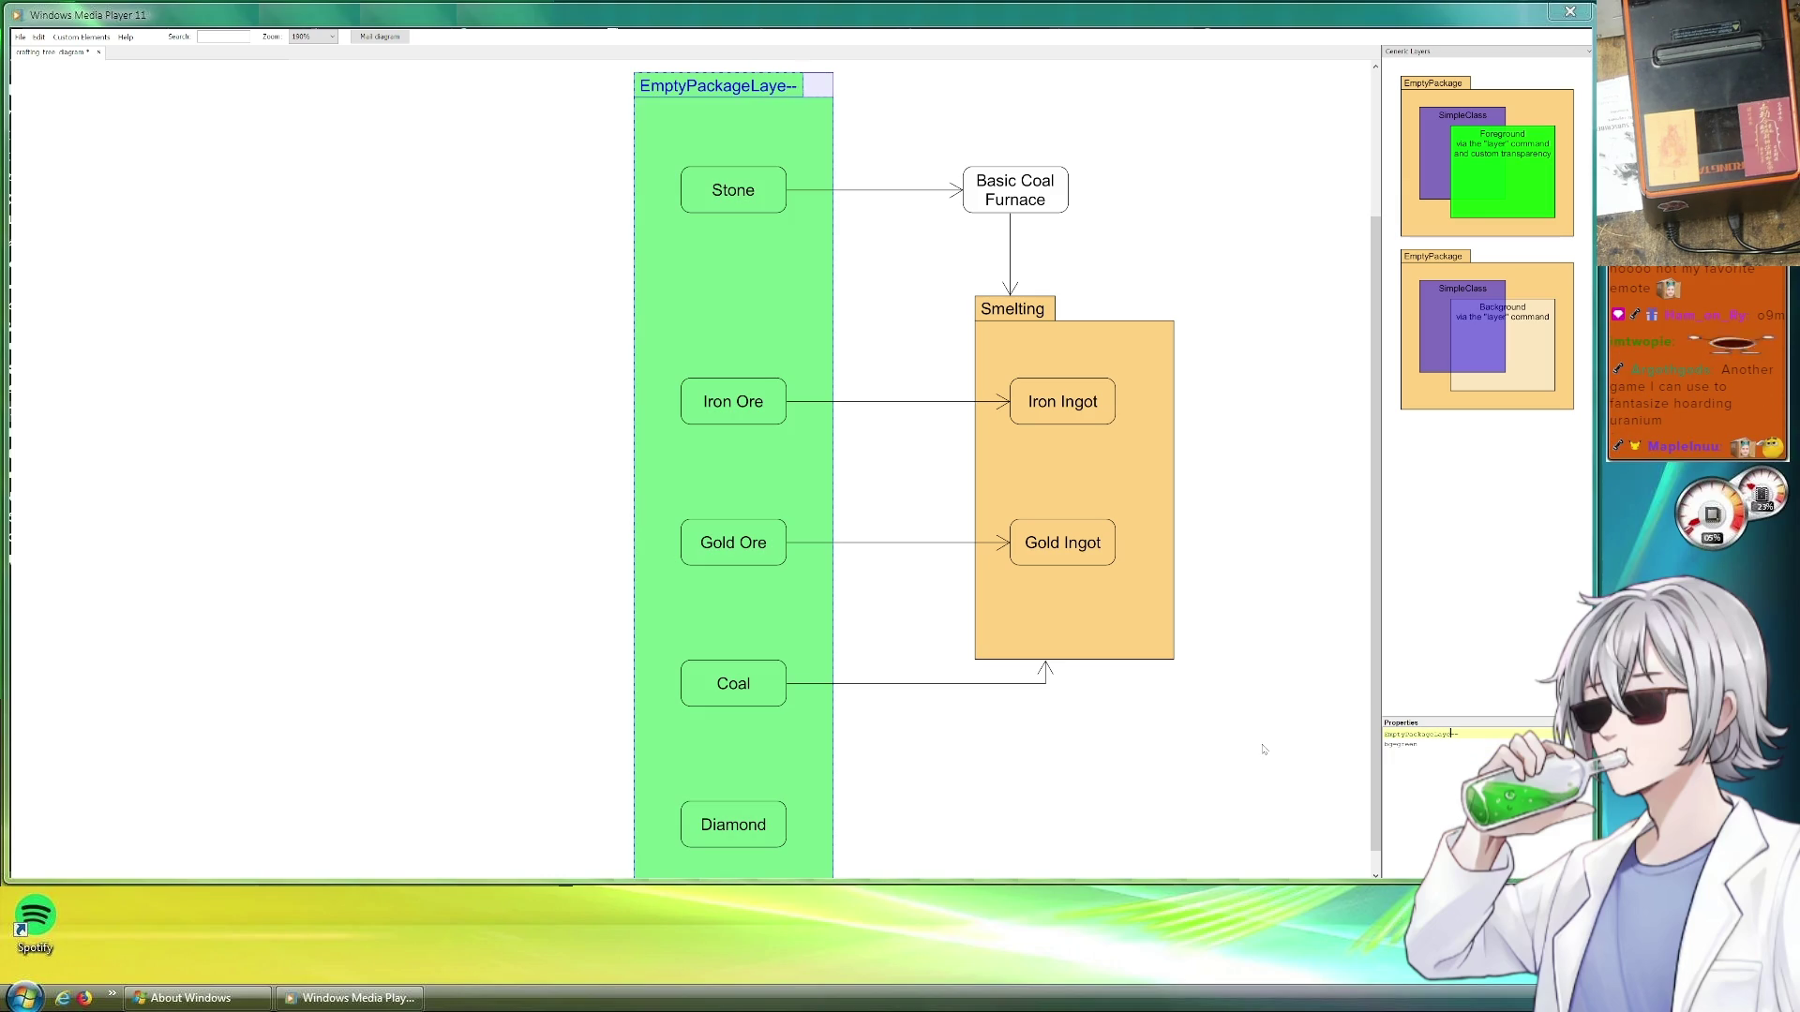
pyautogui.press('BackSpace')
pyautogui.press('BackSpace')
pyautogui.press('BackSpace')
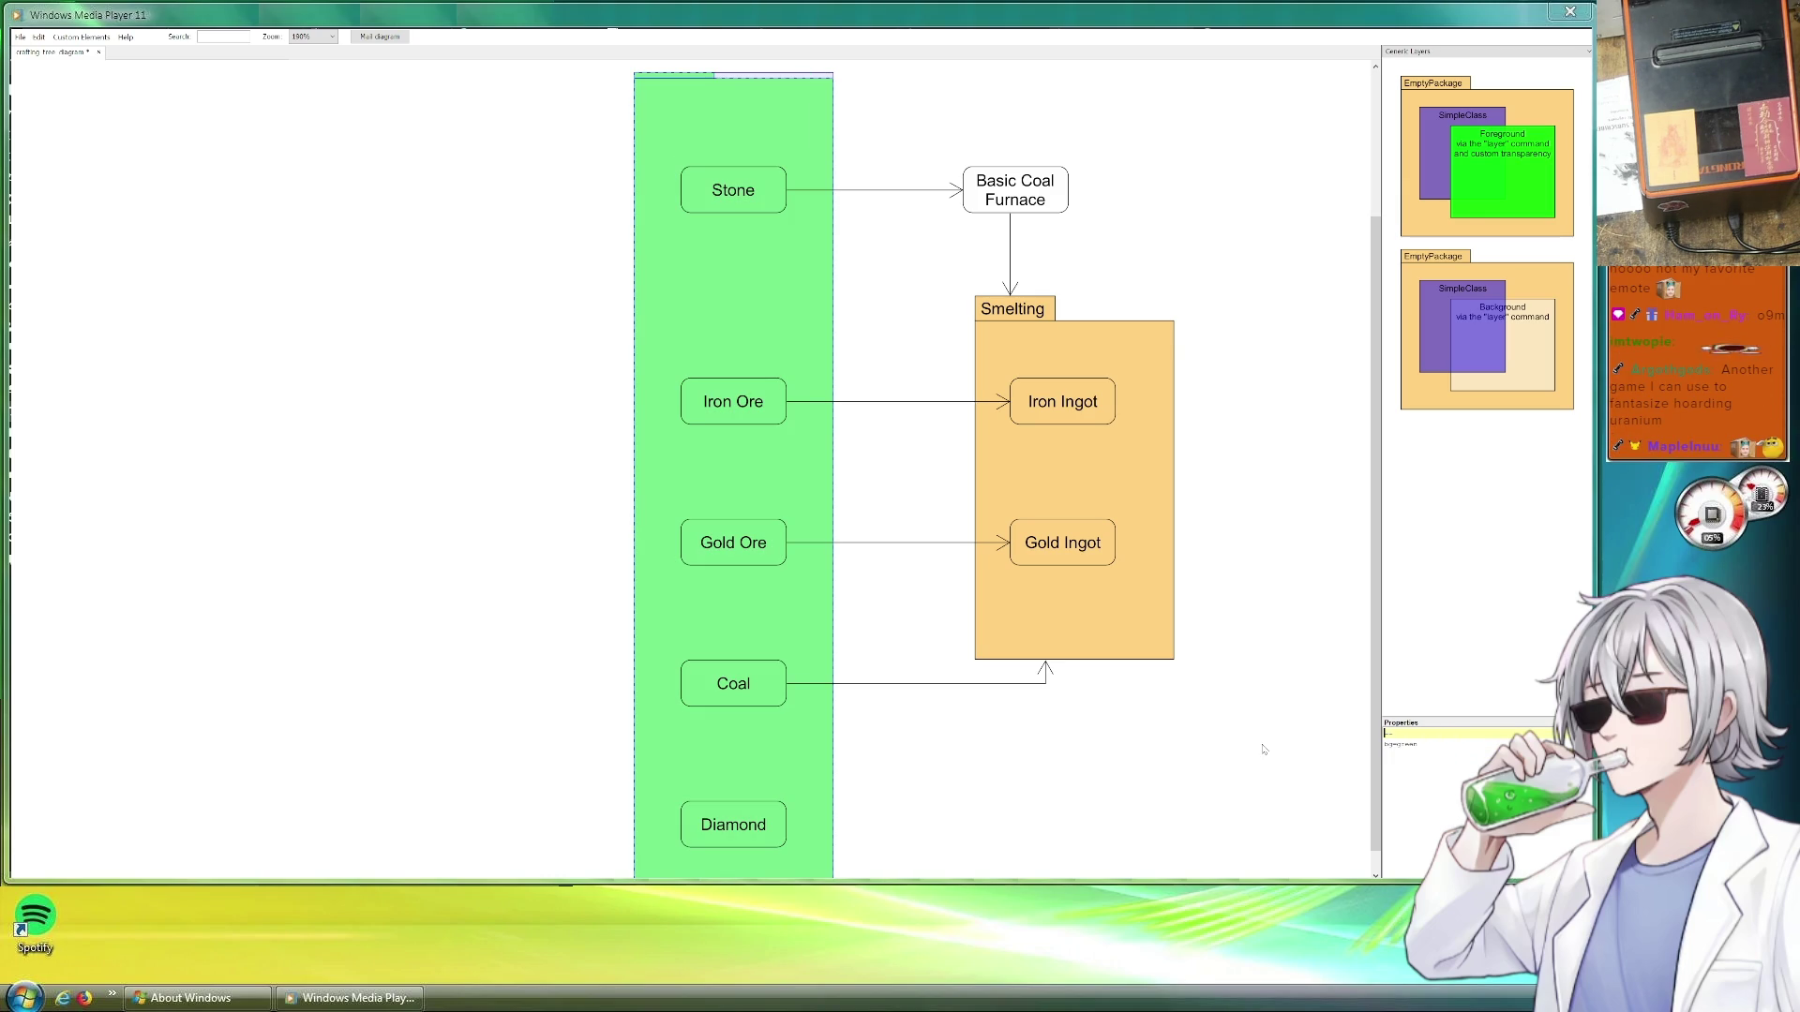
pyautogui.write('Layer 2--')
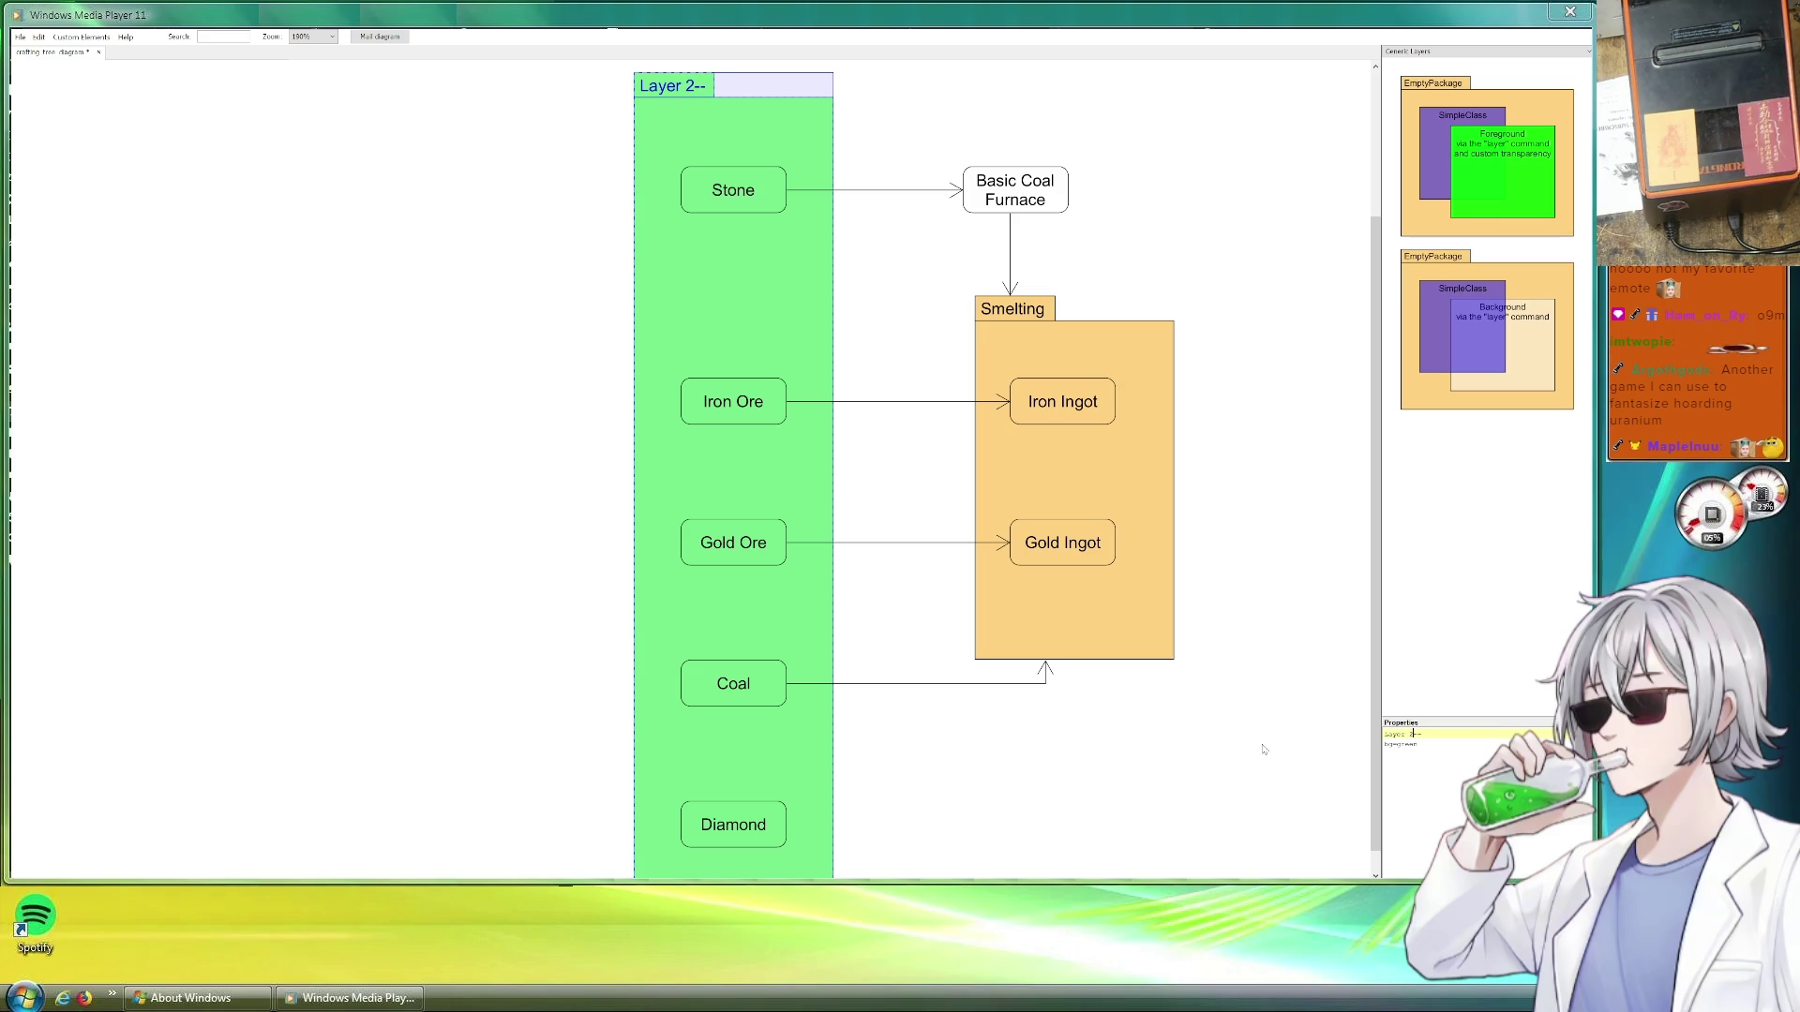
pyautogui.press('Return')
pyautogui.scroll(-1, 641, 442)
# Move the loose stray arrow out of the way to the upper right
pyautogui.moveTo(602, 463); pyautogui.dragTo(440, 628)
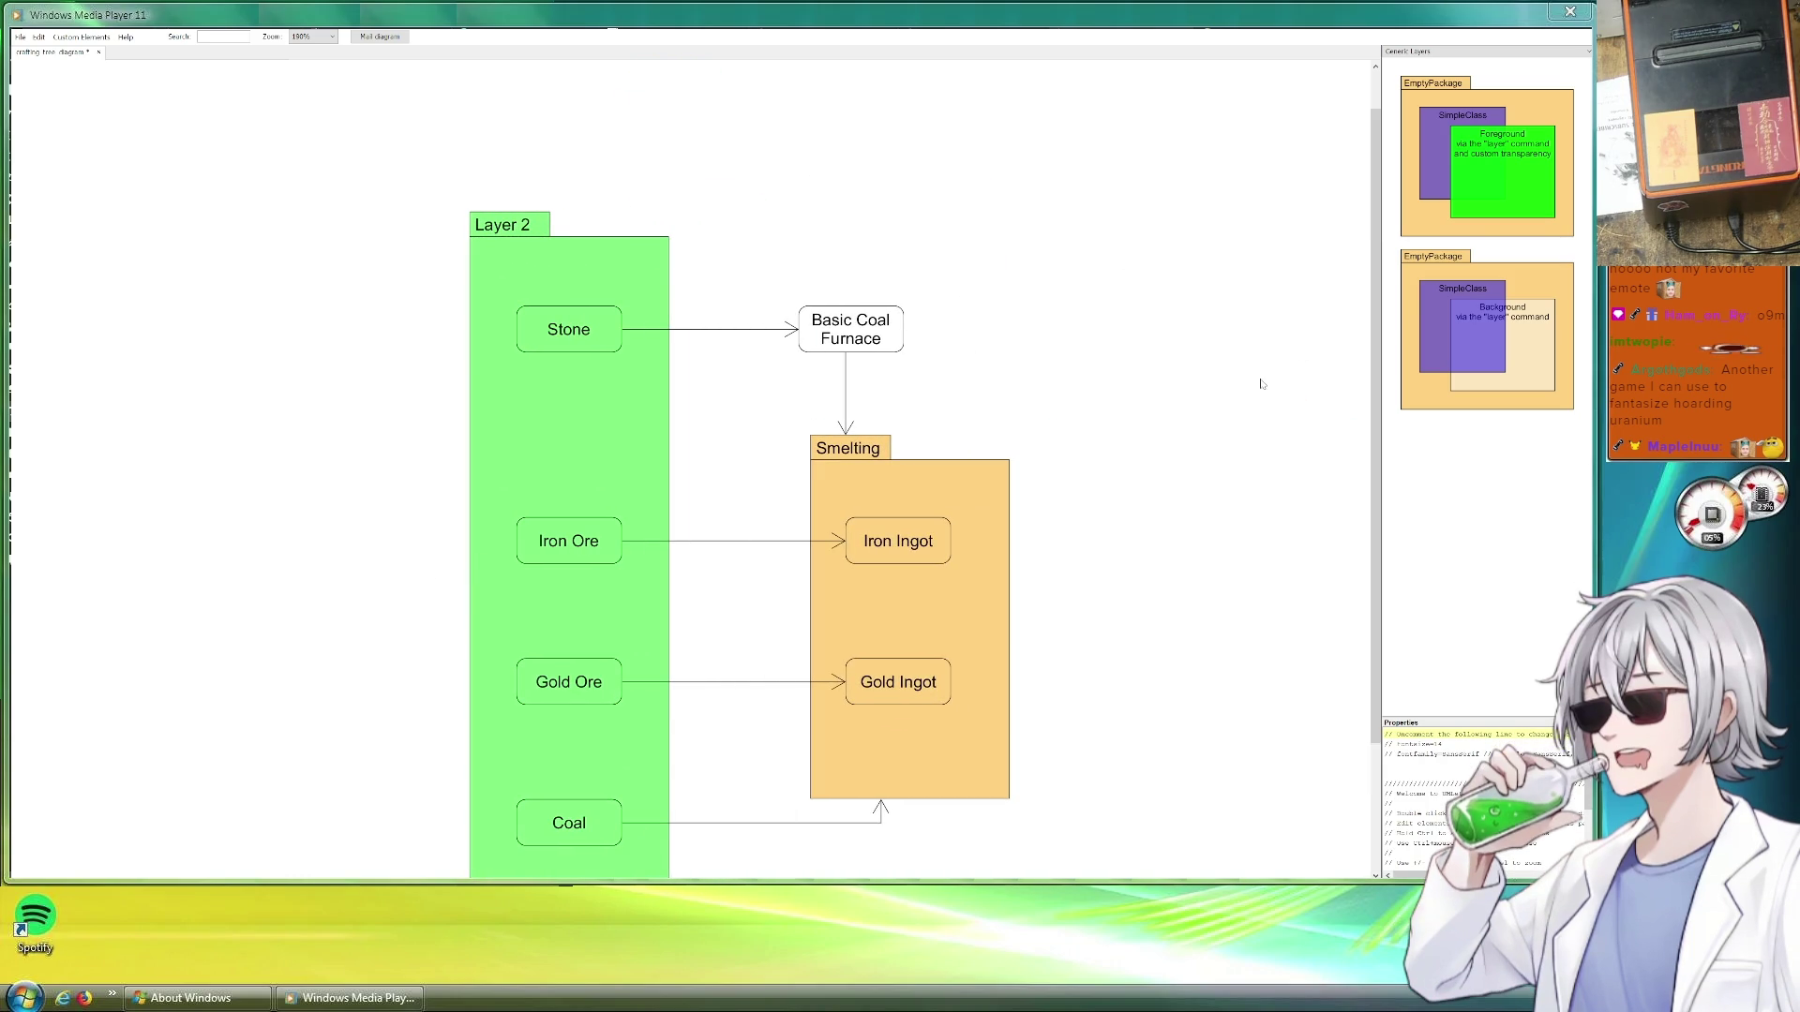
pyautogui.moveTo(1058, 334)
pyautogui.mouseDown()
pyautogui.moveTo(930, 165)
pyautogui.moveTo(912, 282)
pyautogui.mouseUp()
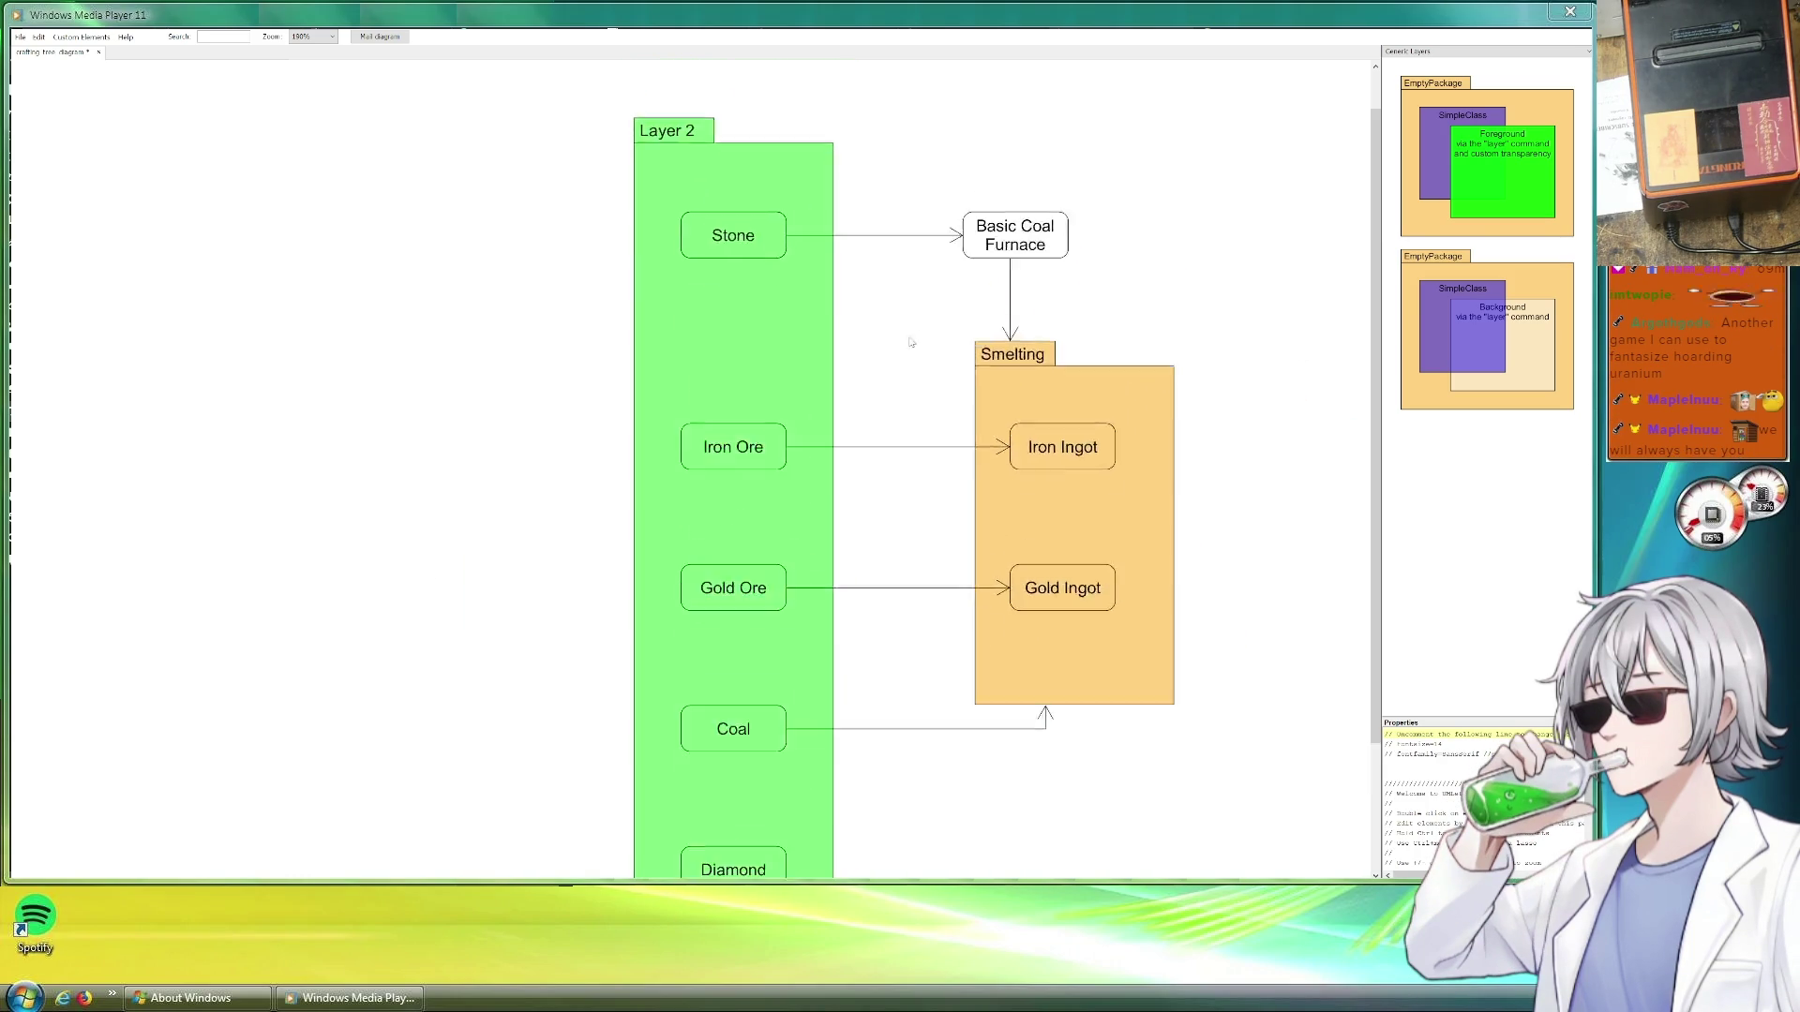
pyautogui.moveTo(1059, 192); pyautogui.dragTo(1024, 522)
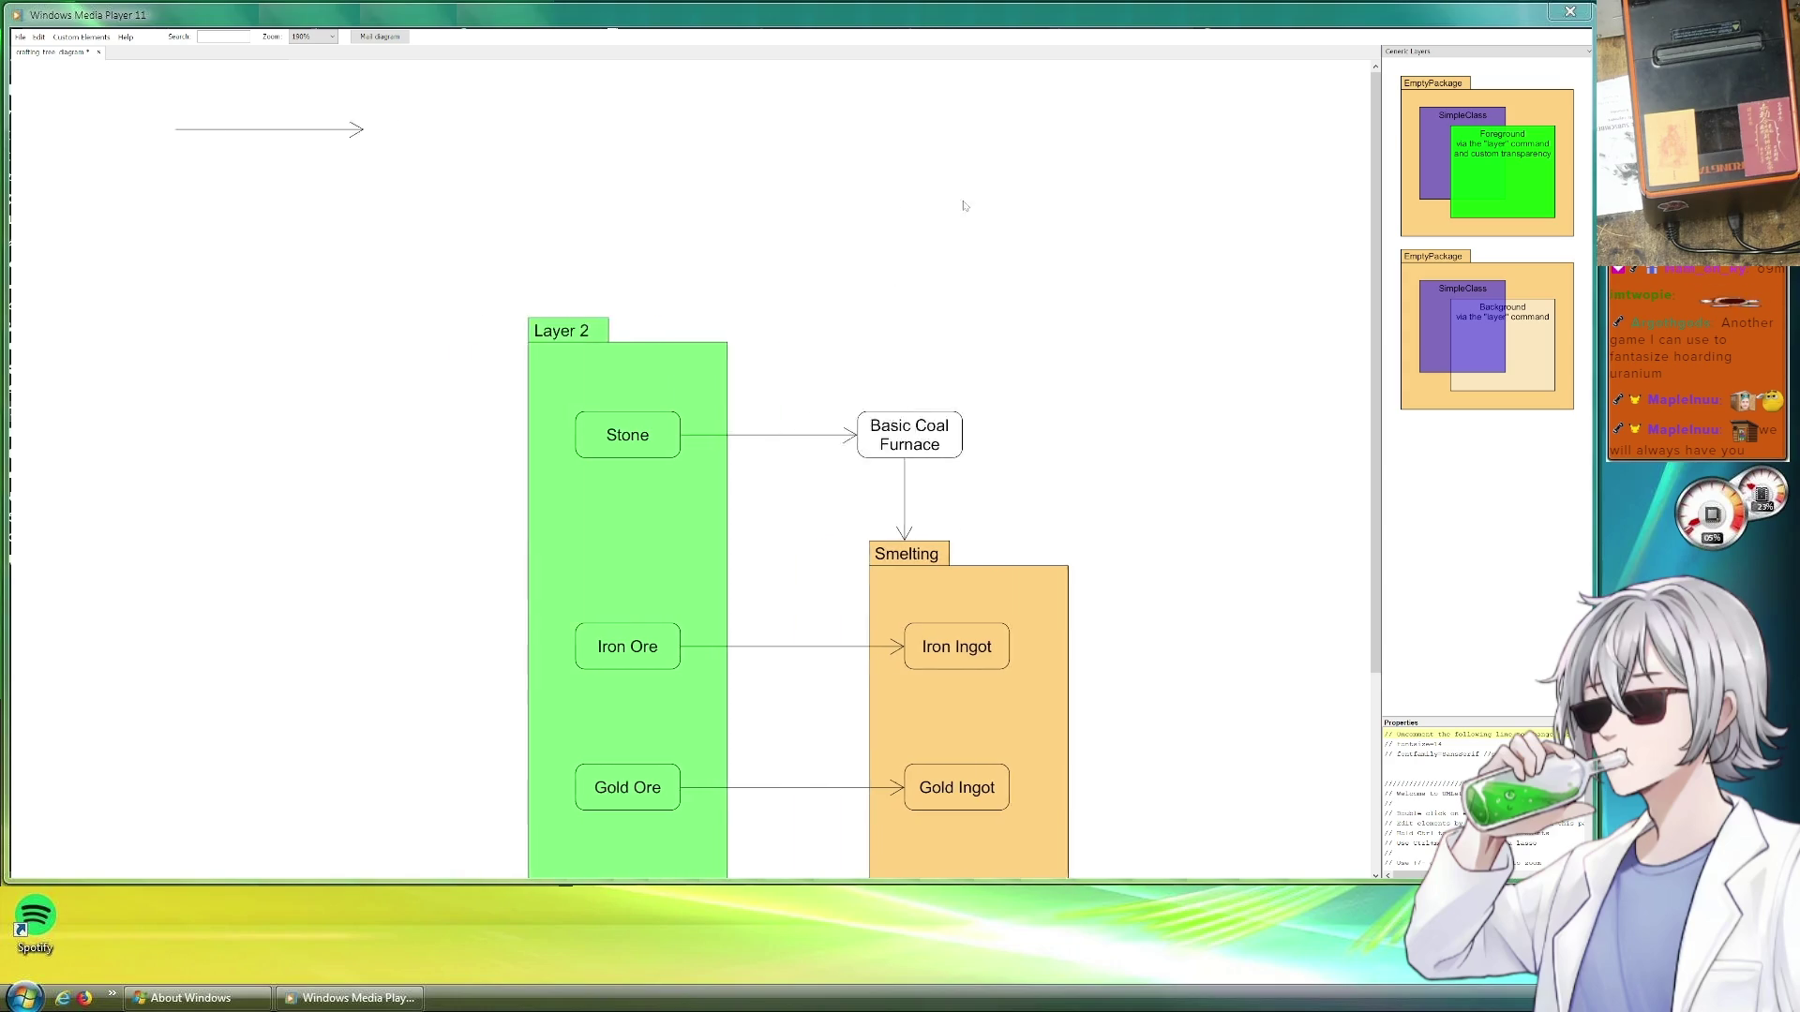
pyautogui.click(377, 354)
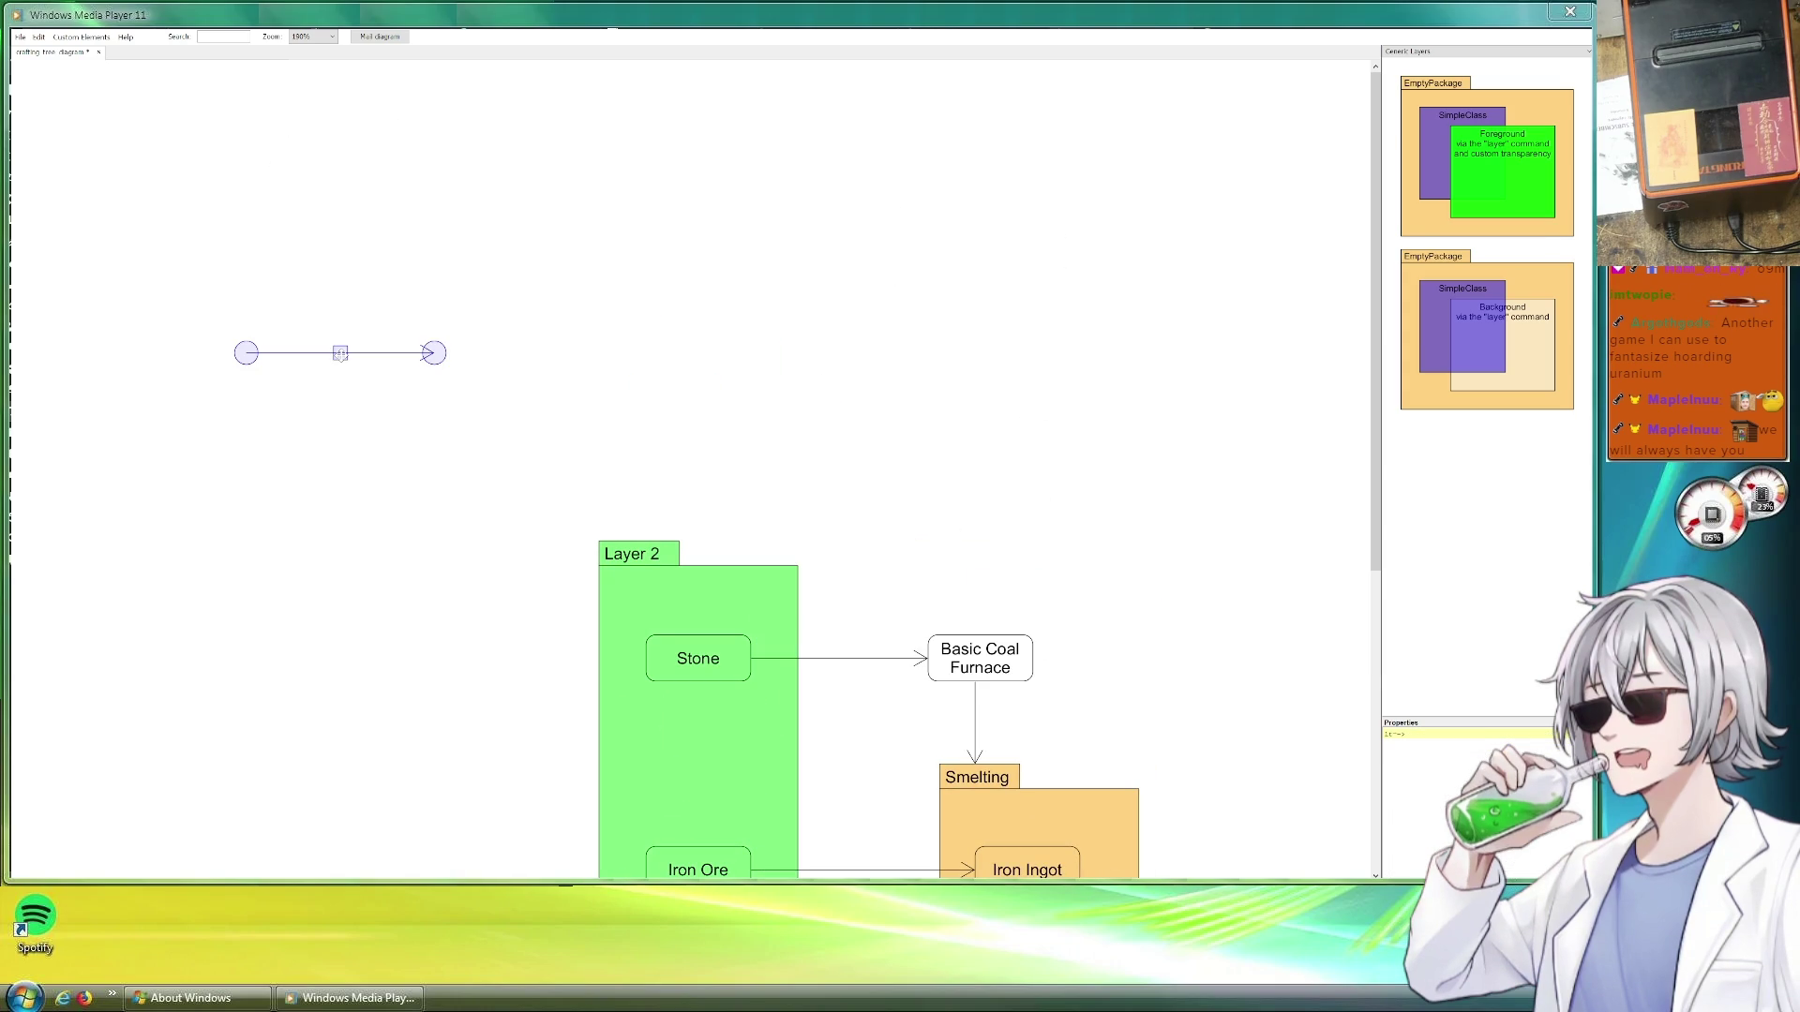
pyautogui.moveTo(377, 353); pyautogui.dragTo(1323, 399)
pyautogui.scroll(-2, 1127, 445)
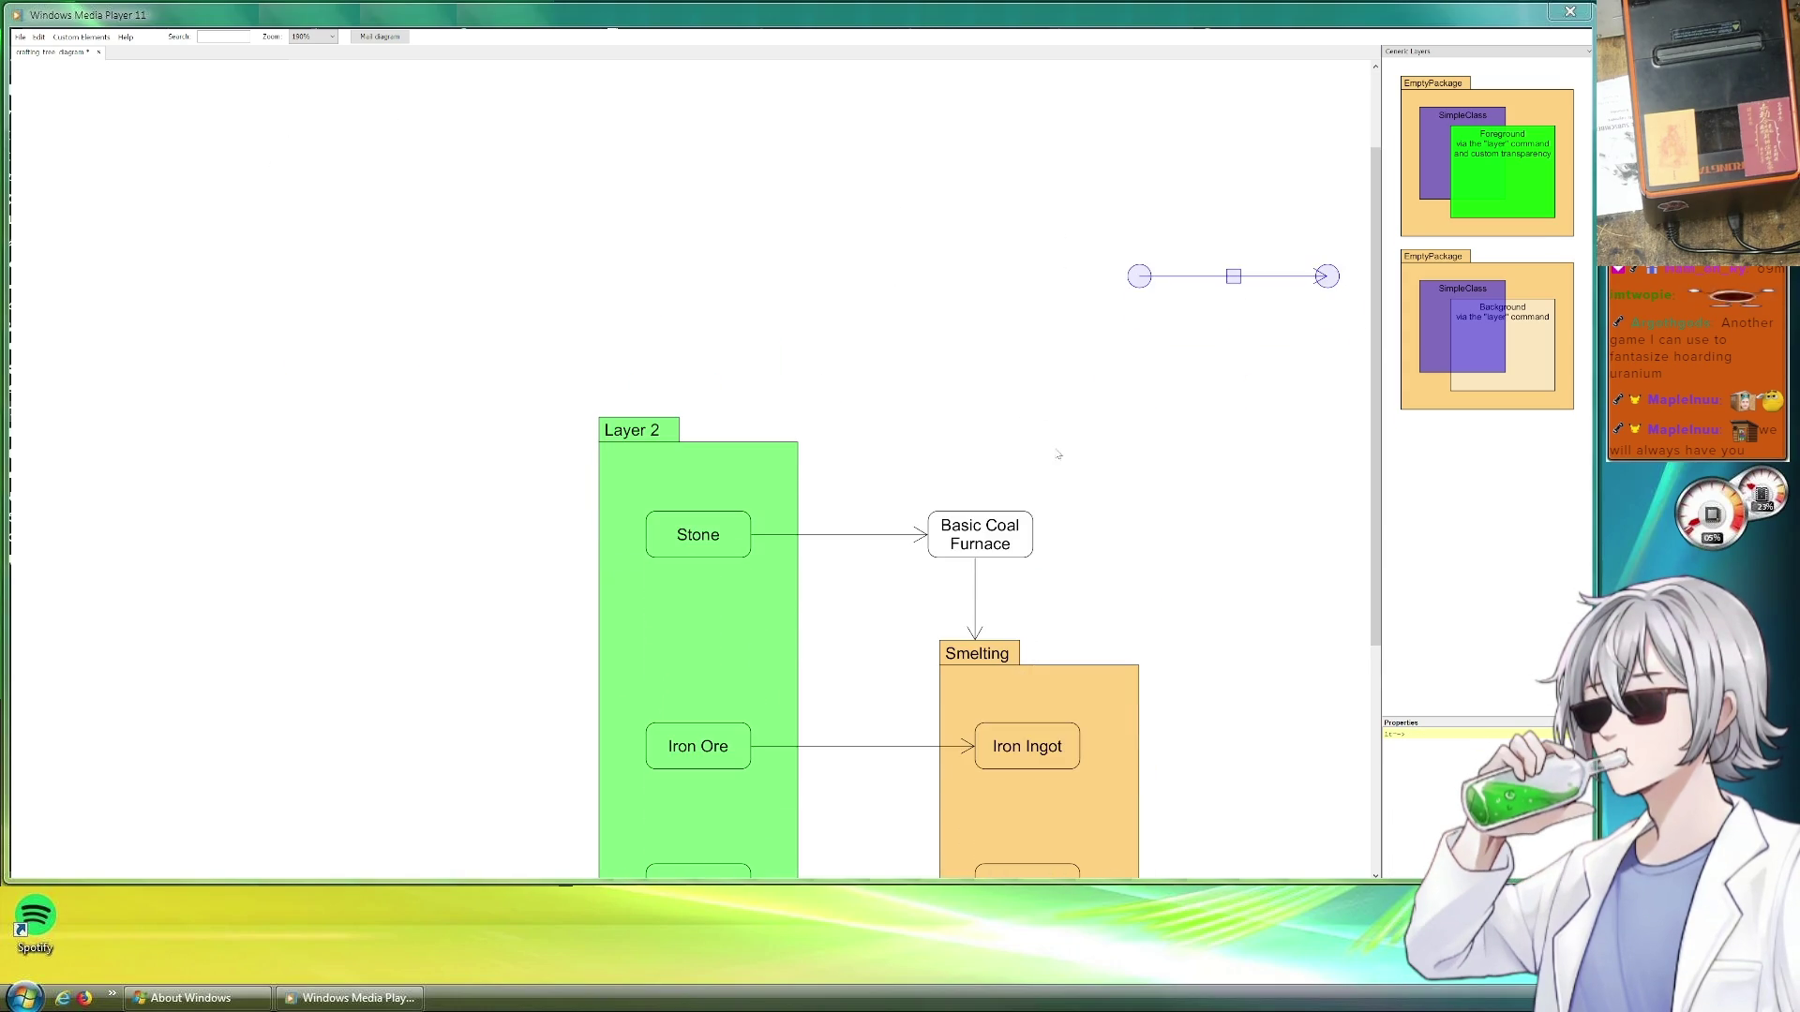
pyautogui.scroll(-1, 1127, 444)
pyautogui.scroll(-2, 1127, 445)
pyautogui.scroll(-2, 1126, 444)
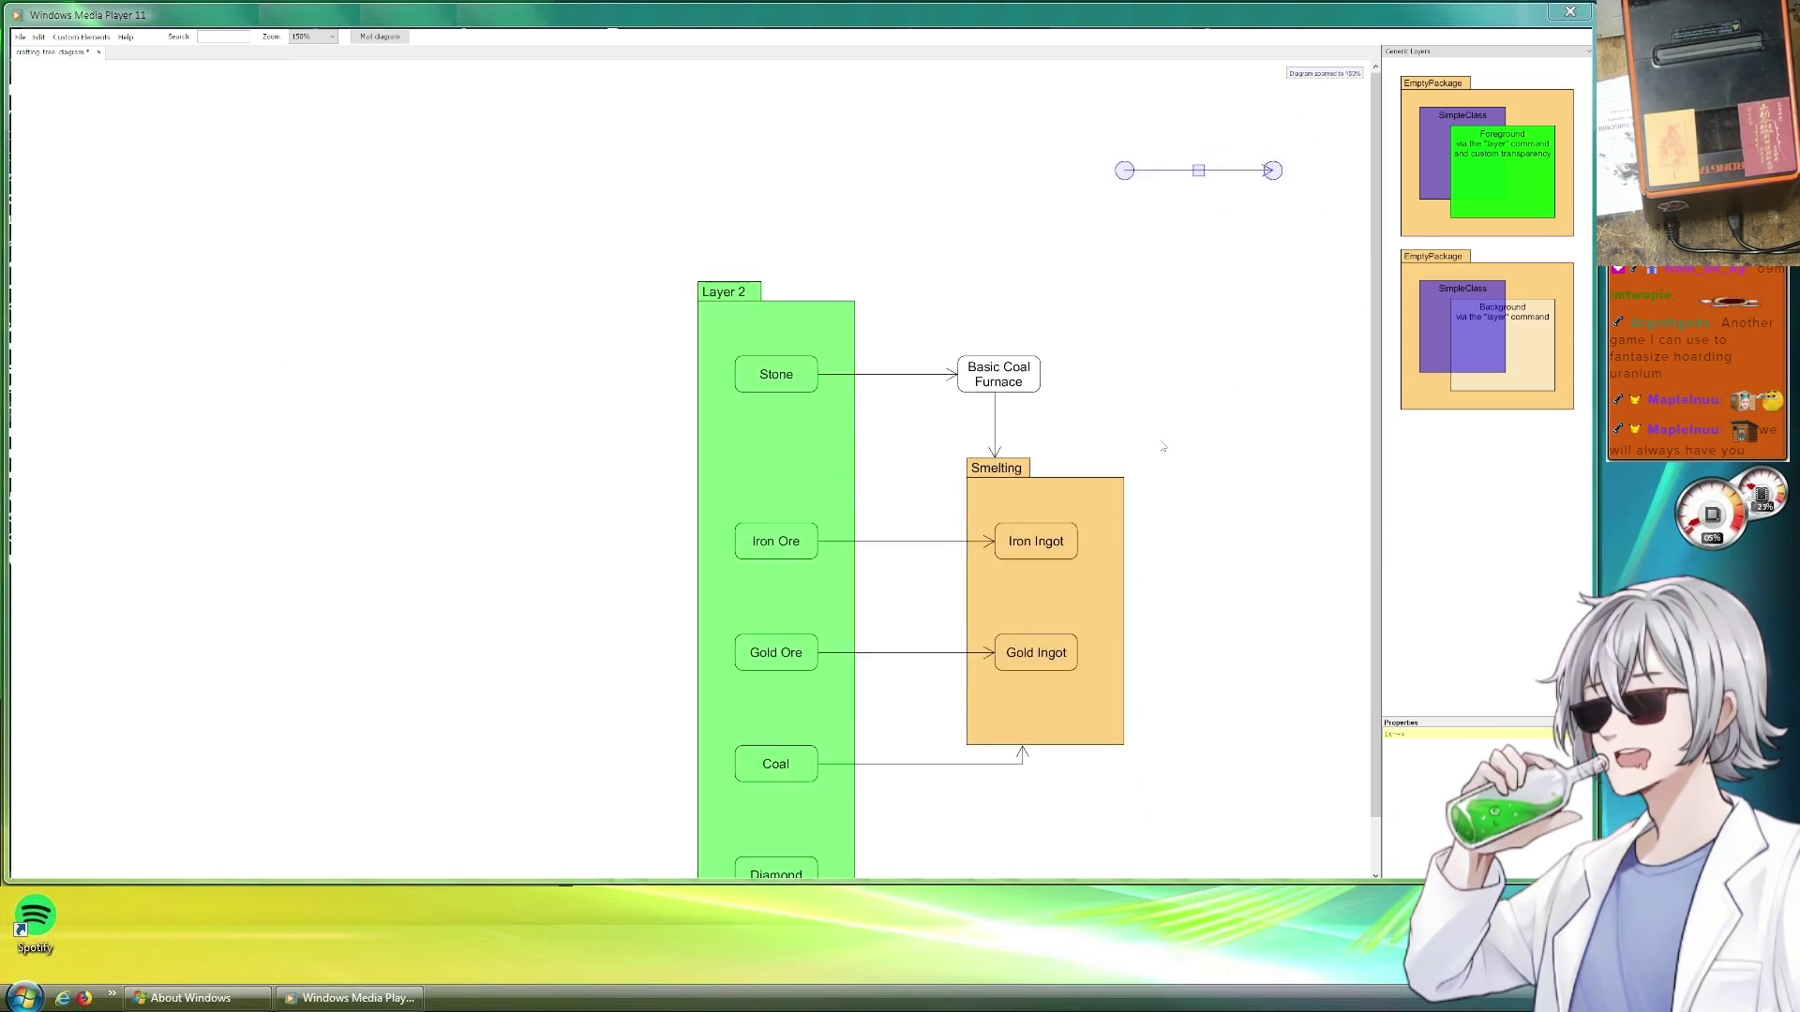
pyautogui.scroll(-1, 1127, 445)
pyautogui.scroll(-2, 1126, 444)
# Shorten Layer 2 so it ends below Coal, leaving Diamond outside
pyautogui.click(980, 450)
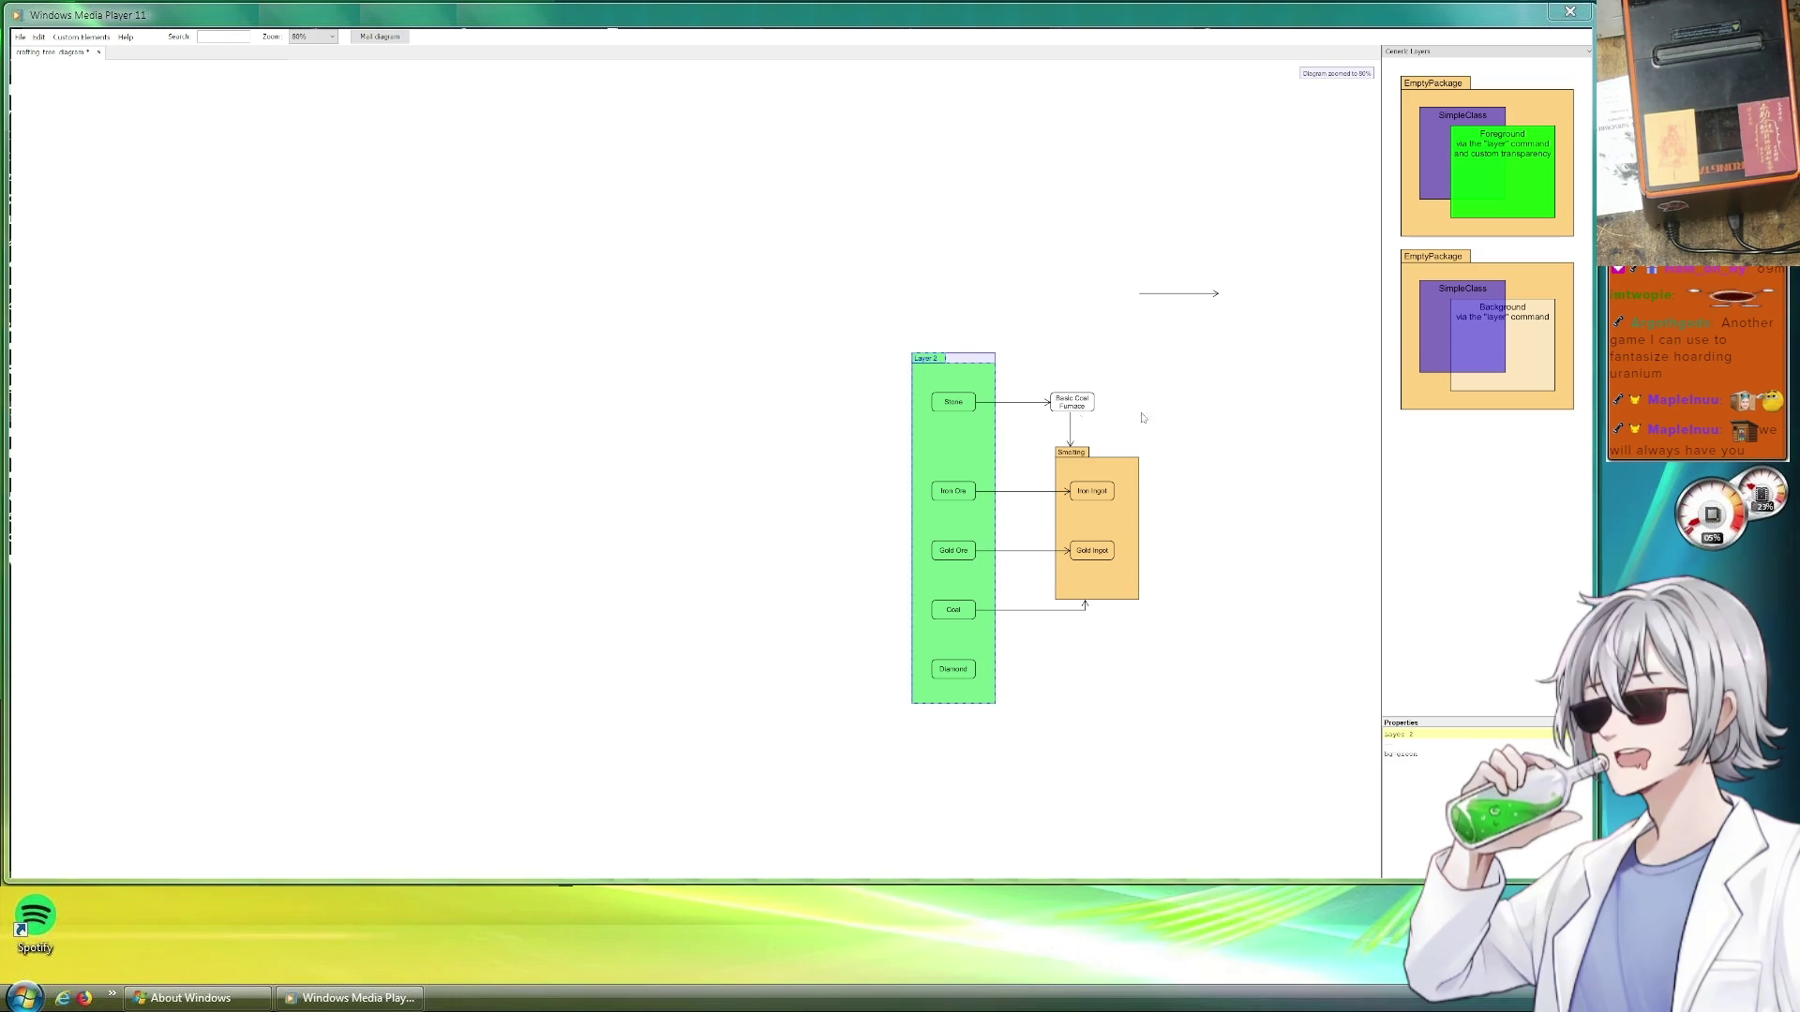
pyautogui.hscroll(2, 1074, 418)
pyautogui.hscroll(2, 1074, 418)
pyautogui.click(1018, 528)
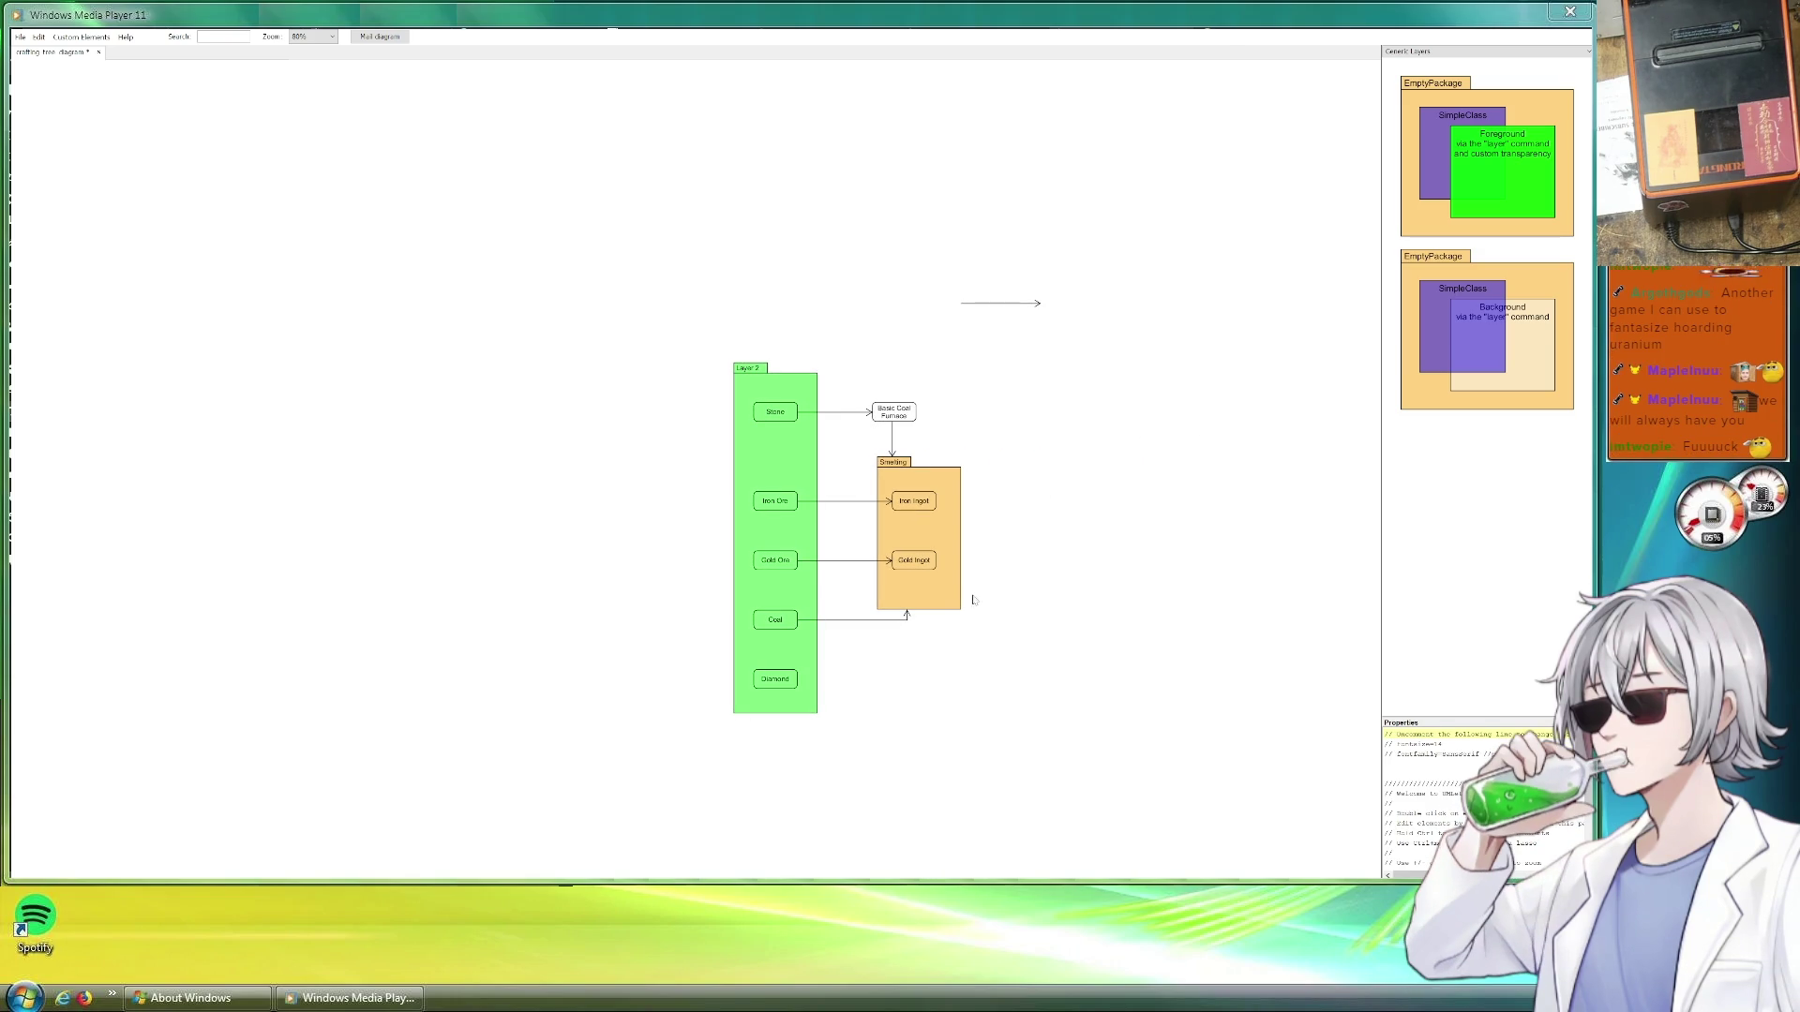
pyautogui.moveTo(795, 712); pyautogui.dragTo(792, 649)
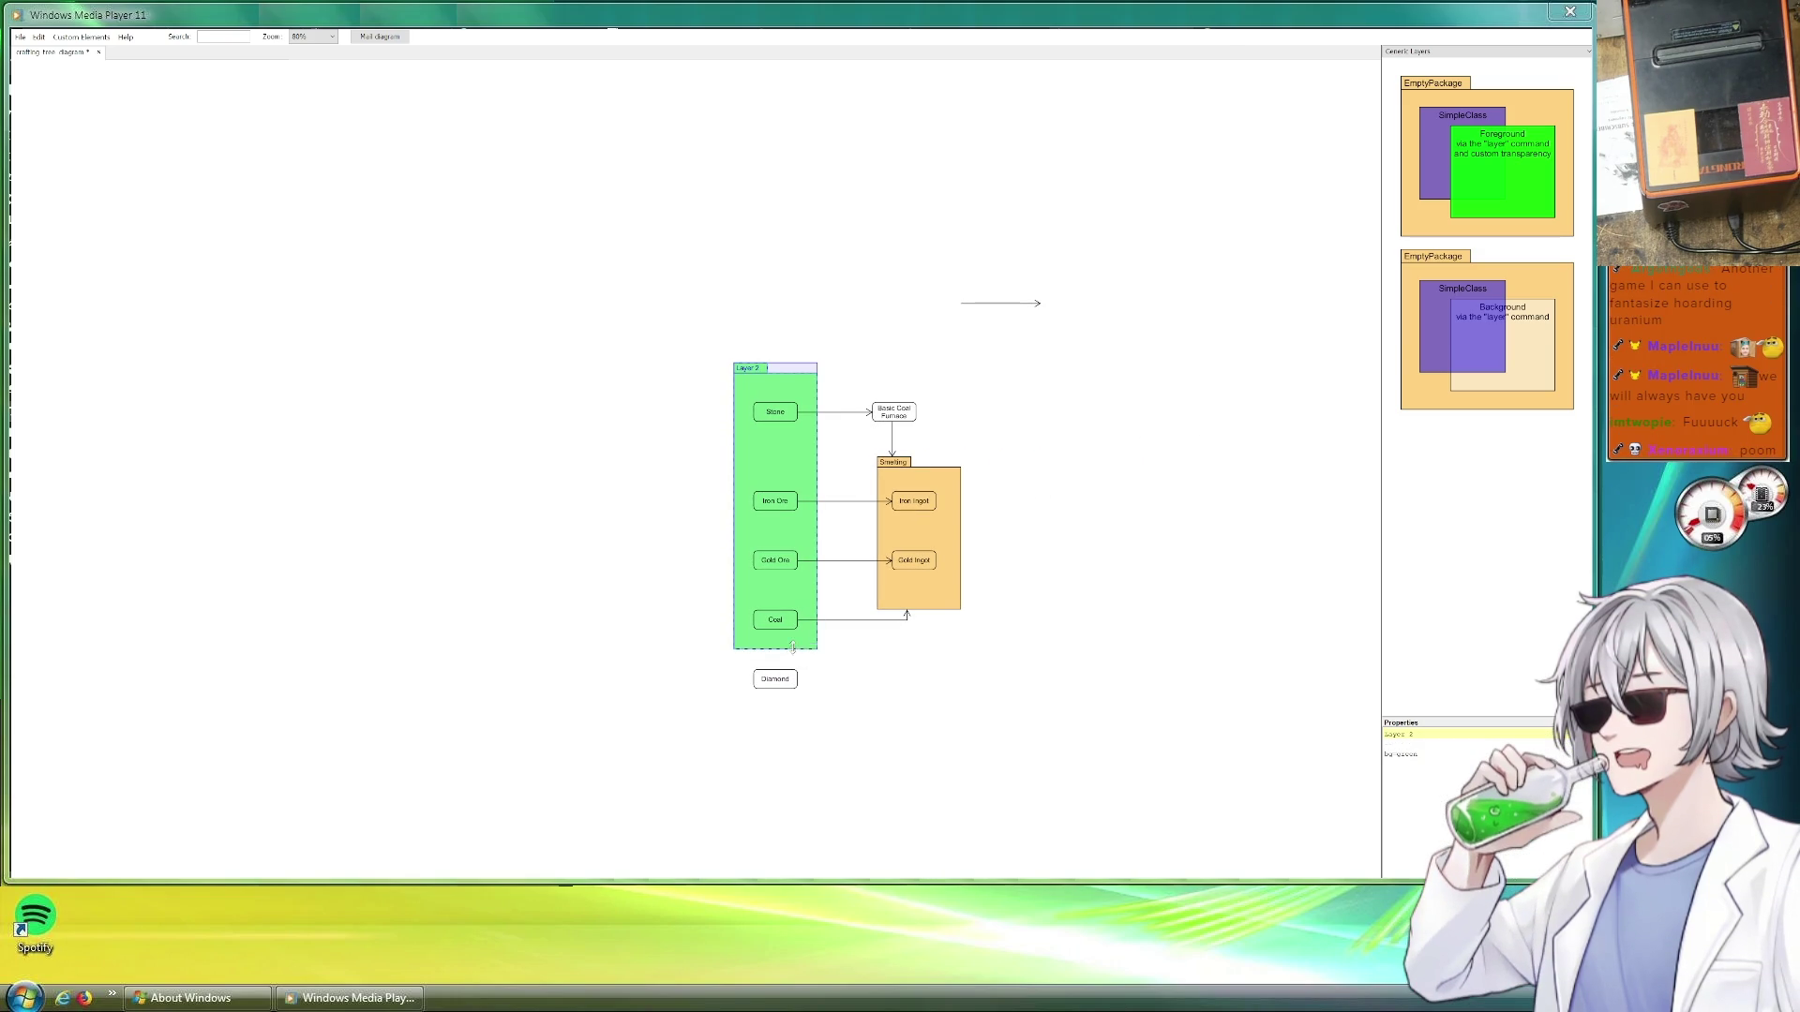
# Delete the loose stray arrow from the canvas
pyautogui.click(1008, 348)
pyautogui.scroll(1, 1008, 347)
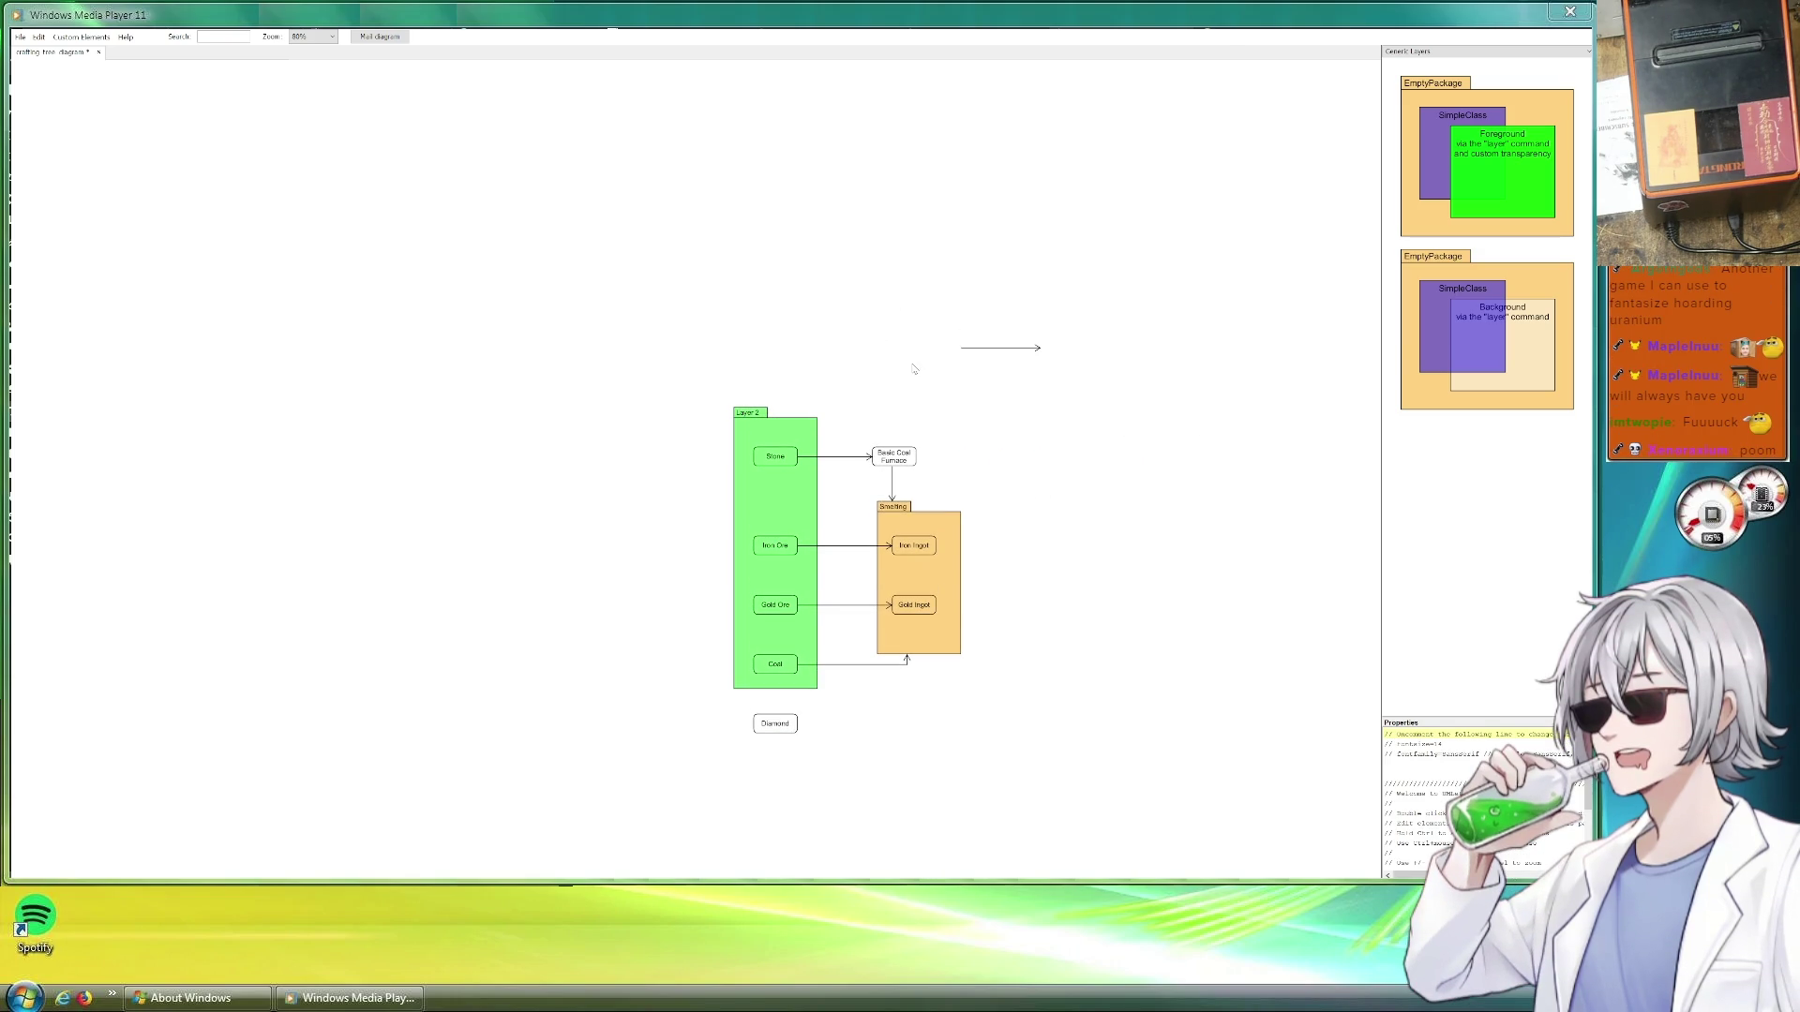
pyautogui.hscroll(1, 900, 373)
pyautogui.scroll(2, 850, 390)
pyautogui.scroll(2, 802, 391)
pyautogui.scroll(3, 770, 392)
pyautogui.scroll(2, 769, 393)
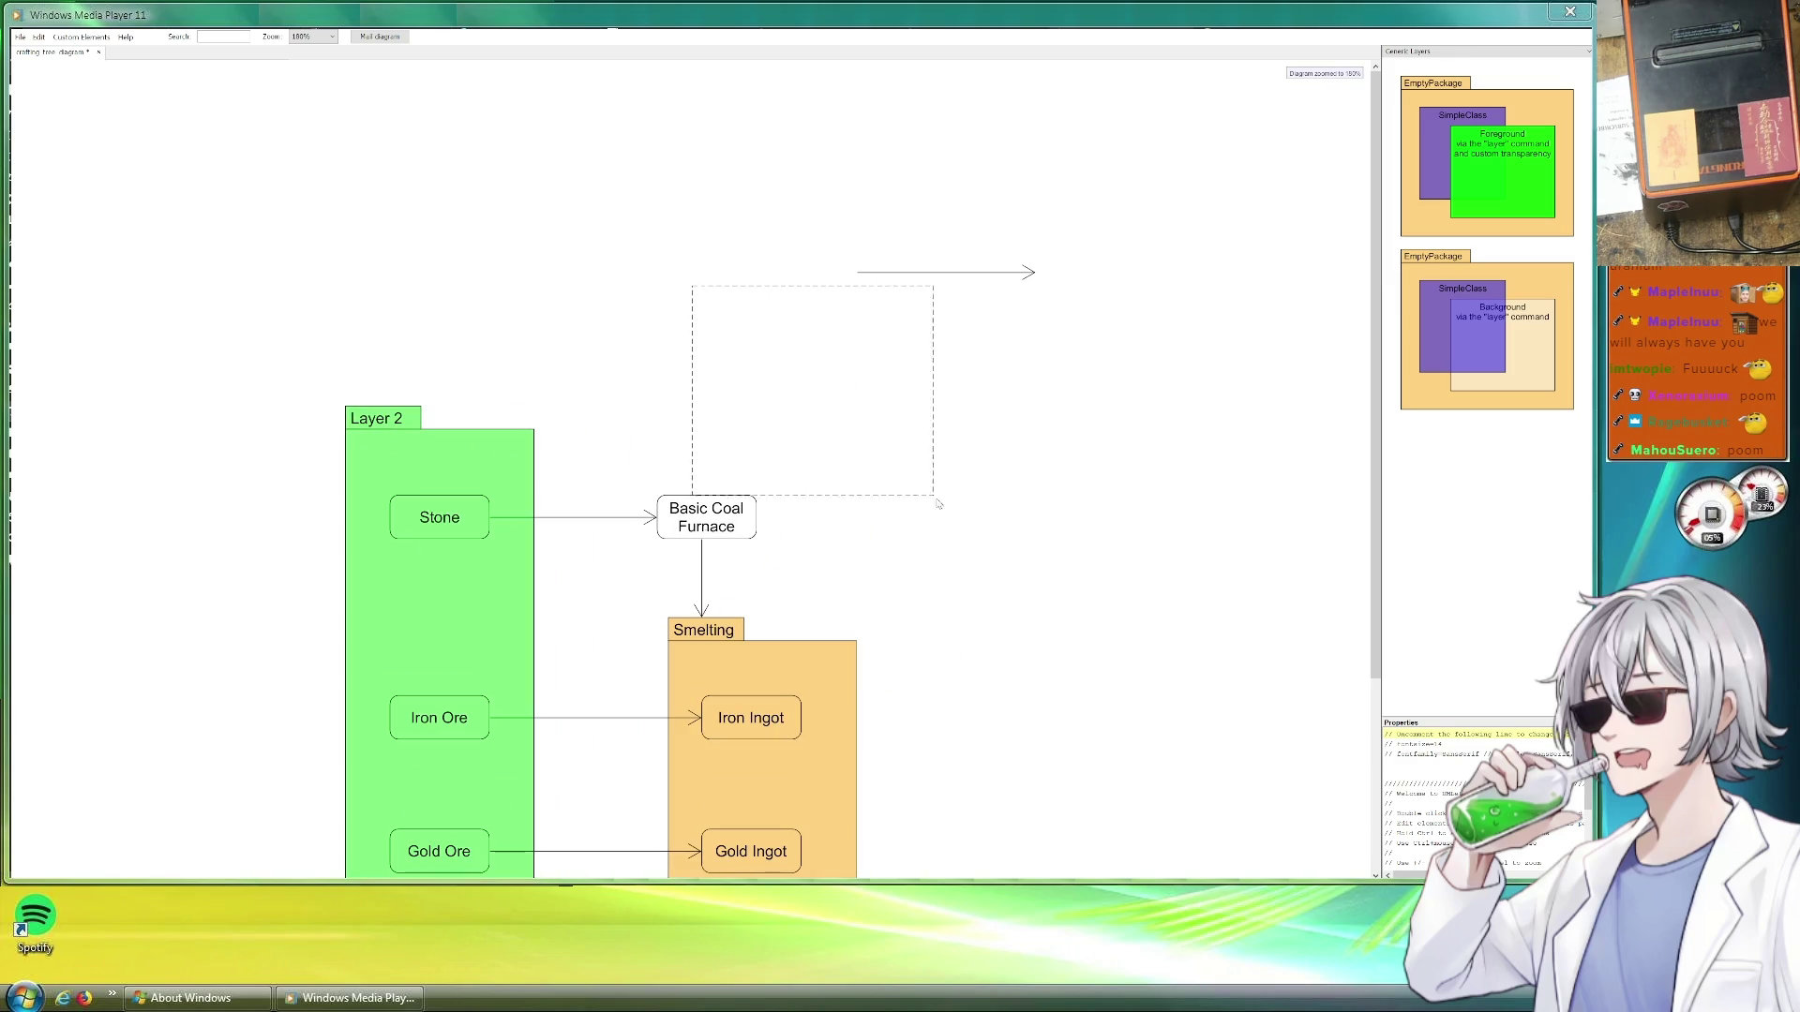
pyautogui.moveTo(789, 366)
pyautogui.mouseDown()
pyautogui.moveTo(869, 446)
pyautogui.moveTo(800, 491)
pyautogui.mouseUp()
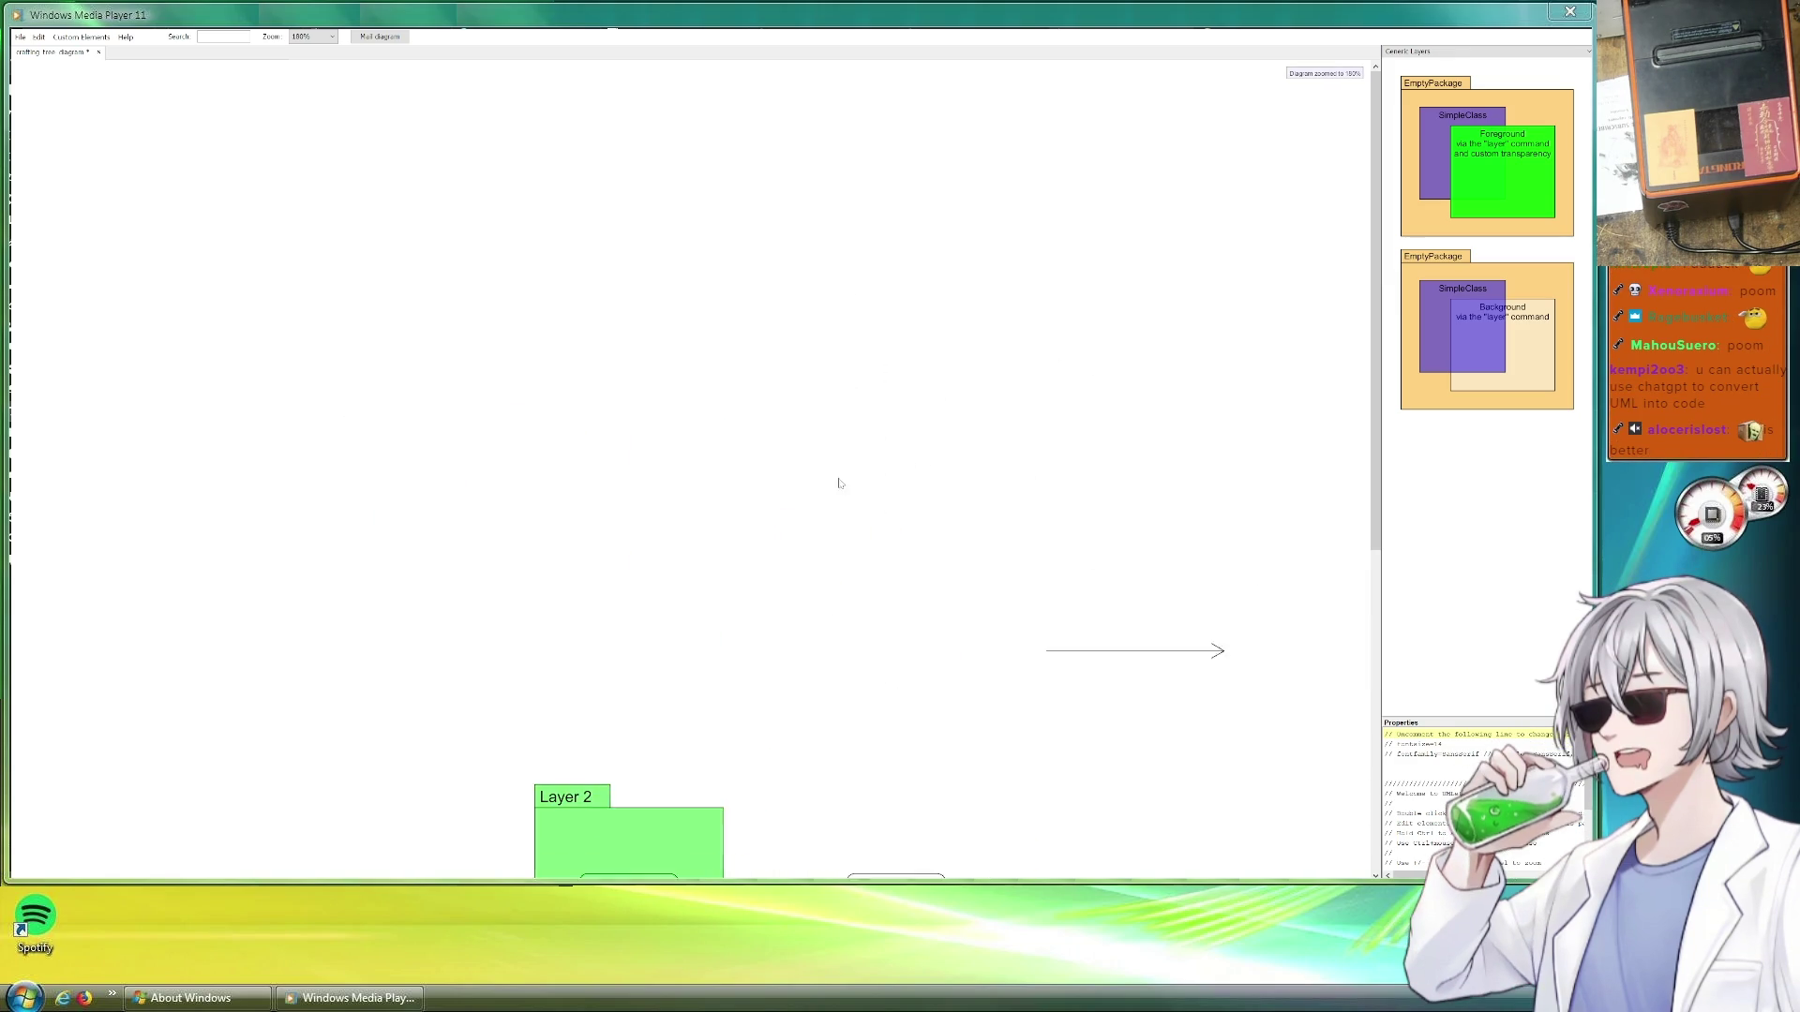
pyautogui.click(1136, 640)
pyautogui.press('Delete')
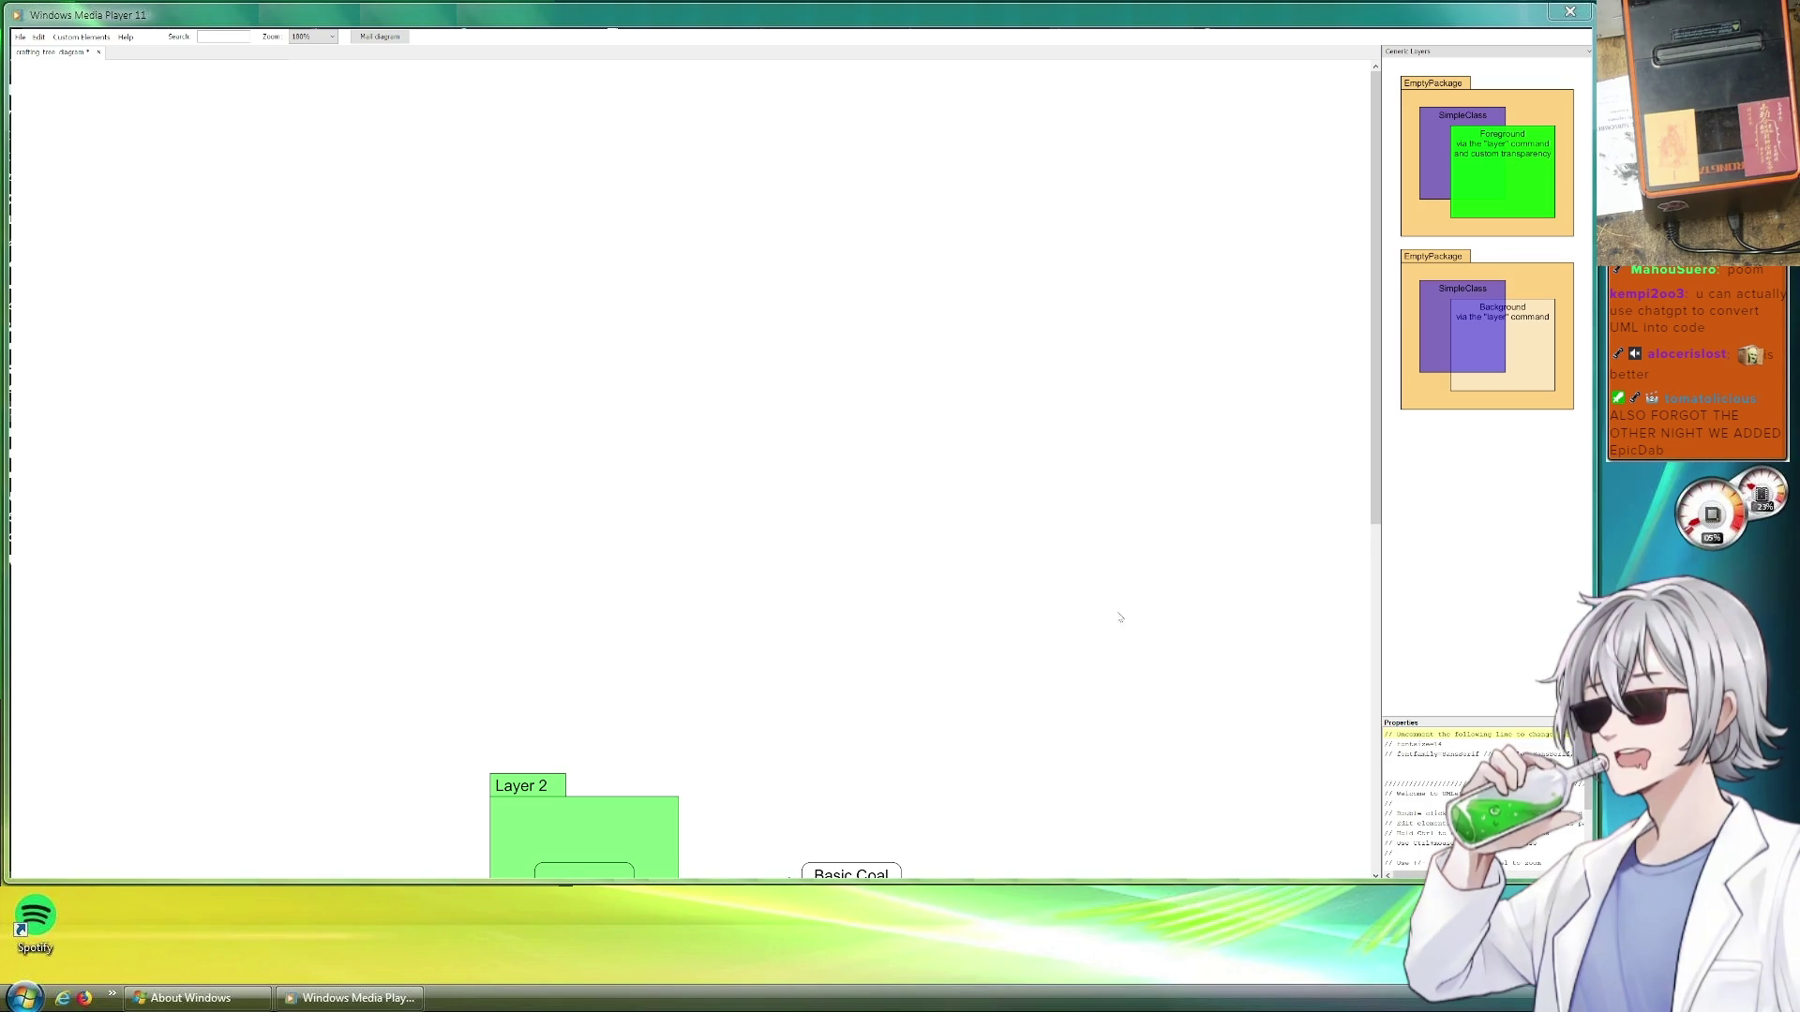
# Bring the empty area above Layer 2 into view, ready for a new package
pyautogui.moveTo(886, 636); pyautogui.dragTo(1029, 204)
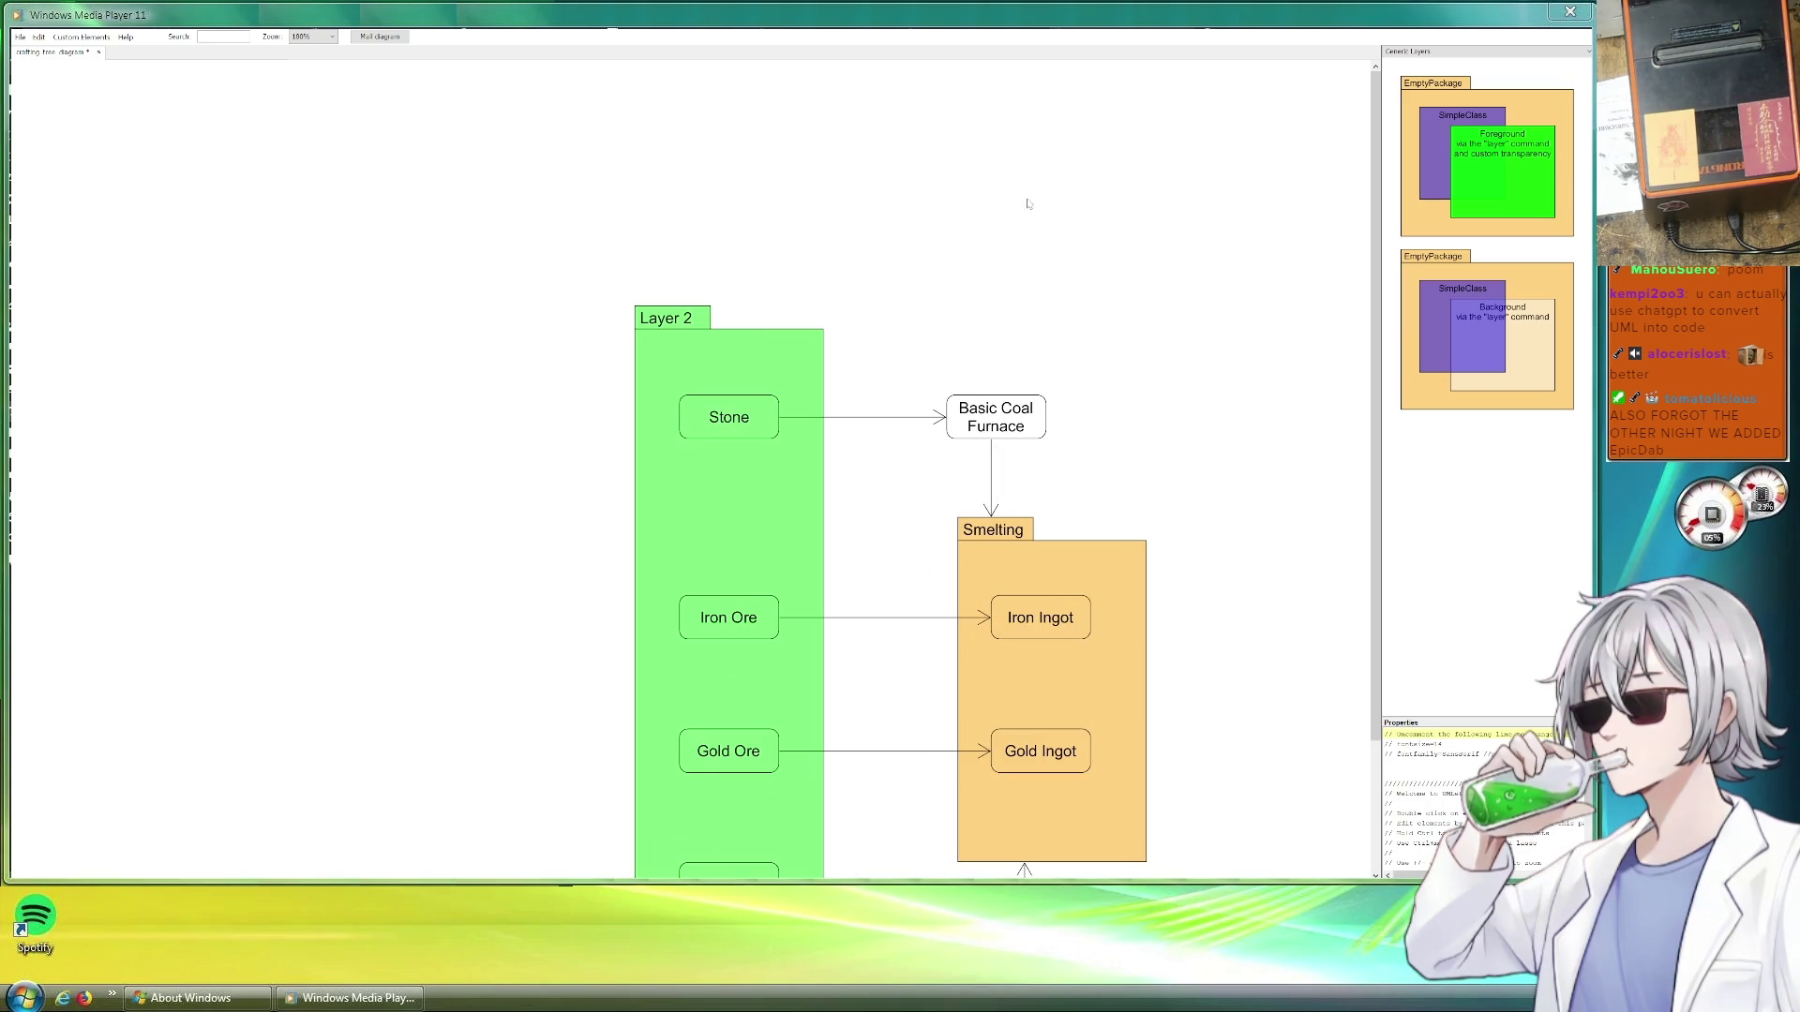
pyautogui.scroll(2, 961, 380)
pyautogui.moveTo(961, 381)
pyautogui.mouseDown()
pyautogui.moveTo(1010, 362)
pyautogui.moveTo(935, 427)
pyautogui.mouseUp()
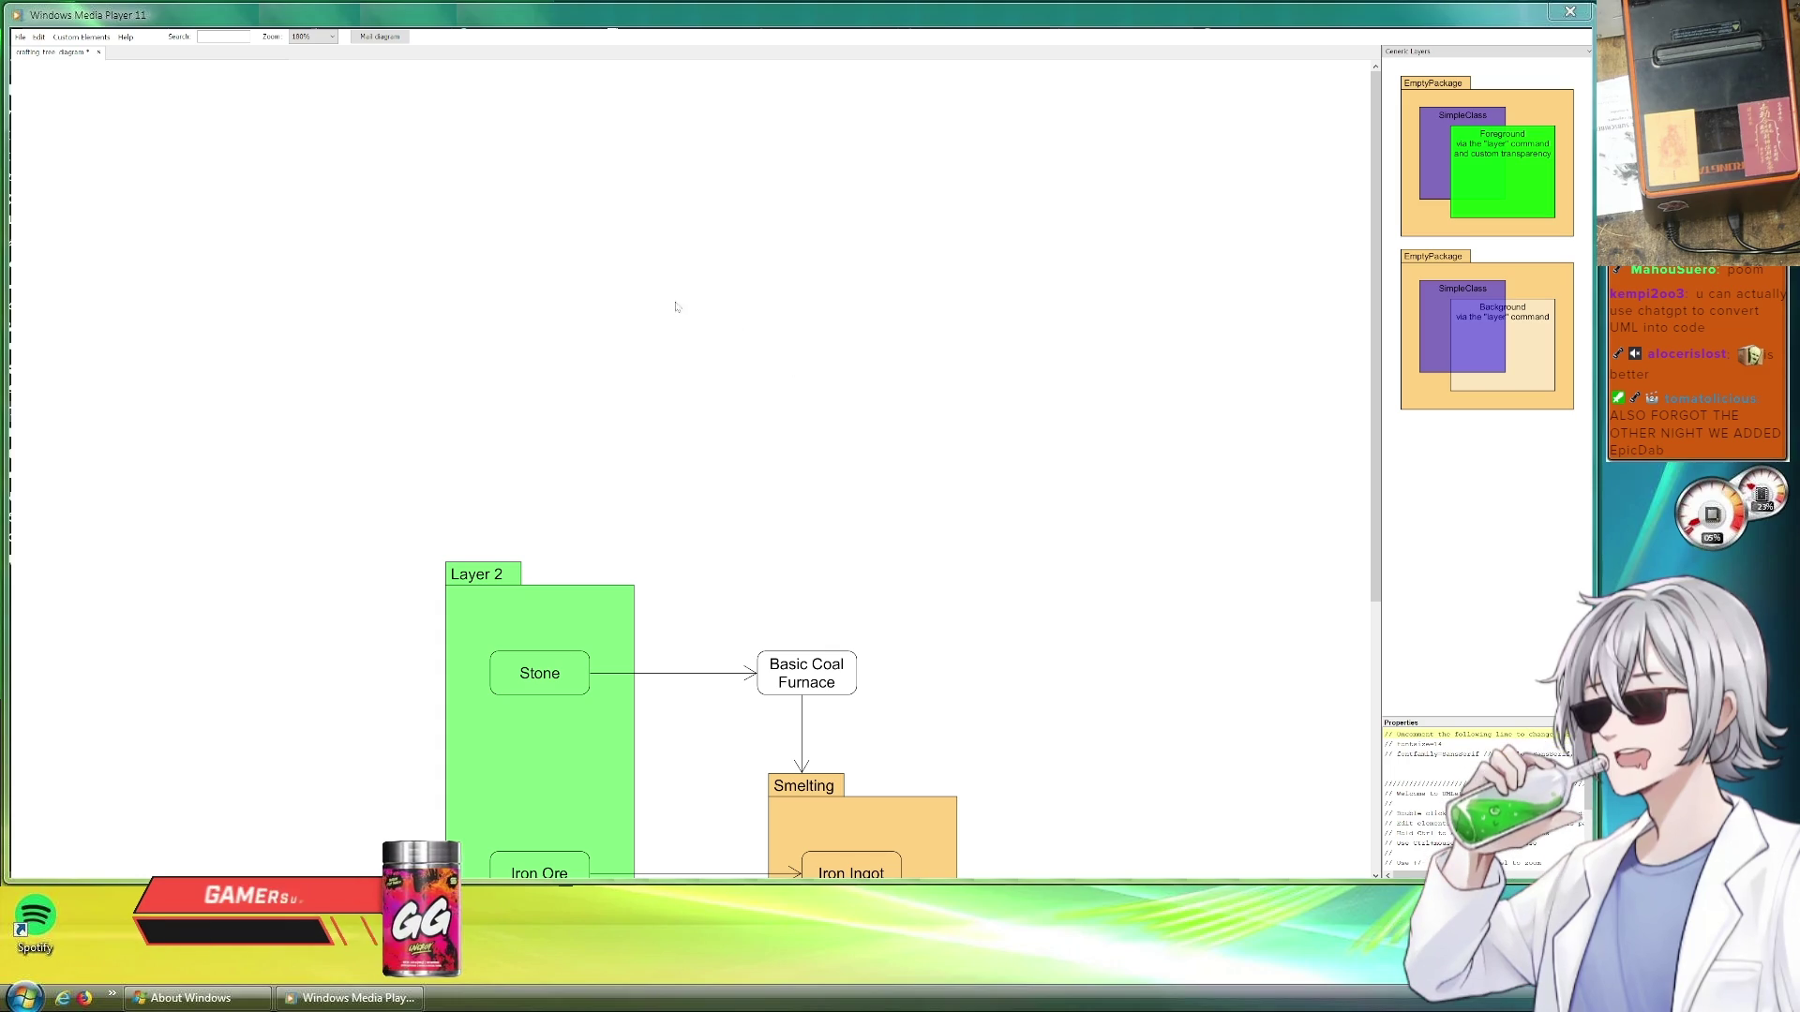
pyautogui.moveTo(685, 319); pyautogui.dragTo(855, 416)
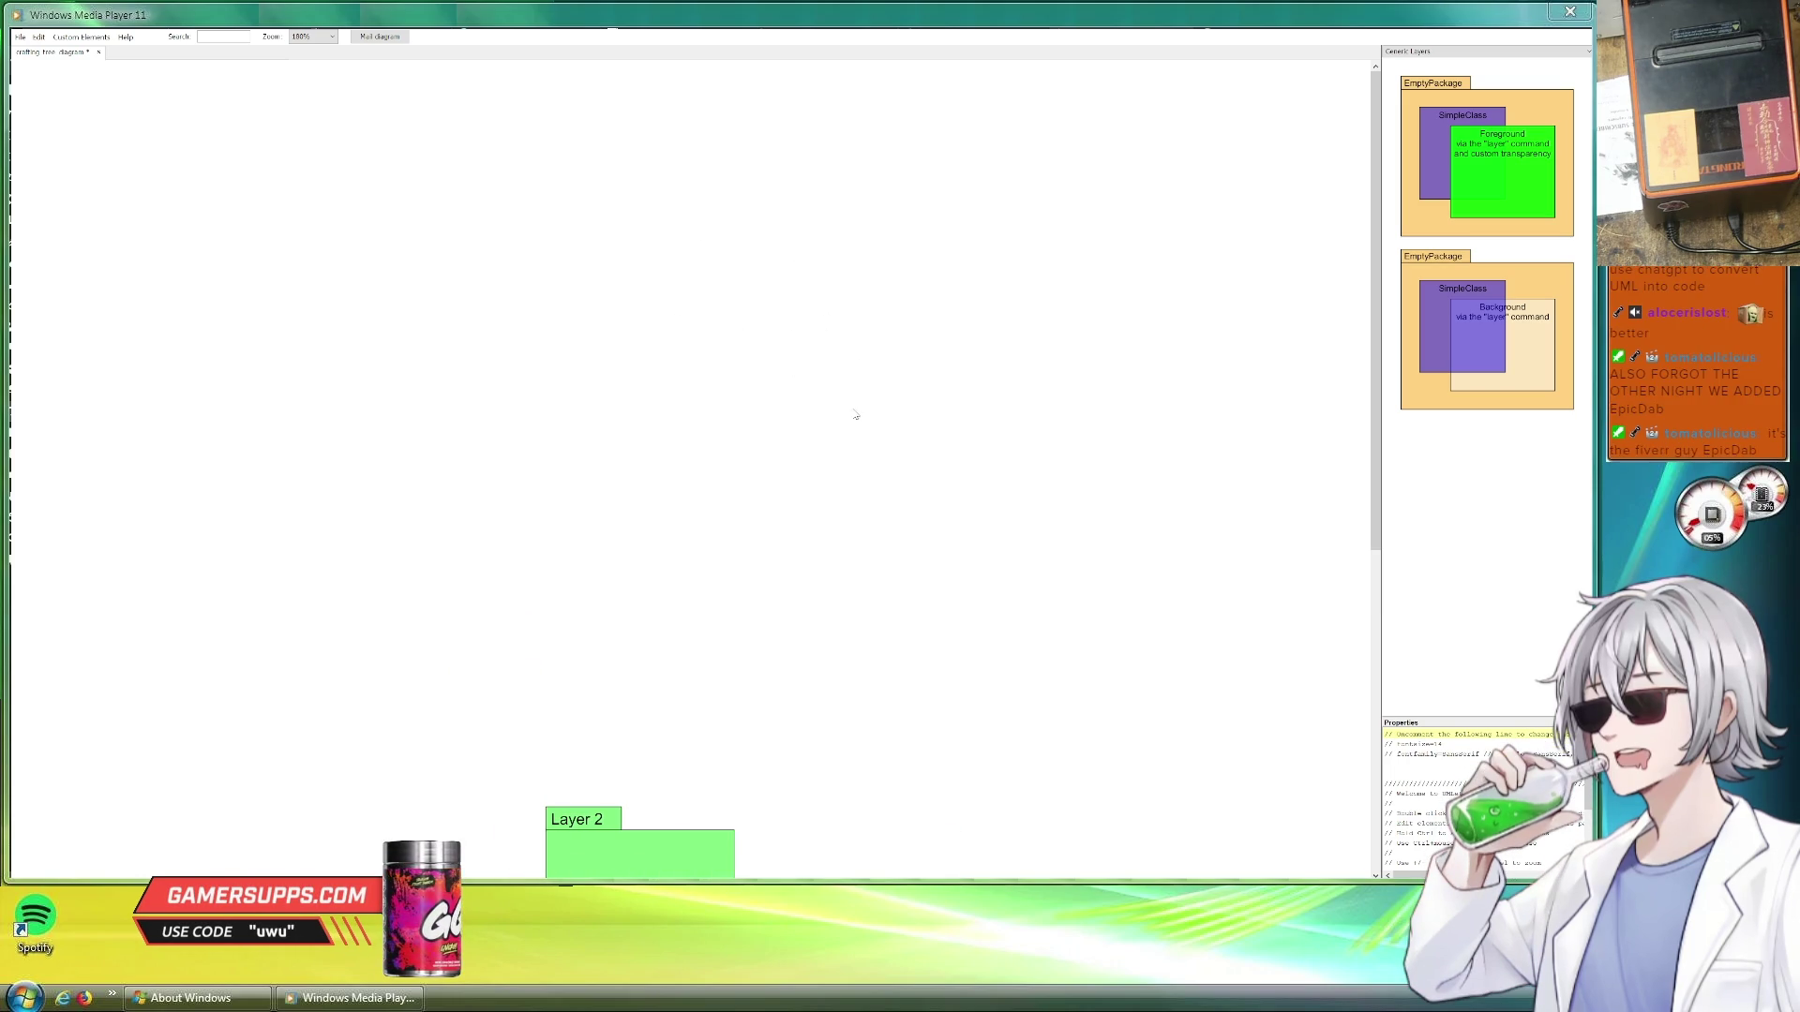
pyautogui.click(1531, 108)
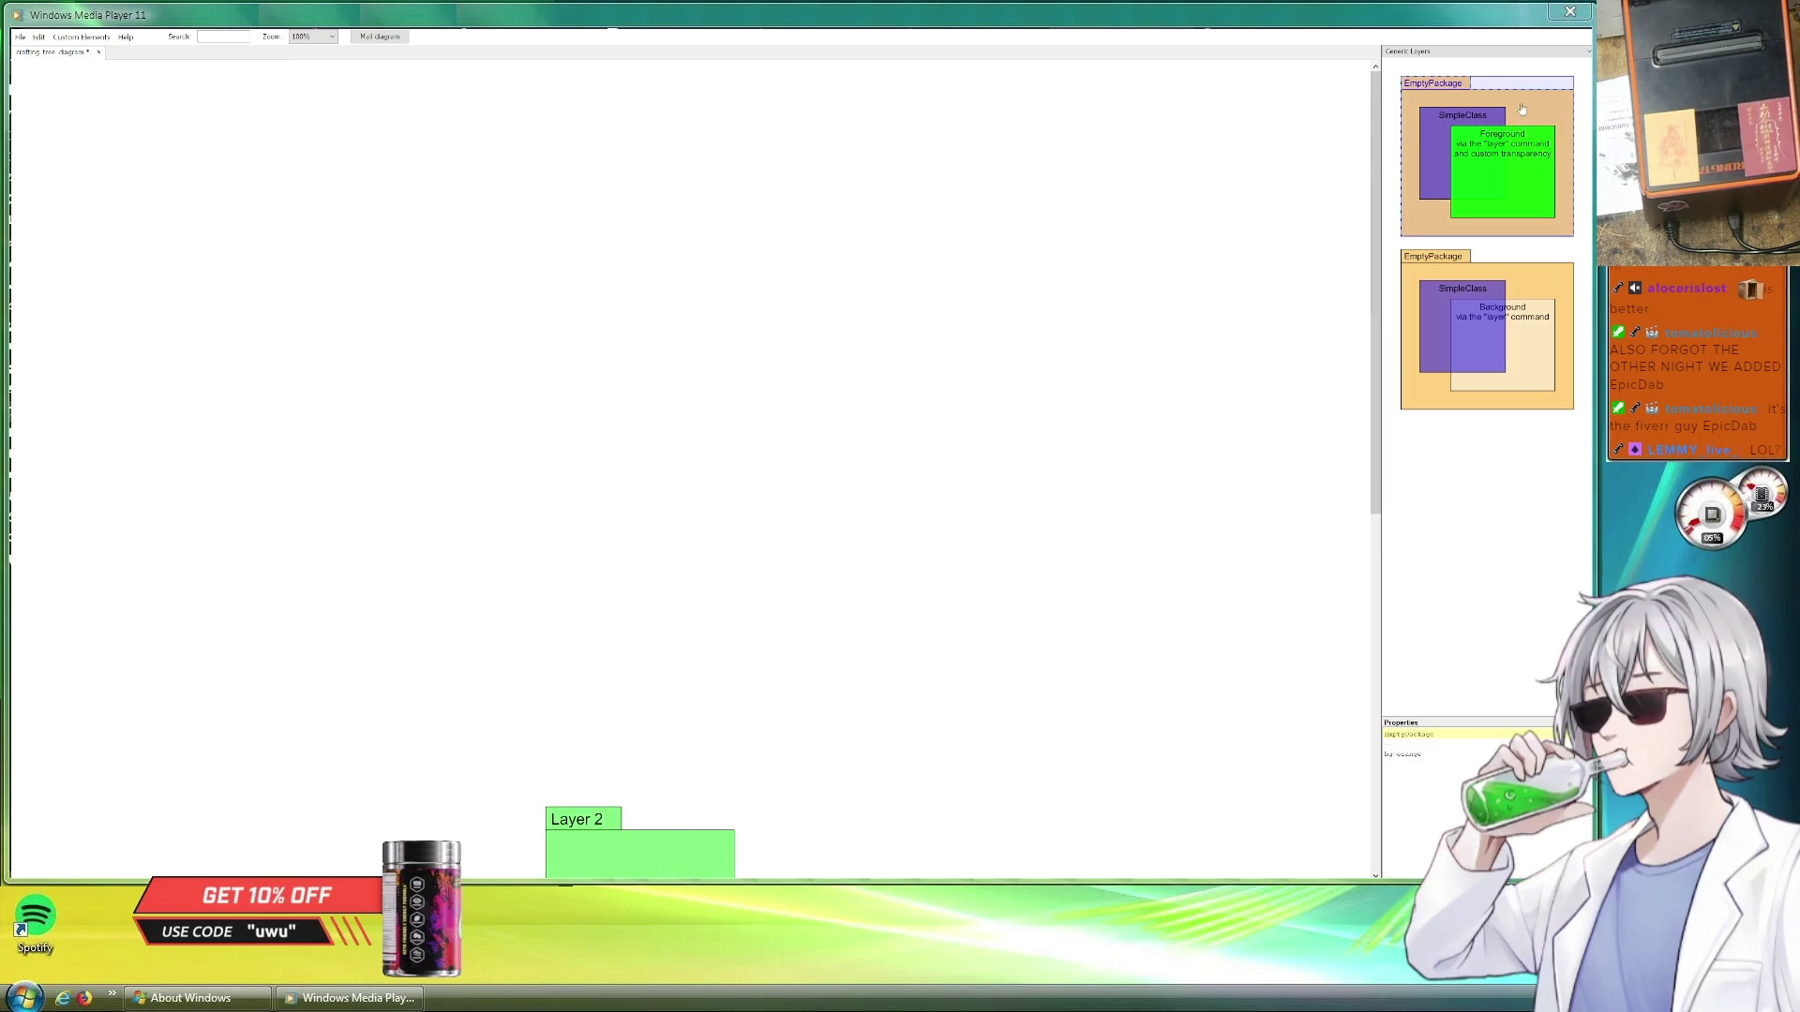
# Place a new package above Layer 2, narrowed to its width and stretched tall
pyautogui.moveTo(1531, 107)
pyautogui.mouseDown()
pyautogui.moveTo(722, 368)
pyautogui.moveTo(709, 623)
pyautogui.mouseUp()
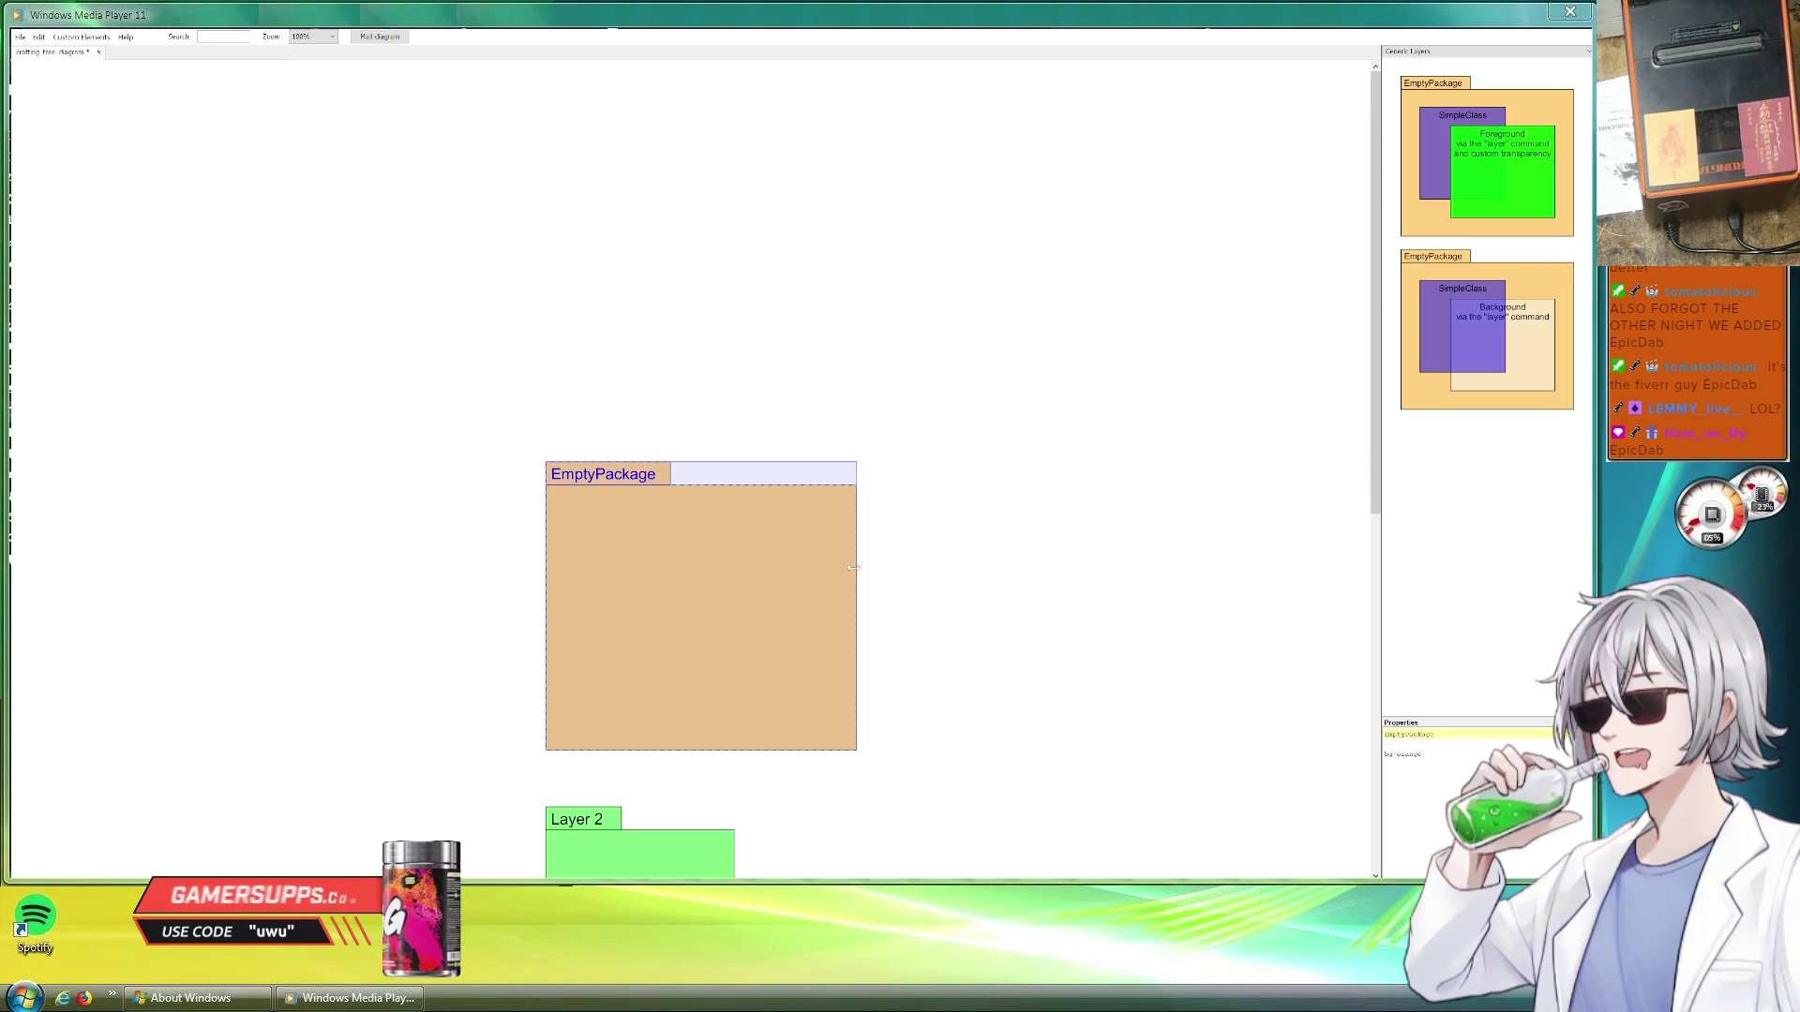
pyautogui.moveTo(854, 574); pyautogui.dragTo(737, 595)
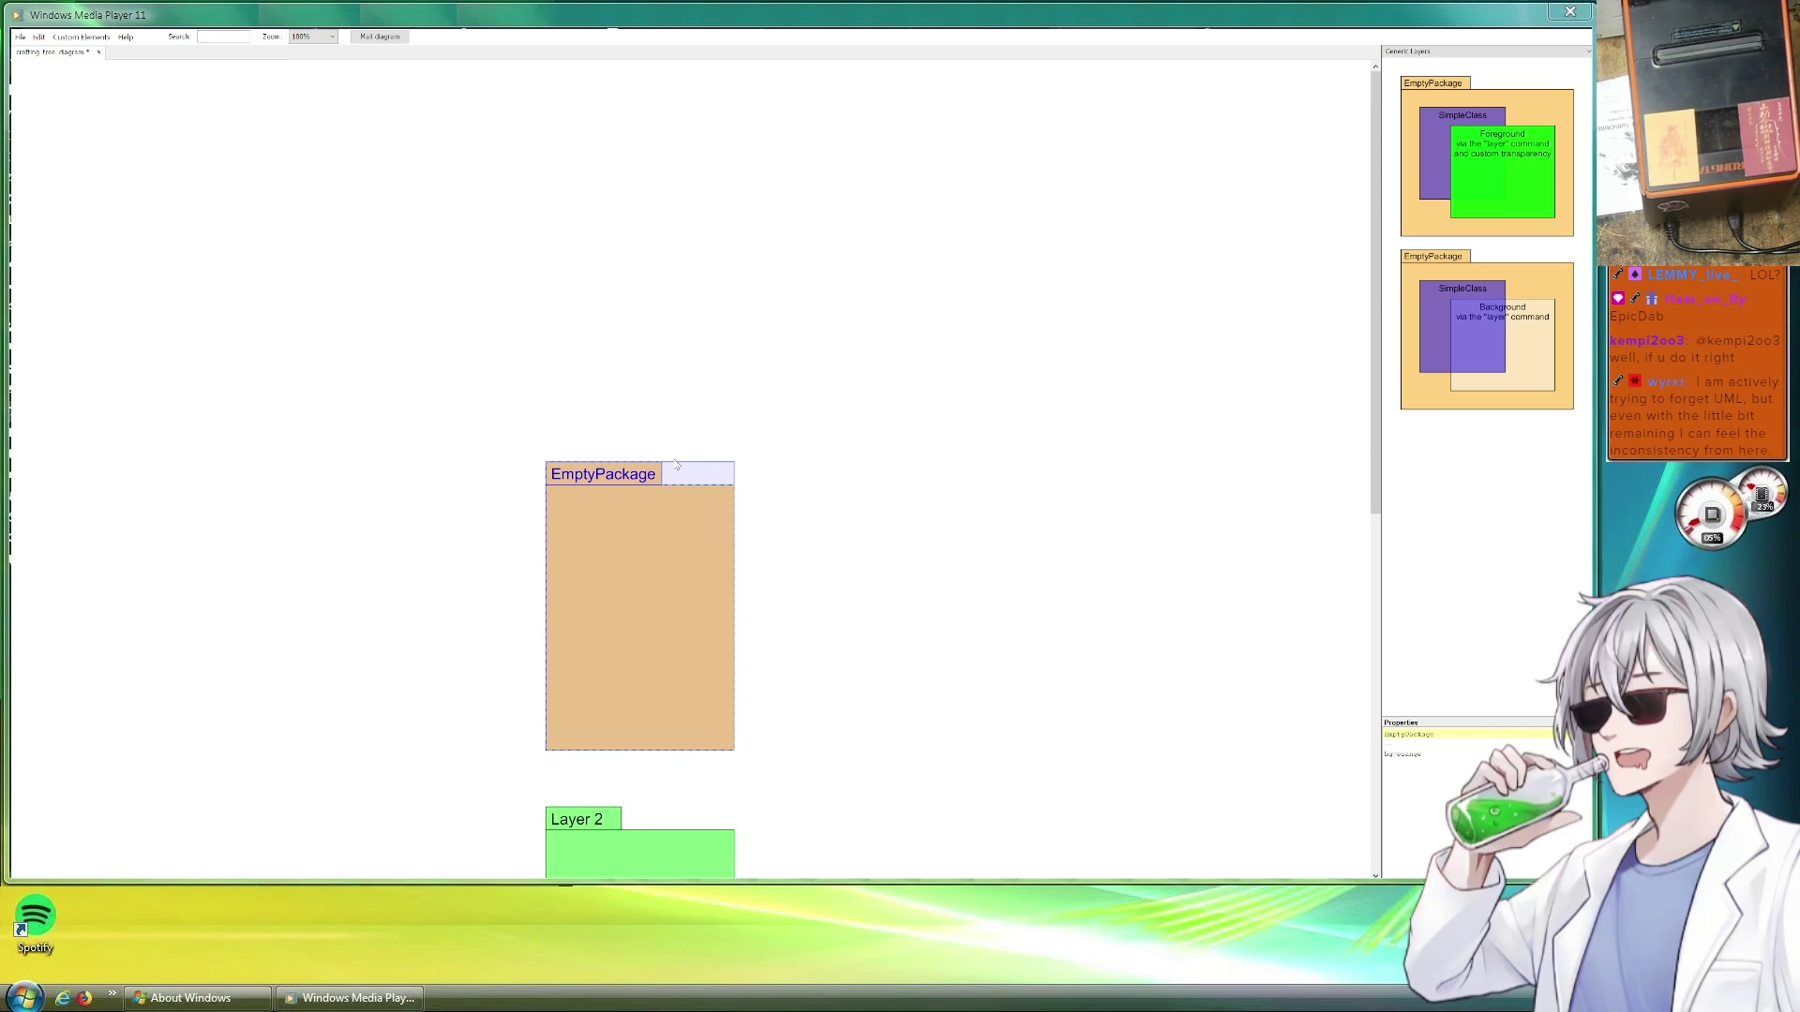
pyautogui.moveTo(673, 462); pyautogui.dragTo(673, 72)
pyautogui.scroll(-2, 823, 450)
pyautogui.scroll(2, 823, 450)
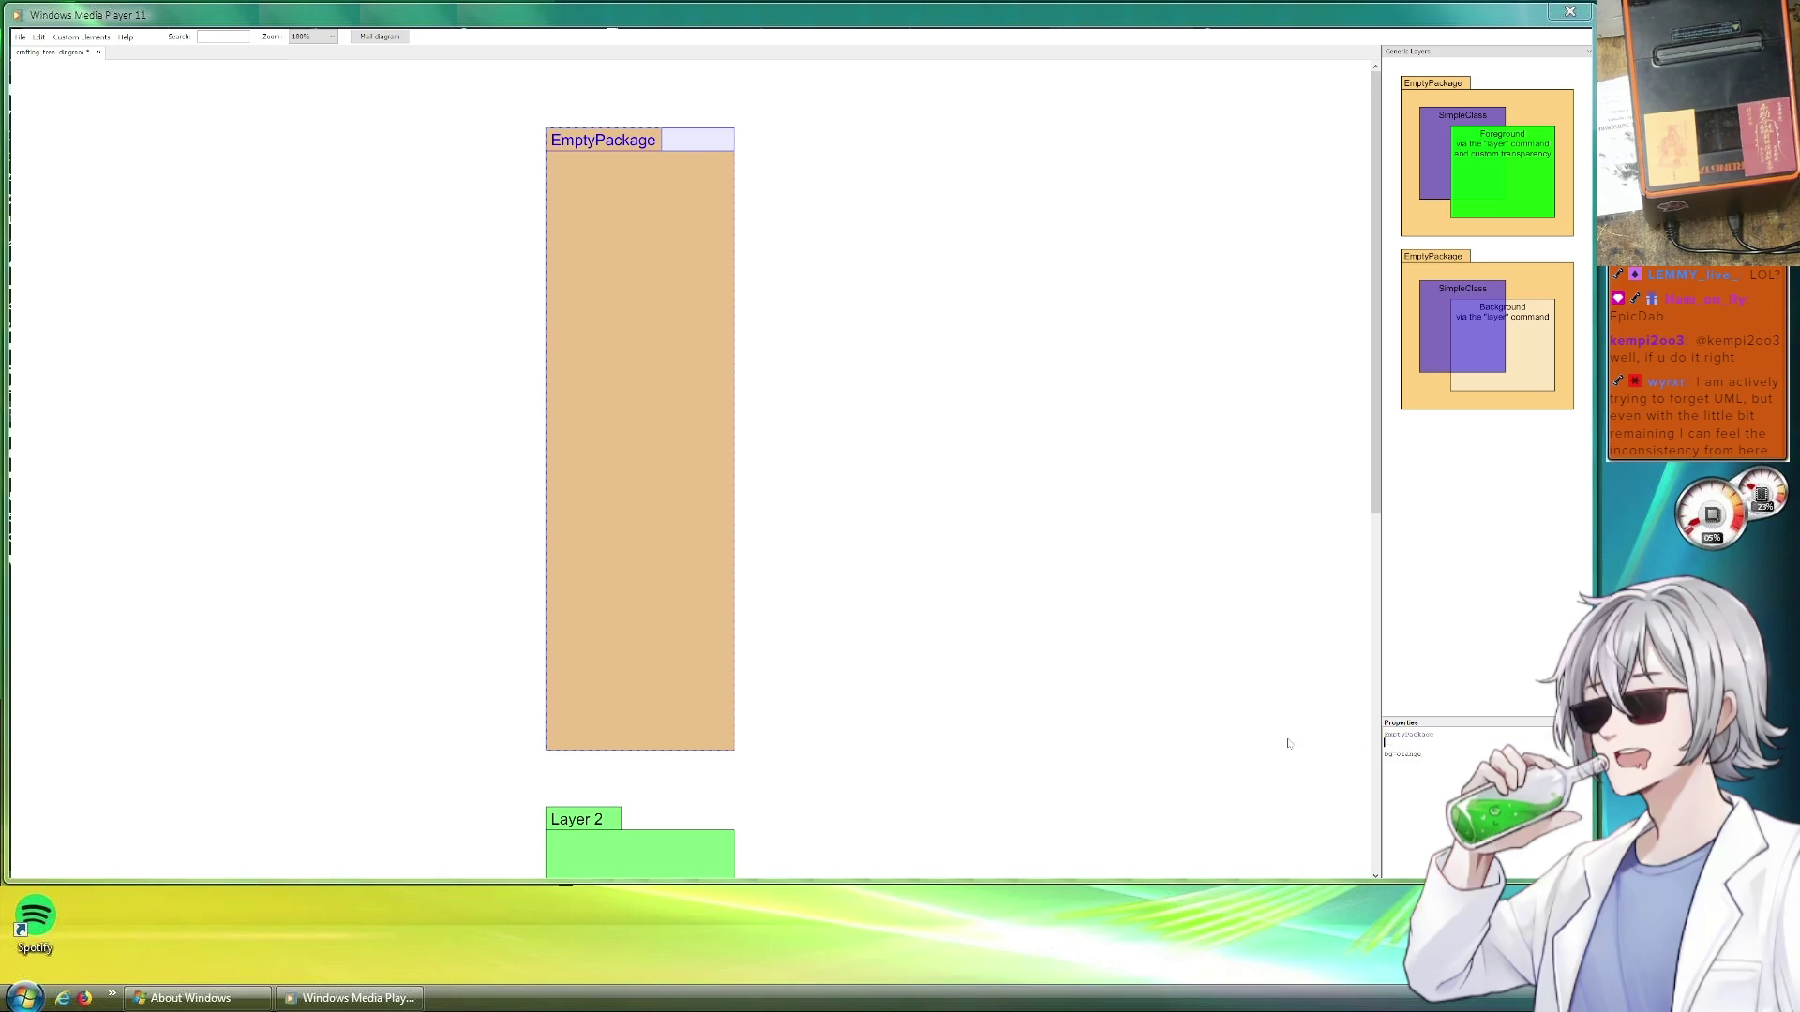
pyautogui.click(1450, 735)
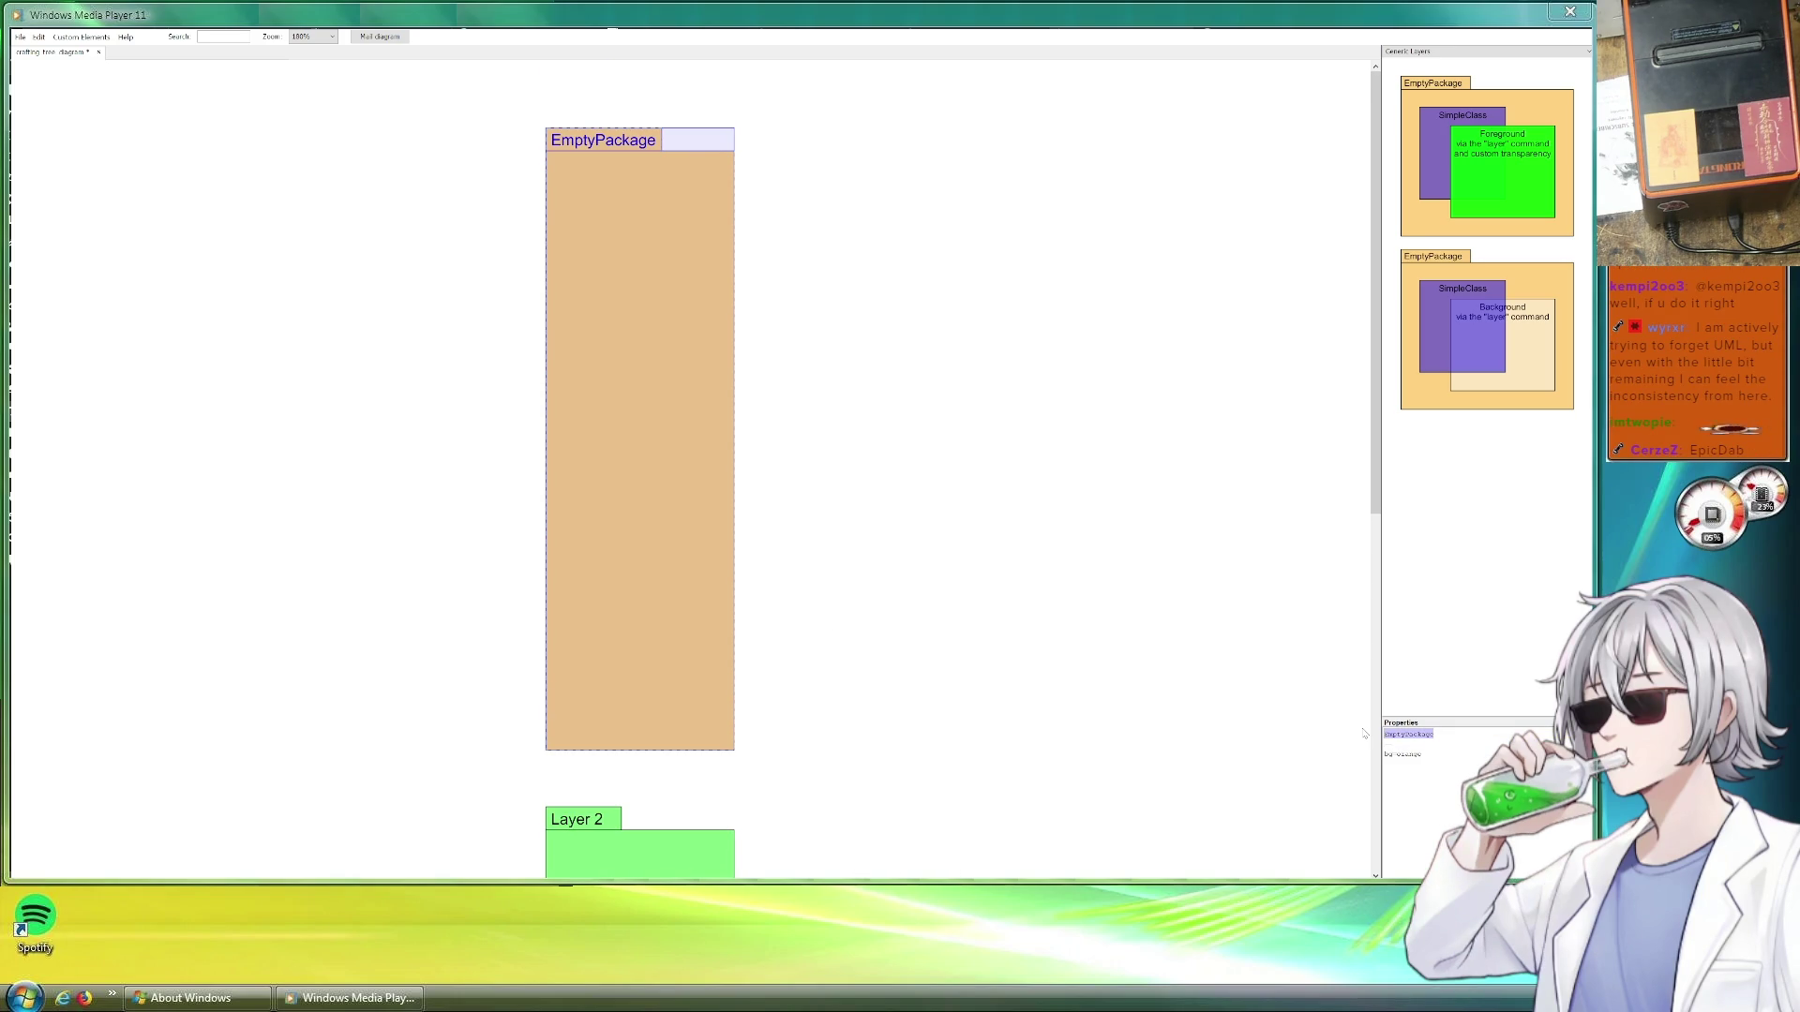
pyautogui.write('Layer 1')
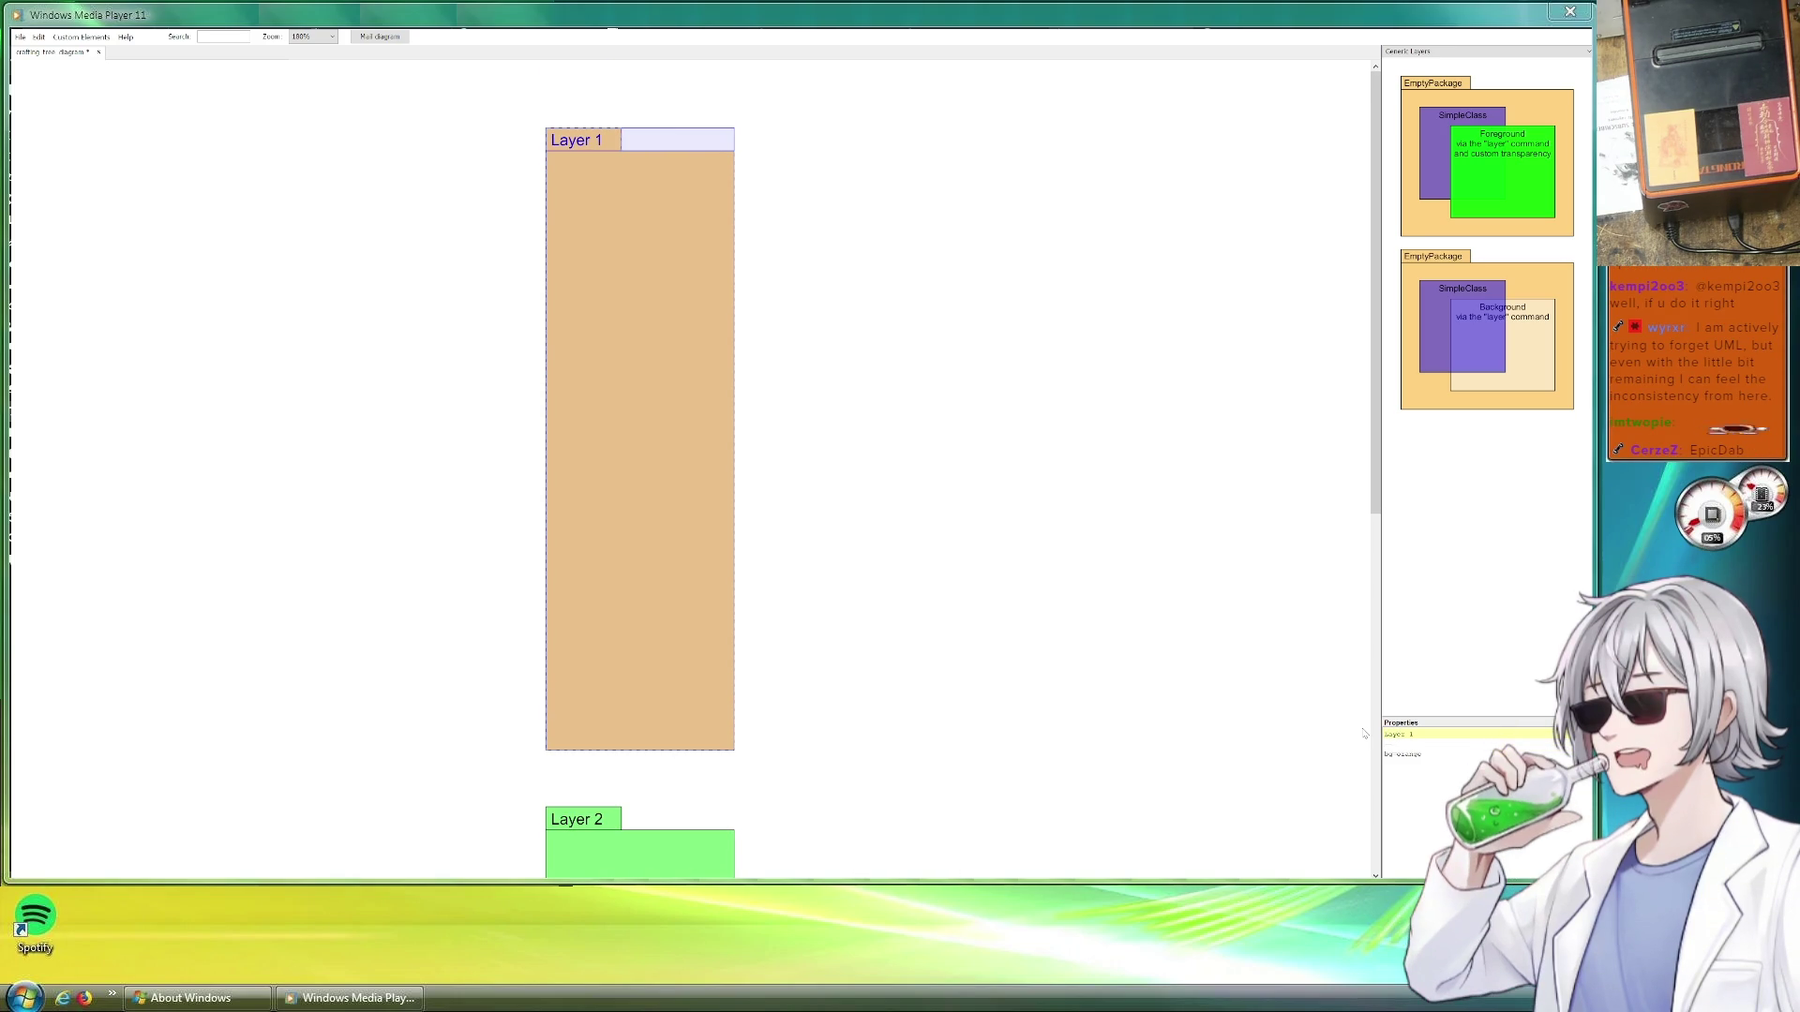
# Title the new package 'Layer 1' and set its fill to cyan after trying blue
pyautogui.press('BackSpace')
pyautogui.press('BackSpace')
pyautogui.press('BackSpace')
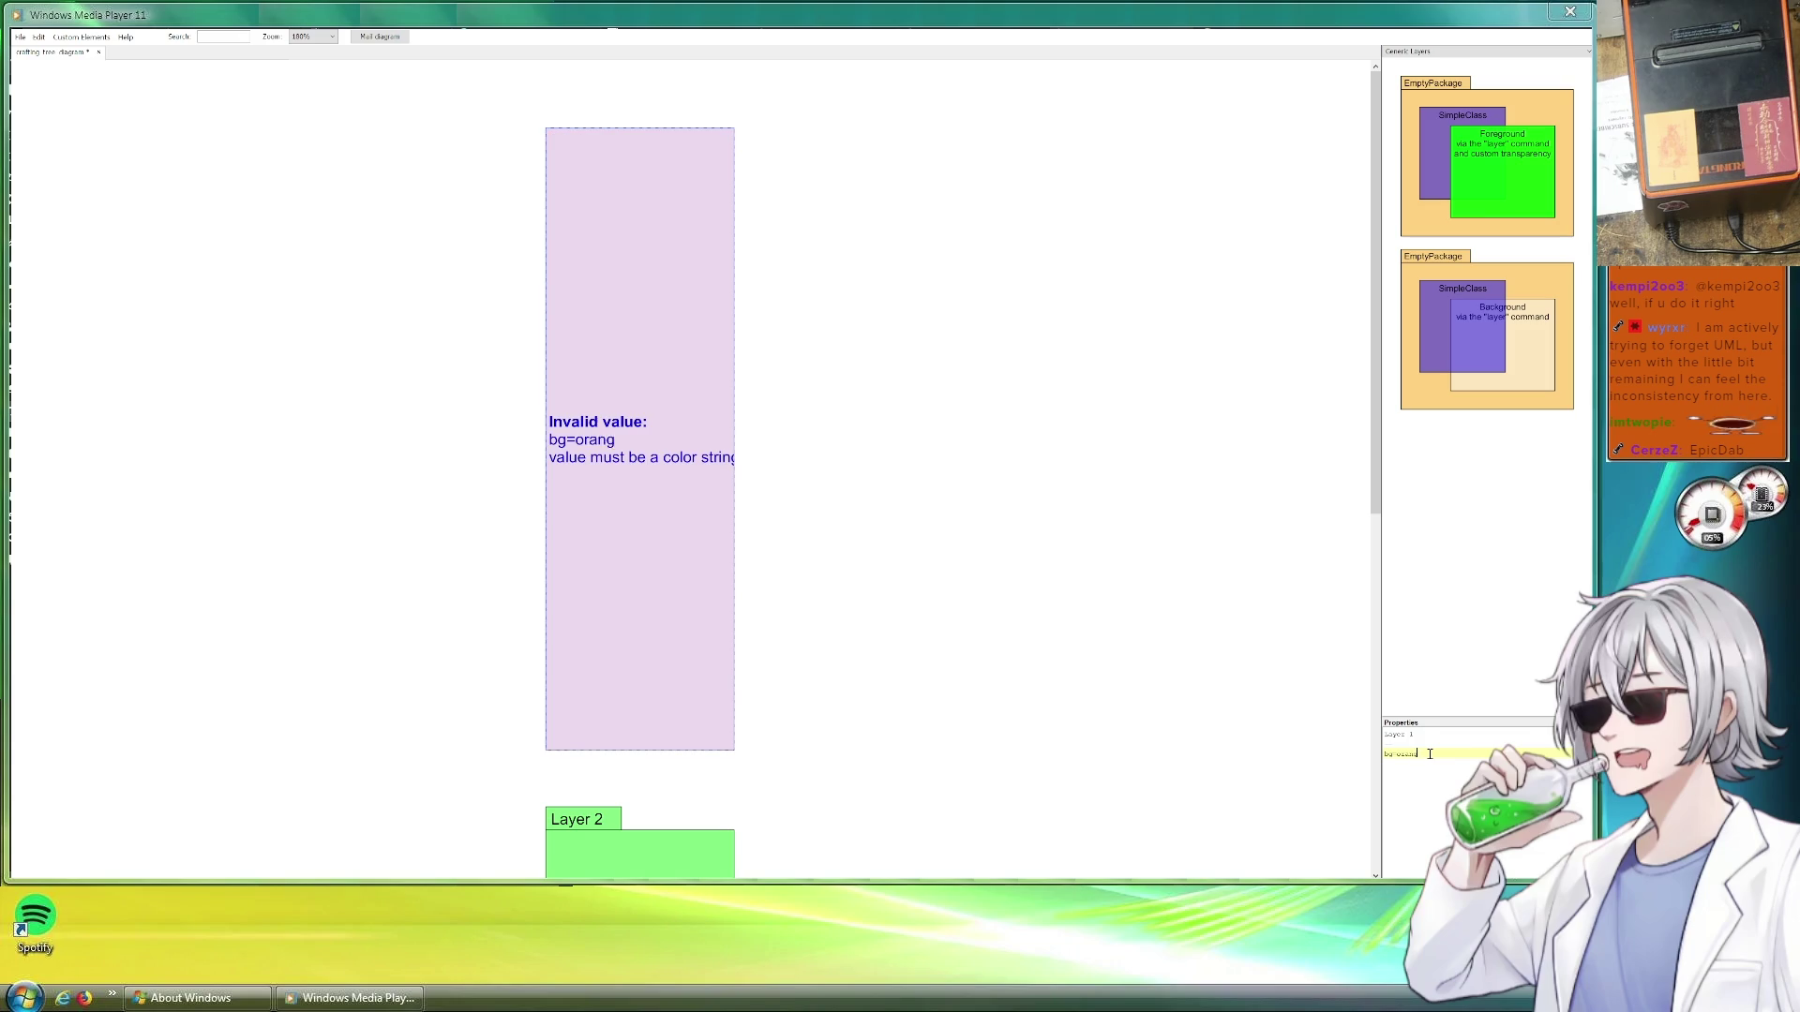
pyautogui.write('blue')
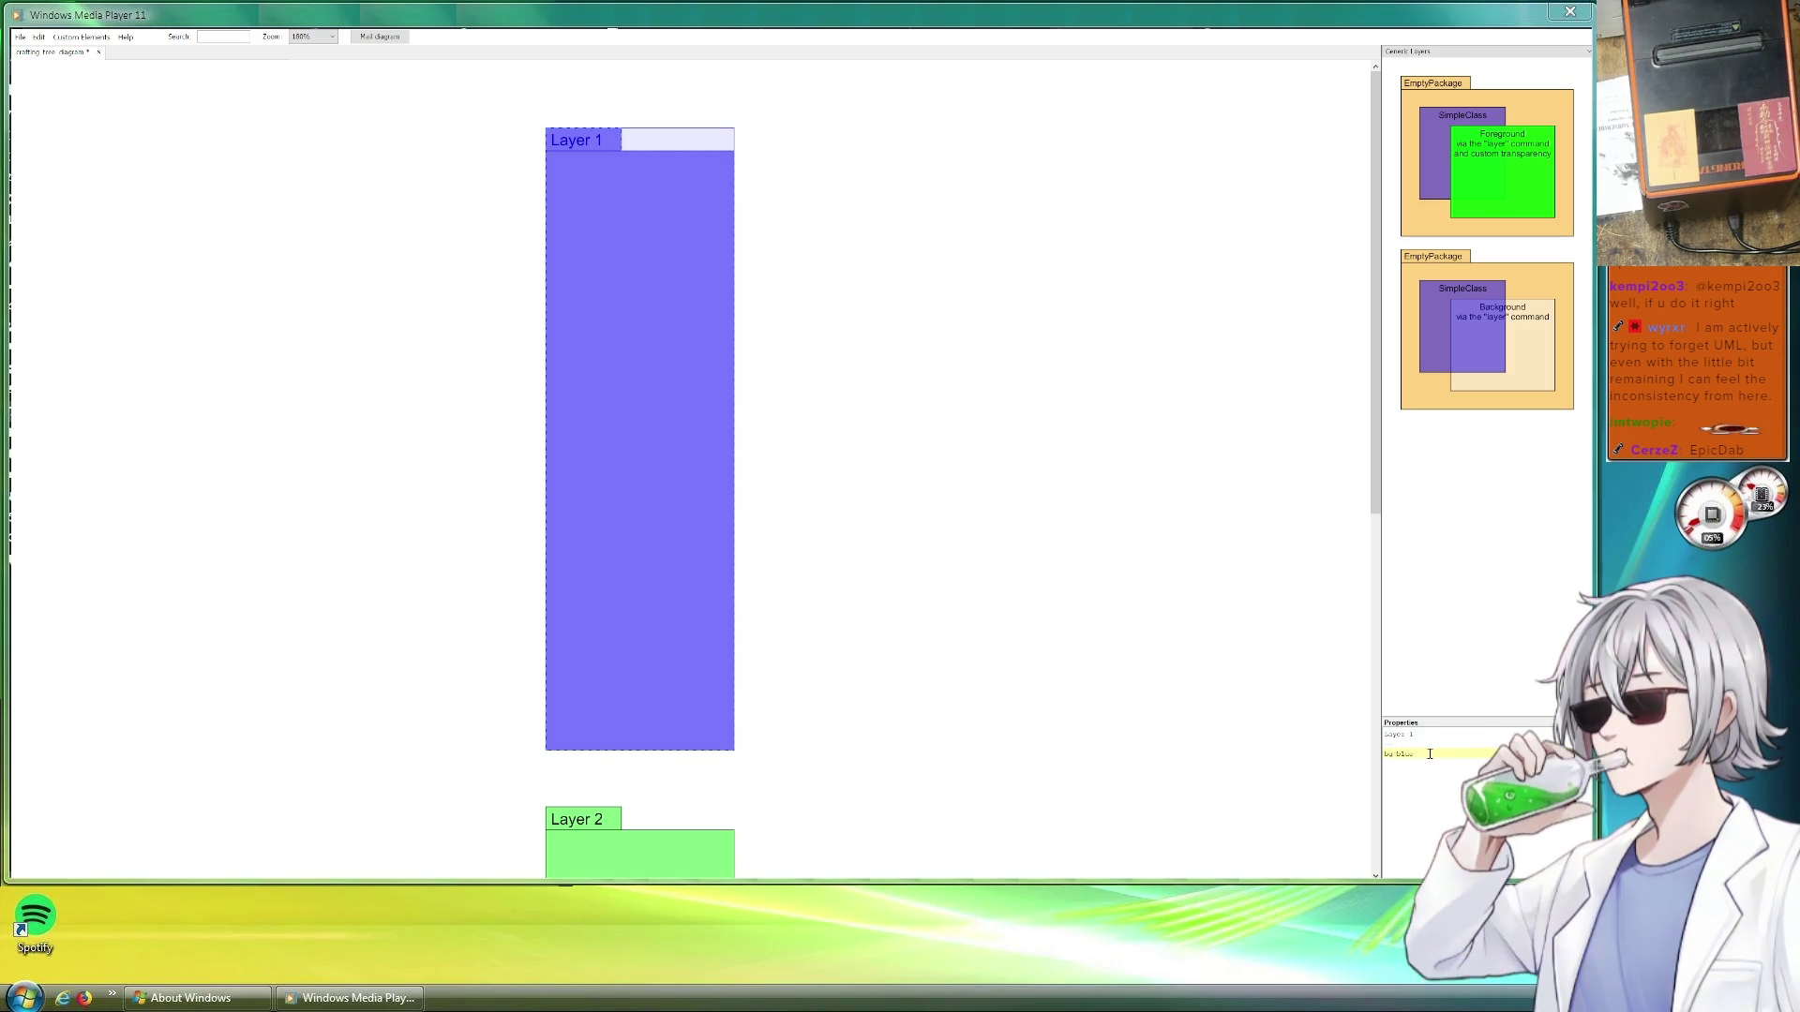
pyautogui.press('BackSpace')
pyautogui.press('BackSpace')
pyautogui.press('BackSpace')
pyautogui.write('cyan')
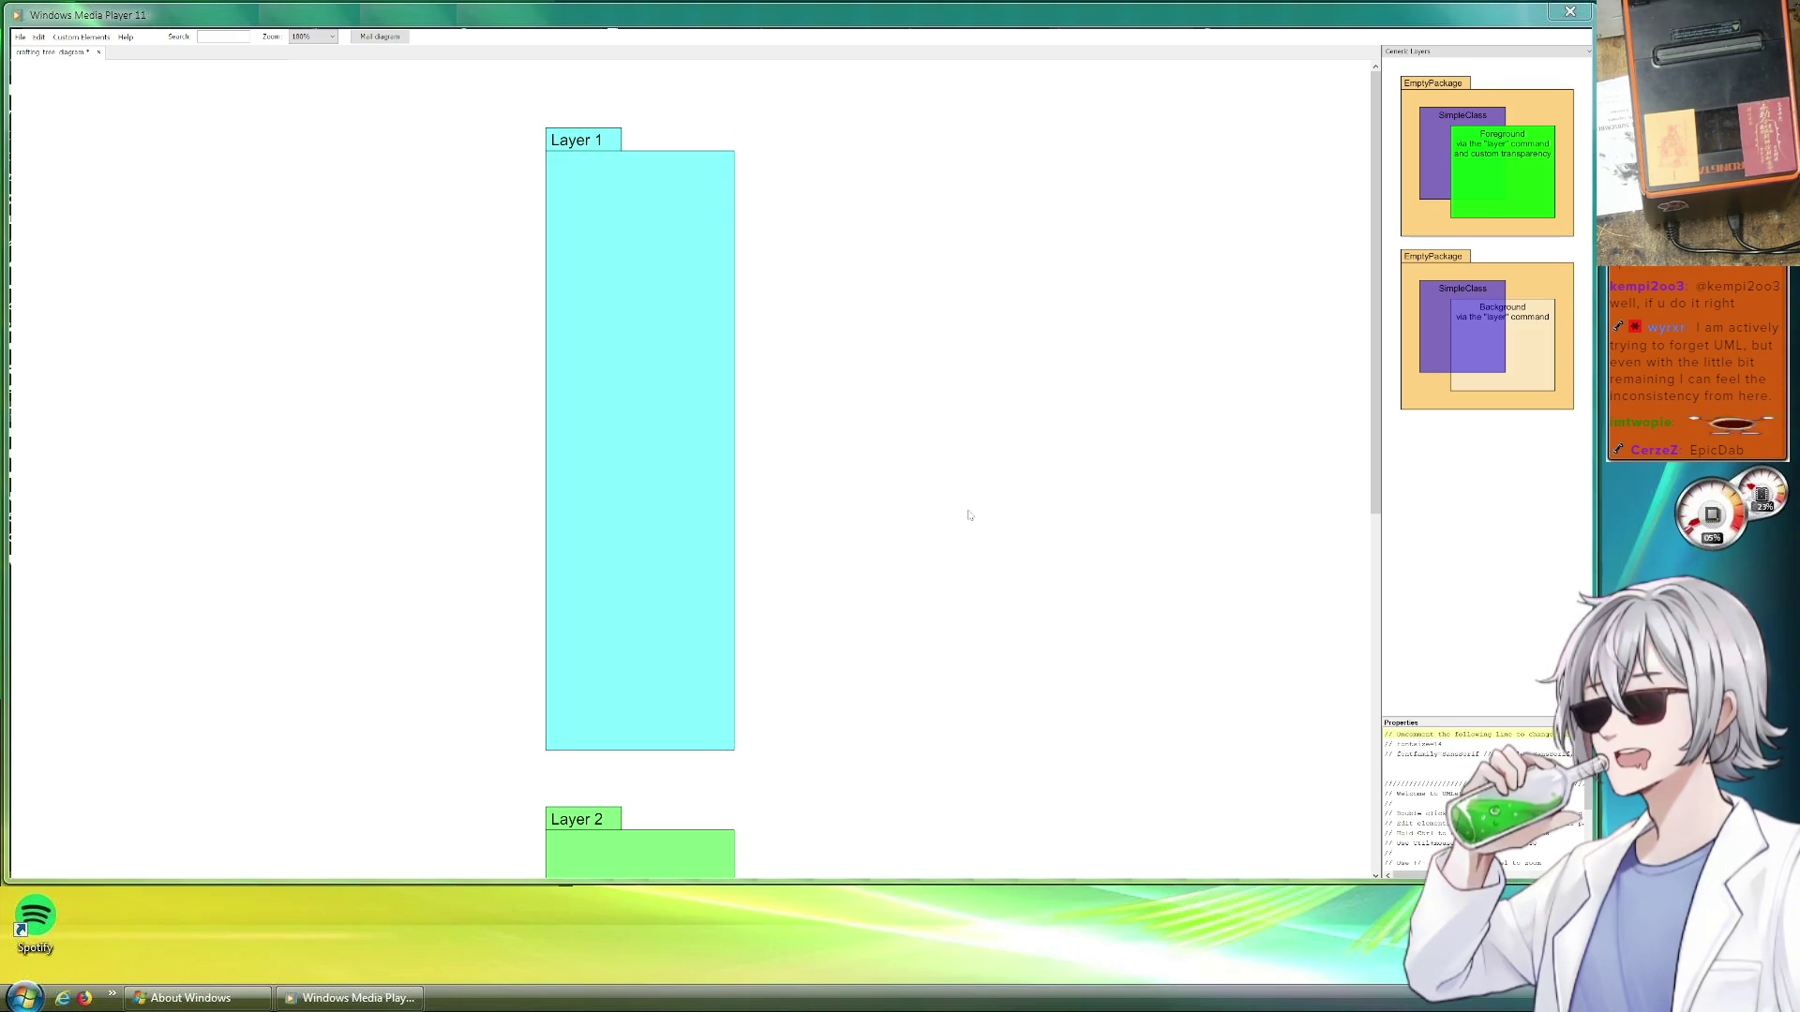
pyautogui.click(971, 515)
pyautogui.scroll(-3, 971, 515)
pyautogui.scroll(-5, 957, 499)
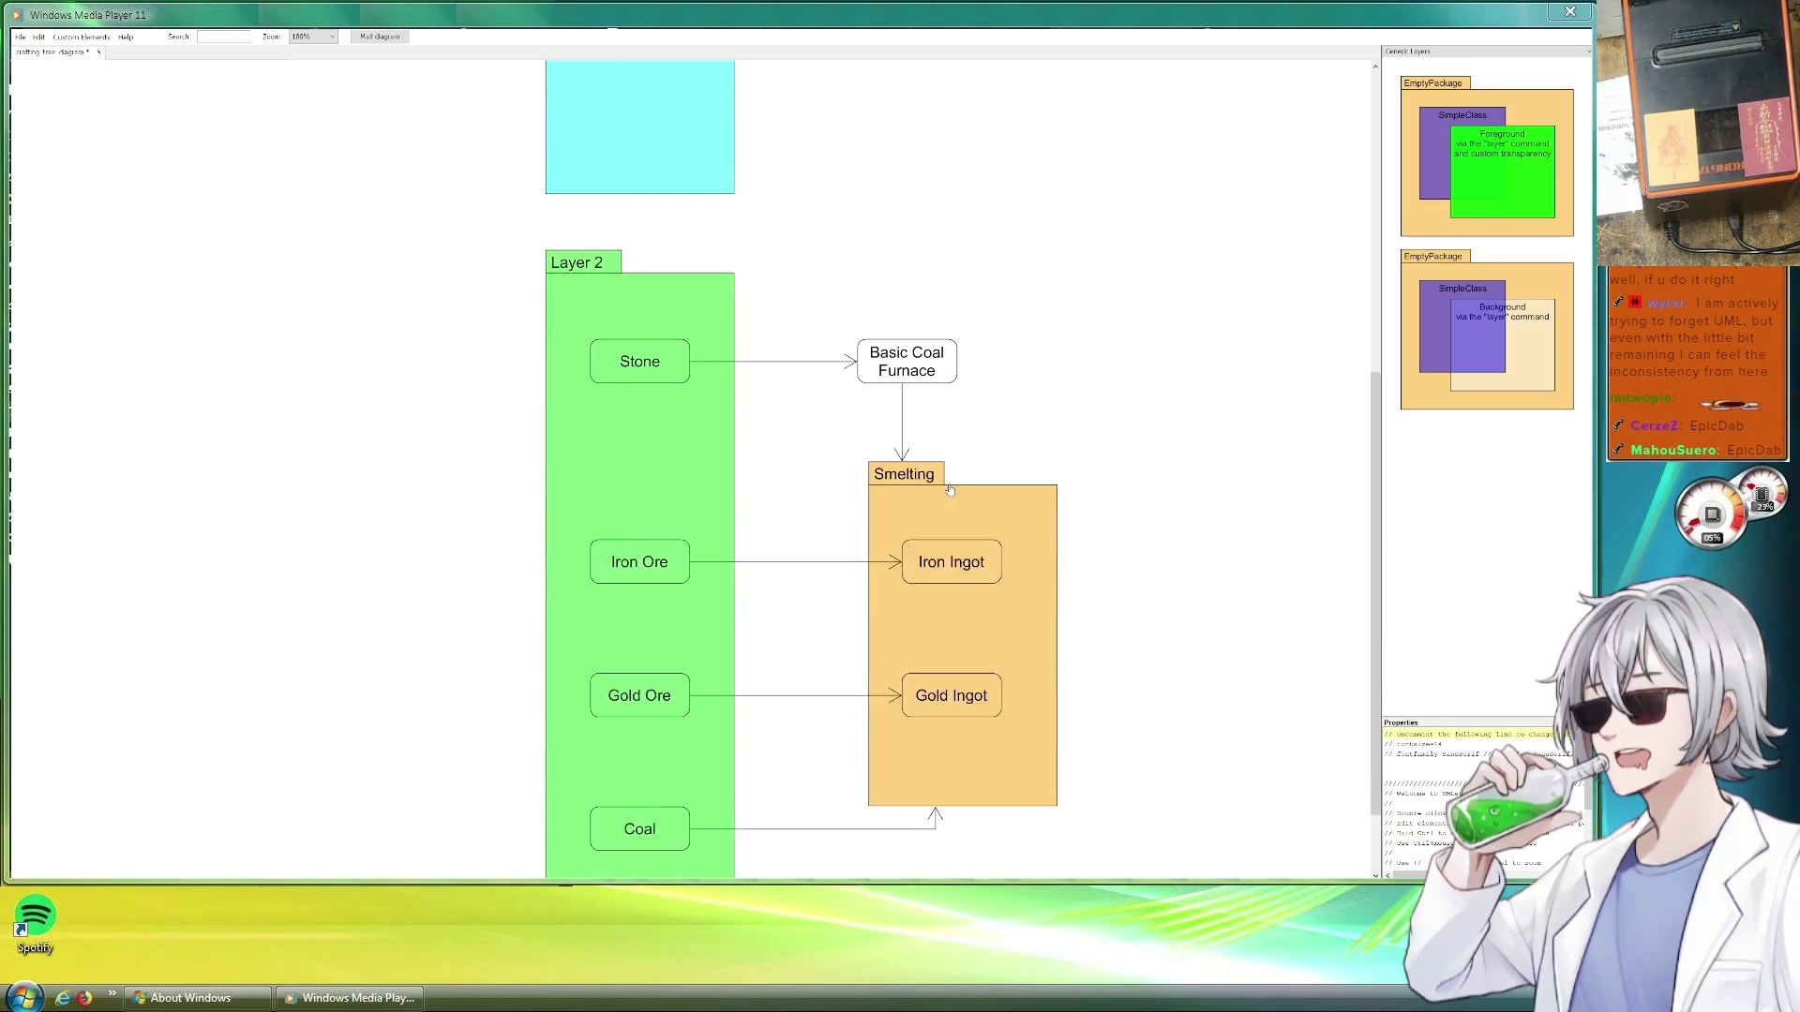
pyautogui.scroll(-1, 958, 500)
pyautogui.scroll(3, 1027, 520)
pyautogui.scroll(3, 1028, 522)
pyautogui.scroll(3, 1031, 522)
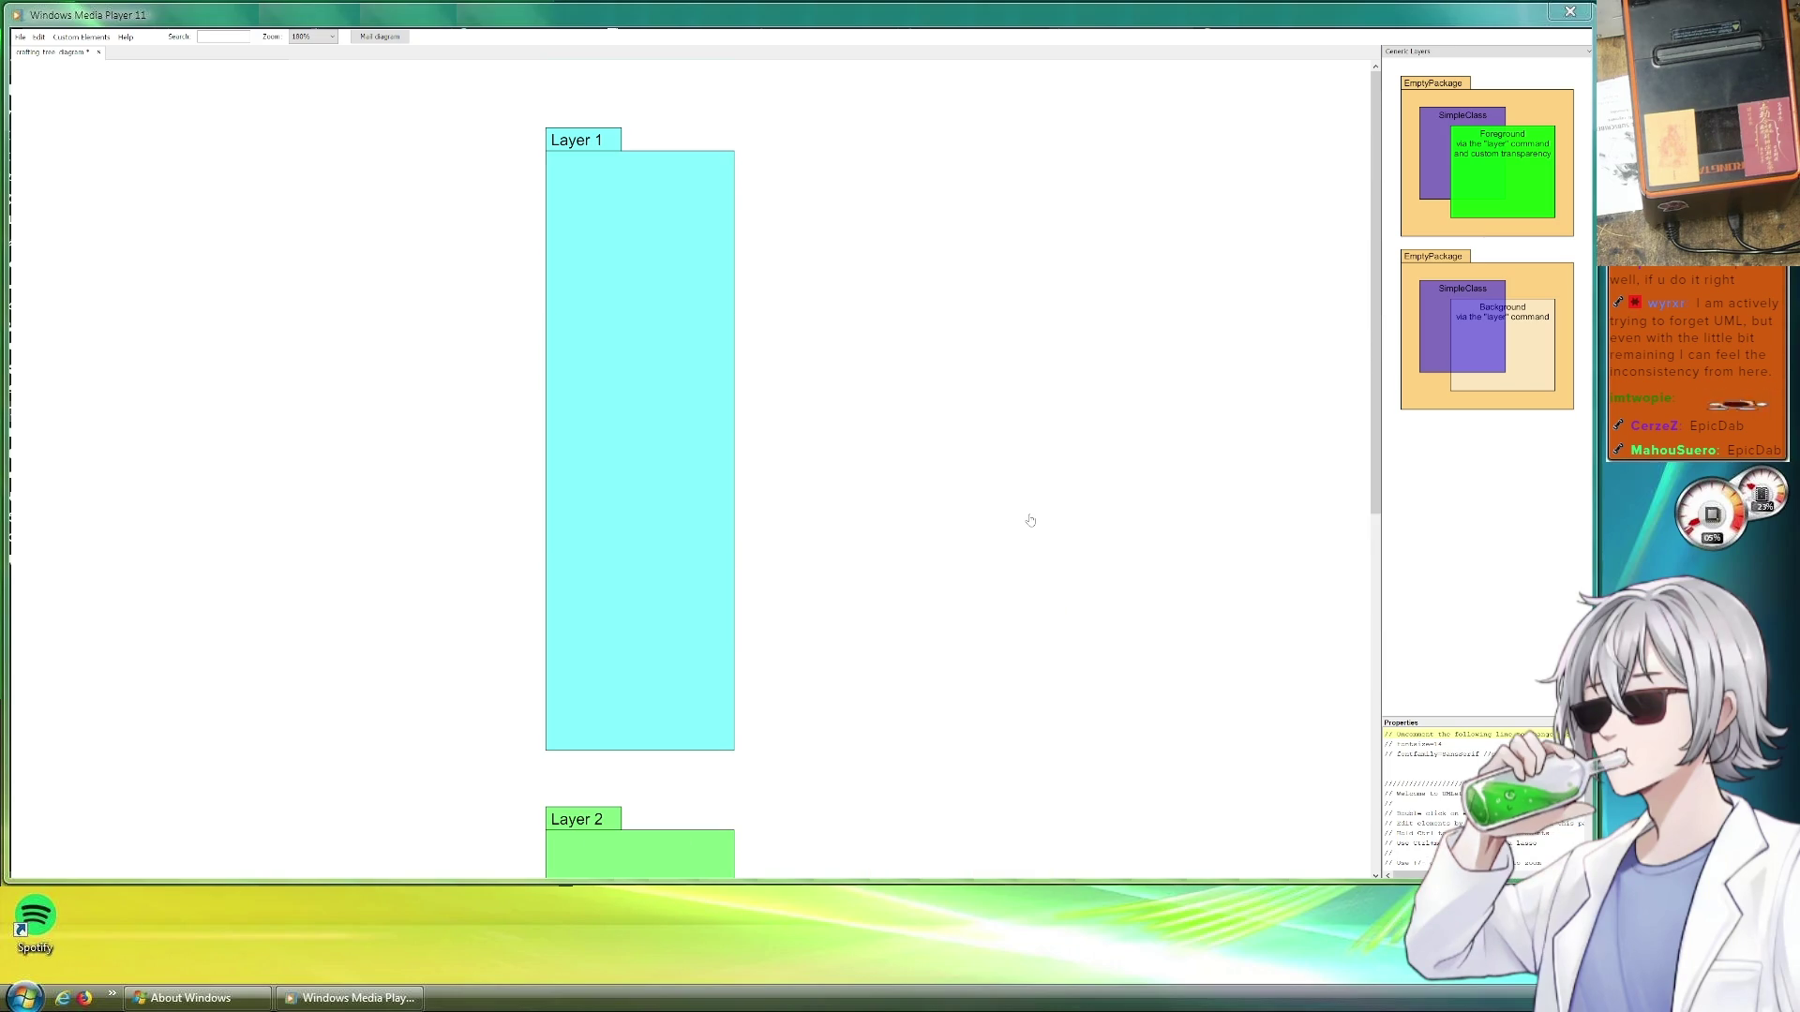
pyautogui.scroll(-3, 1032, 521)
pyautogui.scroll(-5, 1030, 522)
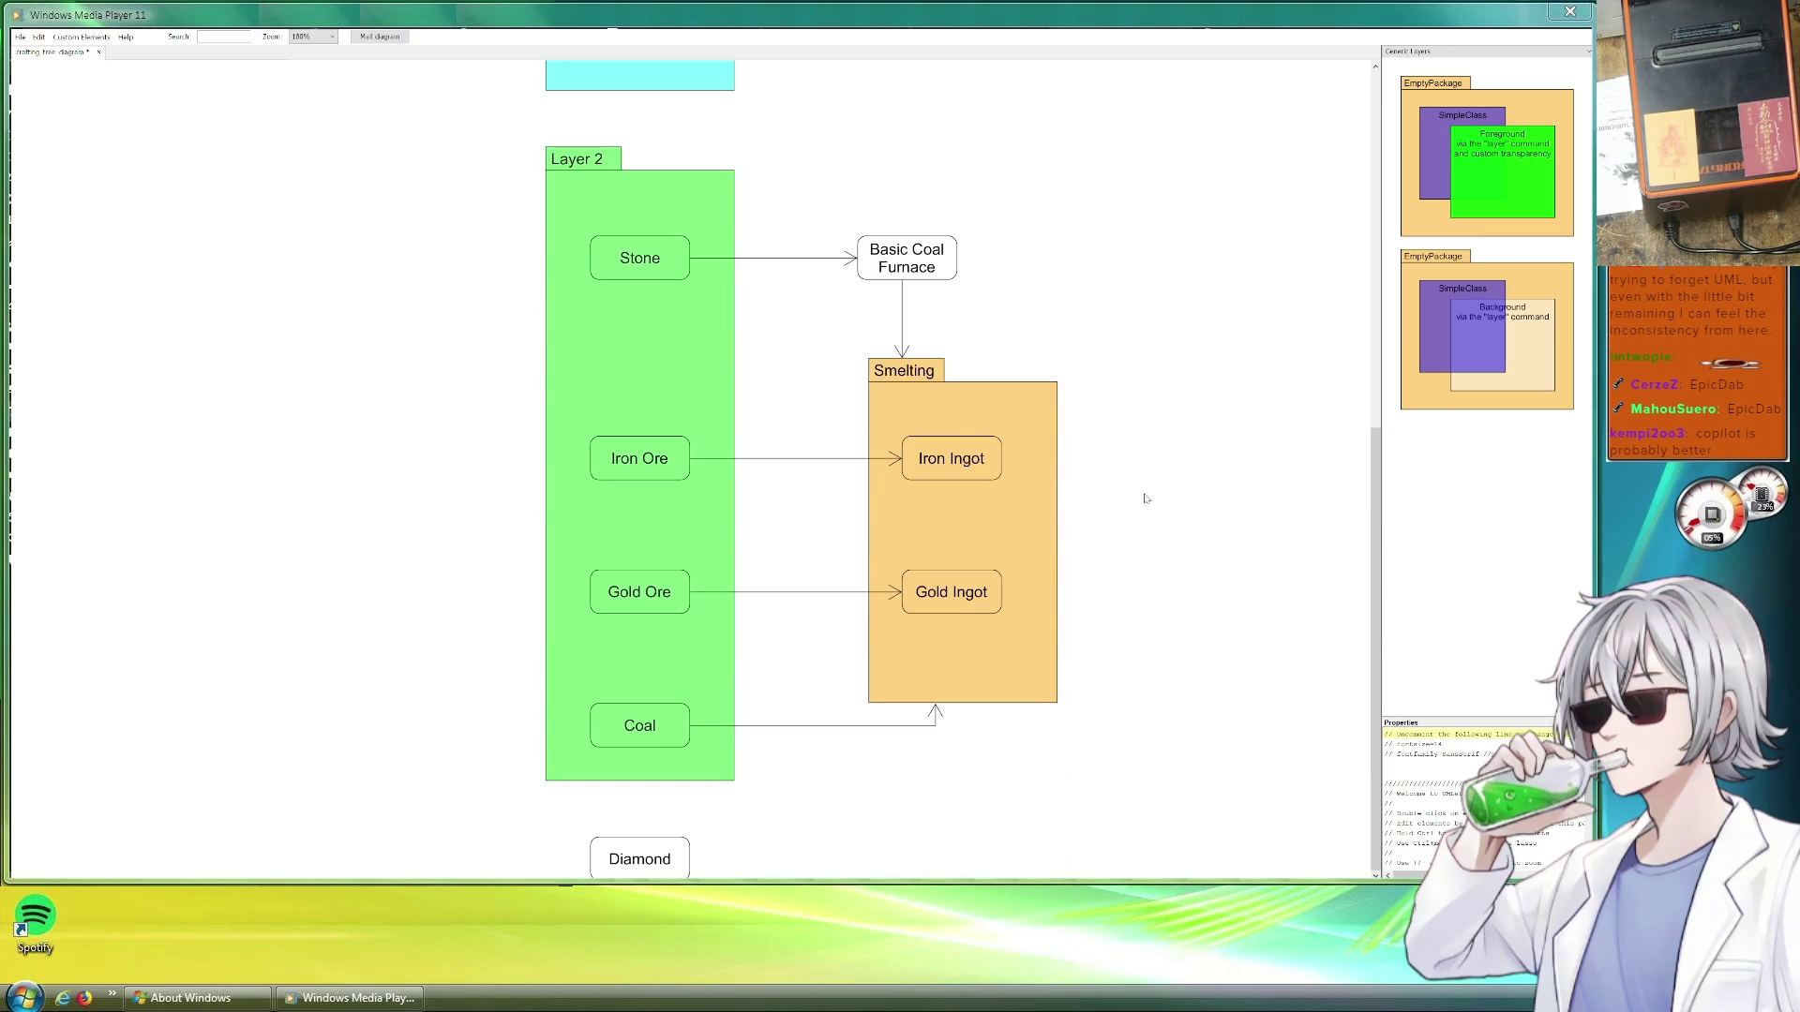
pyautogui.scroll(1, 1145, 498)
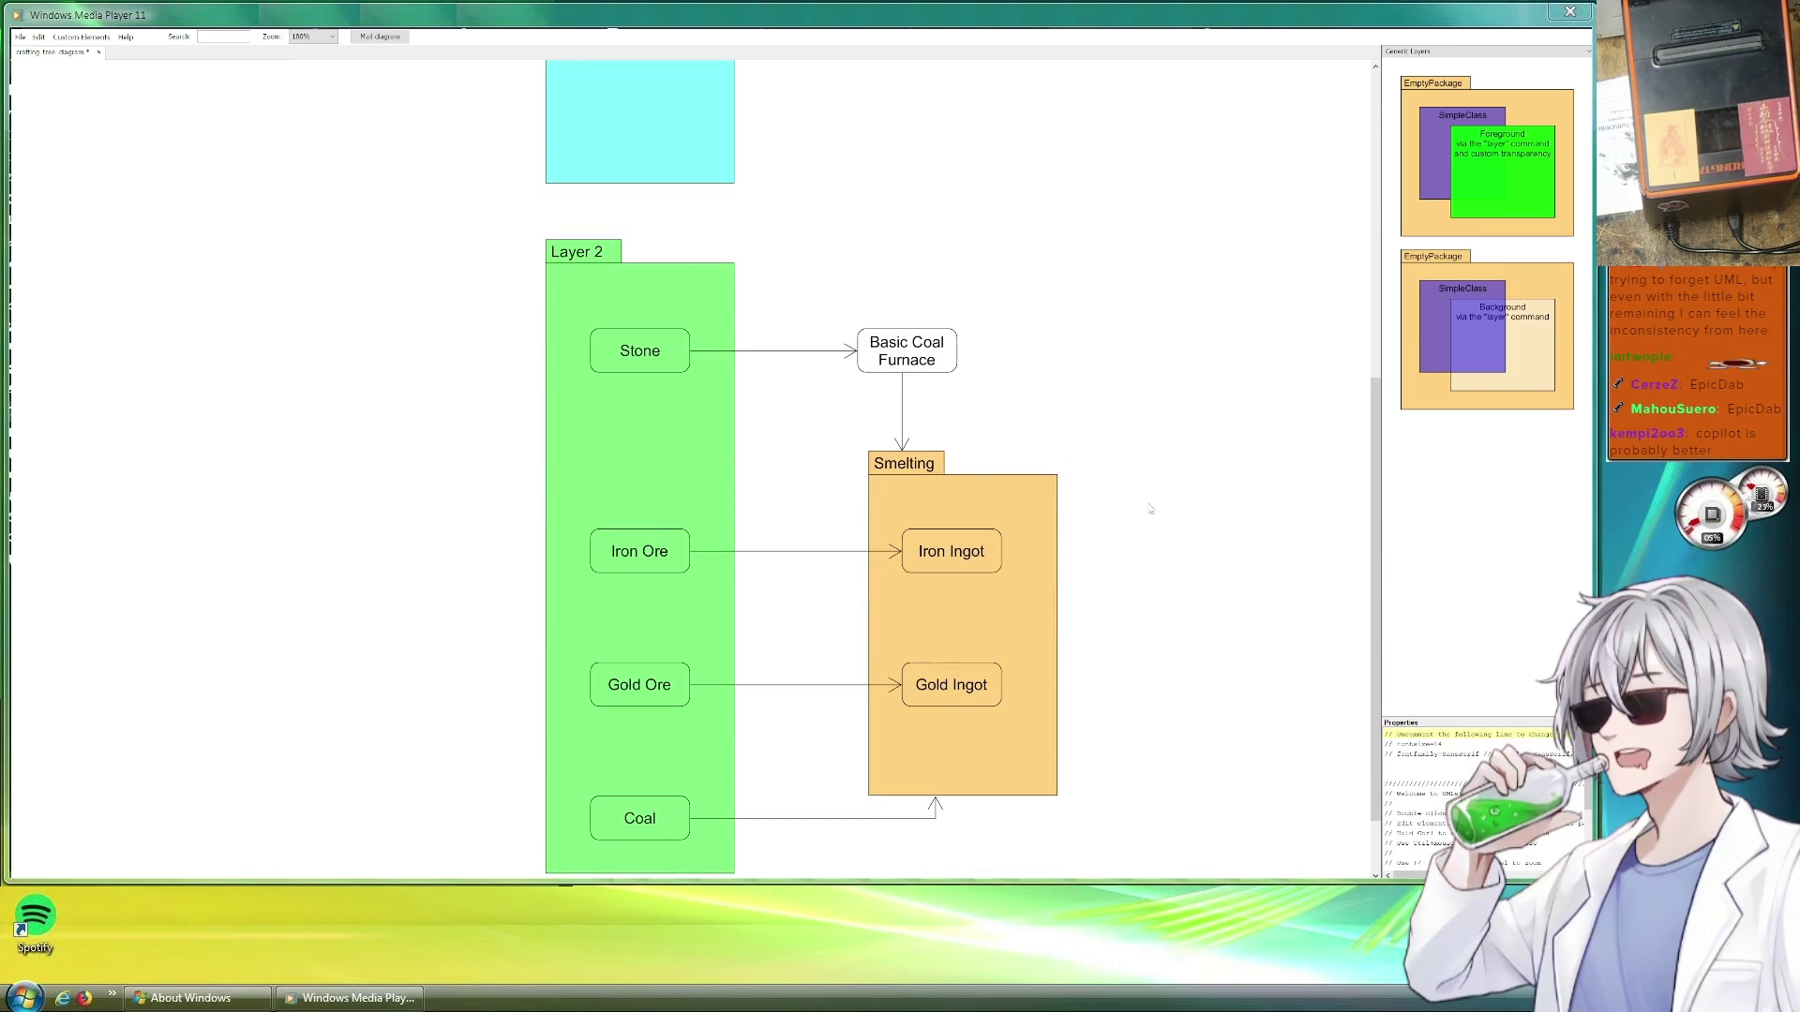
pyautogui.scroll(1, 1166, 496)
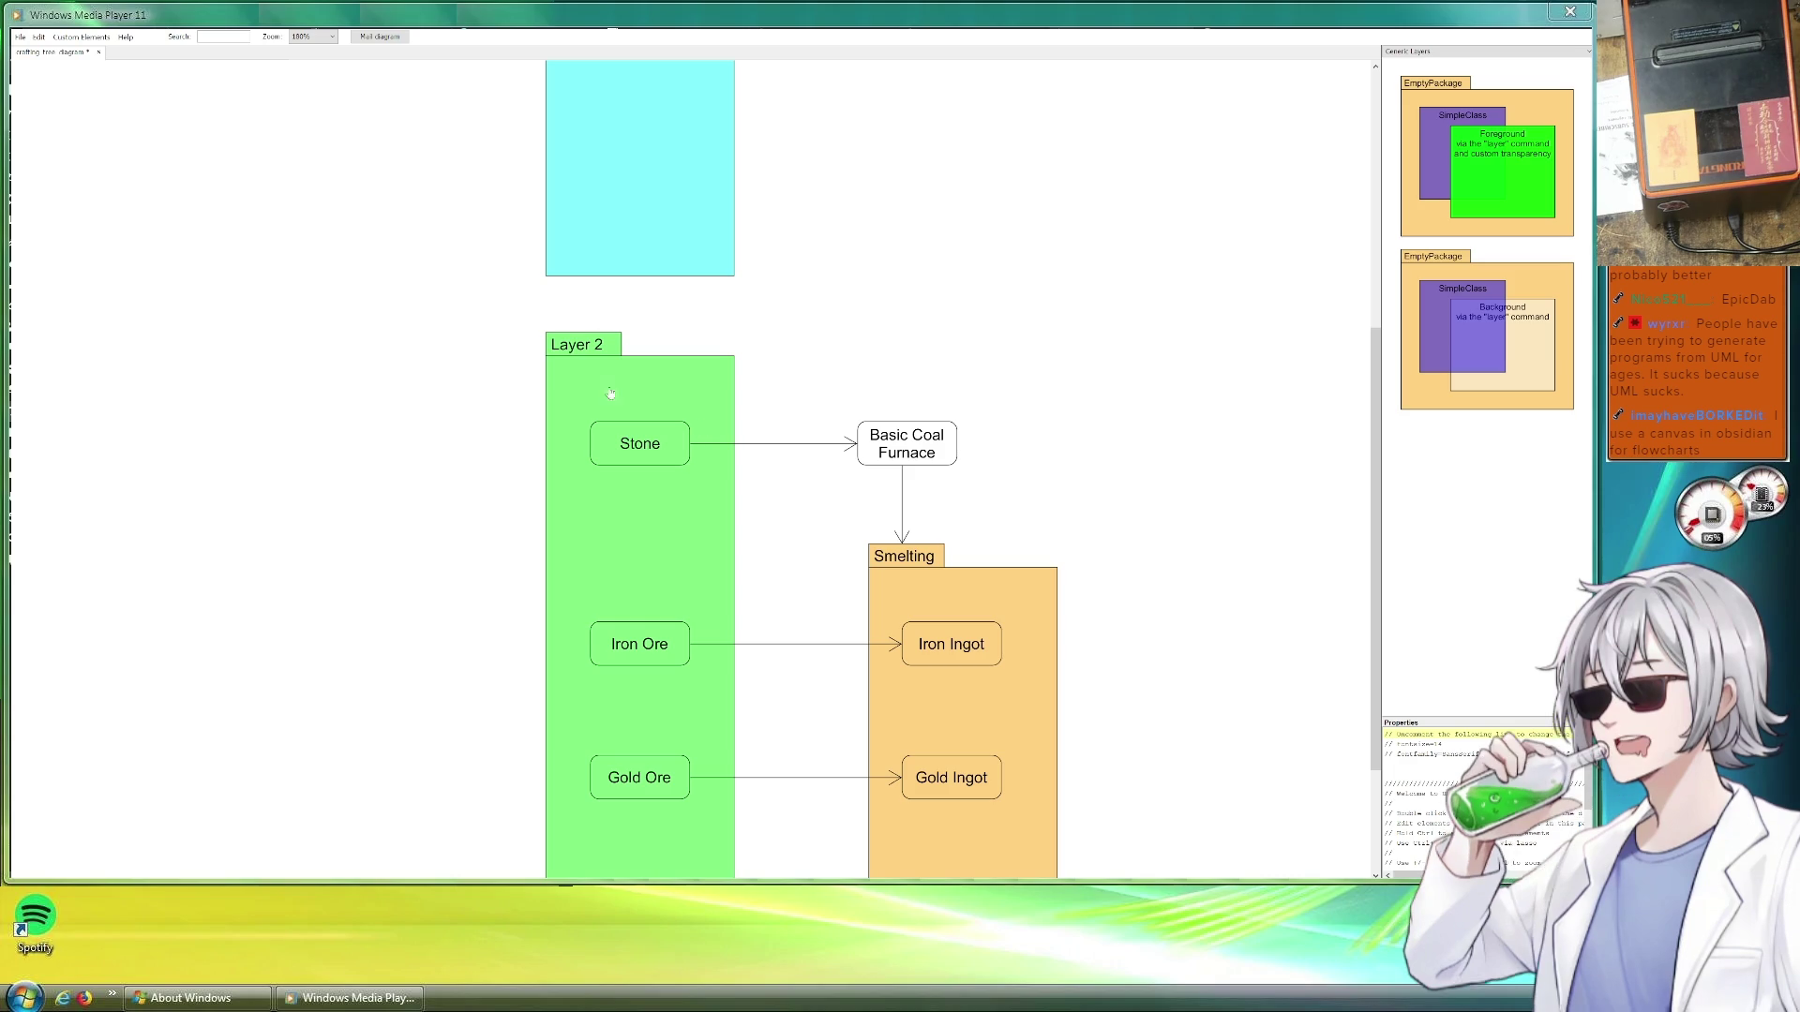
pyautogui.scroll(-3, 750, 326)
pyautogui.scroll(5, 750, 328)
pyautogui.scroll(5, 731, 563)
pyautogui.scroll(3, 702, 763)
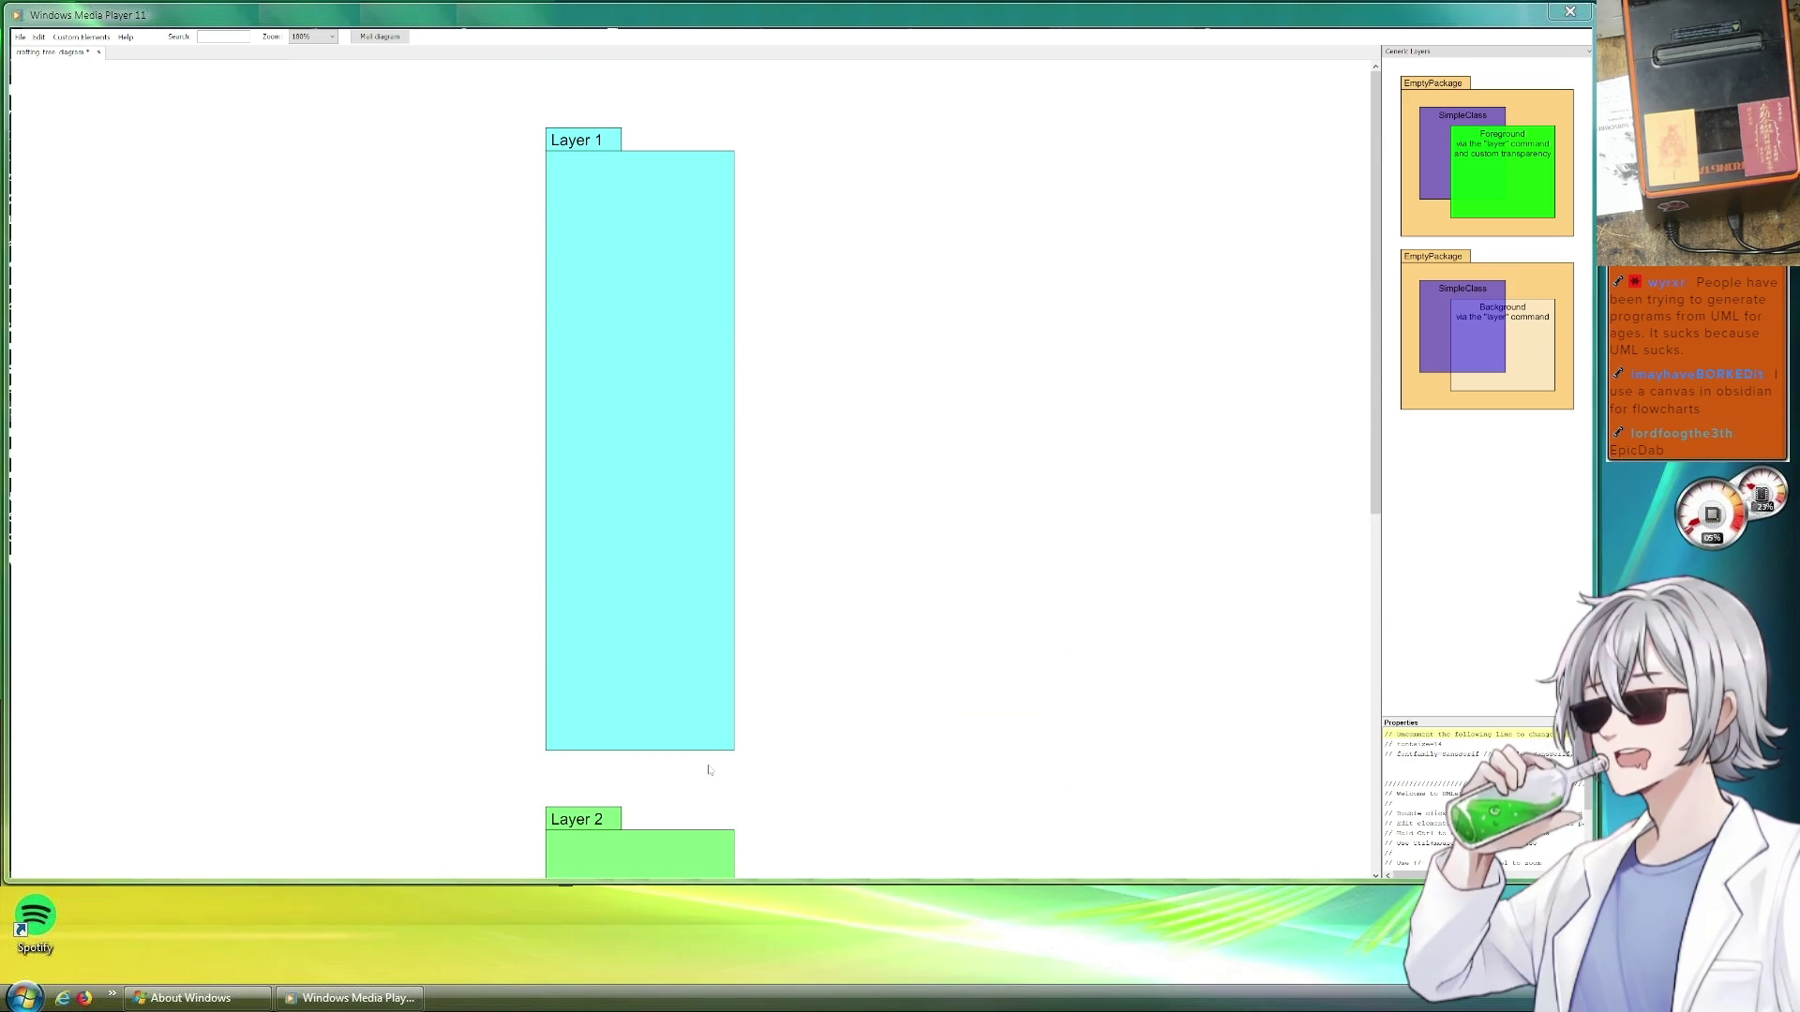
# Shorten the Layer 1 package slightly by adjusting its bottom edge
pyautogui.moveTo(678, 750); pyautogui.dragTo(679, 649)
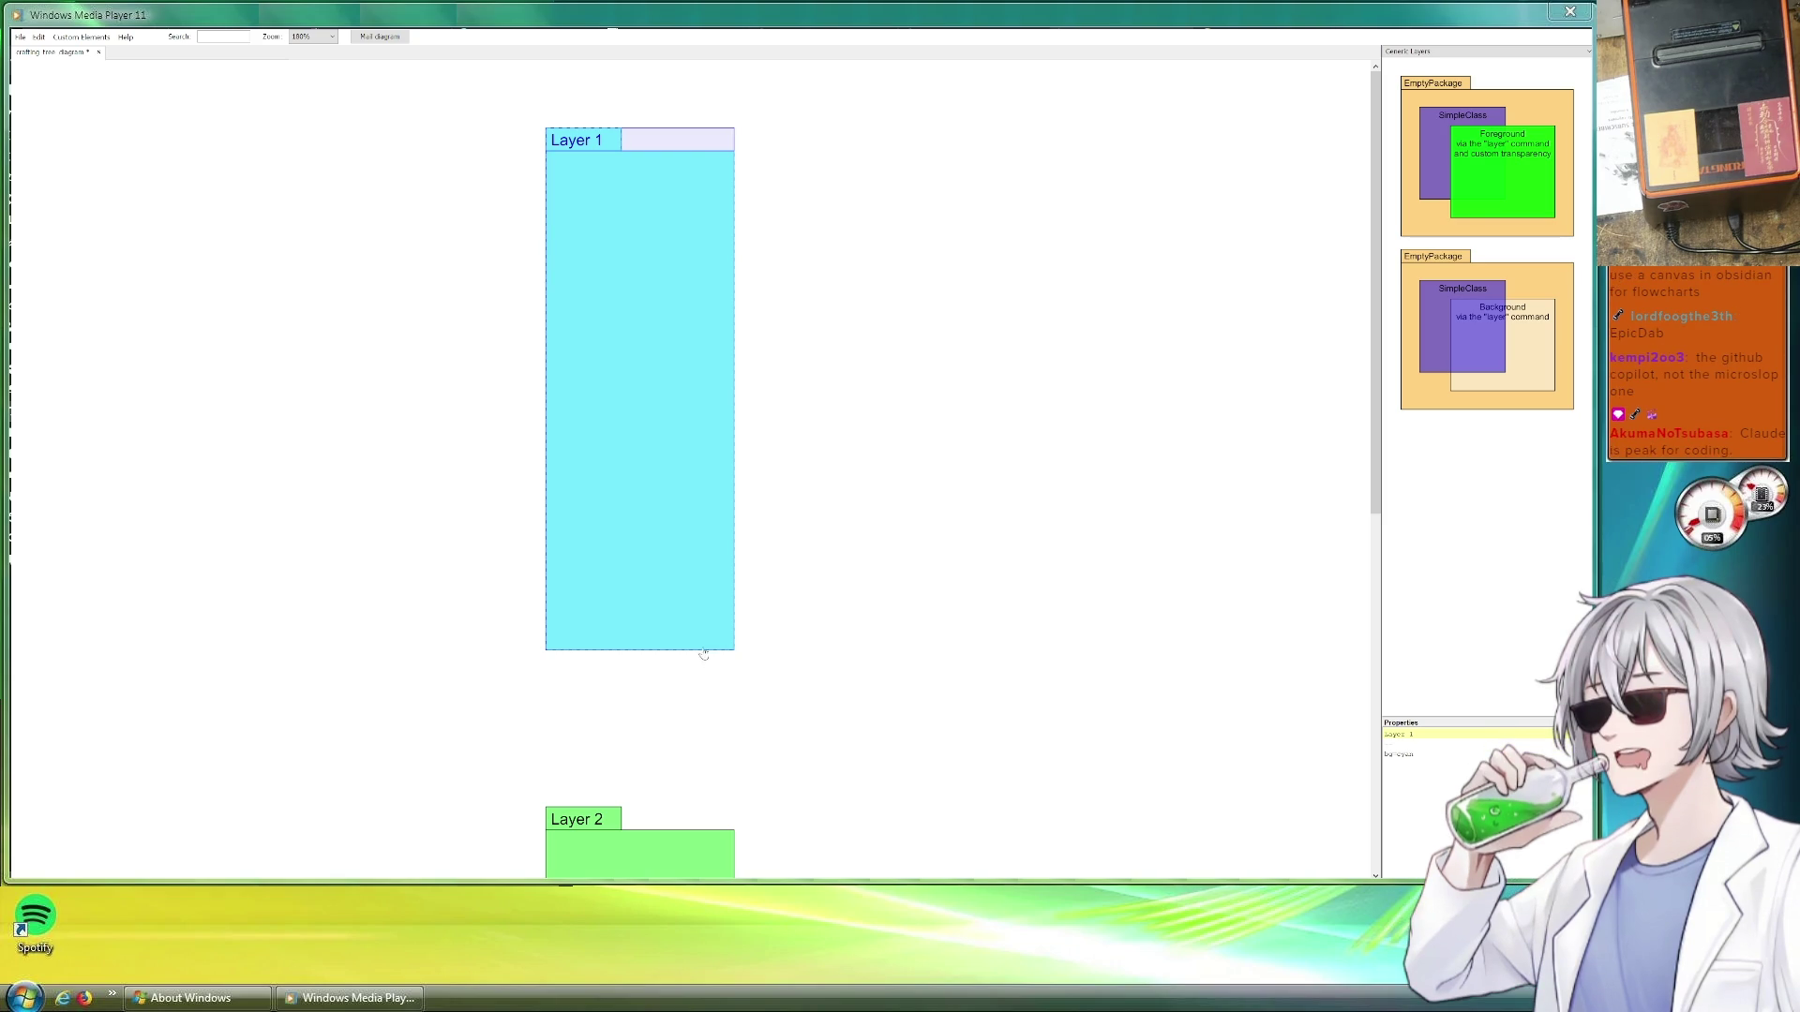
pyautogui.moveTo(702, 648); pyautogui.dragTo(705, 742)
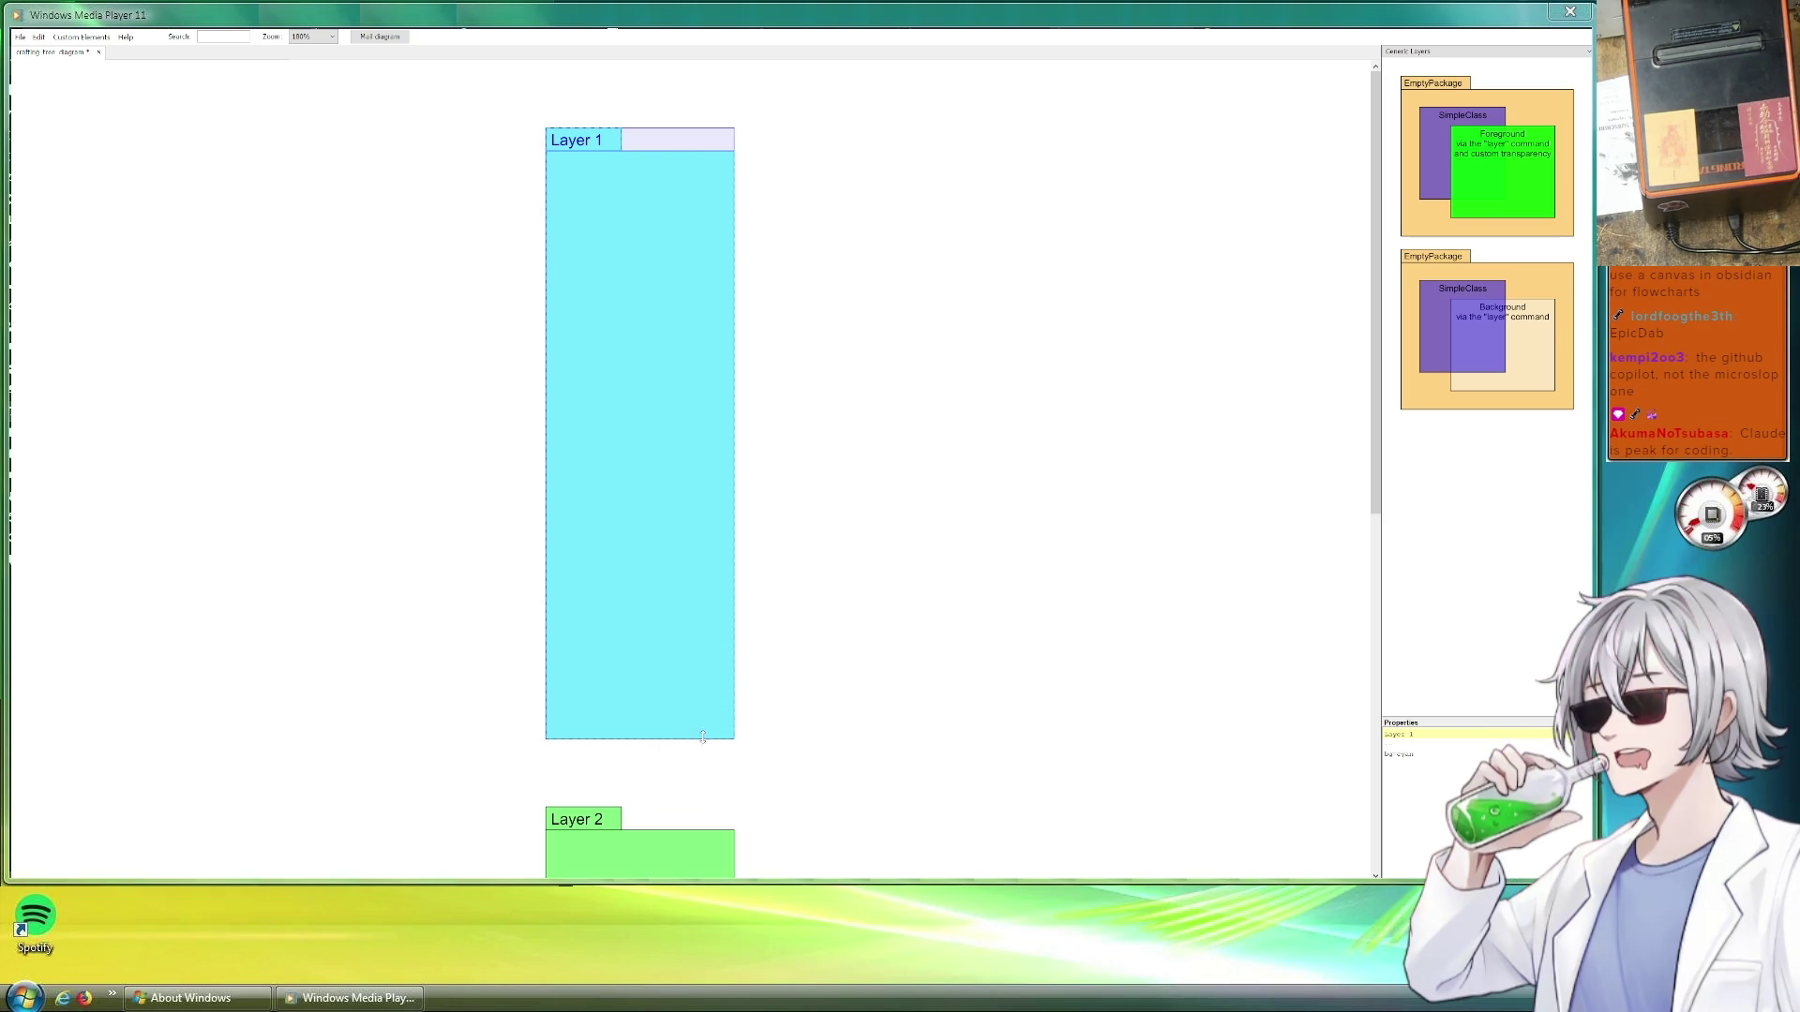
pyautogui.click(914, 635)
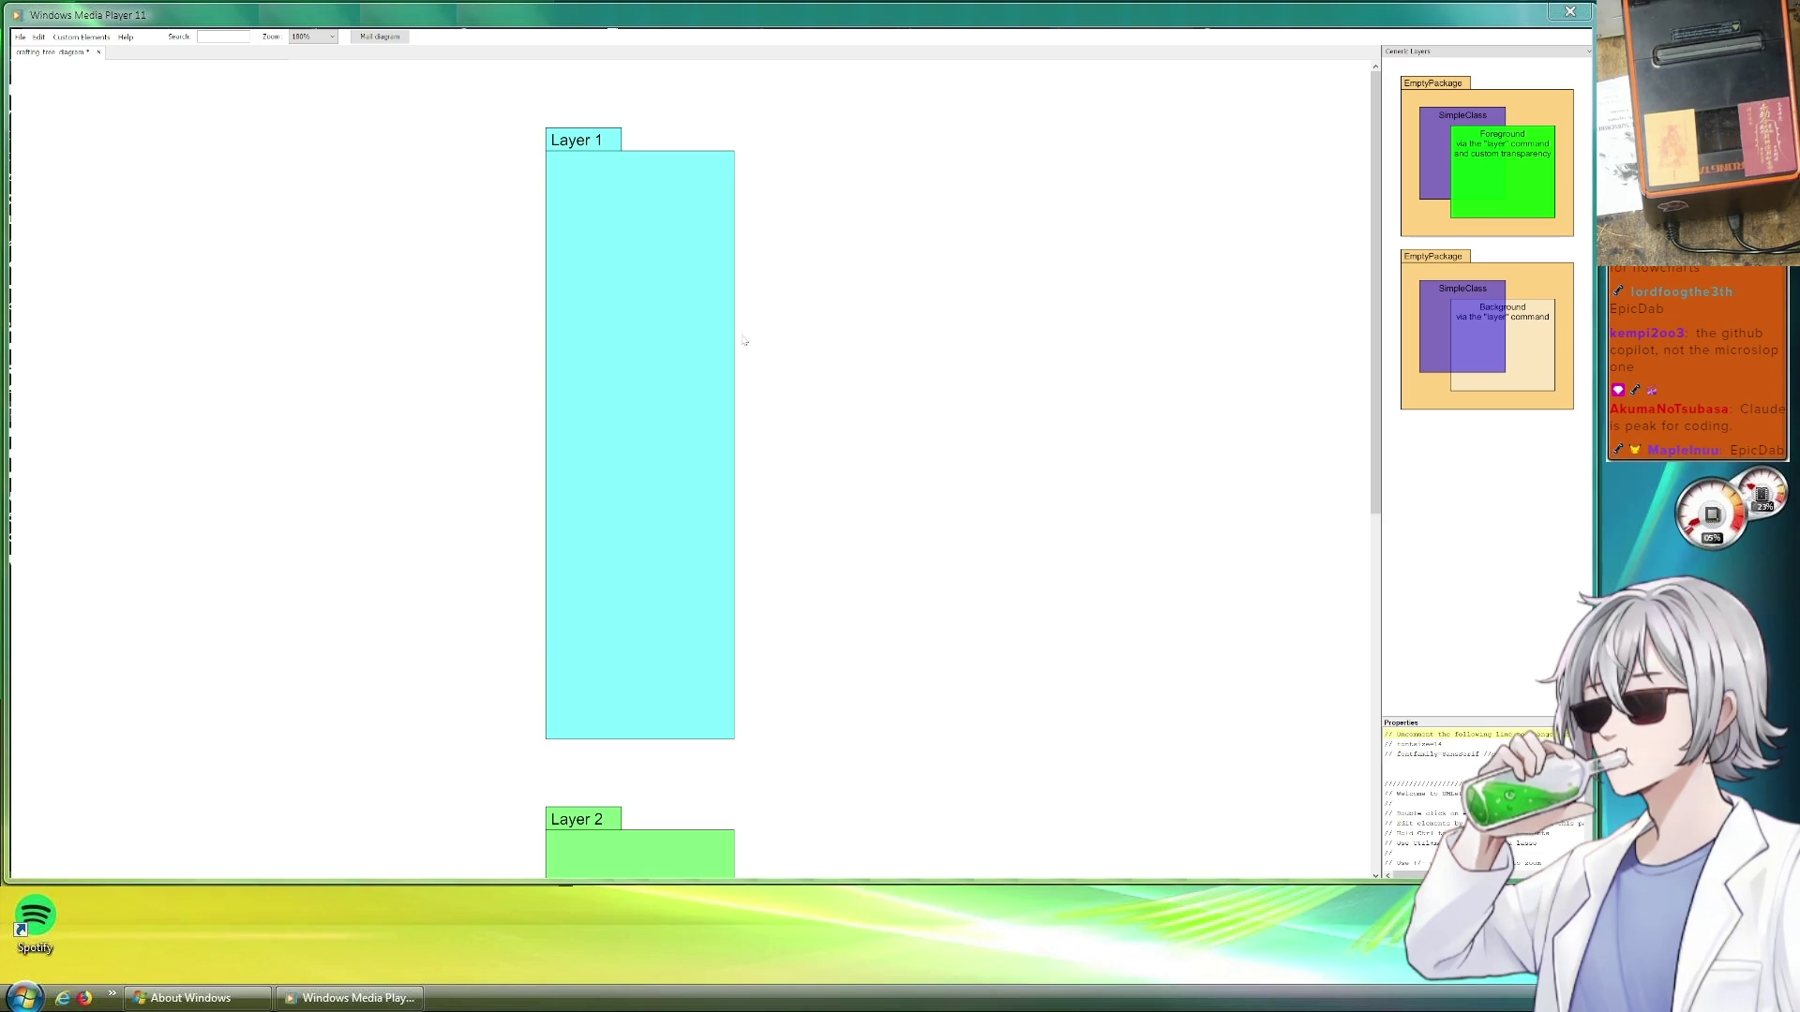
pyautogui.scroll(-2, 948, 538)
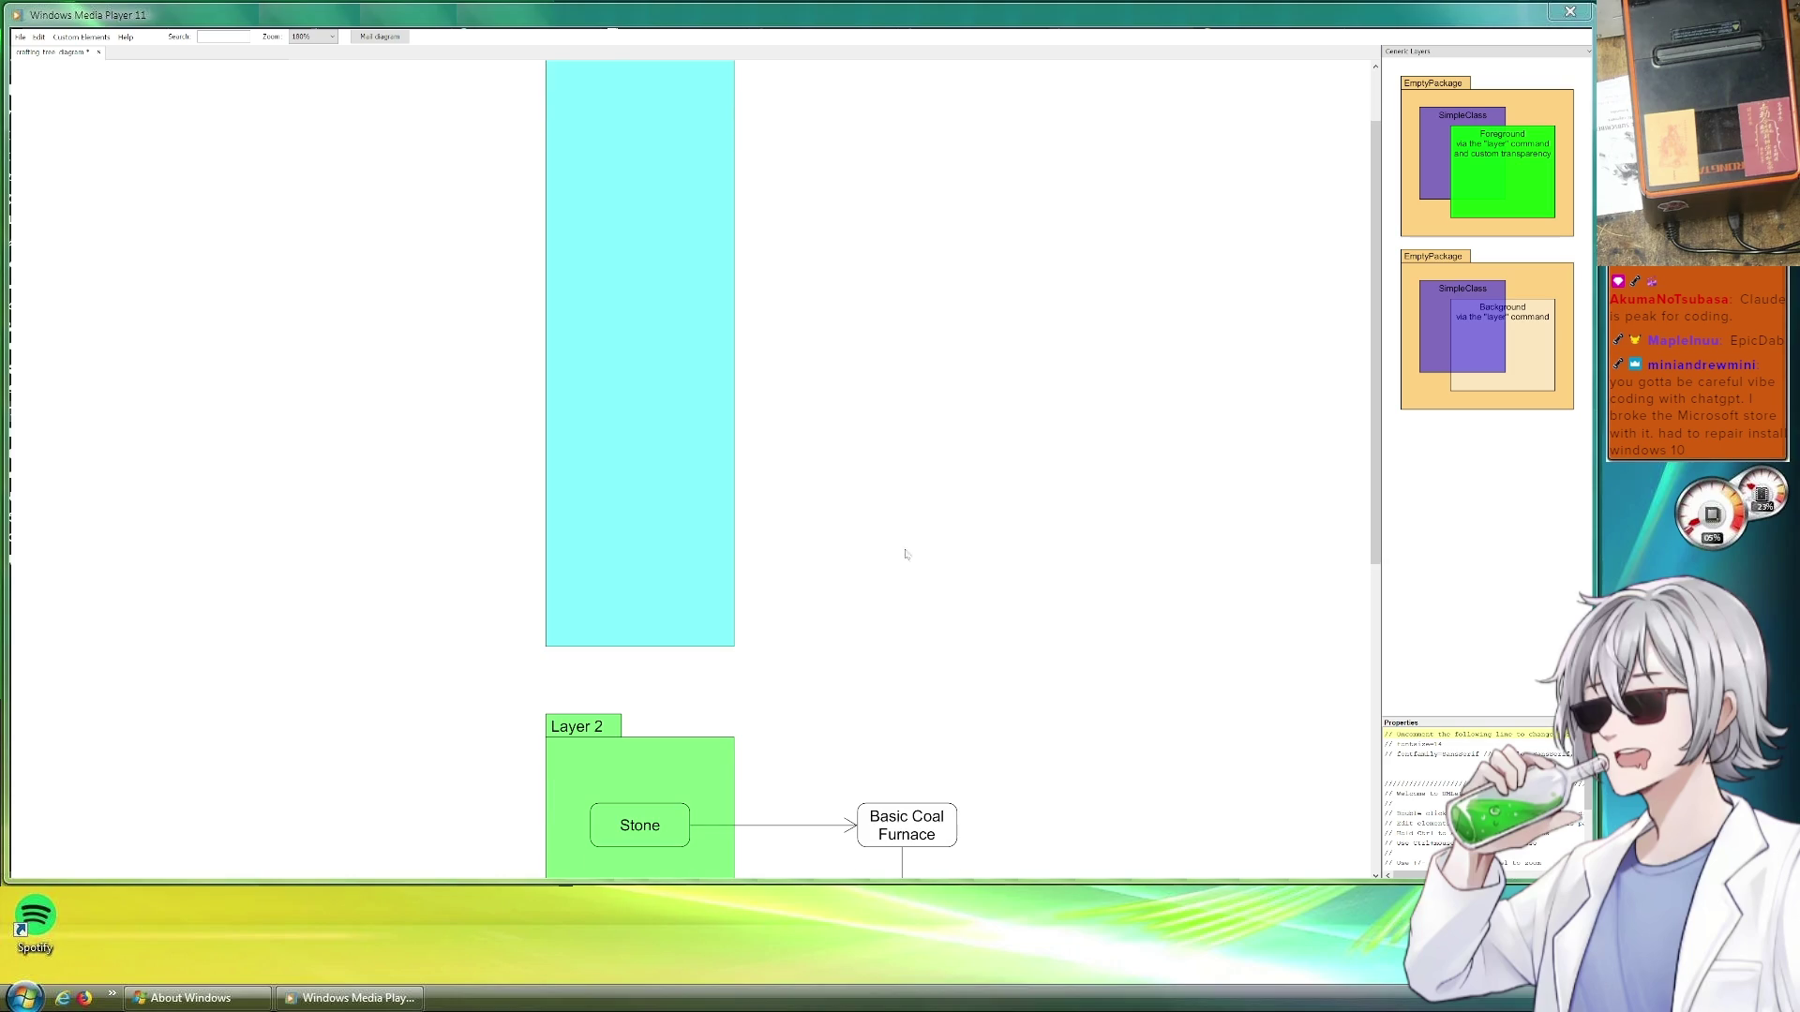
# Place a copy of the Stone element just above the original and nudge it into position
pyautogui.moveTo(640, 844)
pyautogui.mouseDown()
pyautogui.moveTo(687, 346)
pyautogui.moveTo(735, 419)
pyautogui.moveTo(658, 322)
pyautogui.mouseUp()
pyautogui.moveTo(679, 770); pyautogui.dragTo(671, 805)
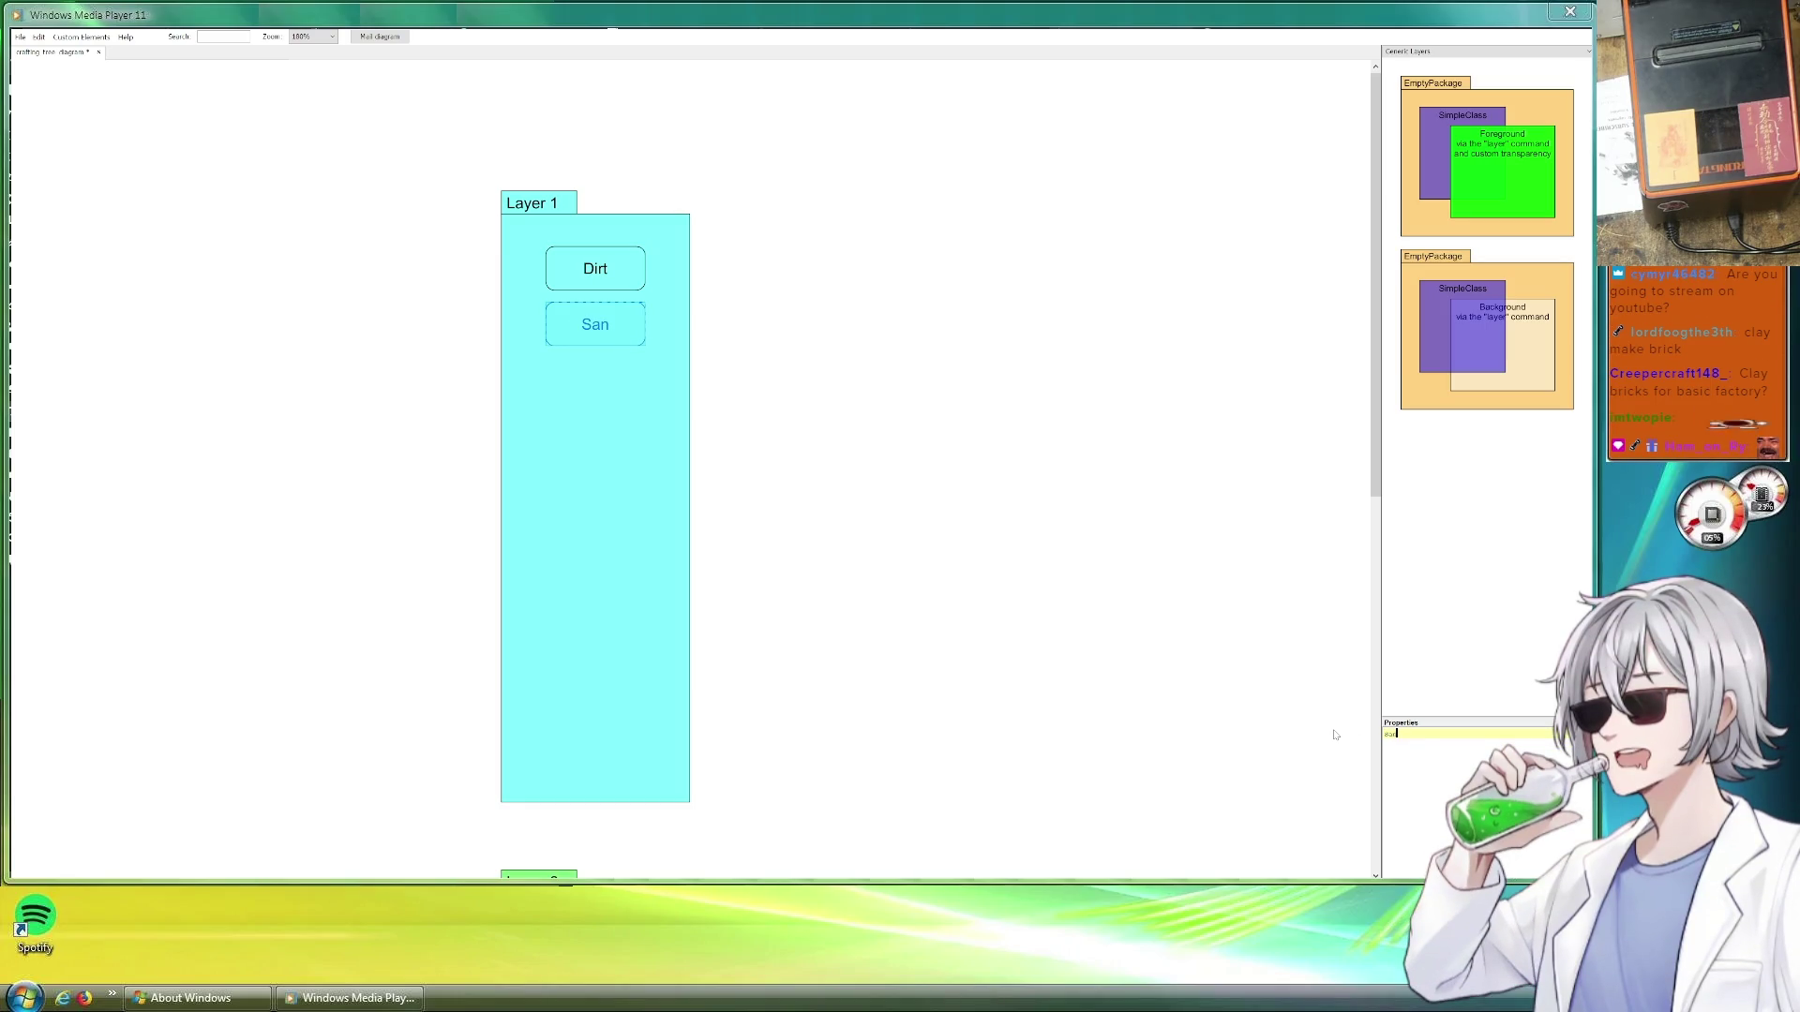
# Finish the Sand element, duplicate it below and rename the copy Clay
pyautogui.click(821, 411)
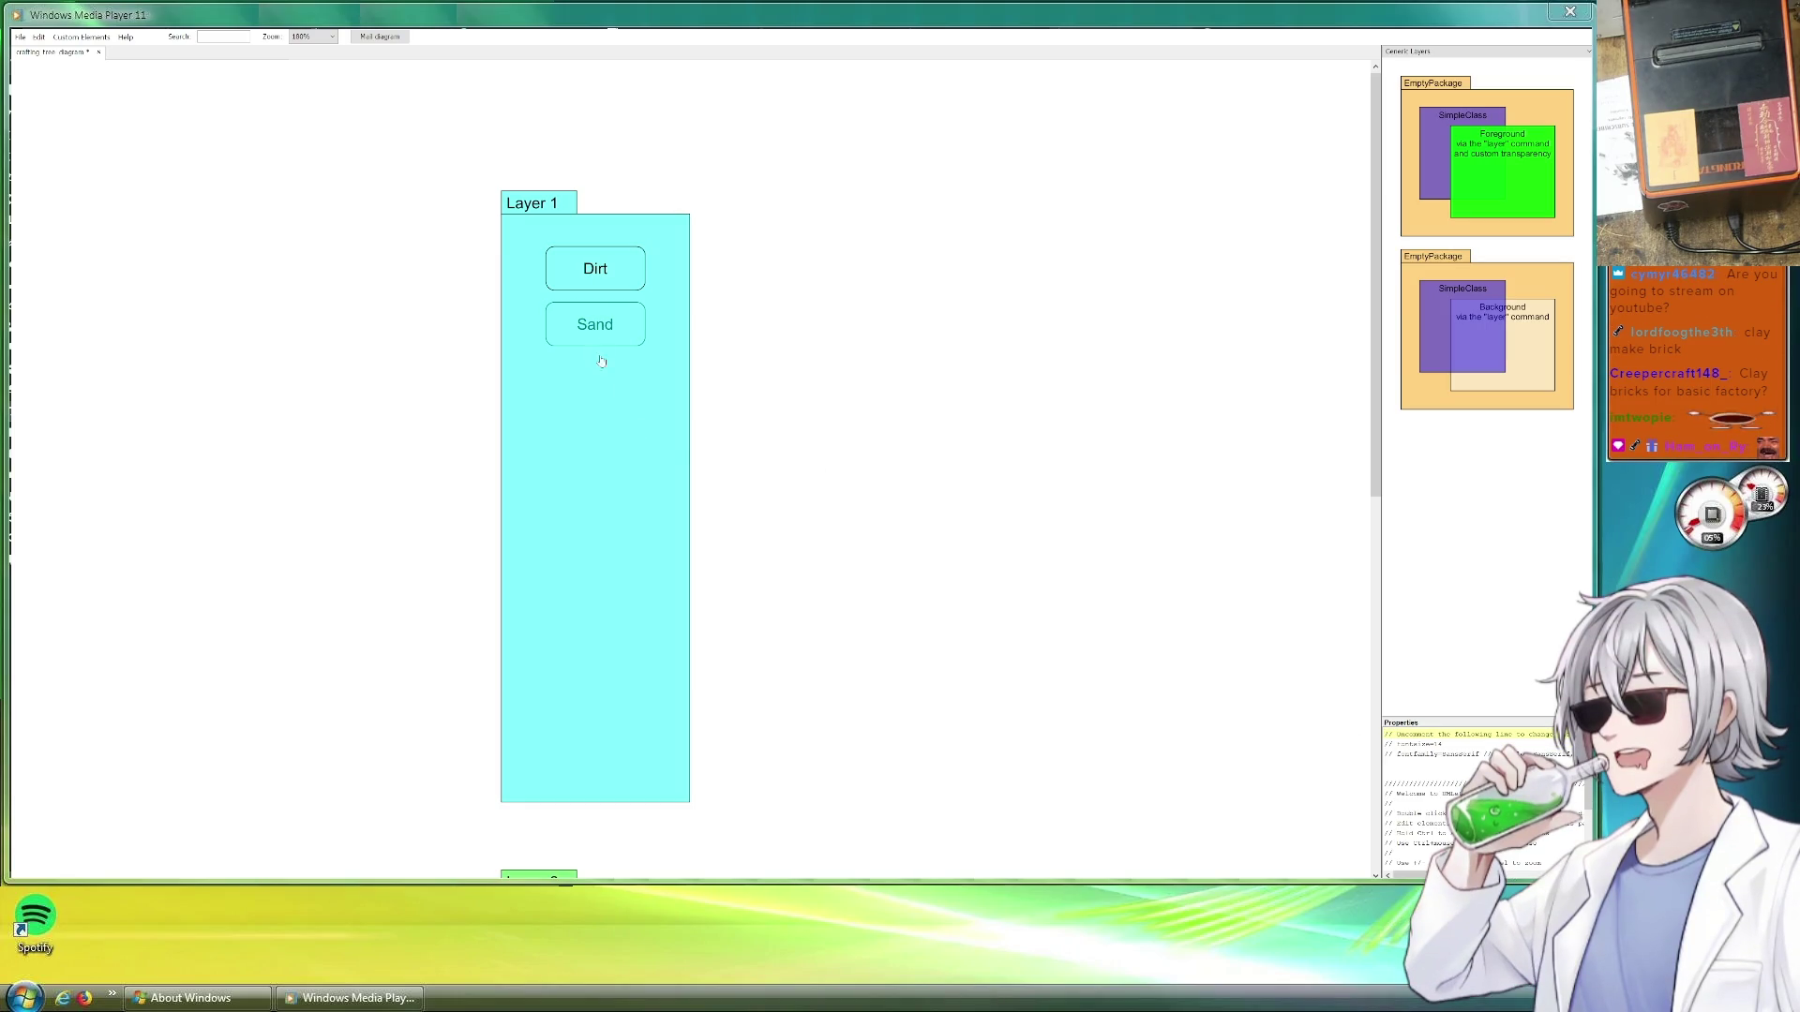
pyautogui.moveTo(619, 327); pyautogui.dragTo(625, 383)
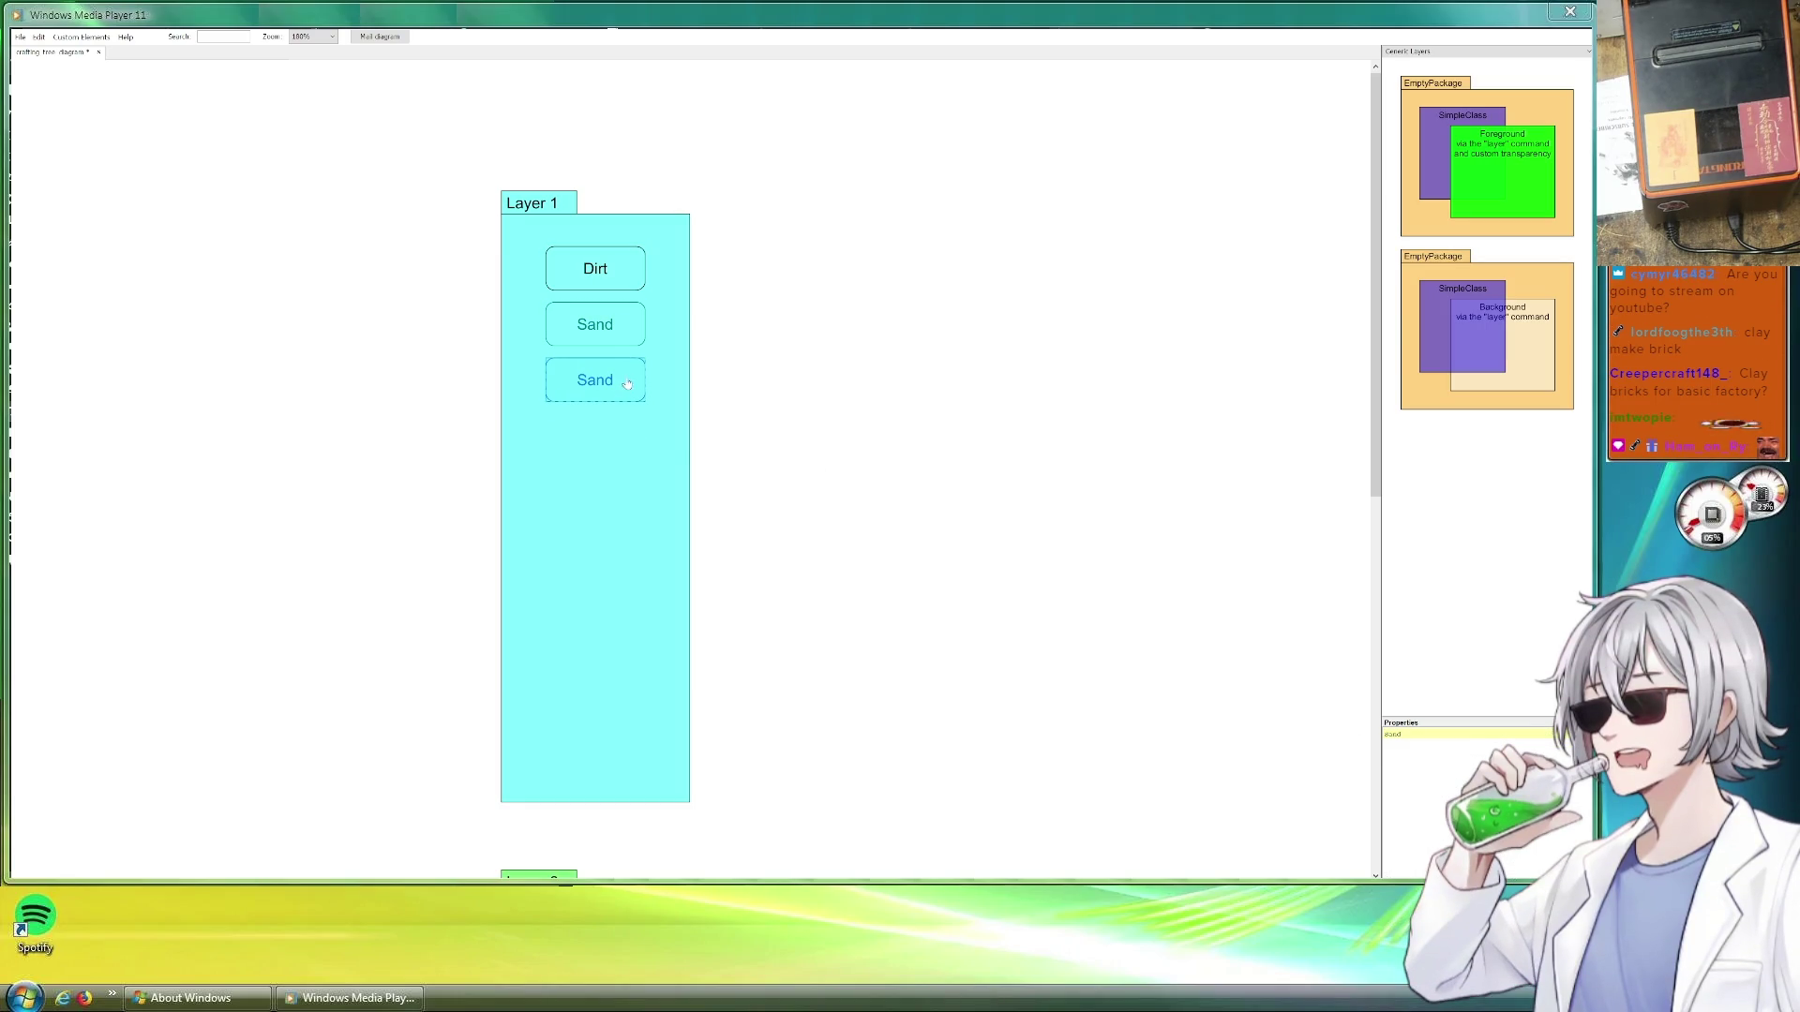
pyautogui.click(1420, 739)
pyautogui.hotkey('ctrl', 'a')
pyautogui.write('Clay')
pyautogui.click(619, 452)
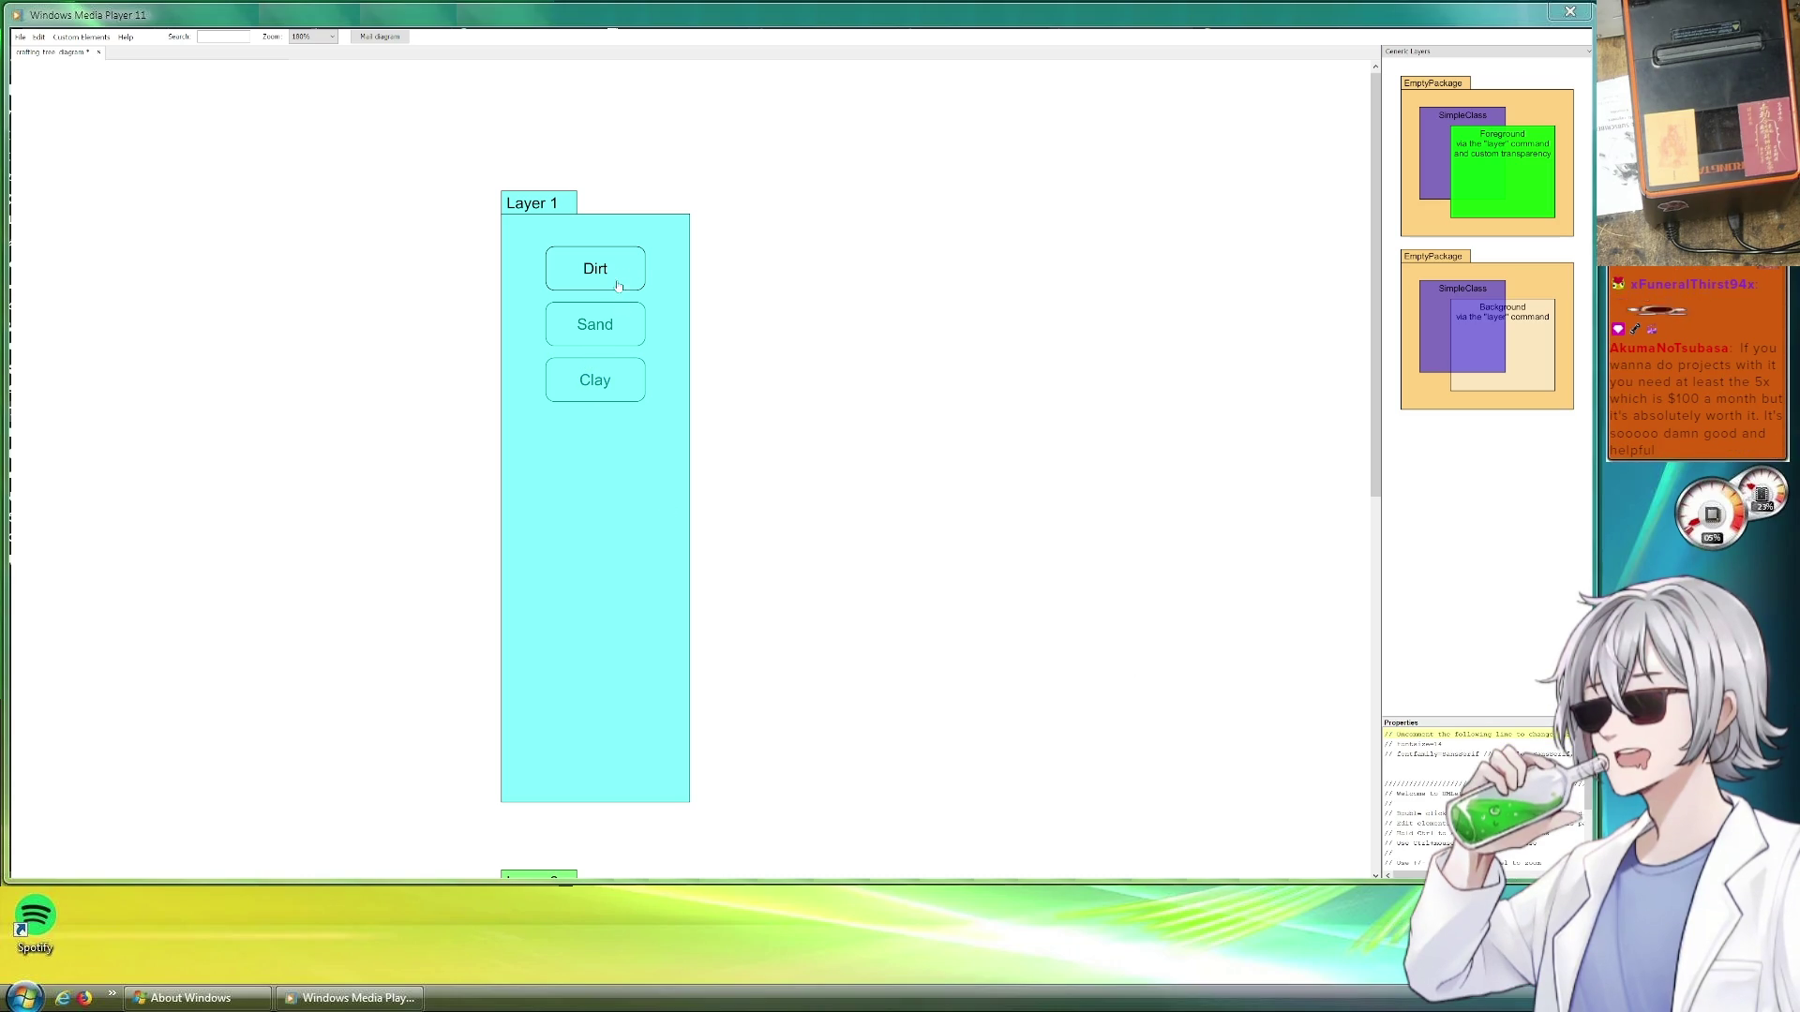
# Align the column, duplicate Clay below it and rename the copy Rocks
pyautogui.click(608, 382)
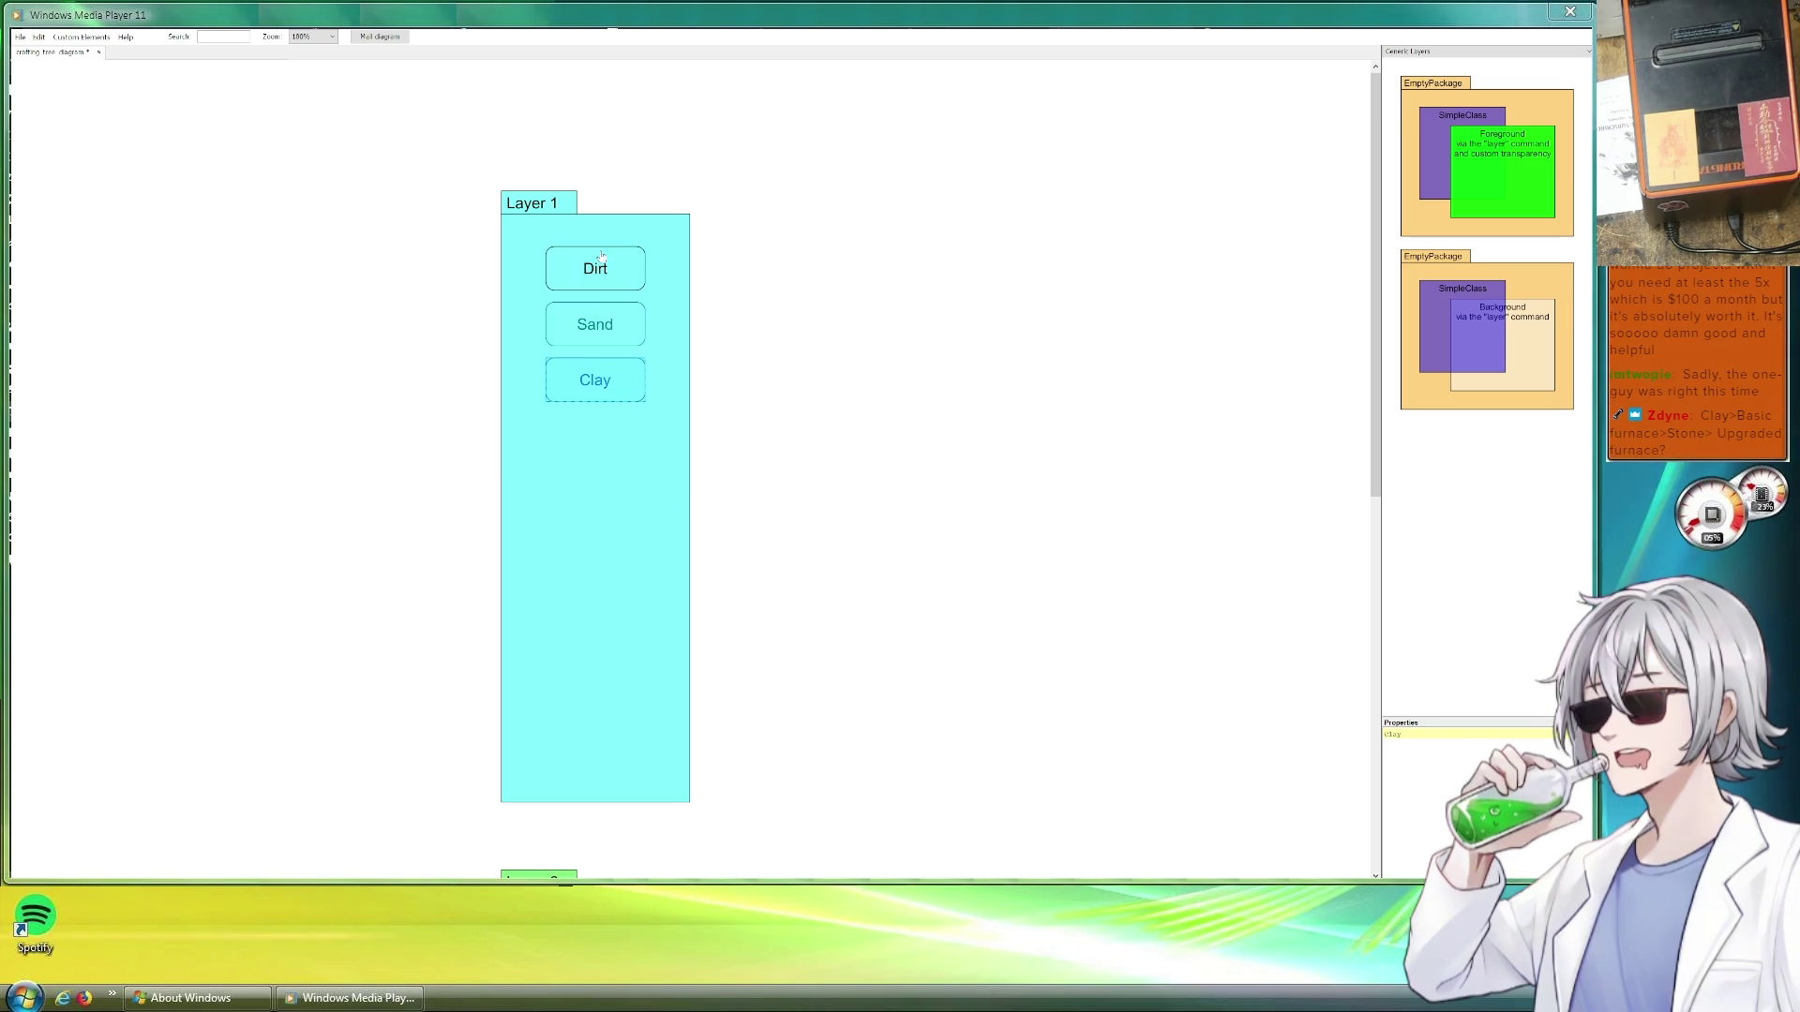
pyautogui.click(602, 266)
pyautogui.click(610, 326)
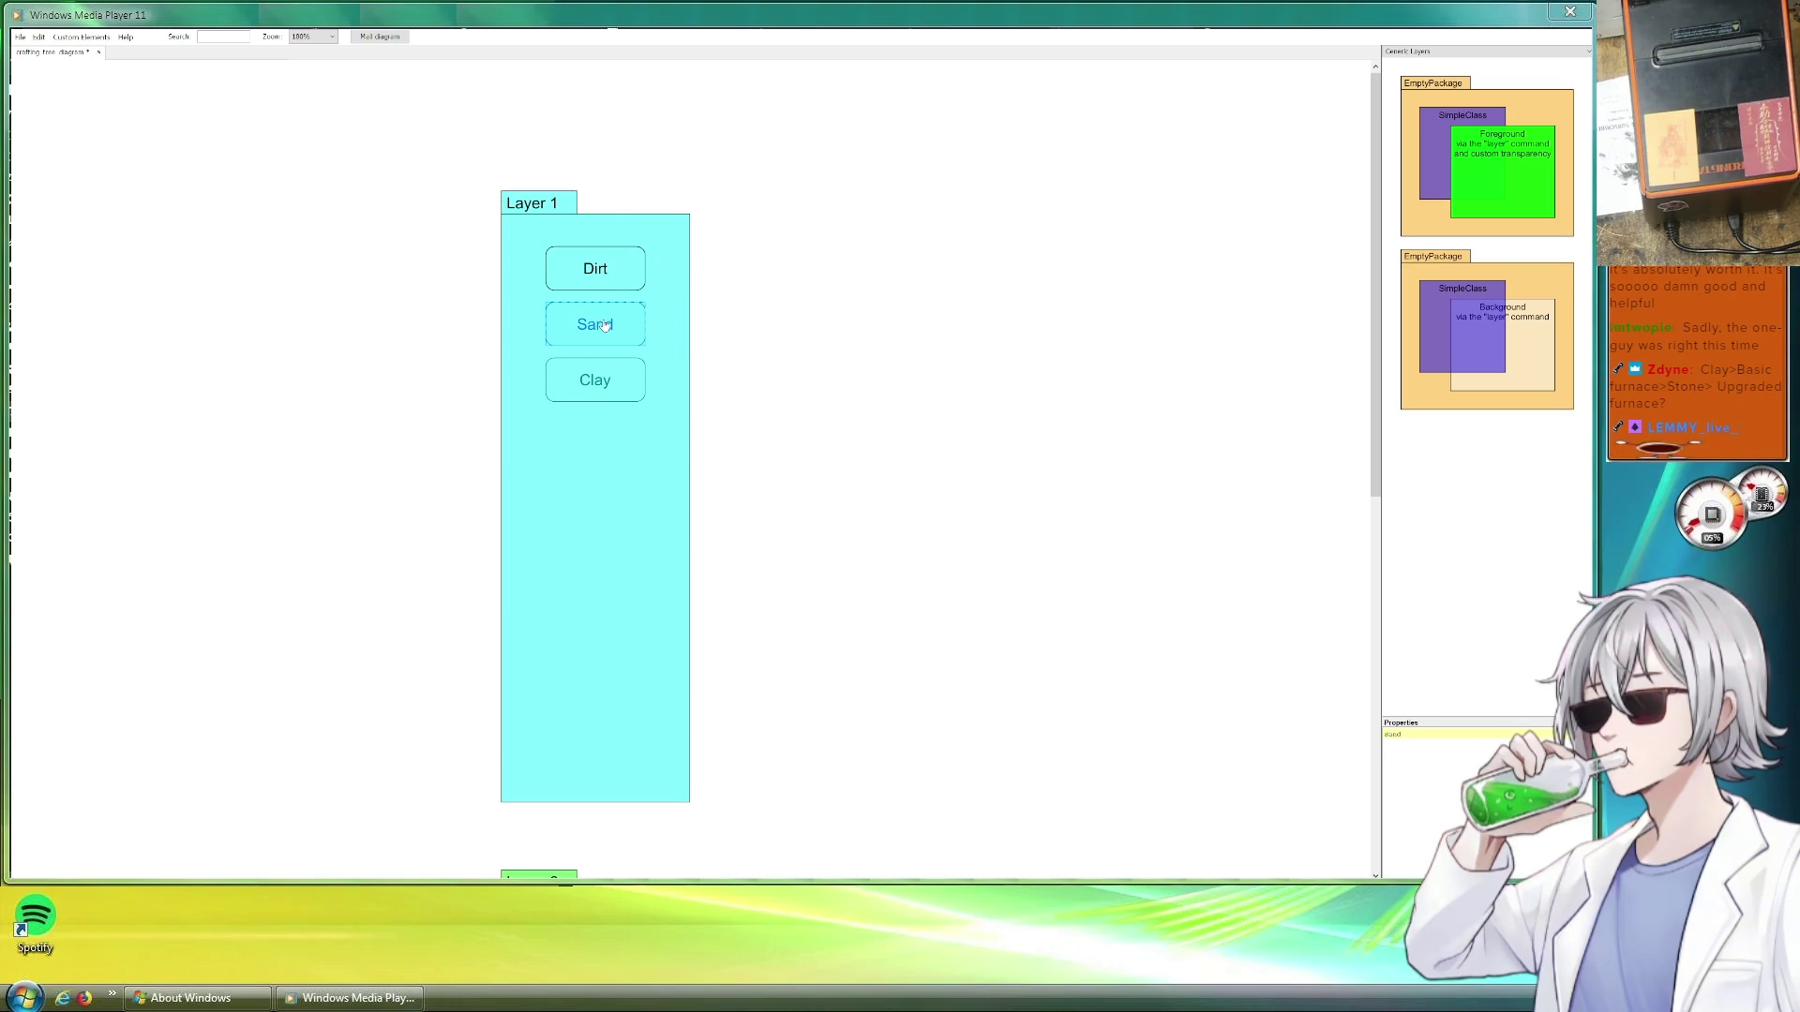
pyautogui.moveTo(835, 185); pyautogui.dragTo(603, 229)
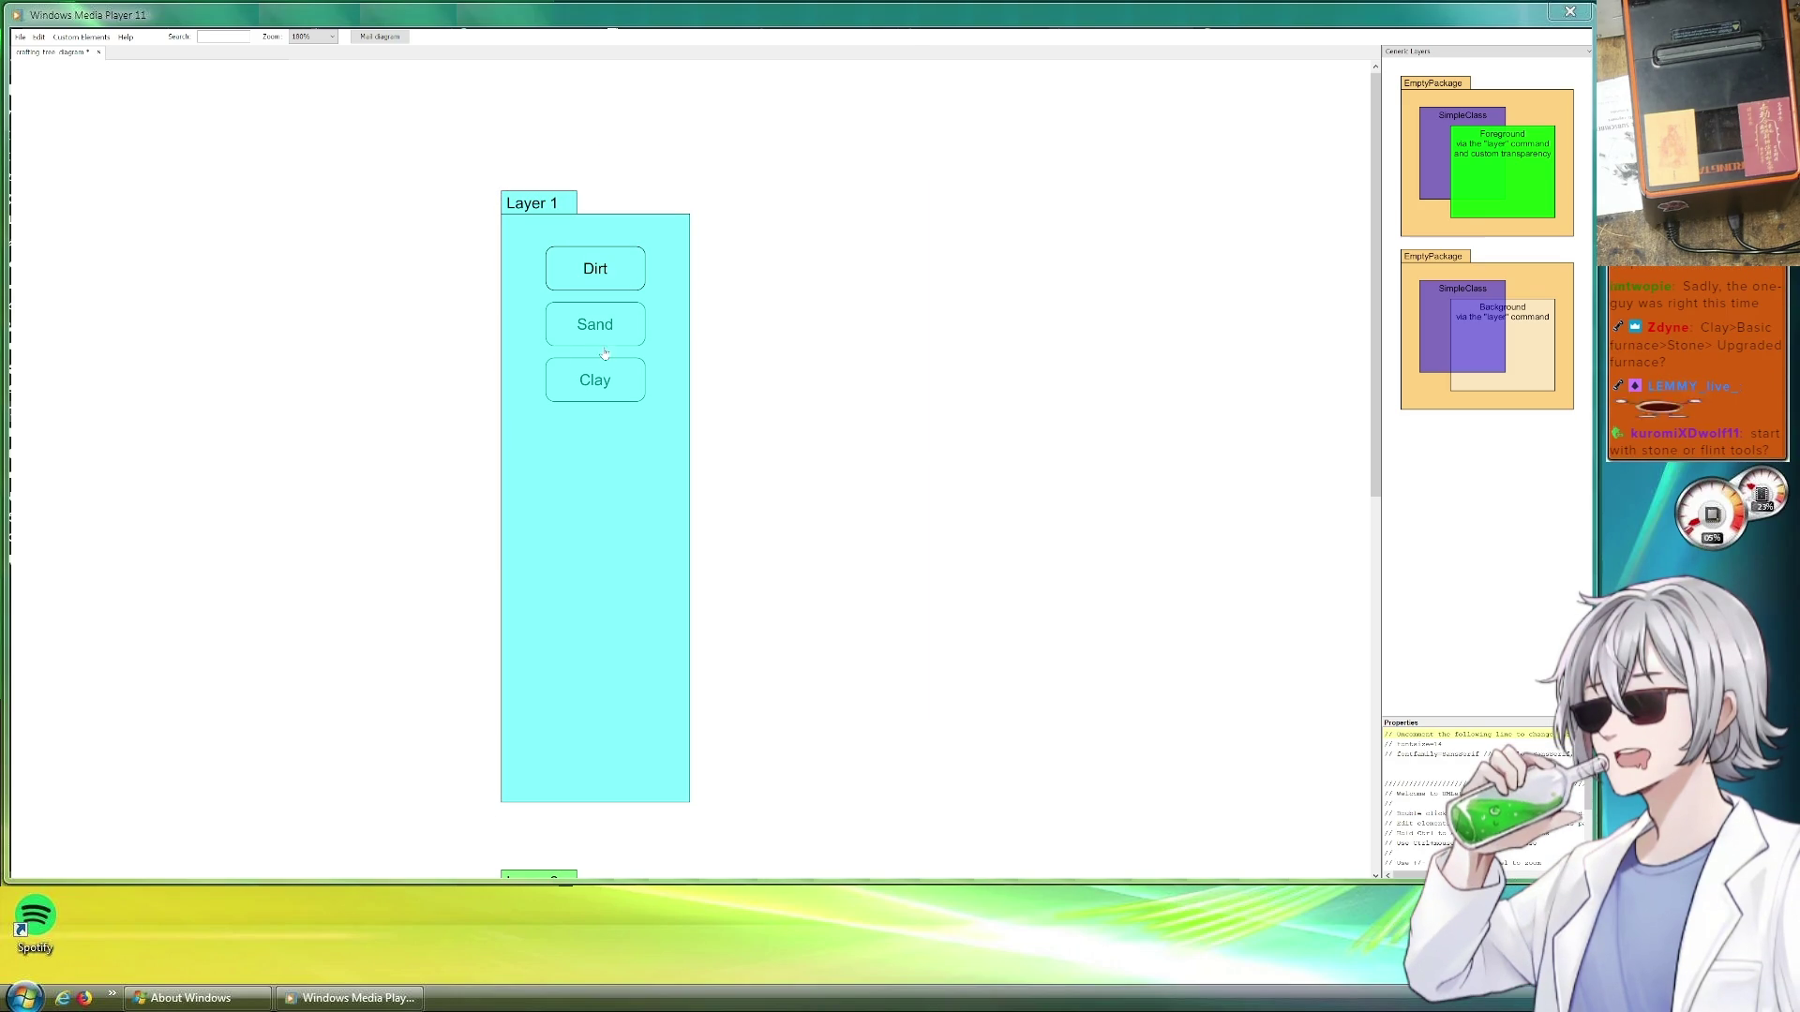
pyautogui.keyDown('ctrl'); pyautogui.moveTo(595, 381); pyautogui.dragTo(627, 439); pyautogui.keyUp('ctrl')
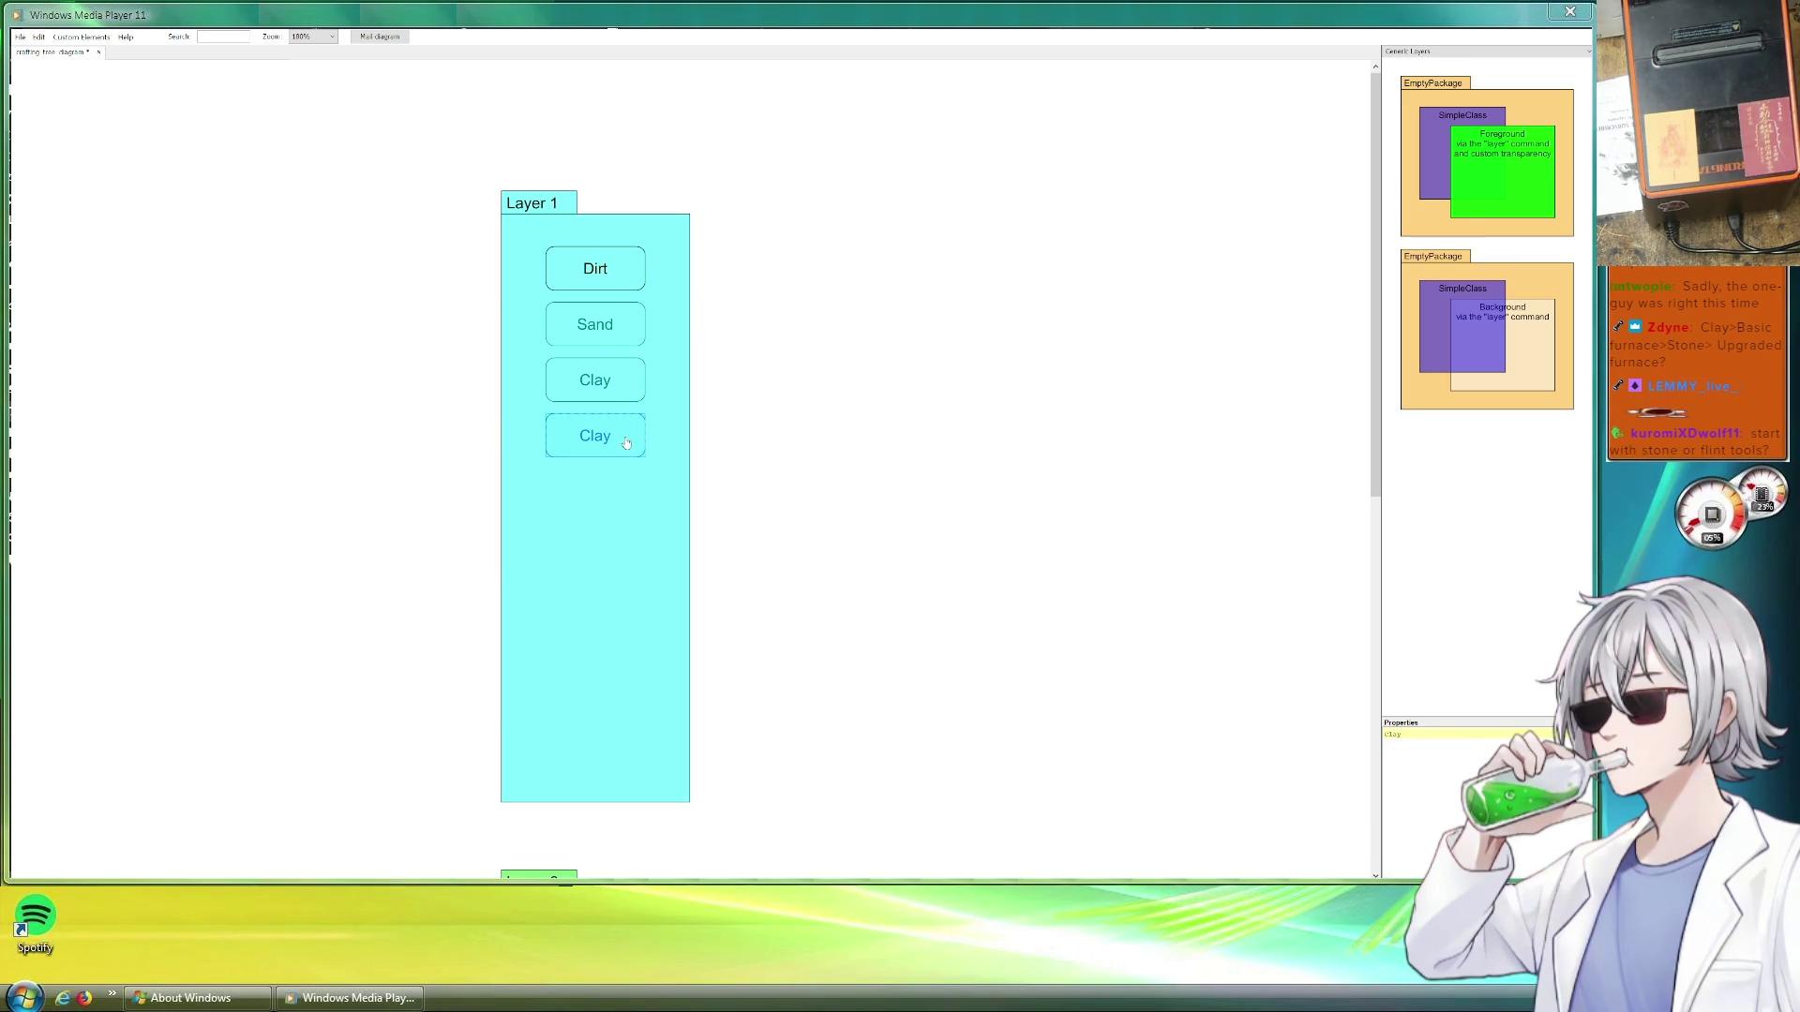
pyautogui.hotkey('ctrl', 'a')
pyautogui.write('Rocks')
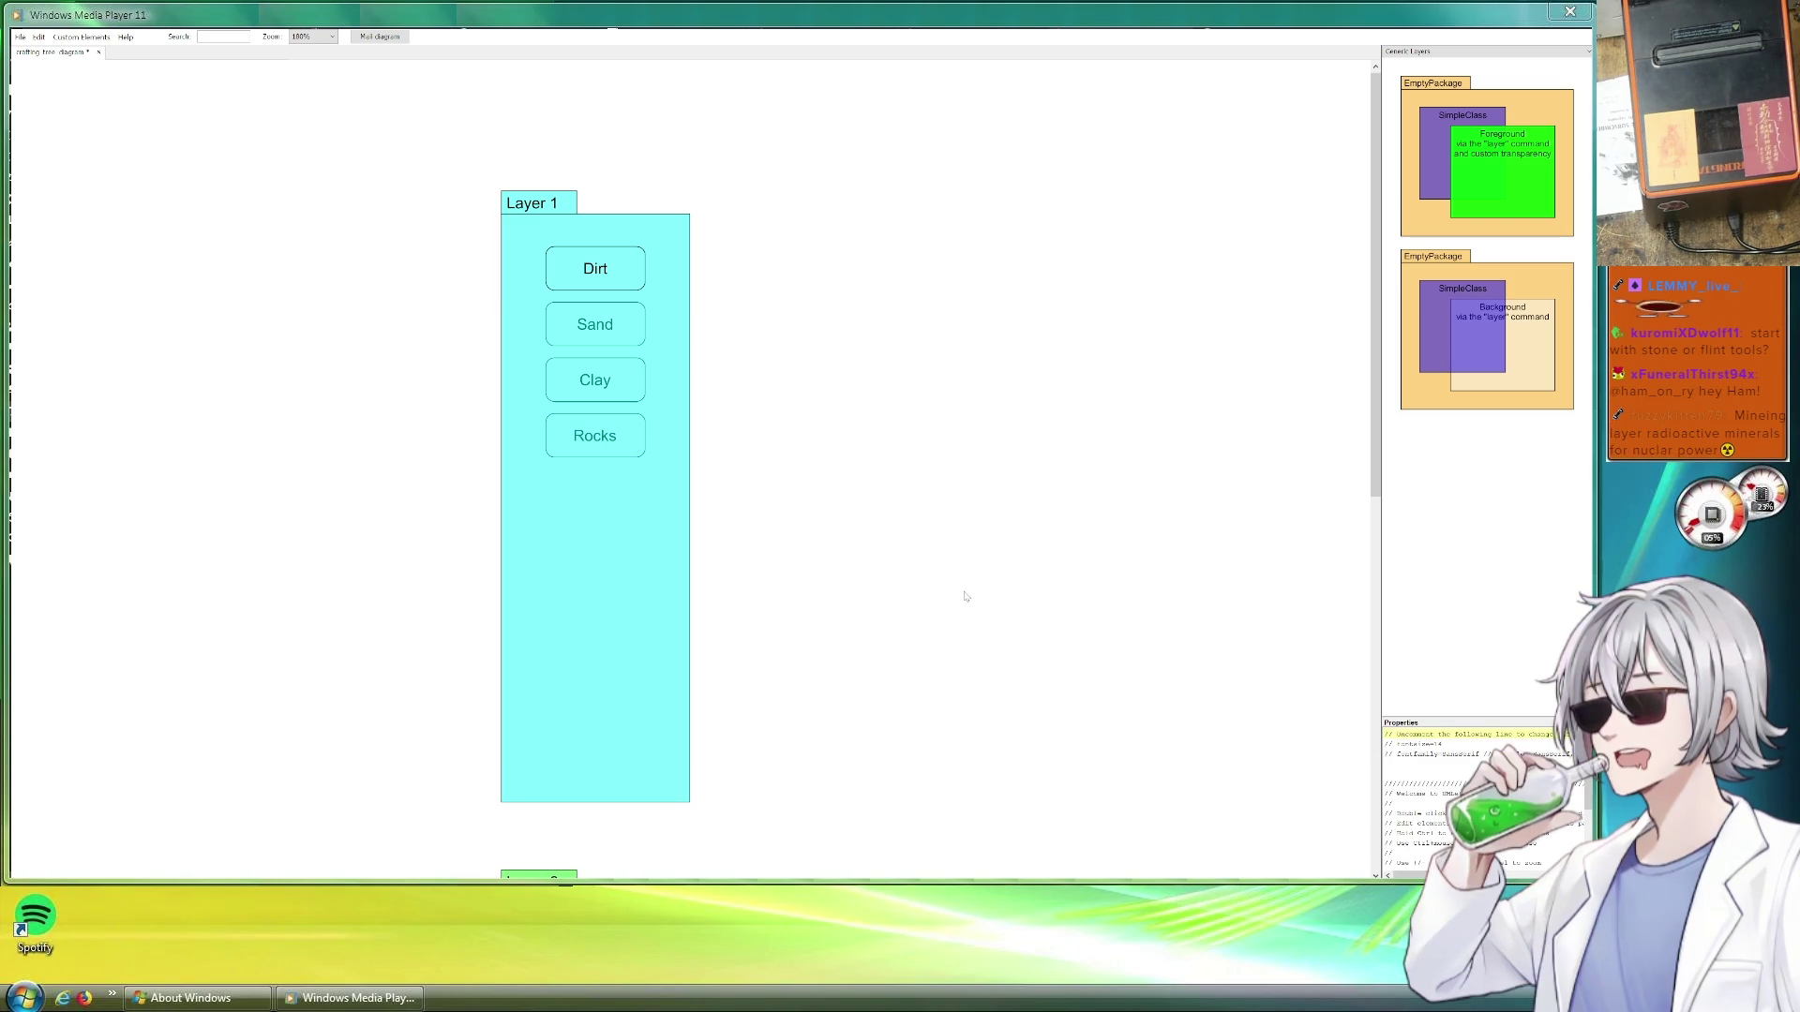
pyautogui.click(579, 504)
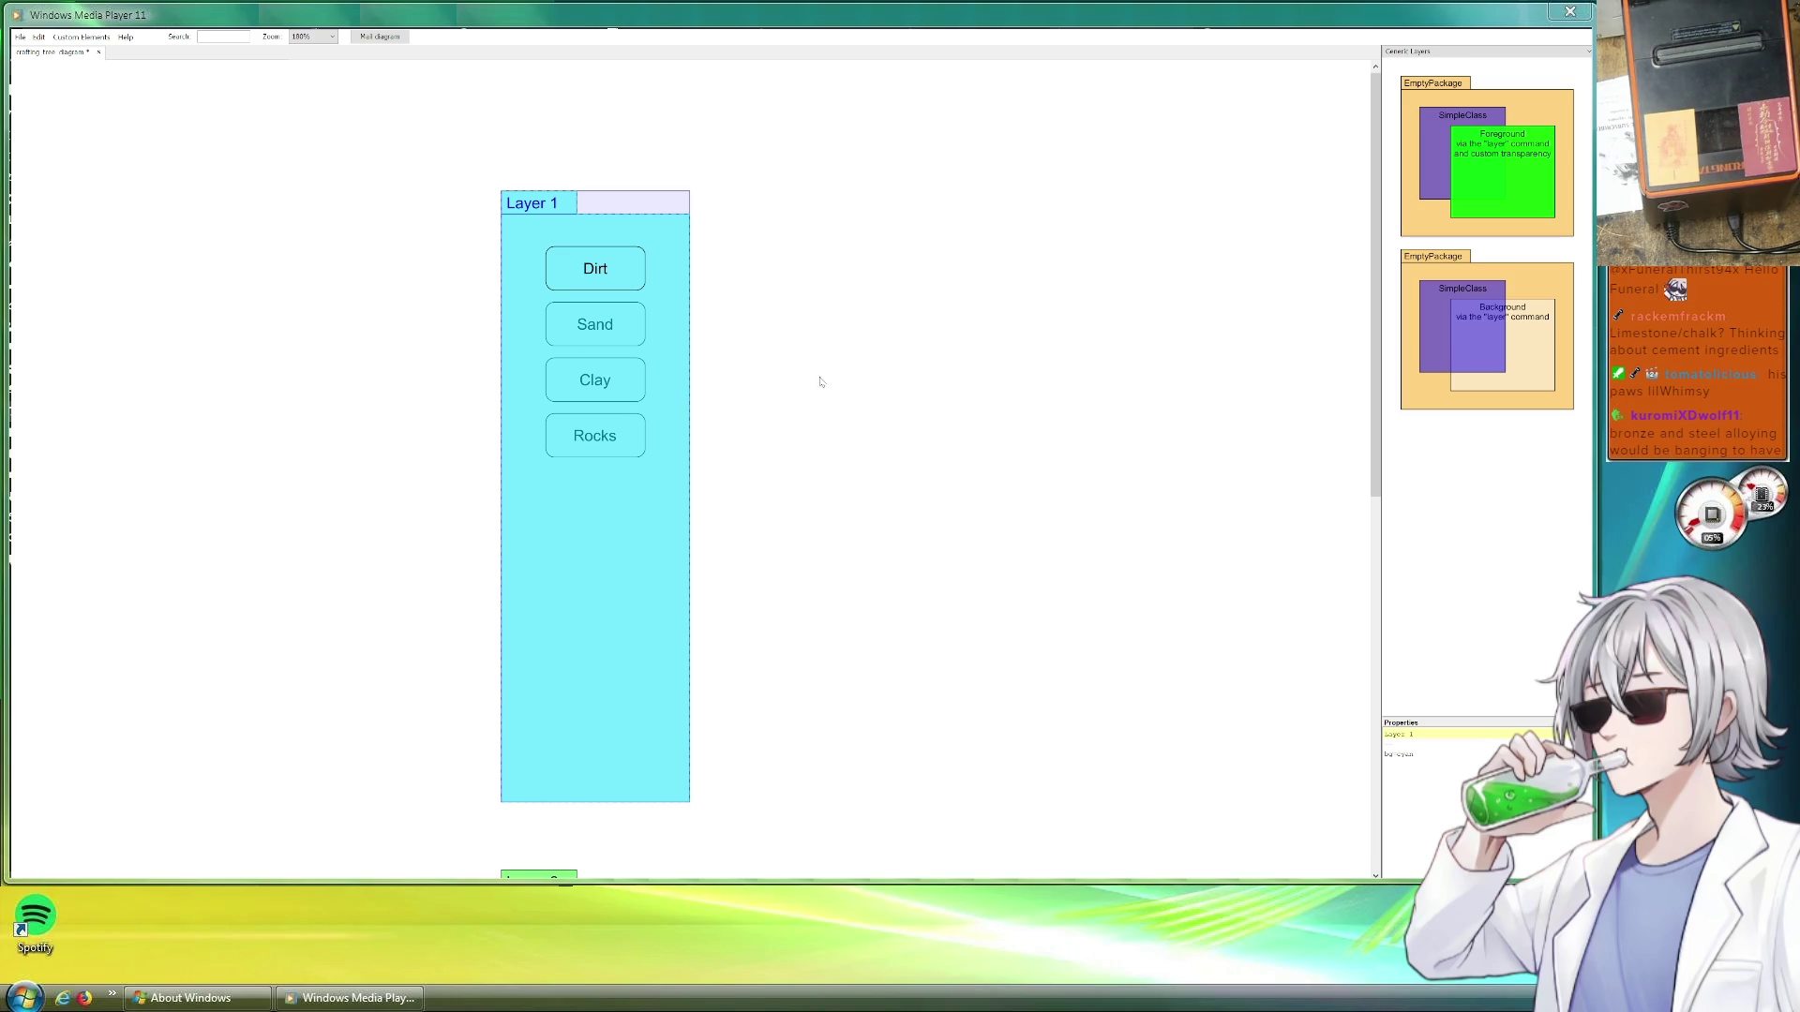
pyautogui.click(612, 438)
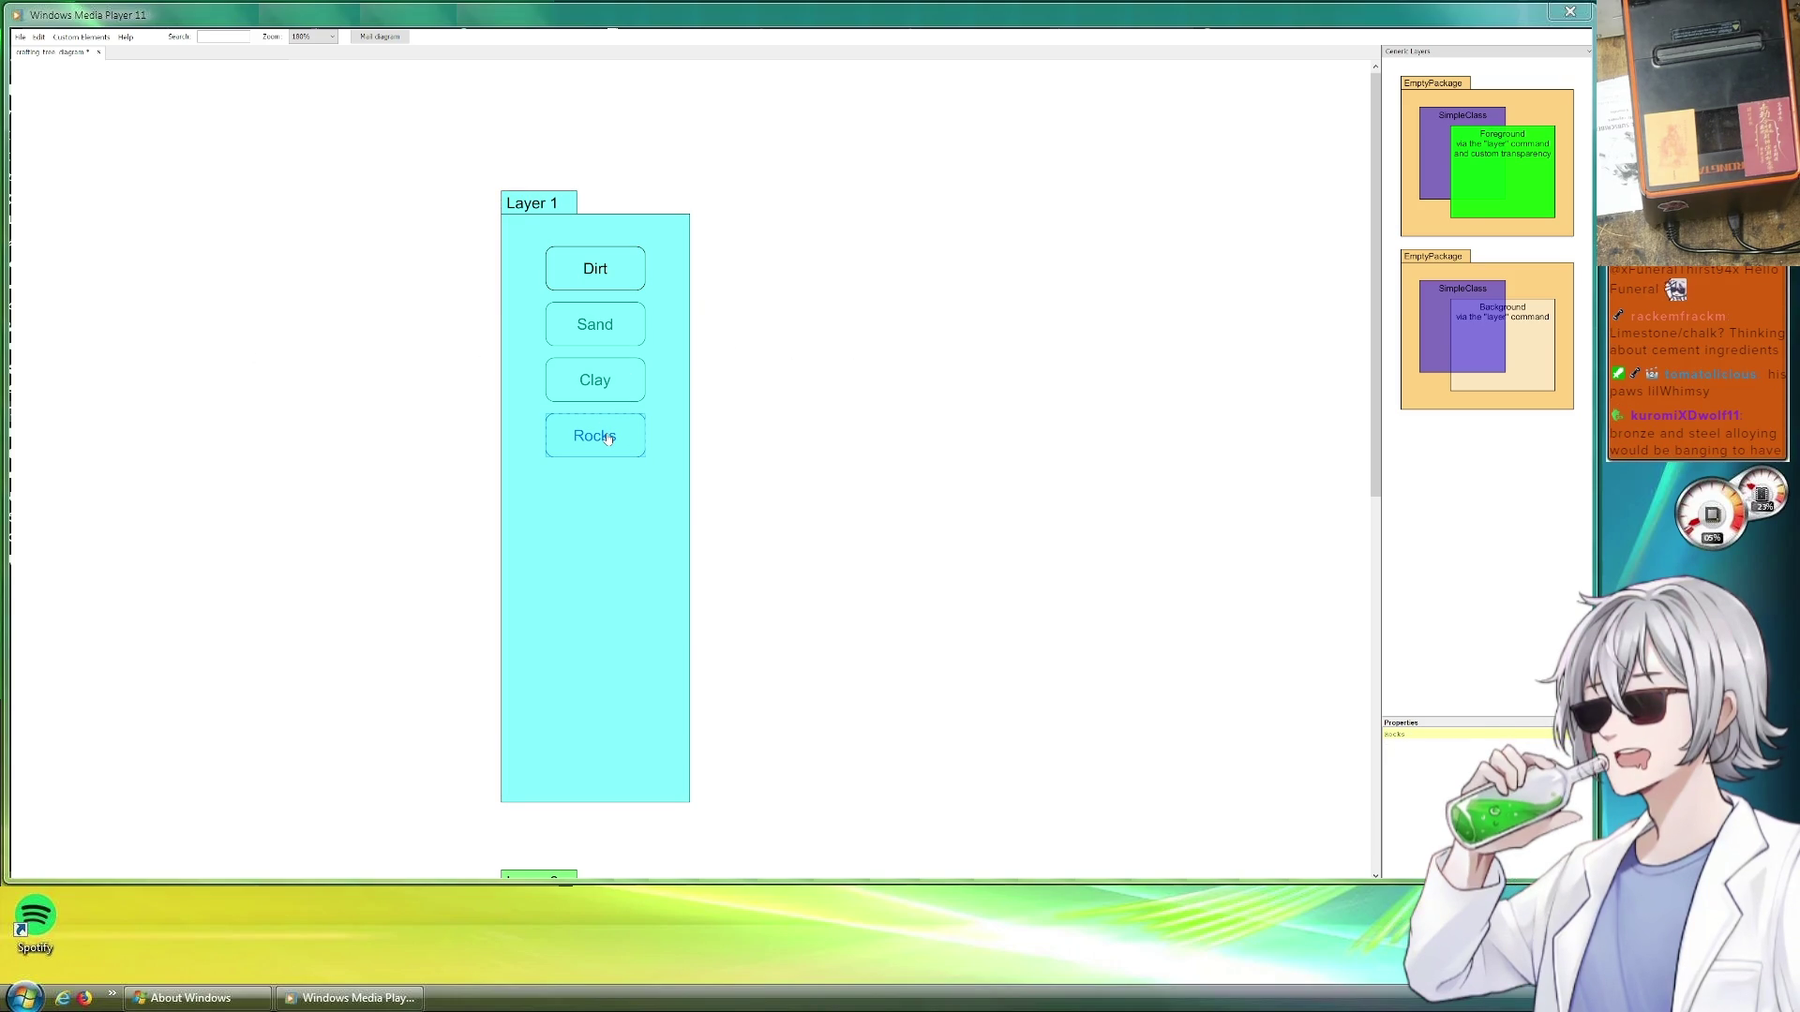
pyautogui.scroll(-3, 767, 479)
pyautogui.scroll(-3, 766, 480)
pyautogui.scroll(-2, 766, 480)
pyautogui.scroll(4, 767, 480)
pyautogui.scroll(3, 766, 480)
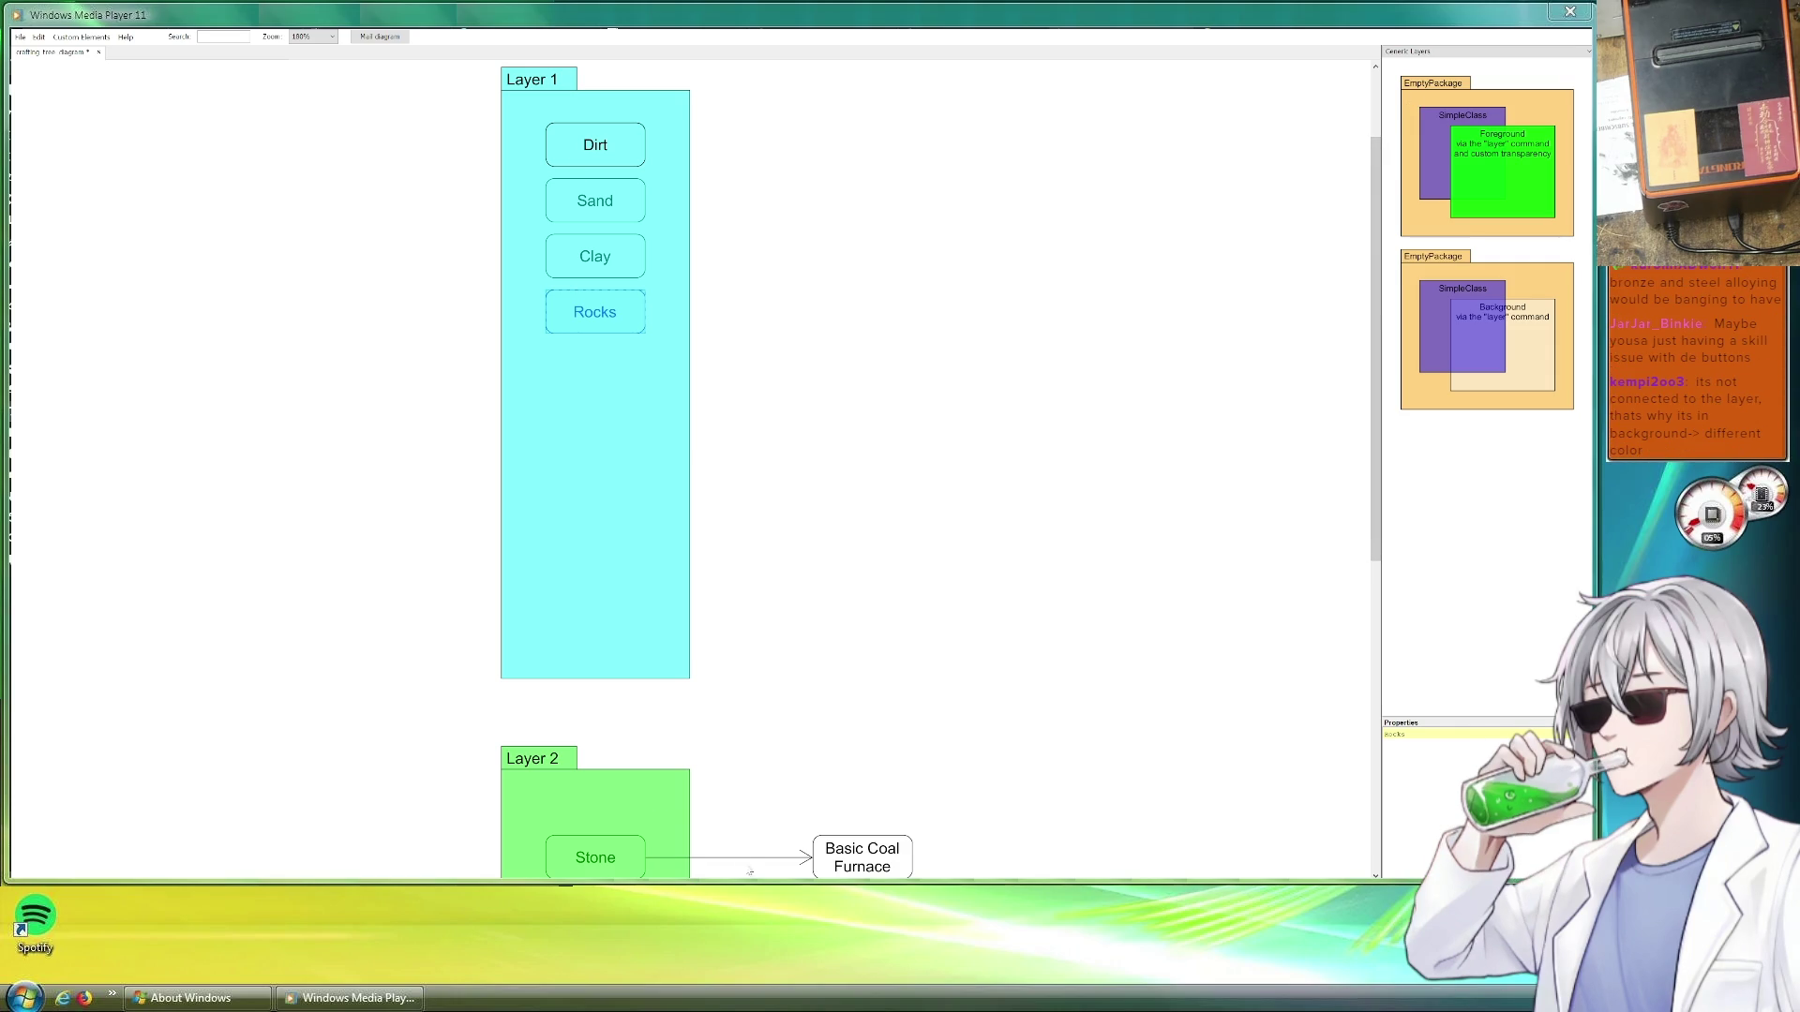
# Attach the arrow's start to Rocks and bend its route down the left side of Layer 1 toward Stone
pyautogui.click(728, 857)
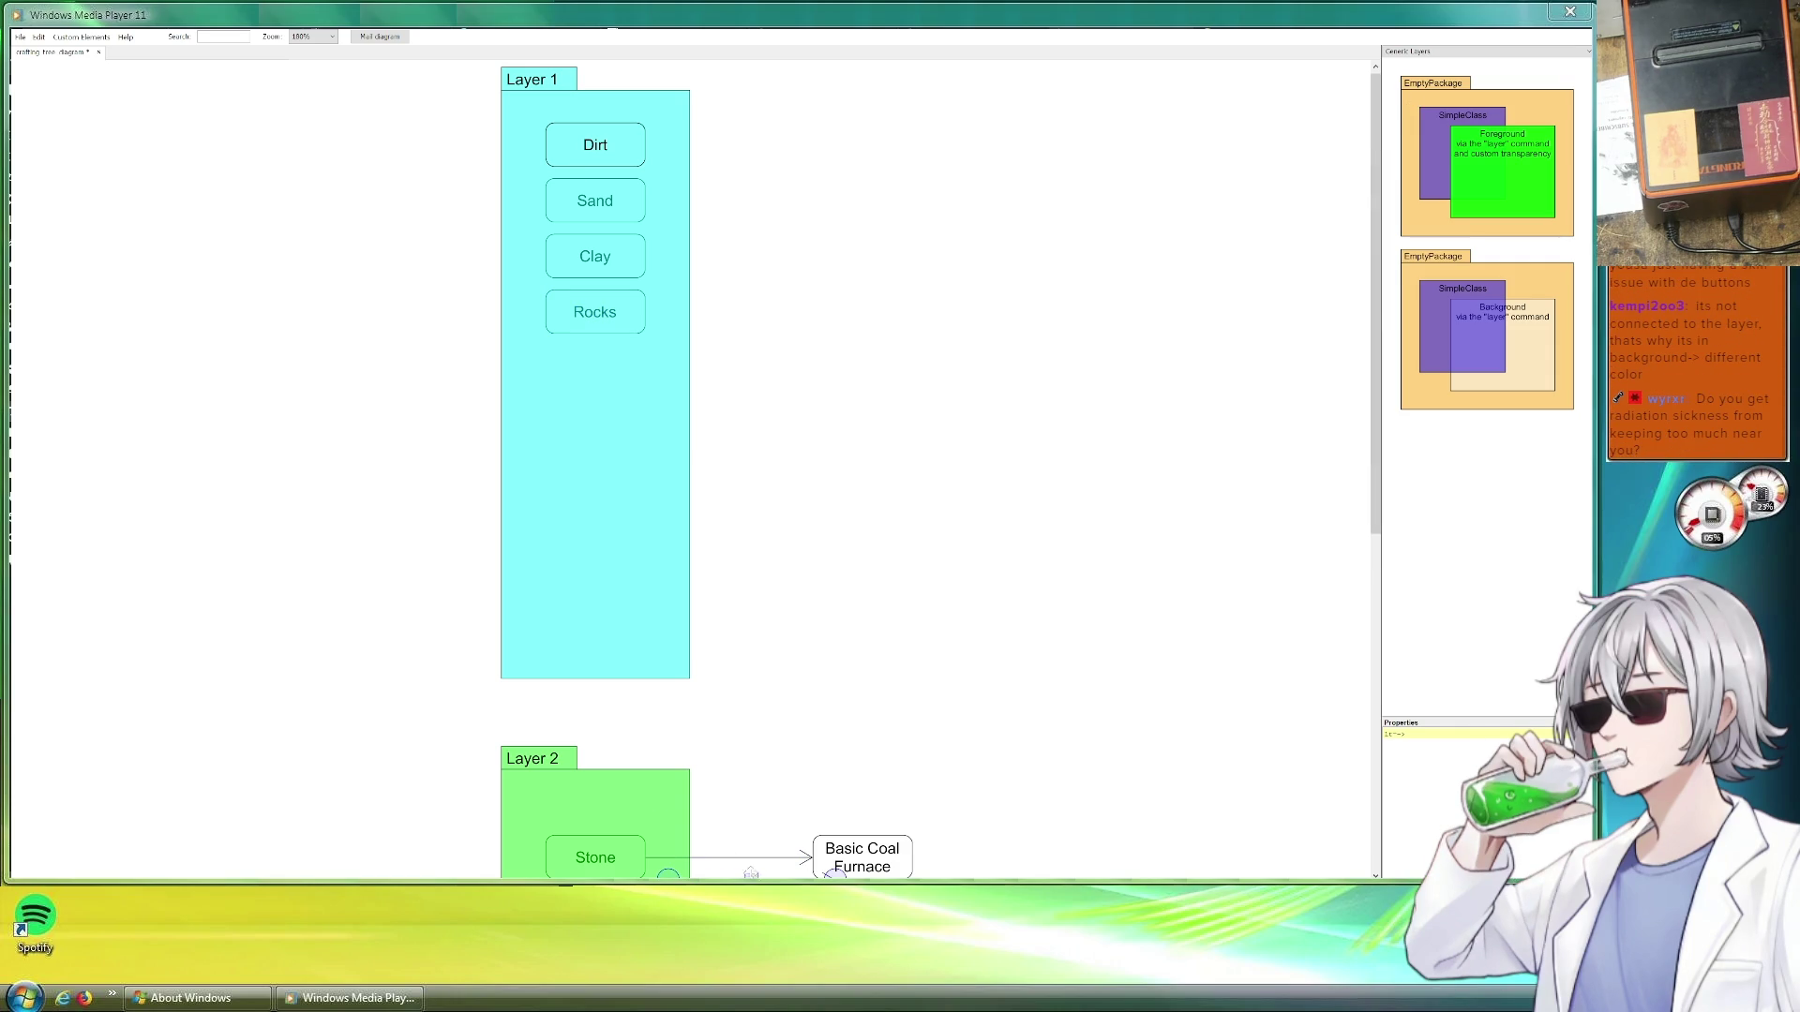
pyautogui.moveTo(753, 867)
pyautogui.mouseDown()
pyautogui.moveTo(621, 311)
pyautogui.moveTo(544, 864)
pyautogui.mouseUp()
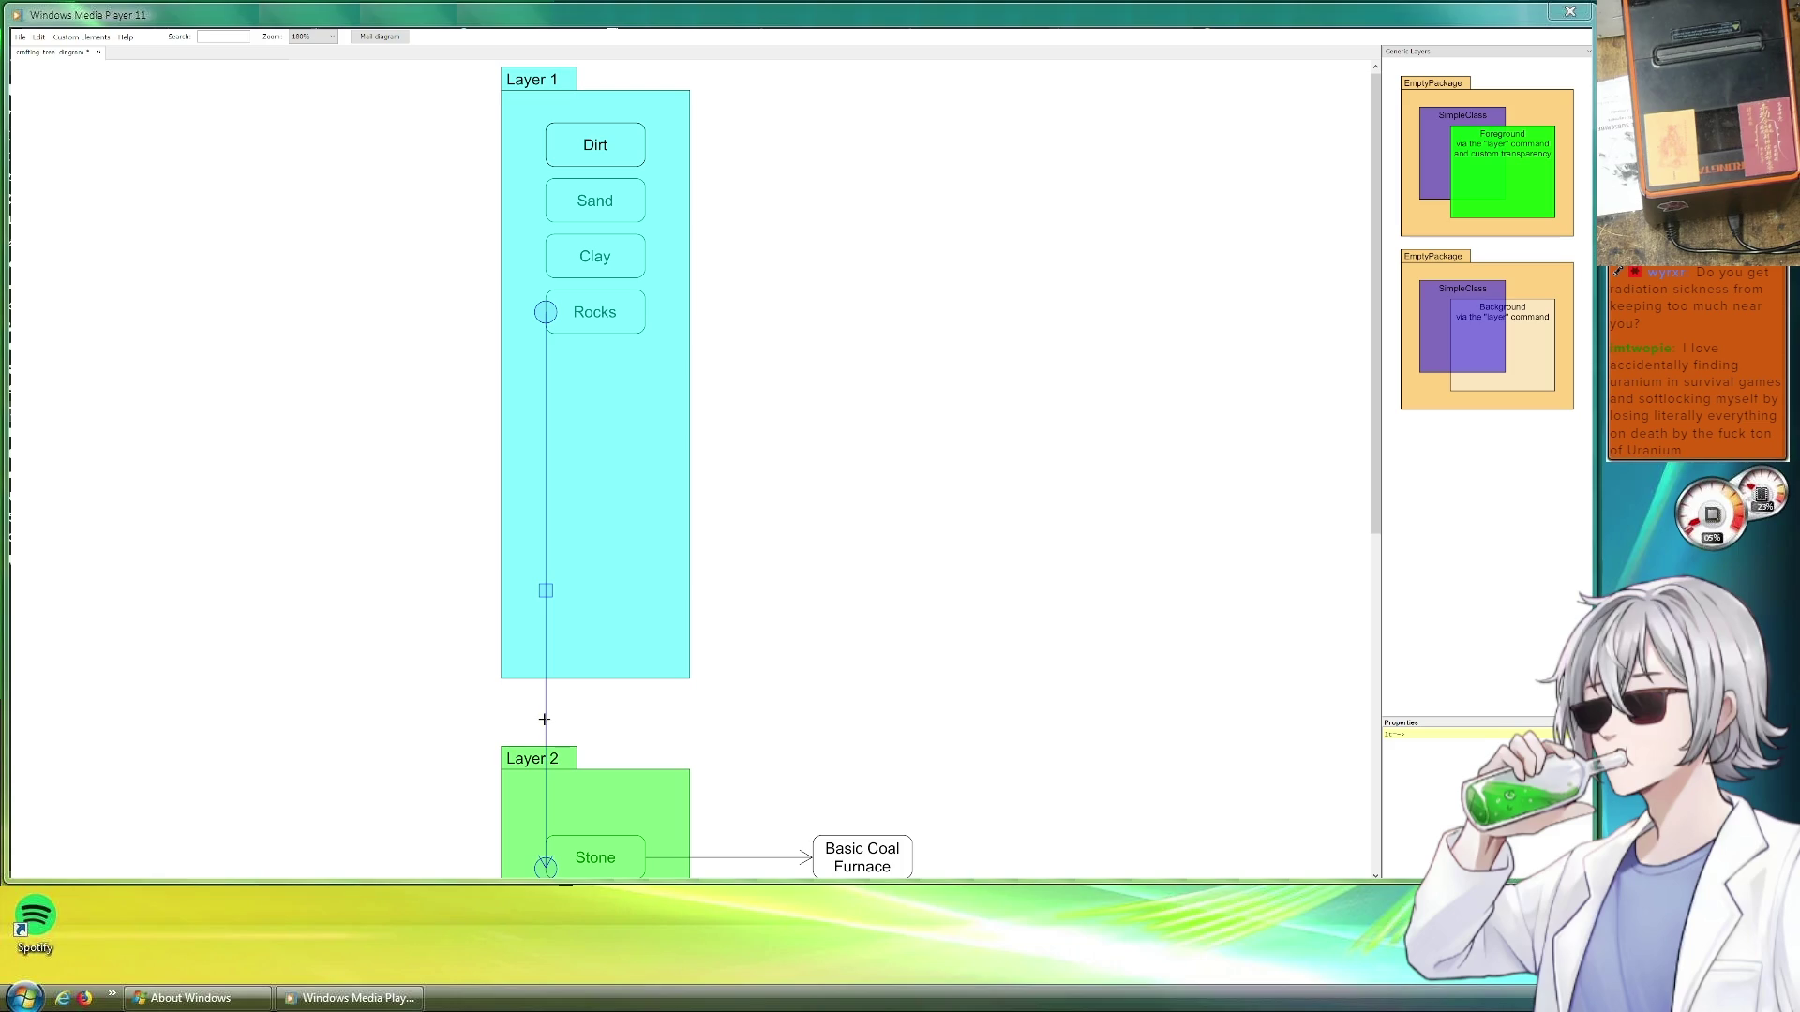
pyautogui.moveTo(544, 719); pyautogui.dragTo(447, 867)
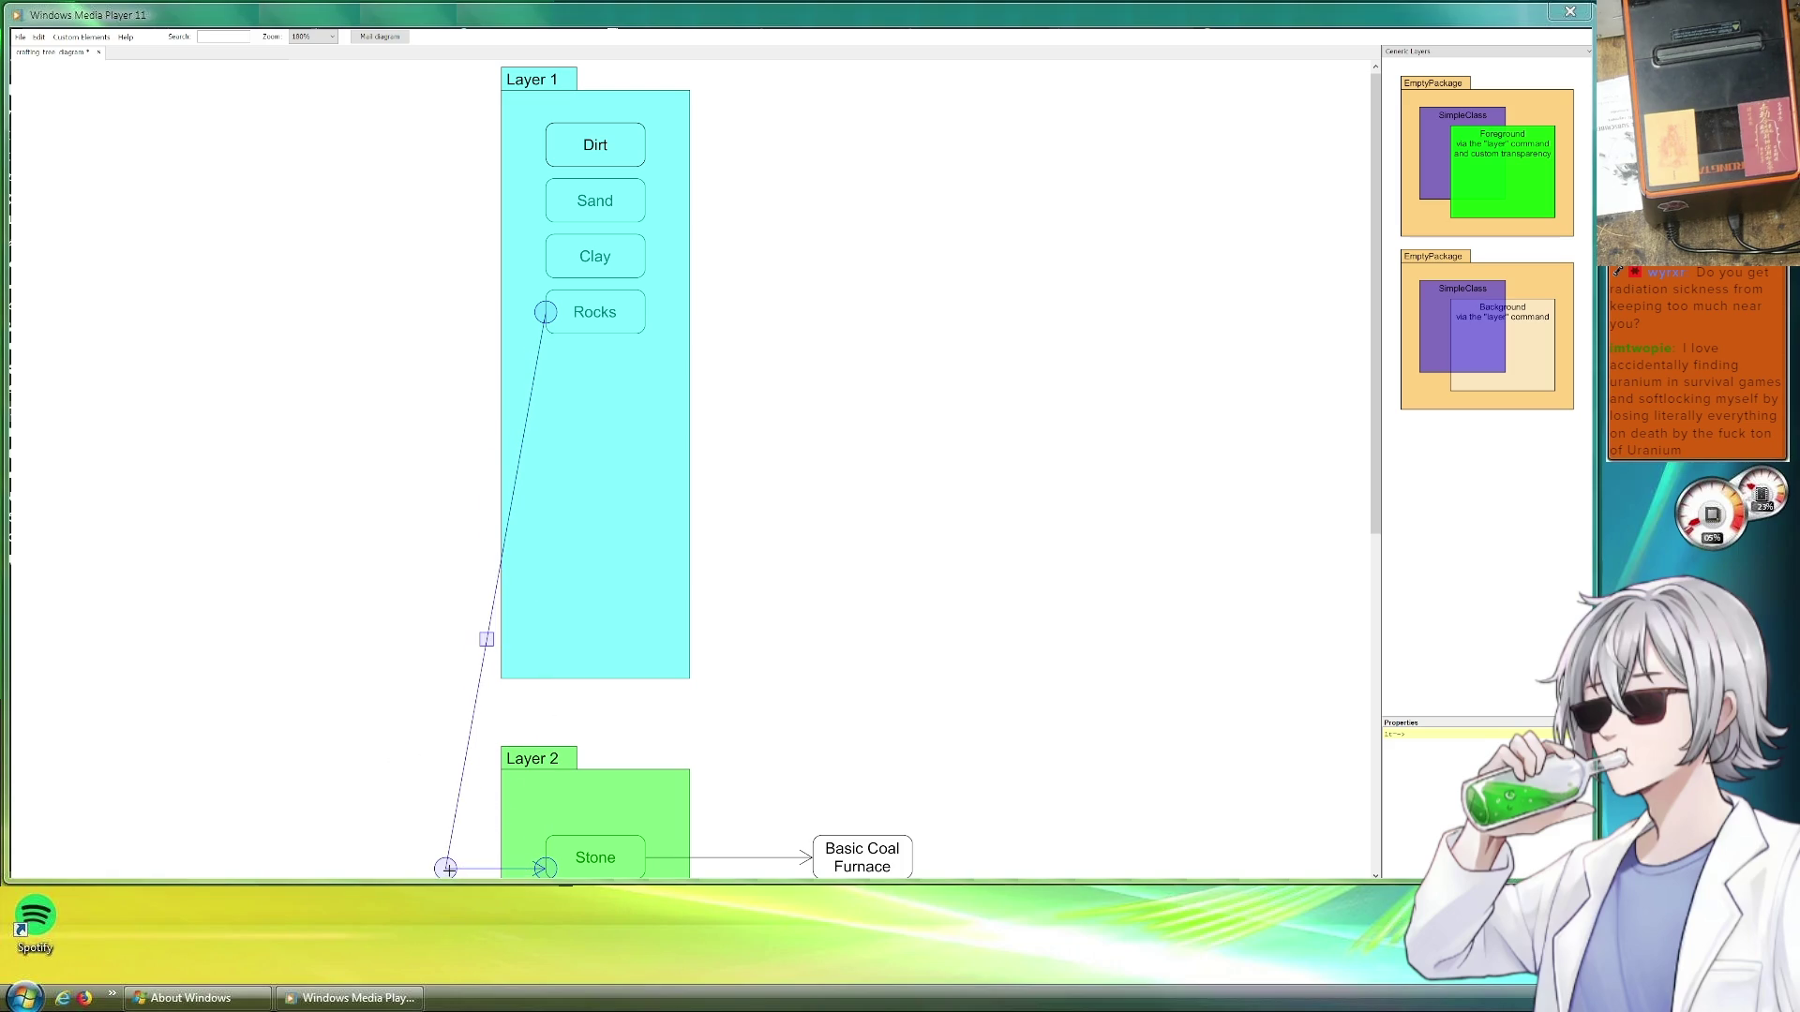
pyautogui.moveTo(511, 492); pyautogui.dragTo(445, 312)
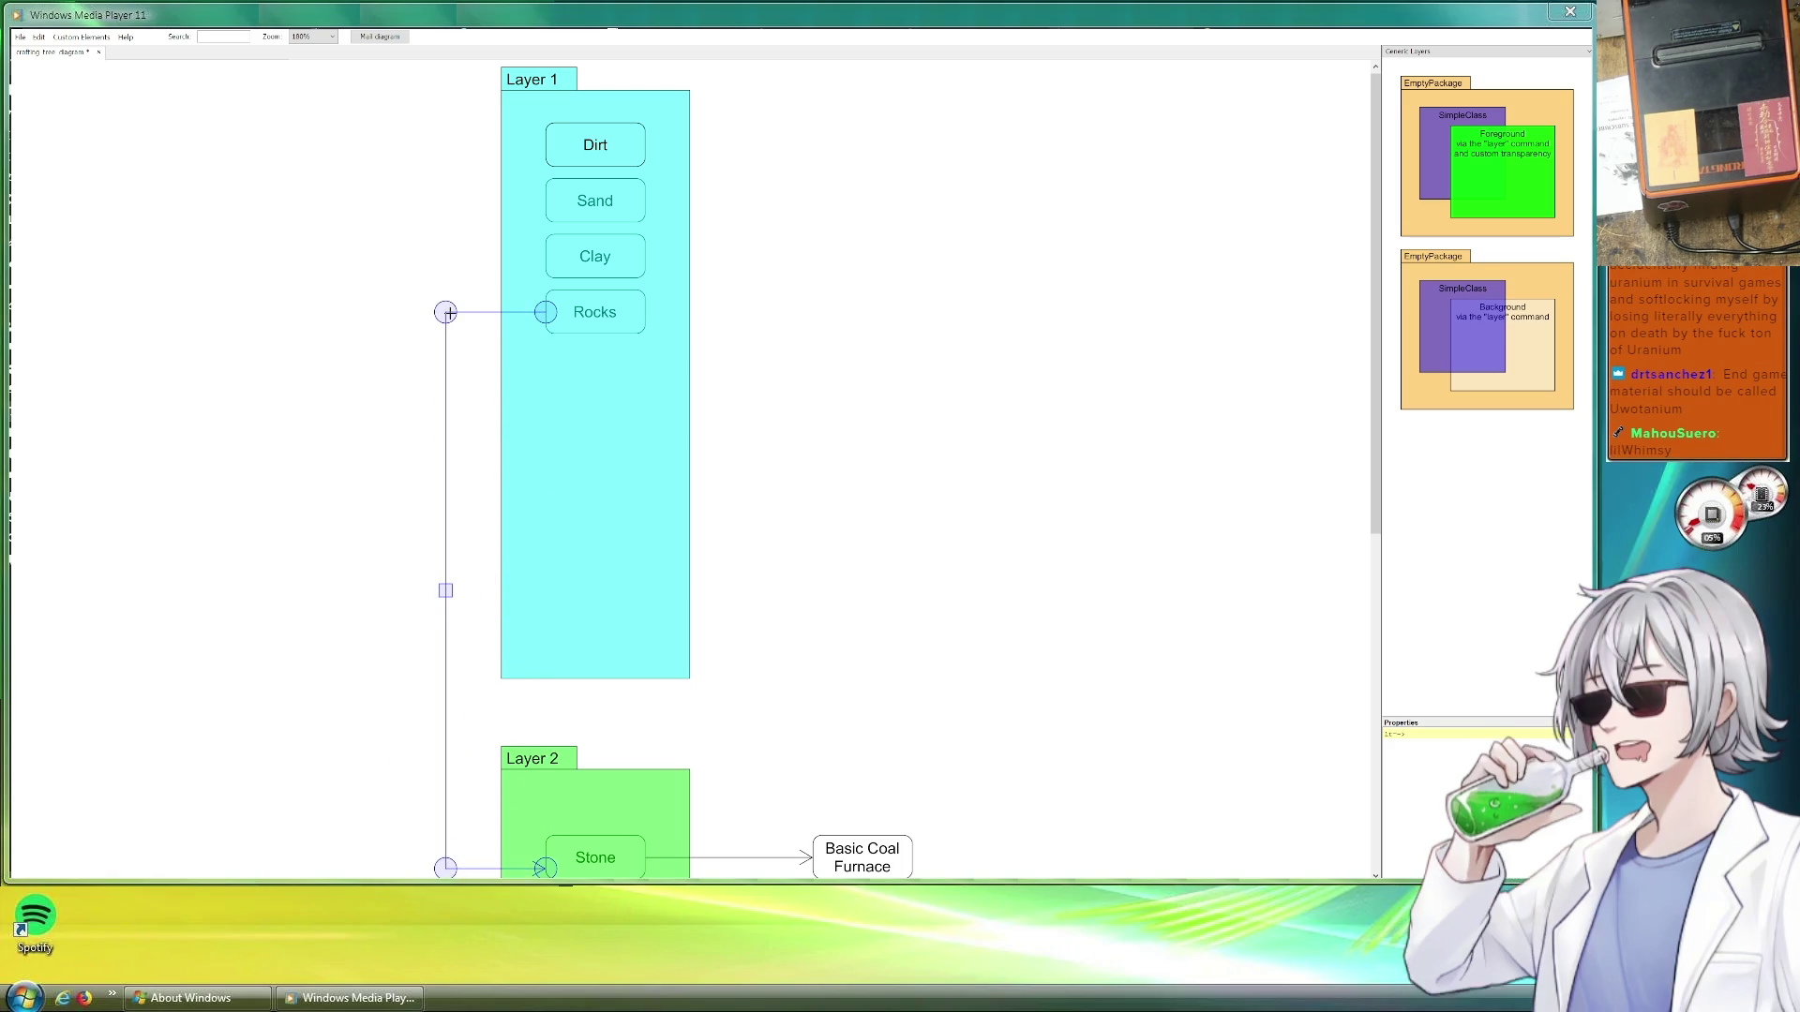
pyautogui.click(821, 538)
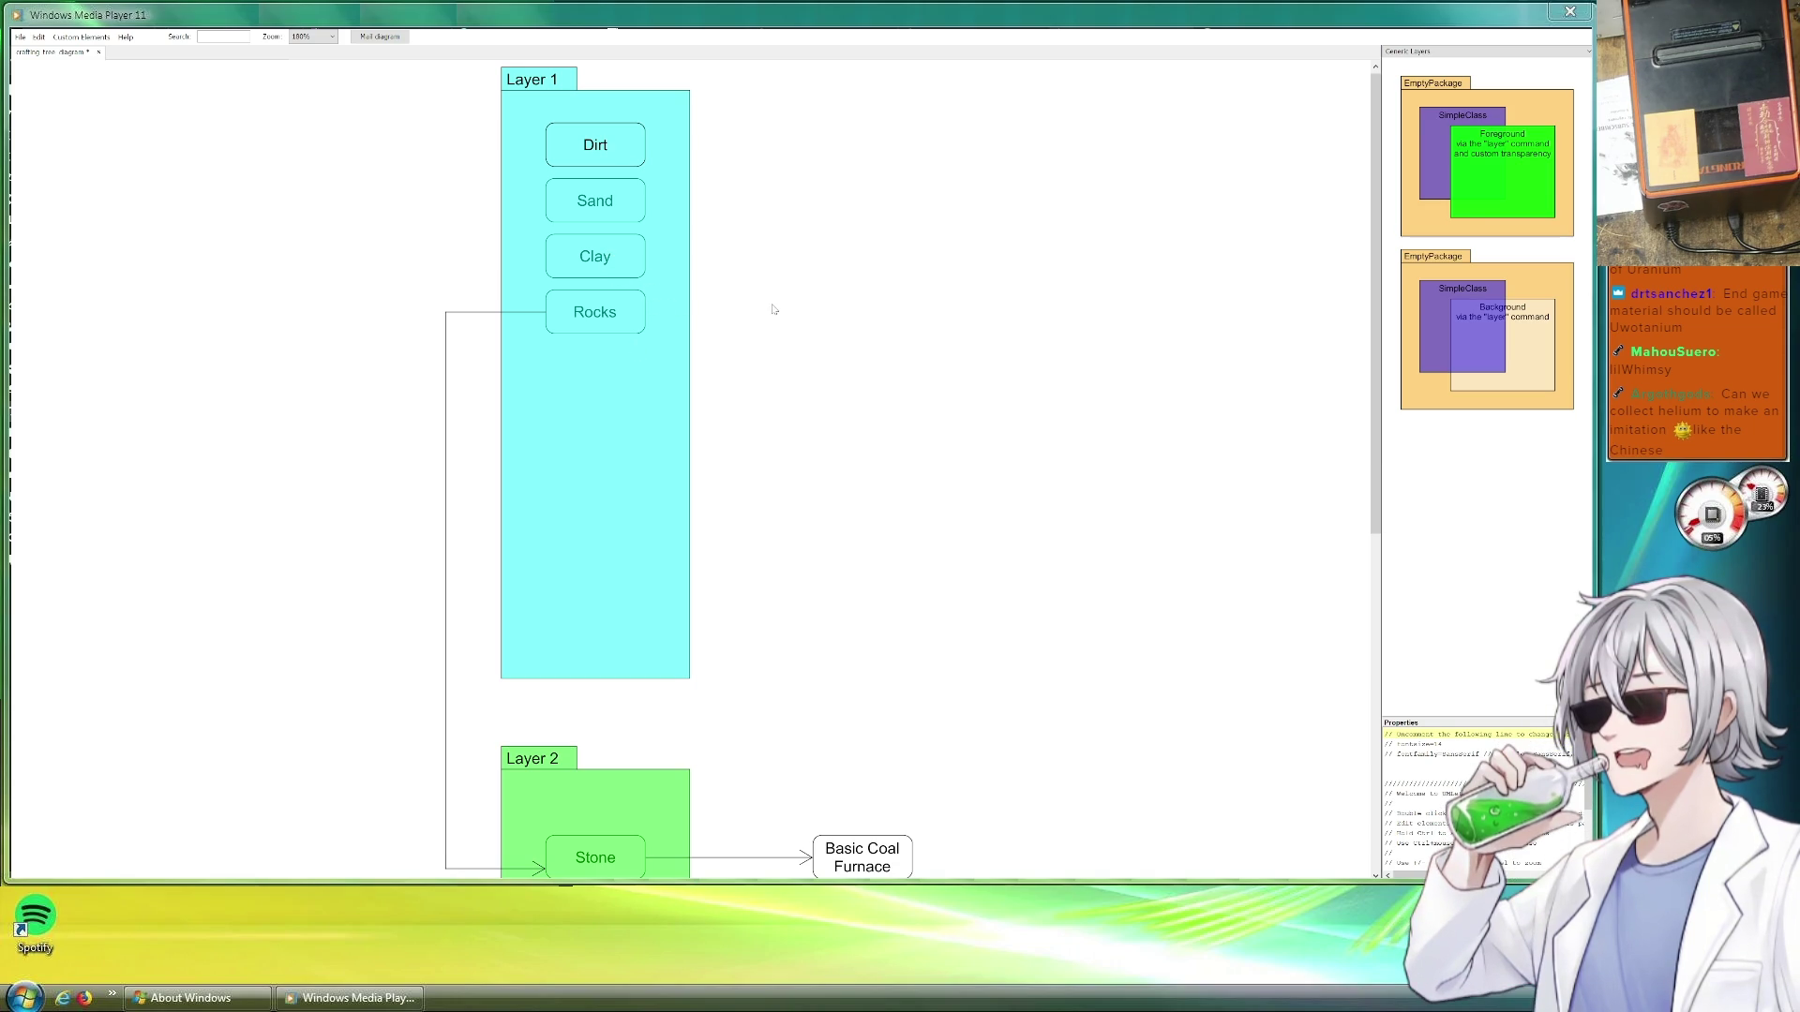
pyautogui.moveTo(865, 325); pyautogui.dragTo(738, 348)
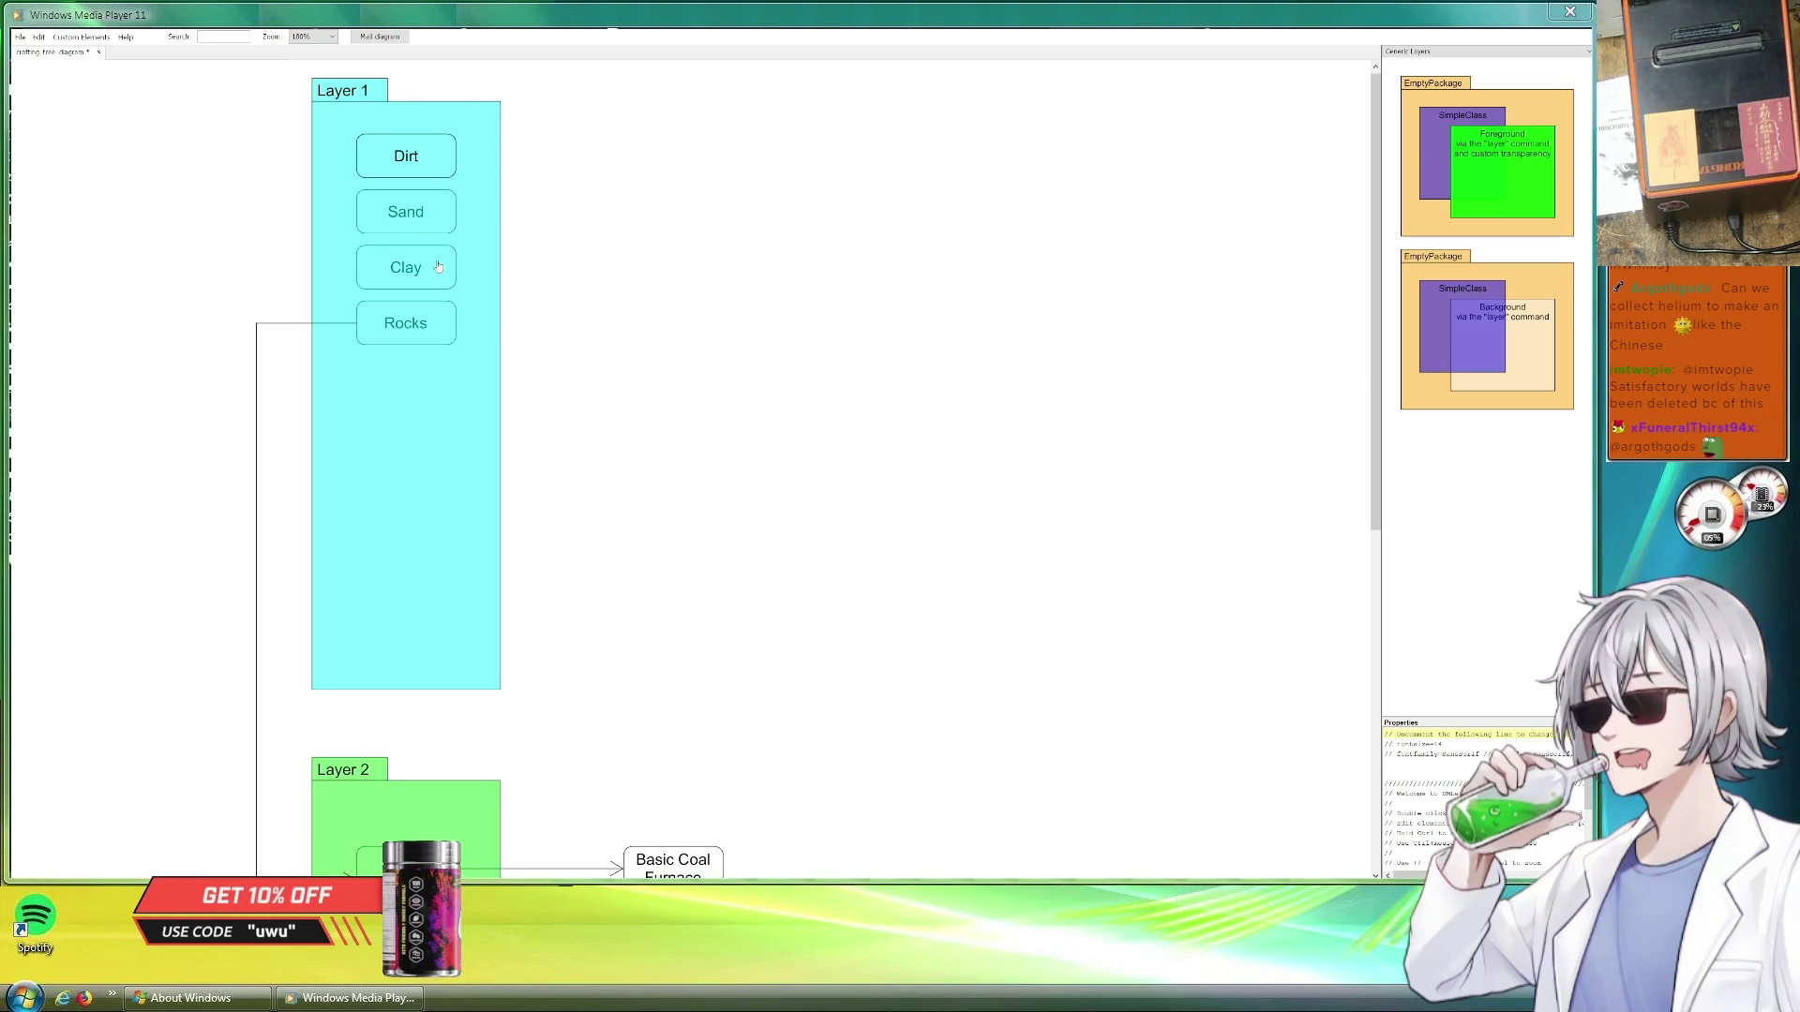
pyautogui.scroll(3, 593, 365)
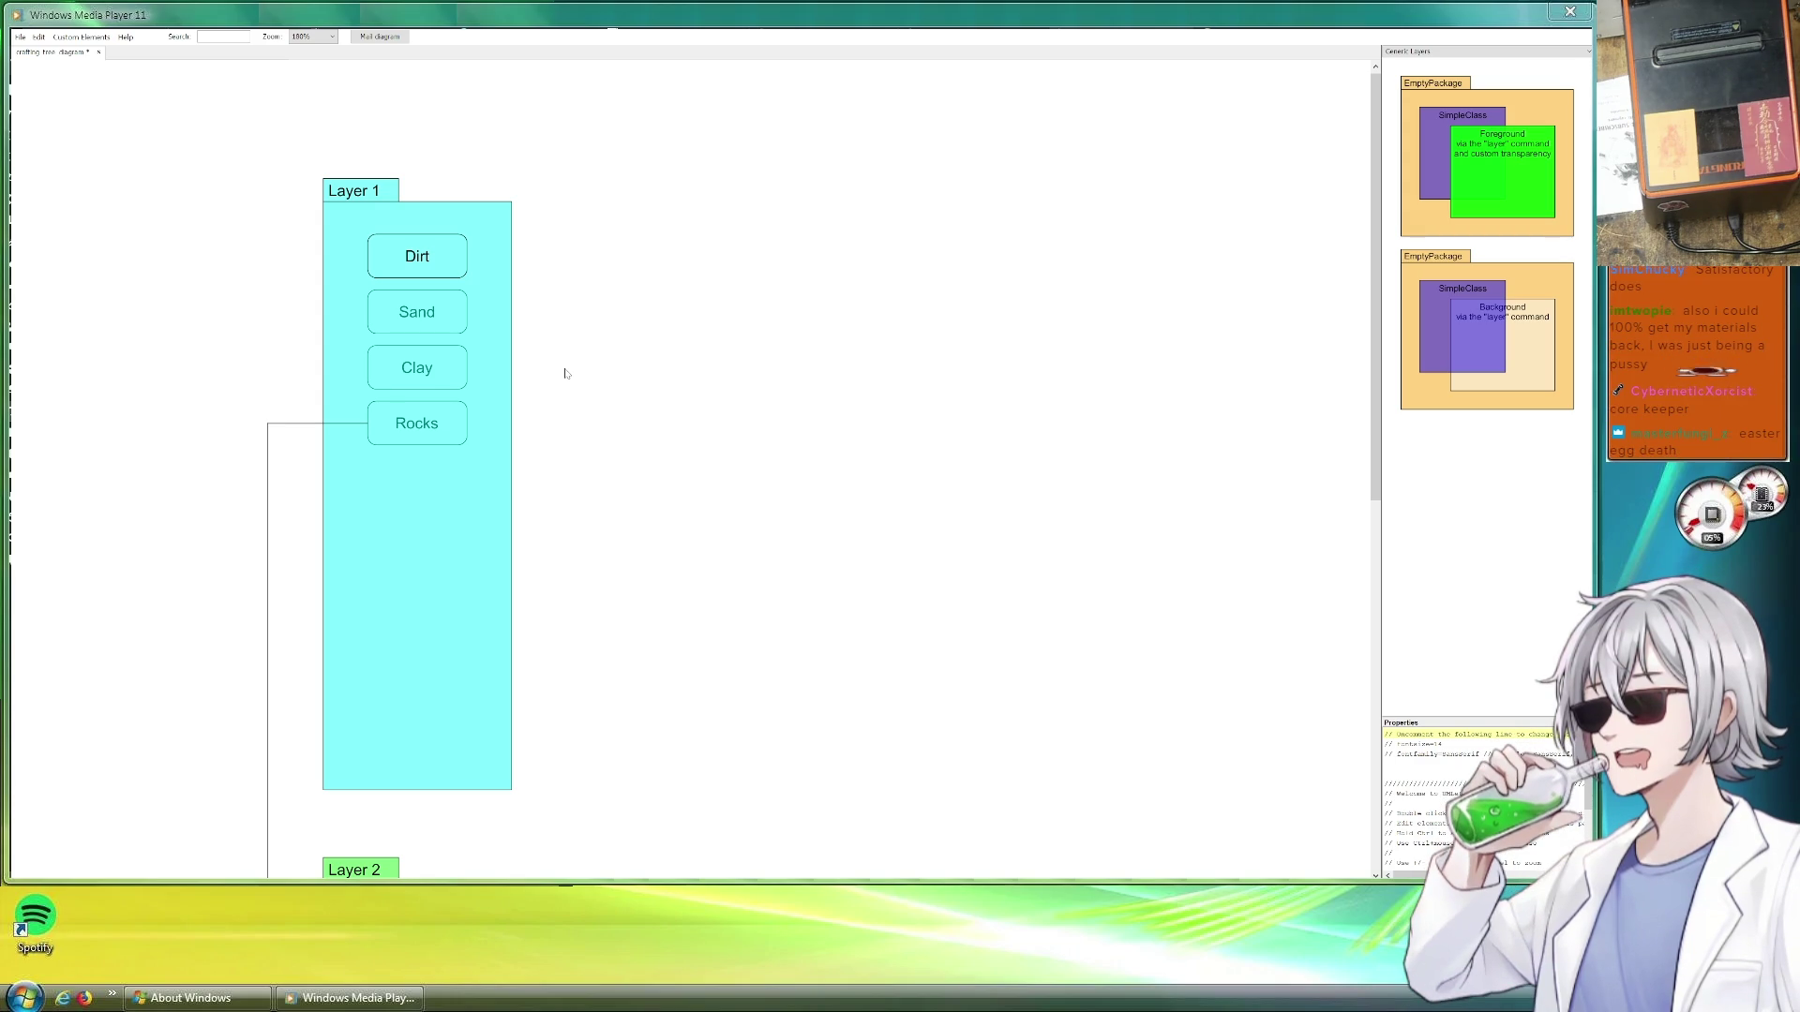
# Place a copy of the Clay element outside Layer 1 to the right
pyautogui.click(447, 372)
pyautogui.moveTo(448, 371); pyautogui.dragTo(746, 375)
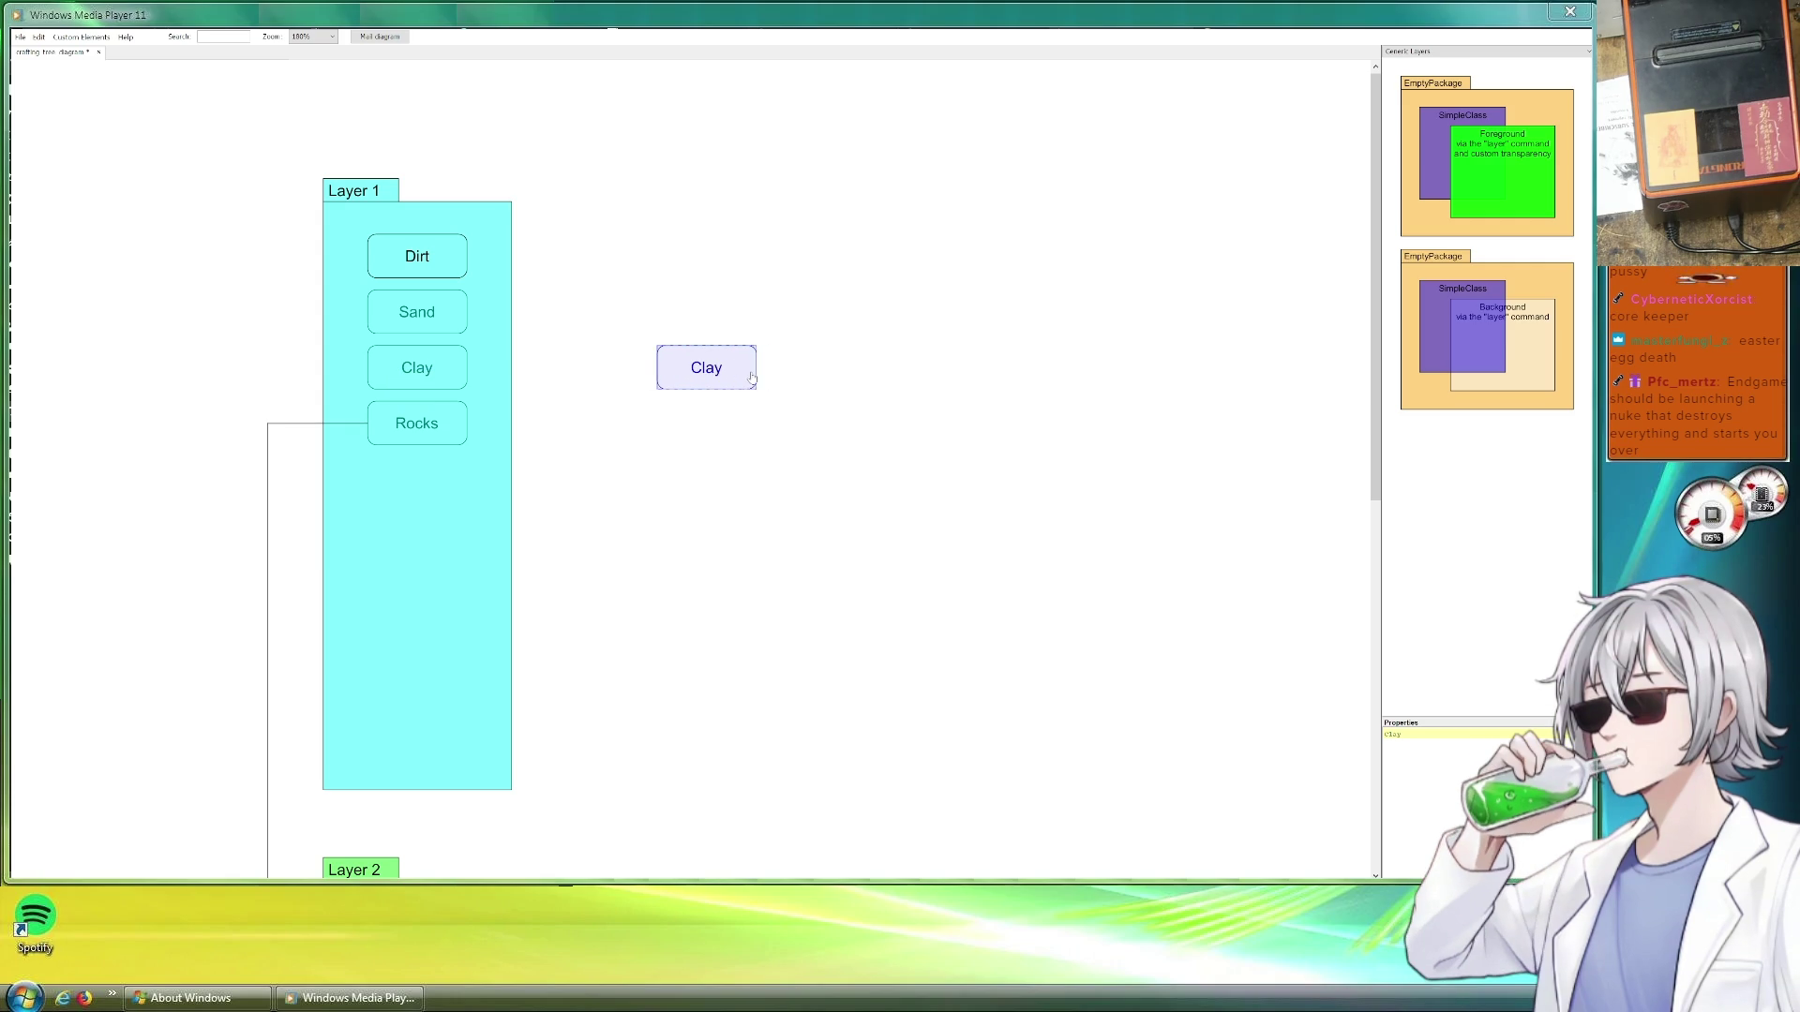
pyautogui.scroll(-3, 766, 411)
pyautogui.scroll(-3, 758, 488)
pyautogui.scroll(-3, 758, 488)
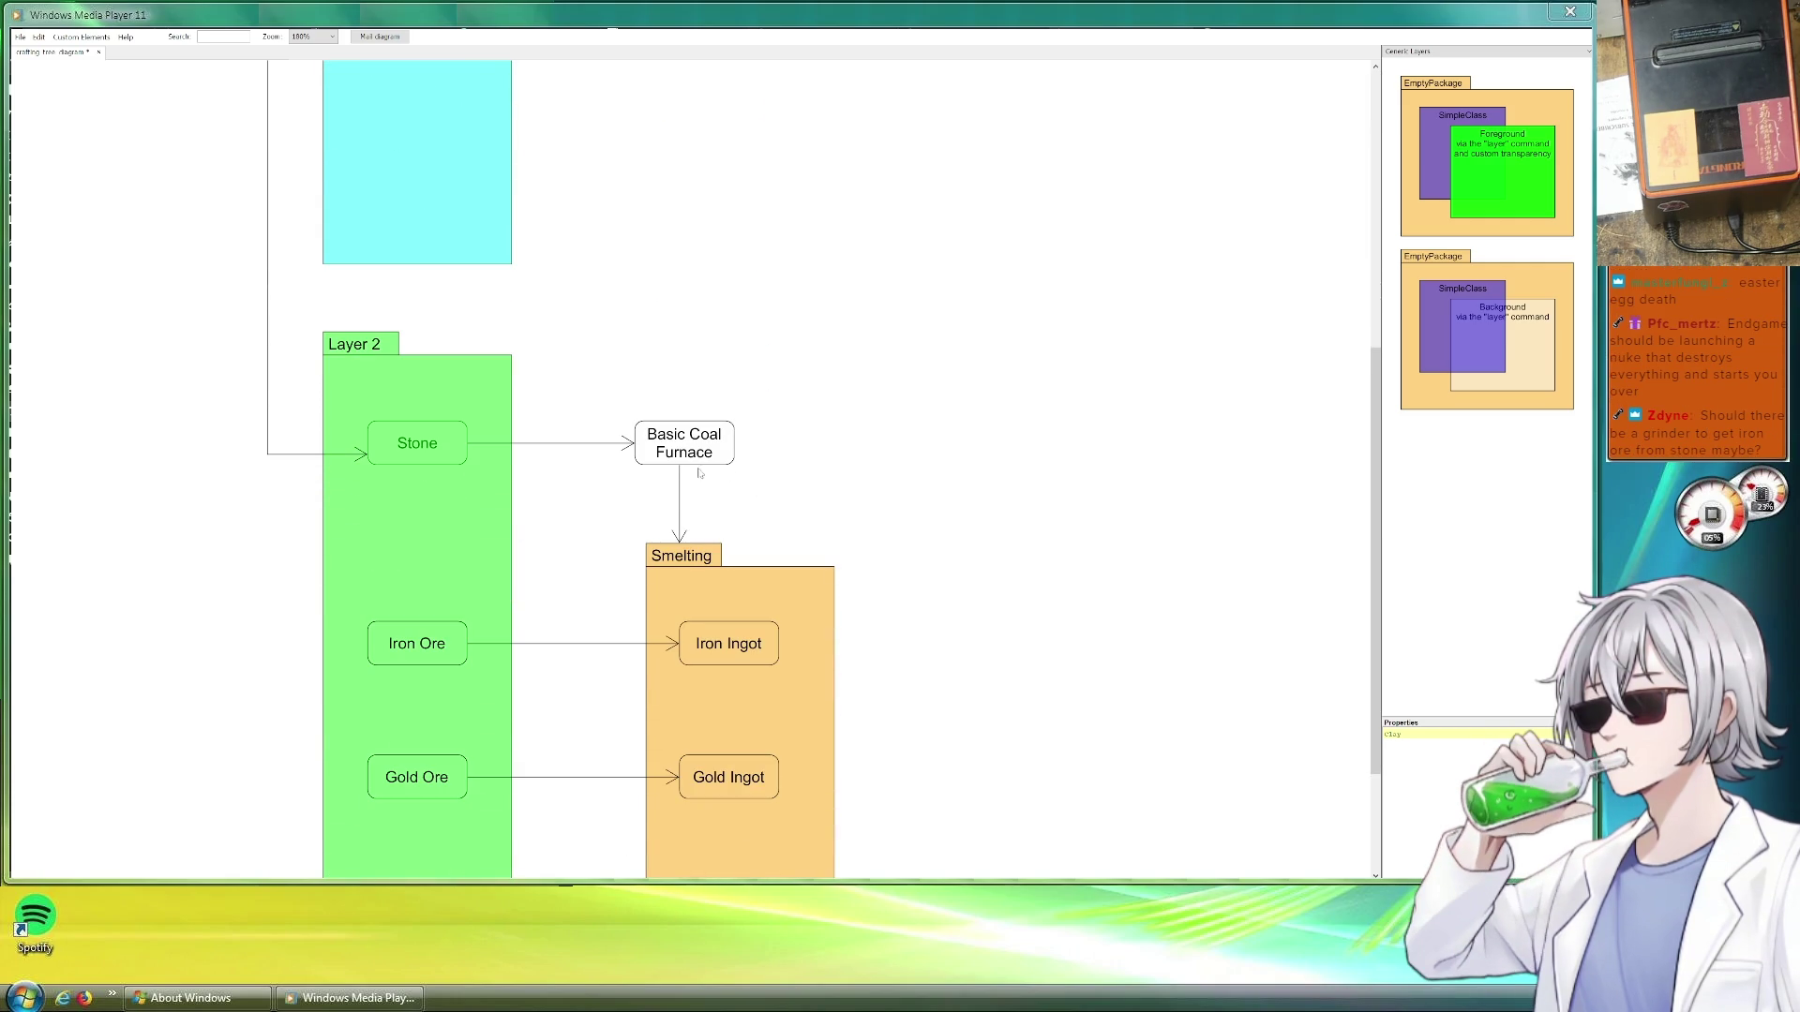
pyautogui.scroll(5, 704, 449)
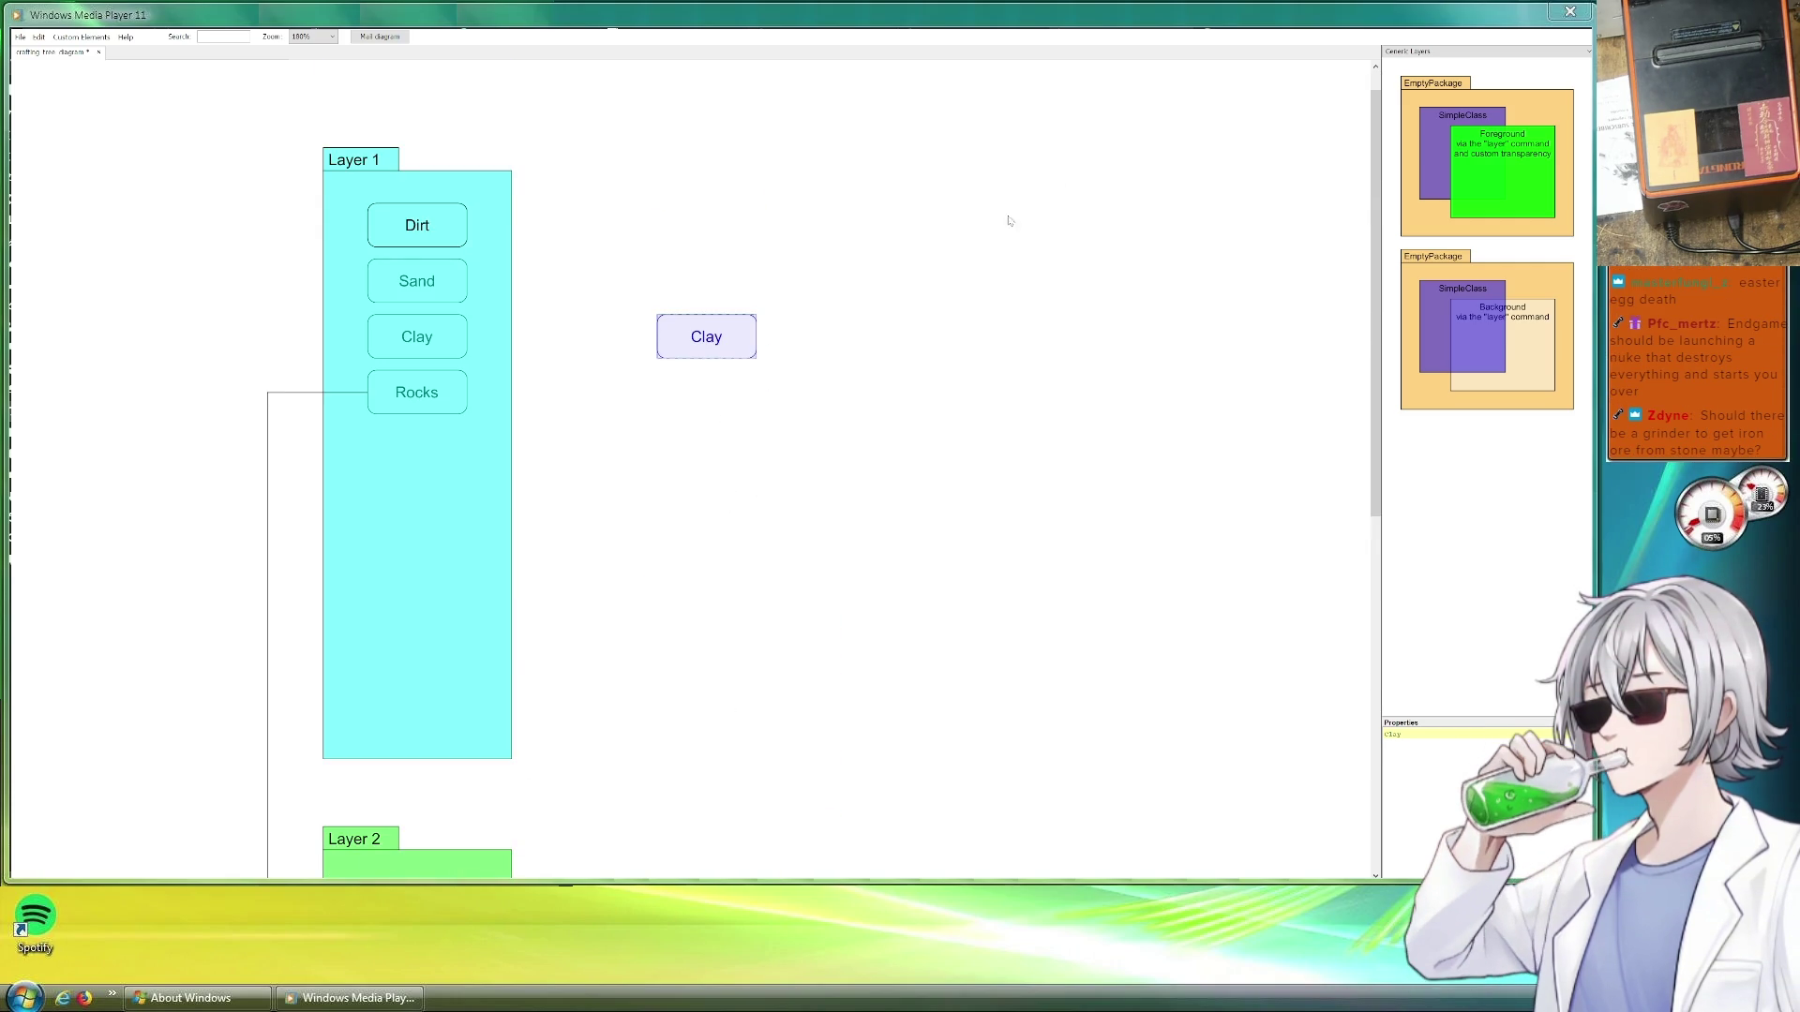
pyautogui.scroll(-3, 753, 381)
pyautogui.scroll(-3, 811, 428)
# Move the ingot Smelting package right and down to make room
pyautogui.moveTo(670, 501)
pyautogui.mouseDown()
pyautogui.moveTo(693, 523)
pyautogui.moveTo(769, 510)
pyautogui.moveTo(710, 478)
pyautogui.moveTo(984, 155)
pyautogui.mouseUp()
pyautogui.moveTo(690, 546); pyautogui.dragTo(756, 570)
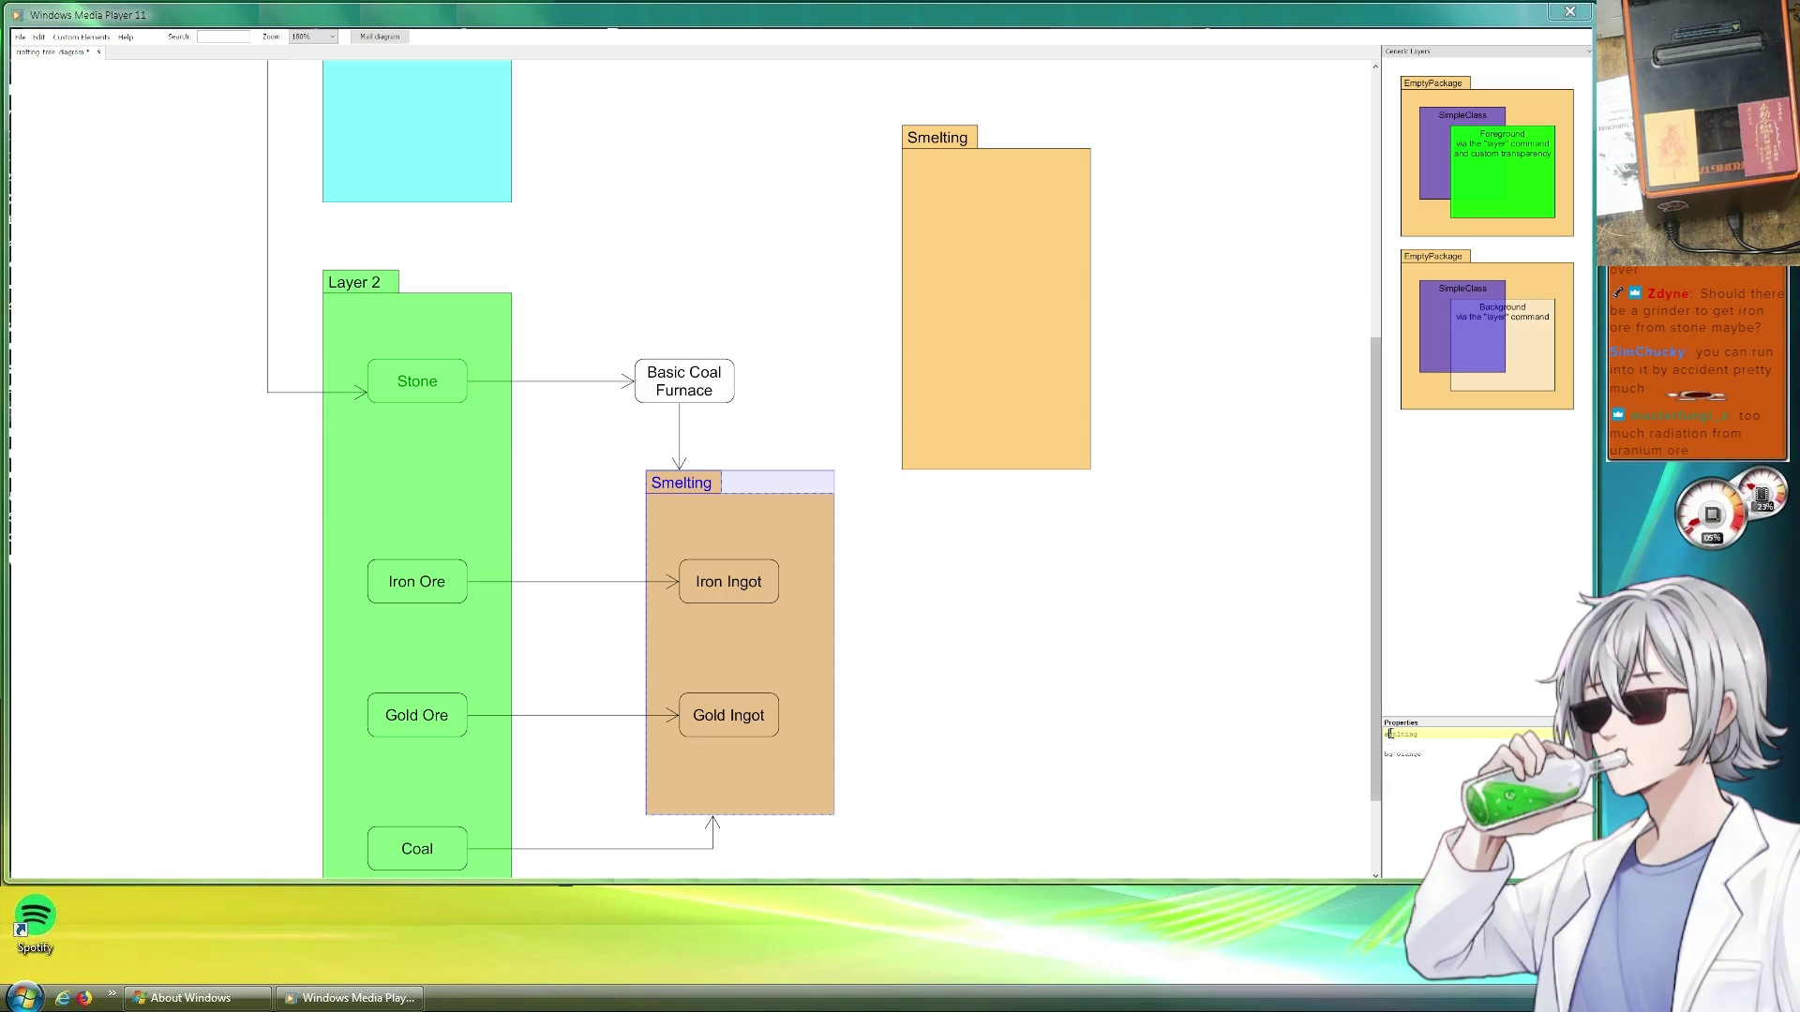
pyautogui.write('Coal')
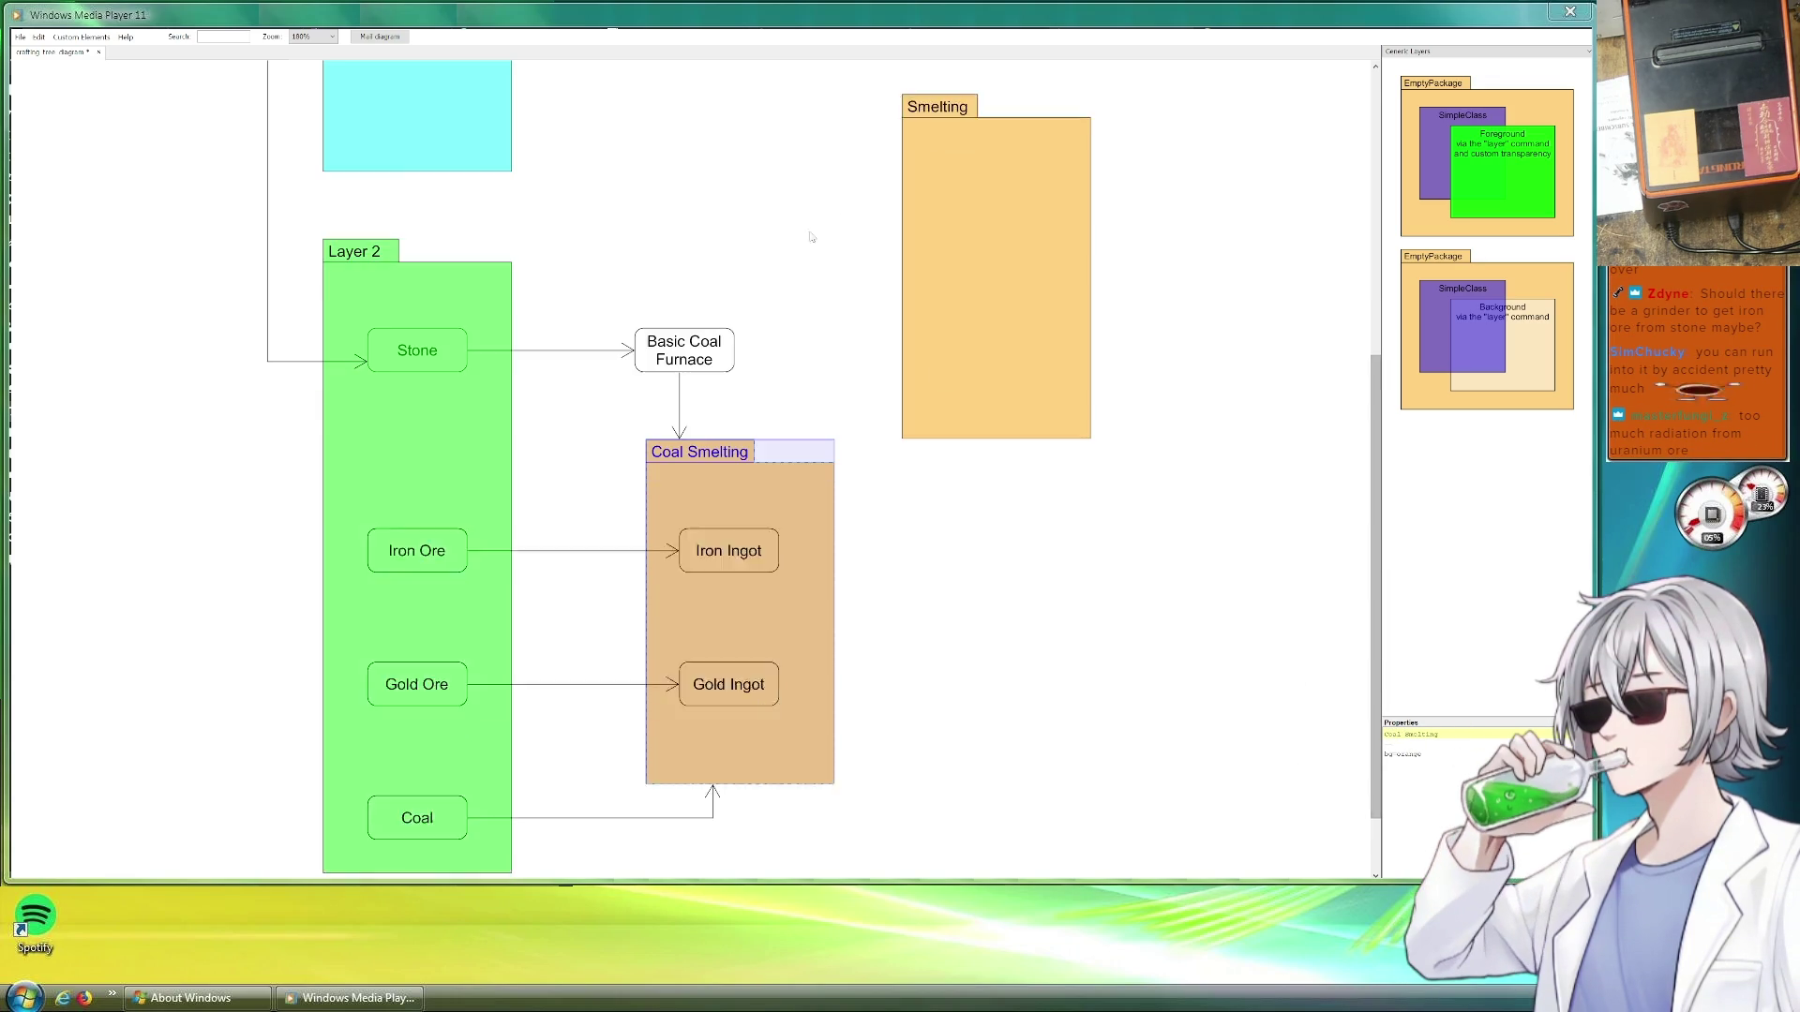
pyautogui.scroll(3, 815, 277)
pyautogui.scroll(5, 814, 276)
pyautogui.moveTo(936, 570); pyautogui.dragTo(746, 230)
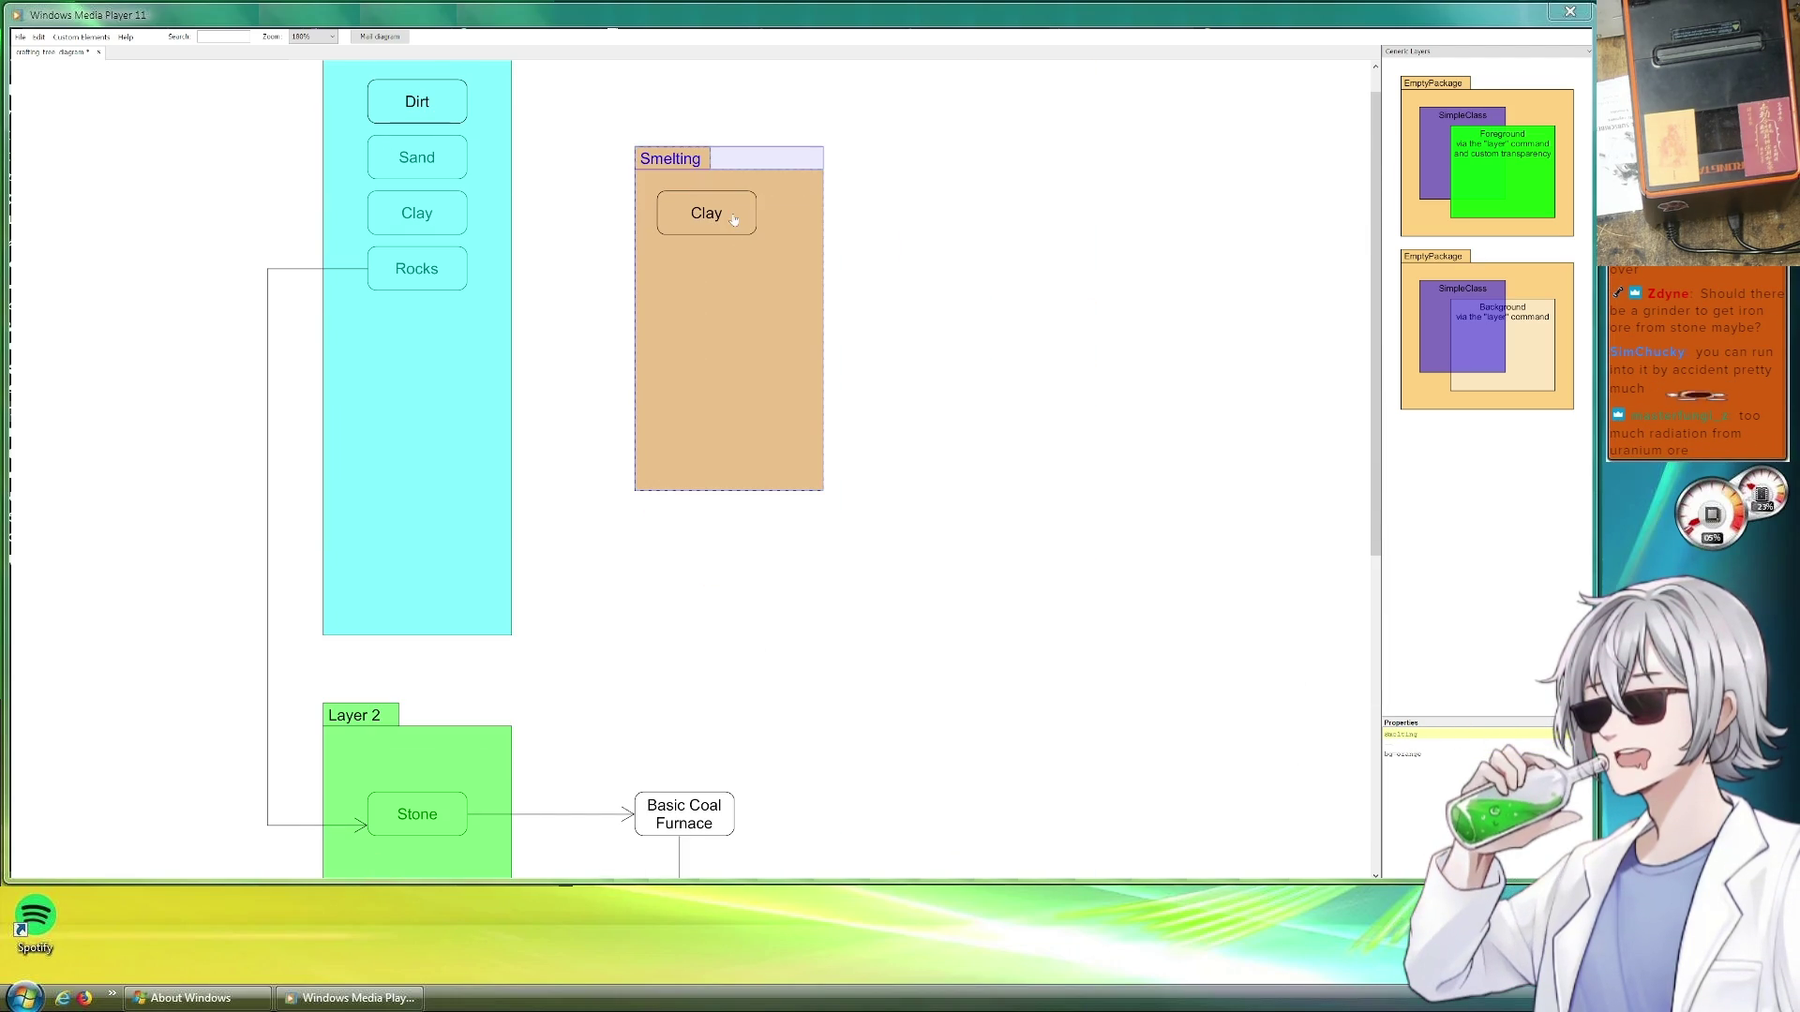
pyautogui.scroll(1, 745, 231)
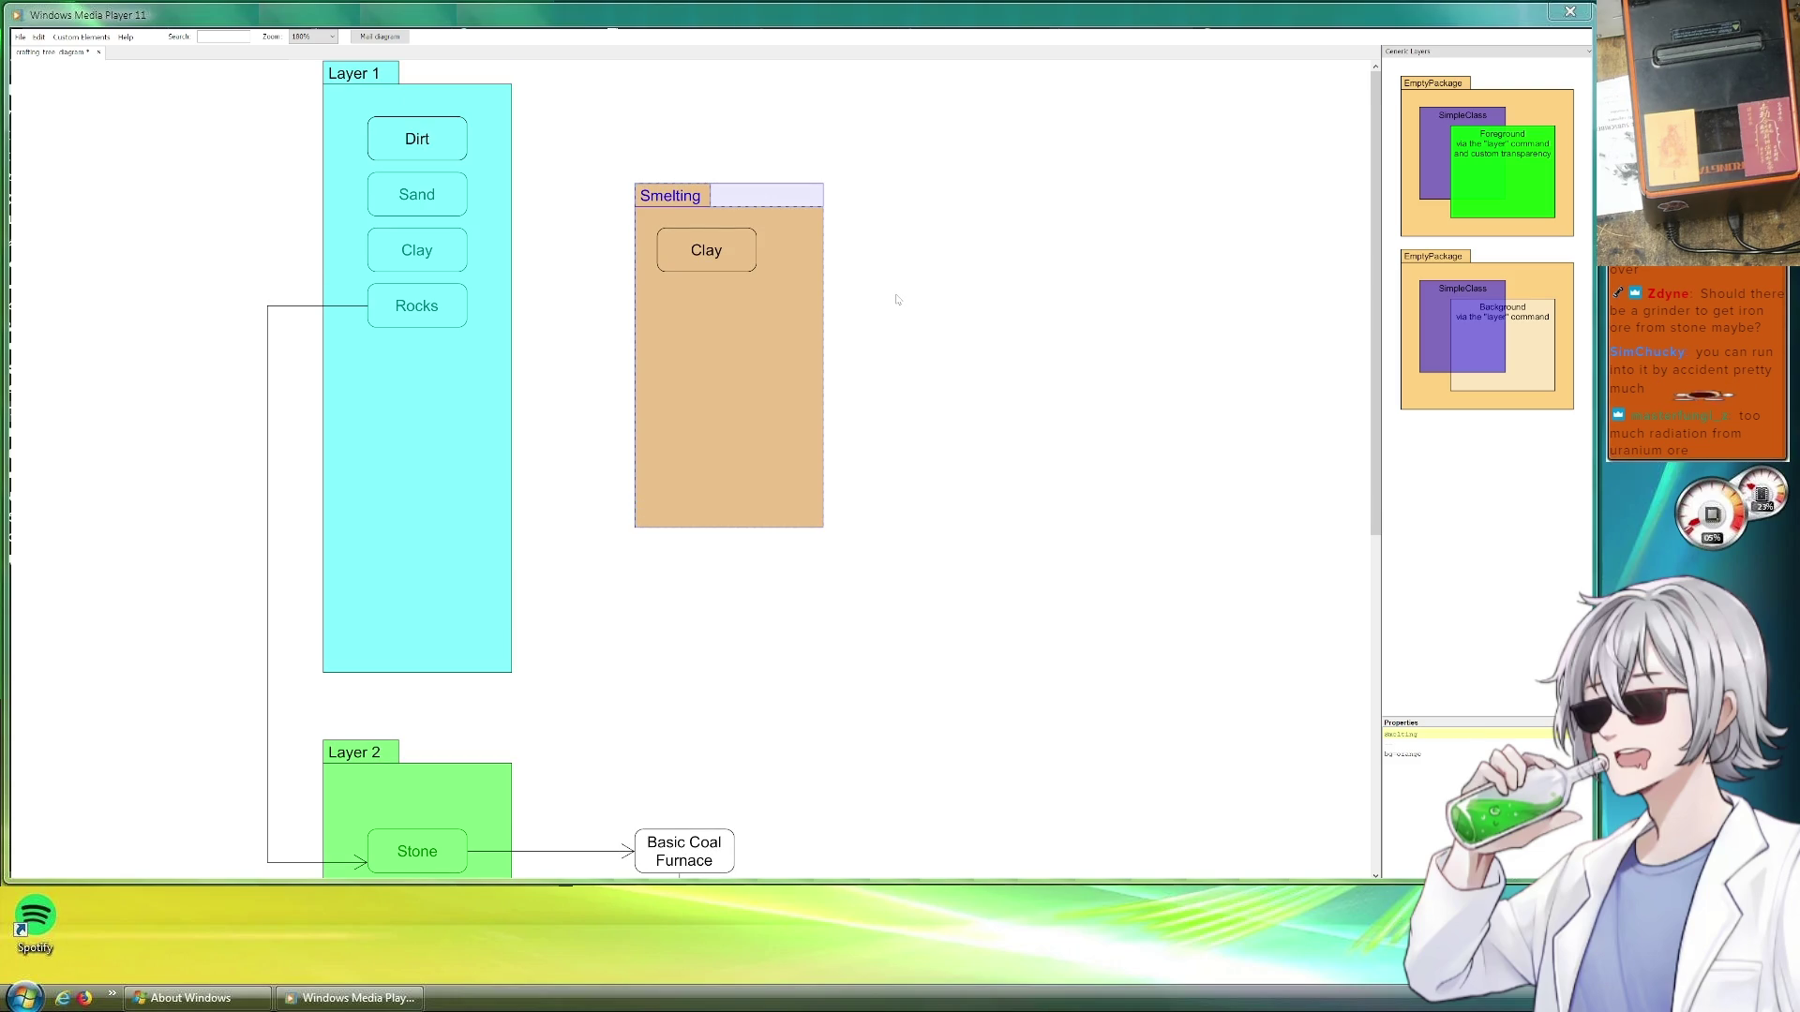
# Settle the Clay copy inside Smelting and rename it Brick
pyautogui.moveTo(729, 255); pyautogui.dragTo(752, 253)
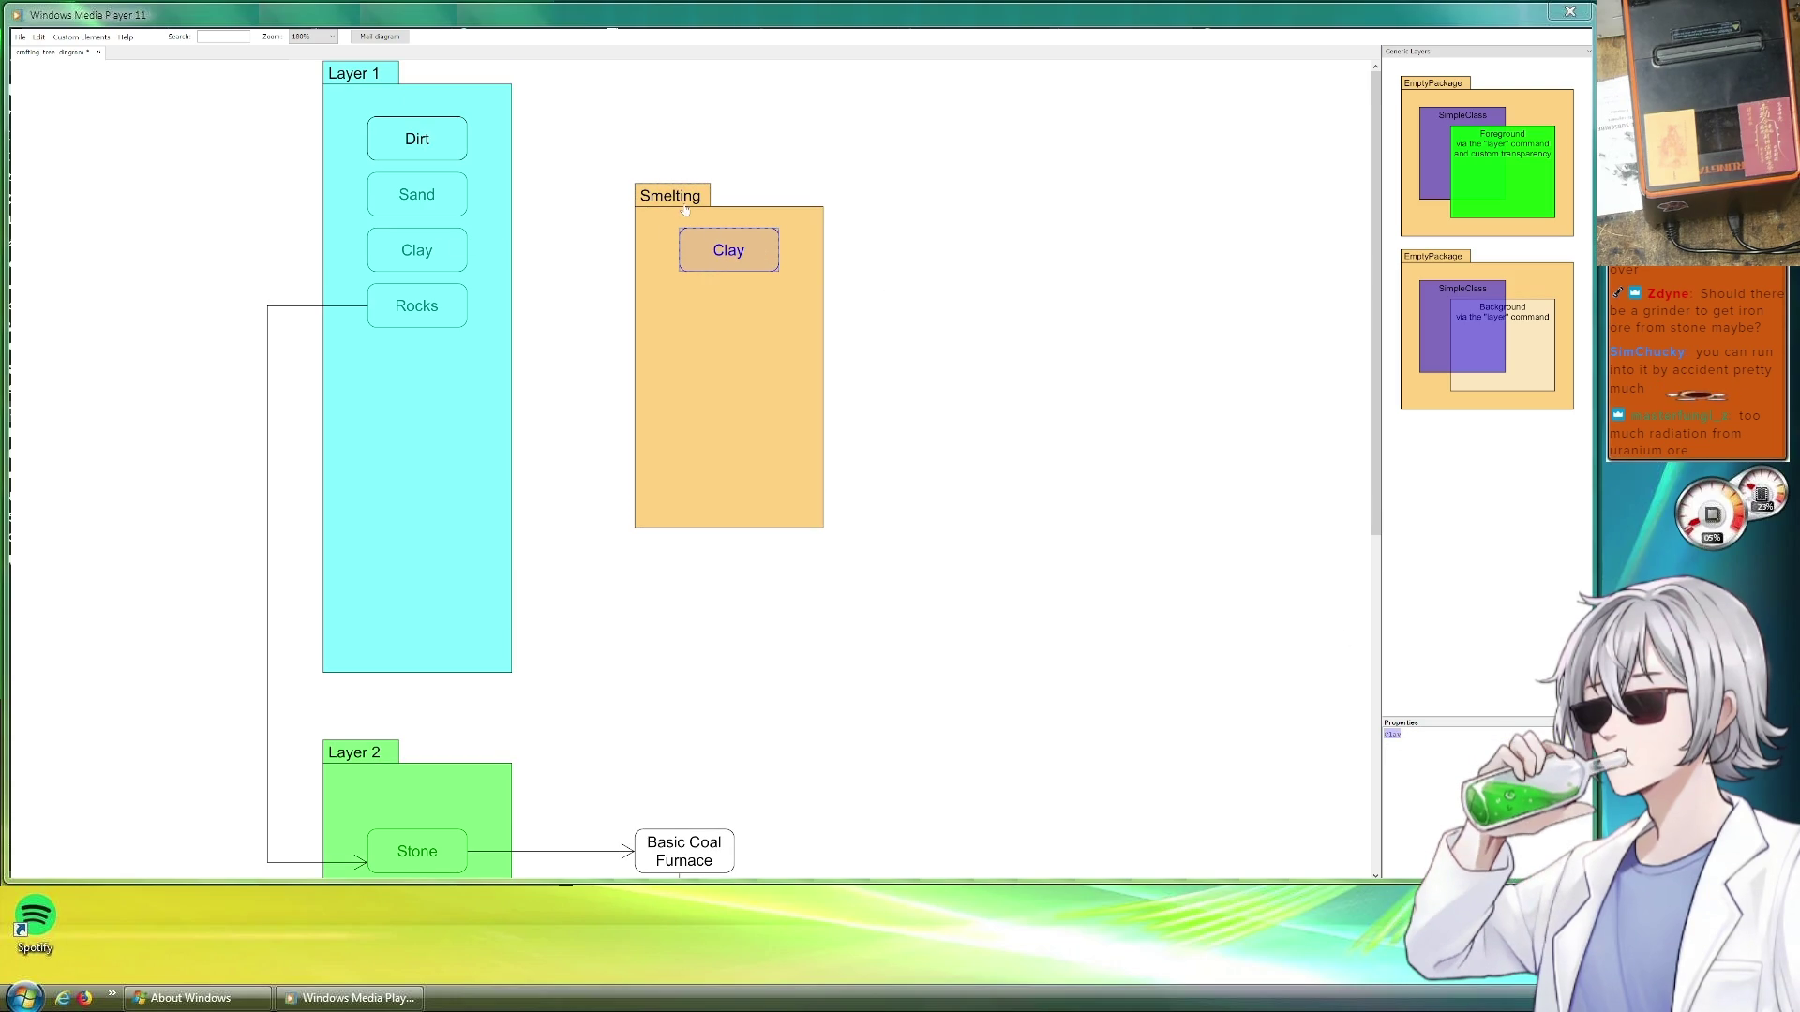
pyautogui.press('BackSpace')
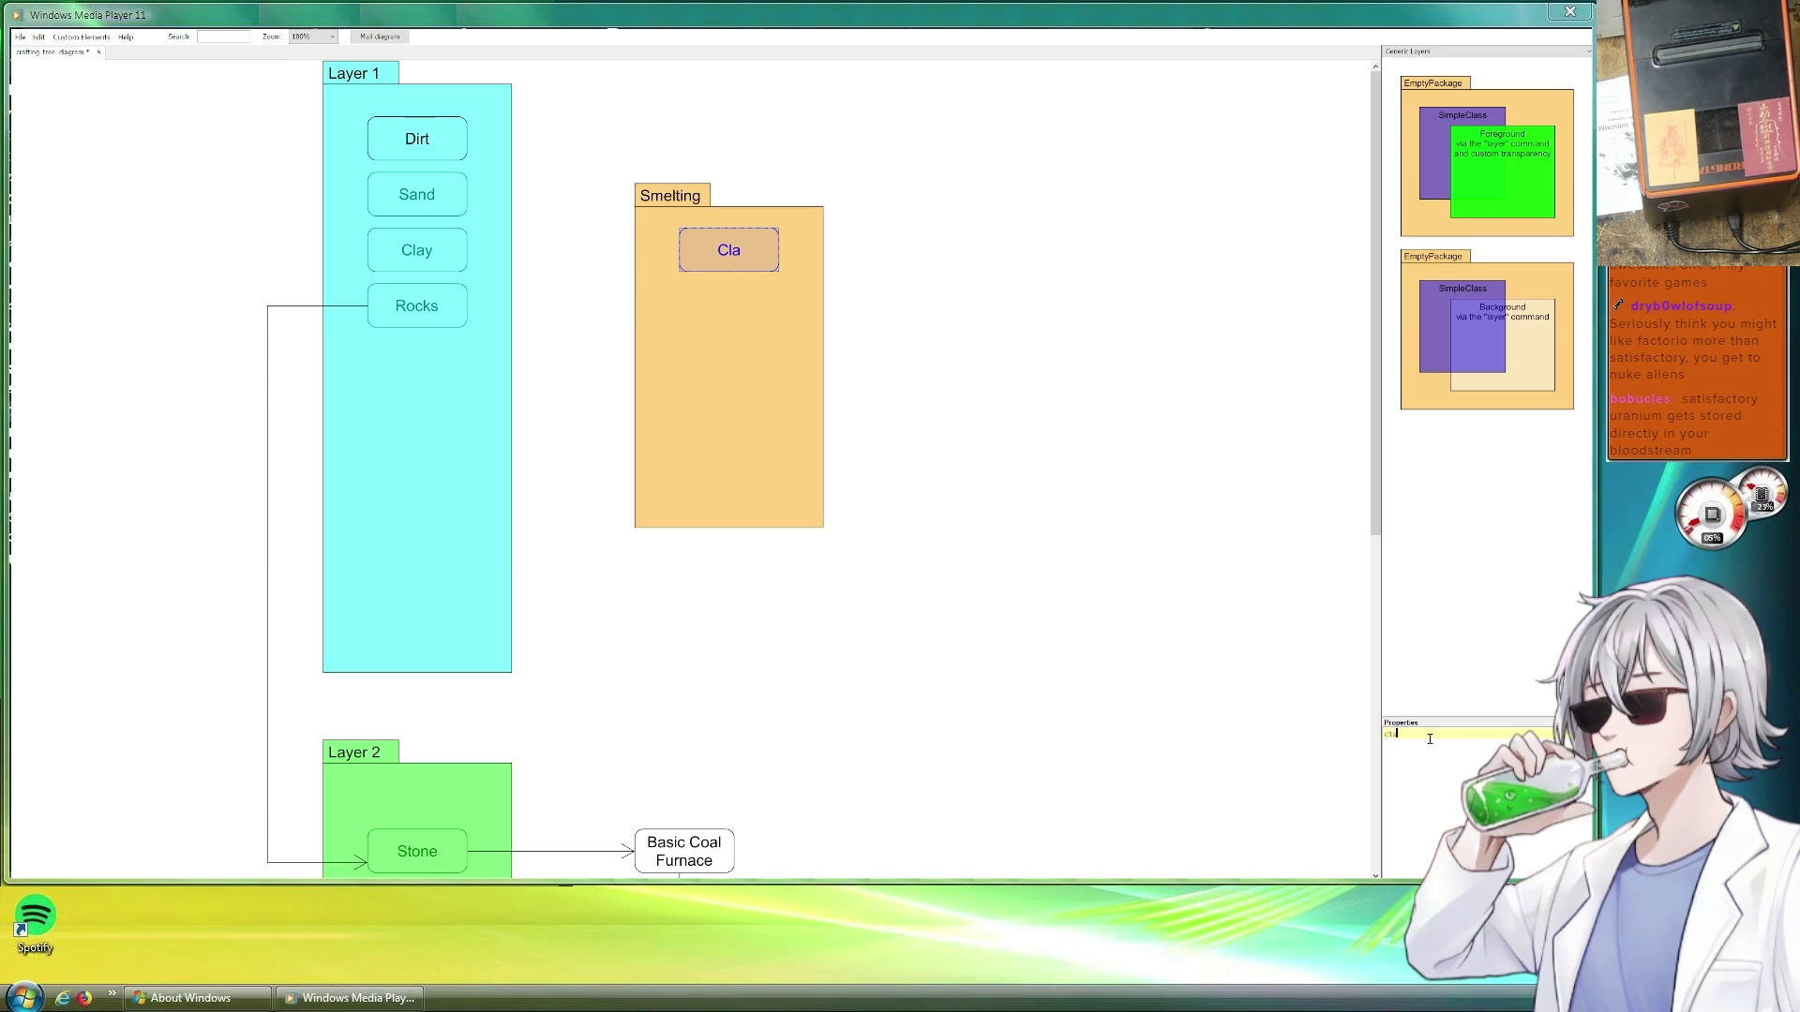
pyautogui.write('Brick')
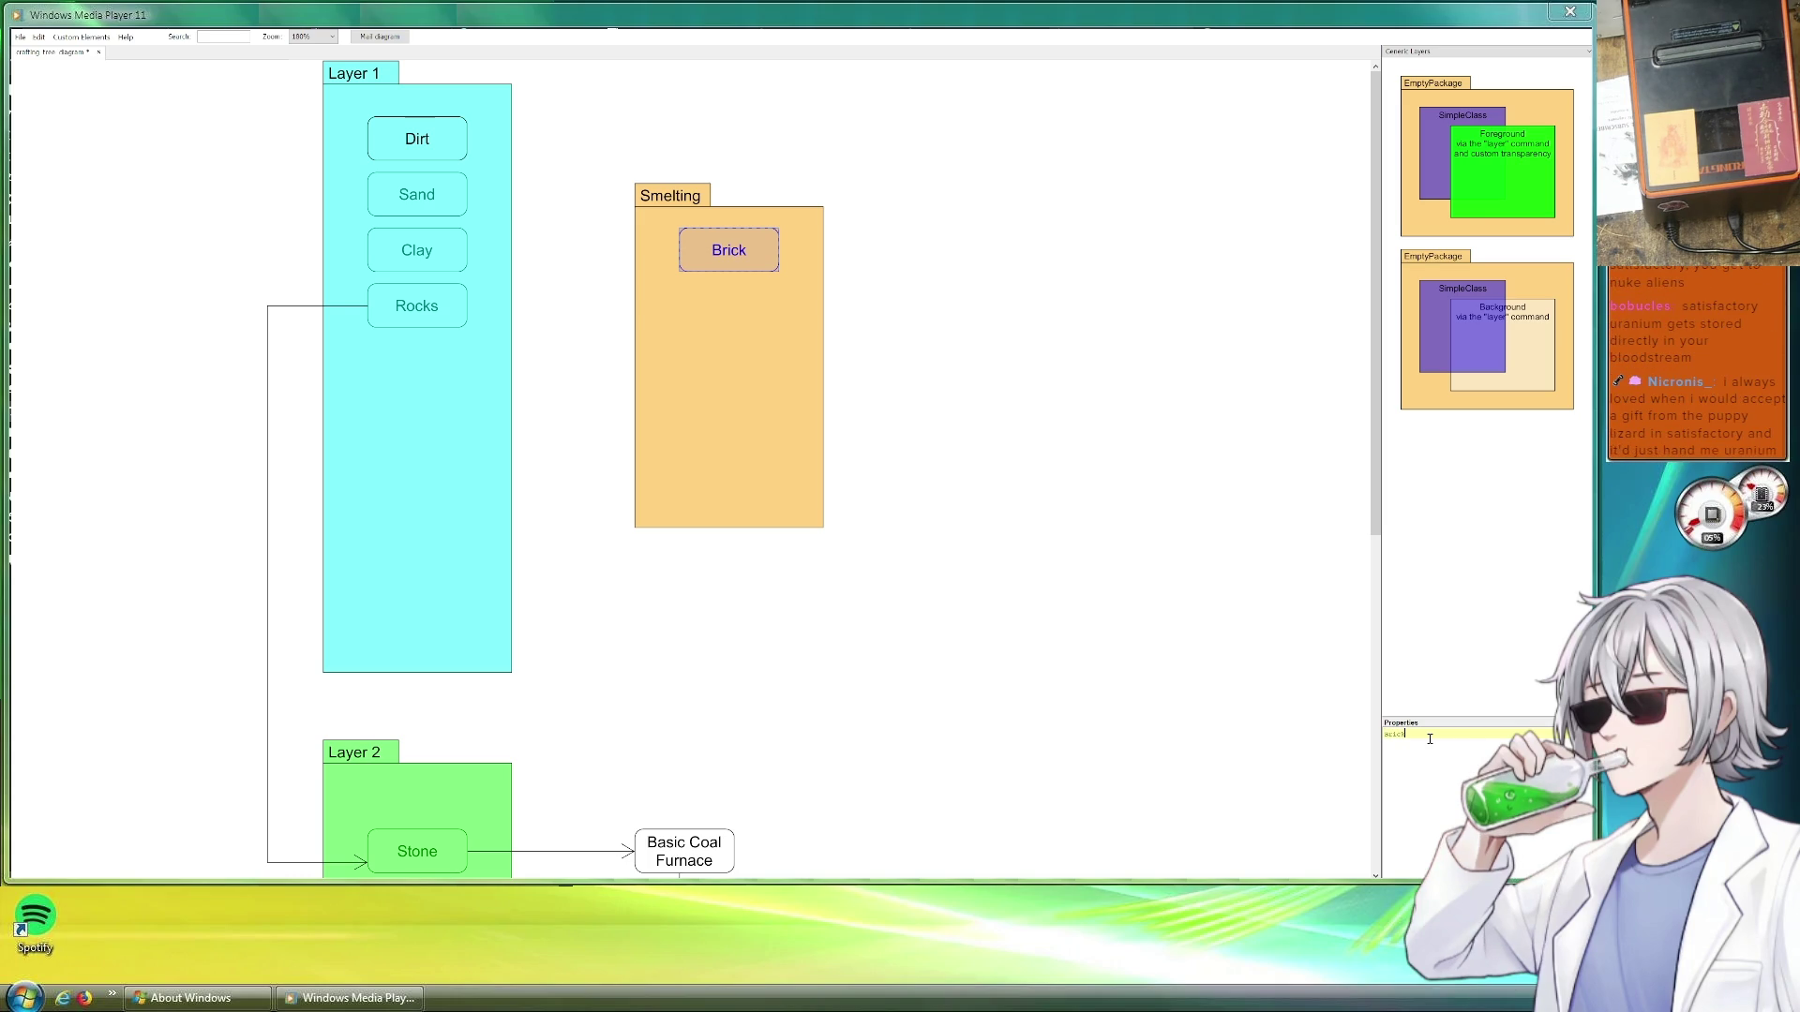
pyautogui.click(982, 475)
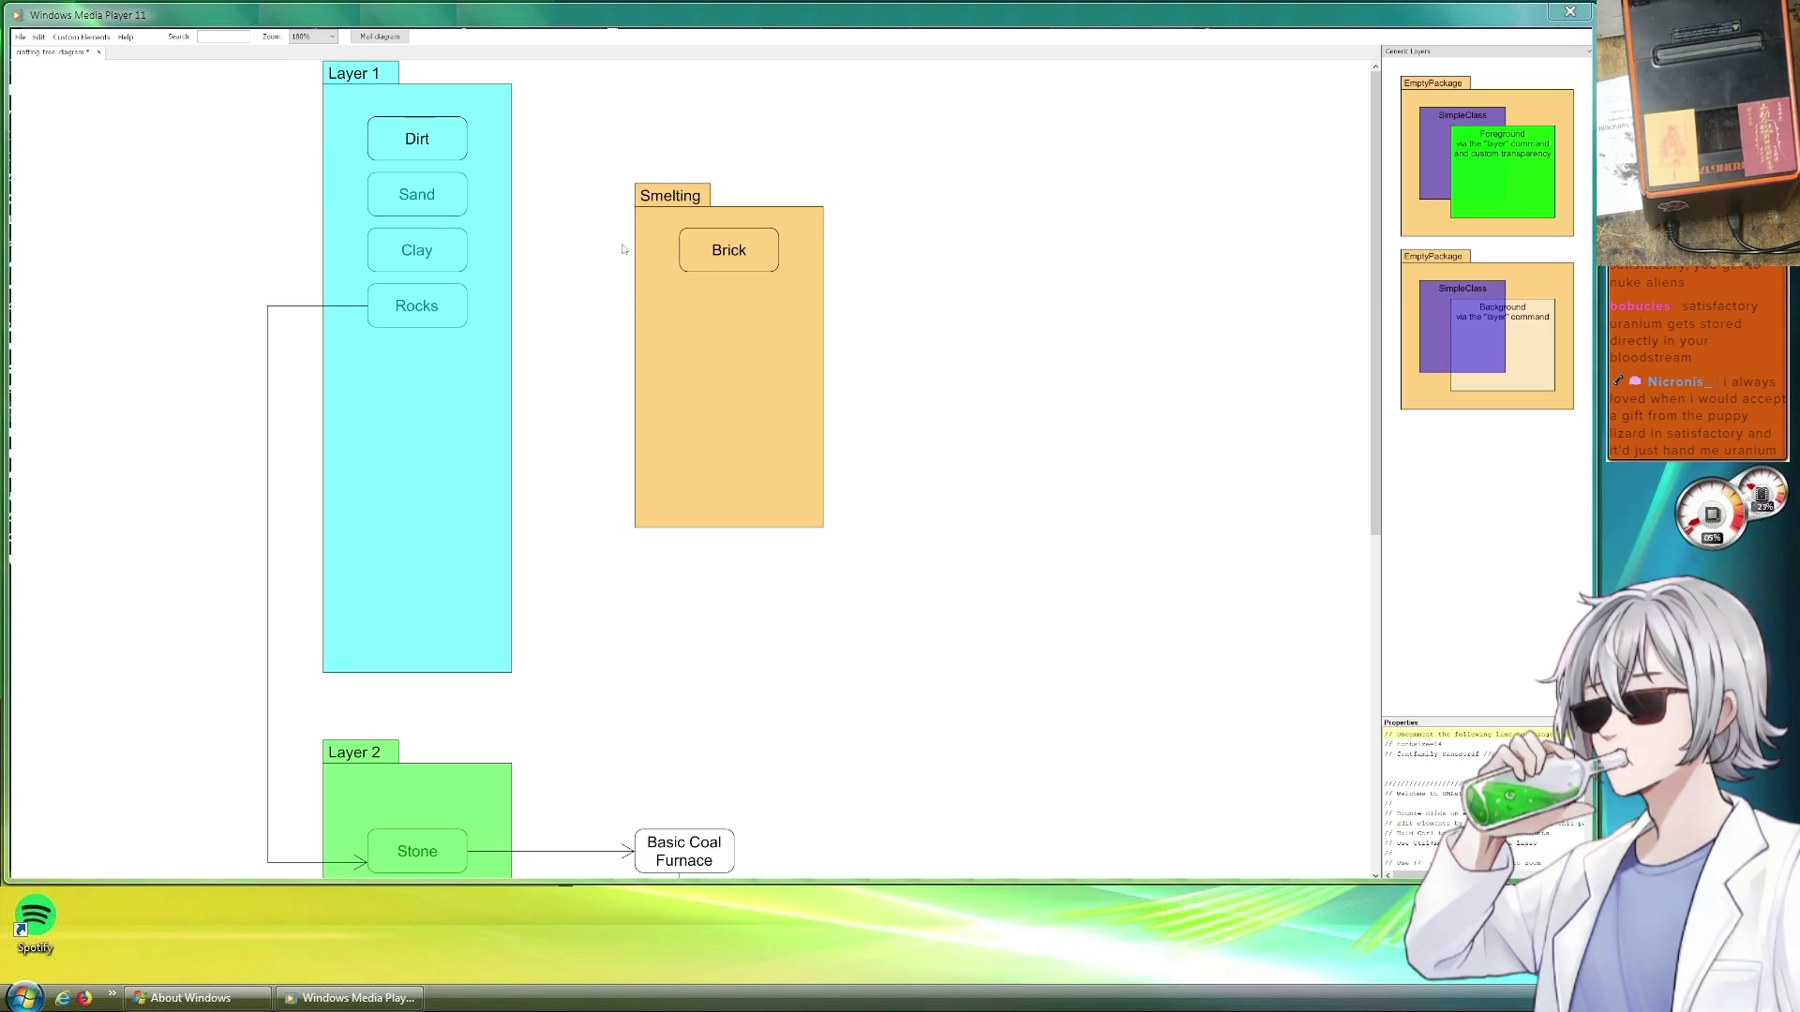
# Duplicate the Stone-to-Furnace arrow and connect it from Clay in Layer 1 to Brick
pyautogui.click(563, 851)
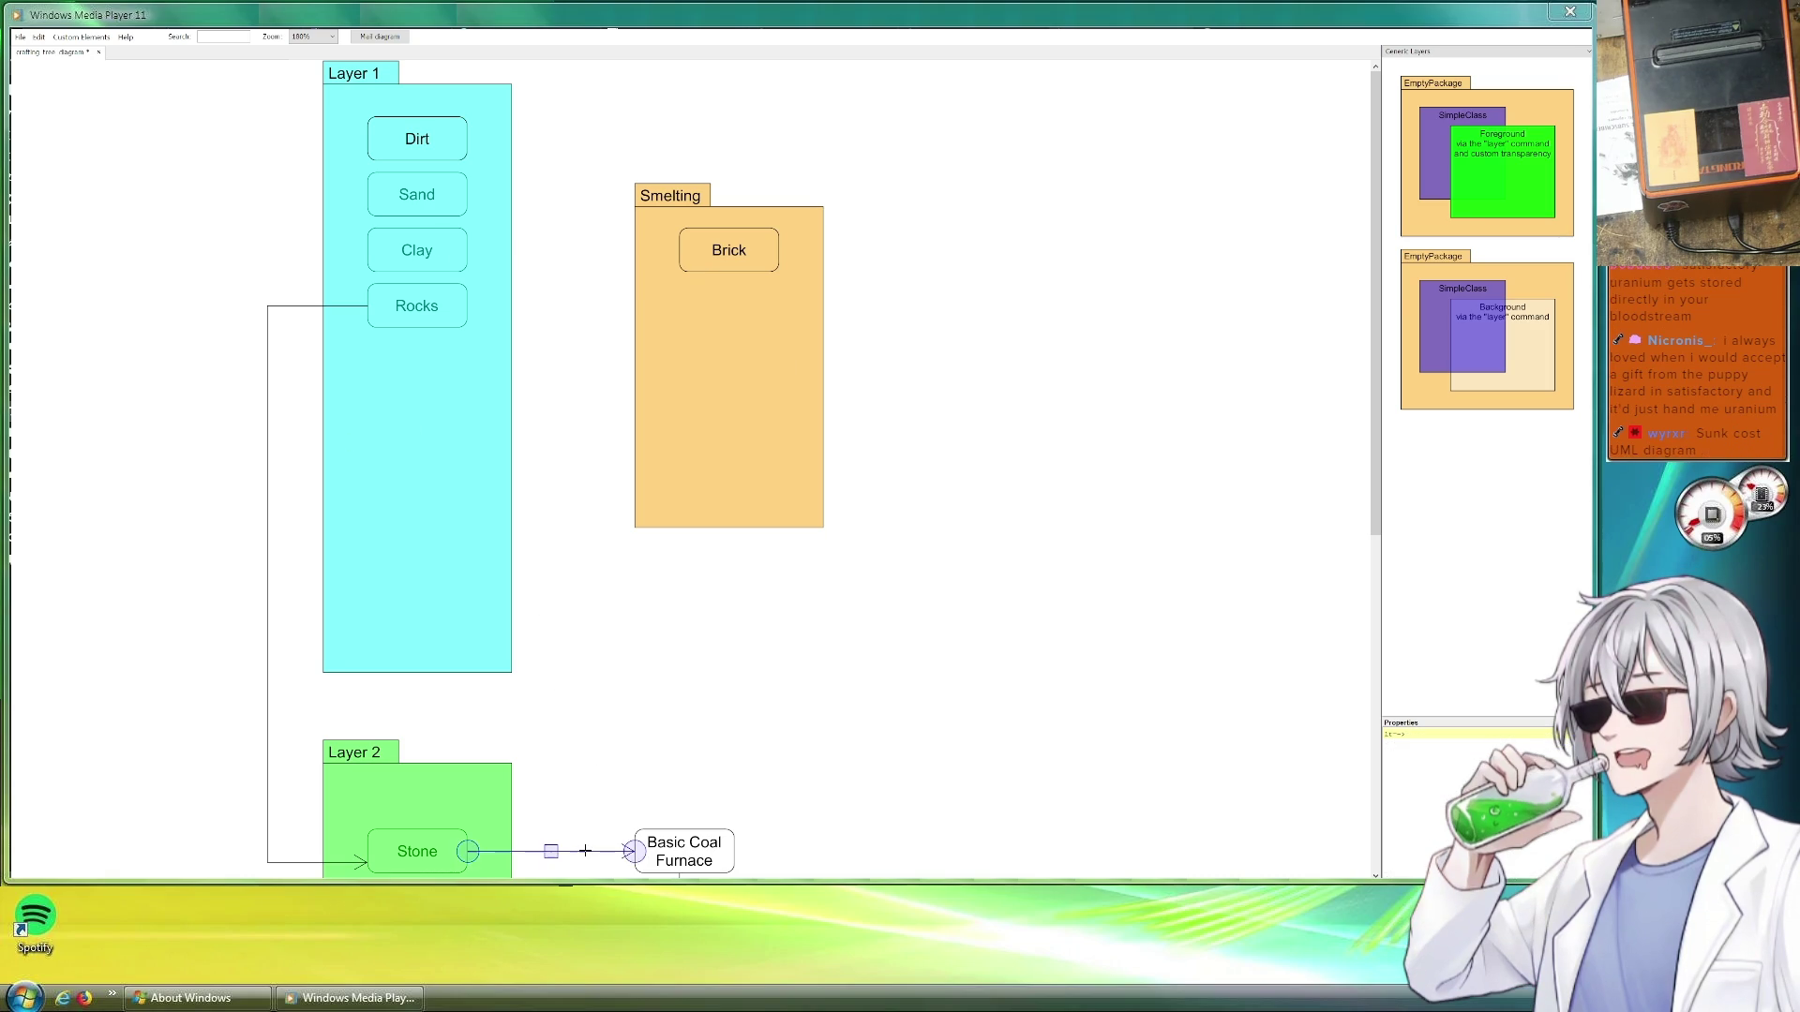
pyautogui.hotkey('ctrl', 'c')
pyautogui.hotkey('ctrl', 'v')
pyautogui.moveTo(605, 559)
pyautogui.mouseDown()
pyautogui.moveTo(552, 250)
pyautogui.moveTo(675, 251)
pyautogui.mouseUp()
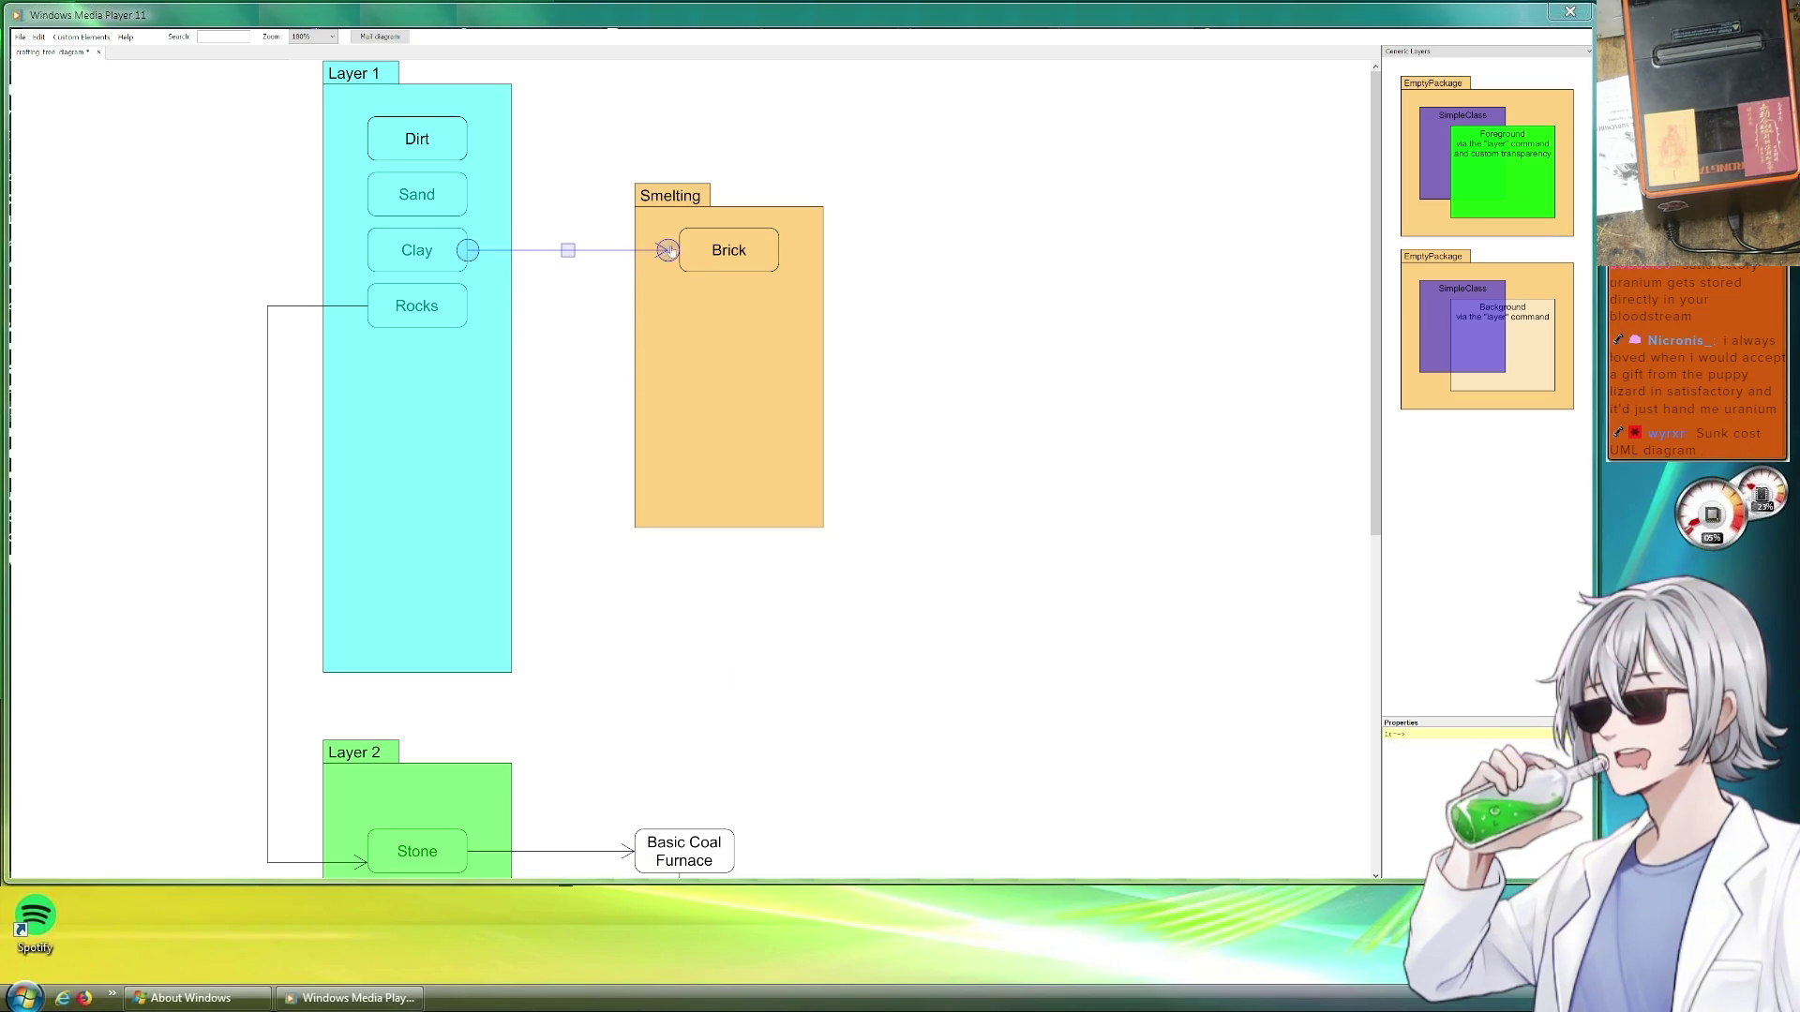
pyautogui.click(1097, 352)
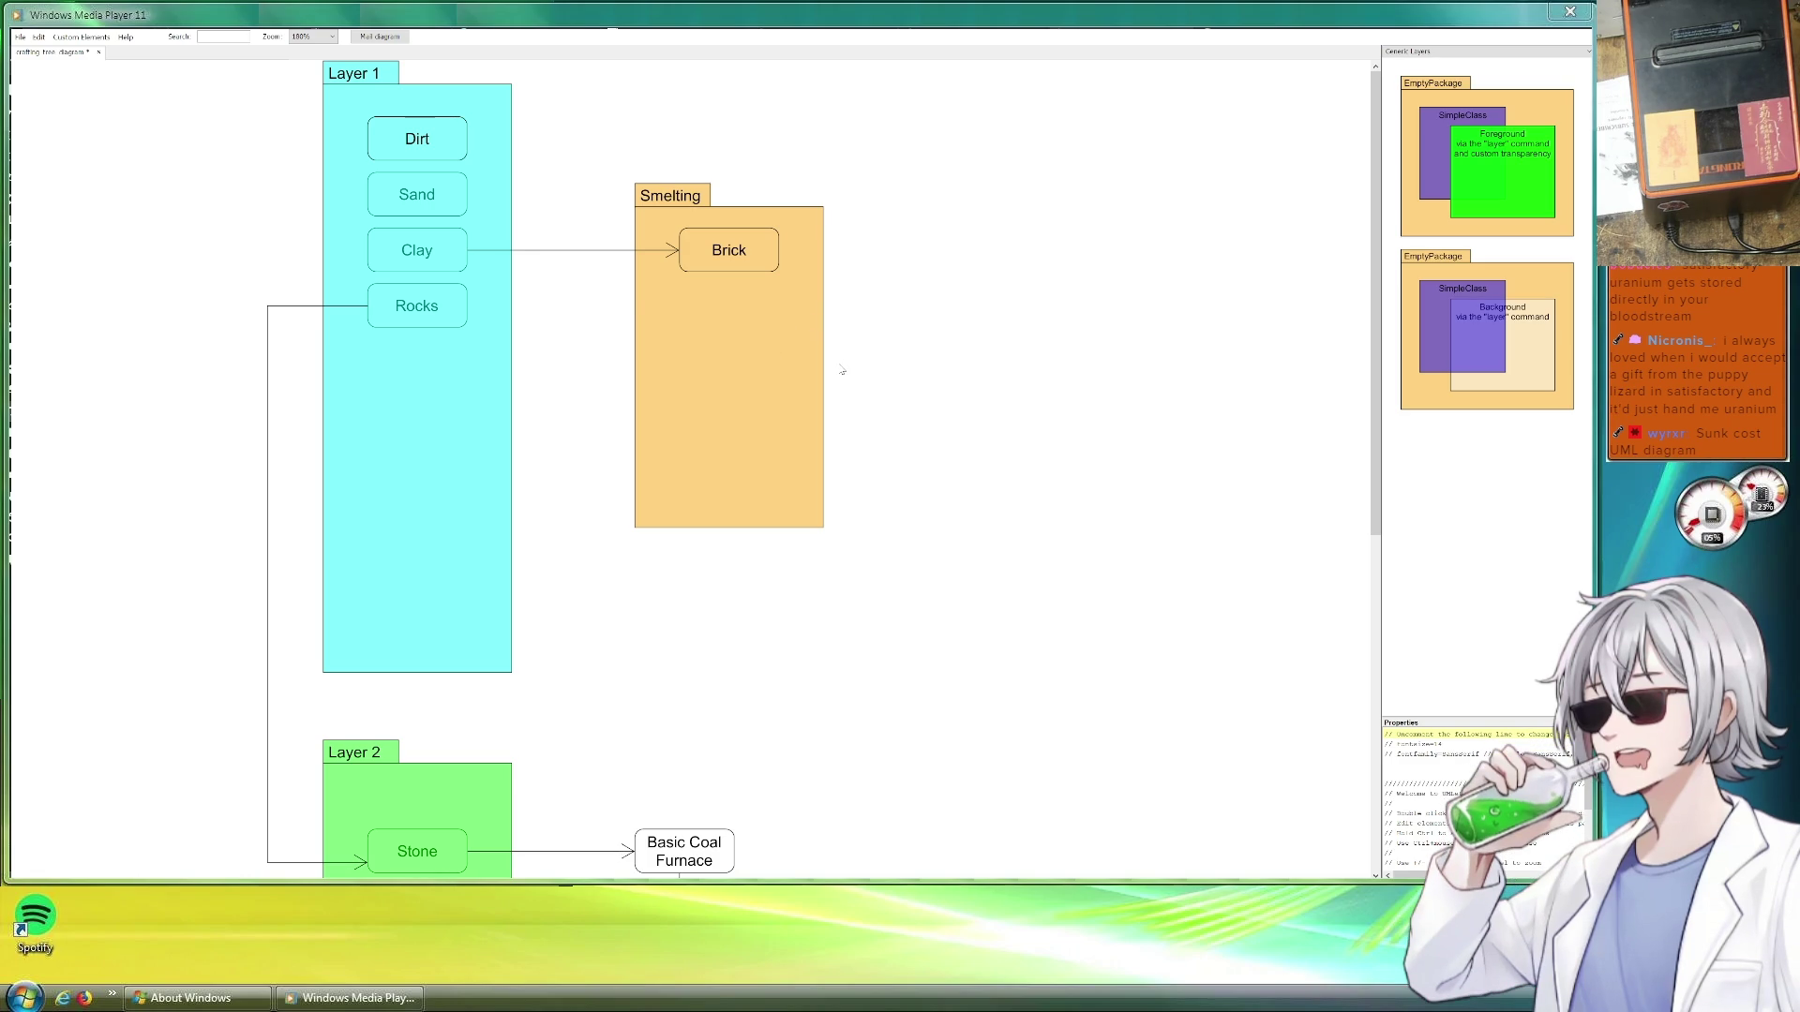
pyautogui.scroll(-1, 969, 337)
pyautogui.scroll(-3, 969, 337)
pyautogui.scroll(4, 970, 336)
pyautogui.scroll(-3, 969, 337)
pyautogui.scroll(-4, 957, 336)
pyautogui.scroll(4, 958, 337)
pyautogui.scroll(3, 942, 366)
pyautogui.scroll(1, 932, 400)
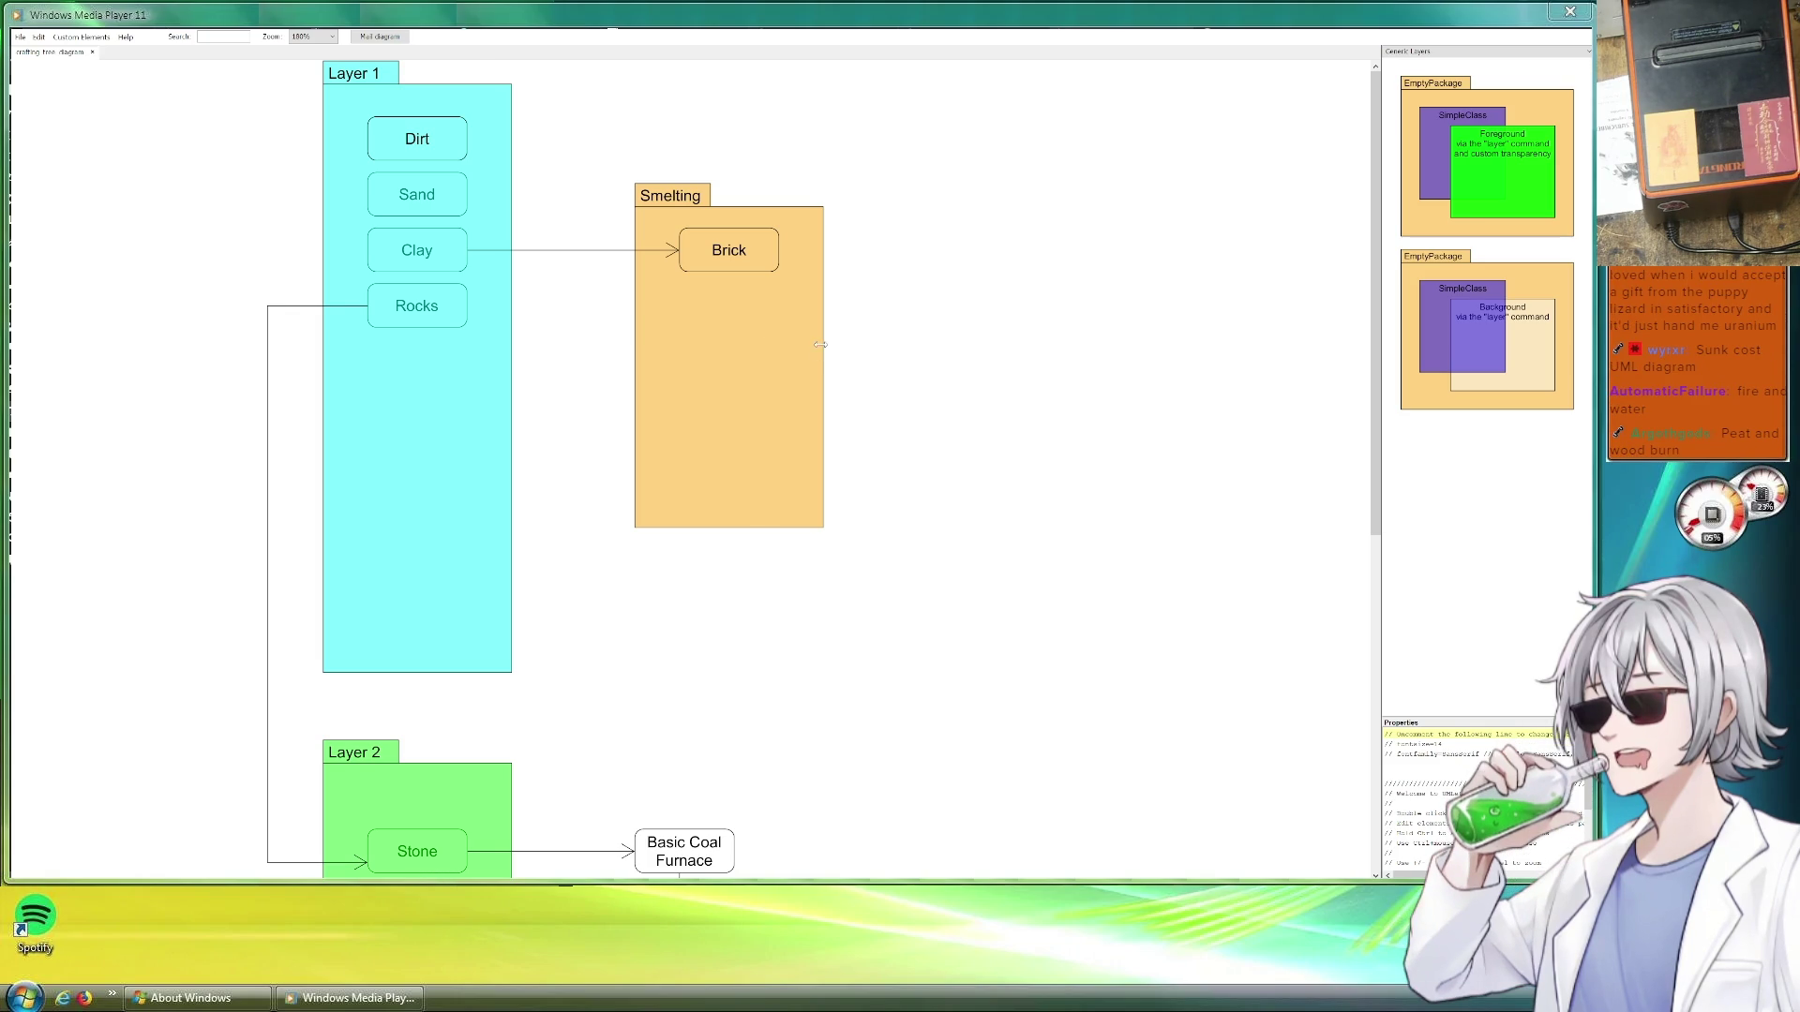
pyautogui.moveTo(821, 344); pyautogui.dragTo(828, 409)
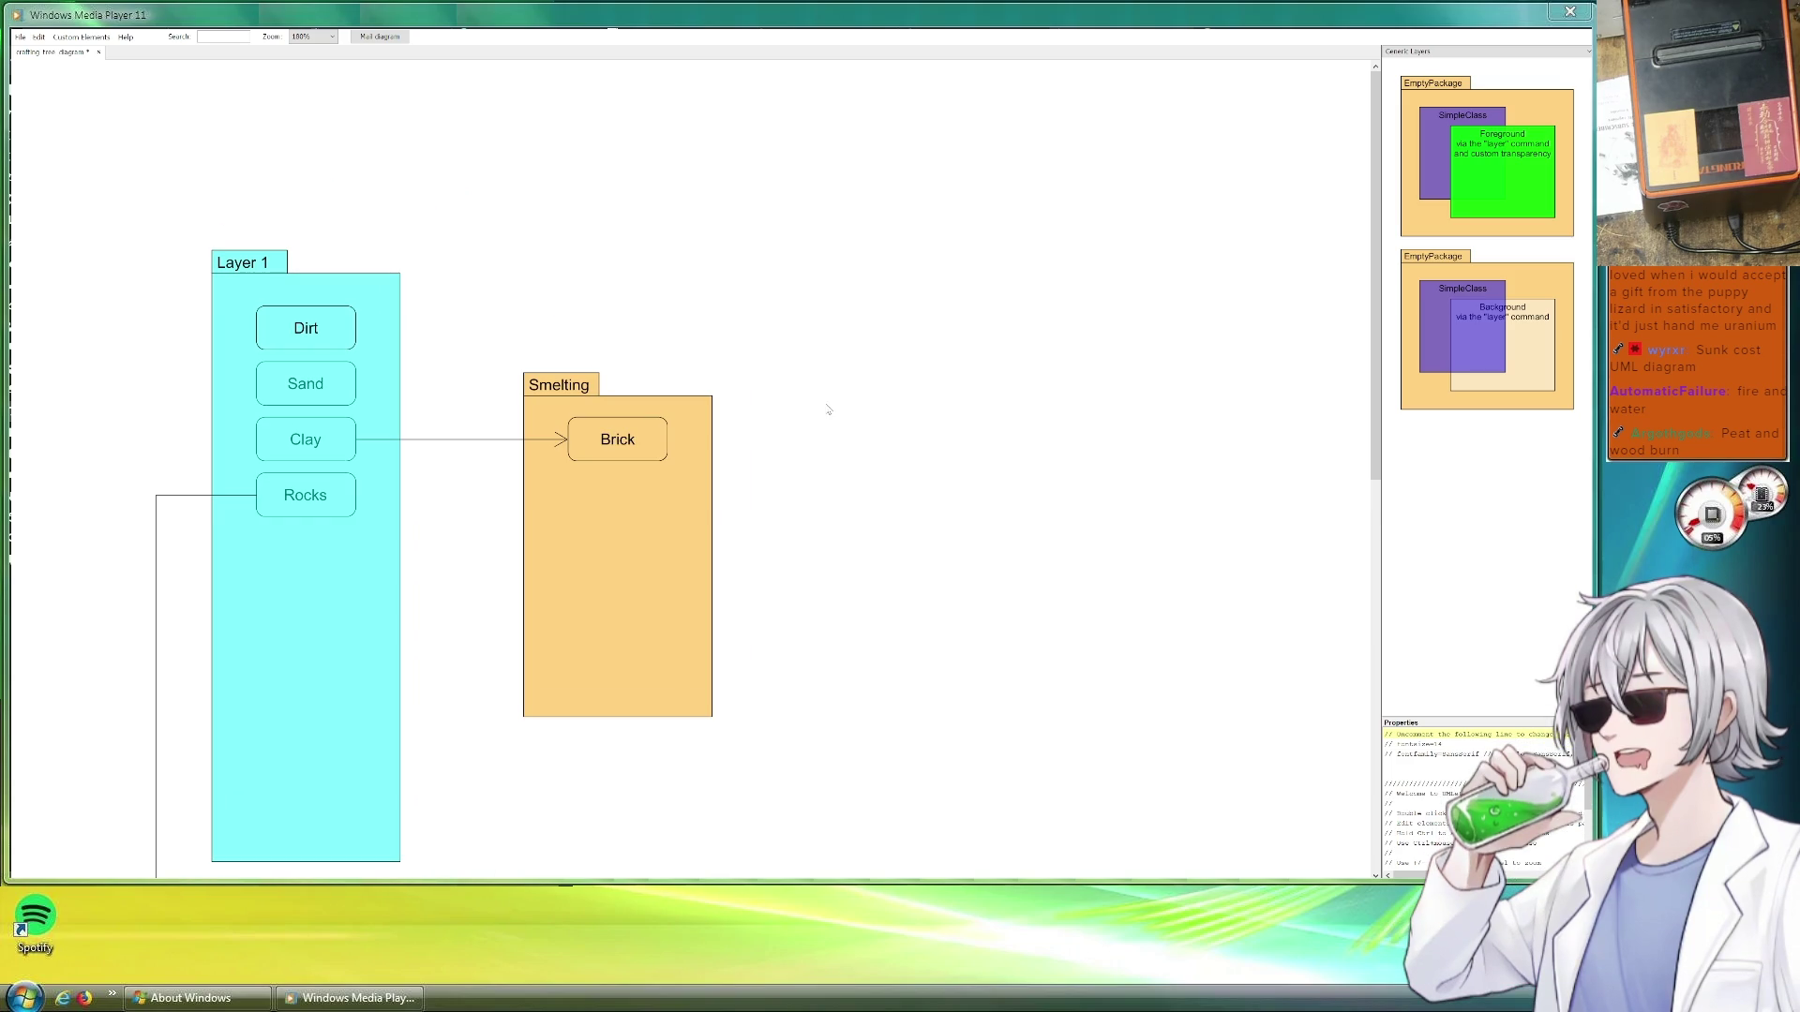
pyautogui.moveTo(678, 342); pyautogui.dragTo(608, 286)
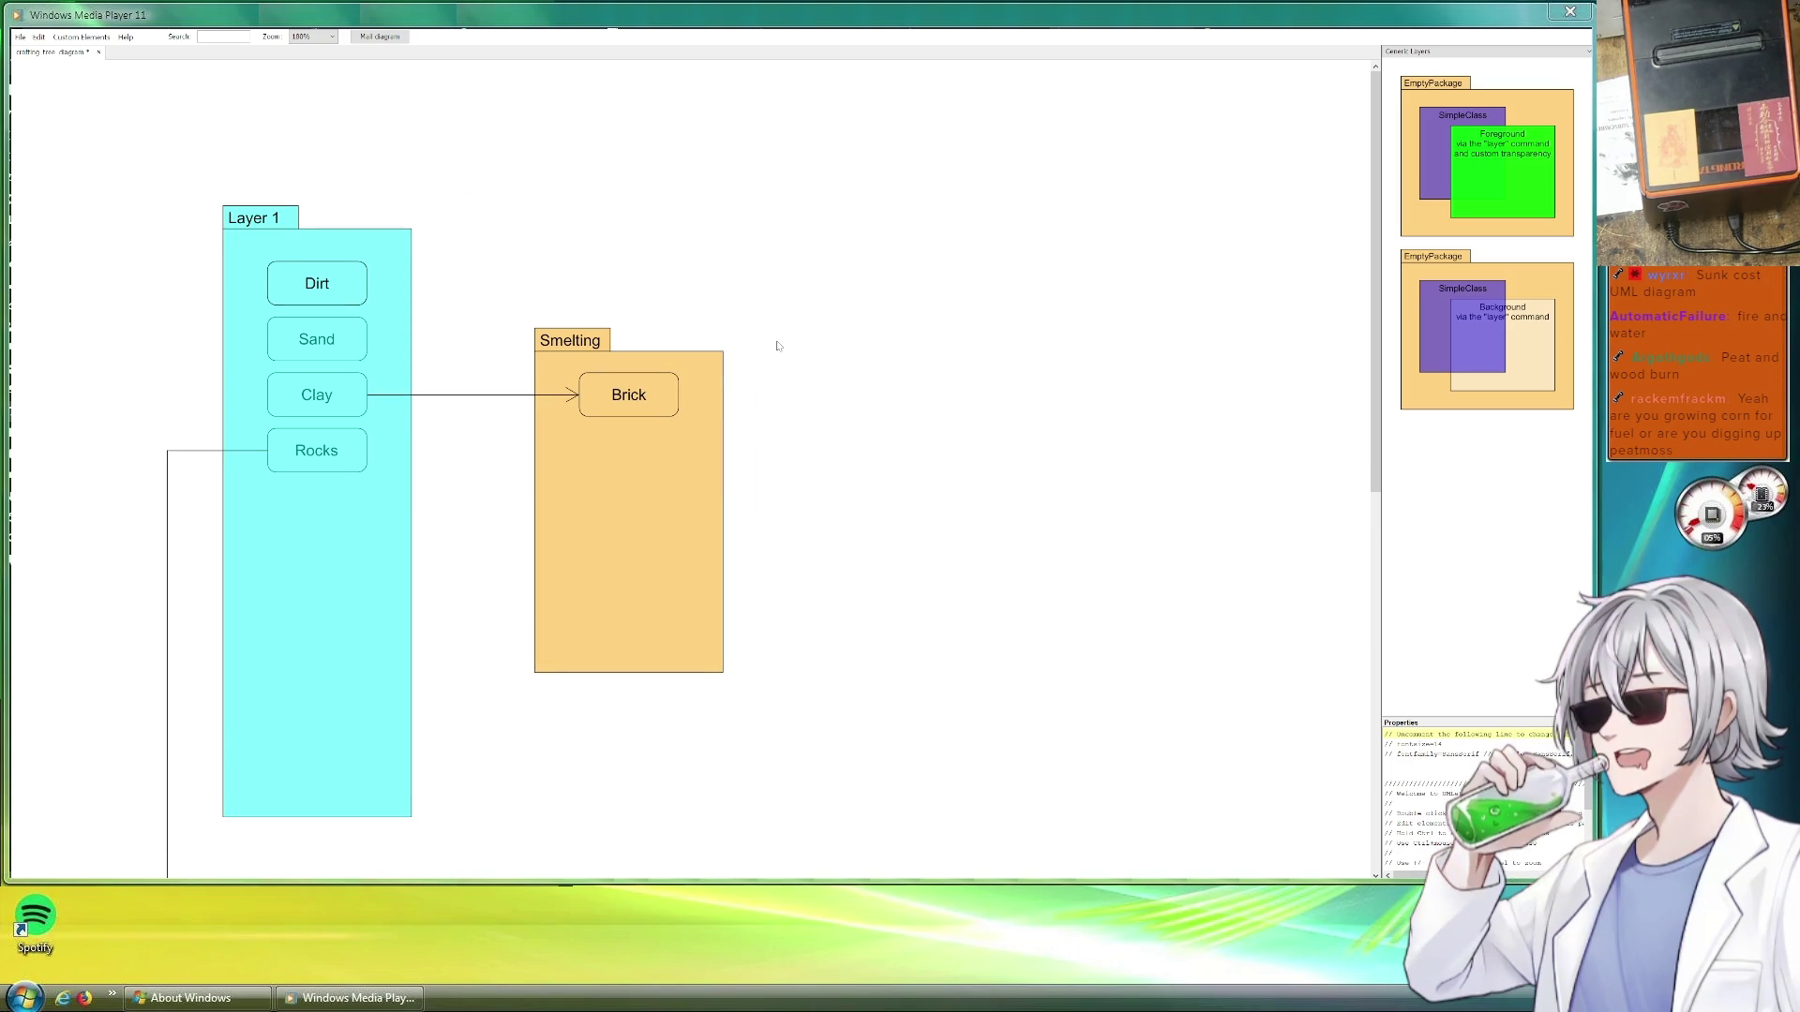
pyautogui.moveTo(593, 341); pyautogui.dragTo(562, 267)
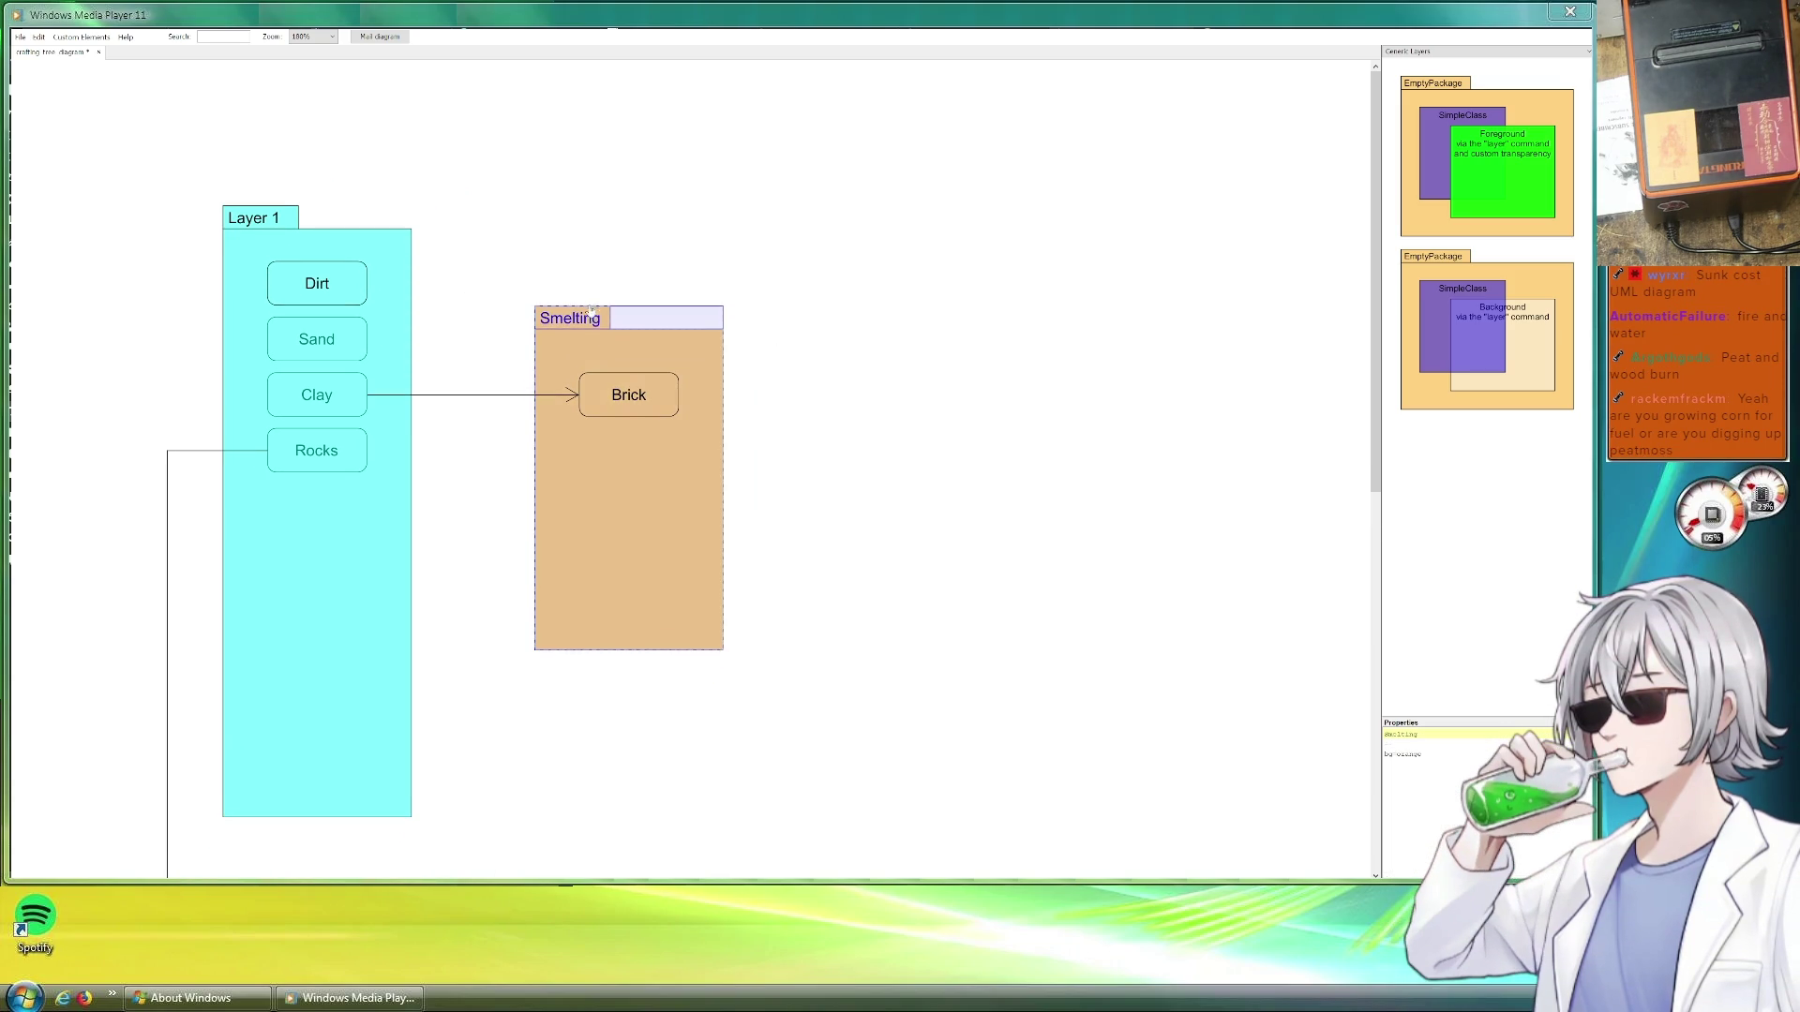
# Copy Sand into Smelting and connect a duplicated arrow from Layer 1's Sand to it
pyautogui.click(332, 338)
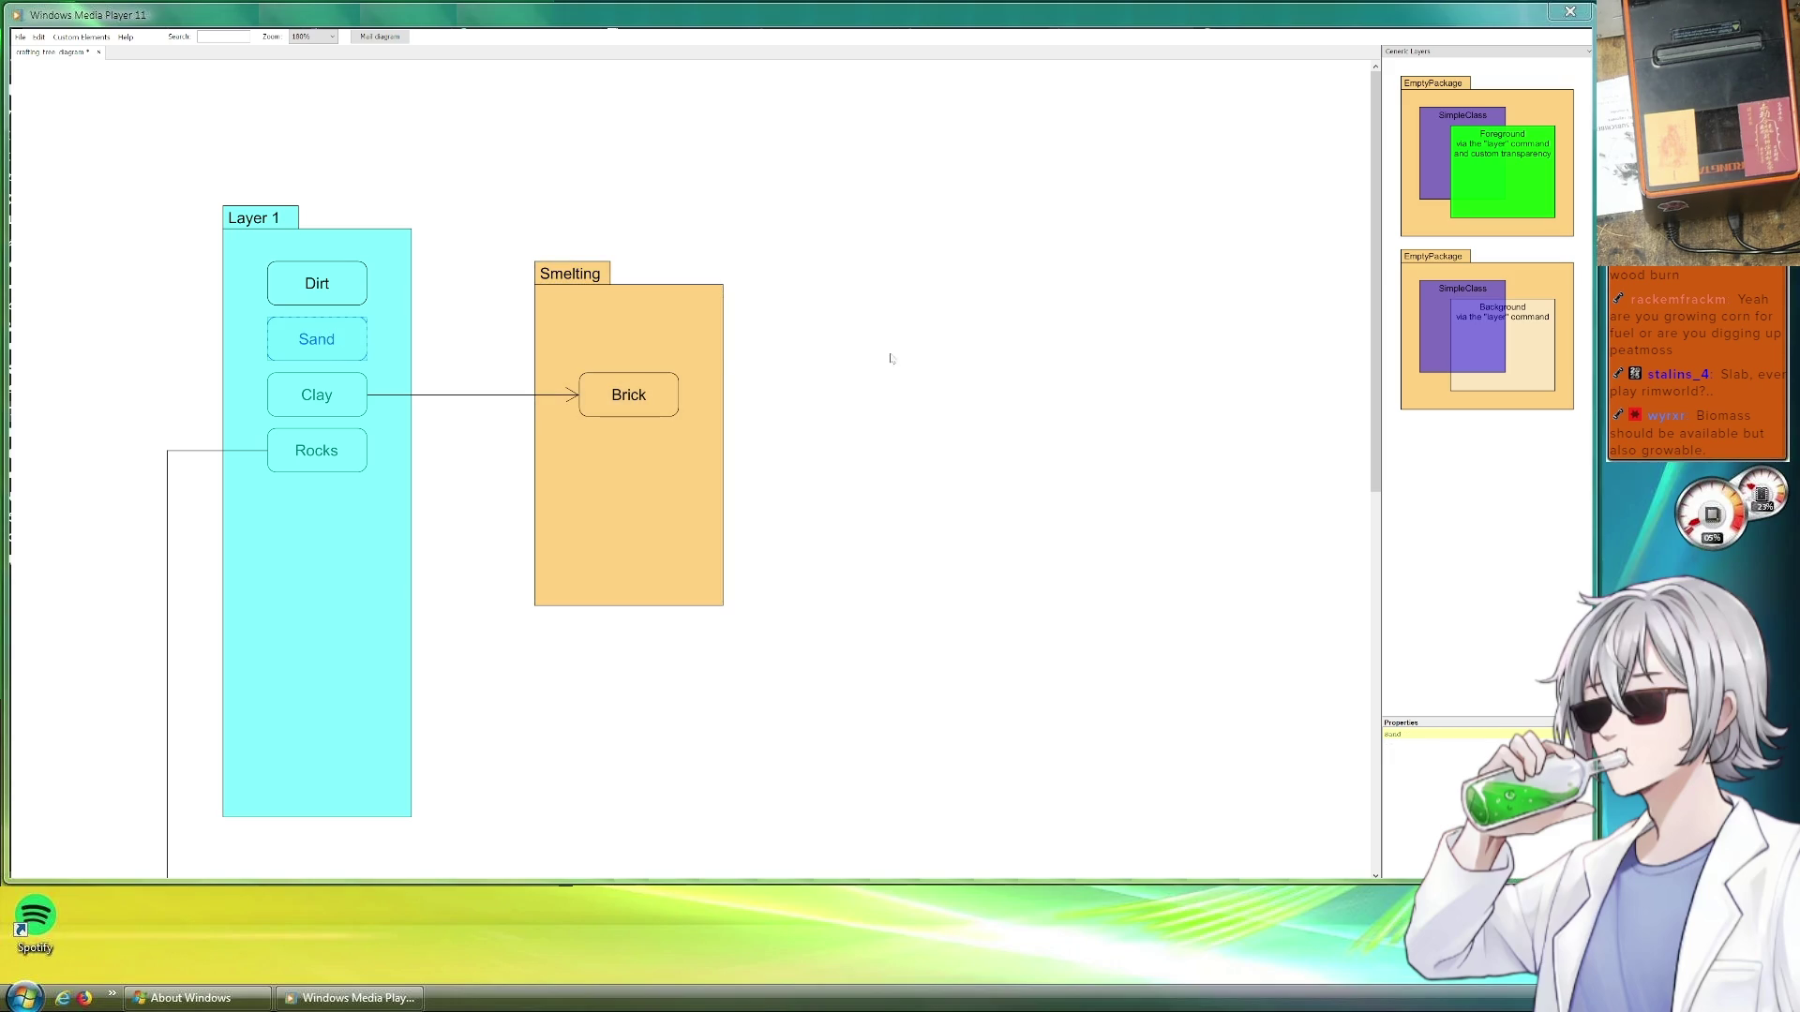
pyautogui.moveTo(345, 335); pyautogui.dragTo(668, 332)
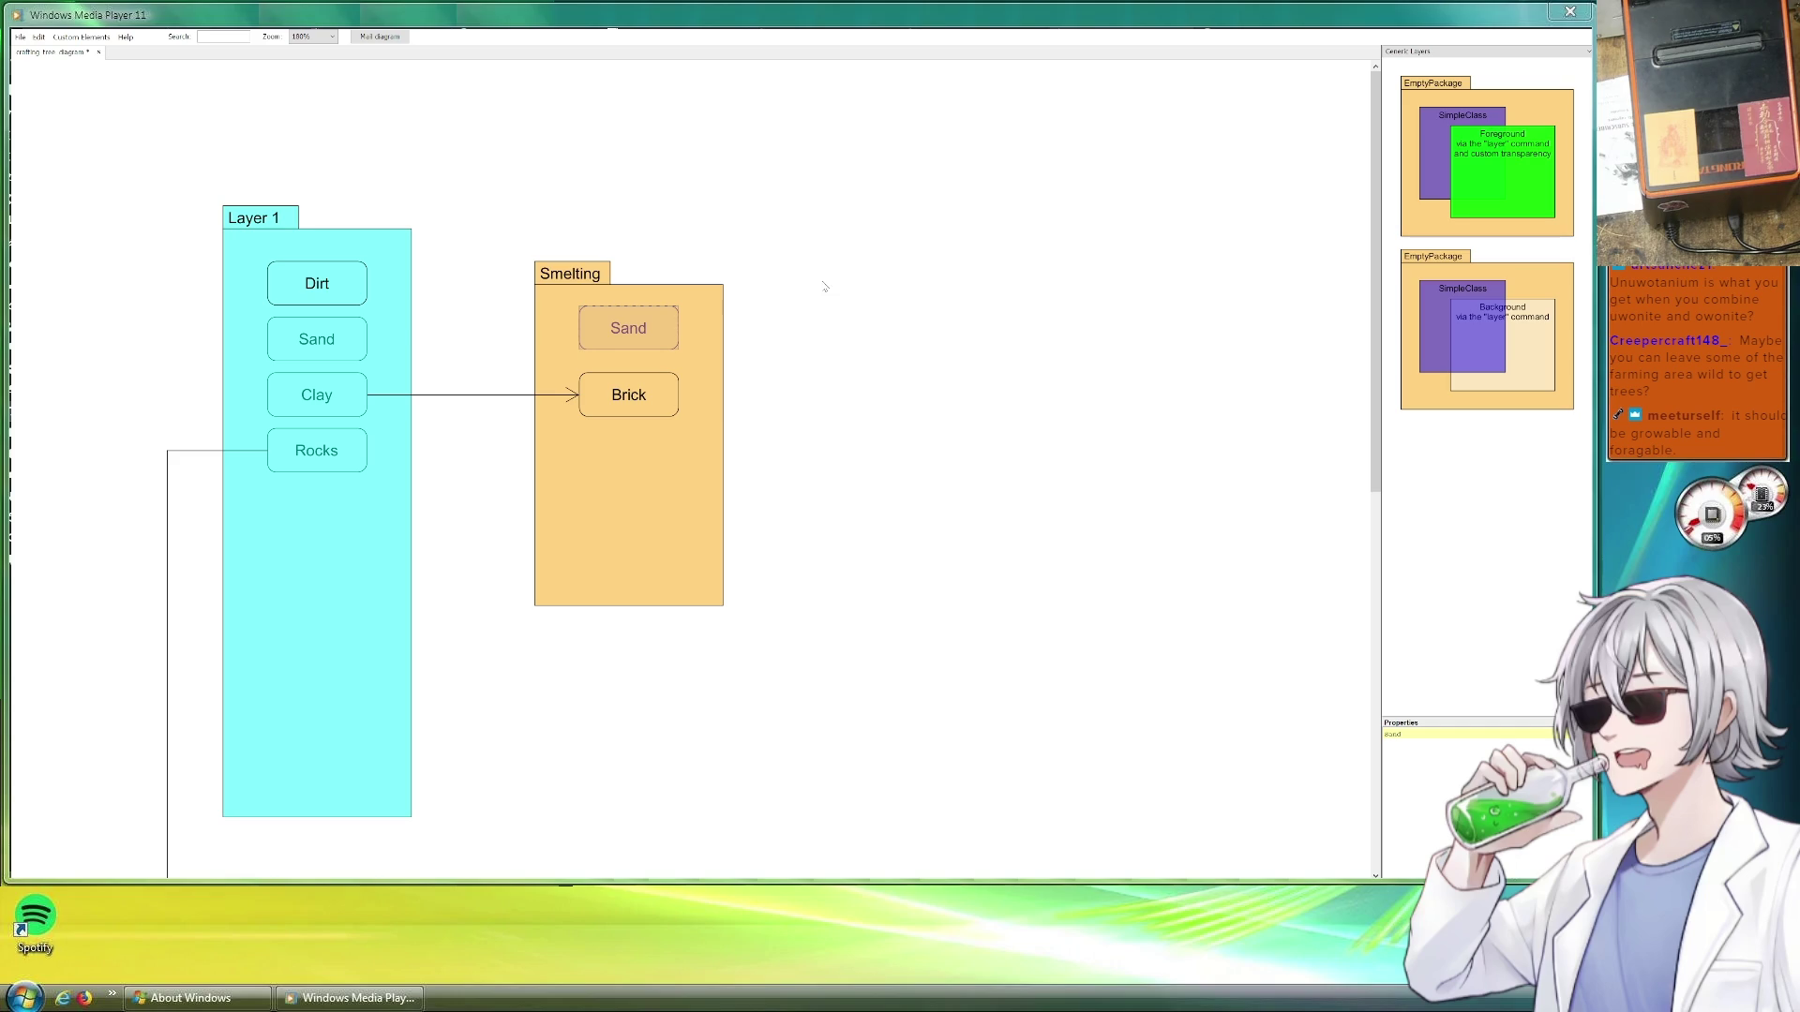
pyautogui.click(493, 395)
pyautogui.moveTo(519, 418); pyautogui.dragTo(490, 408)
pyautogui.moveTo(366, 338); pyautogui.dragTo(574, 332)
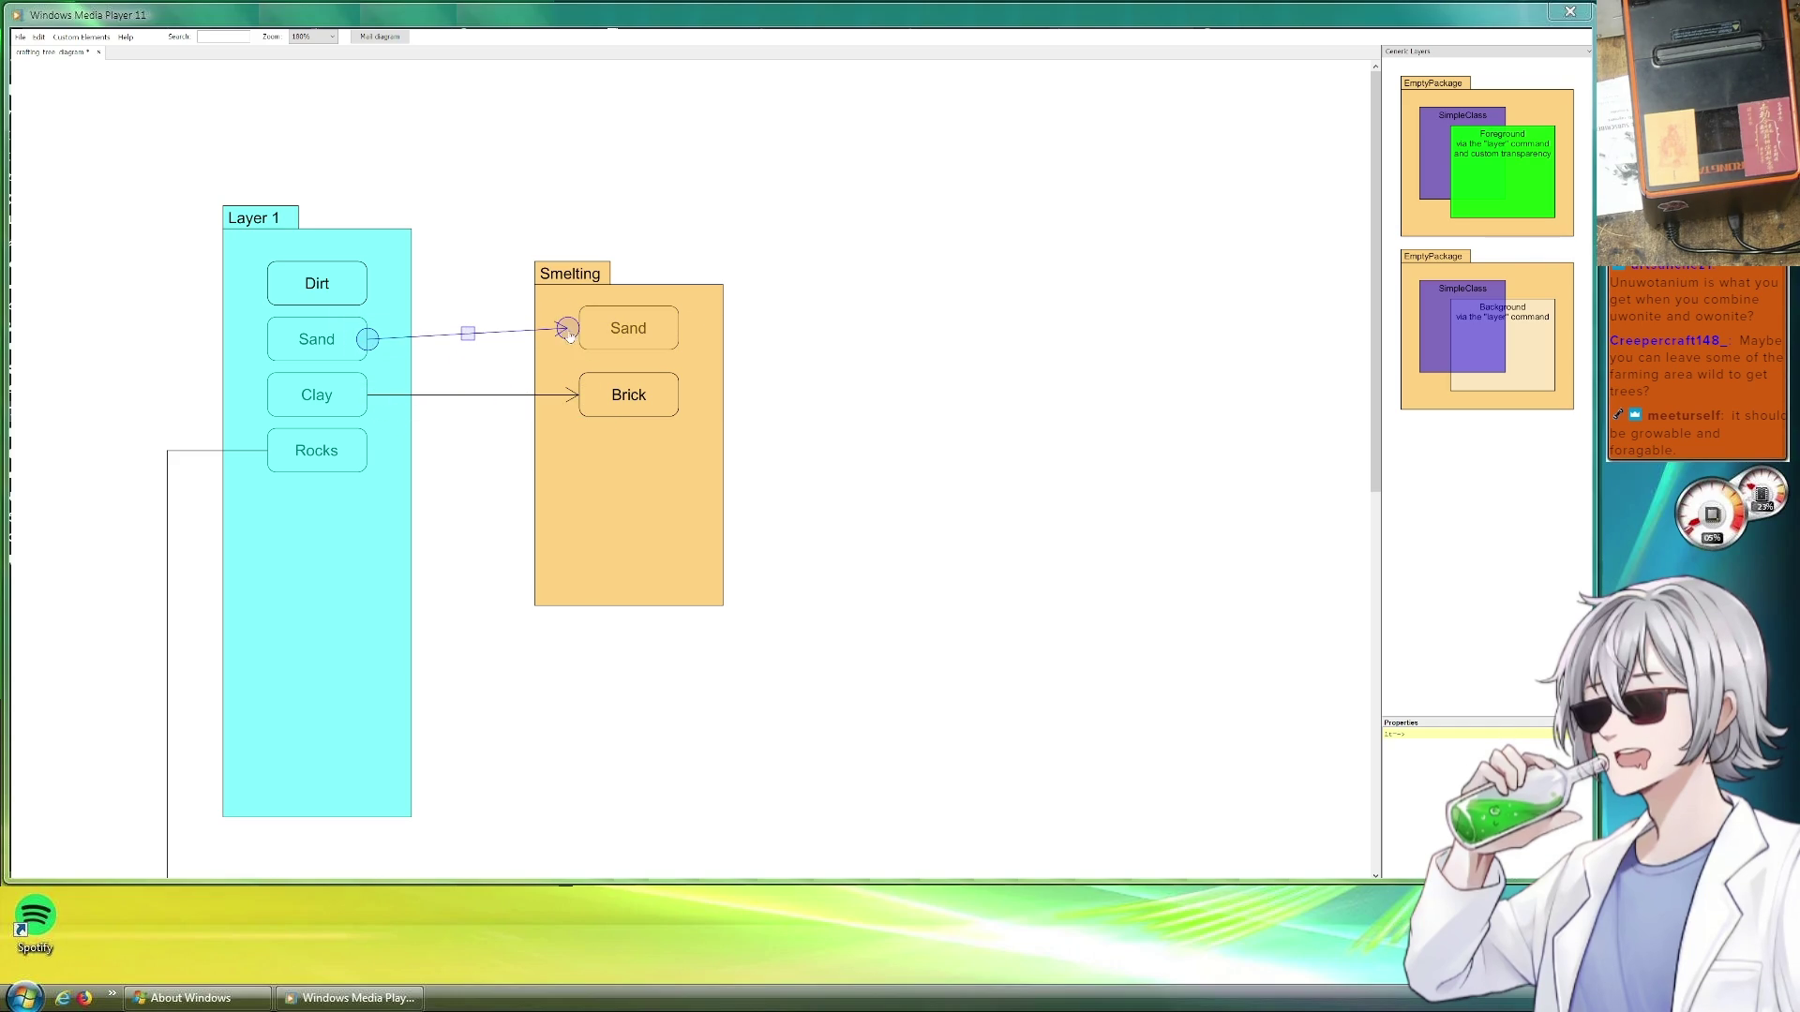
pyautogui.moveTo(629, 328); pyautogui.dragTo(619, 339)
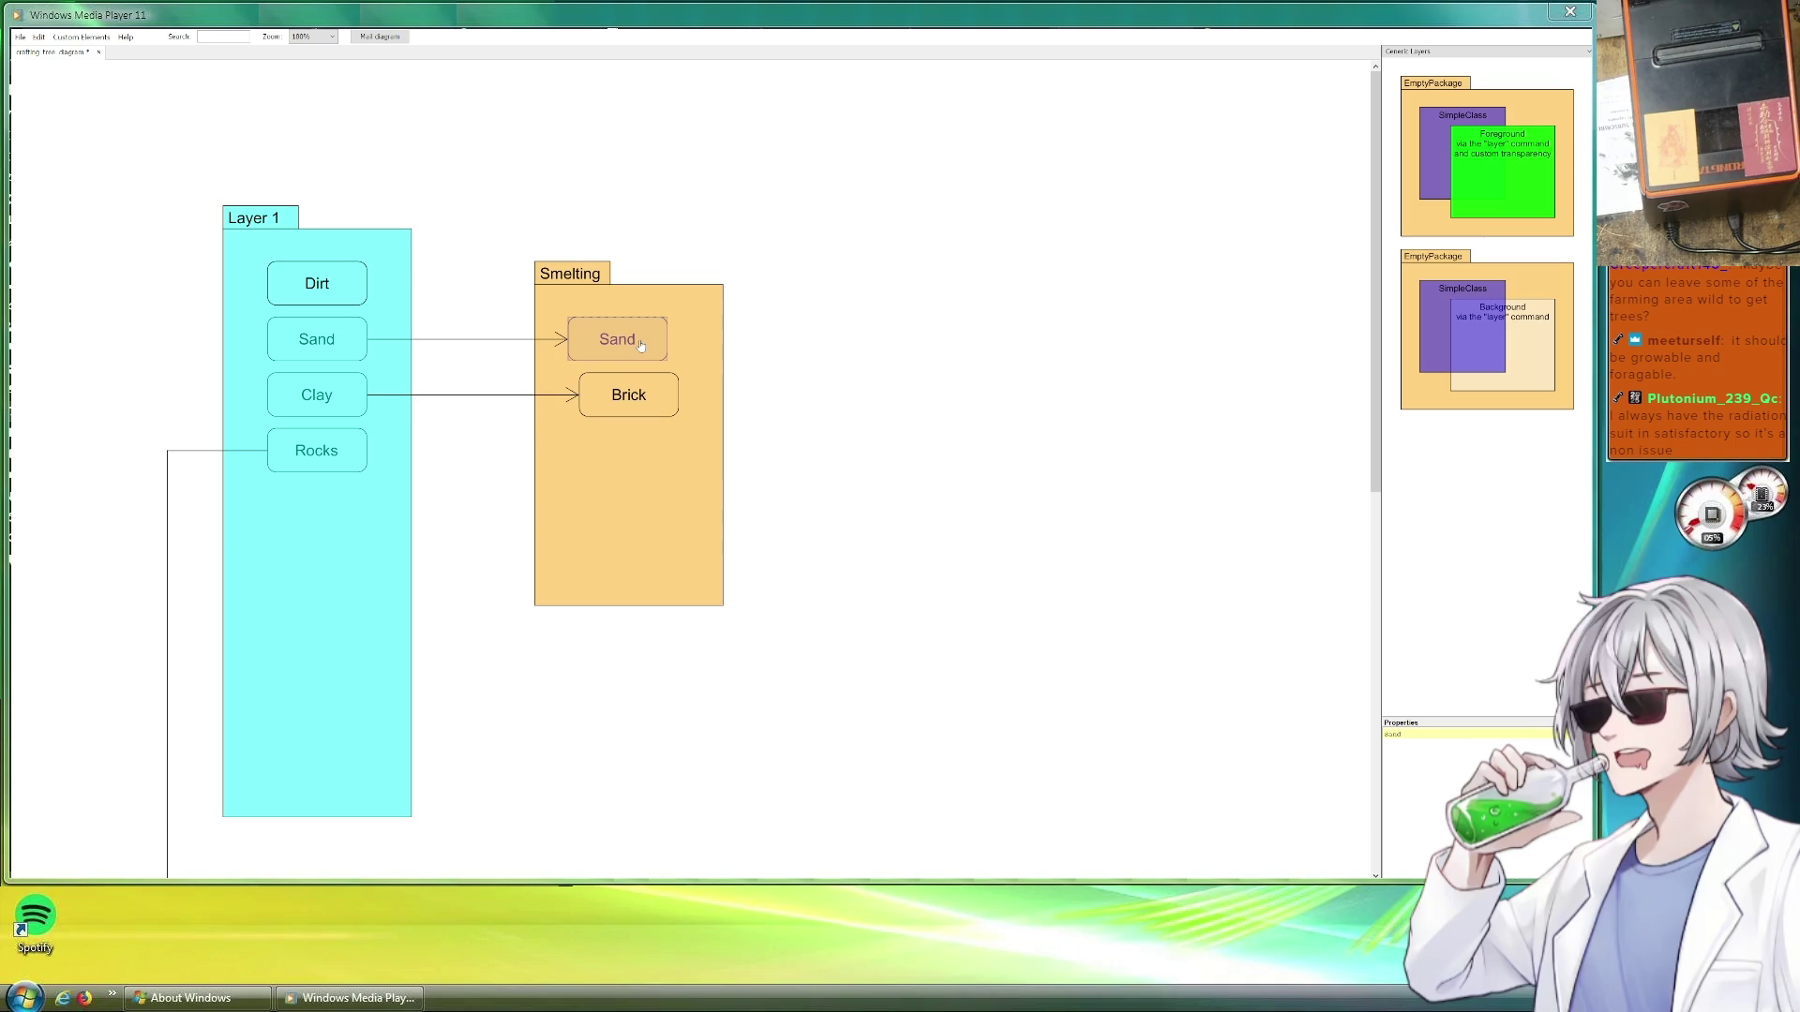
# Rename the Sand copy in Smelting to Crude Glass
pyautogui.click(877, 339)
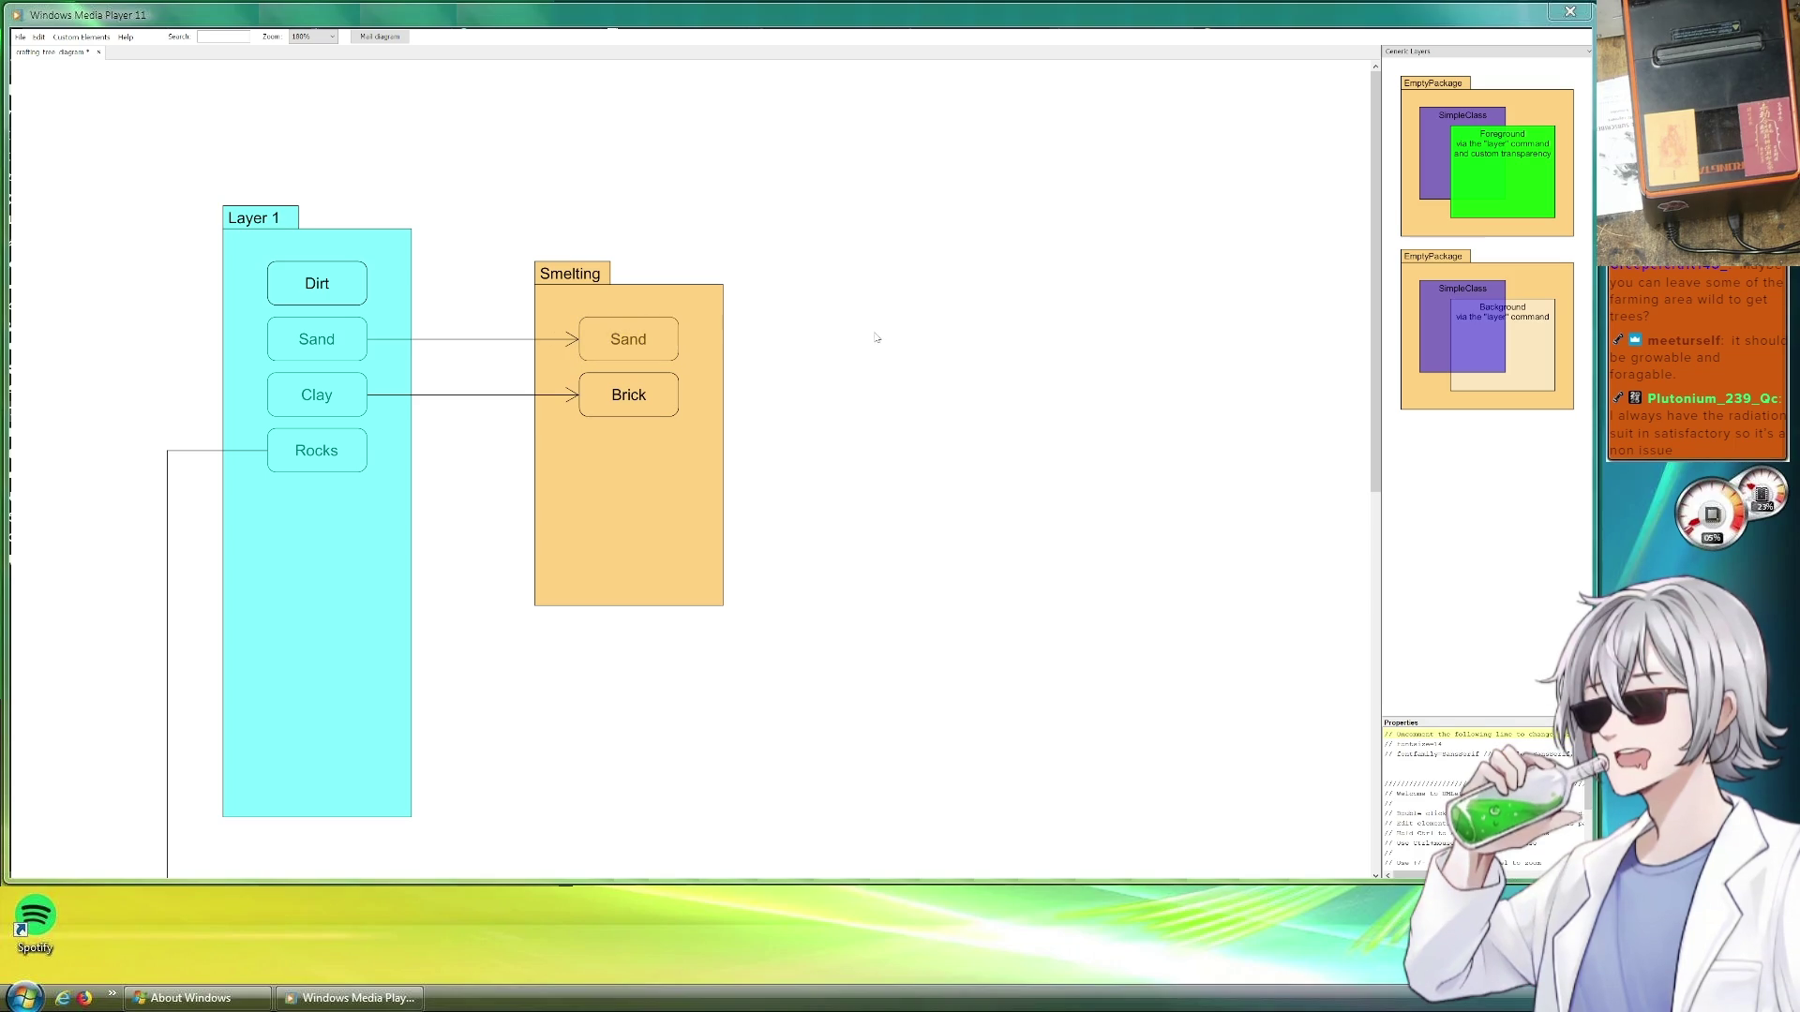
pyautogui.click(637, 342)
pyautogui.click(1396, 733)
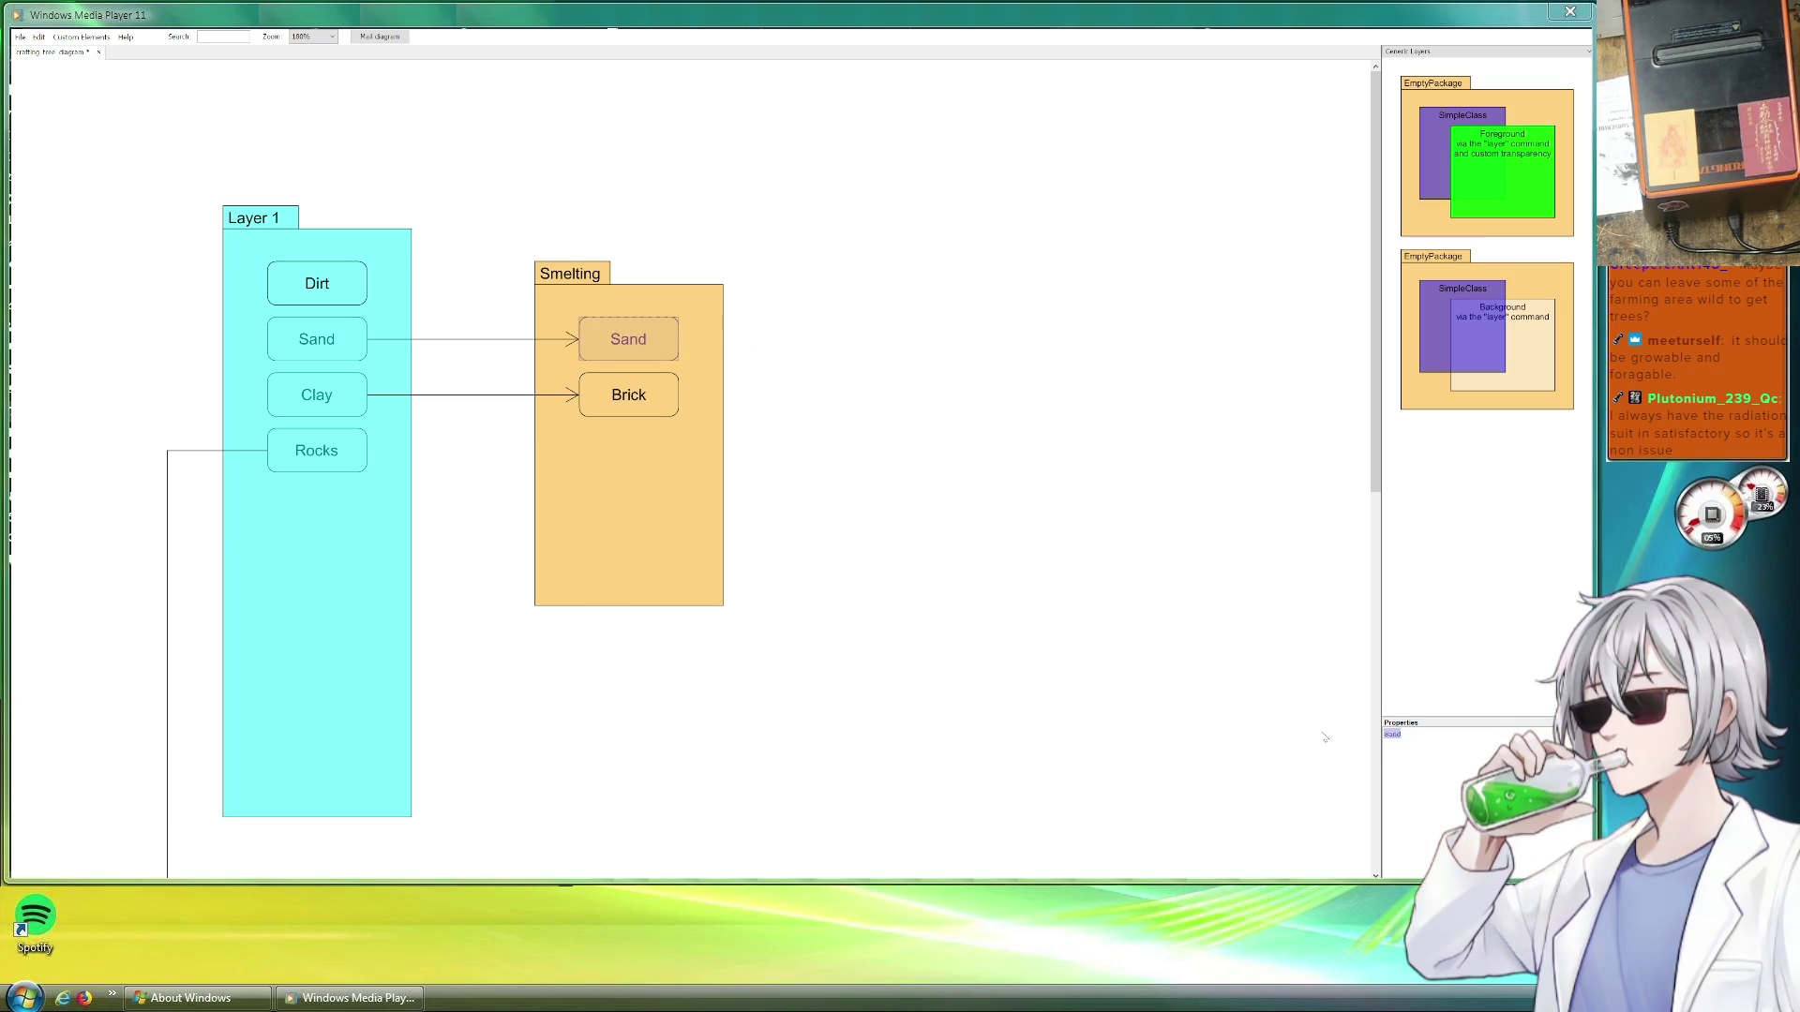
pyautogui.write('crude Glass')
pyautogui.click(496, 357)
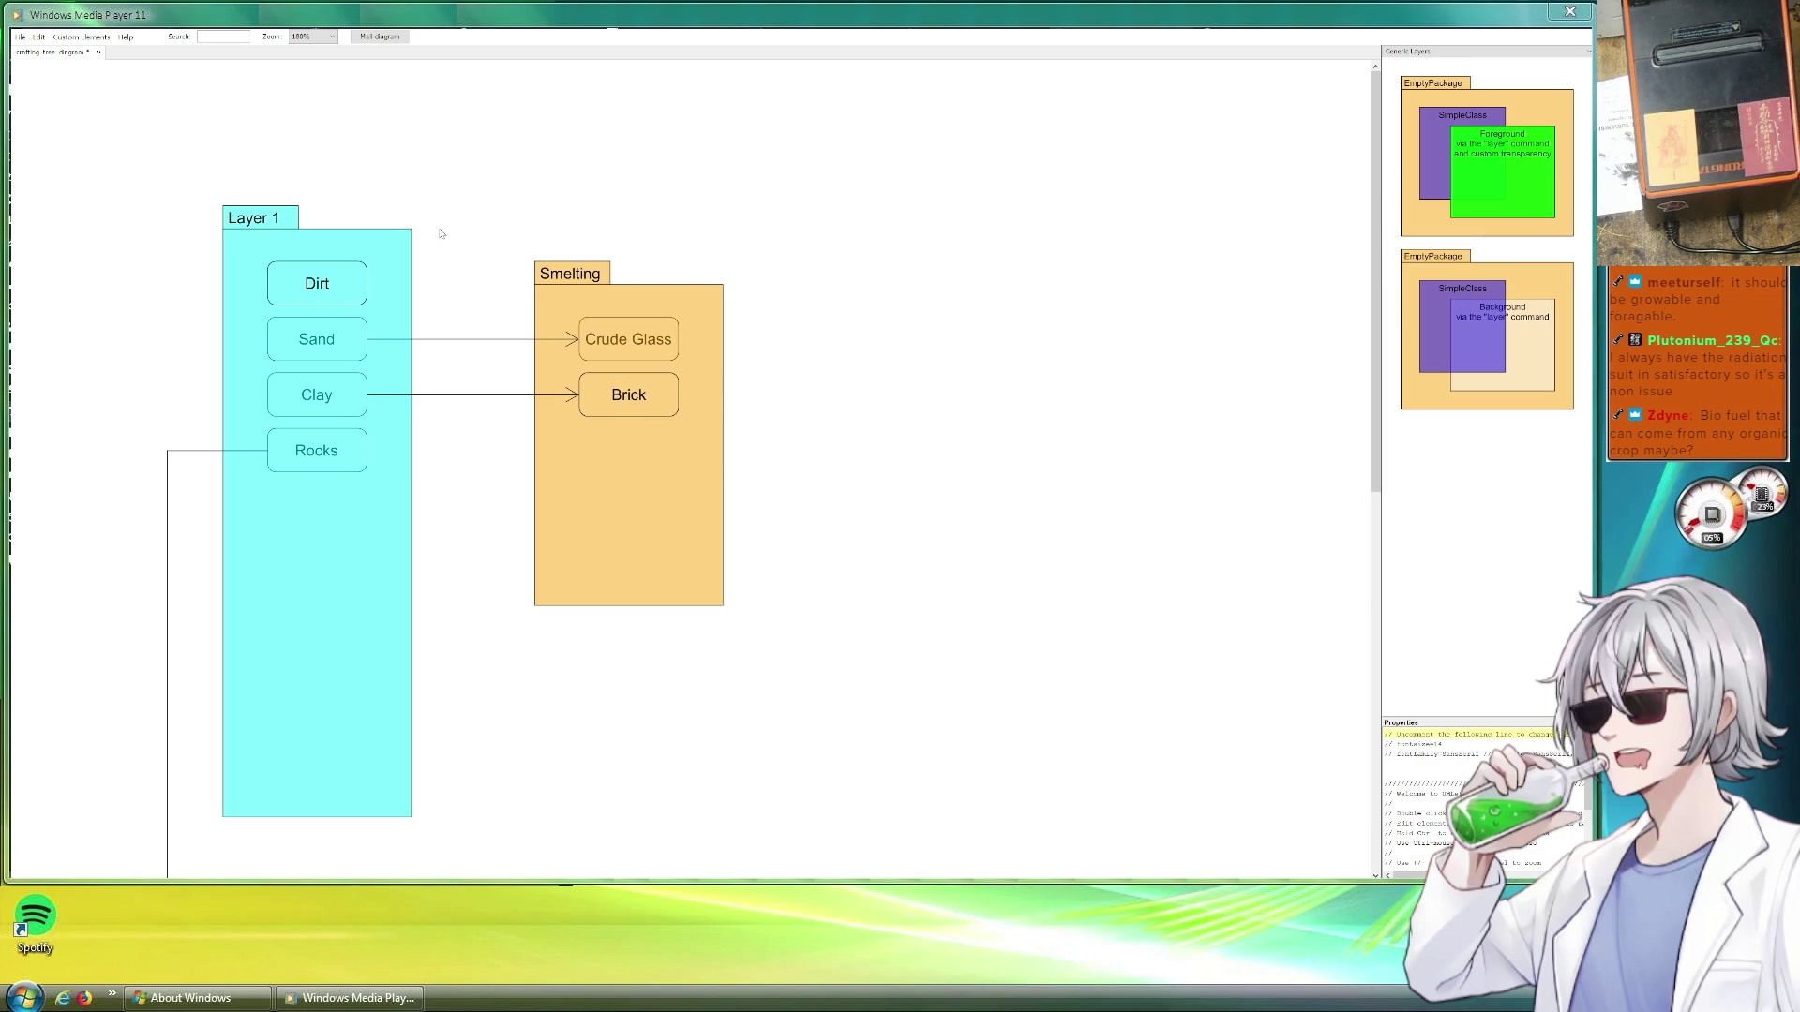
pyautogui.scroll(-3, 441, 235)
pyautogui.scroll(-2, 437, 282)
pyautogui.scroll(5, 430, 312)
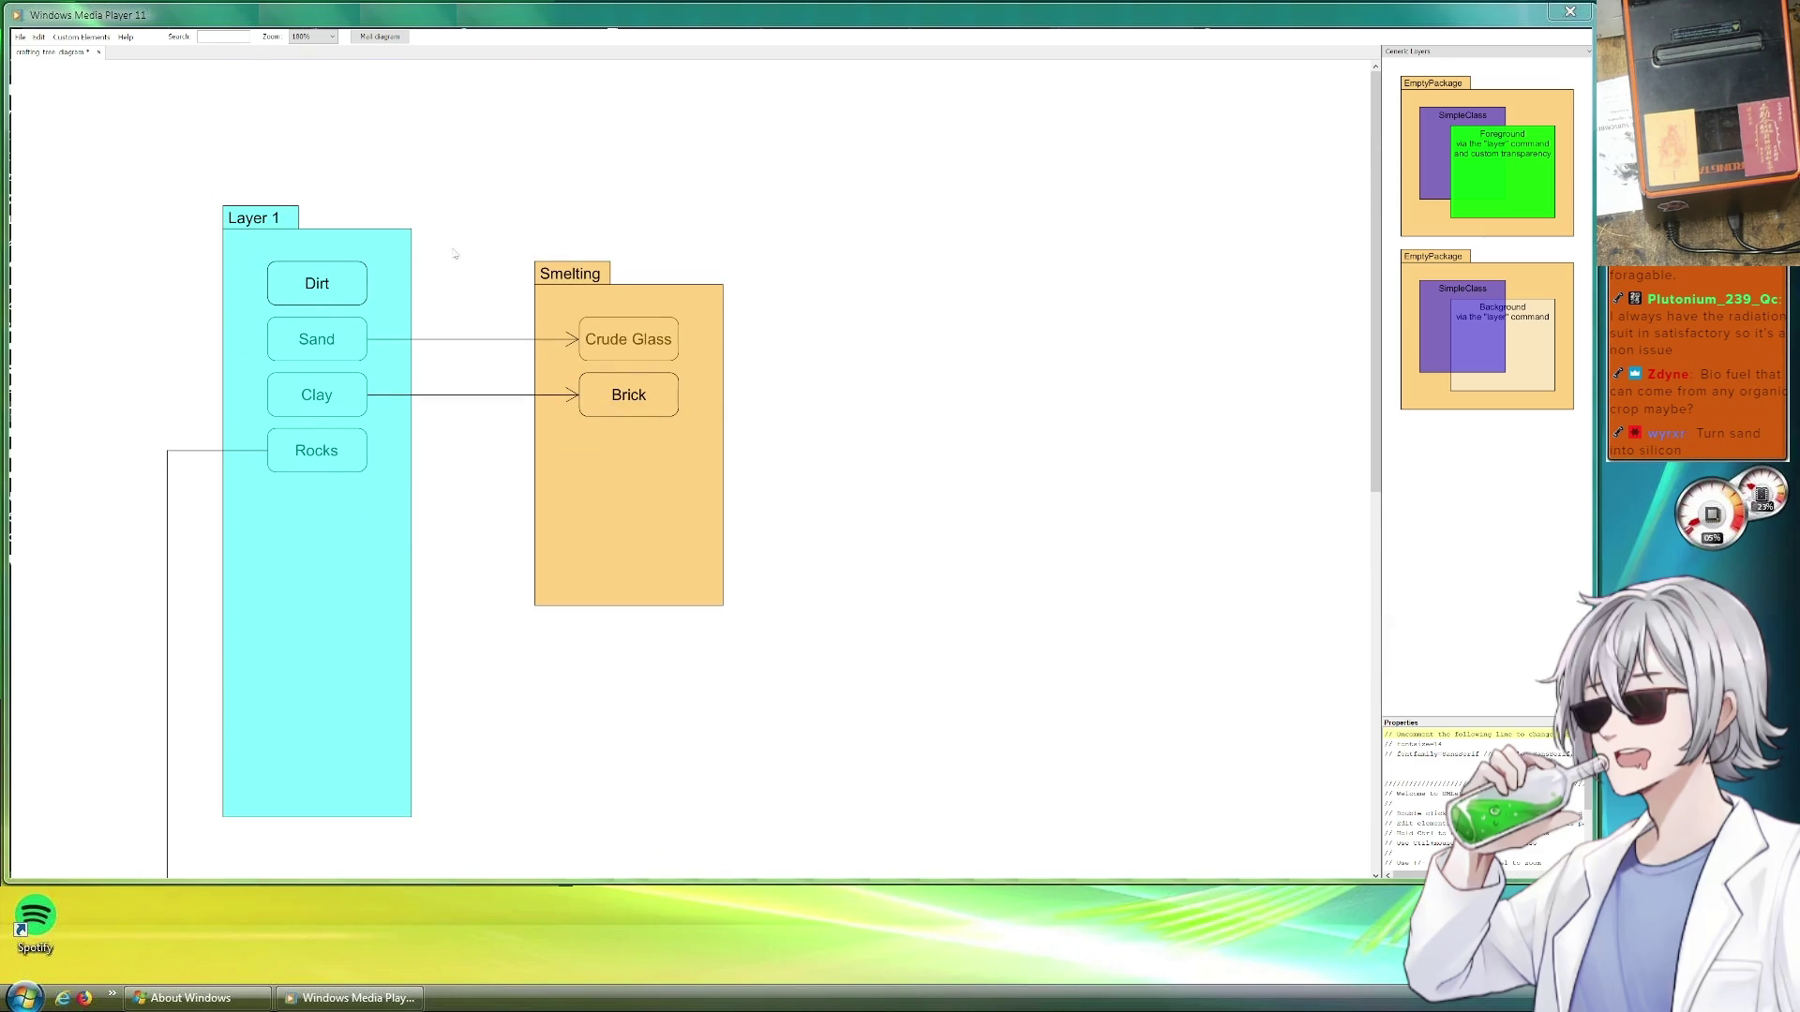
pyautogui.scroll(5, 444, 284)
pyautogui.scroll(2, 562, 421)
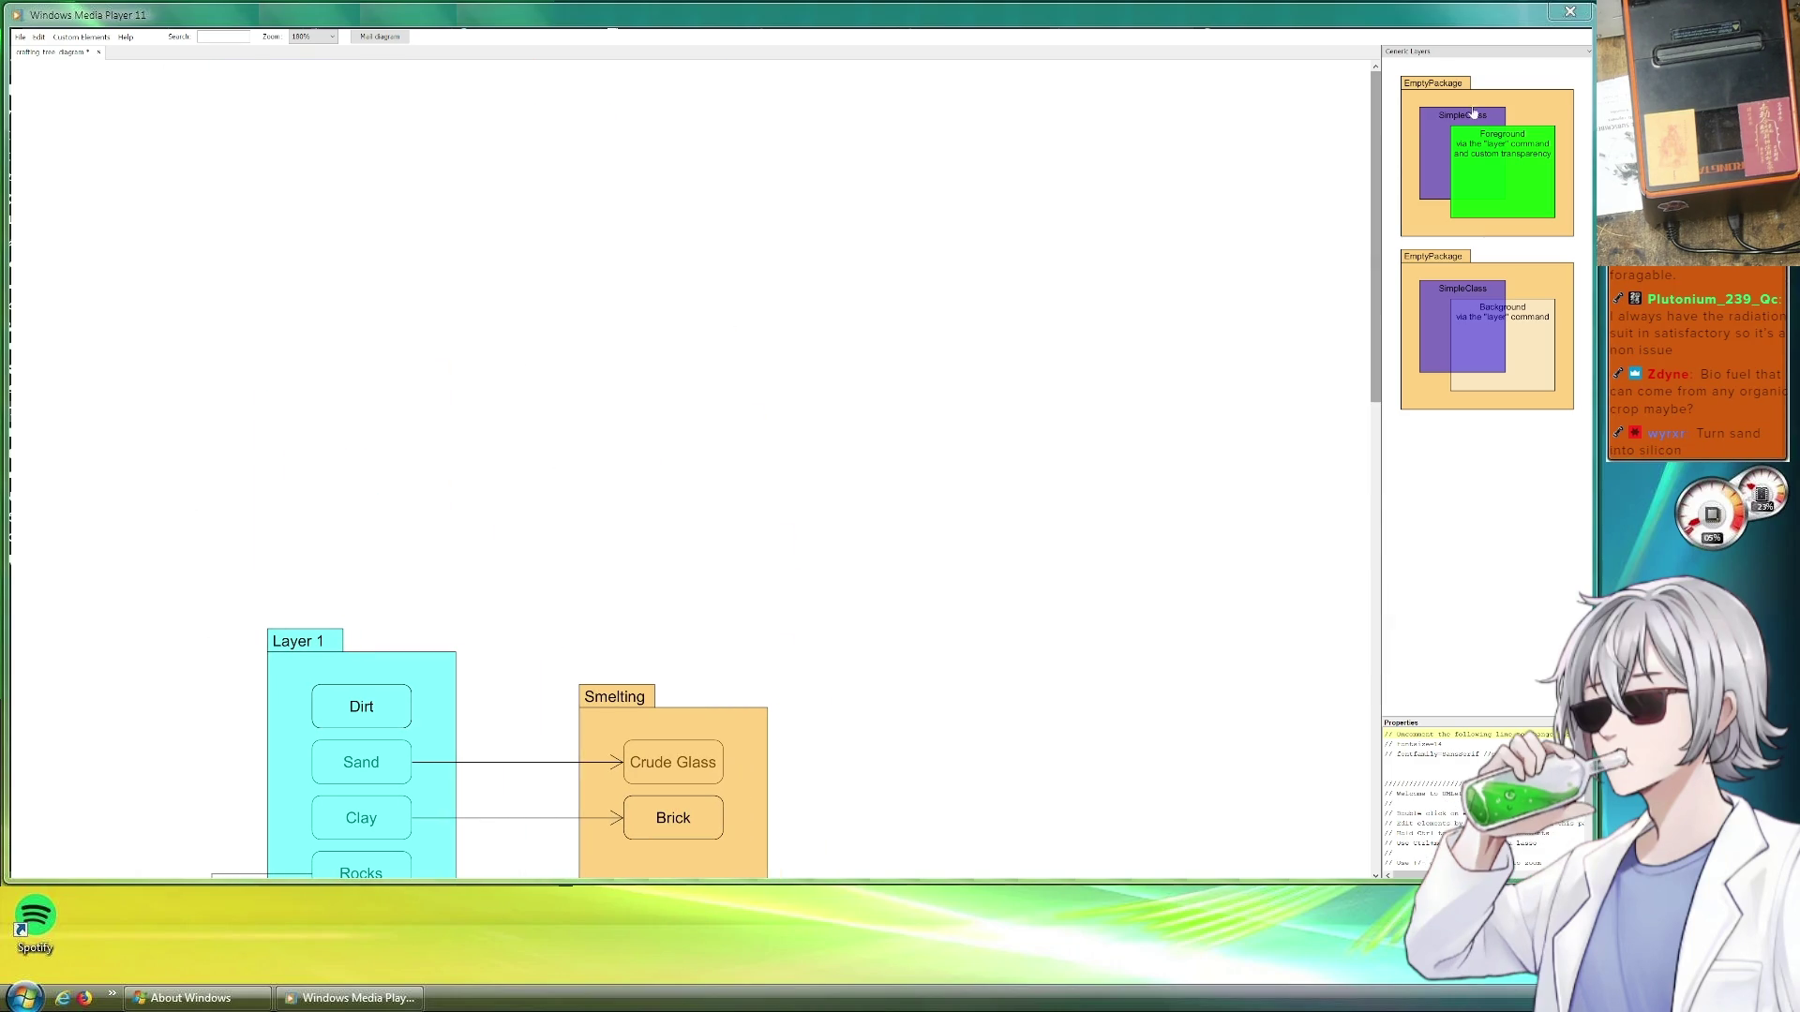
# Place a new EmptyPackage above Layer 1 and reshape it into a tall narrow column
pyautogui.moveTo(1456, 120); pyautogui.dragTo(427, 455)
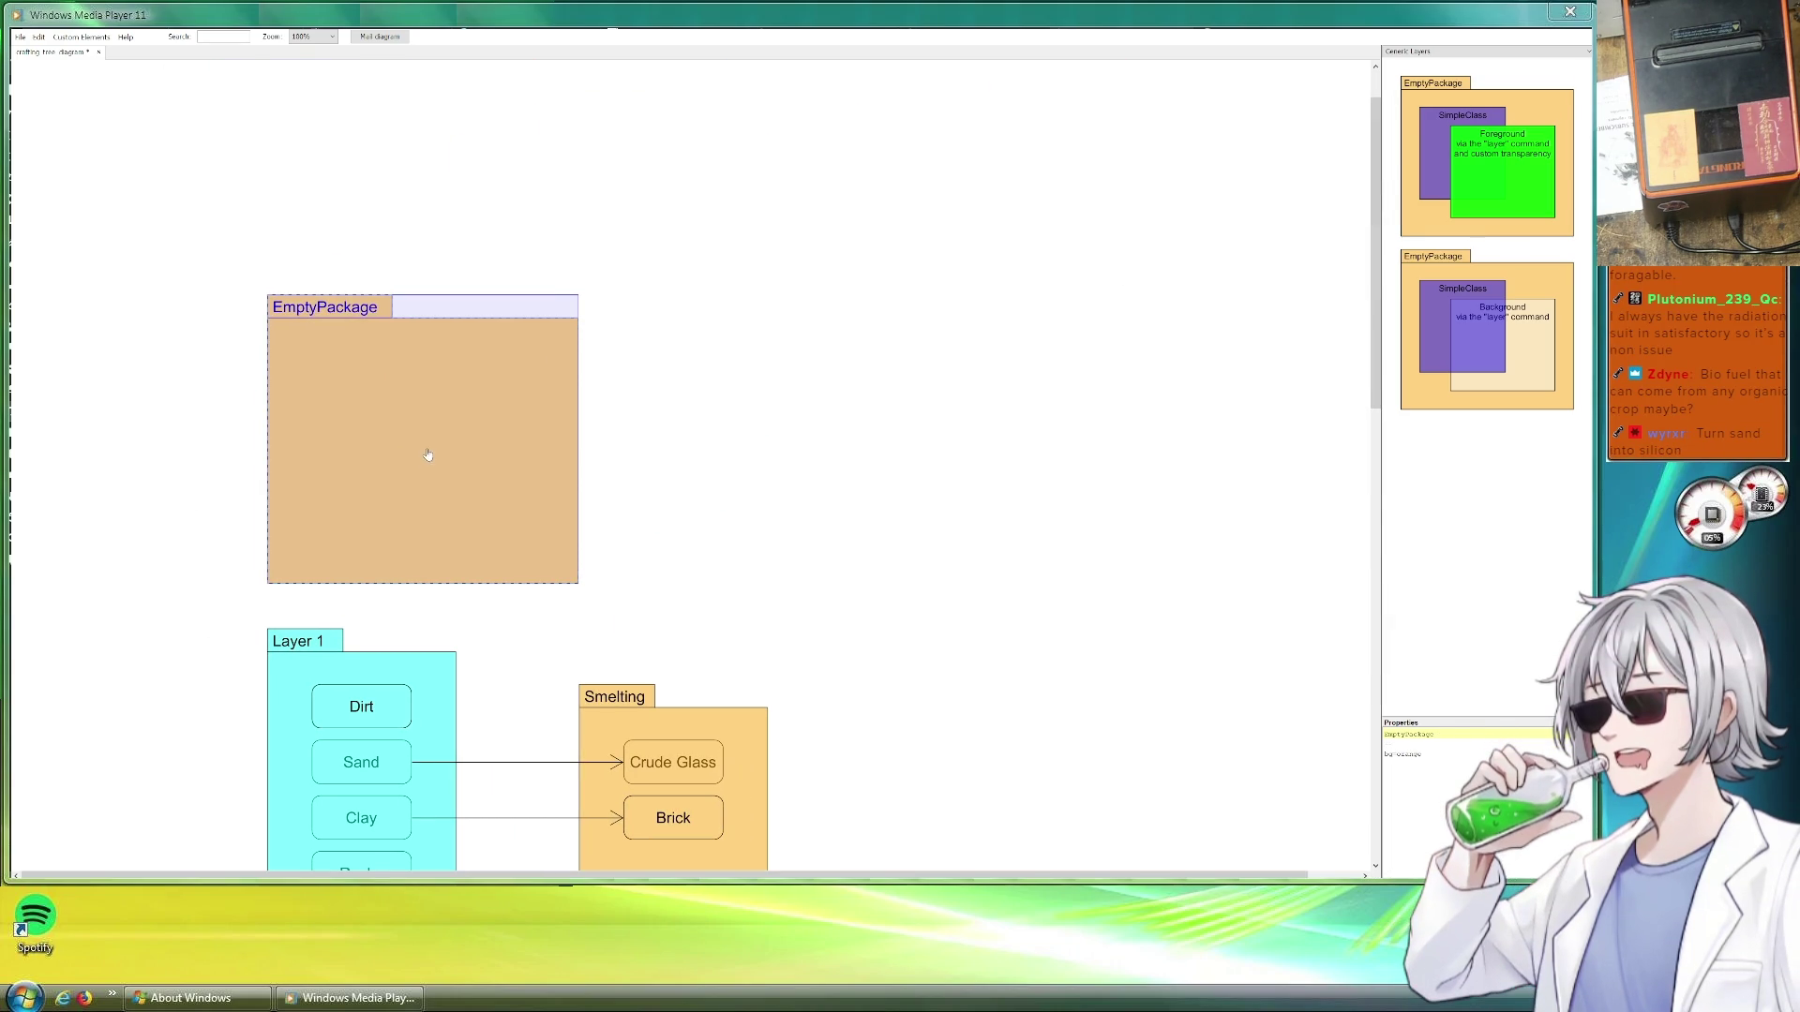
pyautogui.moveTo(575, 440); pyautogui.dragTo(456, 445)
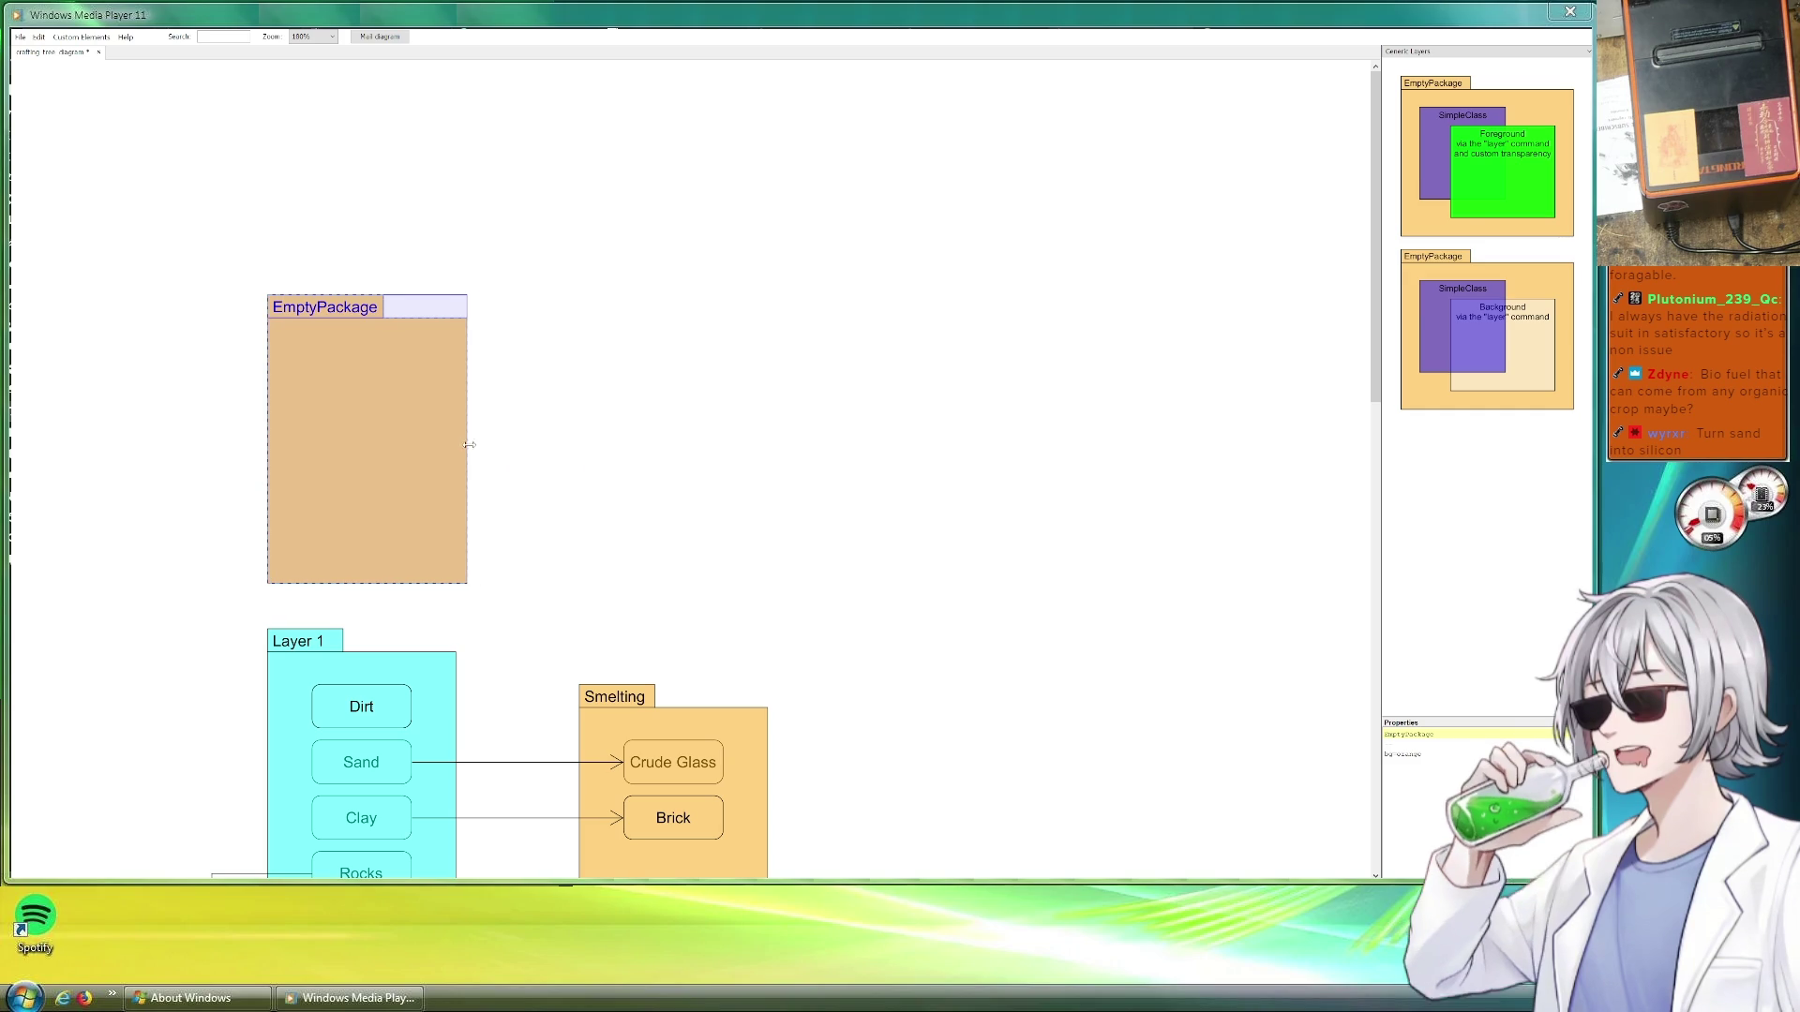
pyautogui.moveTo(364, 299); pyautogui.dragTo(387, 93)
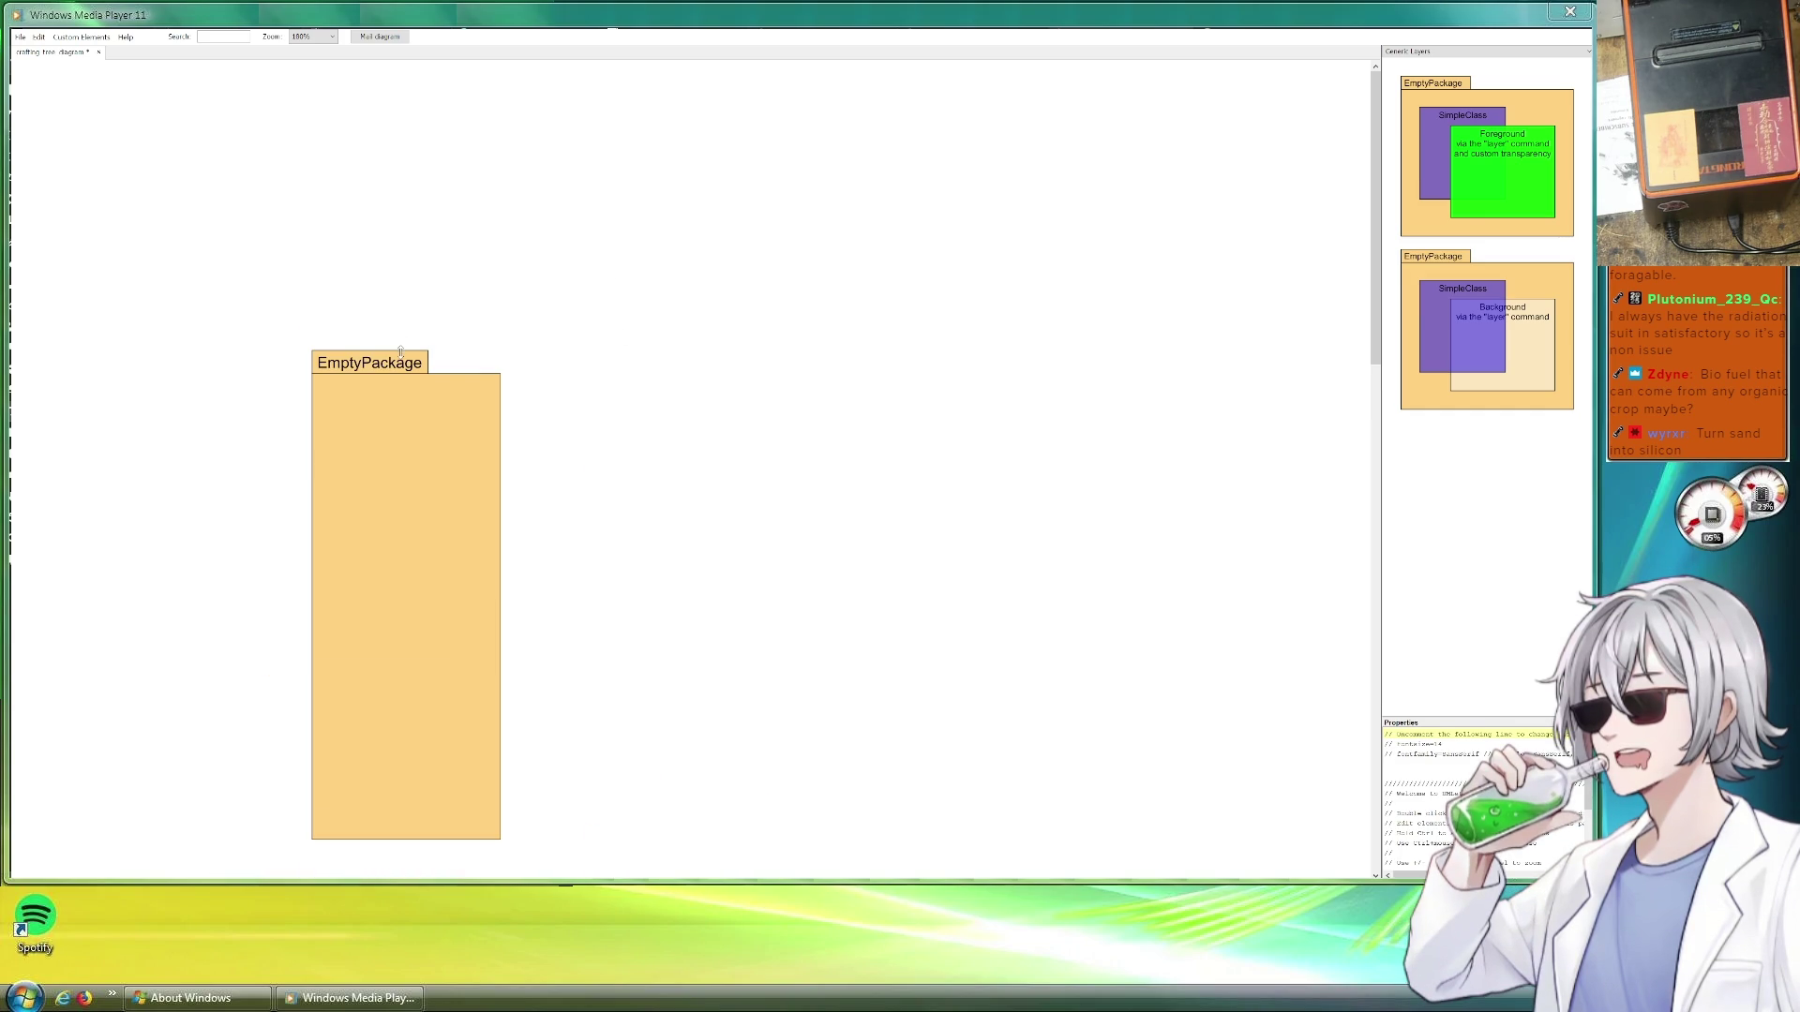
pyautogui.moveTo(399, 352); pyautogui.dragTo(401, 86)
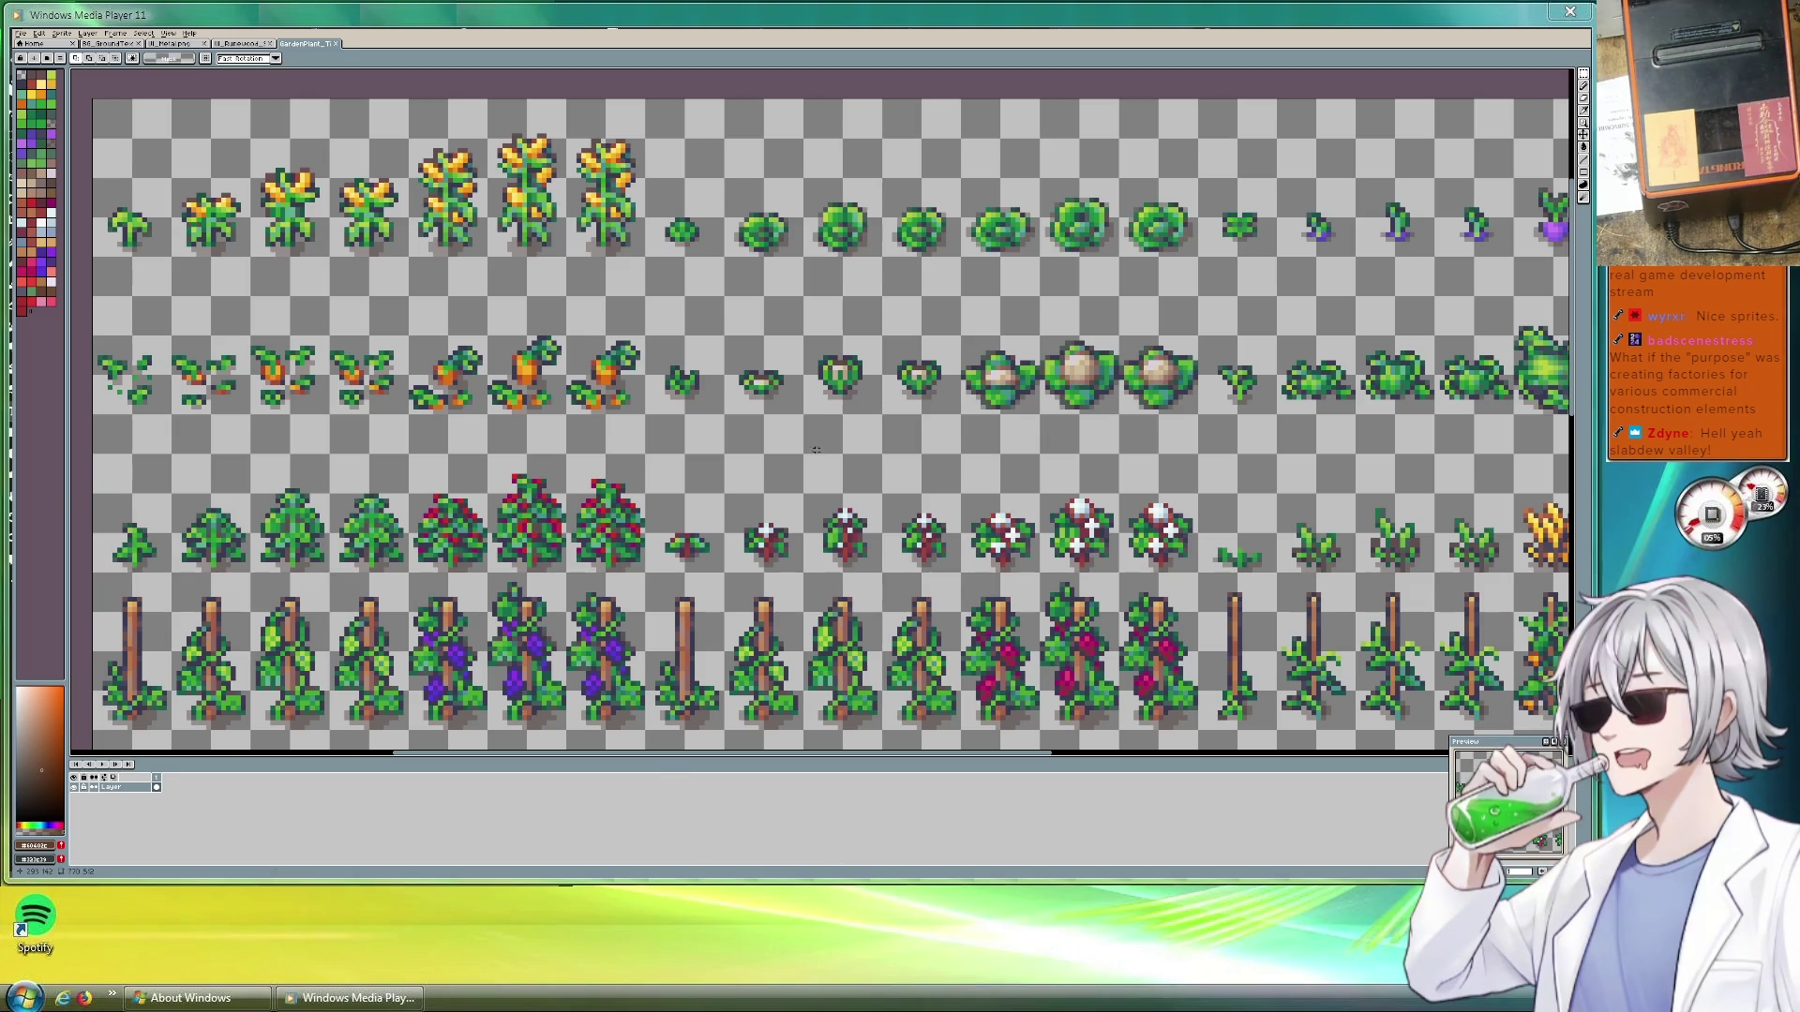
pyautogui.scroll(-4, 799, 460)
pyautogui.scroll(1, 798, 460)
pyautogui.scroll(2, 759, 451)
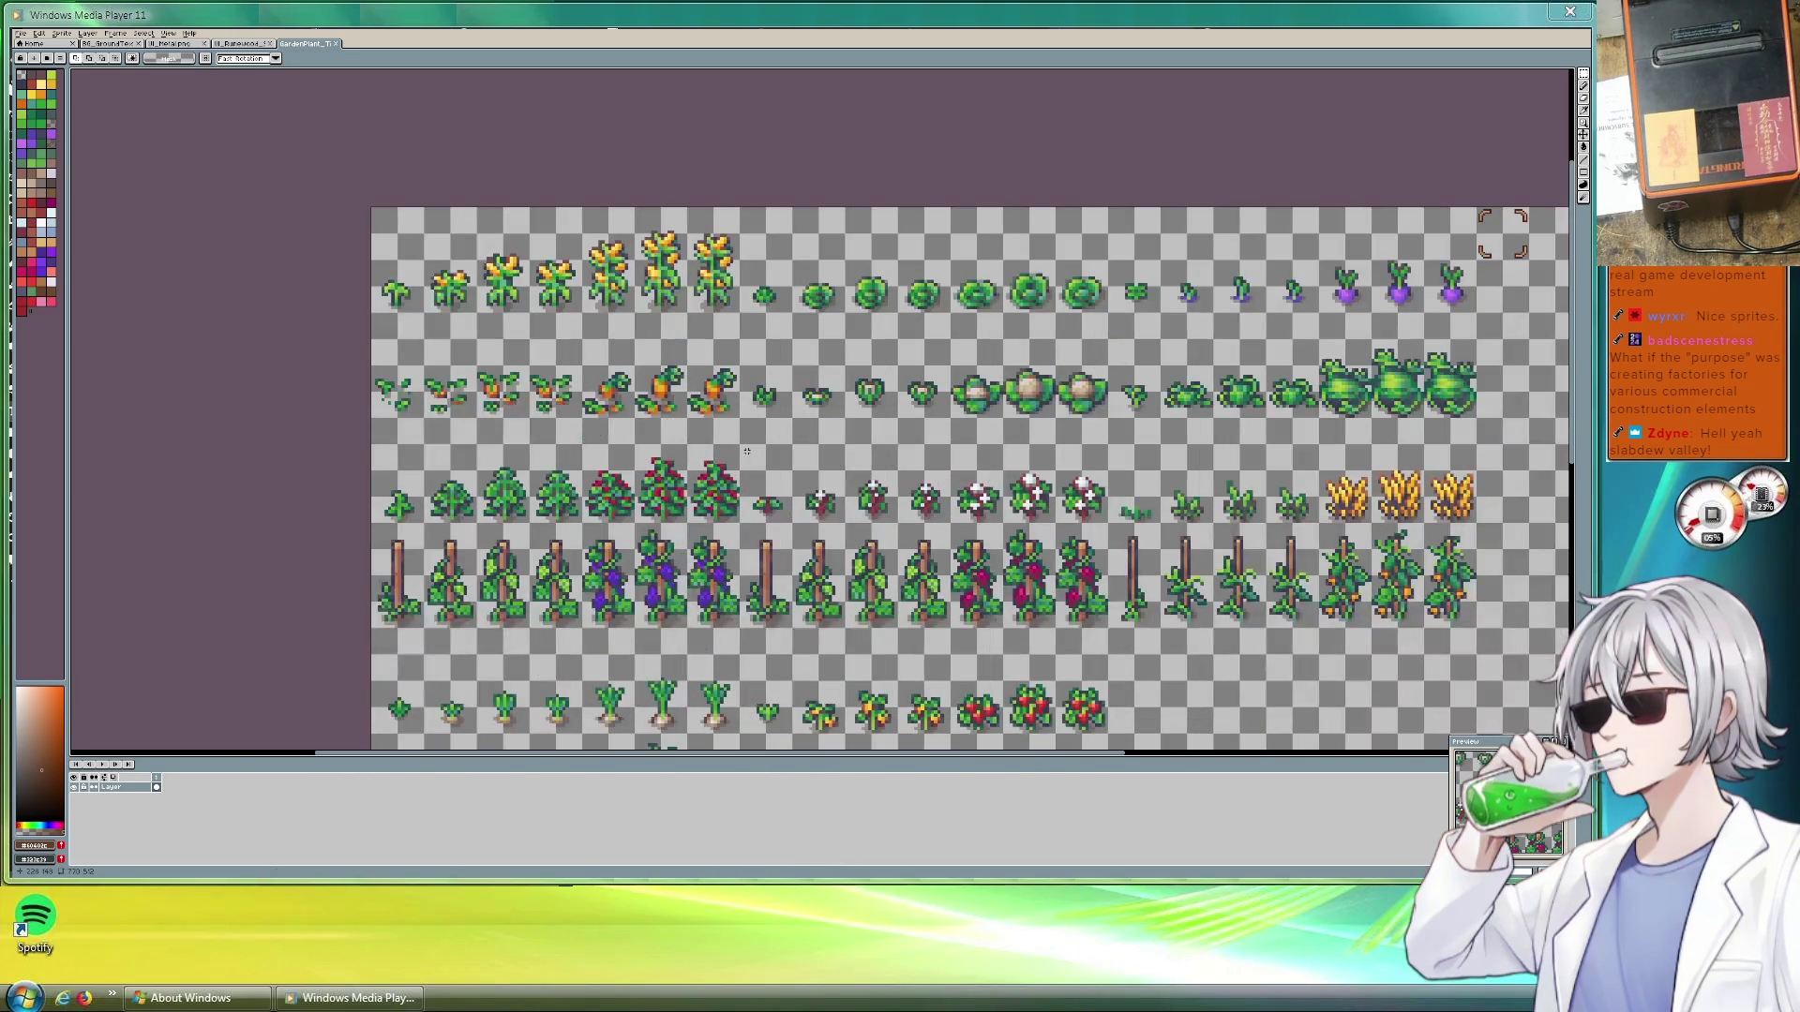
pyautogui.scroll(1, 799, 326)
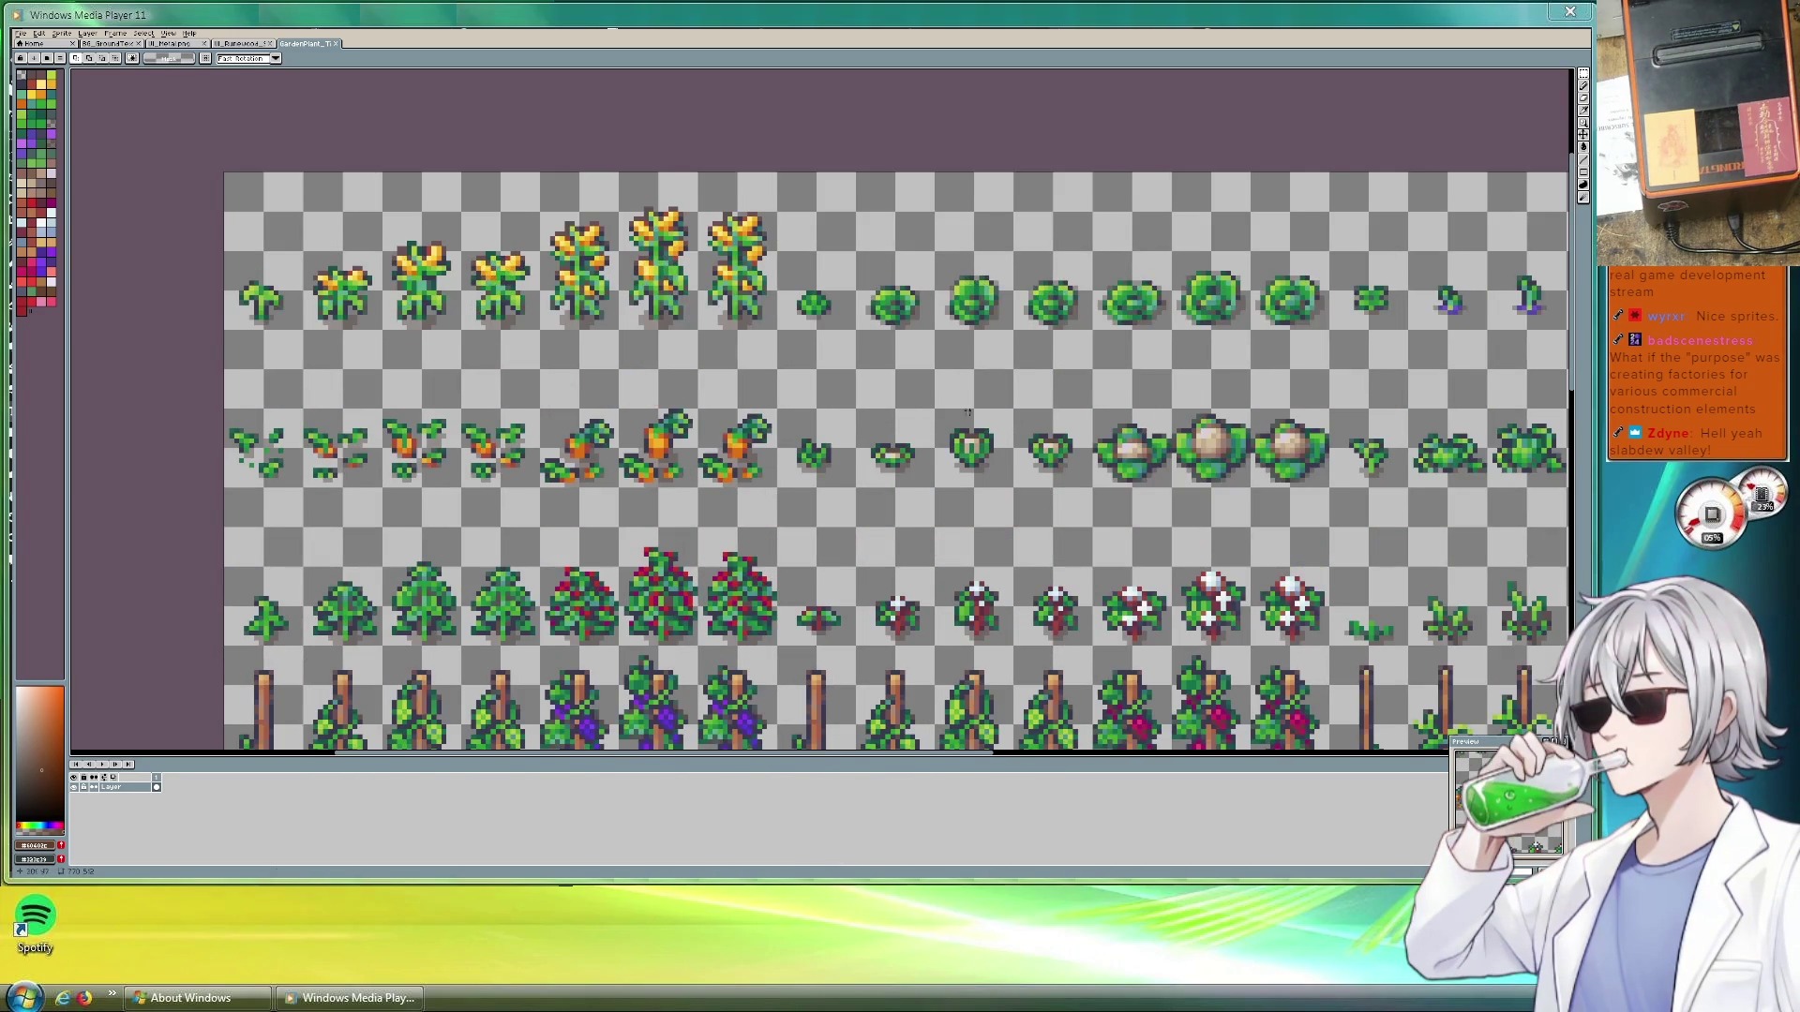
pyautogui.moveTo(975, 411); pyautogui.dragTo(742, 321)
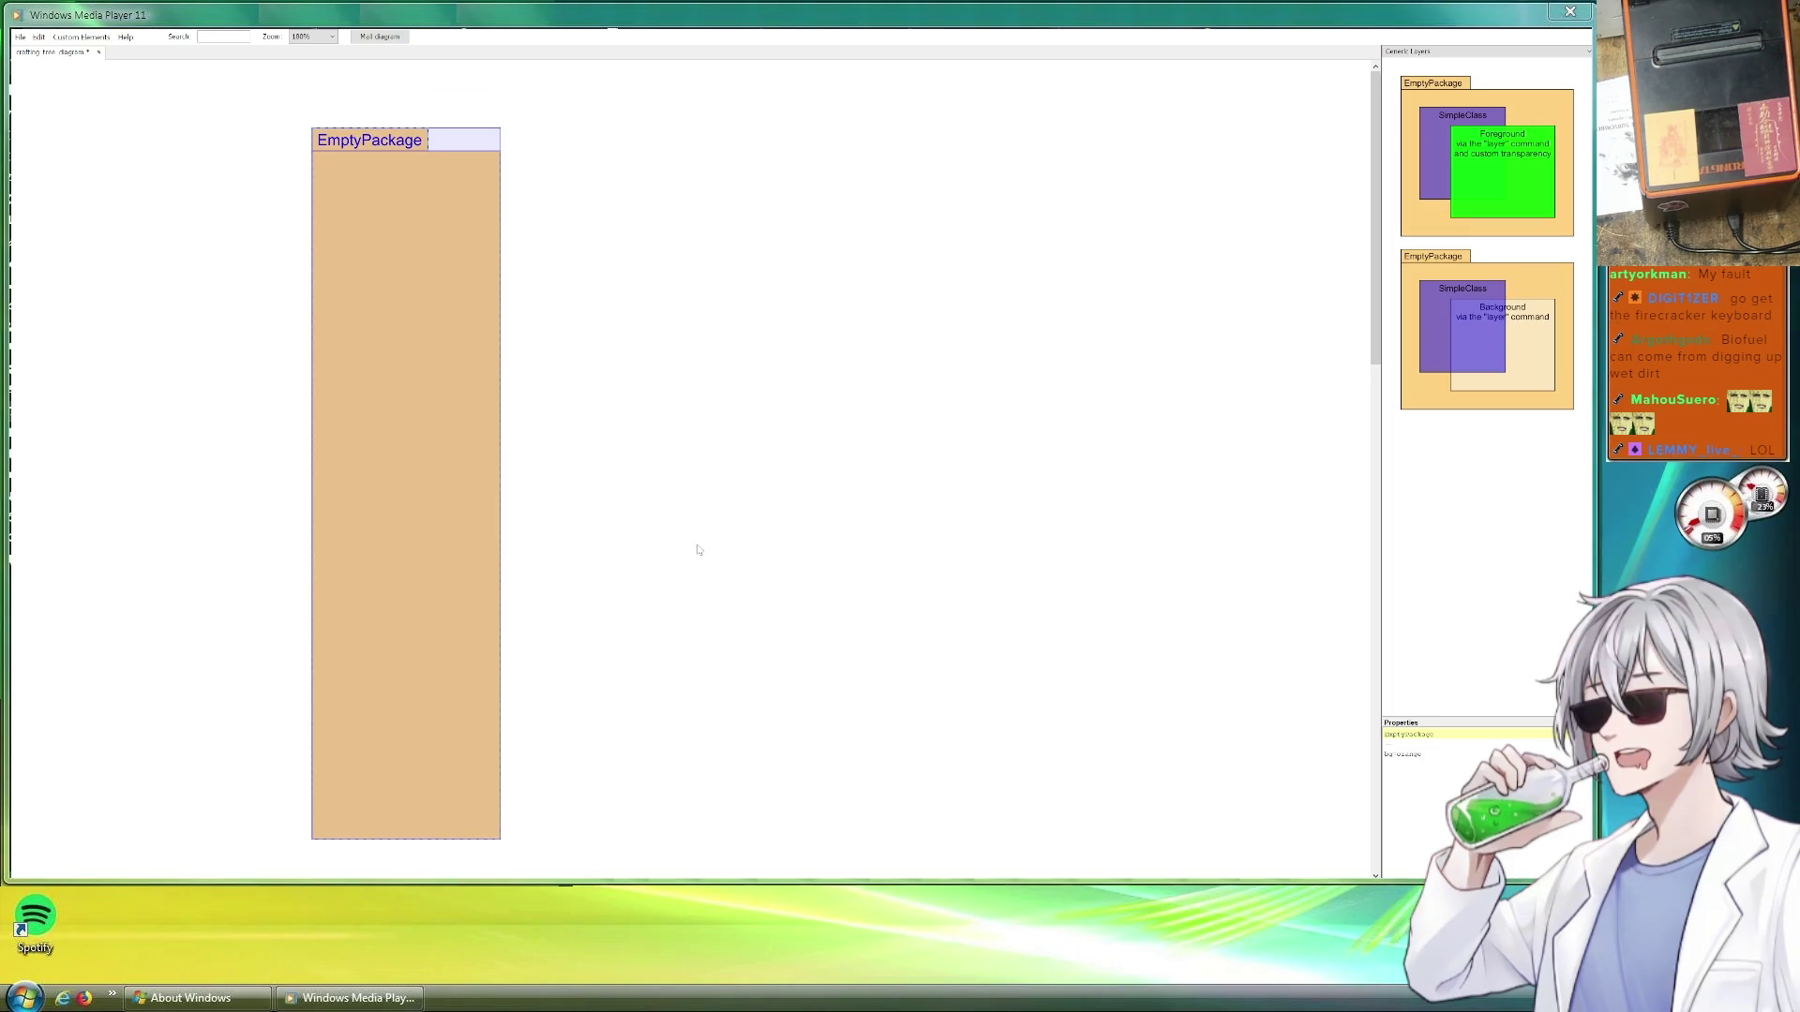
# Name the package Garden and change its bg value from orange to green
pyautogui.doubleClick(1420, 734)
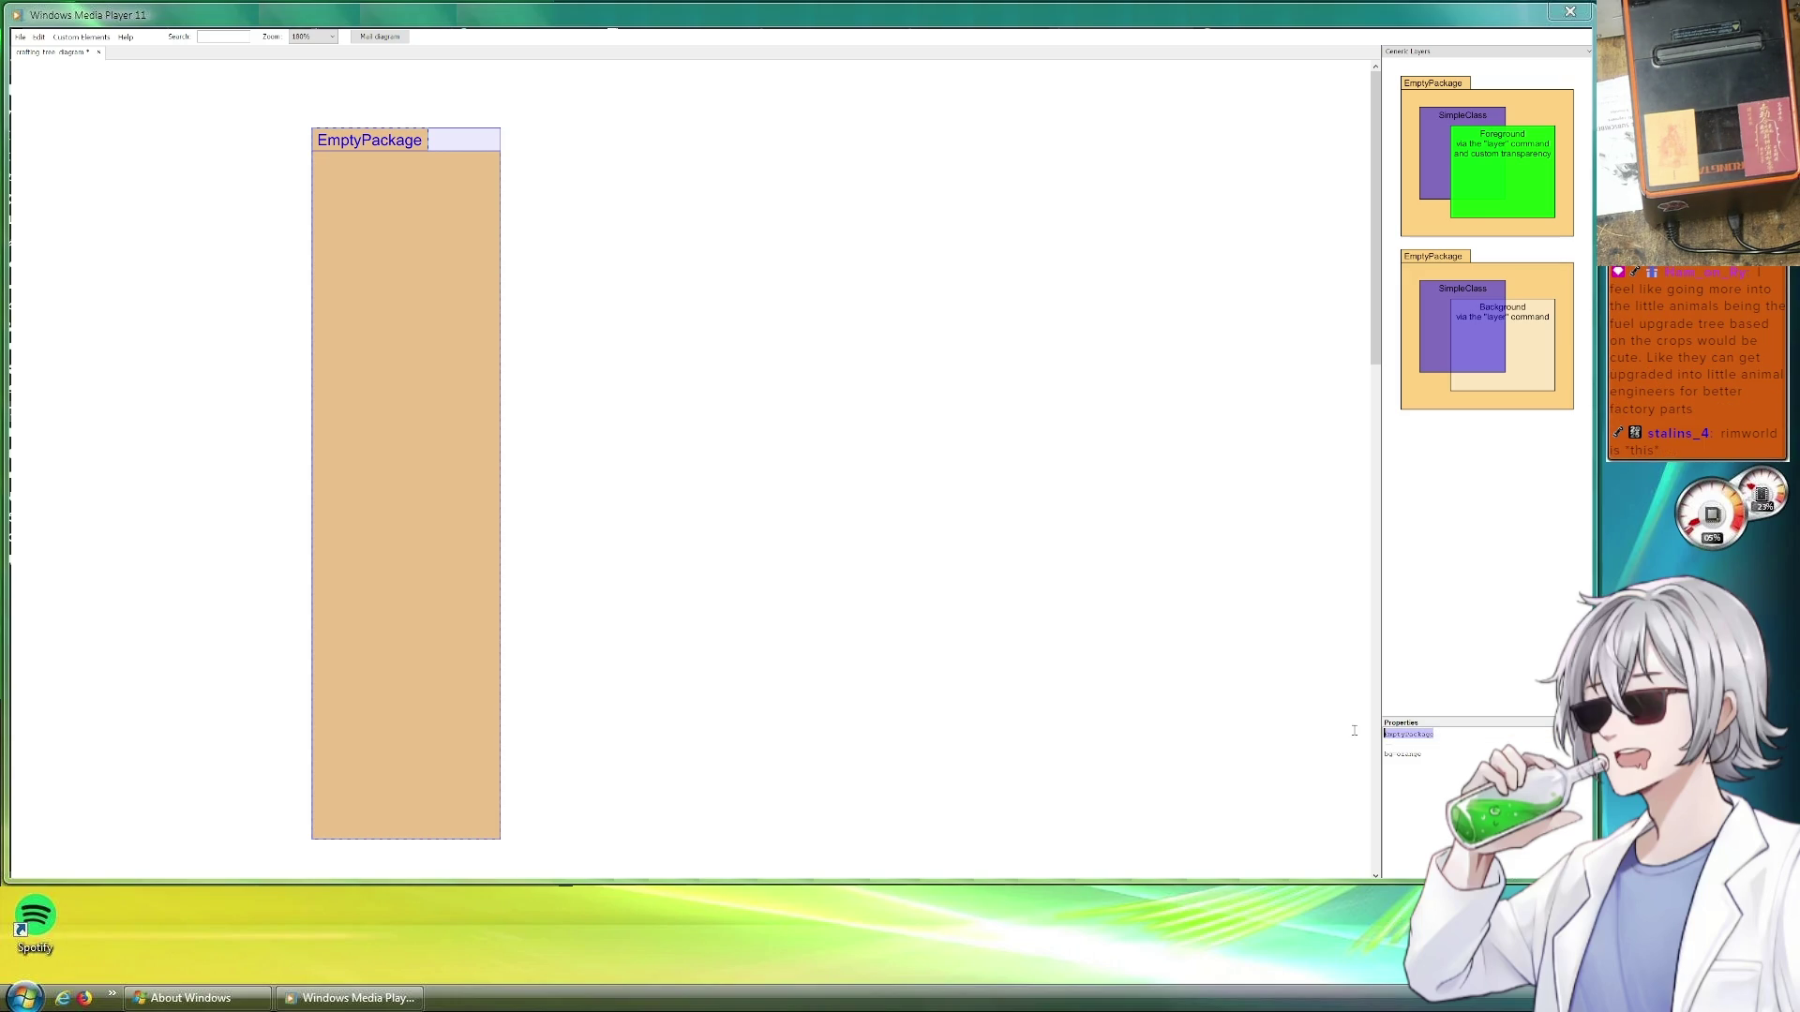
pyautogui.write('Garden')
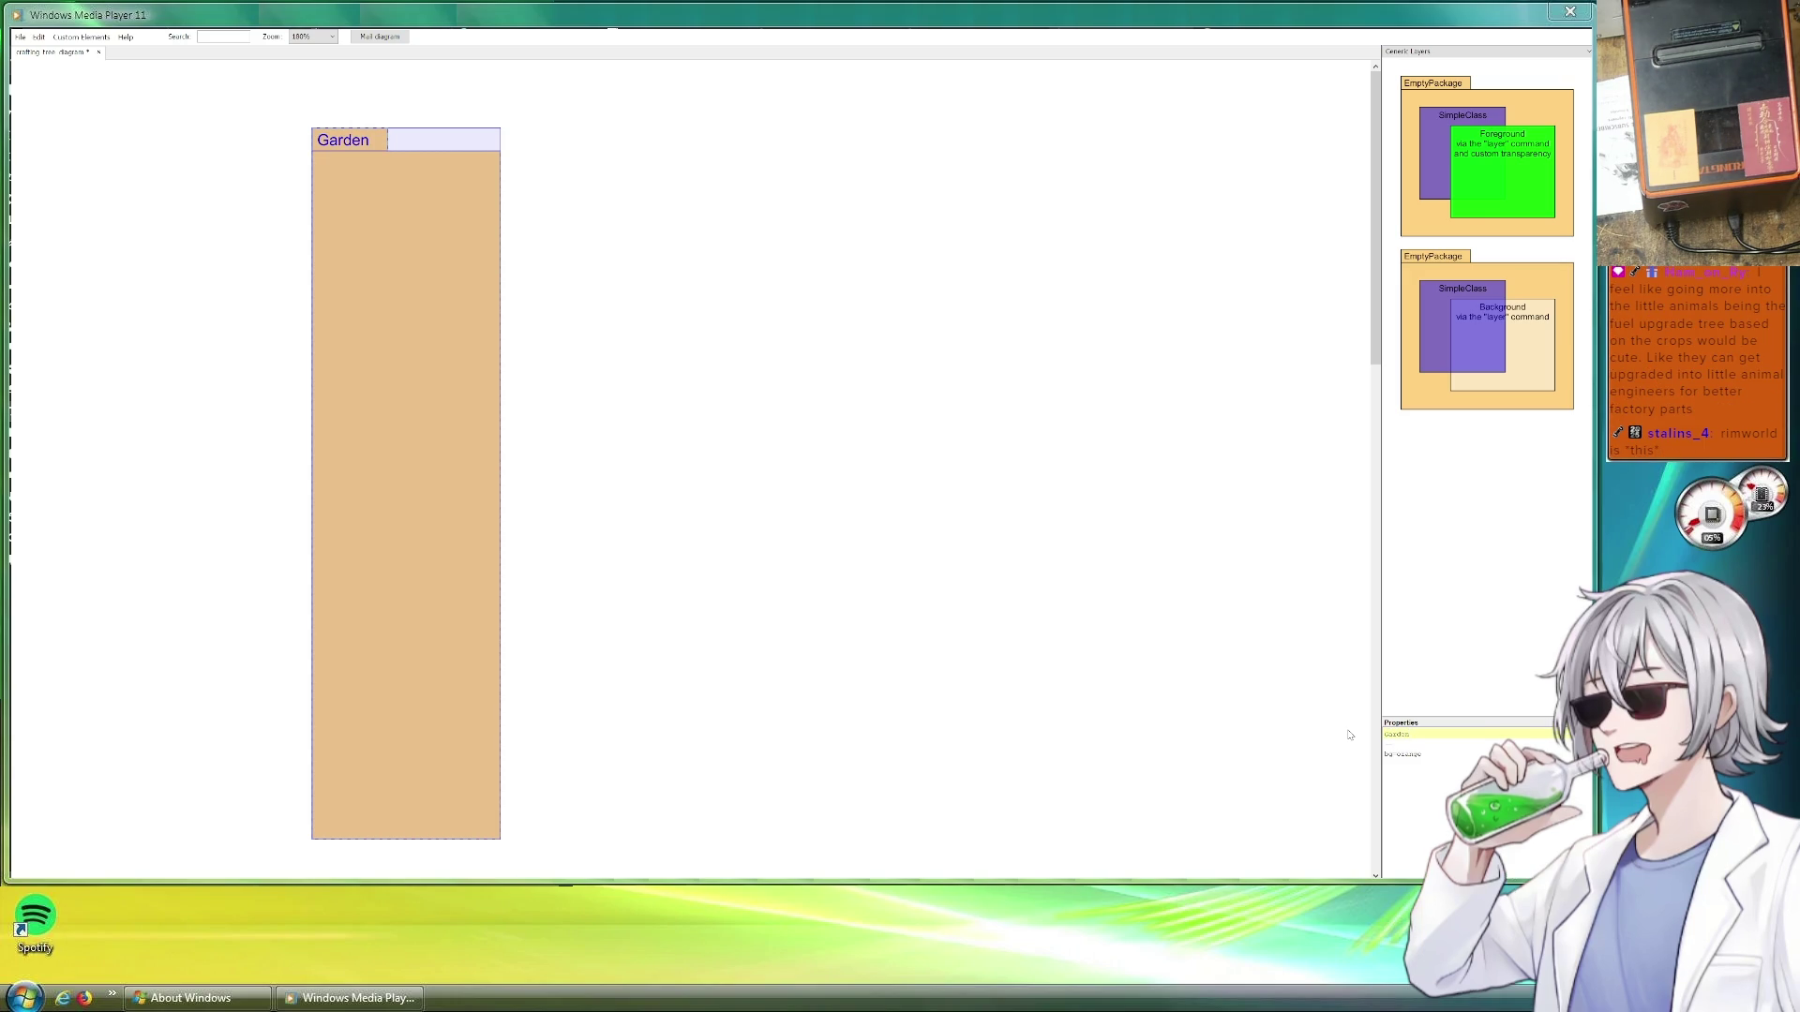
pyautogui.doubleClick(1413, 755)
pyautogui.write('green')
pyautogui.click(887, 584)
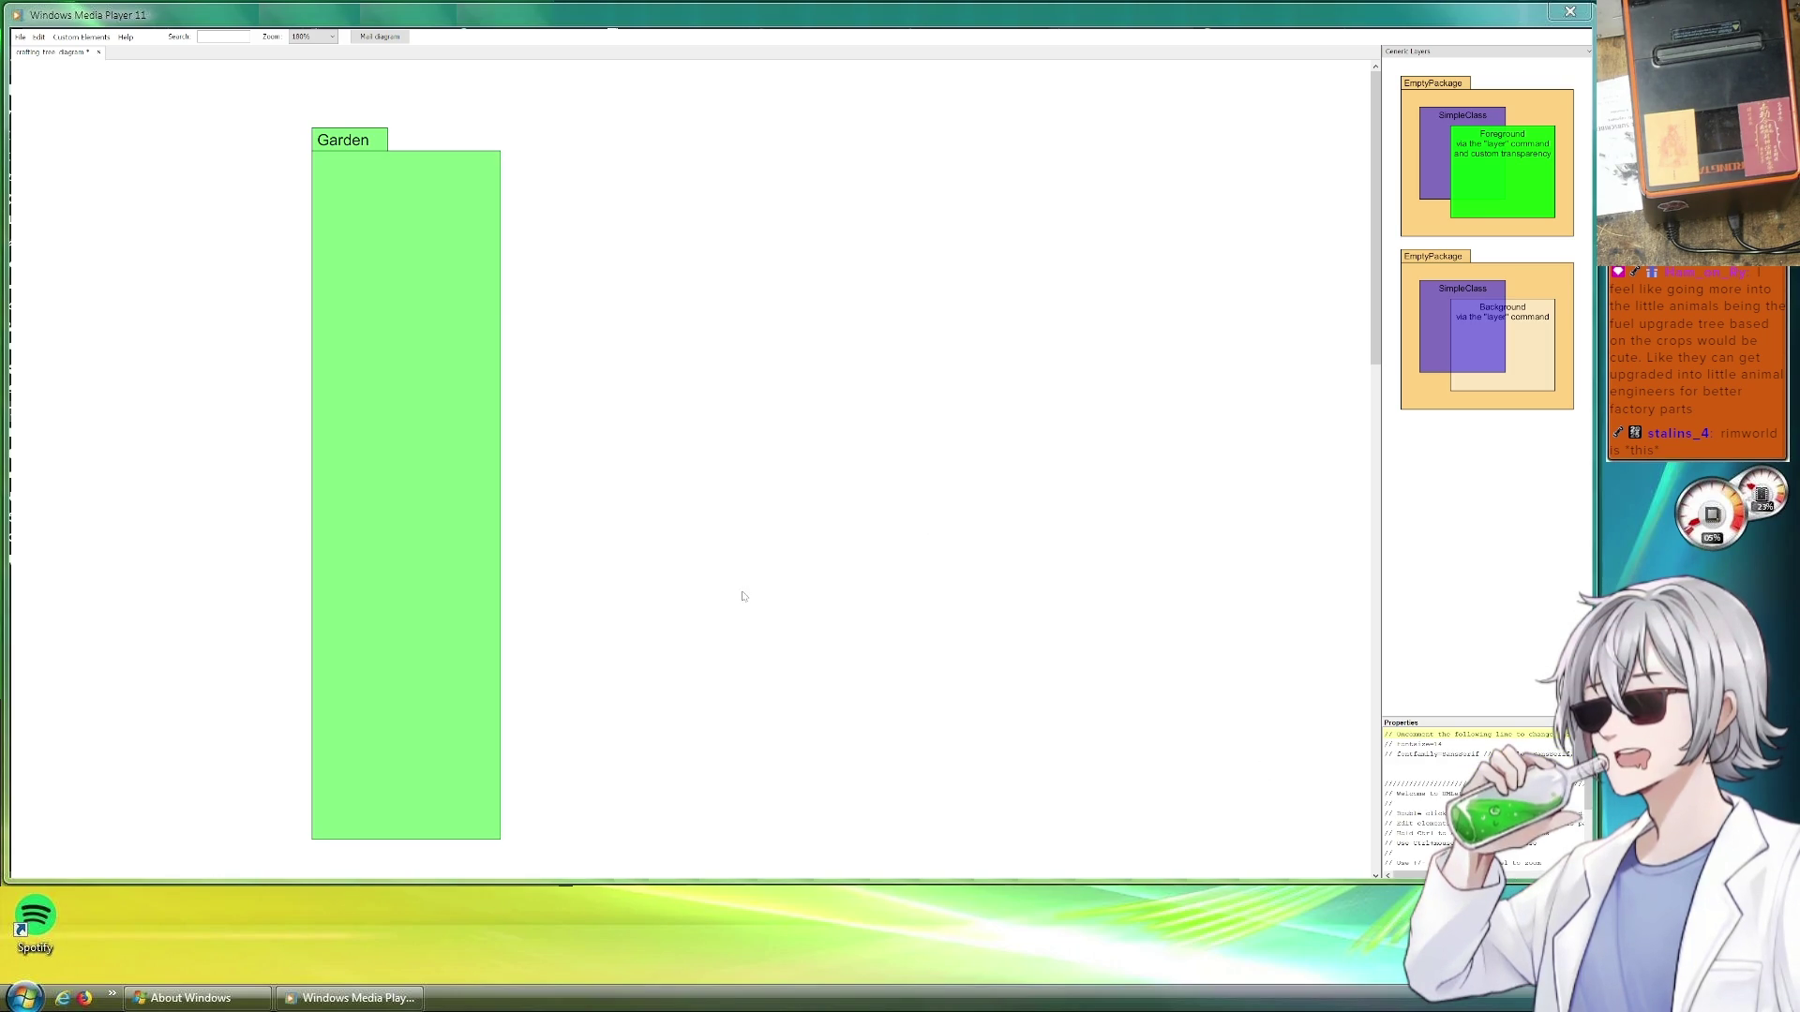
pyautogui.scroll(-2, 753, 622)
pyautogui.scroll(-5, 732, 563)
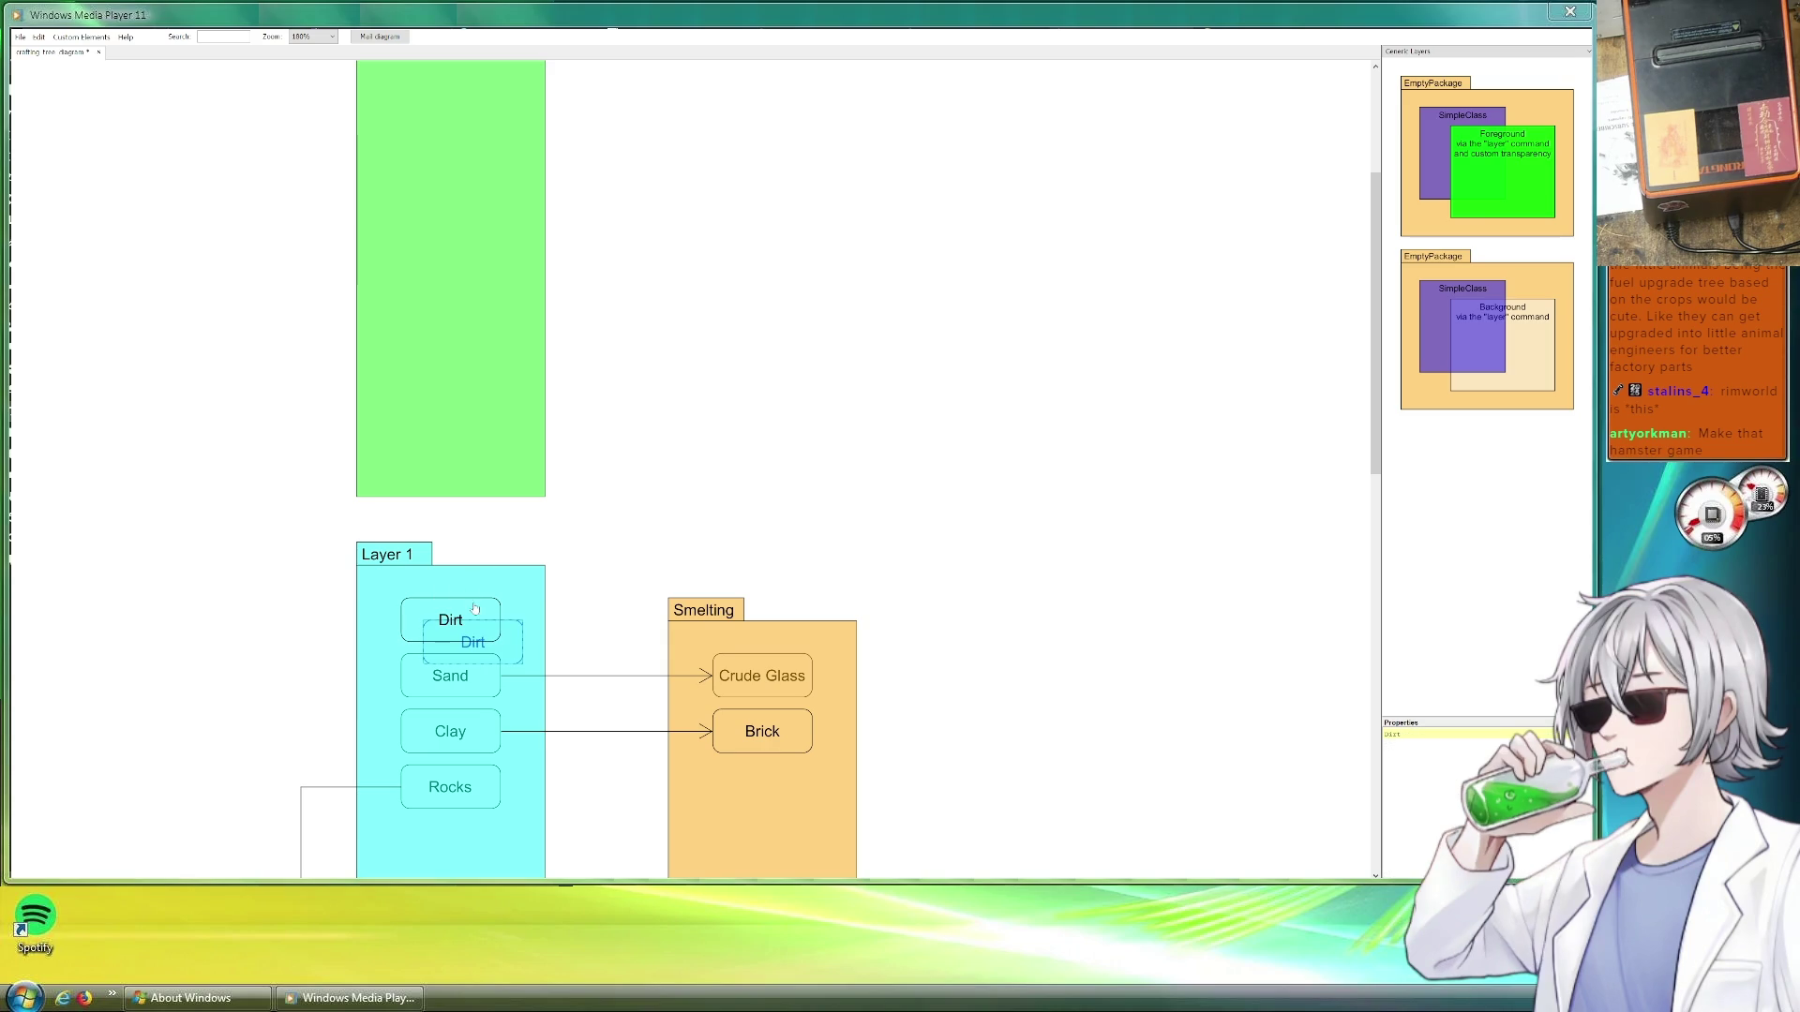
# Copy Dirt into Garden twice, renaming the copies Corn and Carrot
pyautogui.moveTo(443, 614); pyautogui.dragTo(479, 455)
pyautogui.click(606, 461)
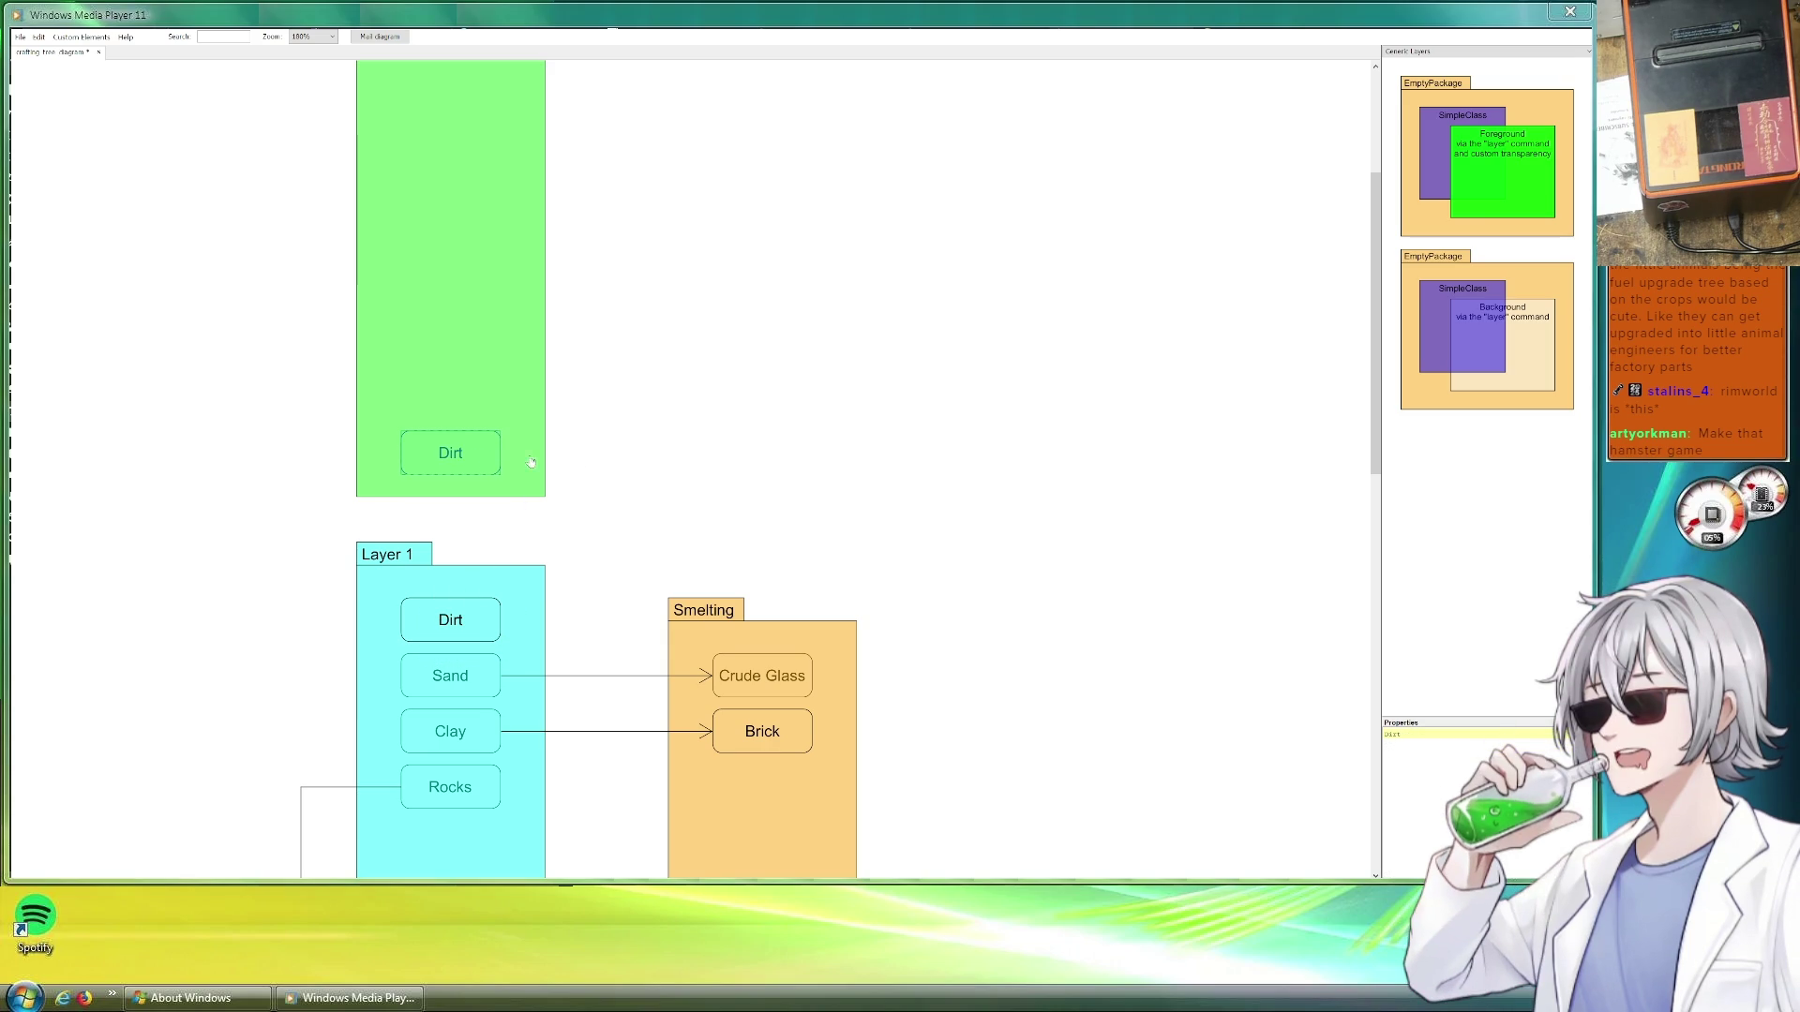
pyautogui.doubleClick(1423, 741)
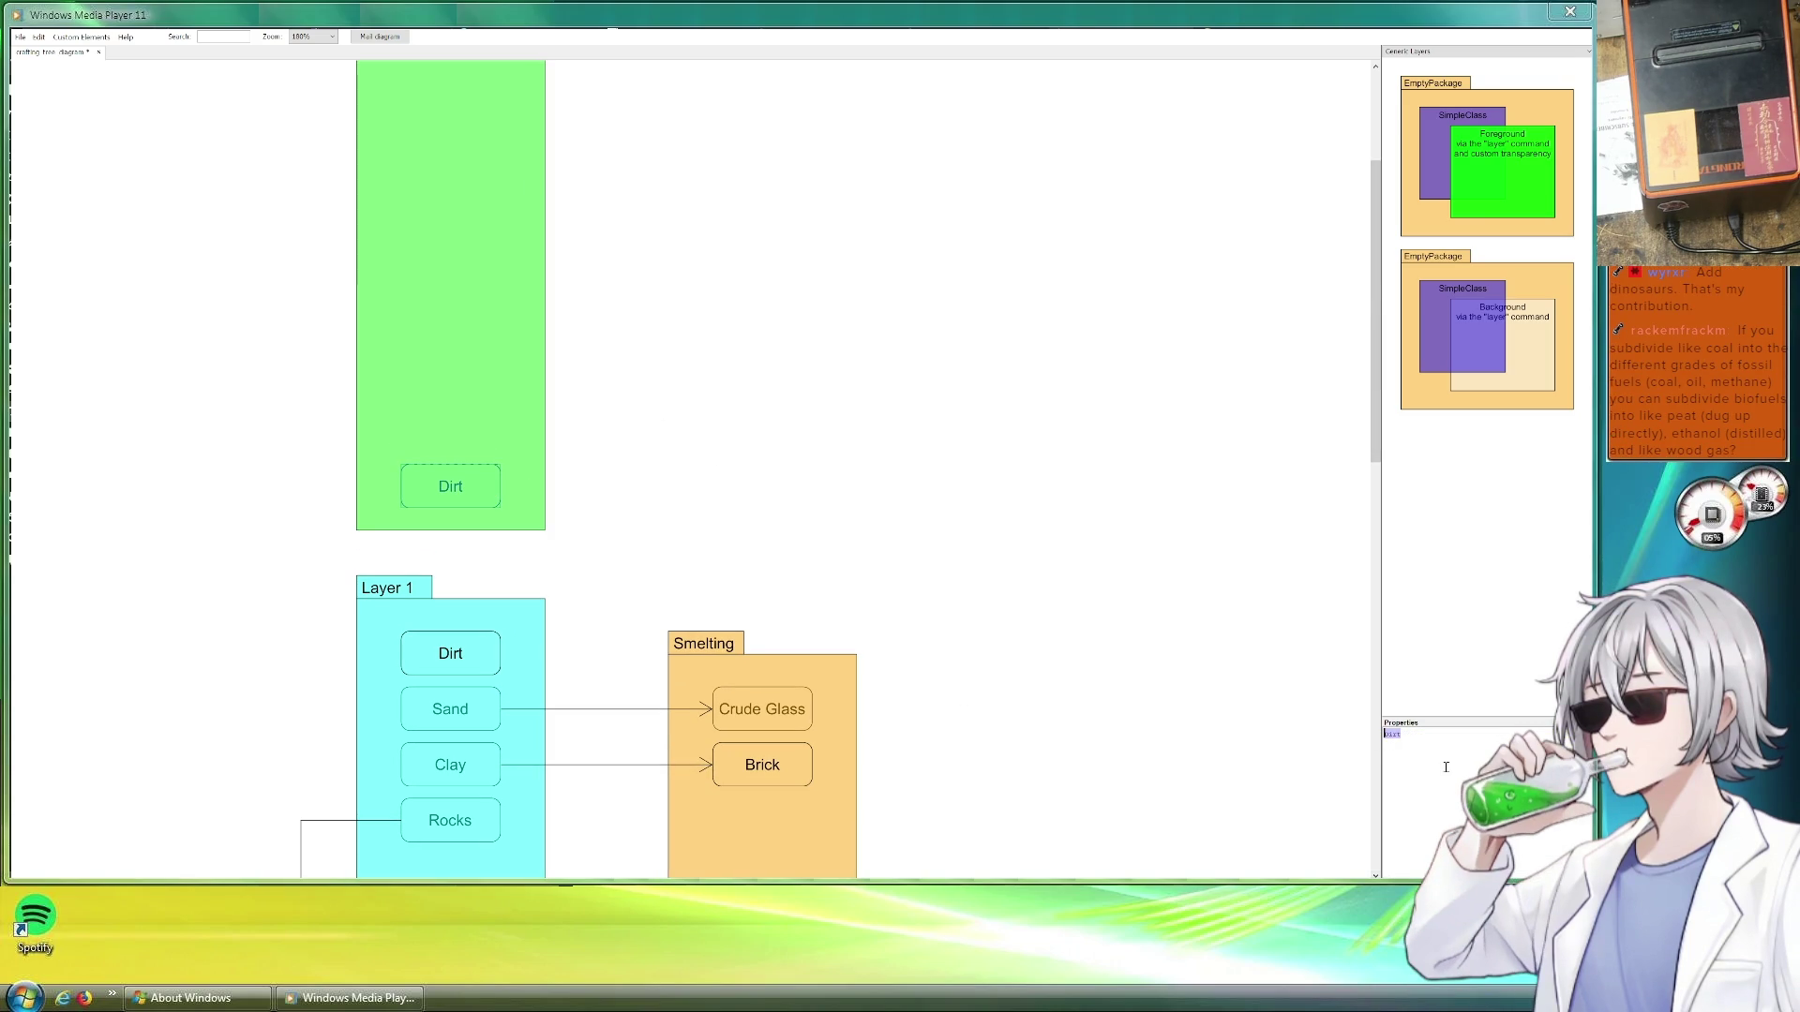
pyautogui.write('Corb')
pyautogui.press('BackSpace')
pyautogui.write('n')
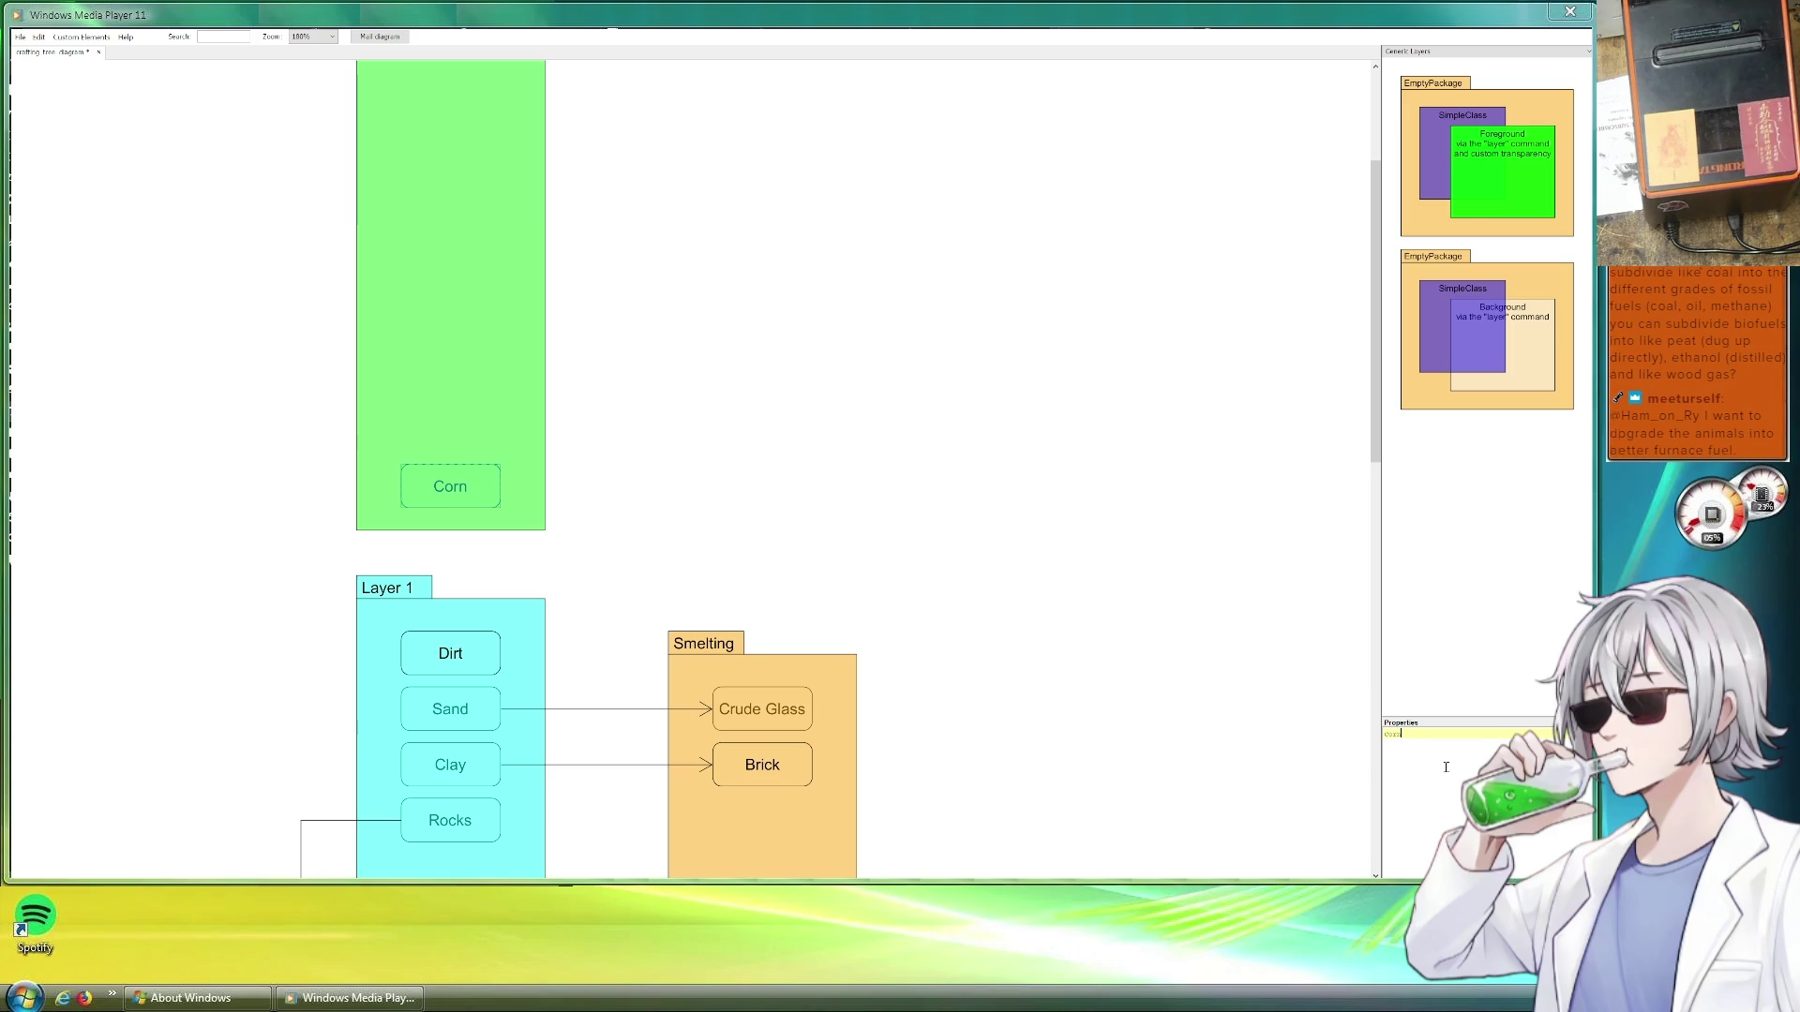
pyautogui.moveTo(432, 671); pyautogui.dragTo(490, 436)
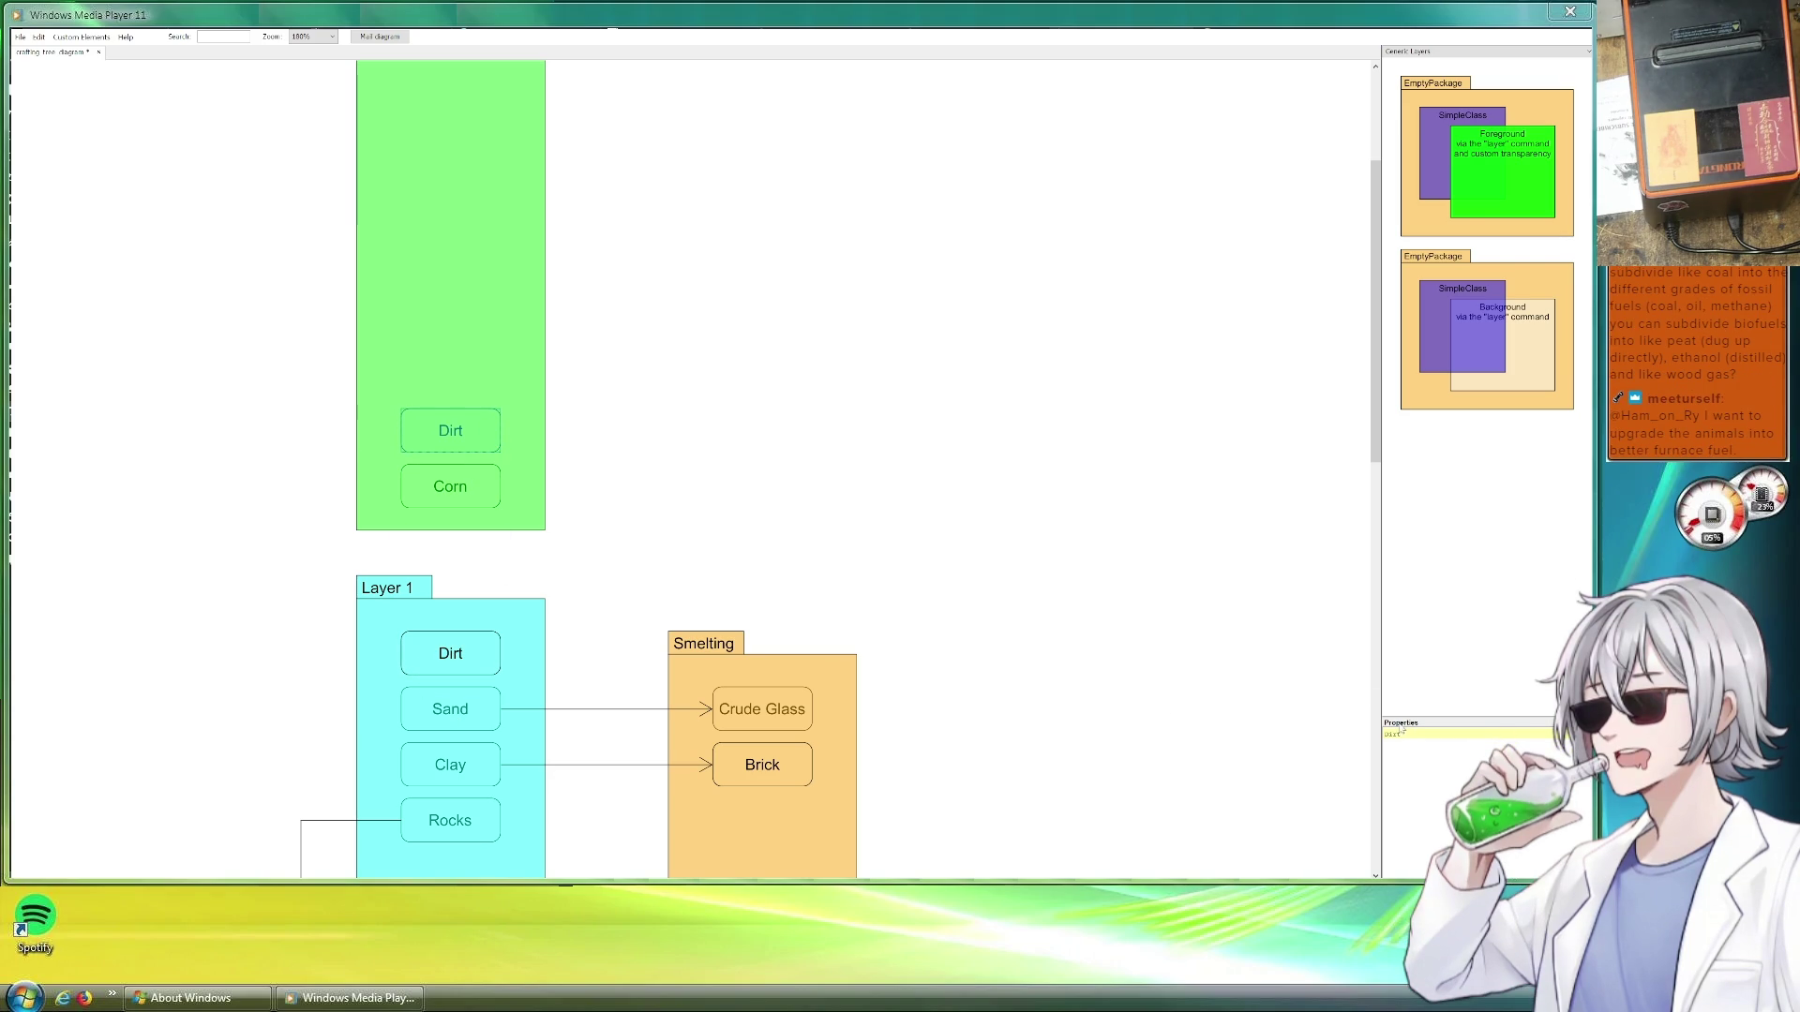
pyautogui.click(1449, 732)
pyautogui.hotkey('ctrl', 'a')
pyautogui.write('Dur')
pyautogui.press('BackSpace')
pyautogui.press('BackSpace')
pyautogui.press('BackSpace')
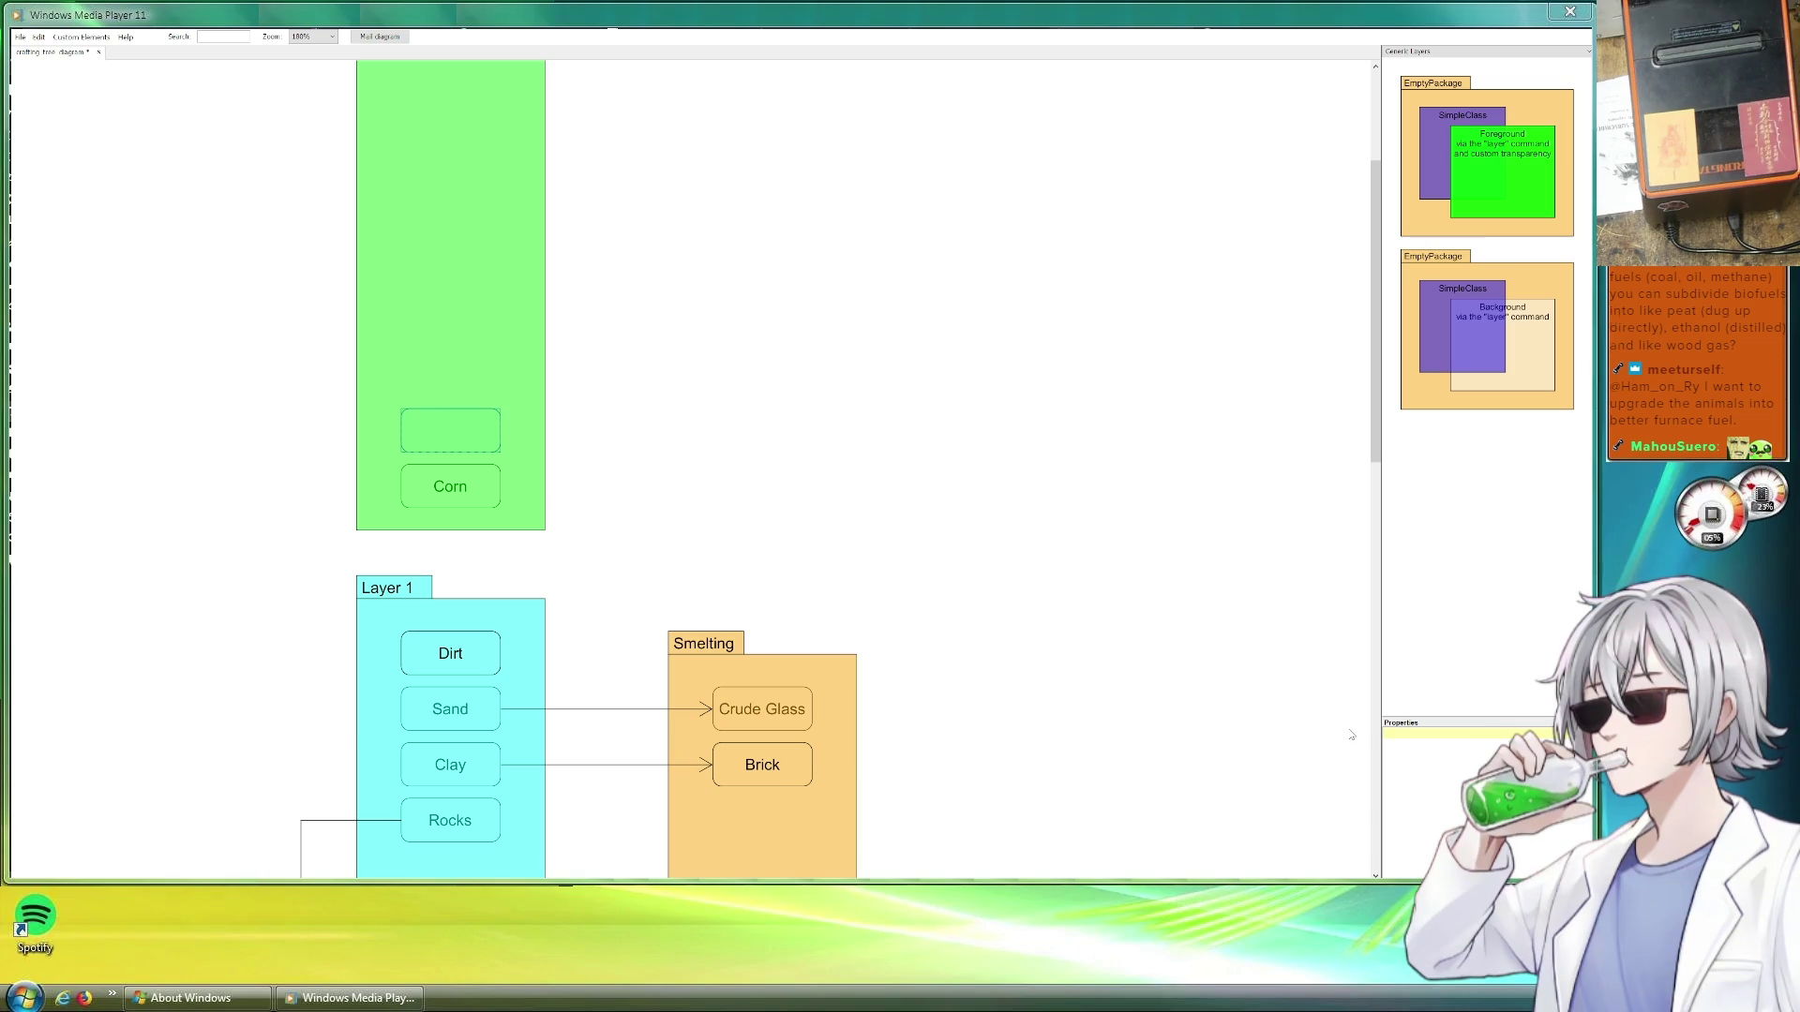
pyautogui.write('Carrot')
pyautogui.click(686, 508)
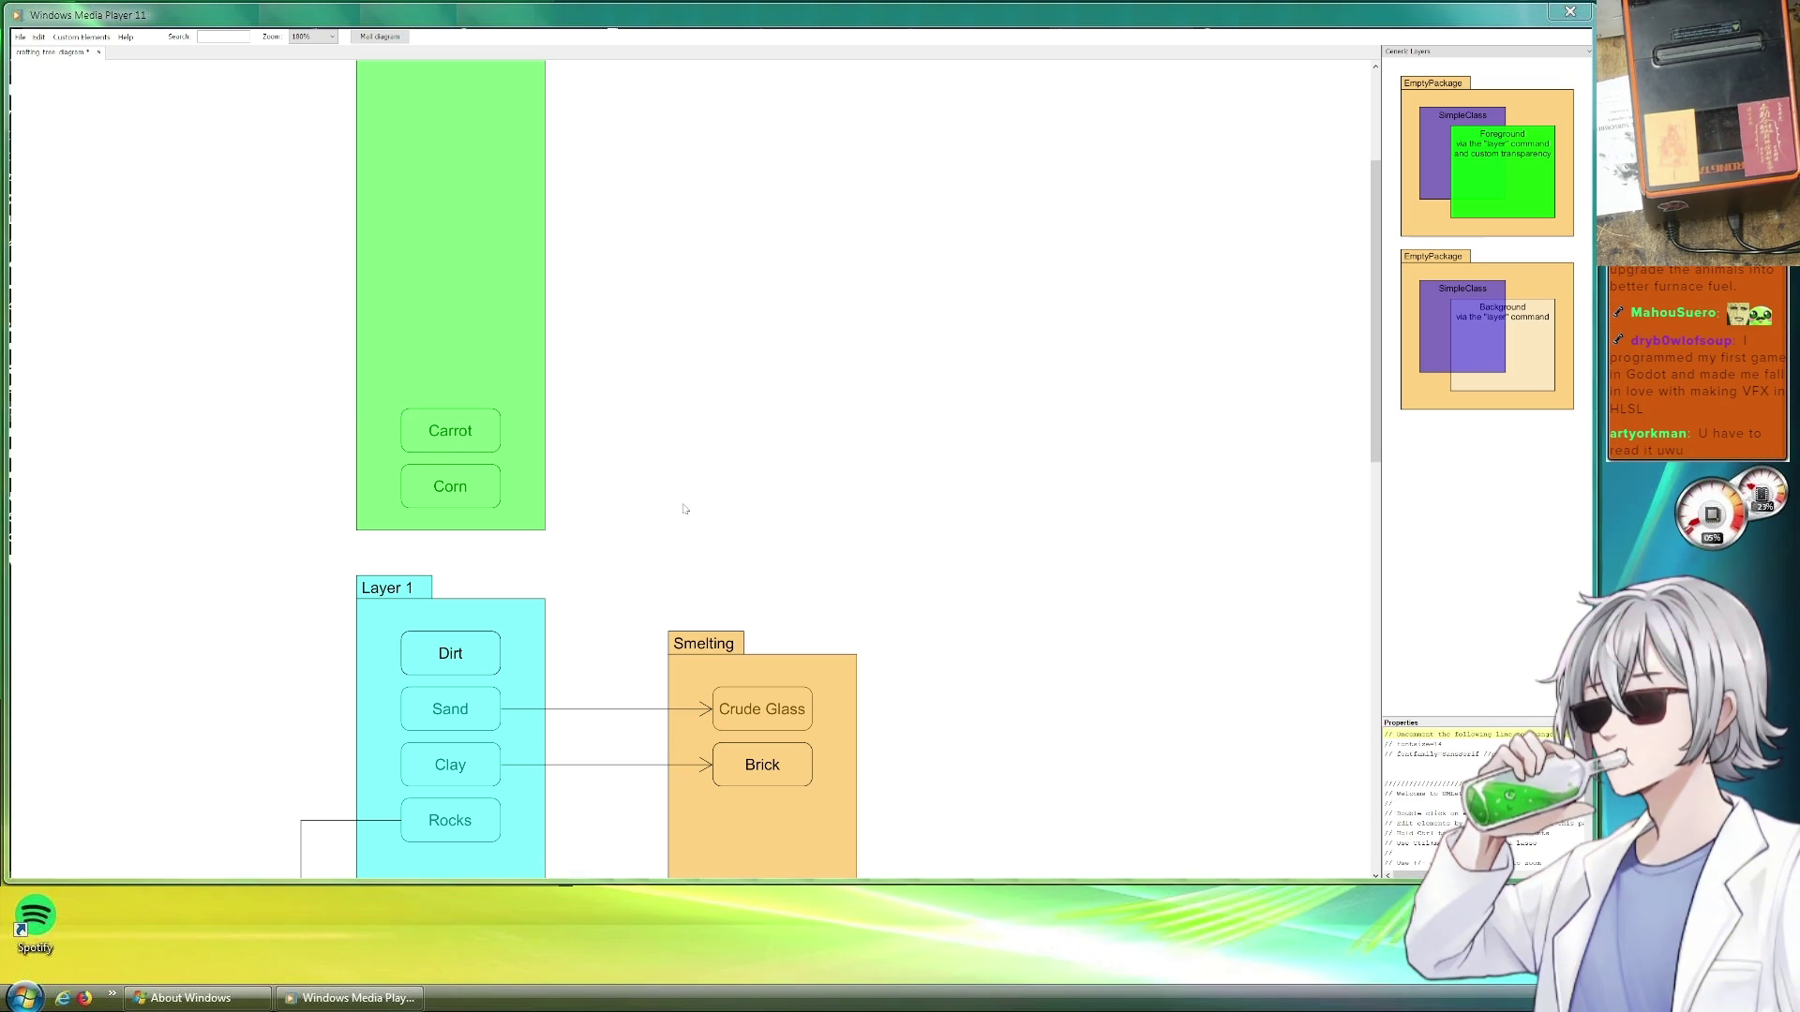
# Duplicate Carrot as Radish, then duplicate Radish and stack the copy above it
pyautogui.click(451, 430)
pyautogui.moveTo(450, 430)
pyautogui.mouseDown()
pyautogui.moveTo(450, 386)
pyautogui.moveTo(489, 374)
pyautogui.mouseUp()
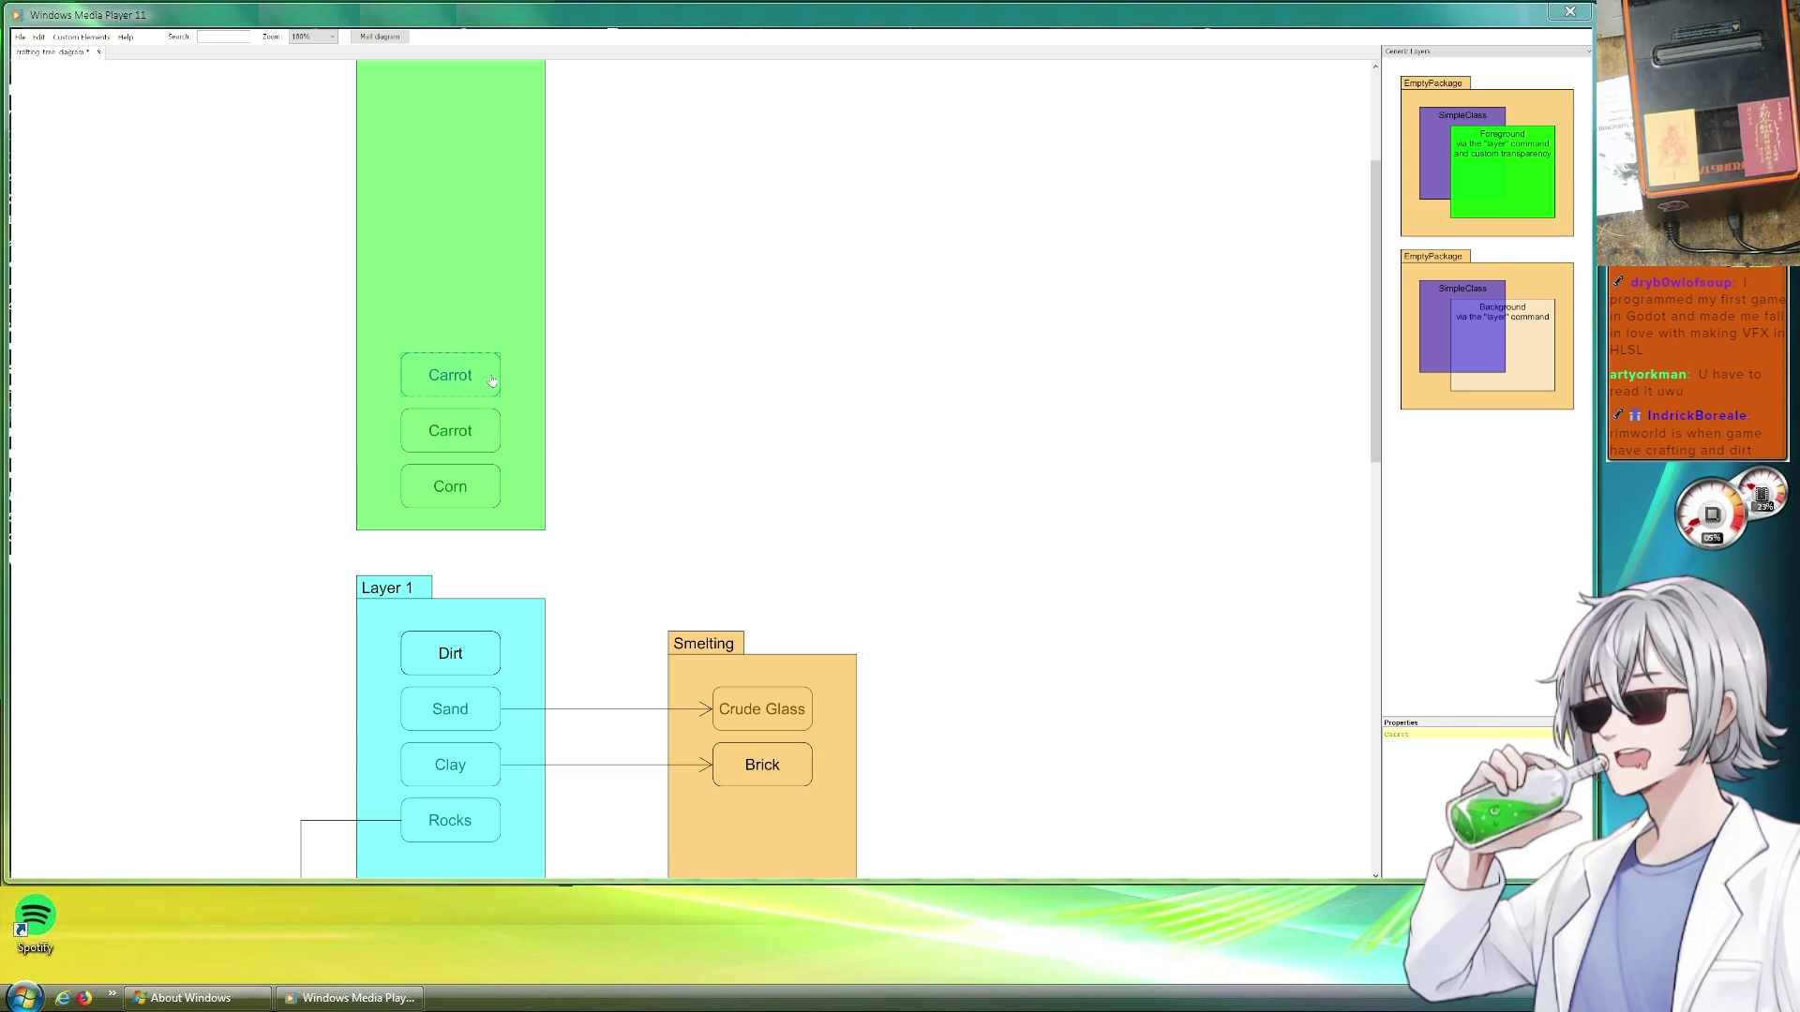
pyautogui.tripleClick(1423, 737)
pyautogui.write('Radish')
pyautogui.click(876, 527)
pyautogui.hotkey('ctrl', 'd')
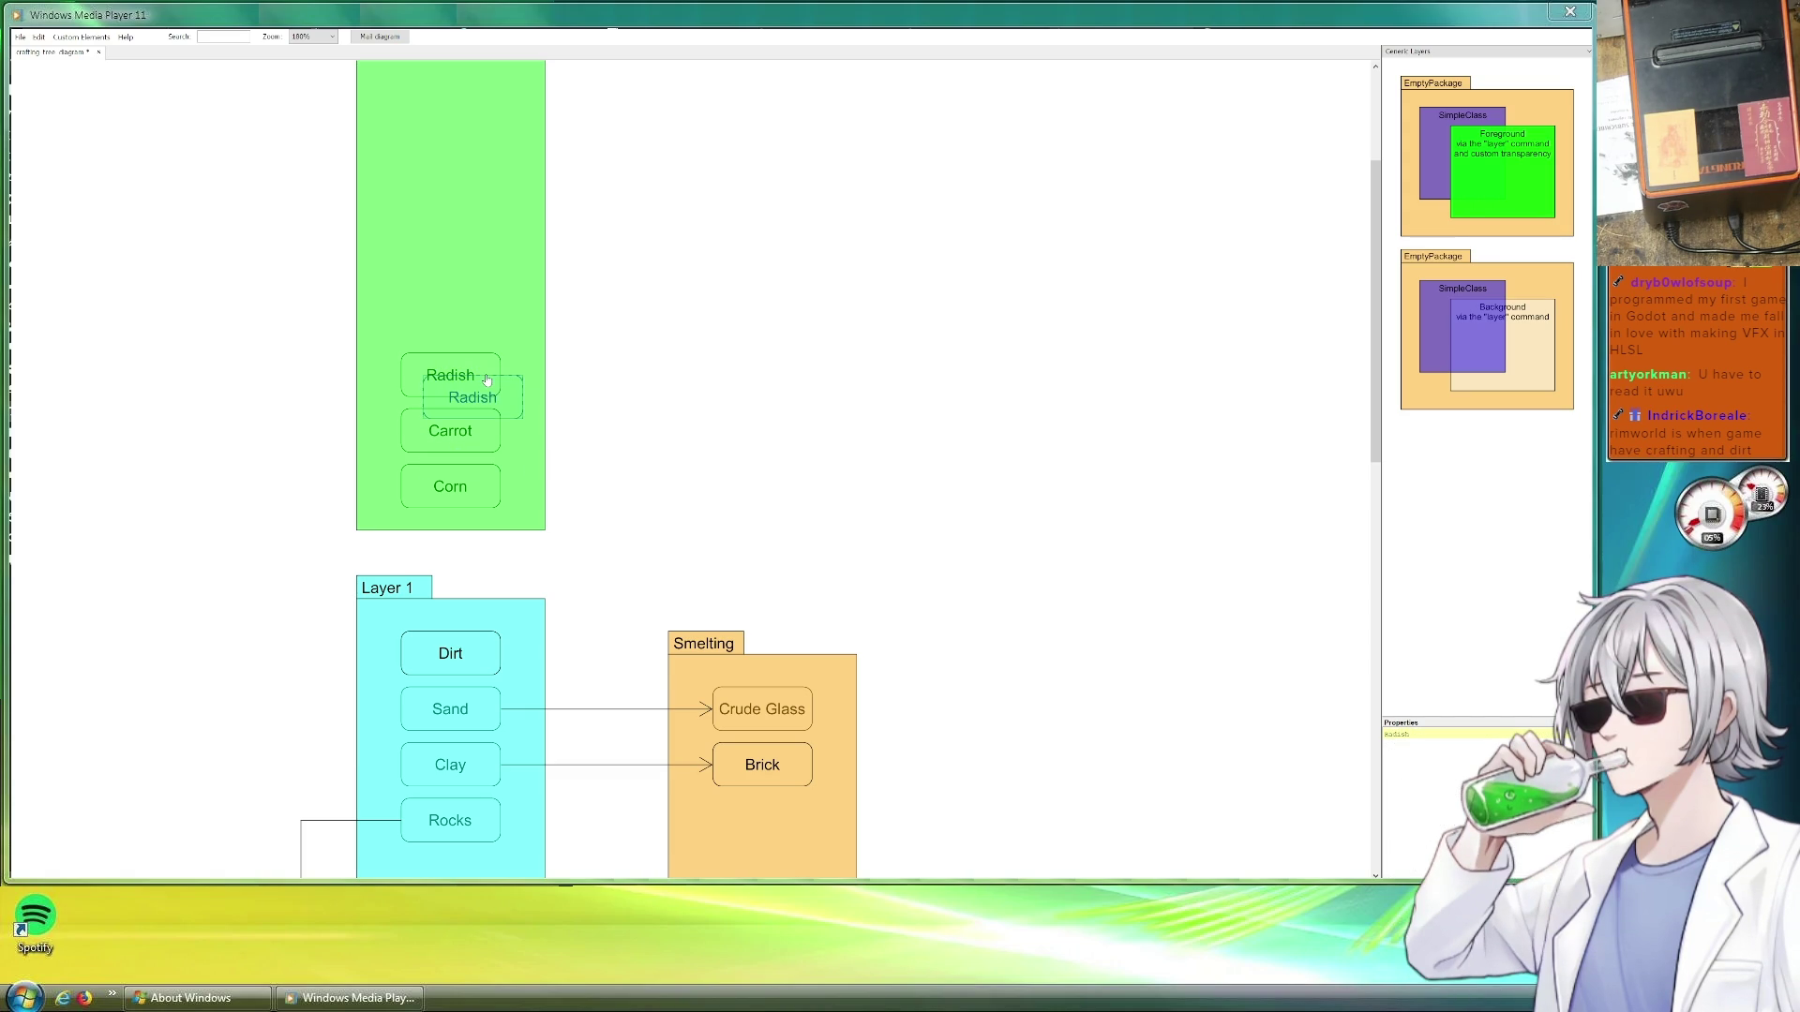
pyautogui.moveTo(478, 396); pyautogui.dragTo(450, 338)
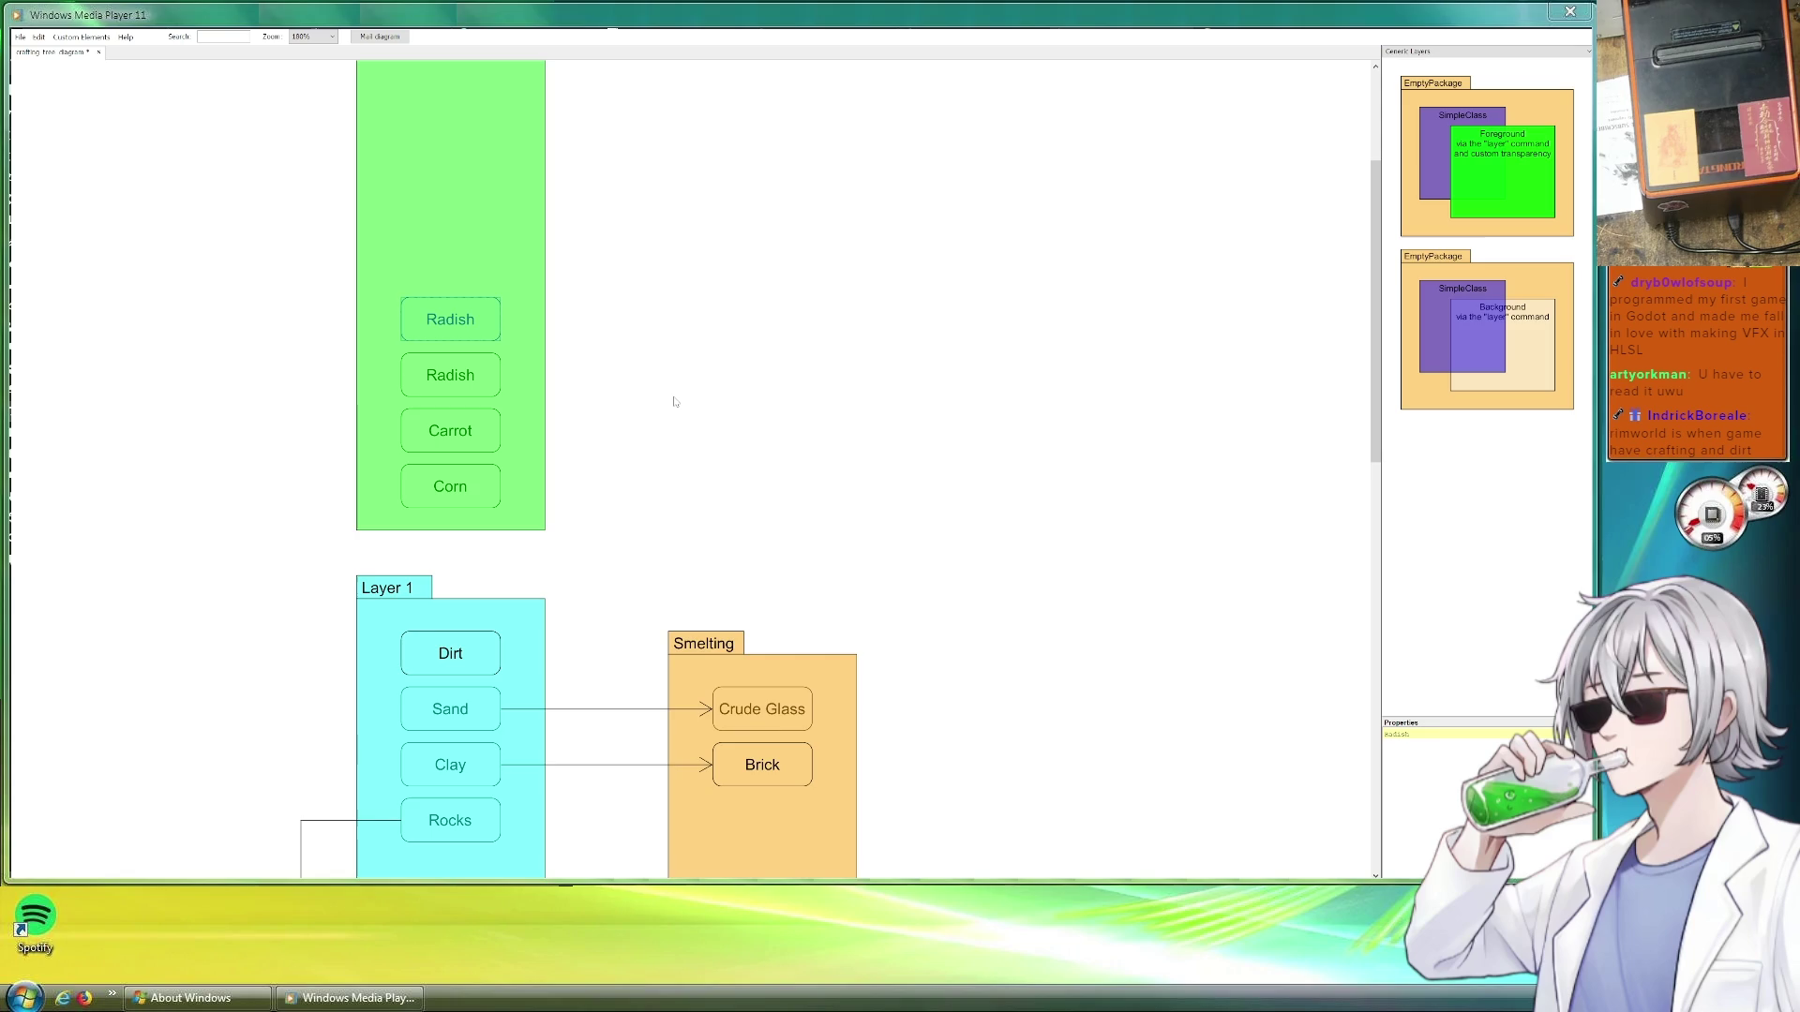
pyautogui.scroll(3, 677, 401)
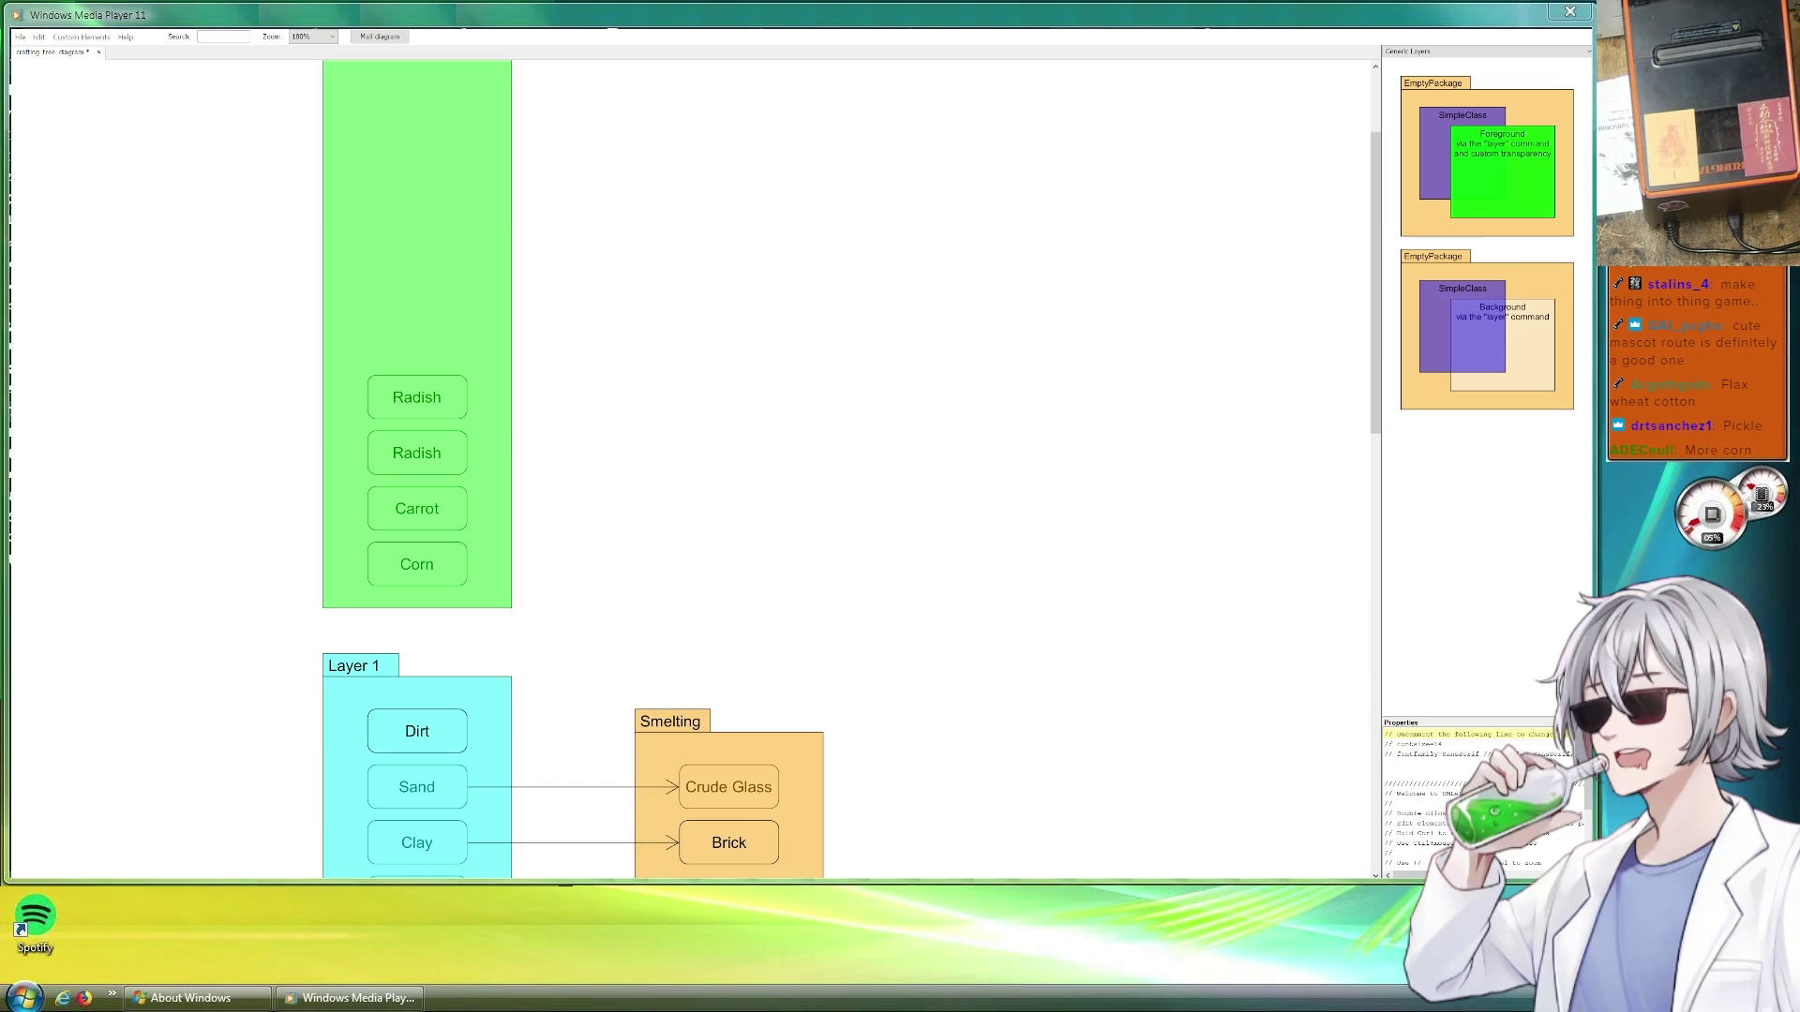
pyautogui.scroll(-2, 690, 464)
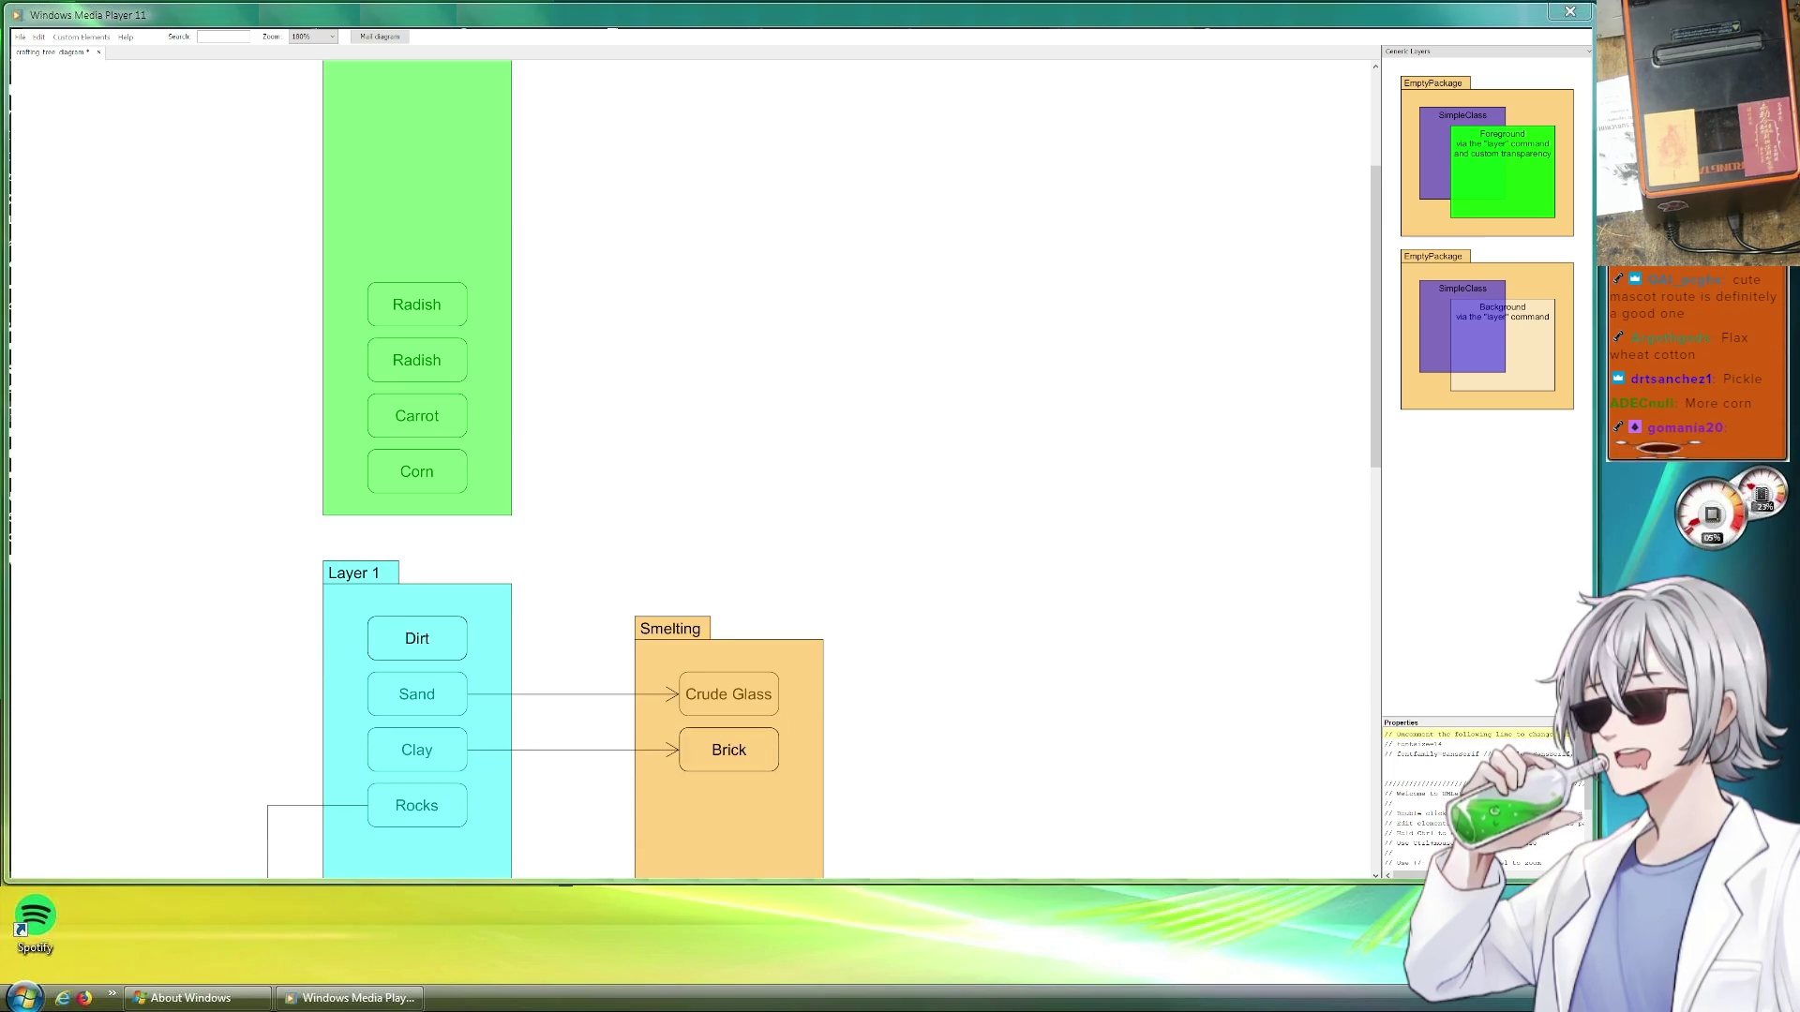
pyautogui.scroll(-2, 900, 444)
pyautogui.scroll(-2, 900, 442)
pyautogui.scroll(-2, 914, 422)
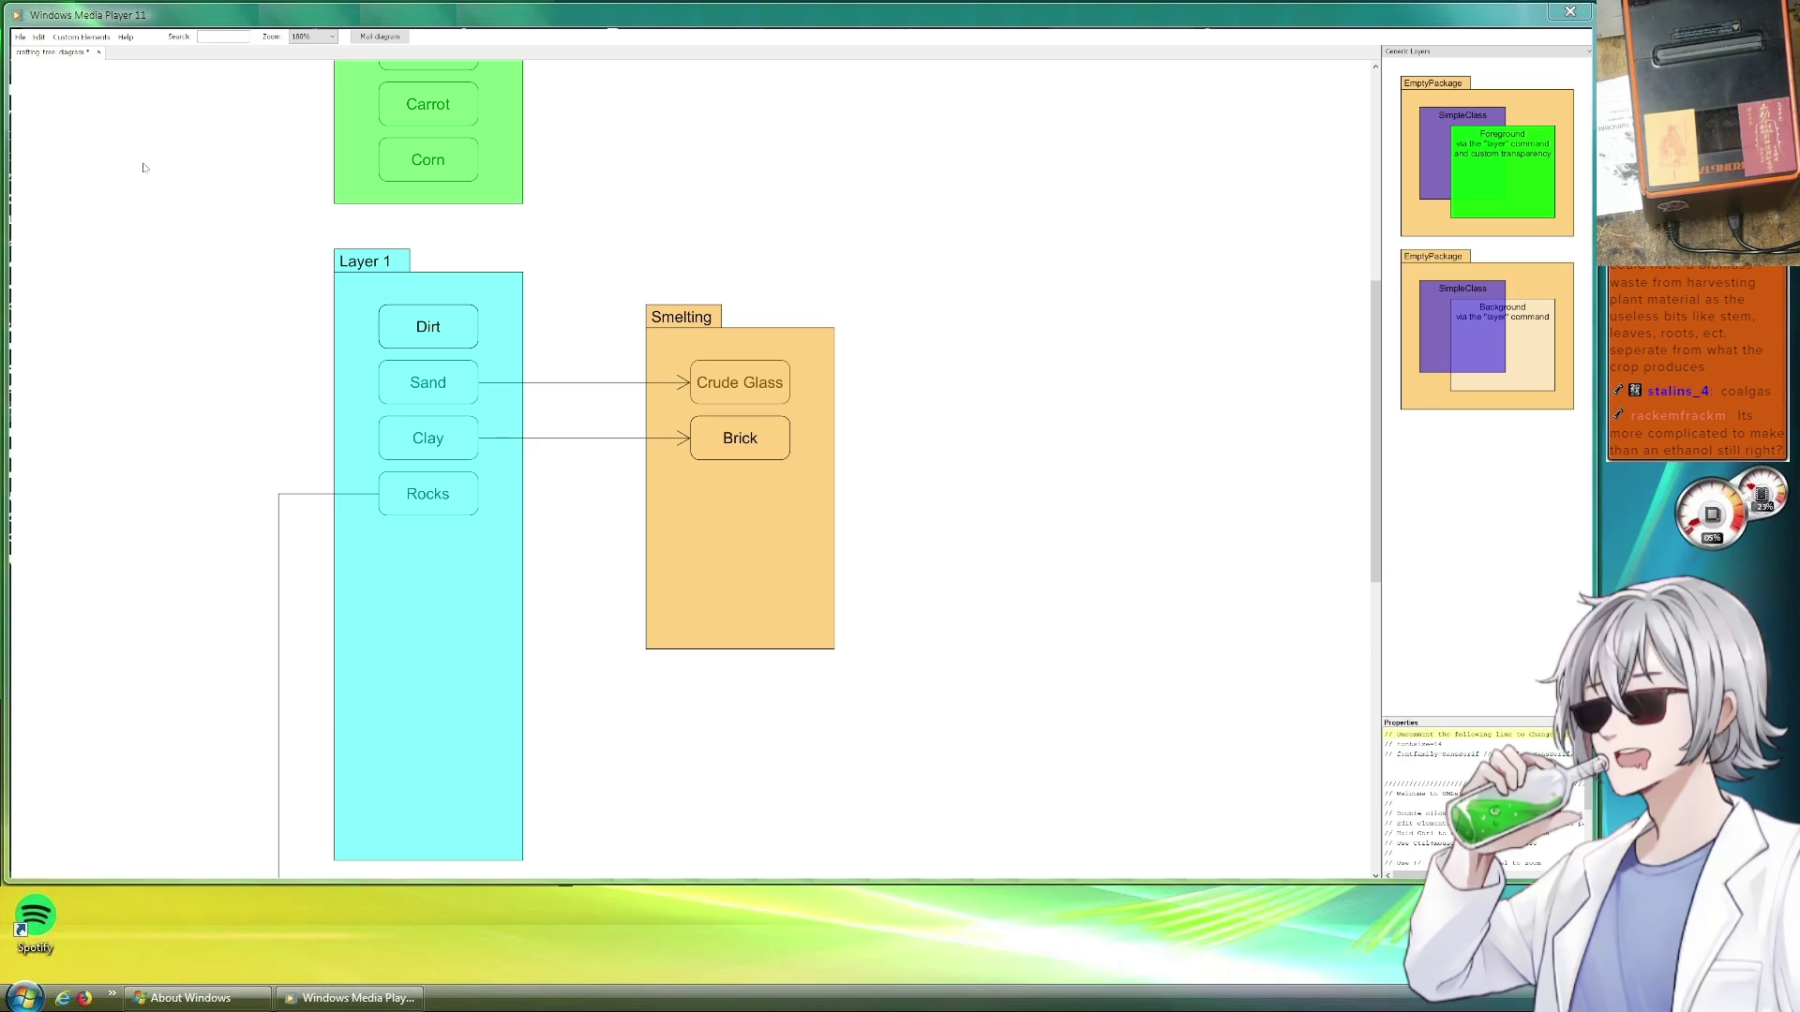
pyautogui.moveTo(861, 164); pyautogui.dragTo(853, 171)
pyautogui.moveTo(798, 396); pyautogui.dragTo(792, 373)
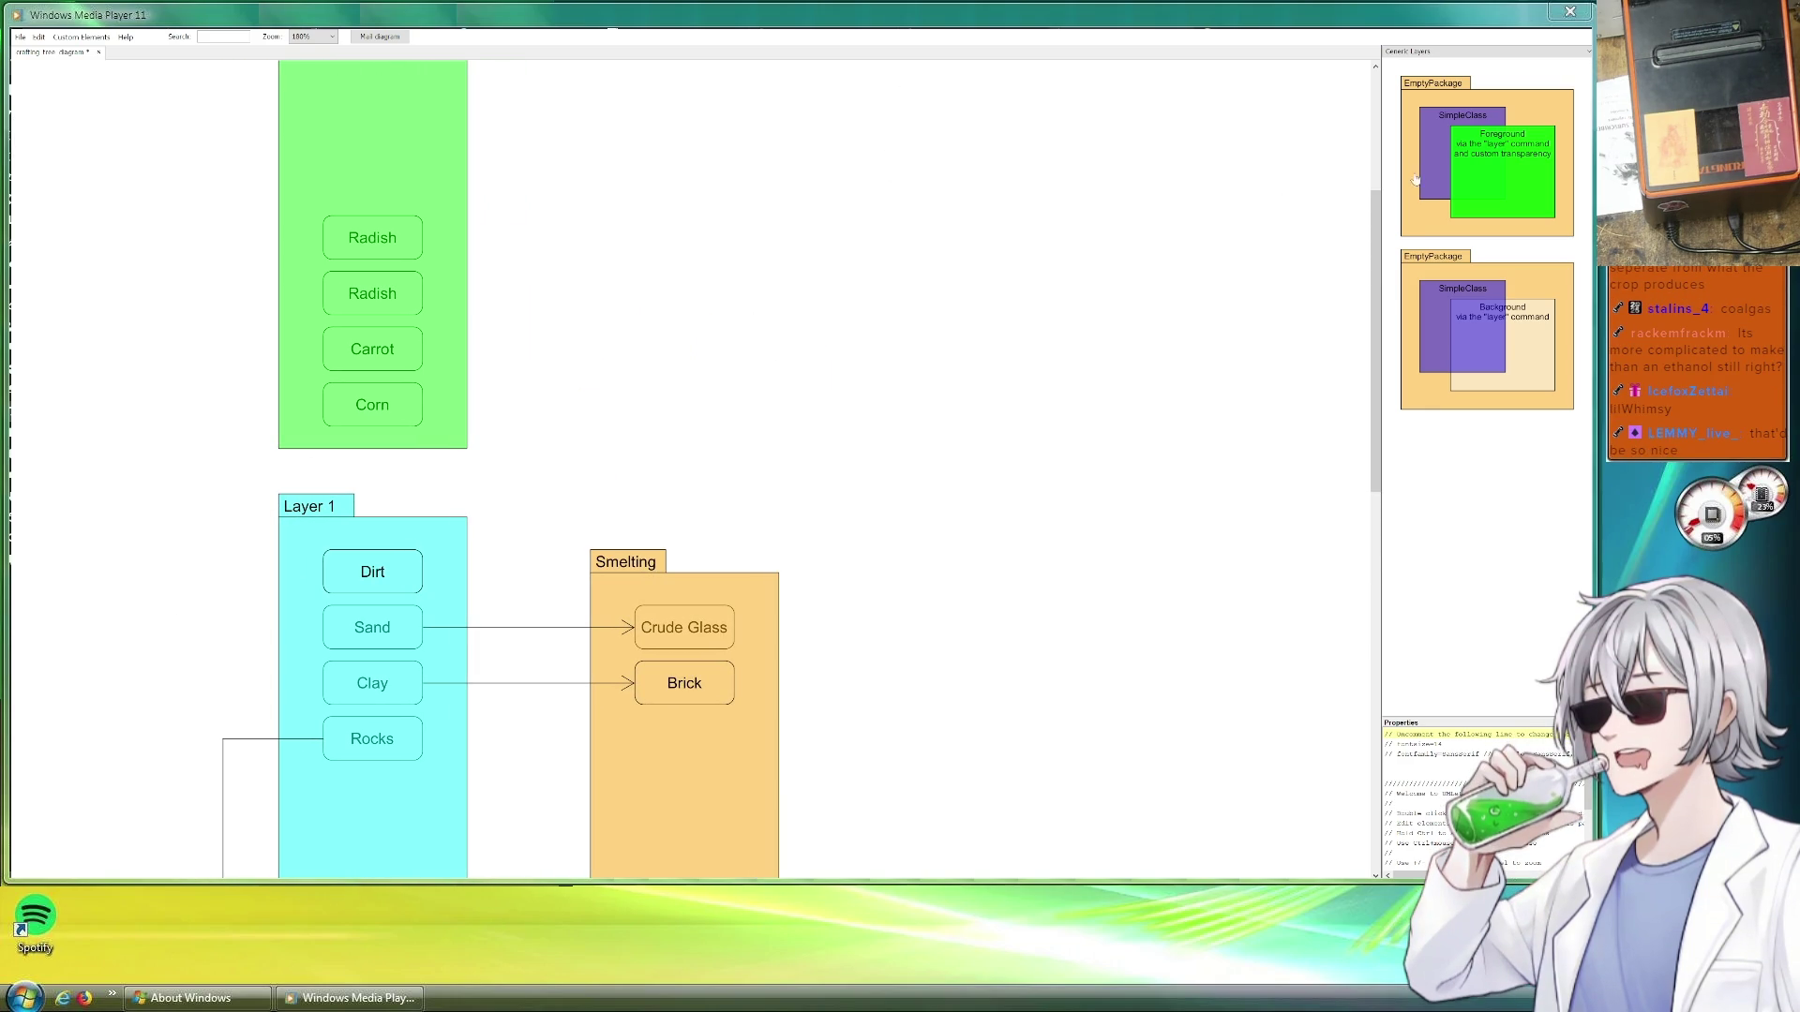
pyautogui.moveTo(1487, 156)
pyautogui.mouseDown()
pyautogui.moveTo(759, 268)
pyautogui.moveTo(750, 323)
pyautogui.mouseUp()
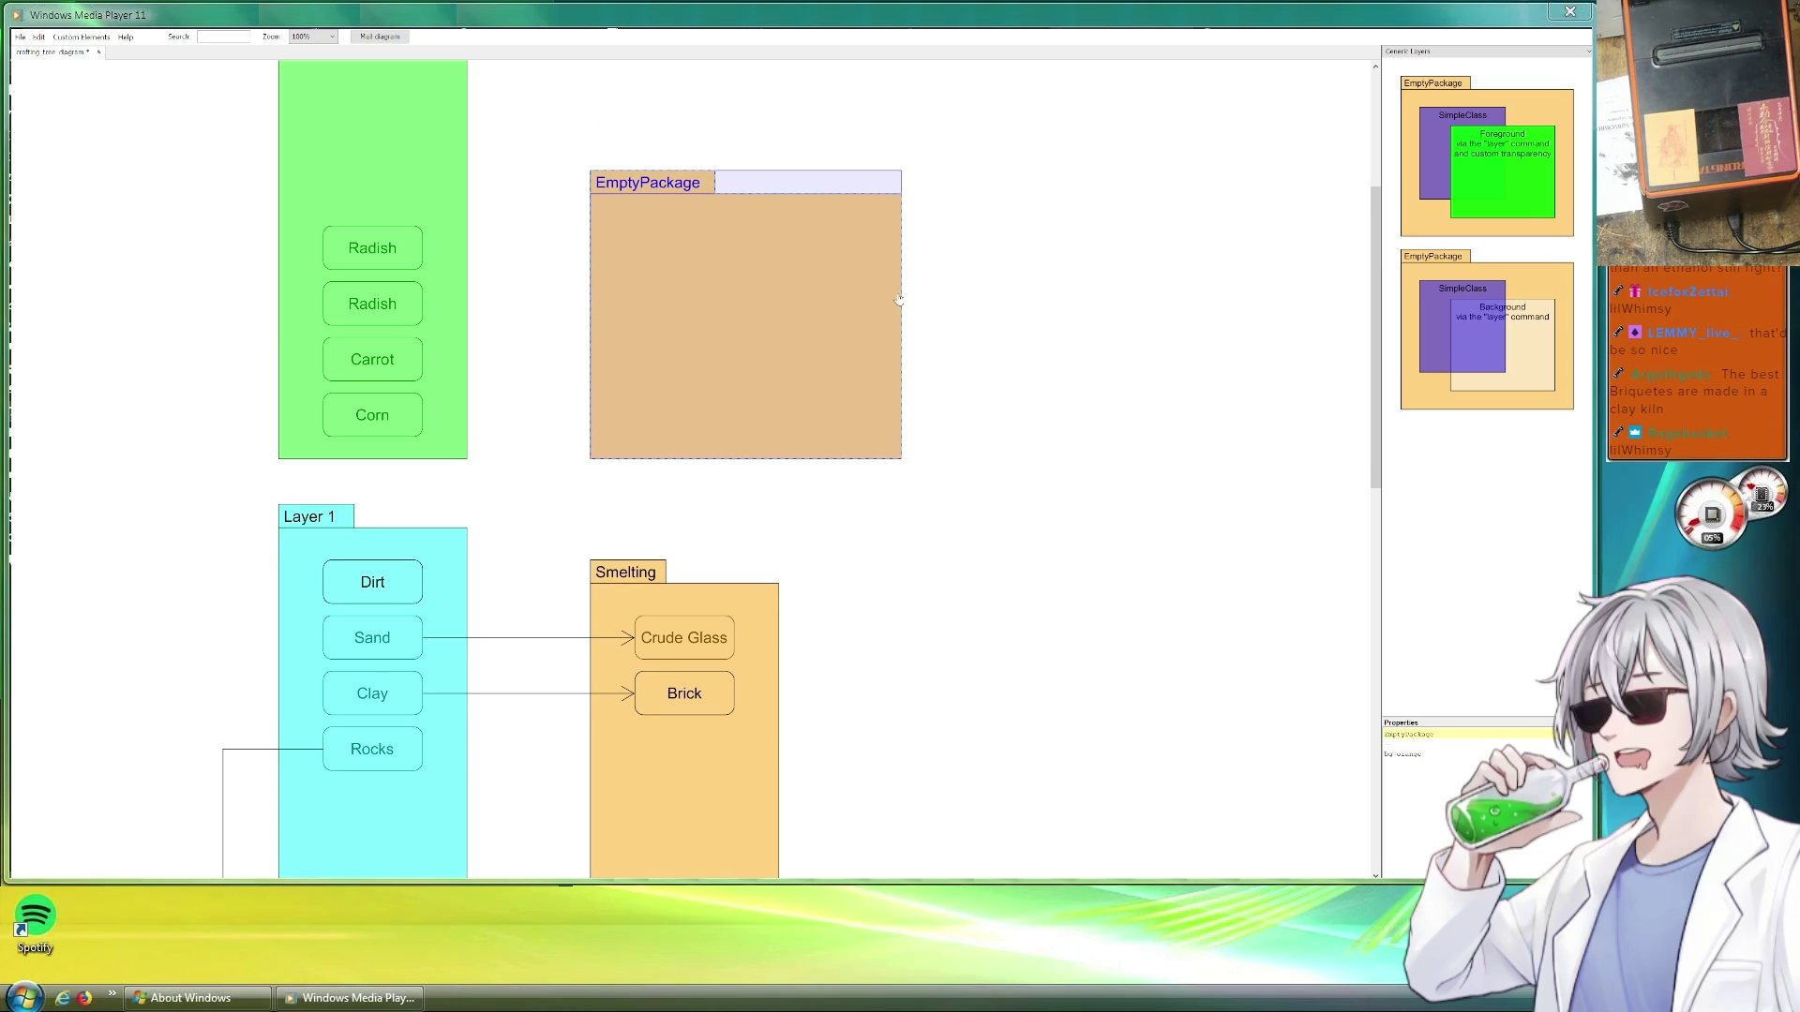
# Resize the new package beside Garden, briefly duplicating it and deleting the copy
pyautogui.moveTo(895, 292); pyautogui.dragTo(891, 292)
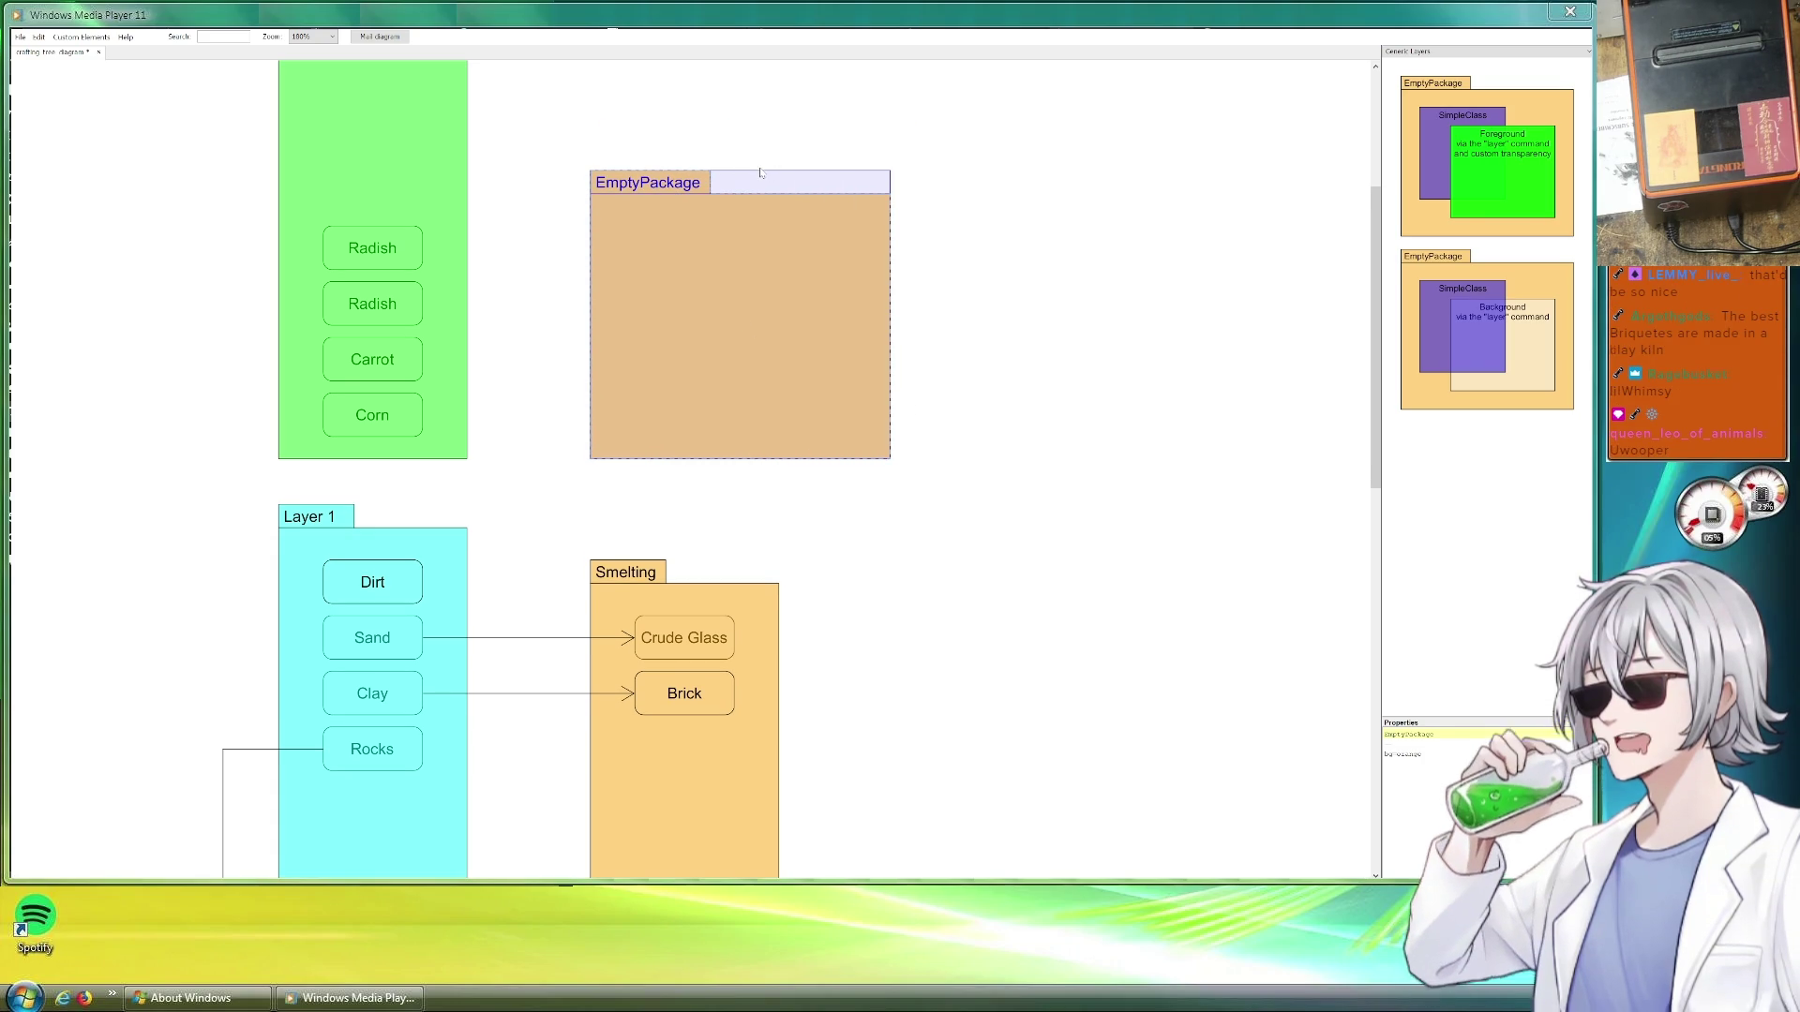
pyautogui.moveTo(759, 171); pyautogui.dragTo(747, 194)
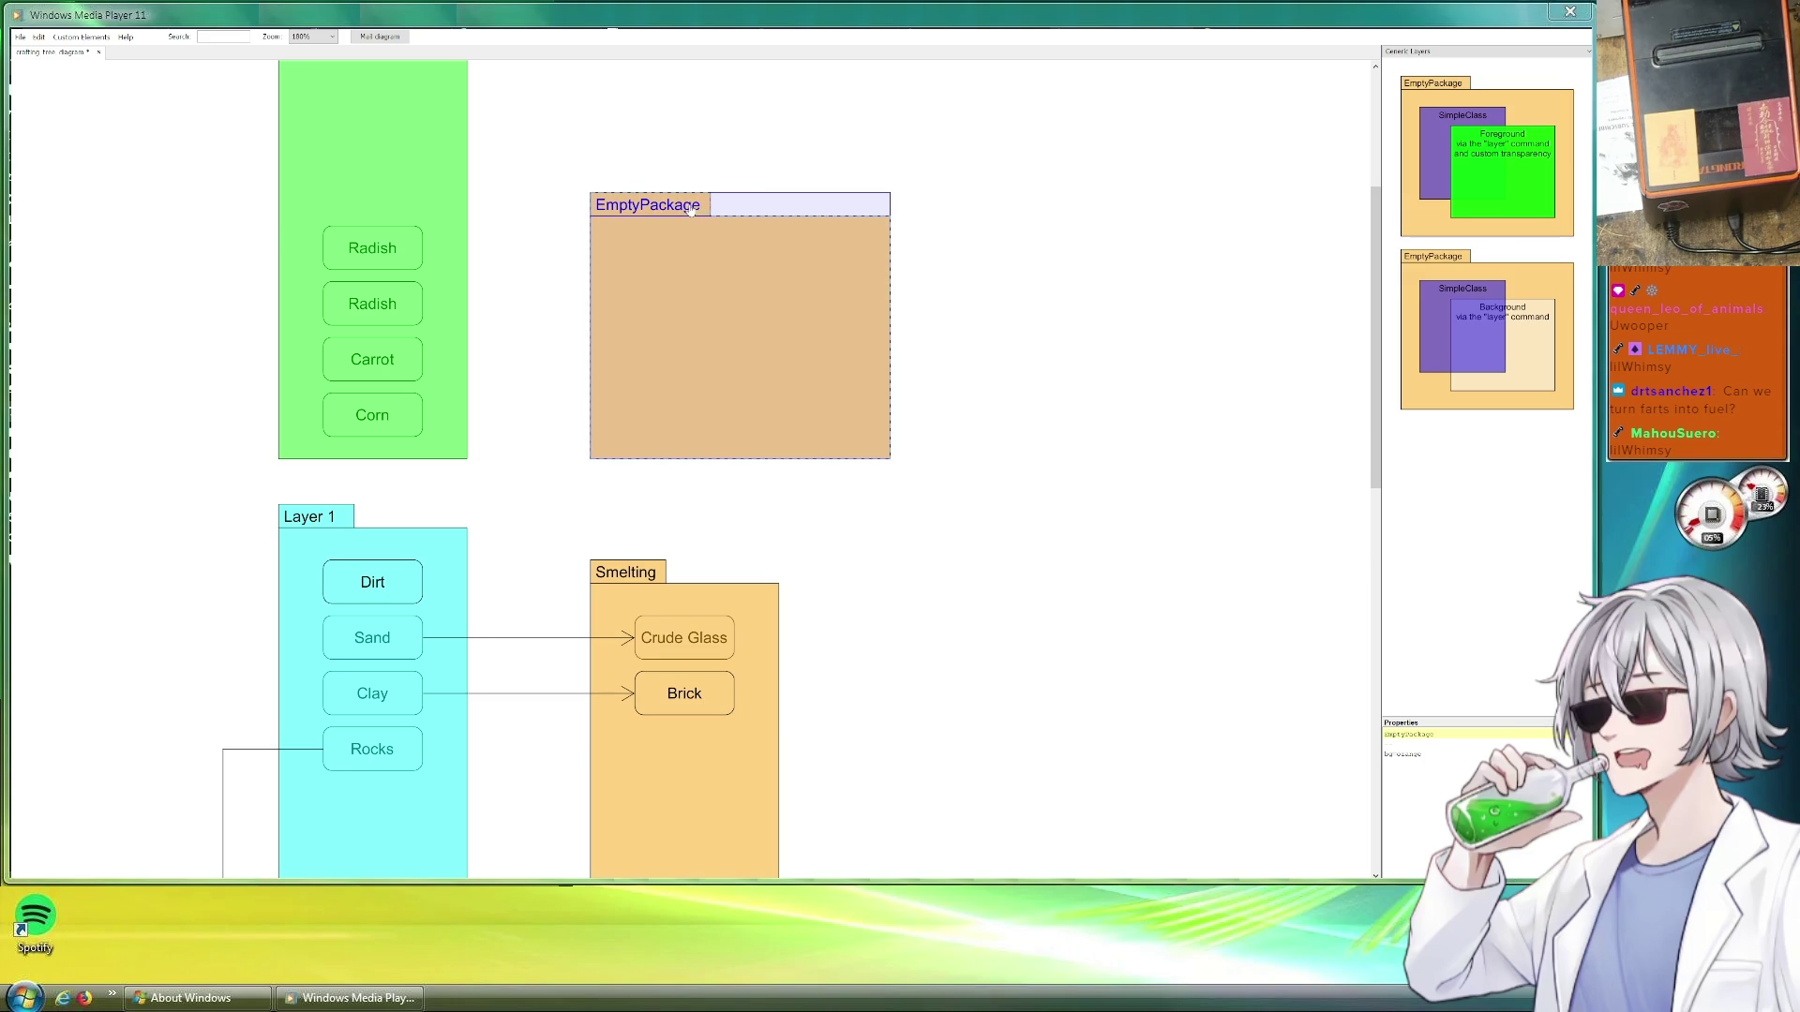
pyautogui.hotkey('ctrl', 'd')
pyautogui.moveTo(894, 271); pyautogui.dragTo(1027, 267)
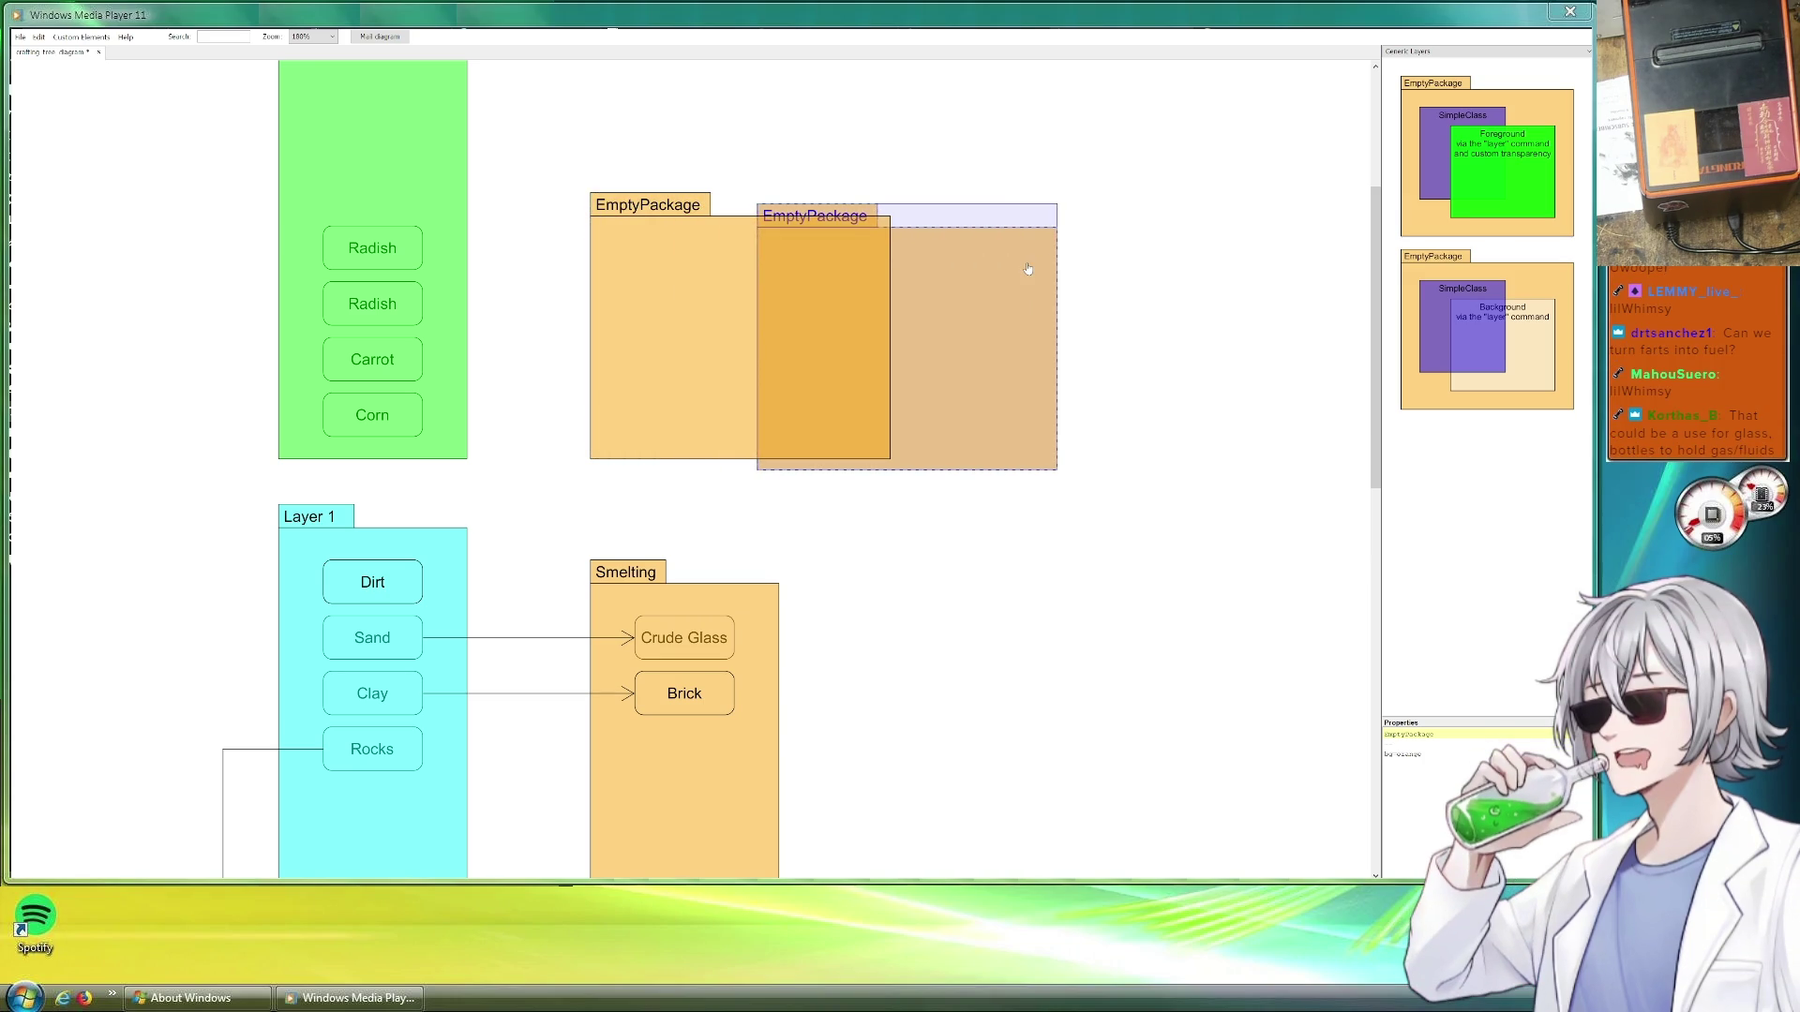
pyautogui.press('Delete')
# Rename the new package to Fermentation Still and reposition it above Smelting
pyautogui.click(644, 228)
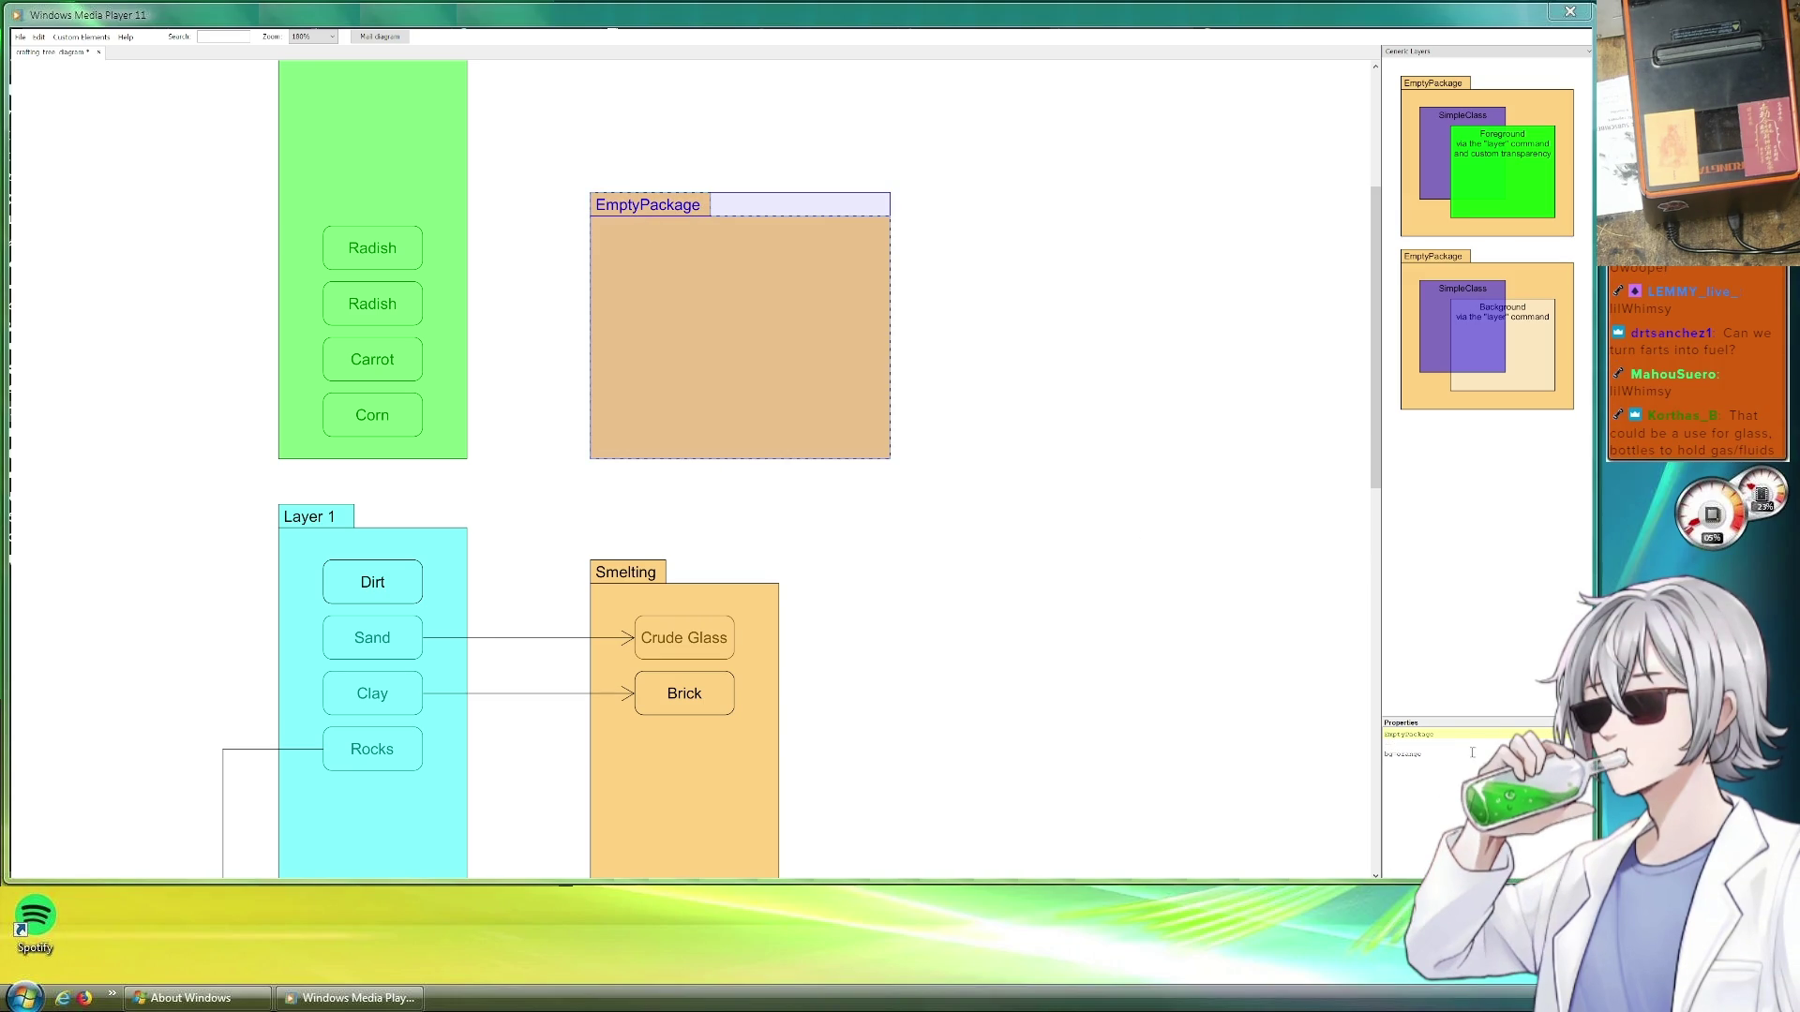
pyautogui.doubleClick(1443, 740)
pyautogui.write('Still')
pyautogui.click(1389, 735)
pyautogui.write('Fermentatio')
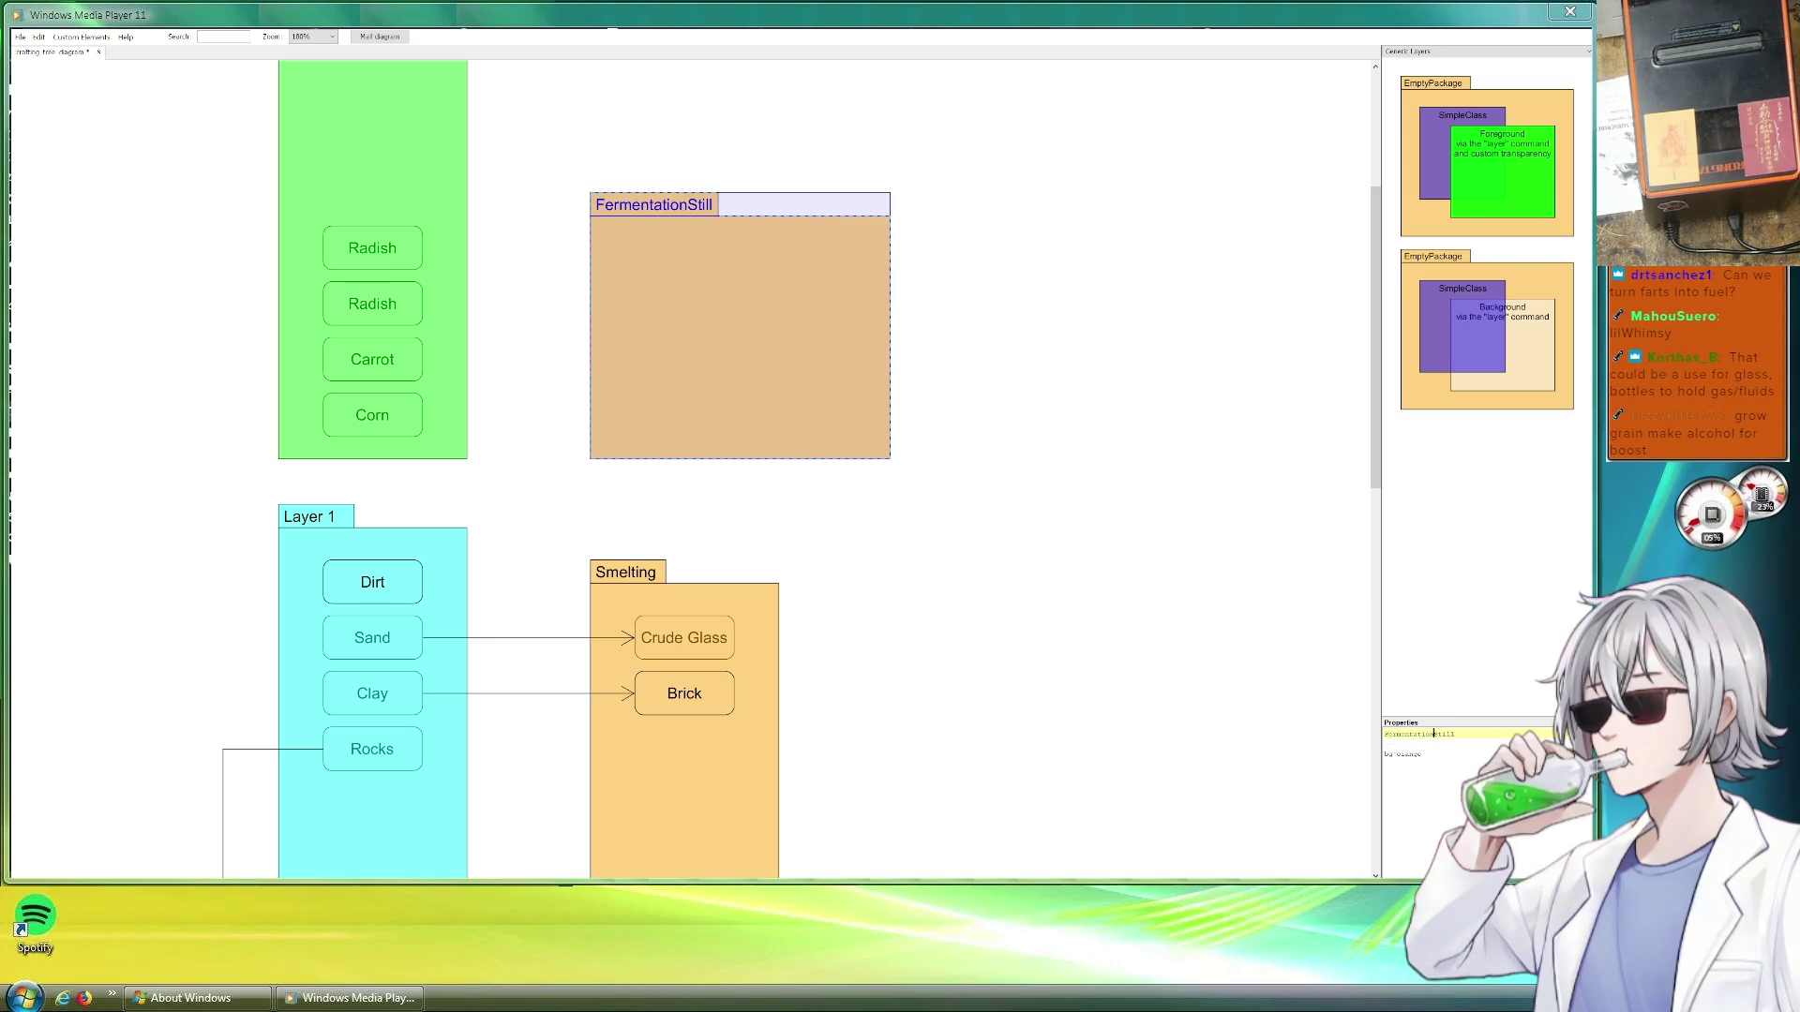
pyautogui.write('n')
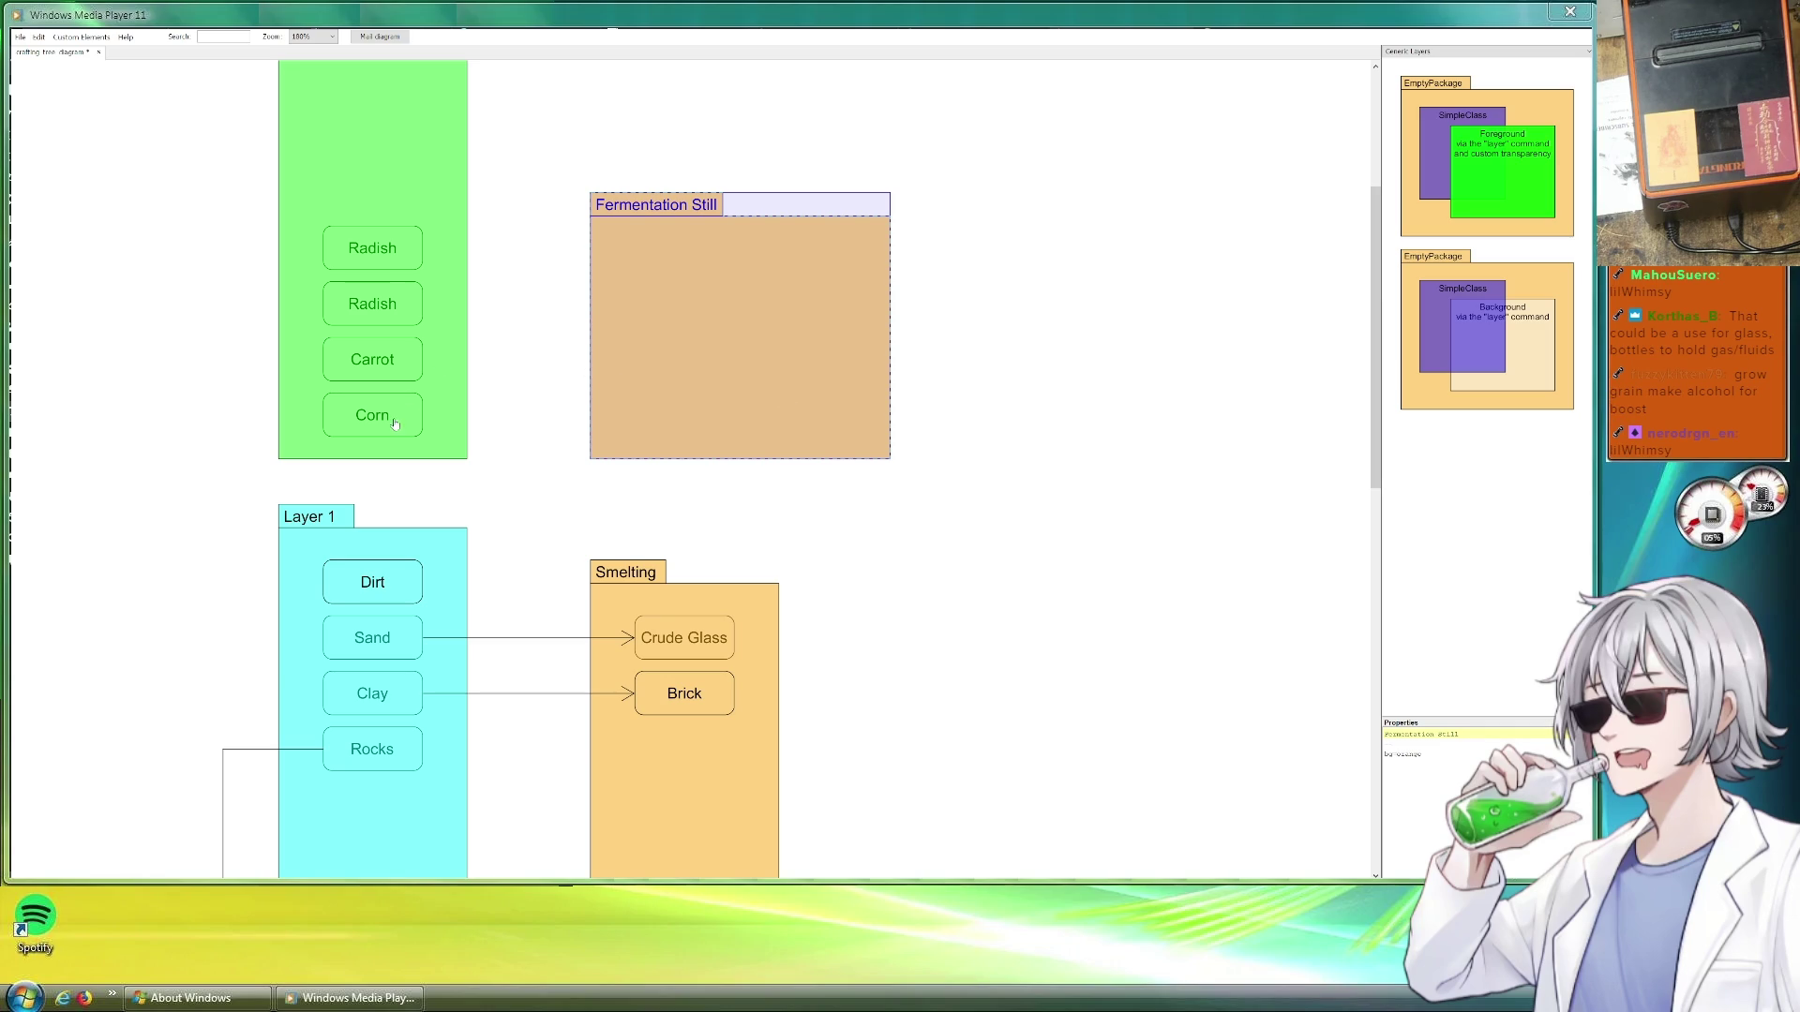
pyautogui.moveTo(732, 362)
pyautogui.mouseDown()
pyautogui.moveTo(699, 362)
pyautogui.moveTo(845, 384)
pyautogui.moveTo(791, 387)
pyautogui.mouseUp()
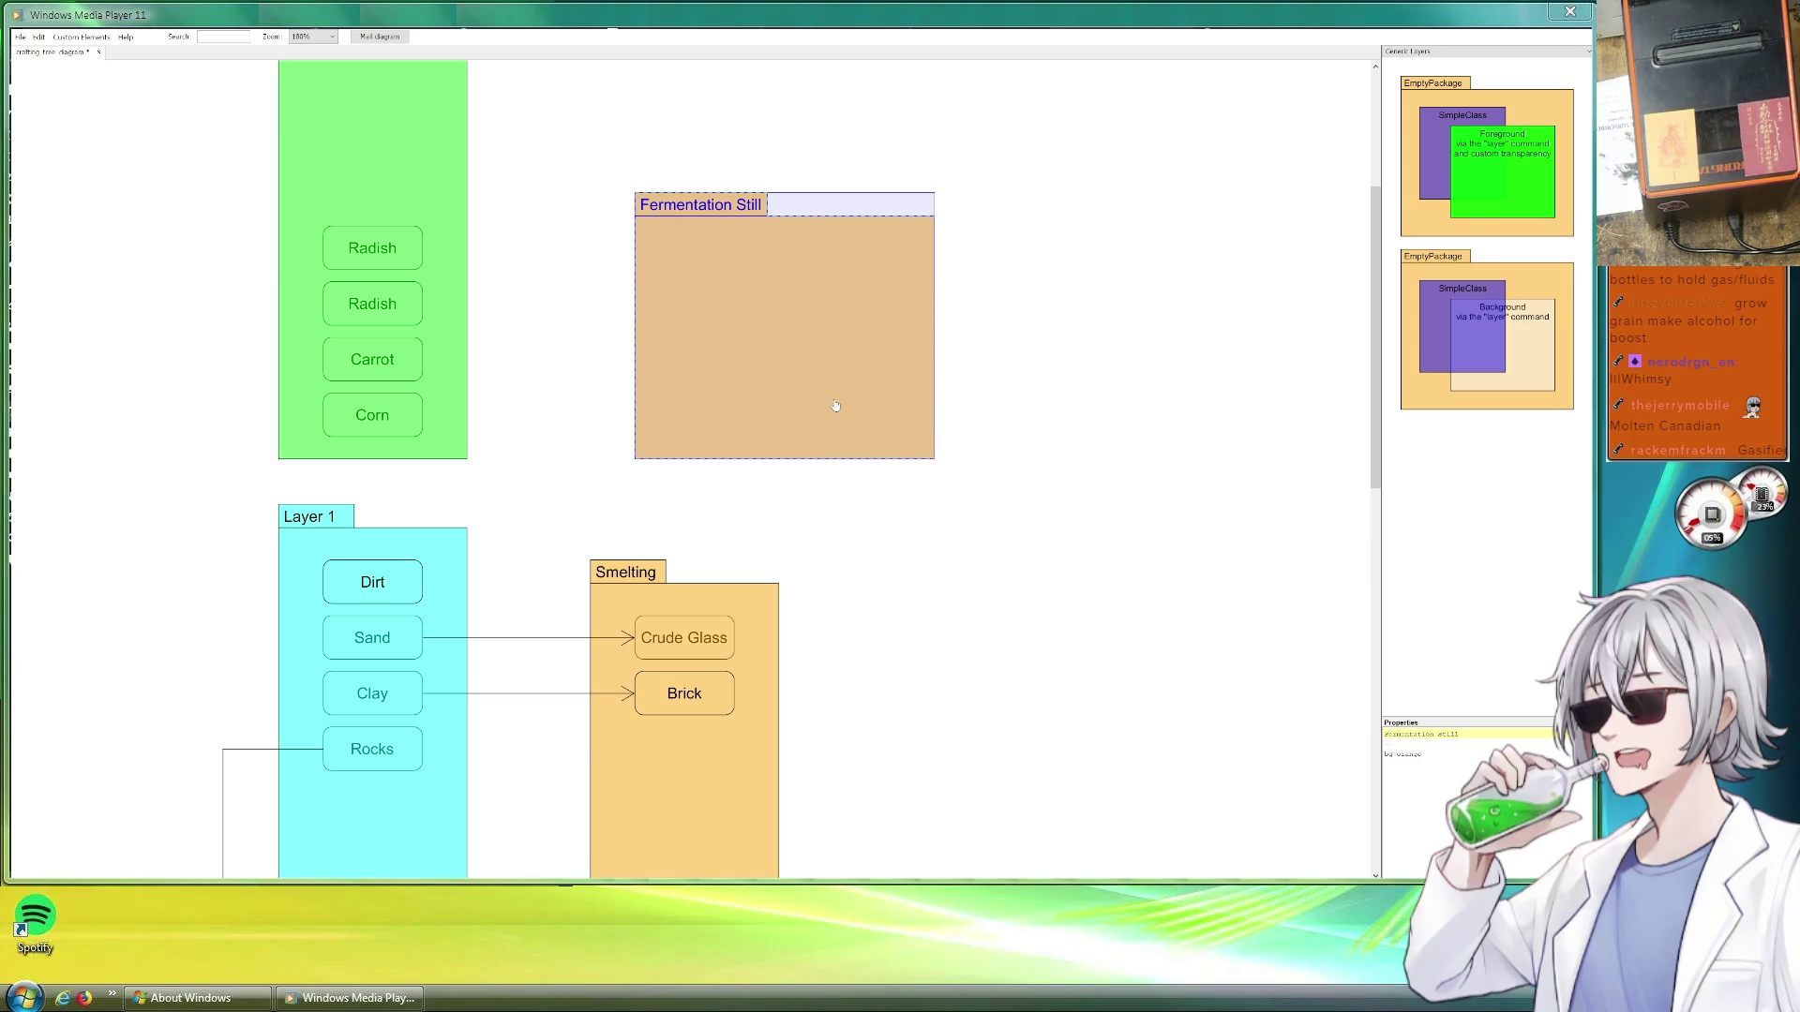
# Move the Fermentation Still package slightly right, away from Garden
pyautogui.moveTo(835, 406); pyautogui.dragTo(862, 411)
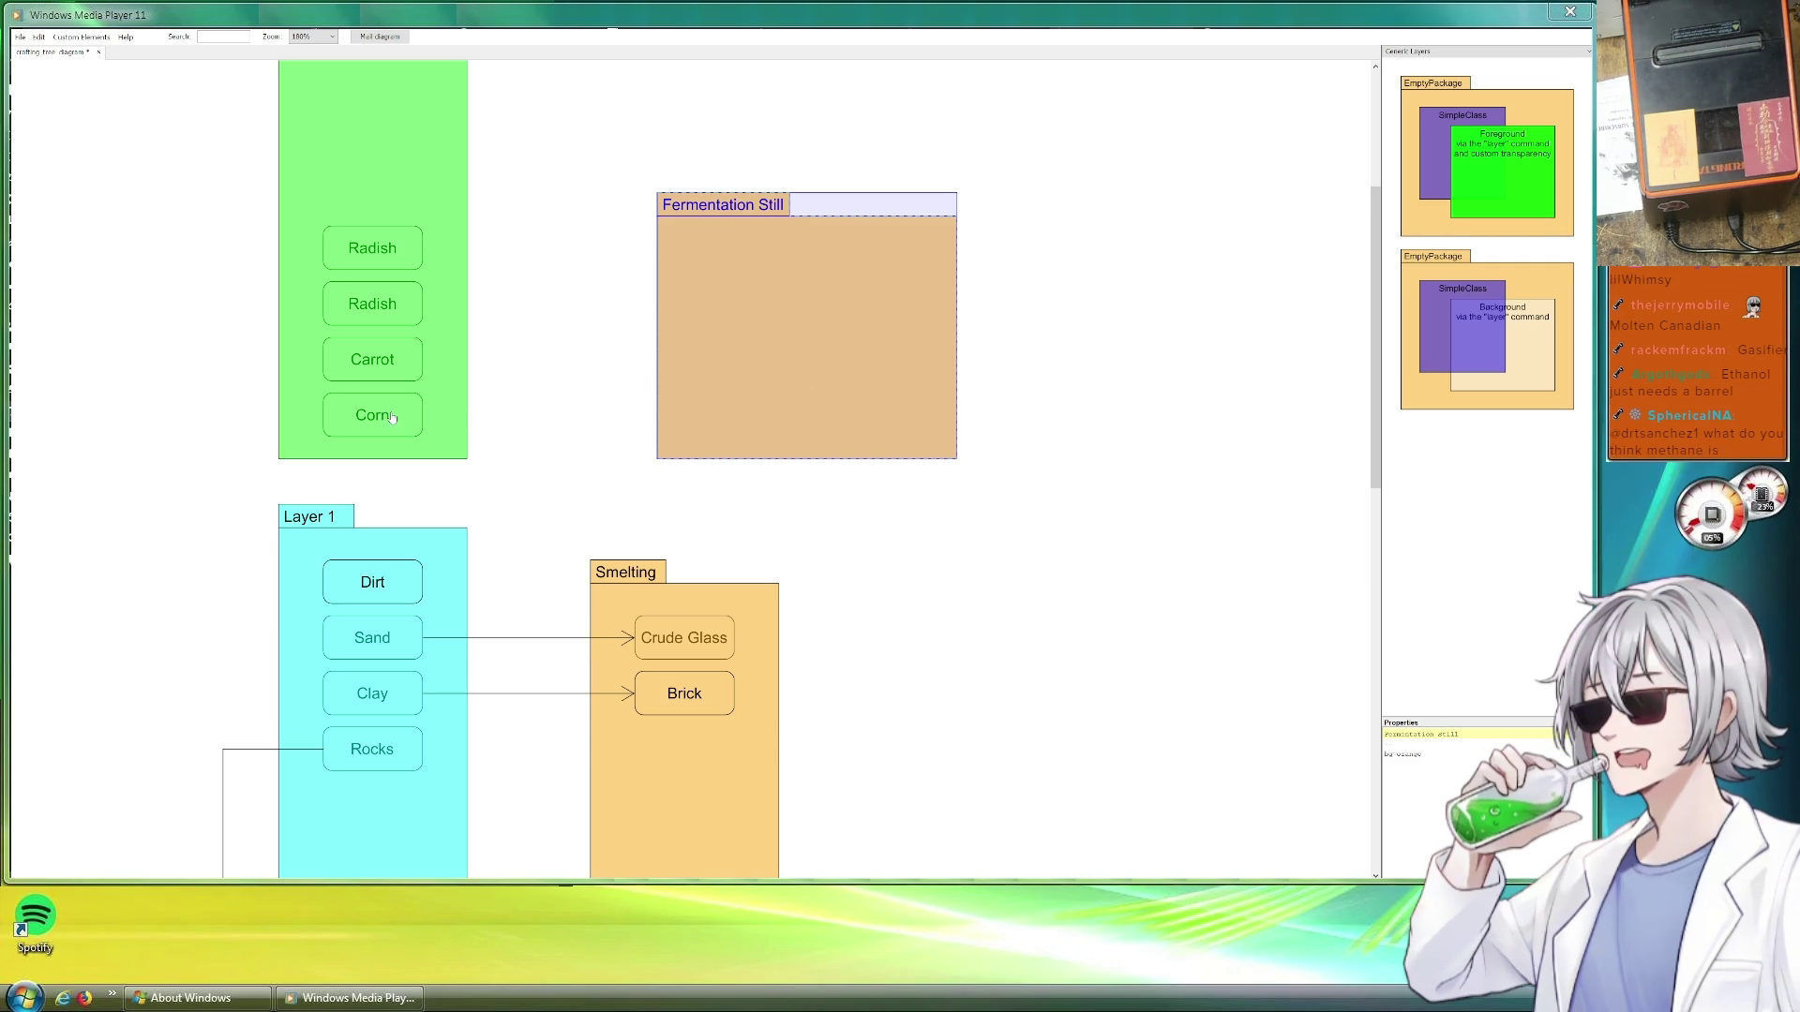
# Copy the Corn element into Fermentation Still and rename the copy Mash
pyautogui.moveTo(392, 419); pyautogui.dragTo(589, 437)
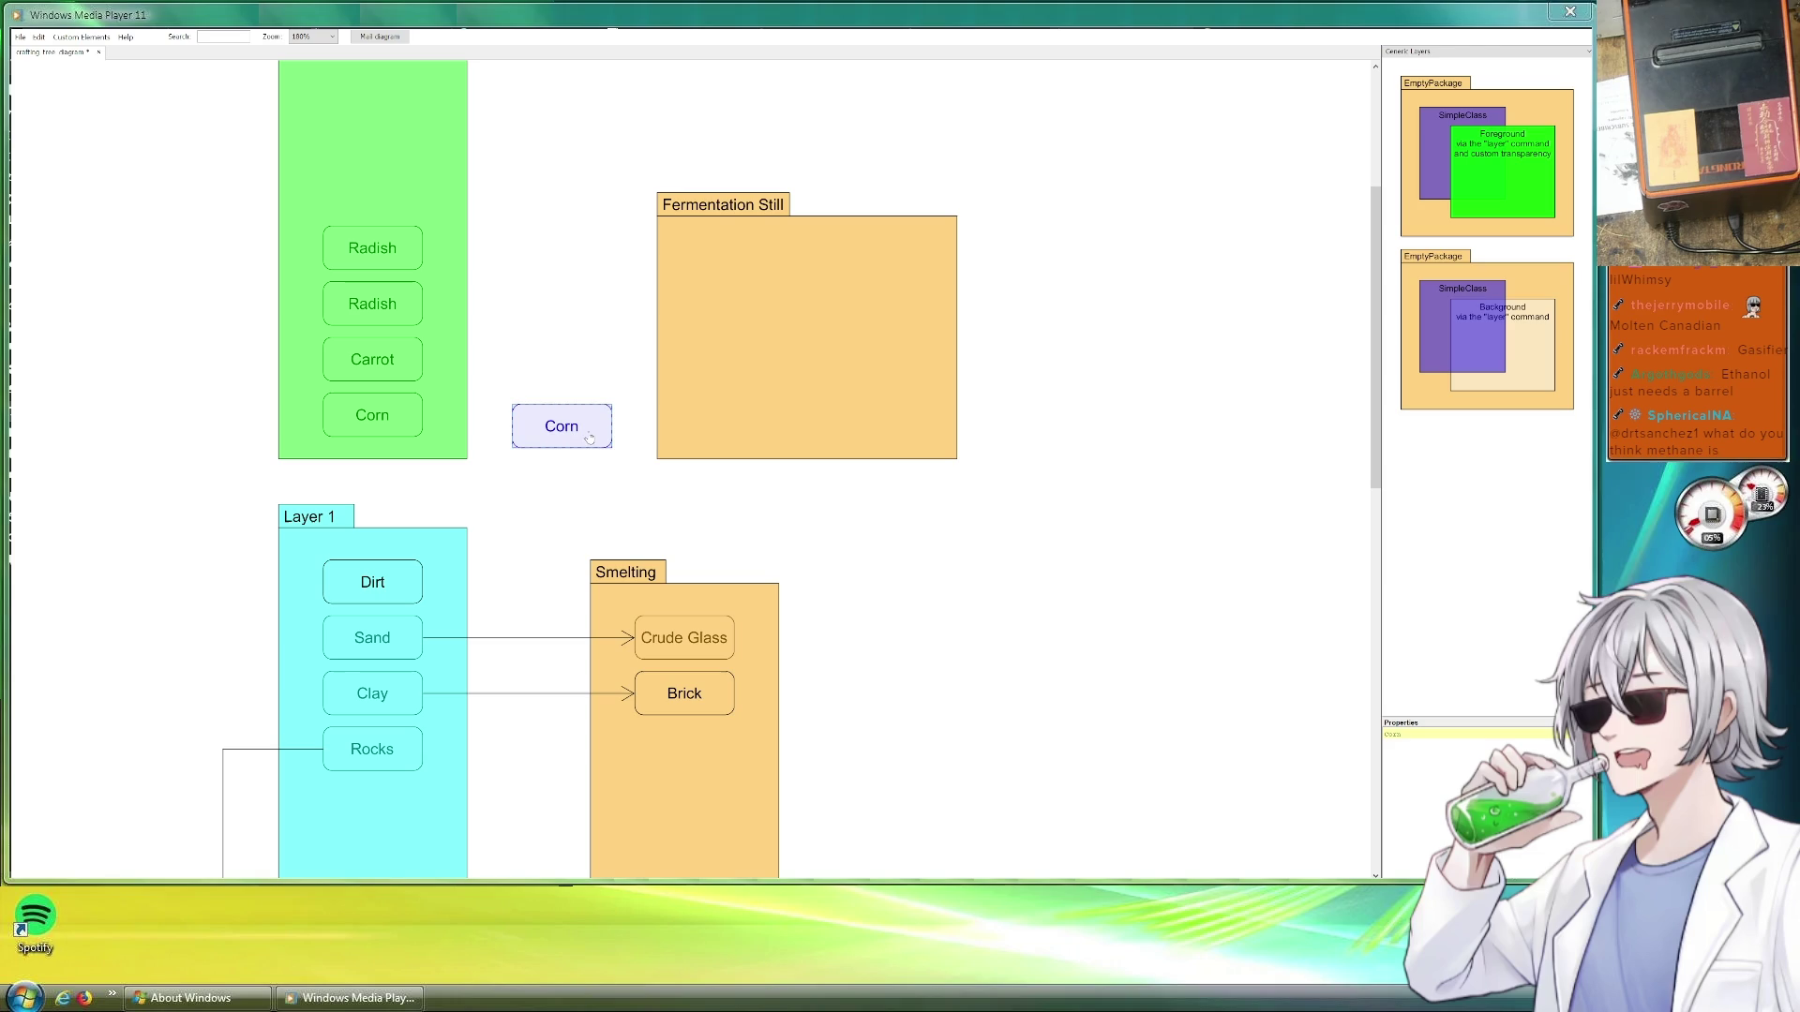
pyautogui.moveTo(590, 437); pyautogui.dragTo(602, 434)
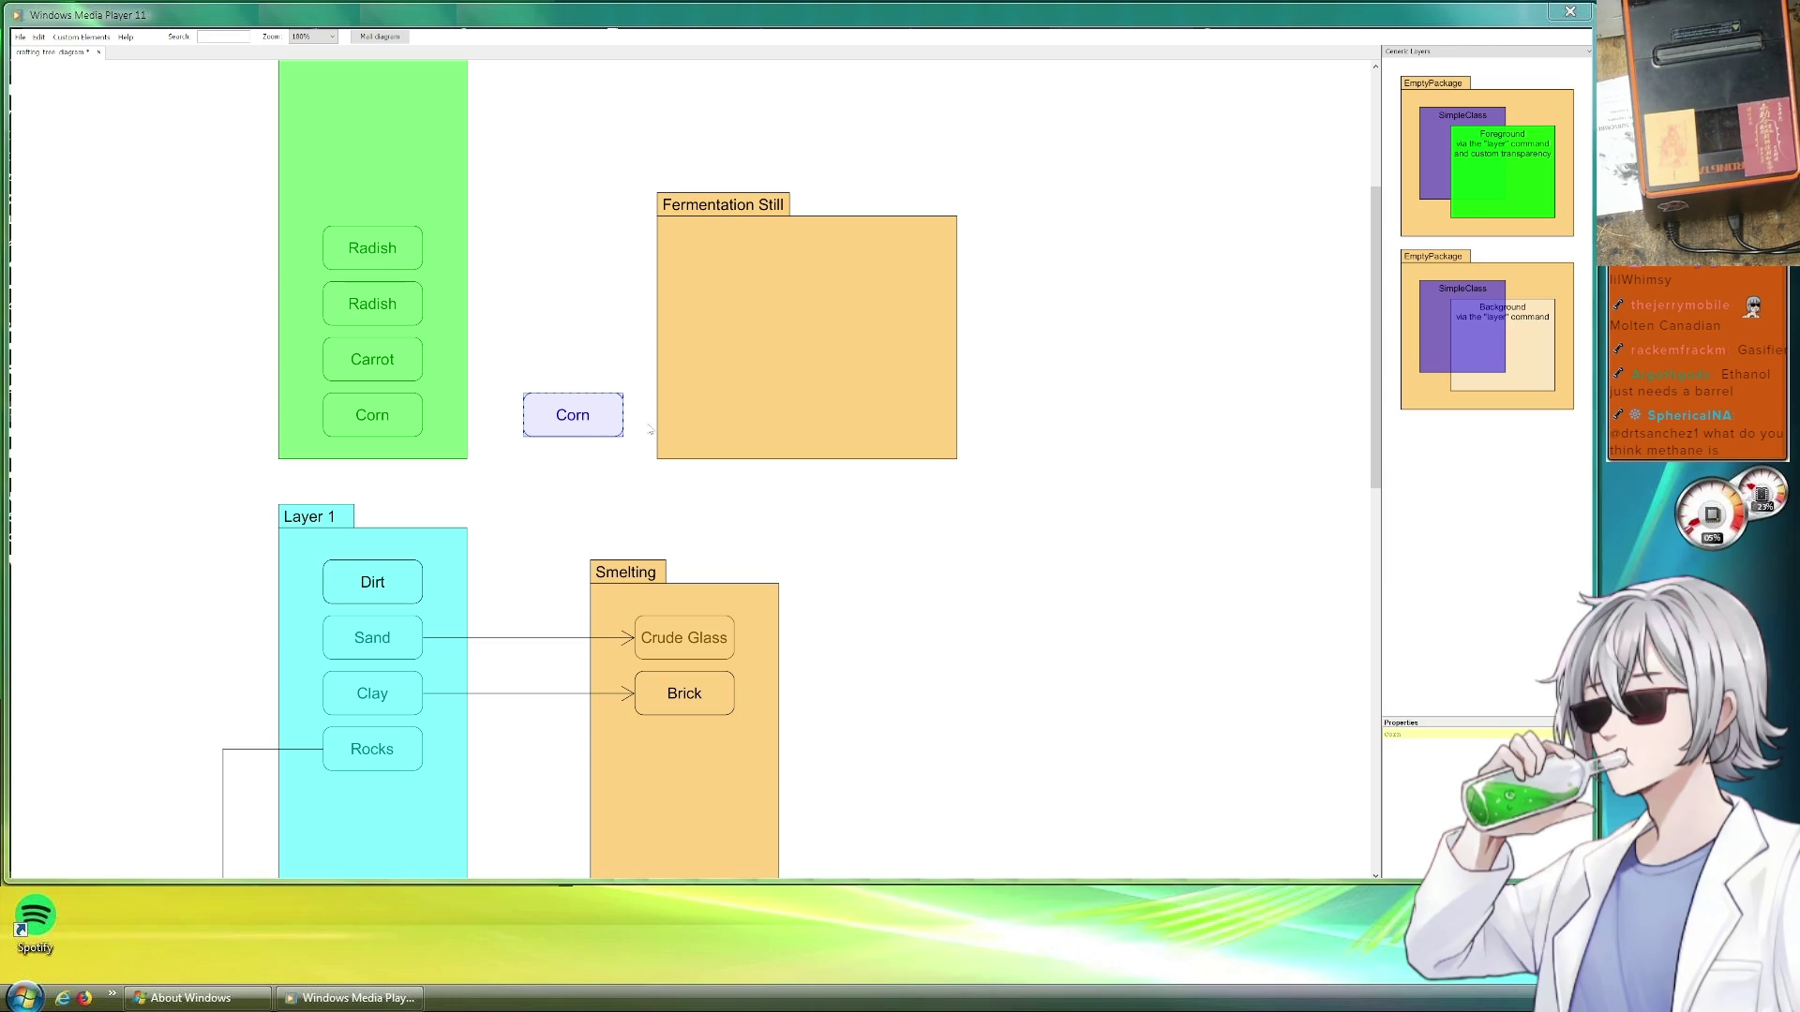
pyautogui.moveTo(759, 411); pyautogui.dragTo(802, 405)
pyautogui.click(580, 408)
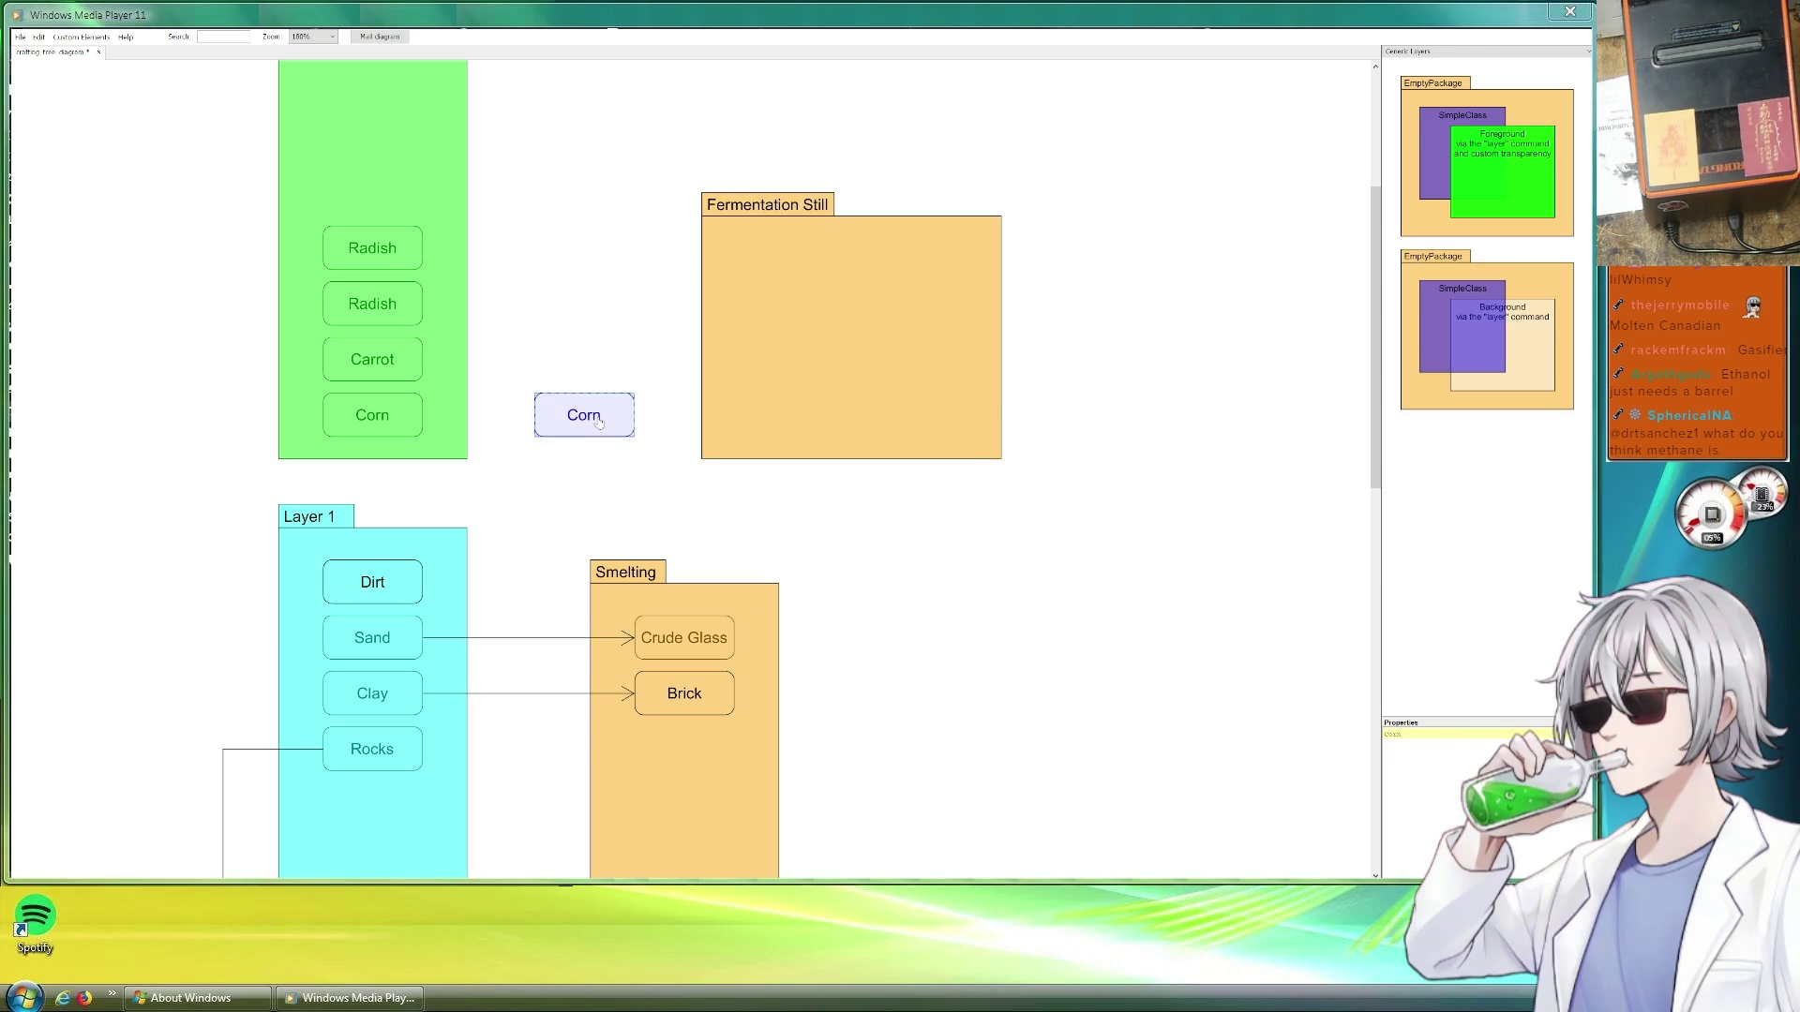
pyautogui.moveTo(611, 423)
pyautogui.mouseDown()
pyautogui.moveTo(573, 422)
pyautogui.moveTo(795, 419)
pyautogui.mouseUp()
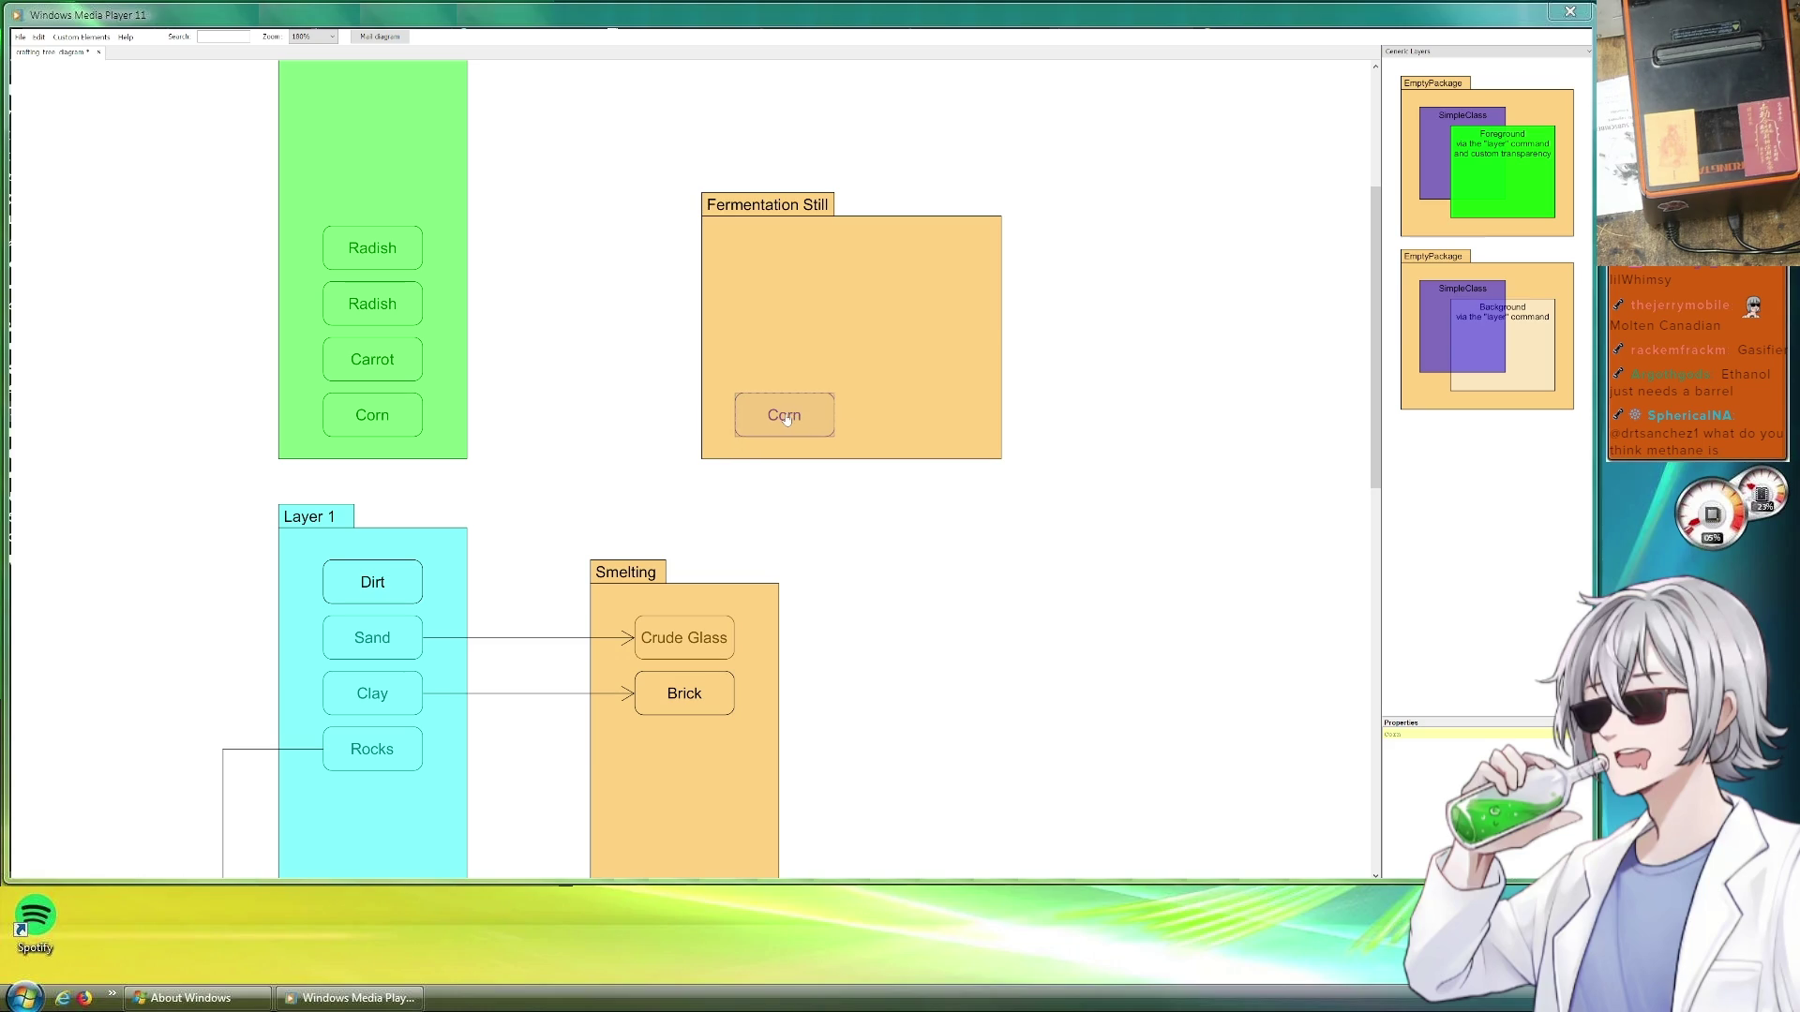
pyautogui.doubleClick(784, 415)
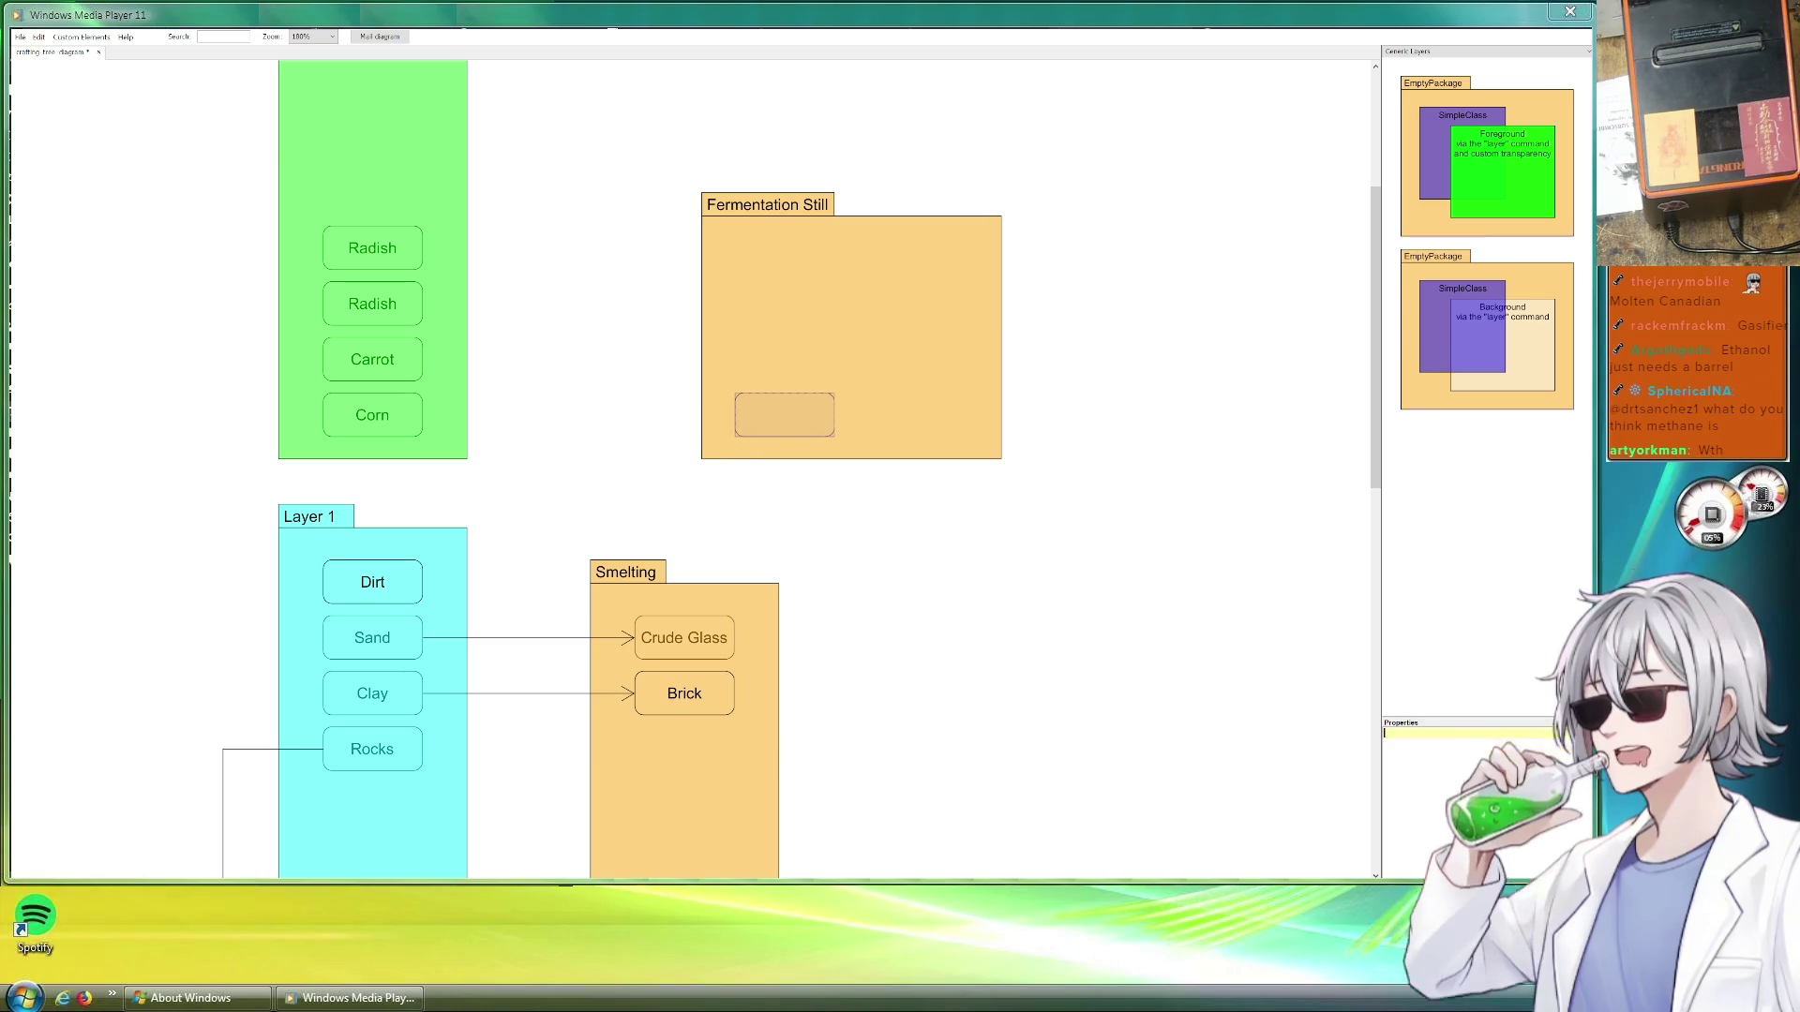
pyautogui.write('Mash')
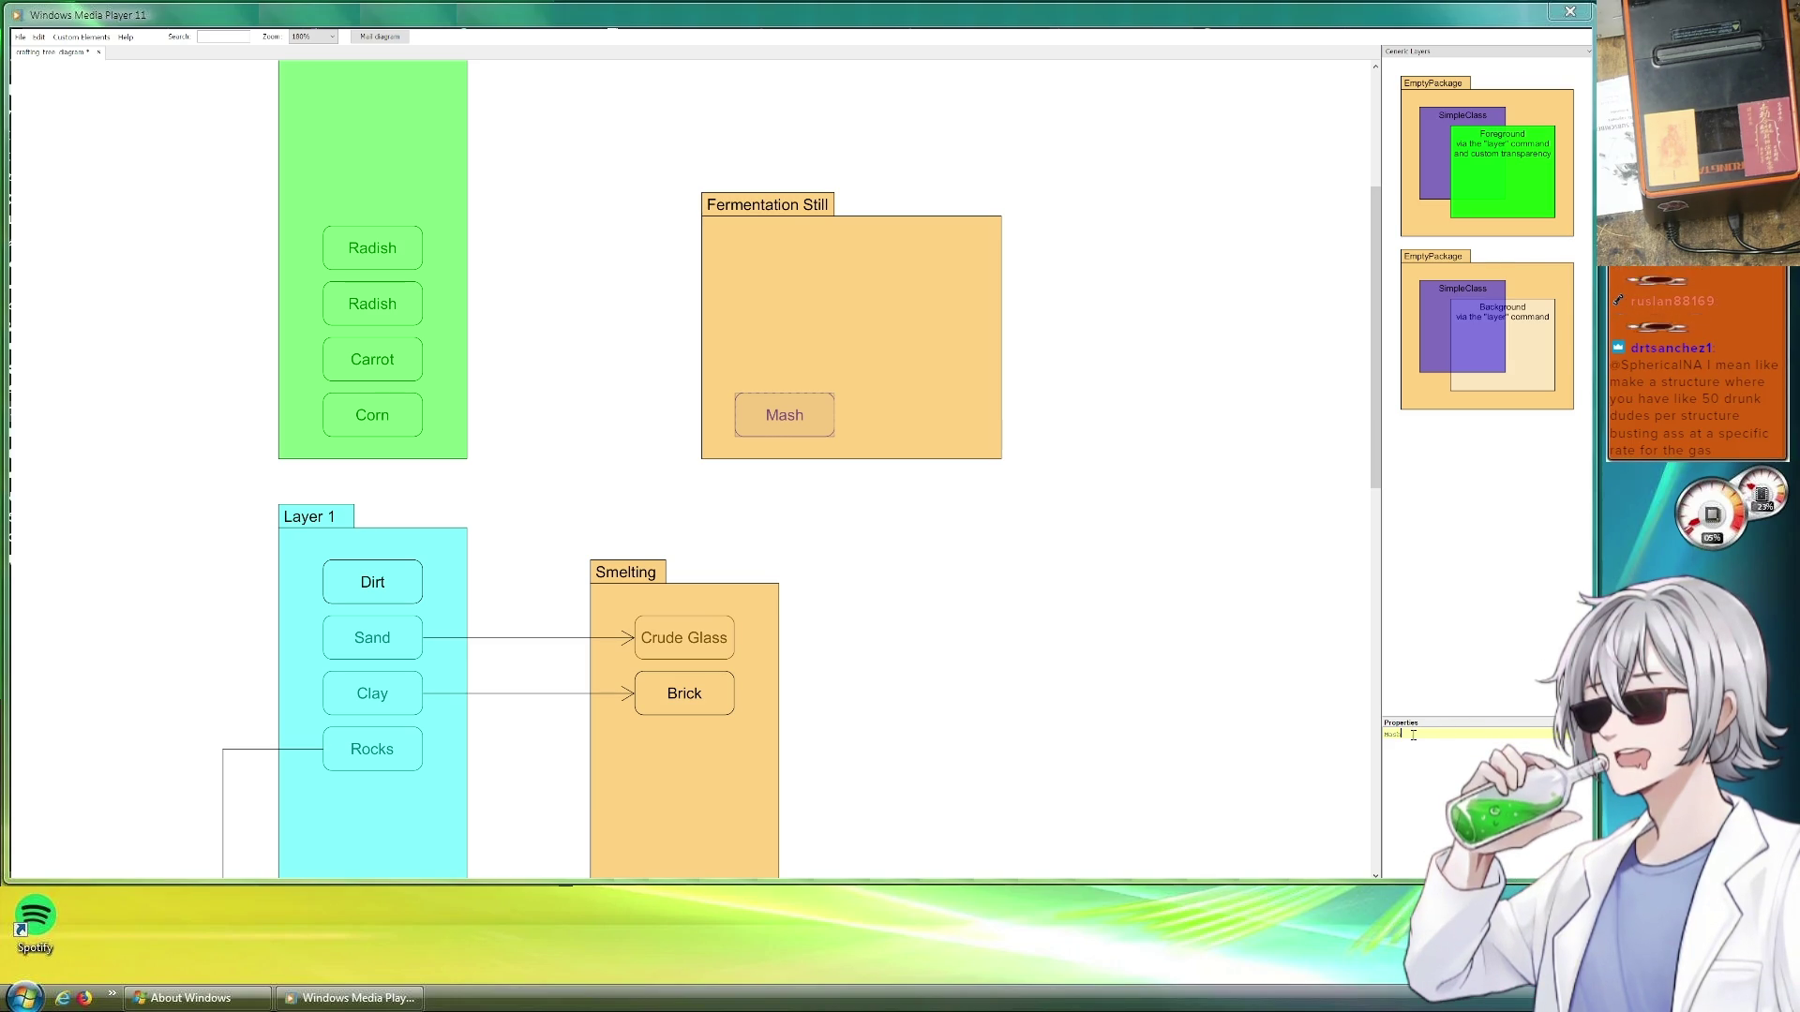
# Narrow the Fermentation Still container and paste an empty copy of it to its right
pyautogui.doubleClick(1413, 734)
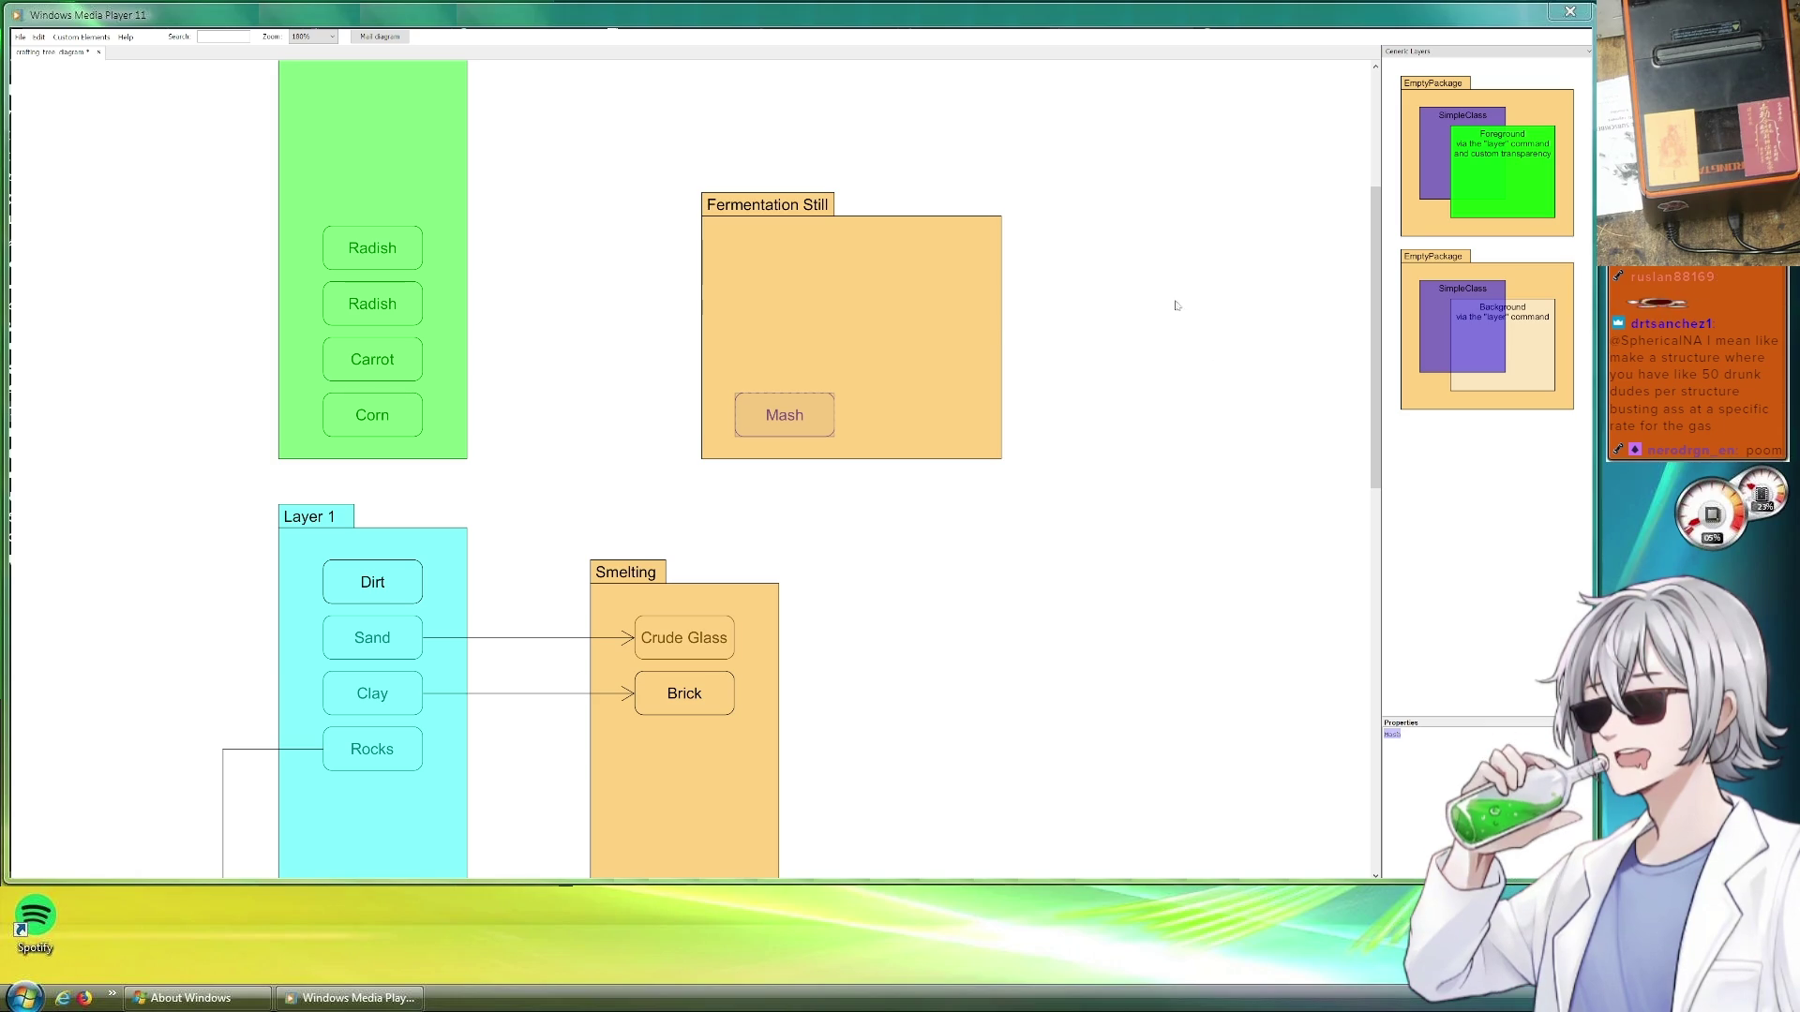
pyautogui.moveTo(1001, 326); pyautogui.dragTo(885, 313)
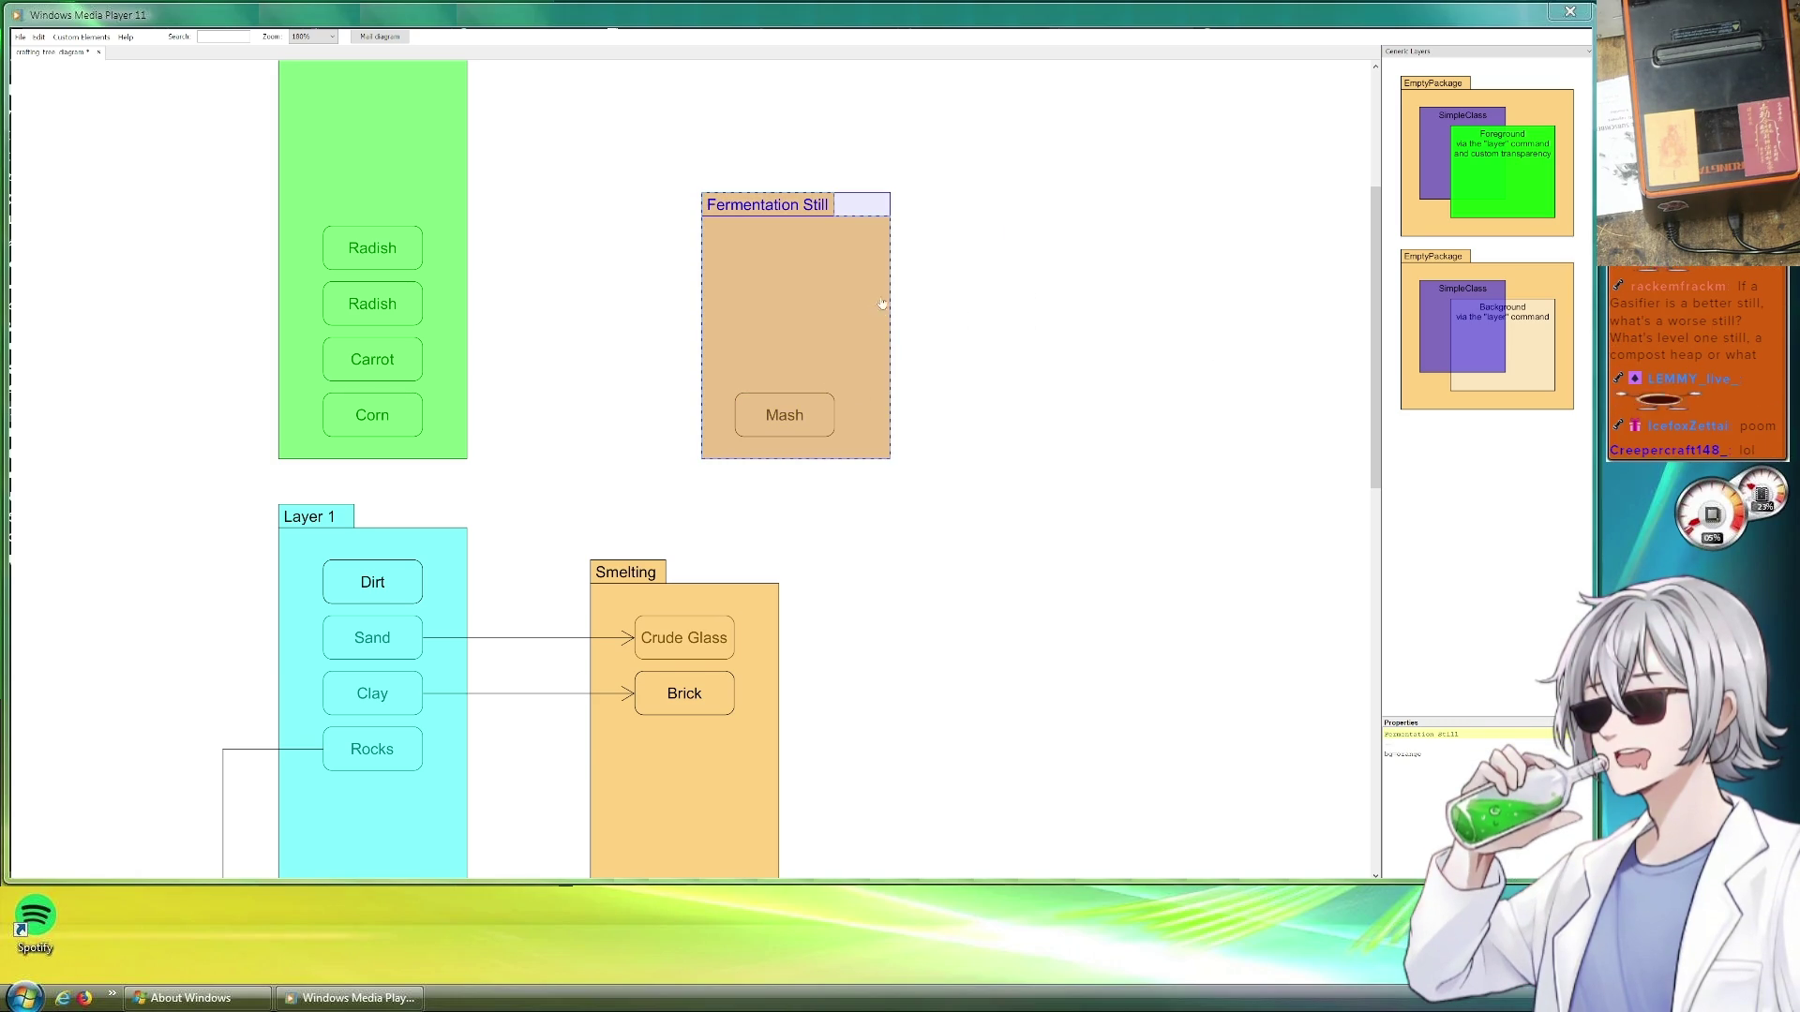
pyautogui.hotkey('ctrl', 'c')
pyautogui.hotkey('ctrl', 'v')
pyautogui.moveTo(901, 316); pyautogui.dragTo(1139, 301)
# Reposition both containers and rename the copy to Still
pyautogui.doubleClick(1446, 732)
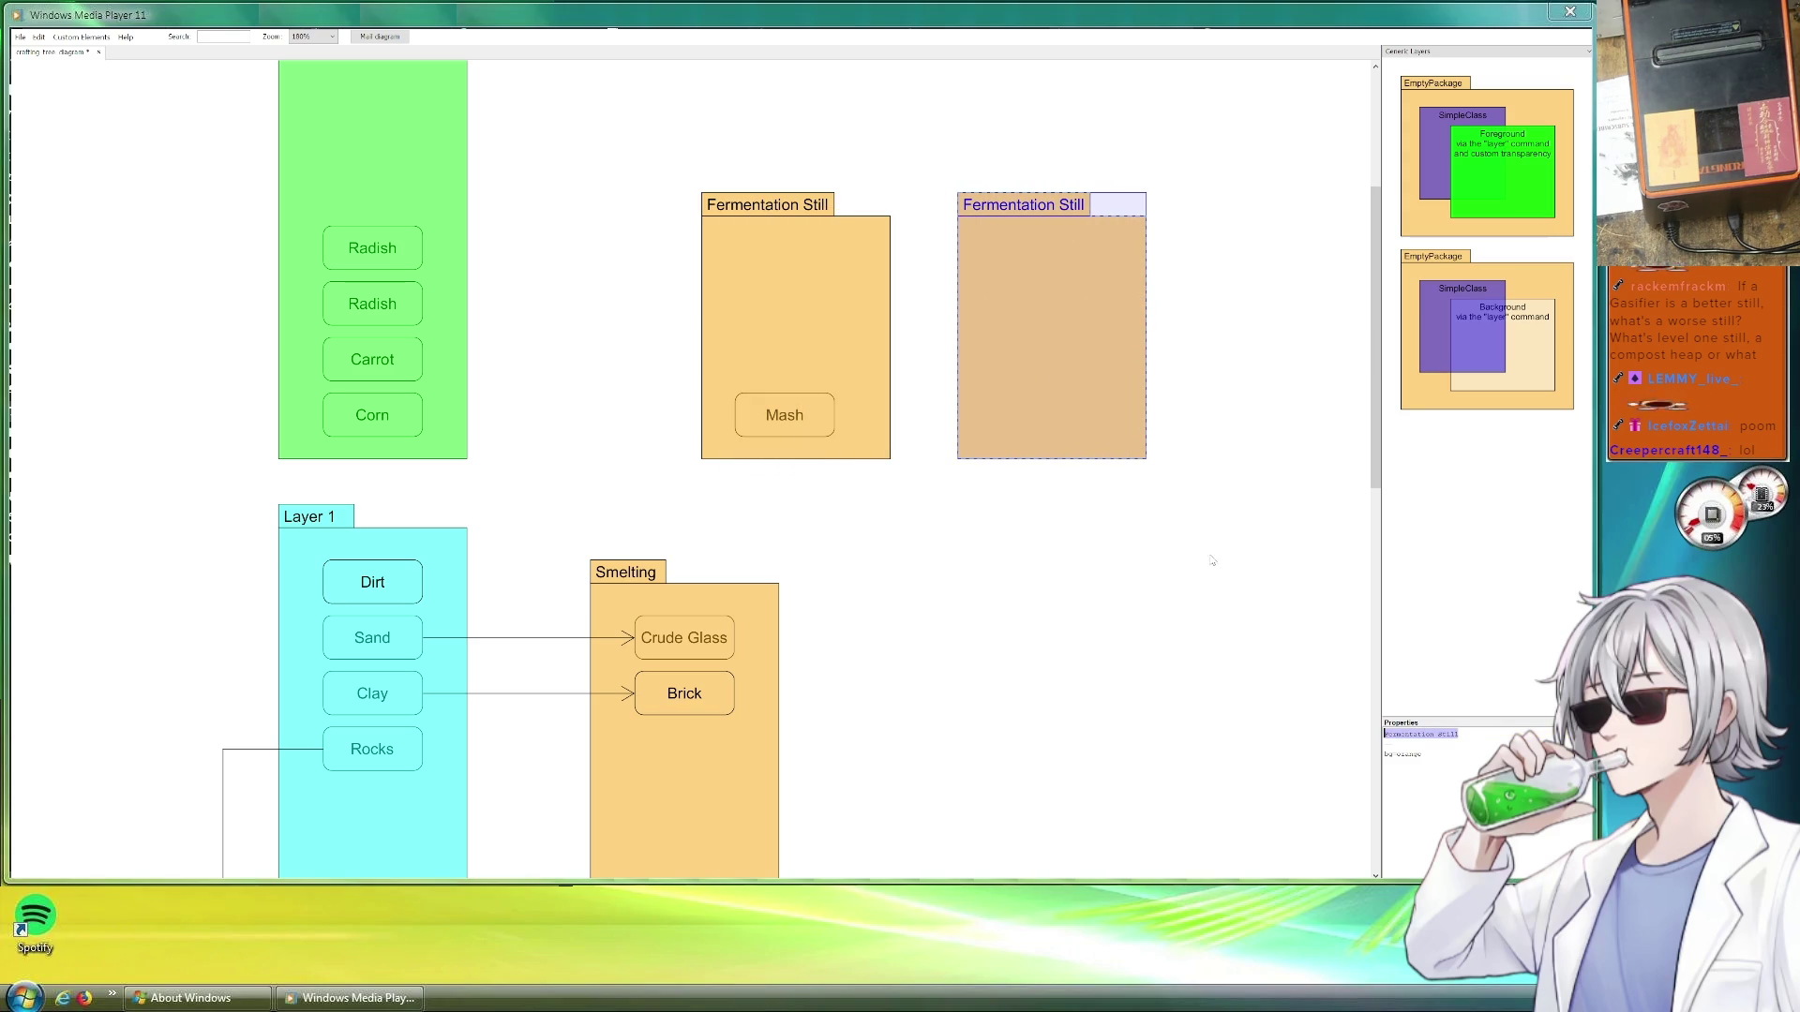
pyautogui.click(824, 214)
pyautogui.moveTo(802, 205); pyautogui.dragTo(860, 277)
pyautogui.click(1078, 278)
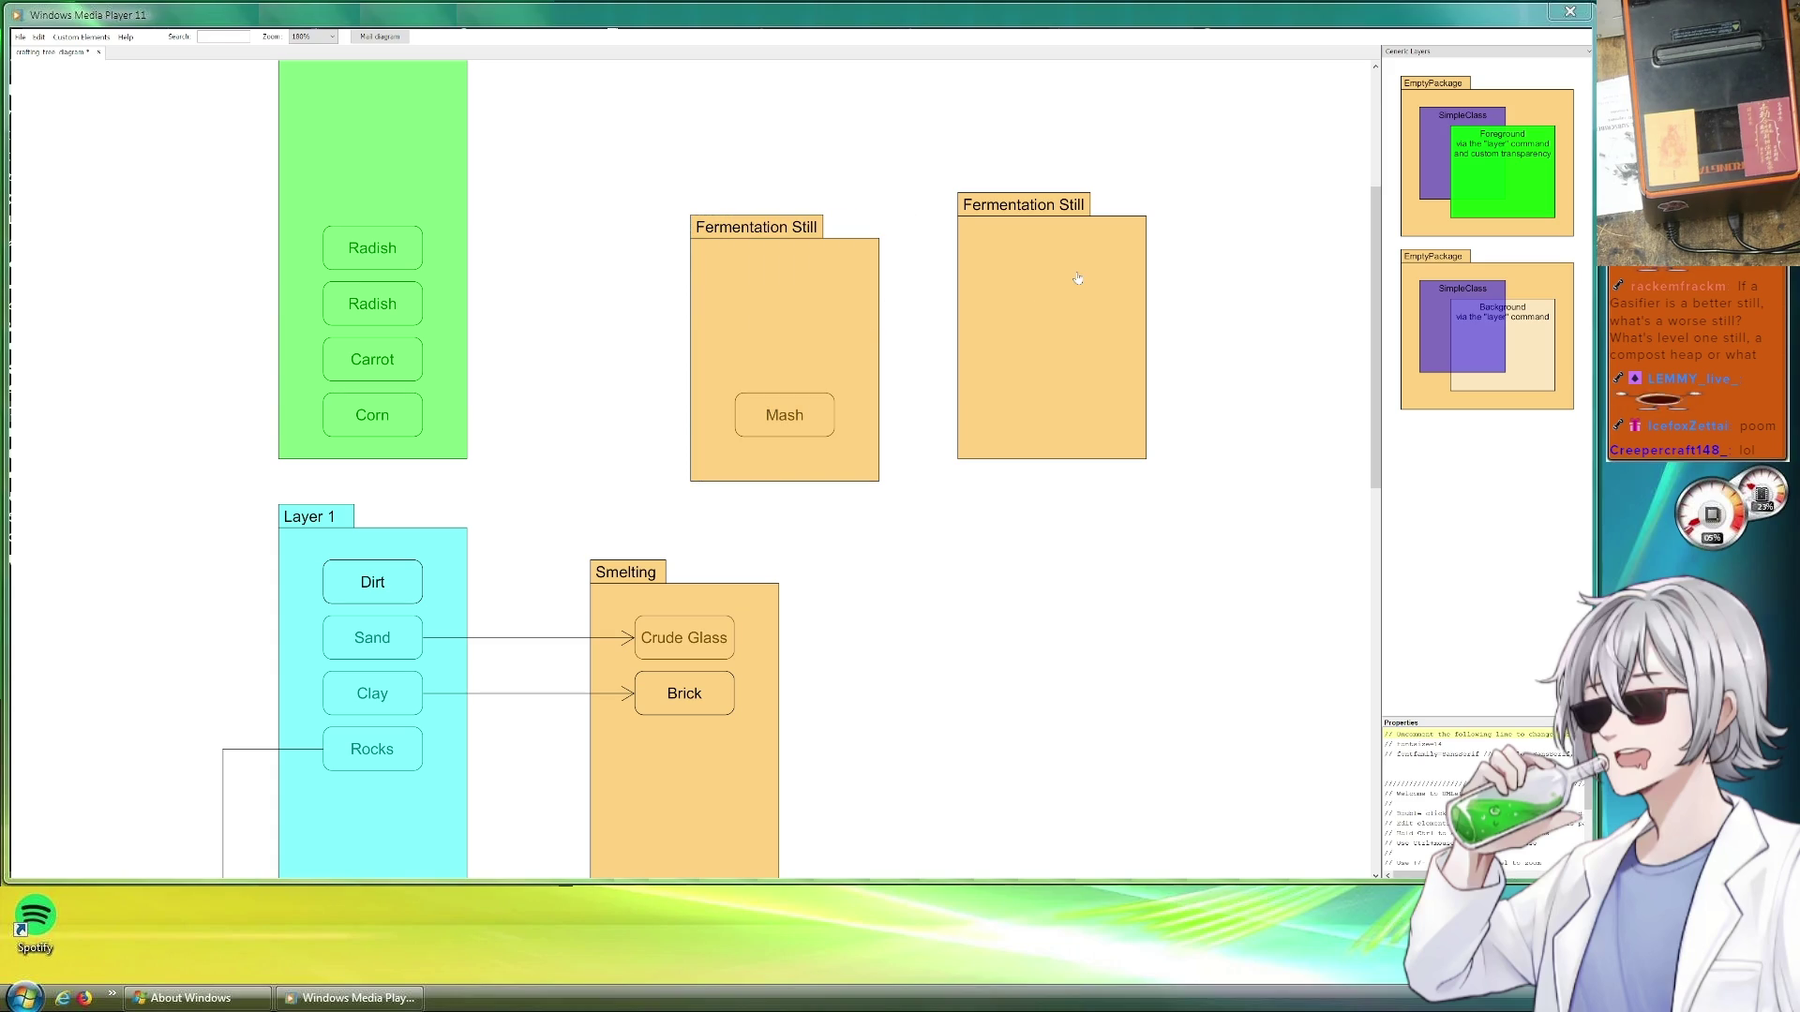
pyautogui.moveTo(1077, 278); pyautogui.dragTo(1056, 301)
pyautogui.moveTo(1442, 733); pyautogui.dragTo(1346, 727)
pyautogui.press('BackSpace')
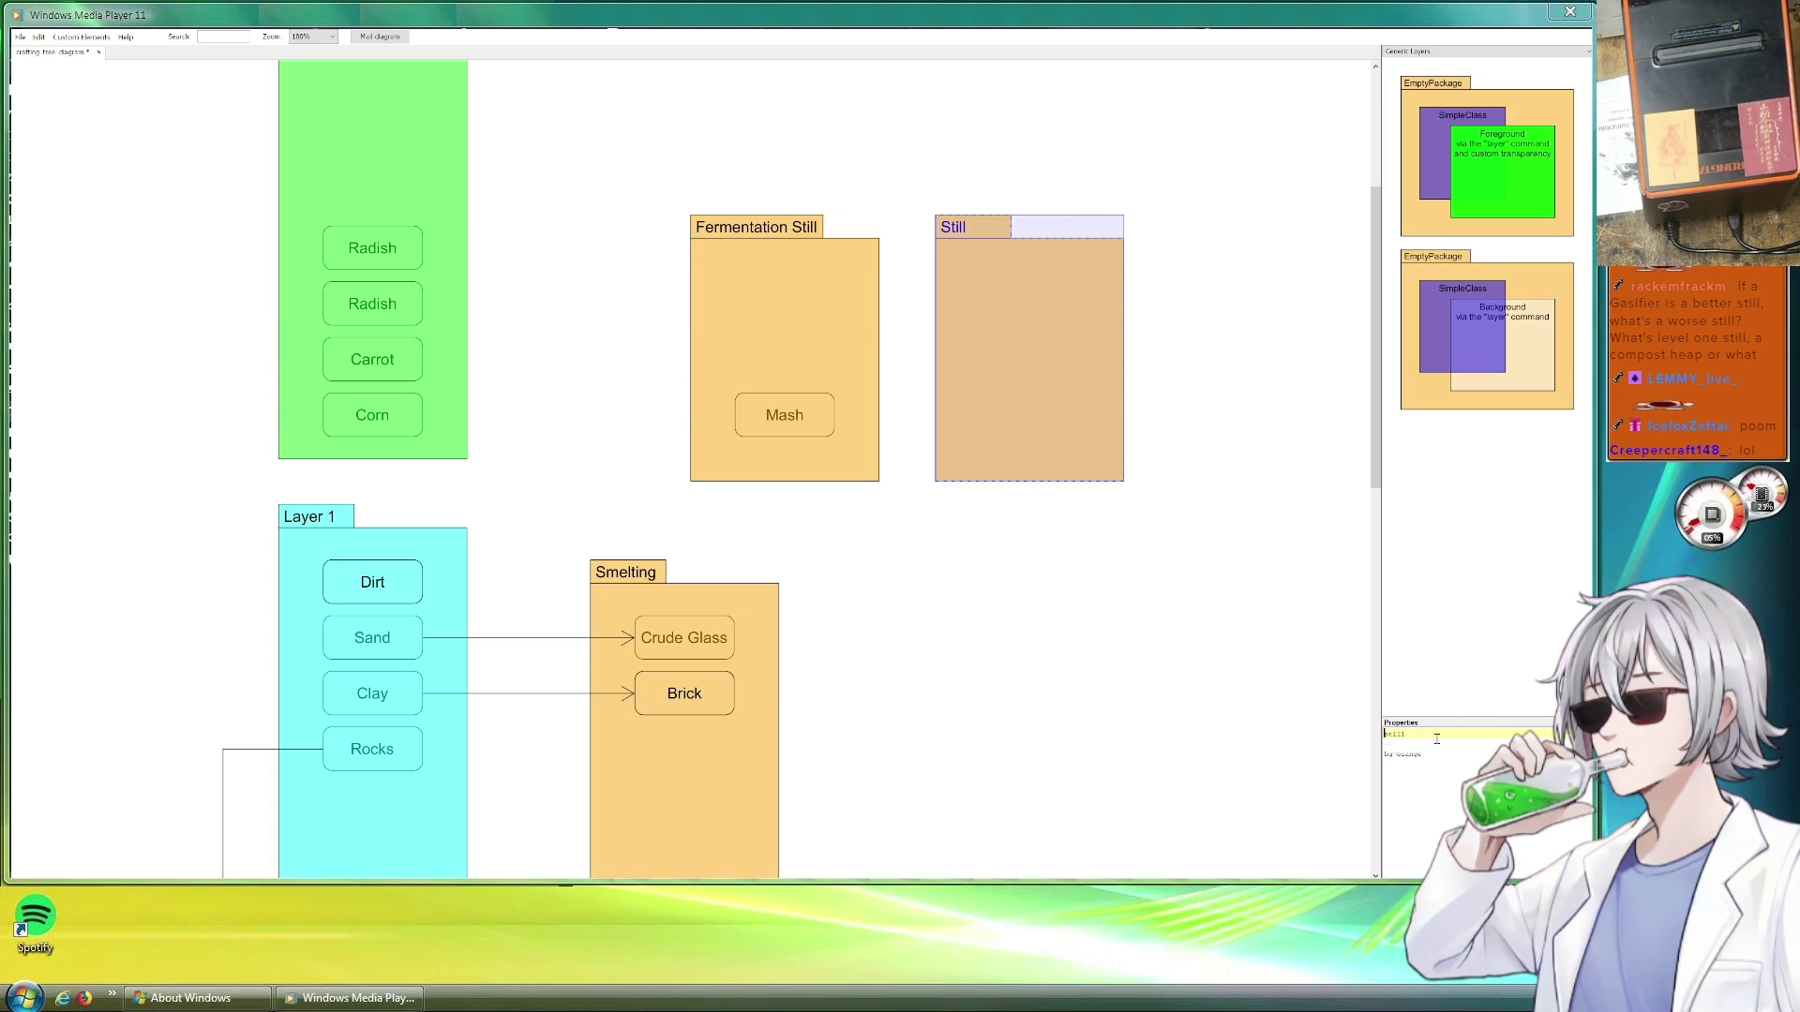
# Rename the original to Fermentation Tank and duplicate Mash into the Still container
pyautogui.click(749, 267)
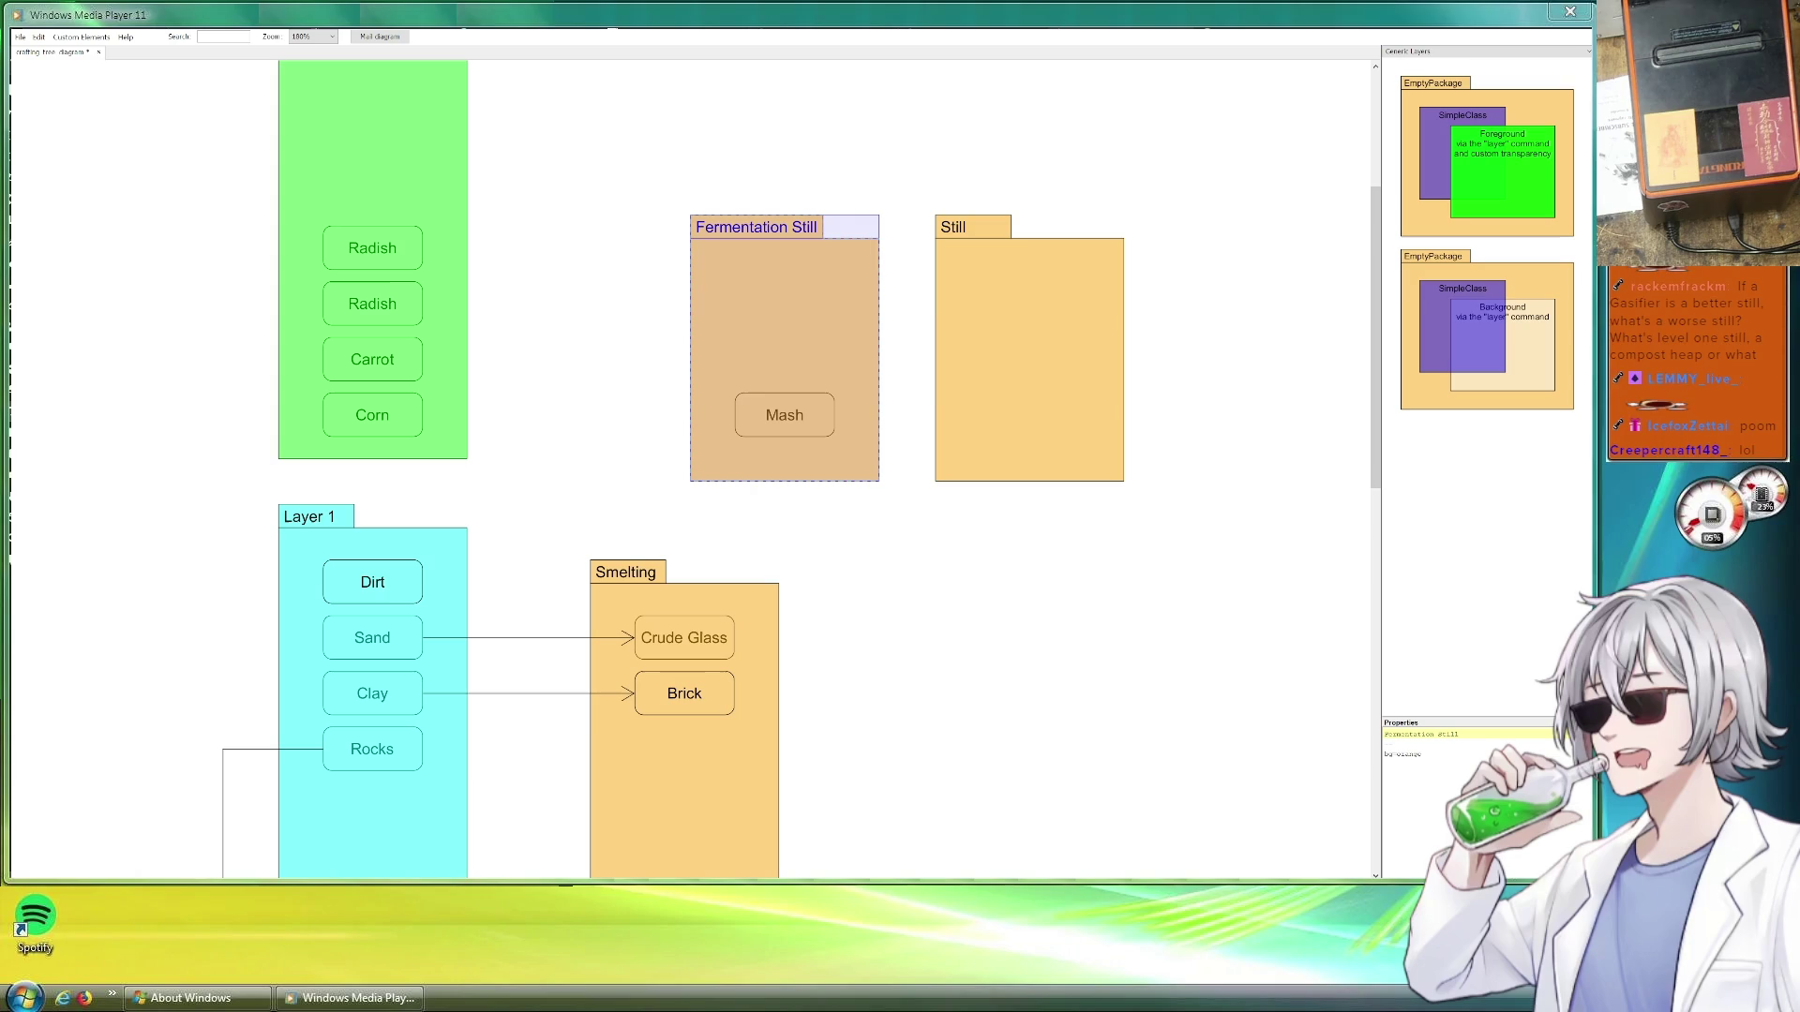
pyautogui.doubleClick(1445, 732)
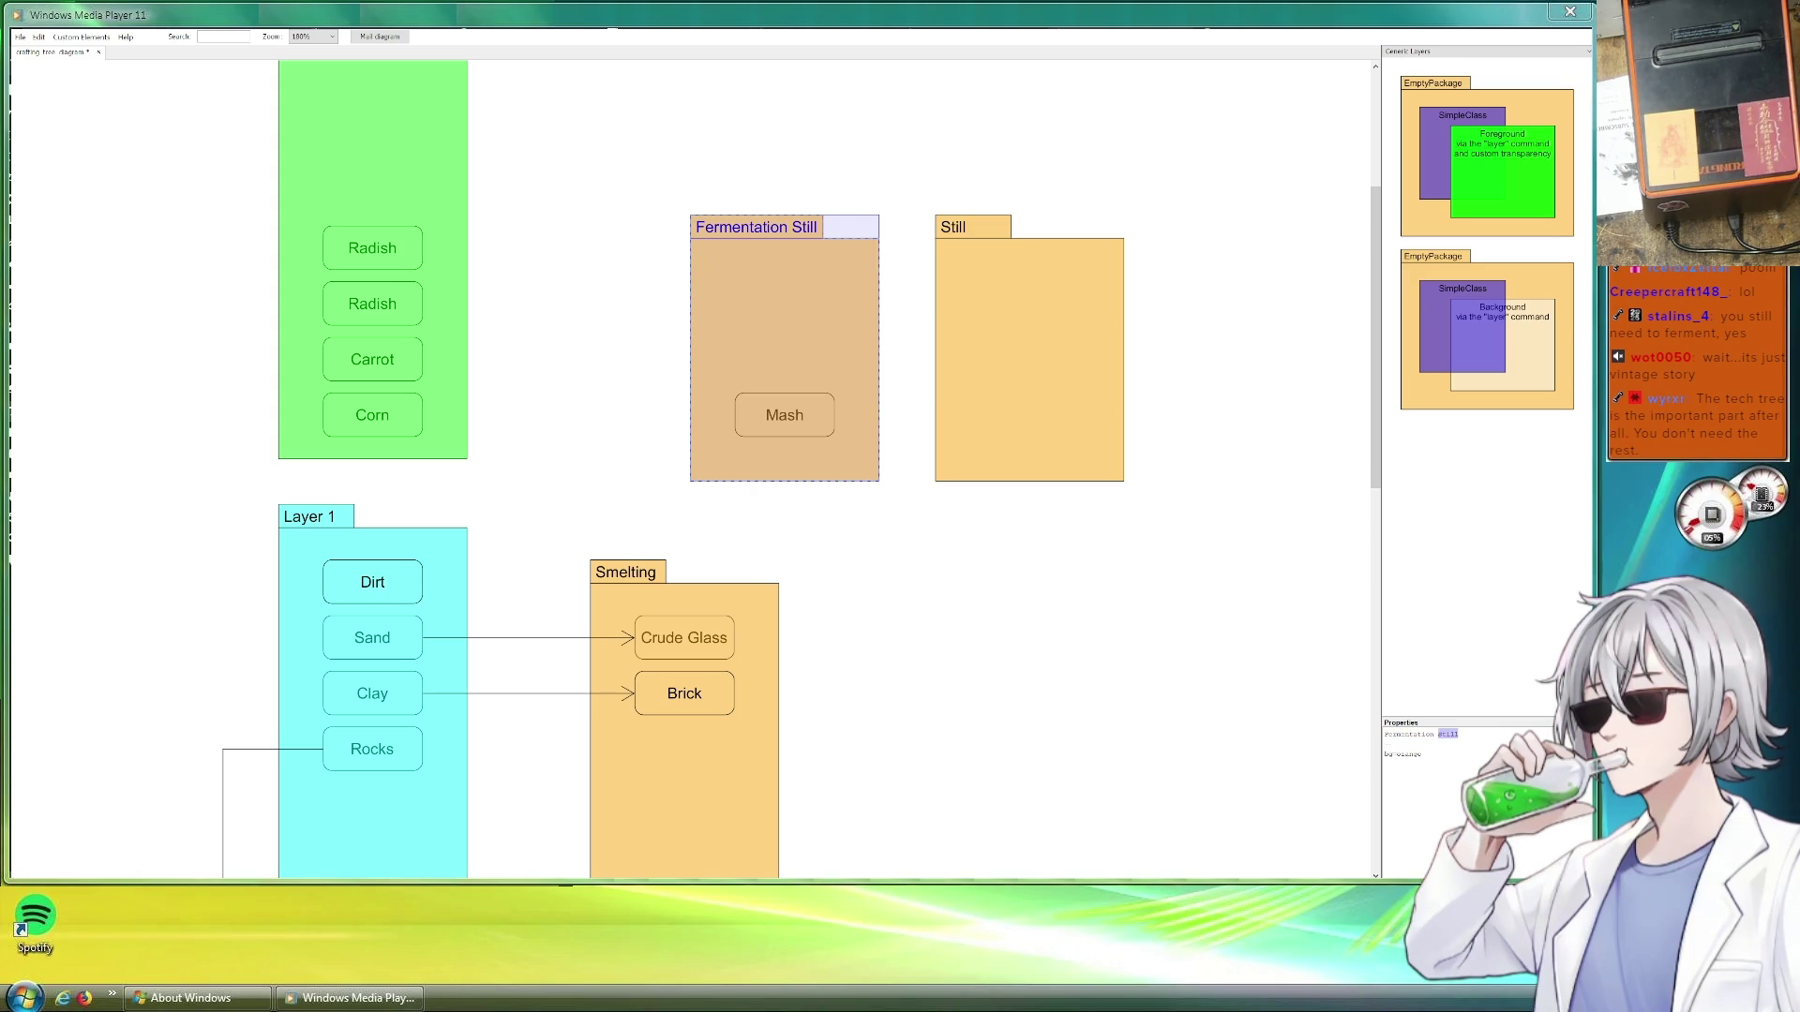
pyautogui.press('BackSpace')
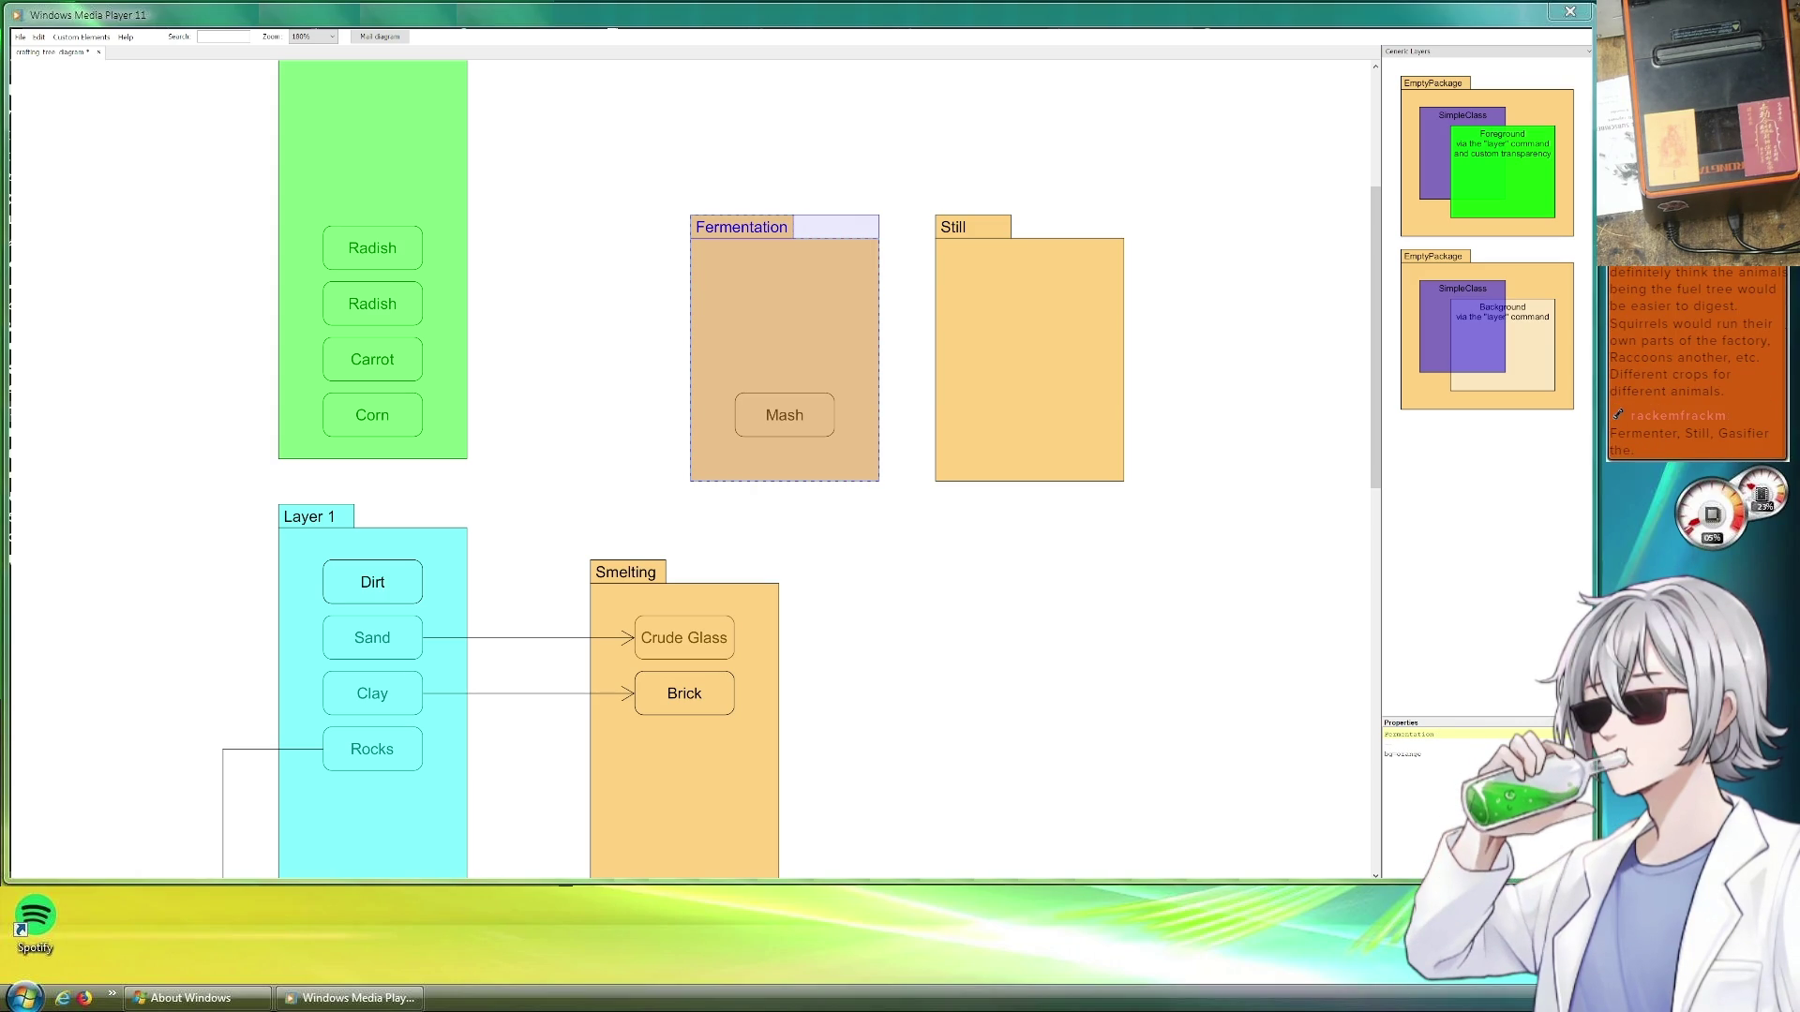
pyautogui.write(' Tank')
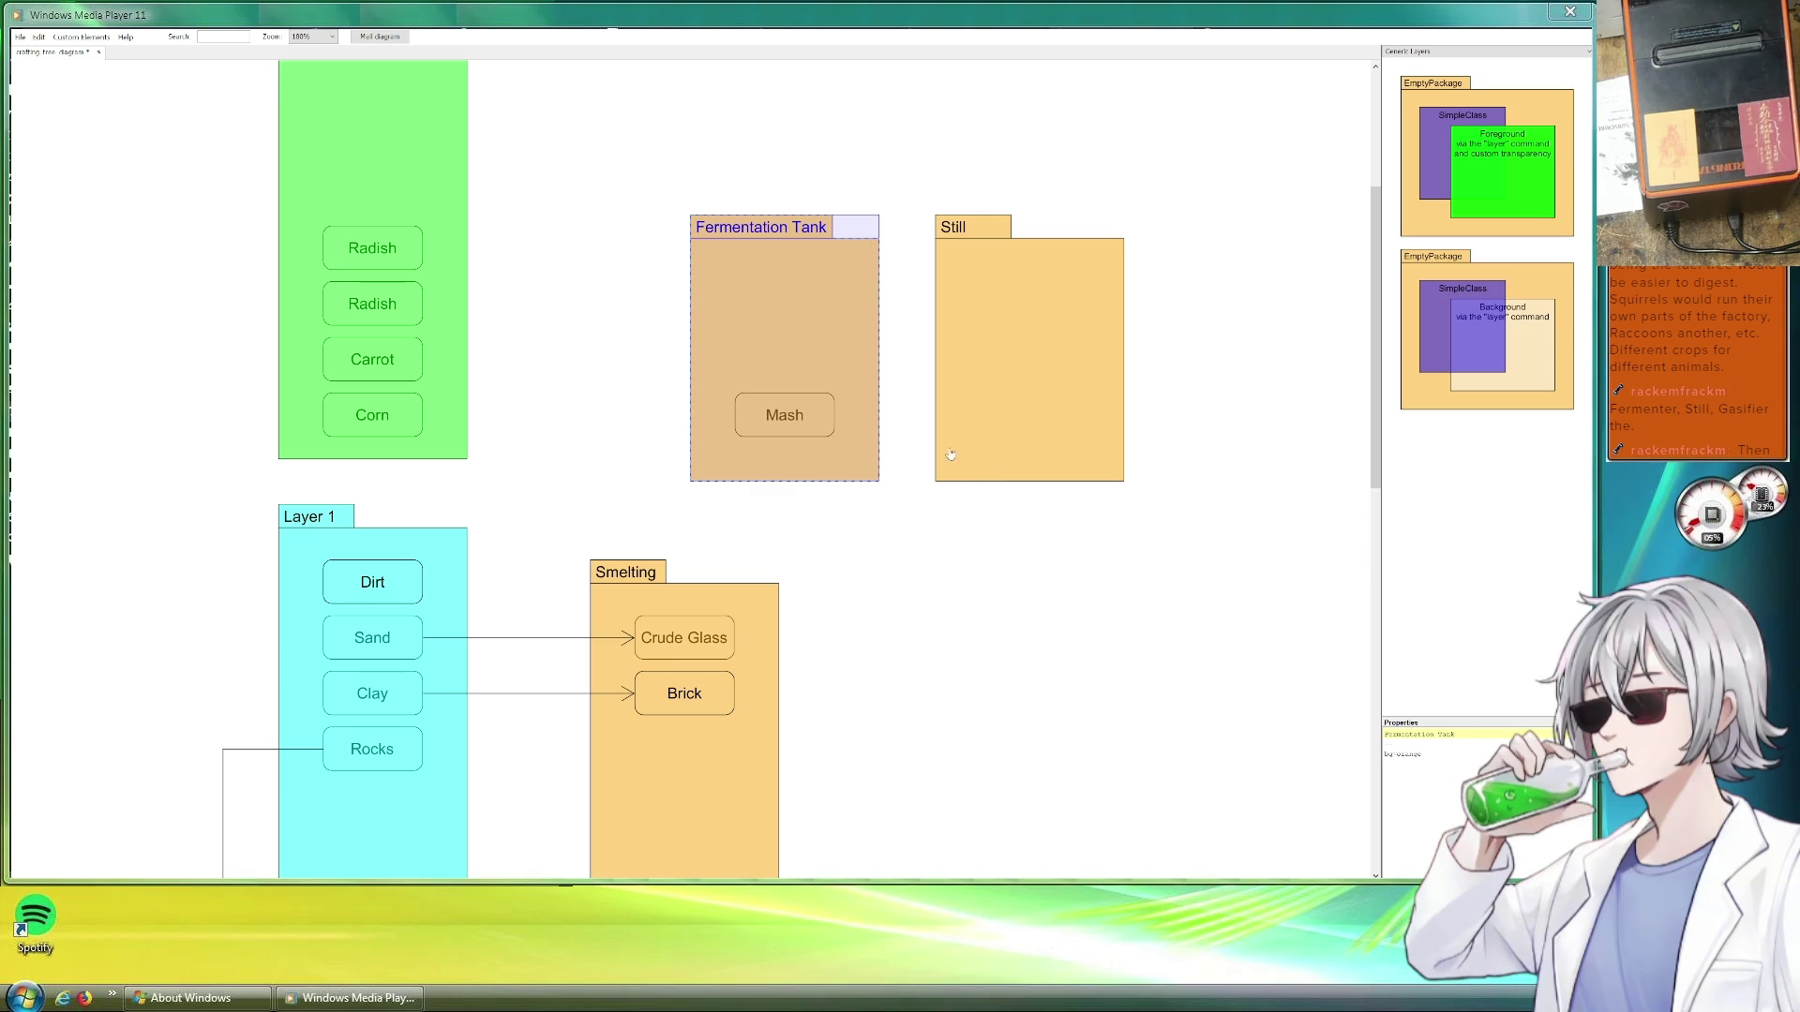
pyautogui.click(788, 412)
pyautogui.hotkey('ctrl', 'd')
pyautogui.moveTo(809, 430); pyautogui.dragTo(1048, 429)
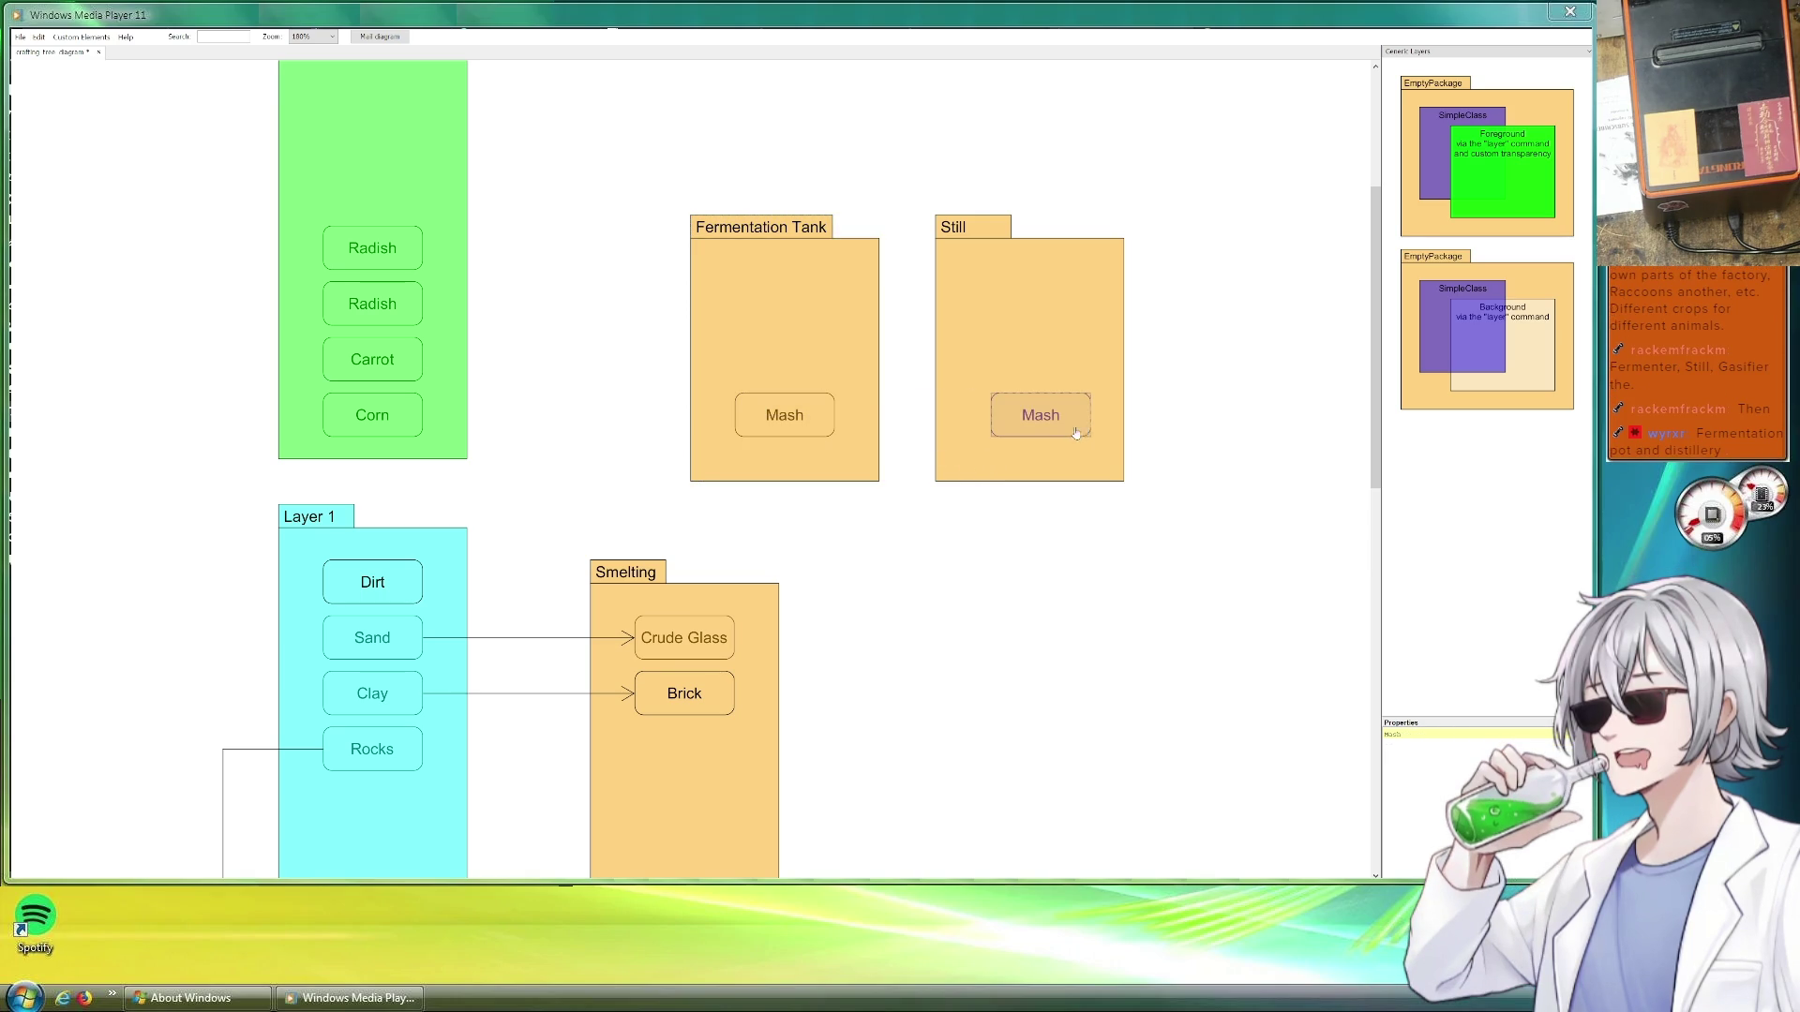
# Rename the Mash copy in Still to Ethanol and add a Vodka item above it
pyautogui.doubleClick(1407, 733)
pyautogui.write('Ethanol')
pyautogui.hotkey('ctrl', 'd')
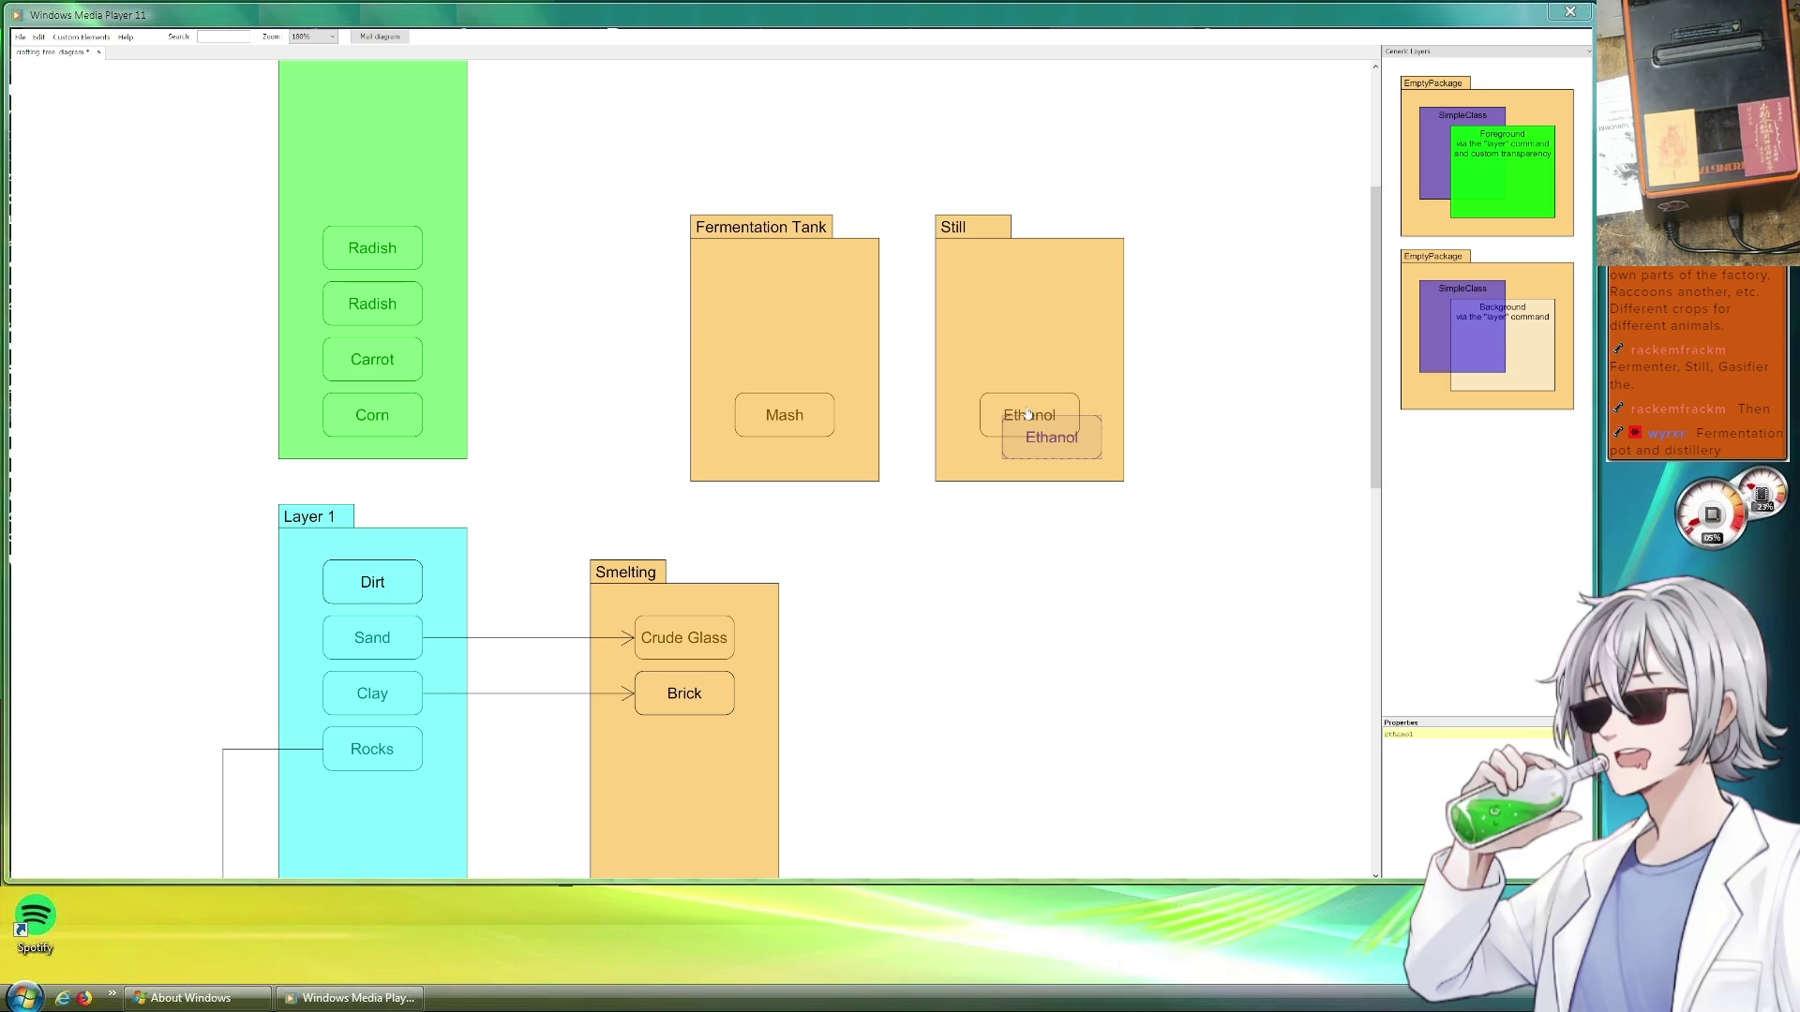
pyautogui.moveTo(1051, 436); pyautogui.dragTo(1027, 359)
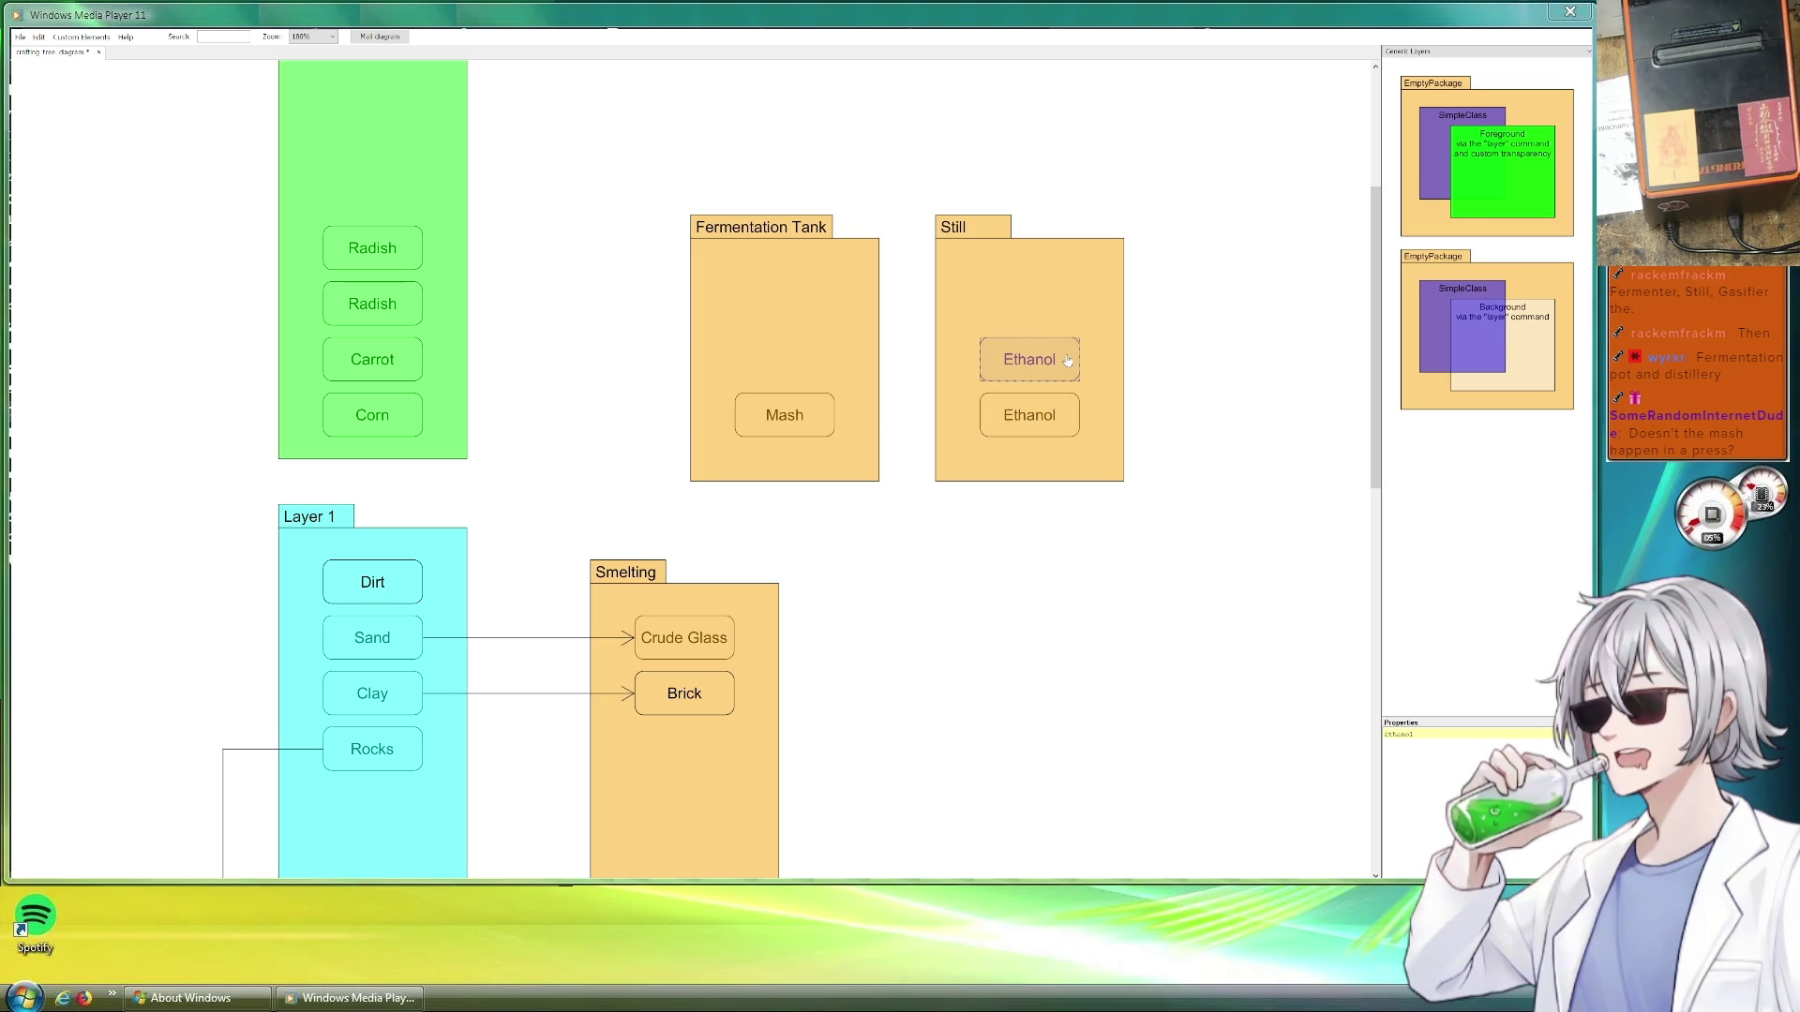
pyautogui.moveTo(1425, 733); pyautogui.dragTo(1370, 735)
pyautogui.write('Vodka')
pyautogui.moveTo(1009, 354); pyautogui.dragTo(1059, 347)
# Attach the spare arrow below Sand from Mash to Ethanol
pyautogui.click(1028, 414)
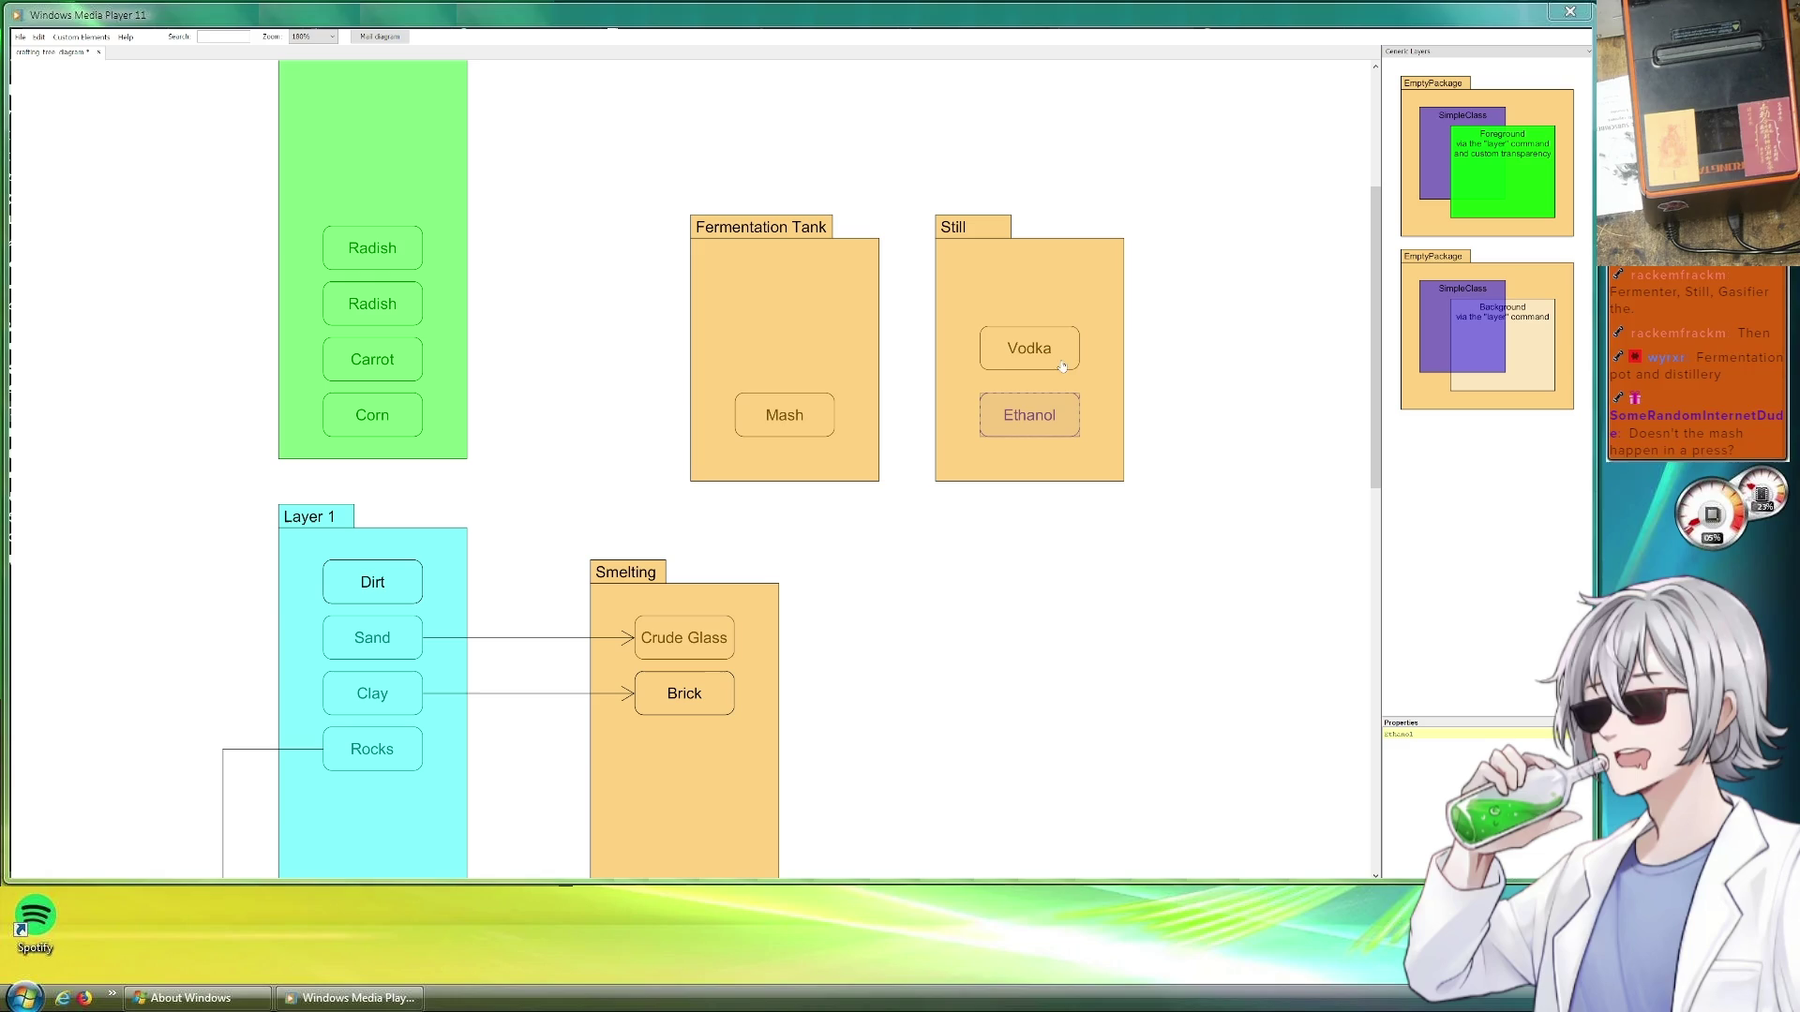
pyautogui.click(798, 419)
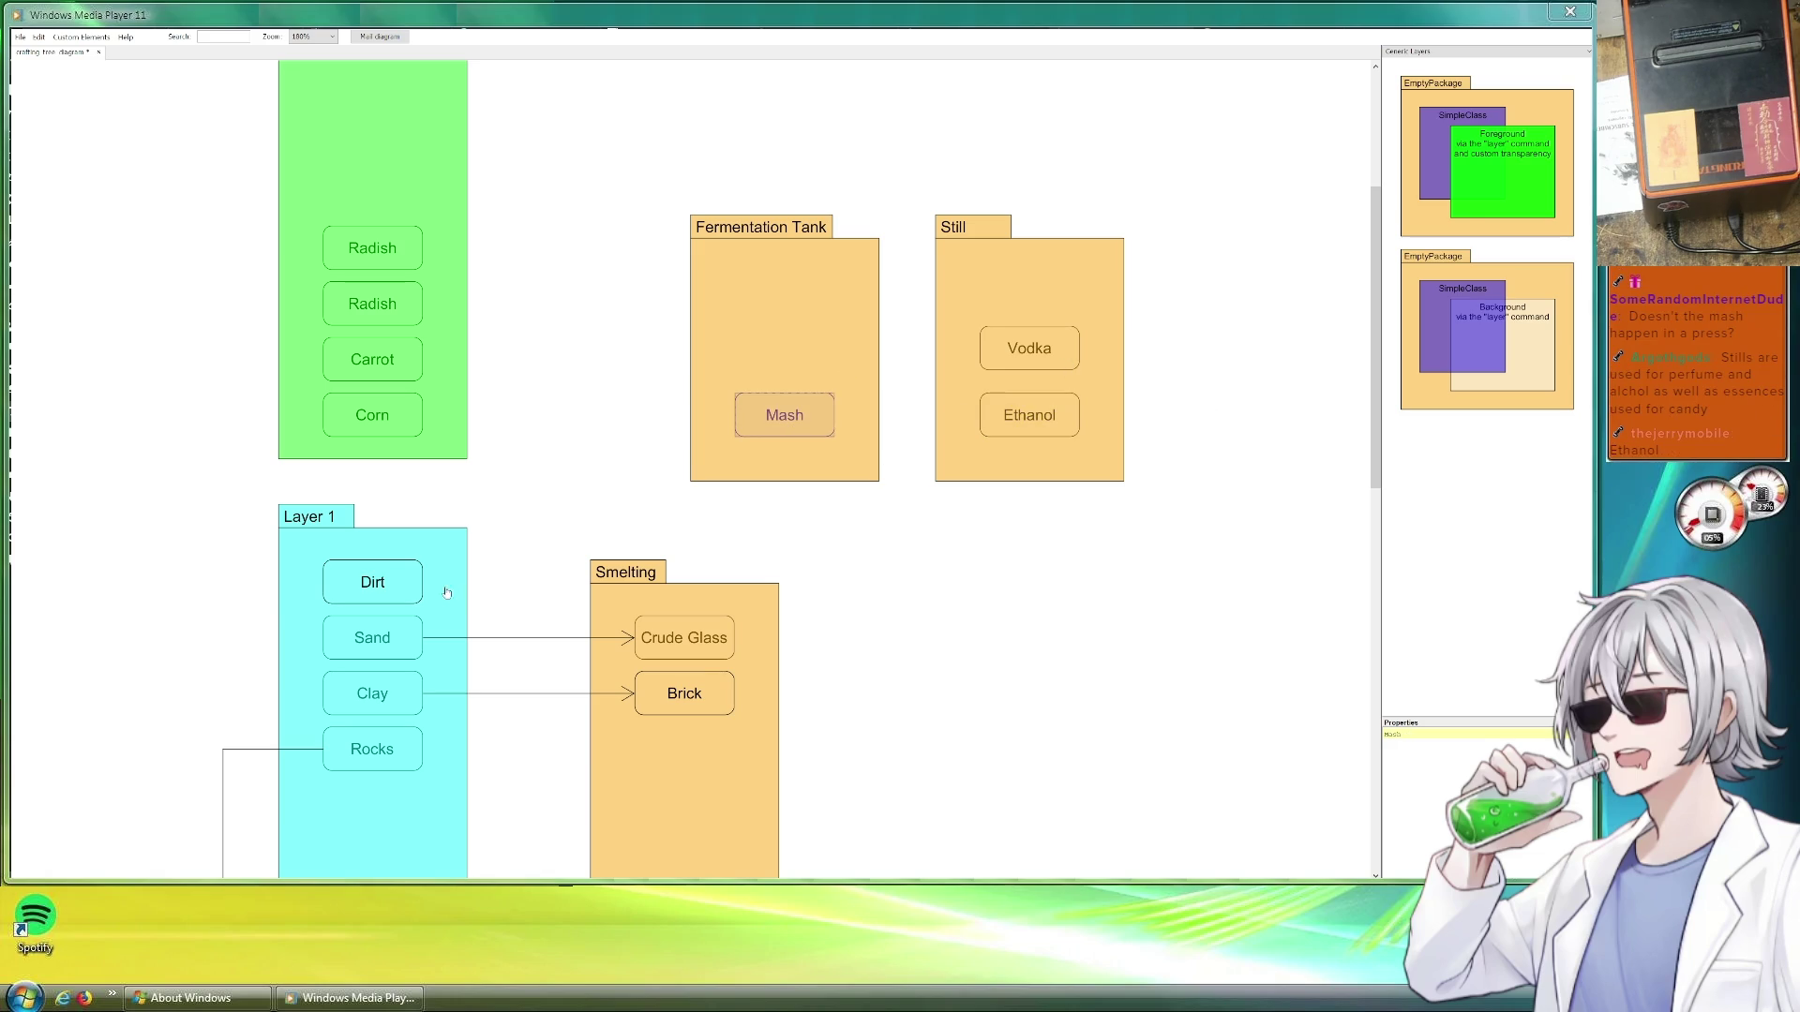
pyautogui.click(532, 658)
pyautogui.moveTo(550, 661)
pyautogui.mouseDown()
pyautogui.moveTo(944, 415)
pyautogui.moveTo(983, 417)
pyautogui.mouseUp()
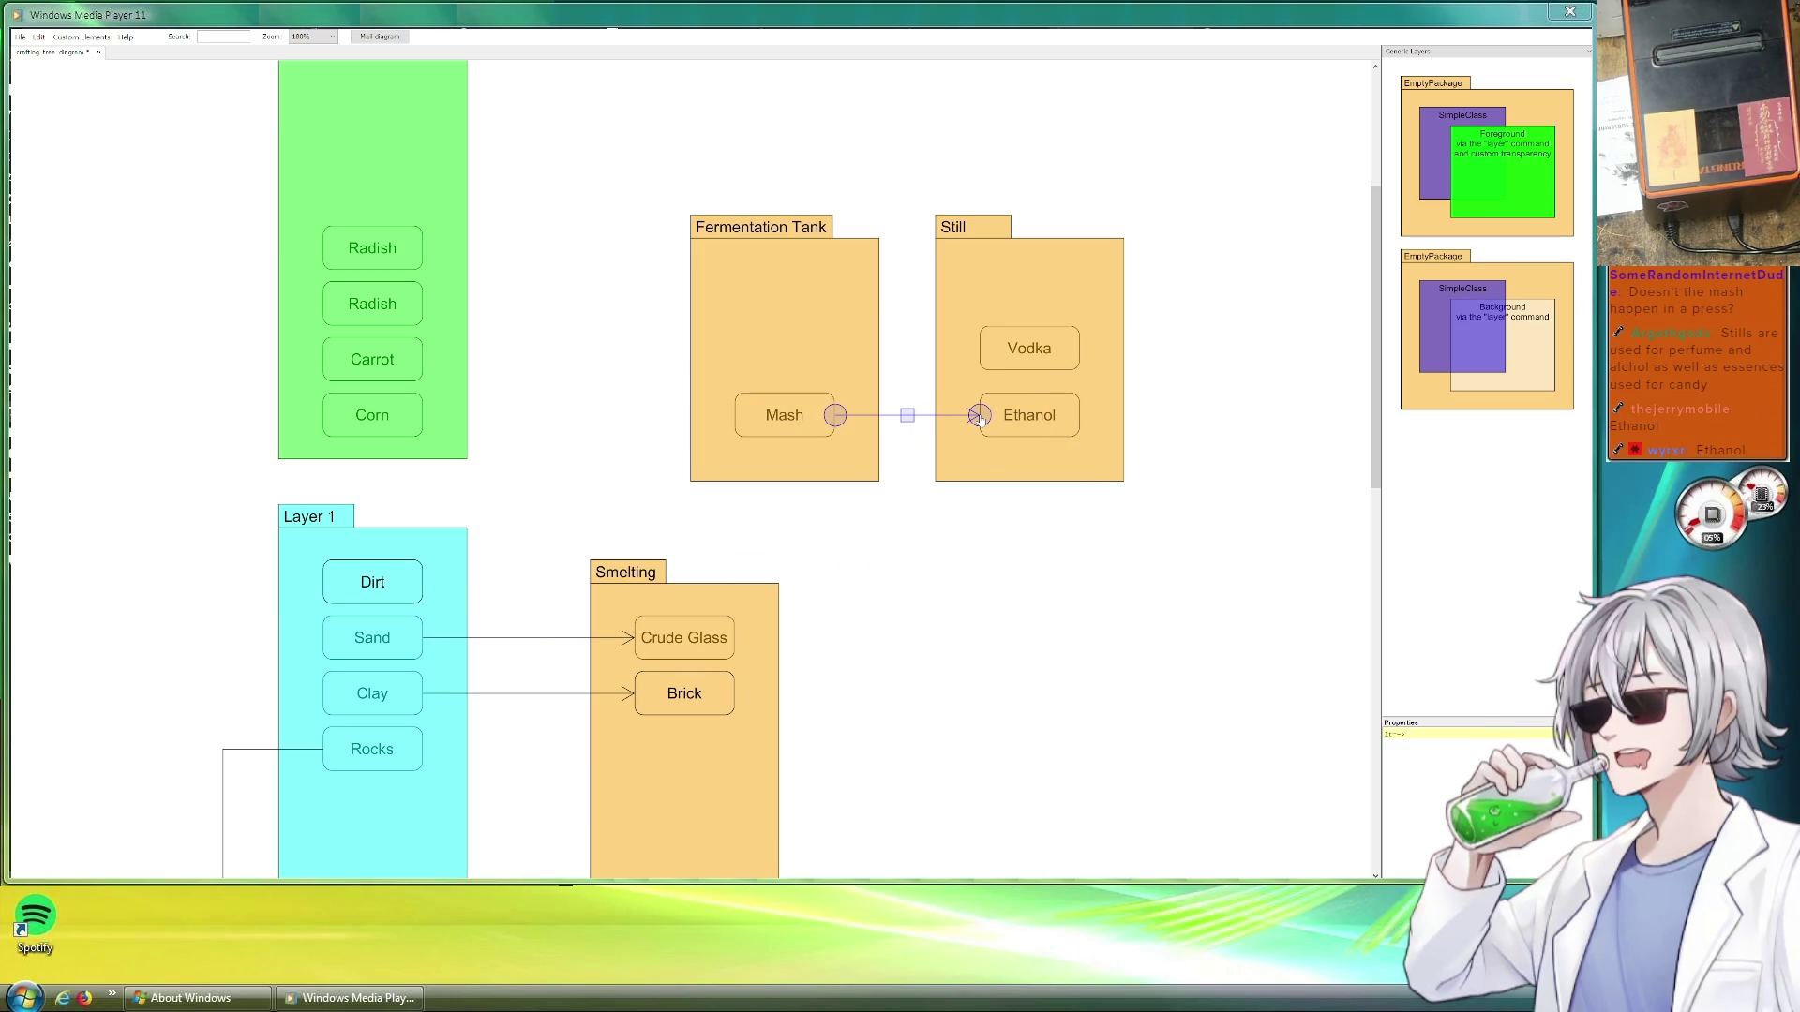
# Paste another arrow and connect it from Mash to Vodka
pyautogui.hotkey('ctrl', 'v')
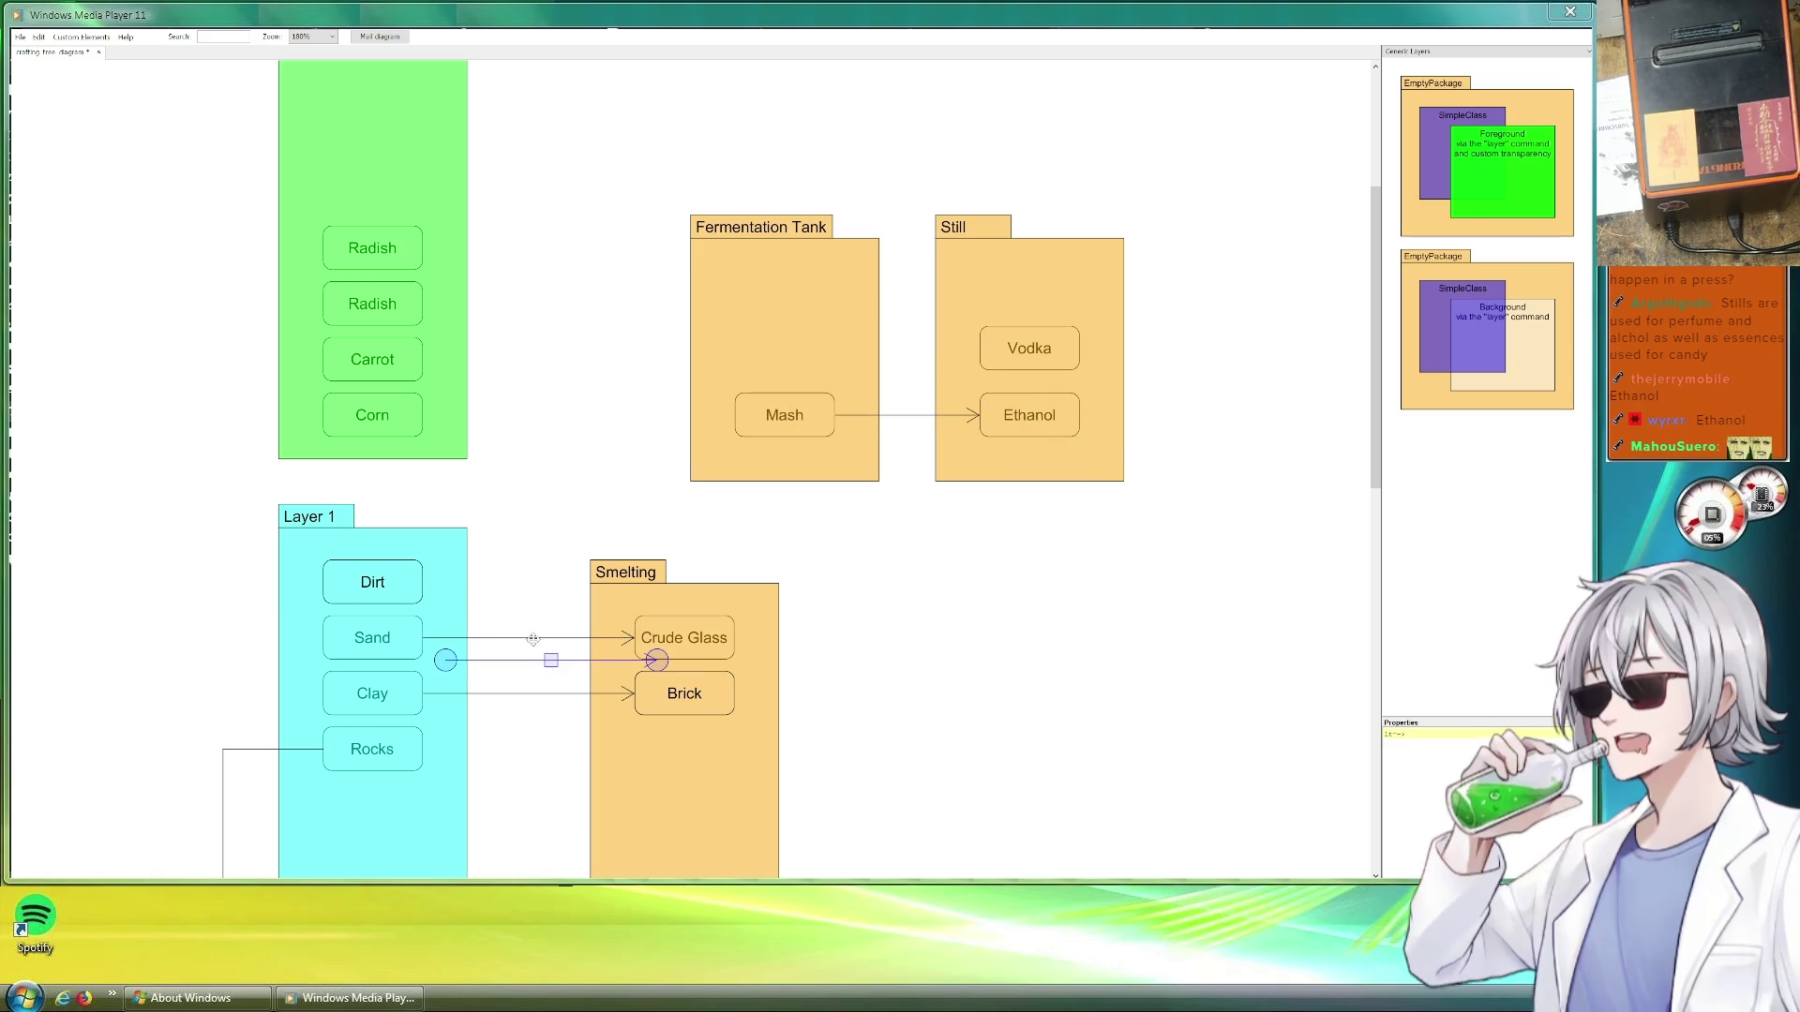
pyautogui.moveTo(550, 662); pyautogui.dragTo(917, 401)
pyautogui.moveTo(1047, 417); pyautogui.dragTo(980, 352)
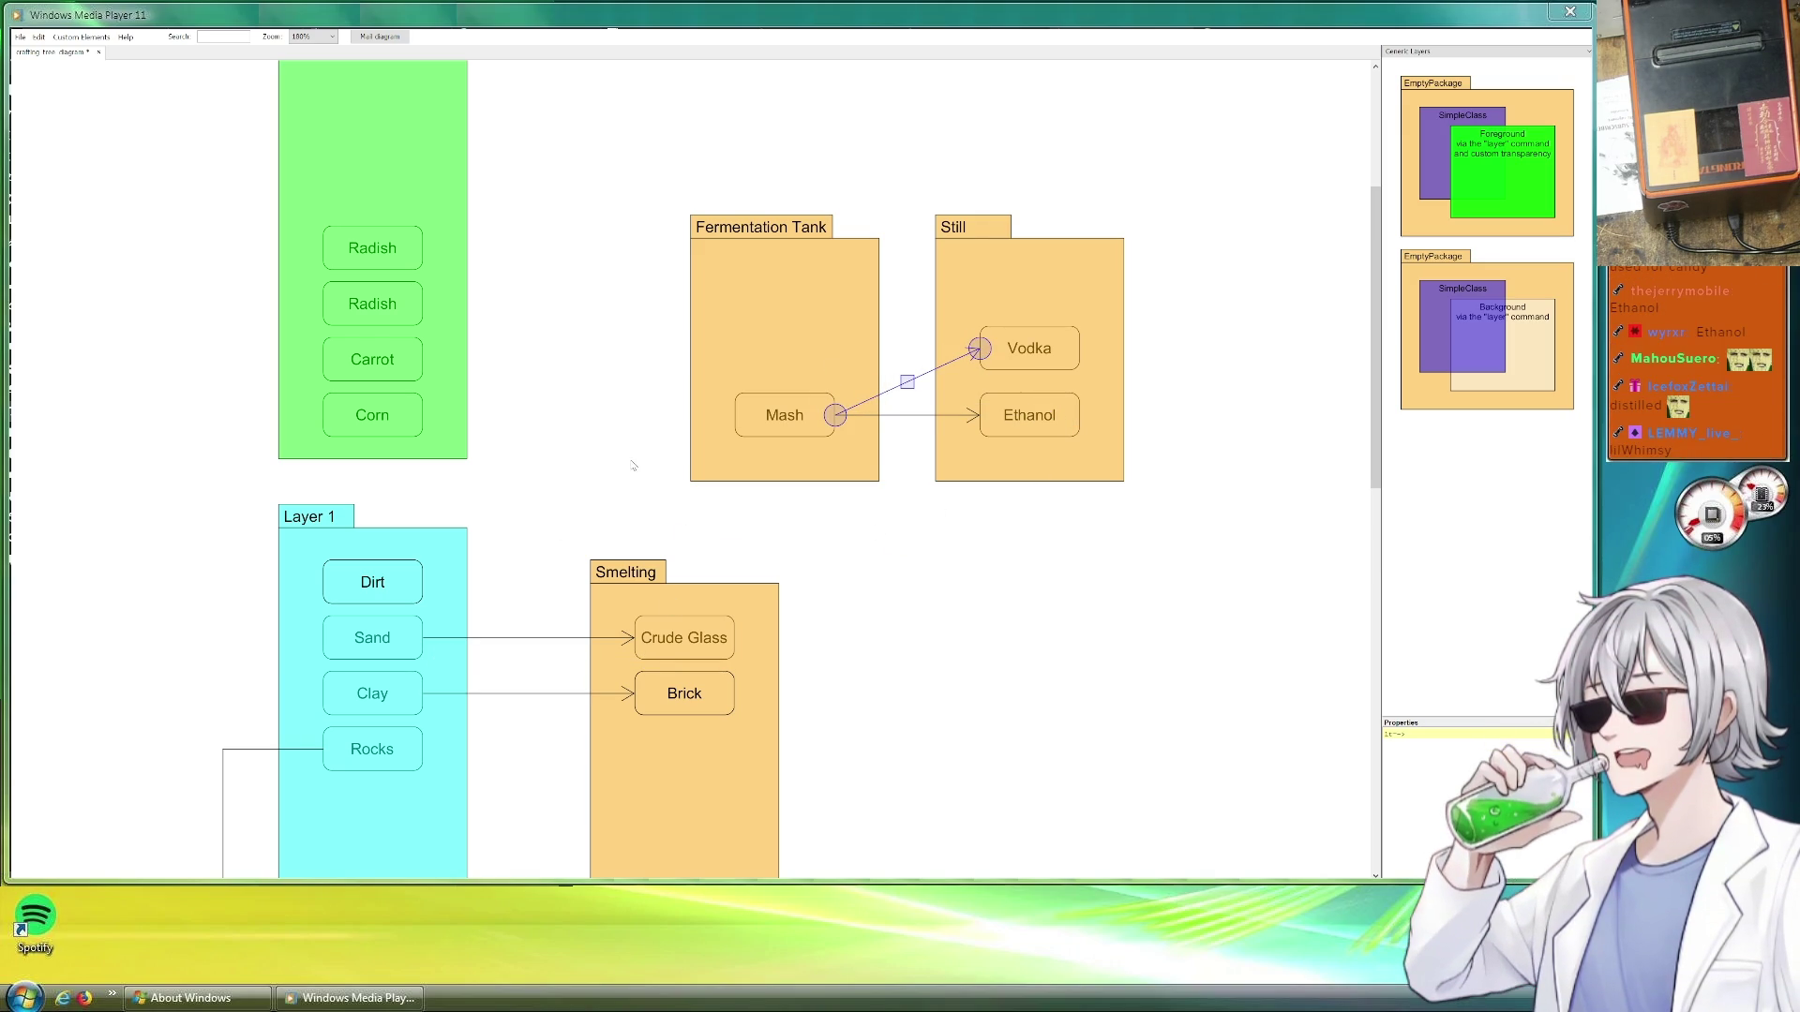
# Duplicate the Sand to Crude Glass arrow and reroute it from Corn to Mash
pyautogui.click(514, 636)
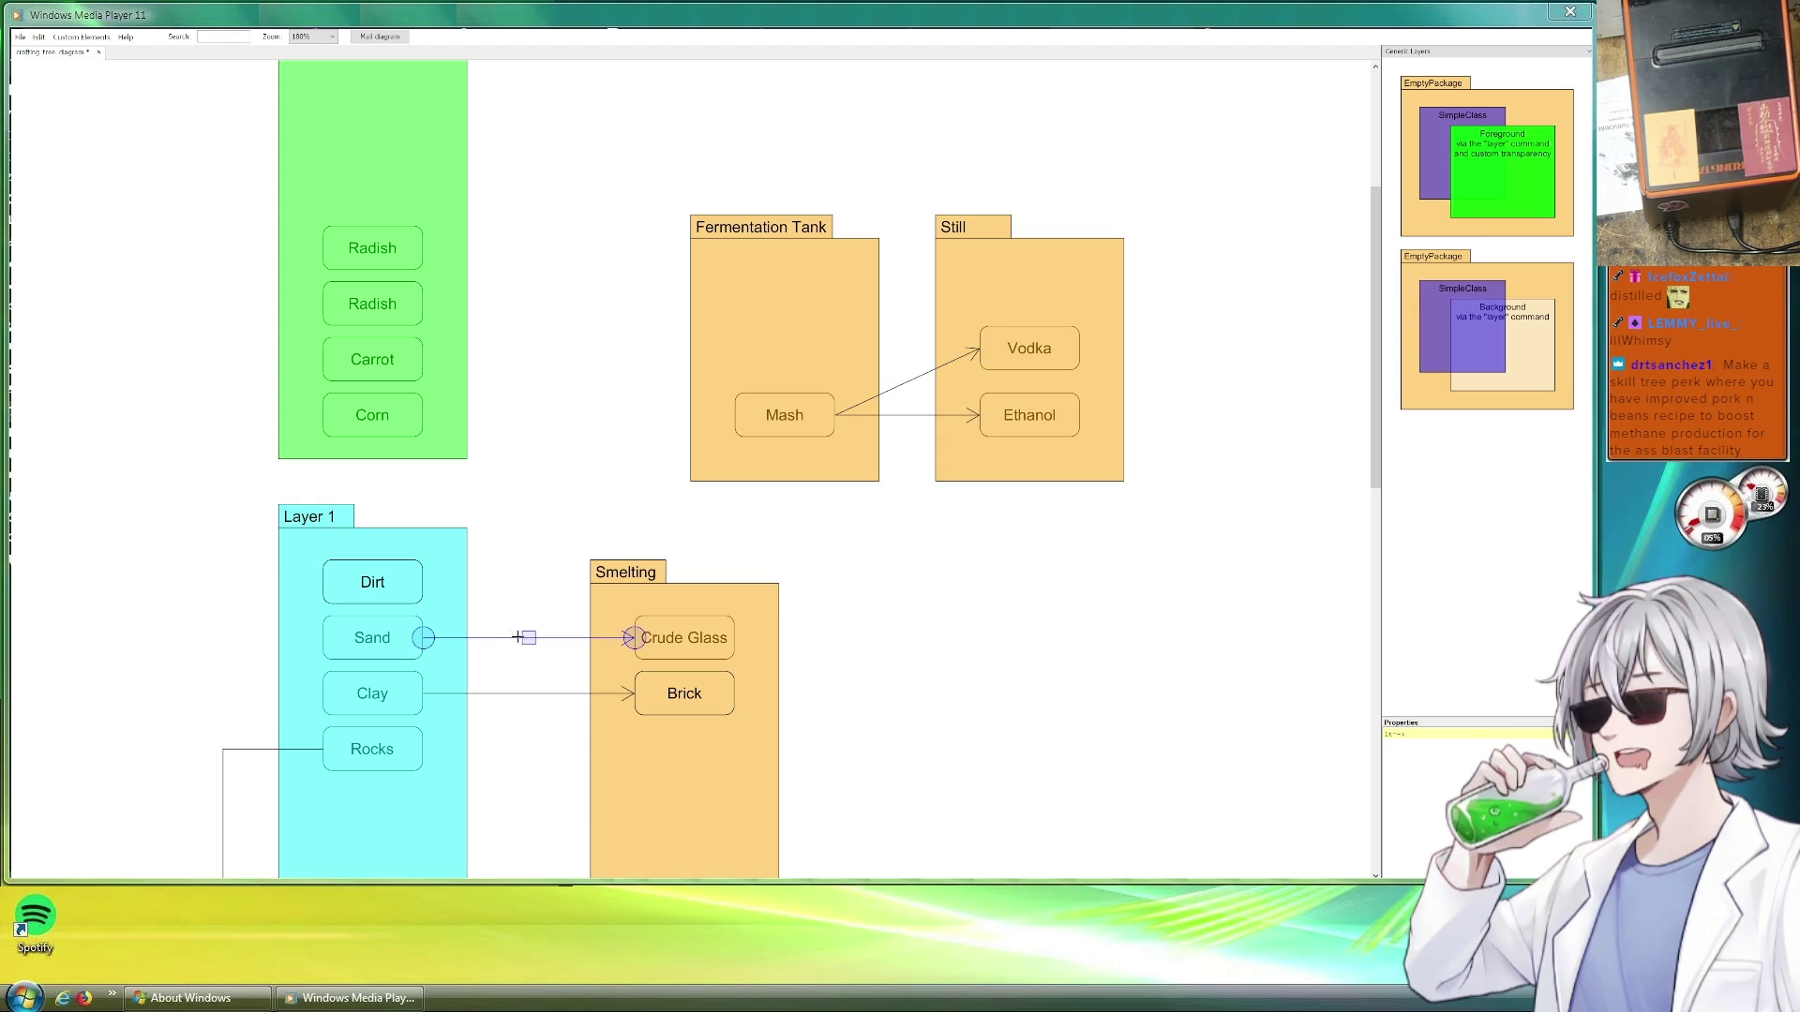
pyautogui.hotkey('ctrl', 'd')
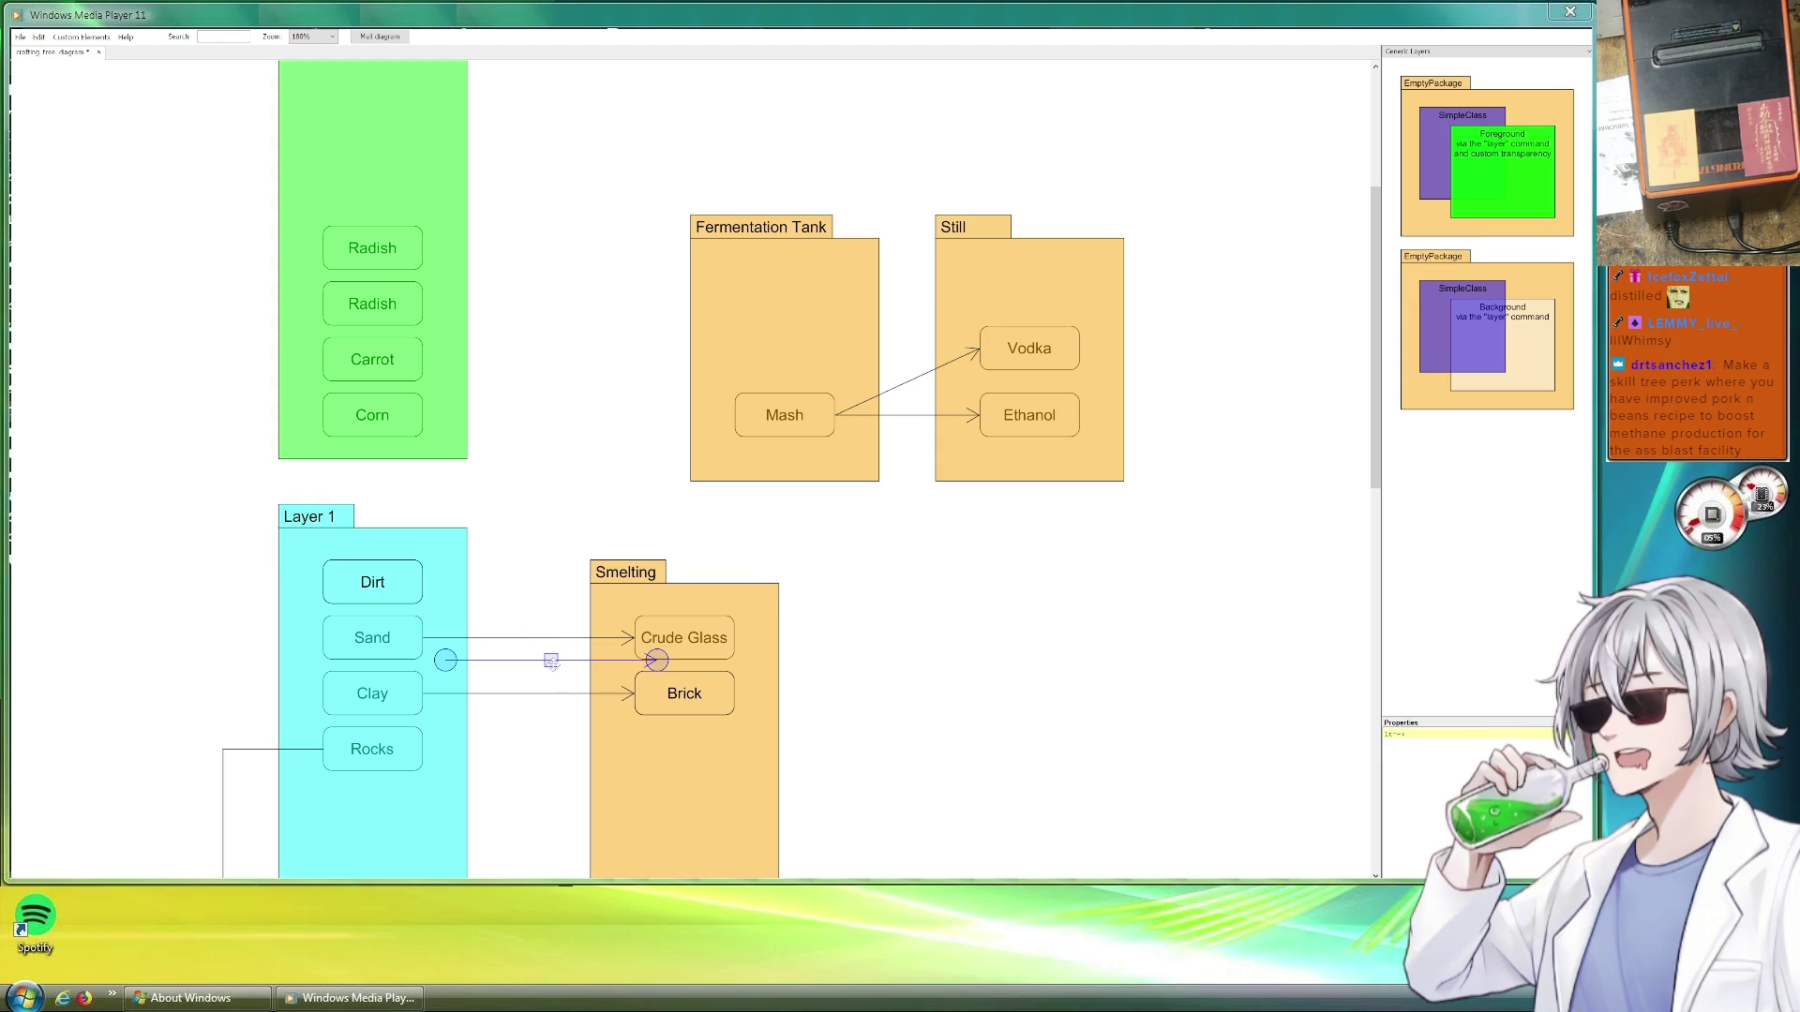
pyautogui.moveTo(550, 661)
pyautogui.mouseDown()
pyautogui.moveTo(629, 415)
pyautogui.moveTo(423, 416)
pyautogui.mouseUp()
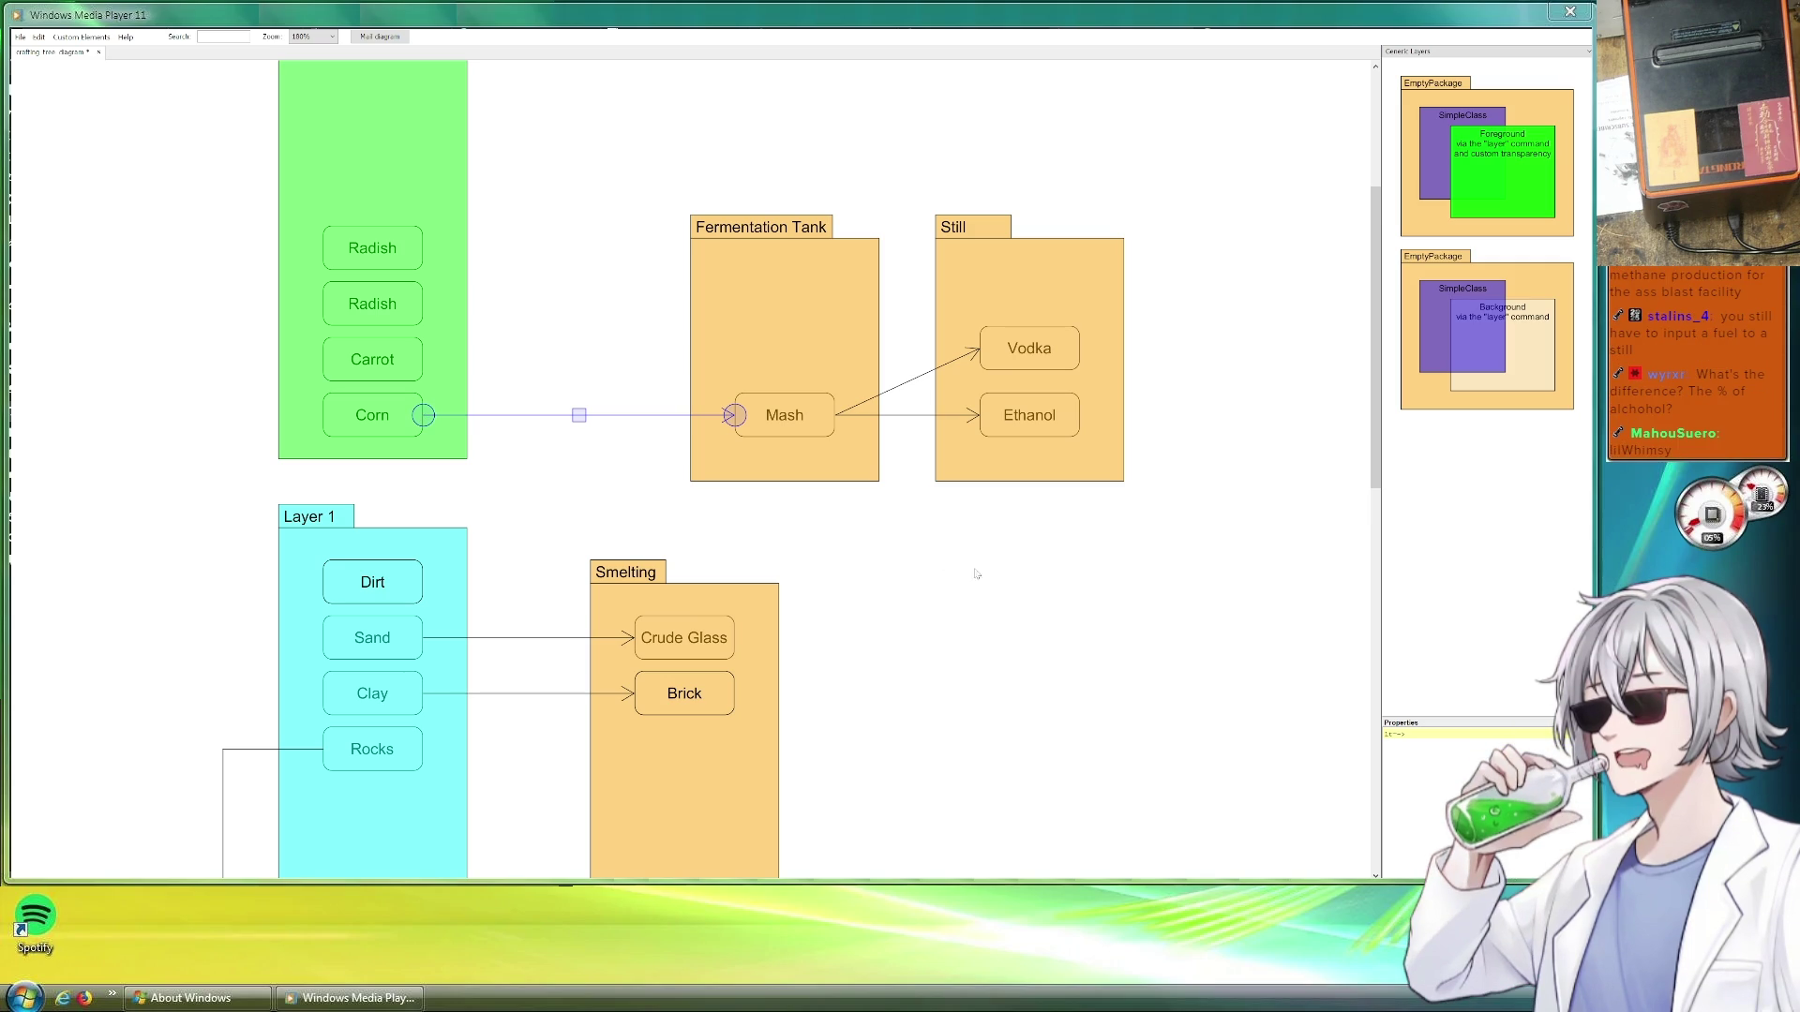
pyautogui.scroll(-1, 965, 566)
pyautogui.click(1016, 243)
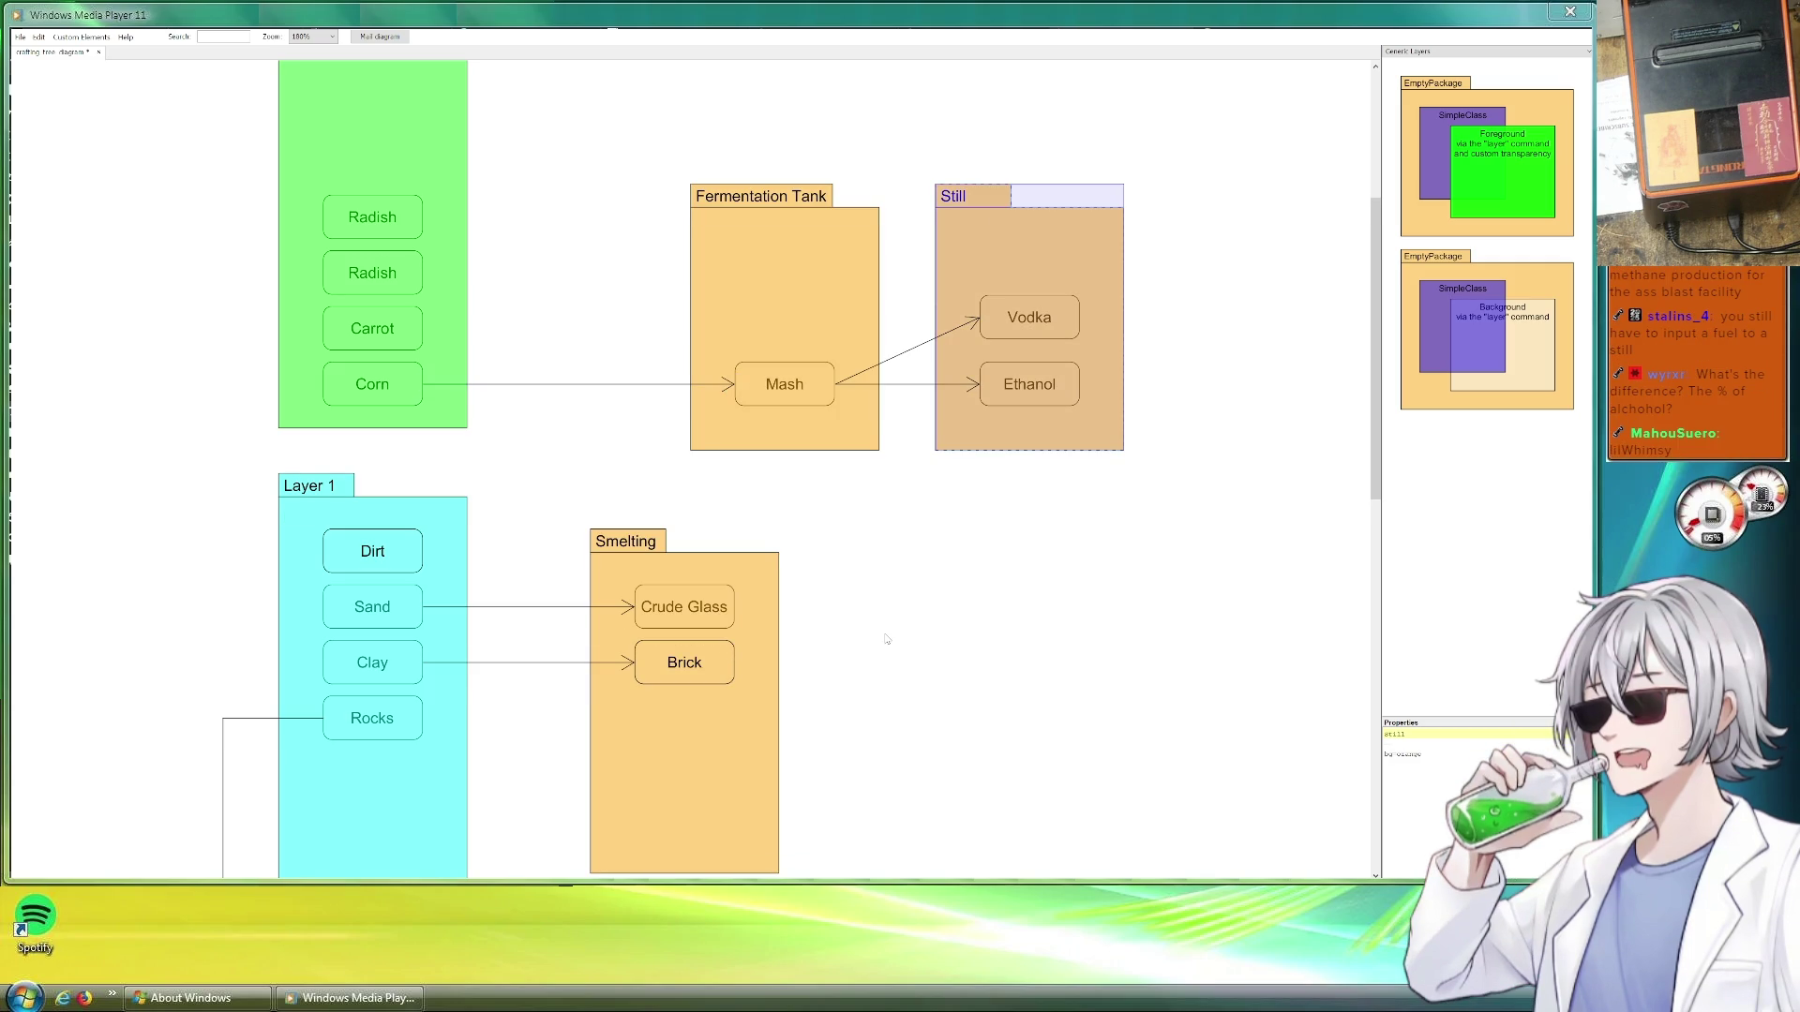
pyautogui.scroll(-3, 888, 640)
pyautogui.scroll(-3, 888, 641)
pyautogui.scroll(2, 887, 641)
pyautogui.scroll(1, 887, 640)
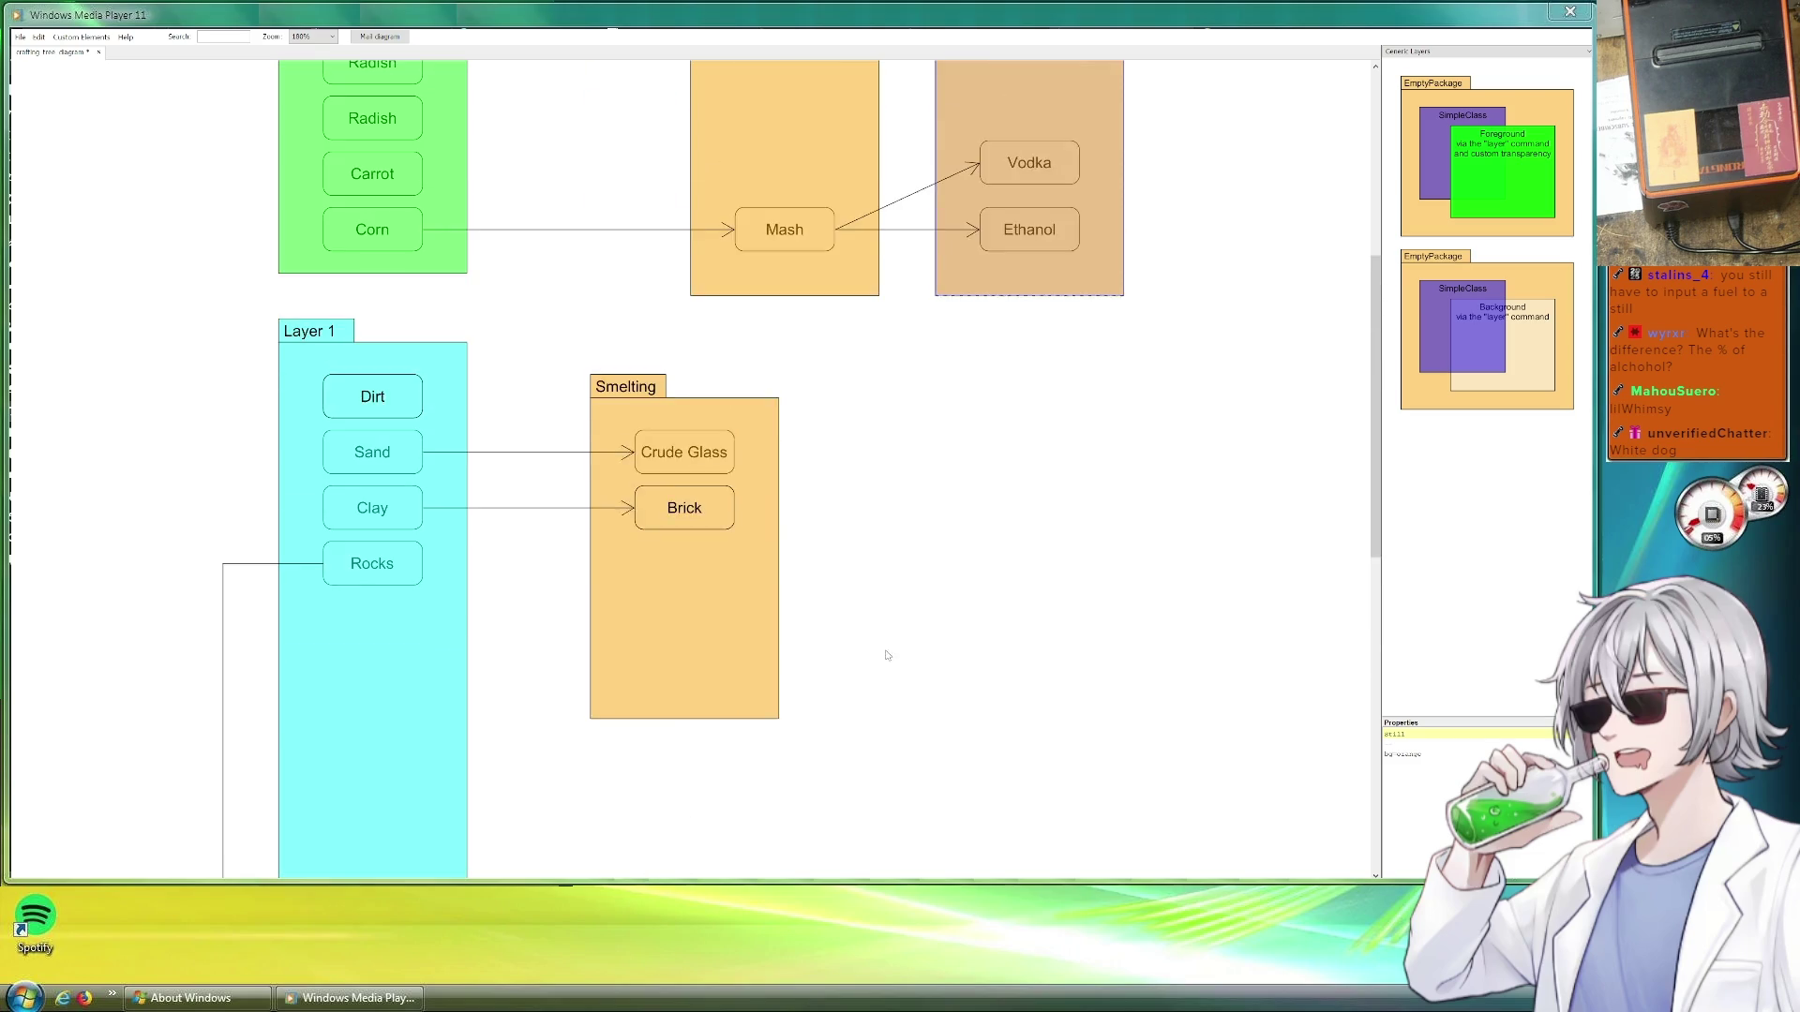
pyautogui.scroll(5, 888, 654)
pyautogui.scroll(-5, 872, 534)
pyautogui.scroll(-5, 928, 649)
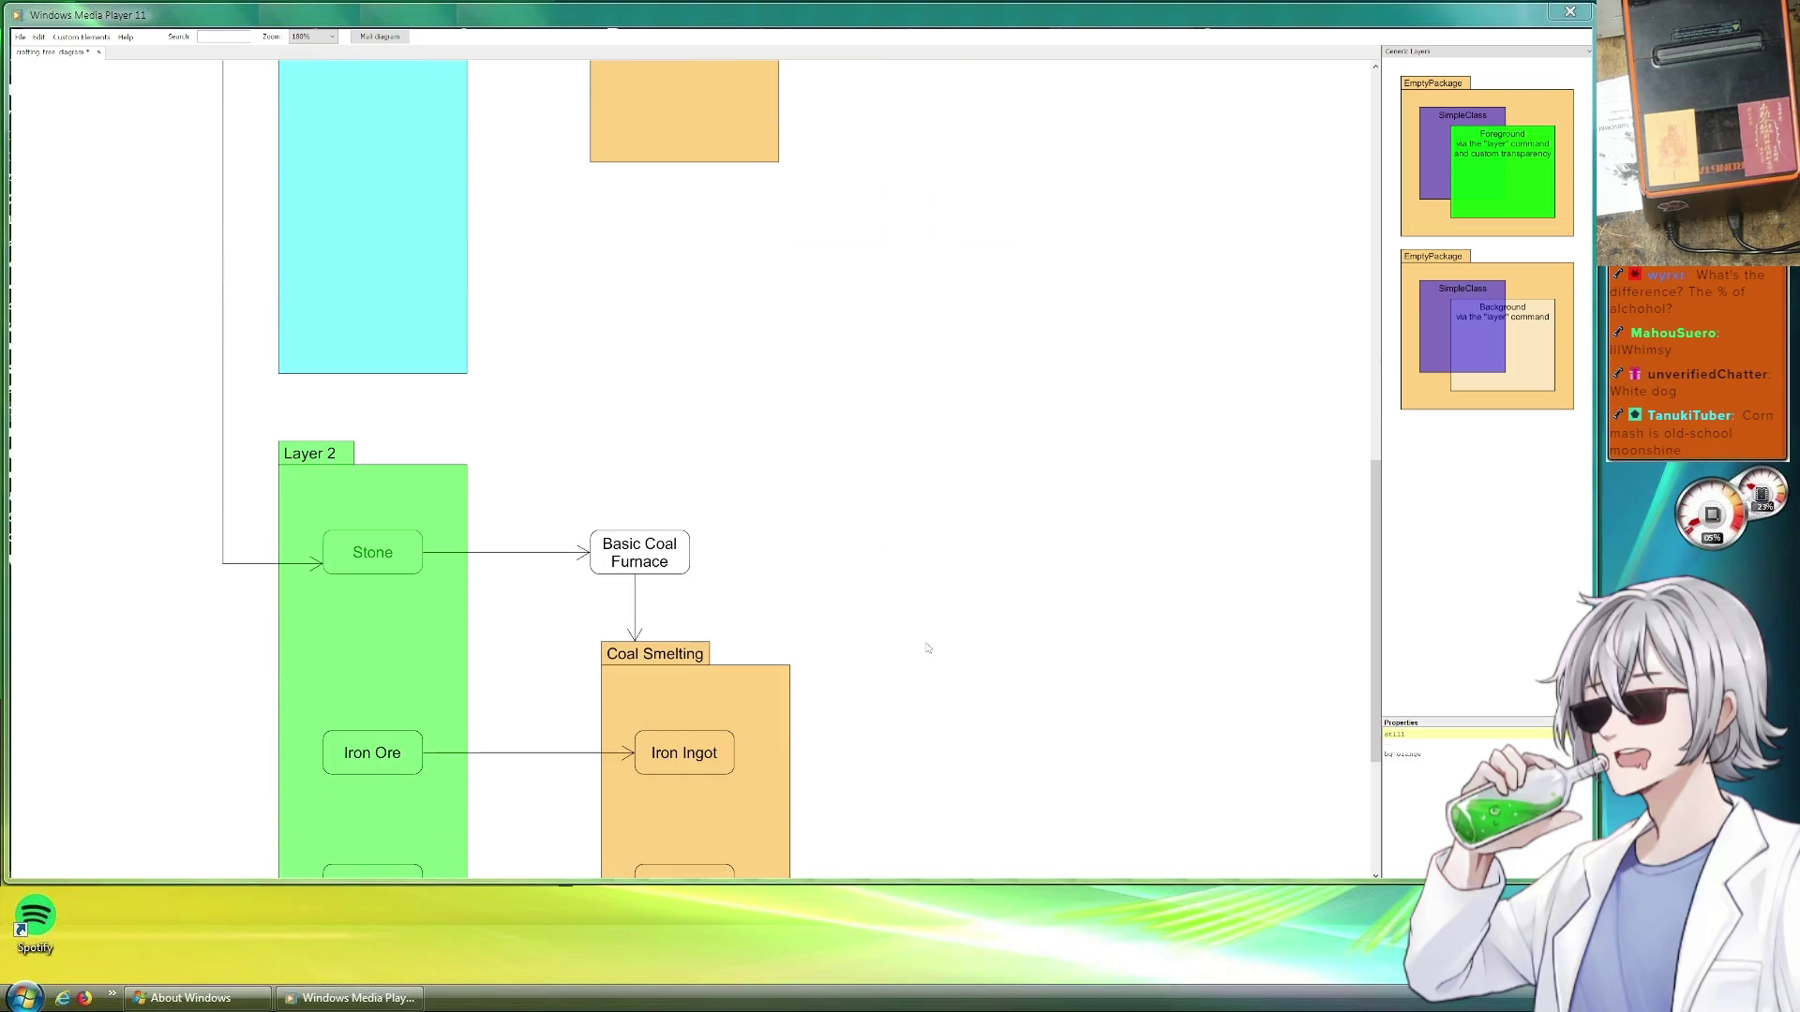
pyautogui.scroll(5, 922, 650)
pyautogui.scroll(5, 922, 651)
pyautogui.scroll(3, 922, 649)
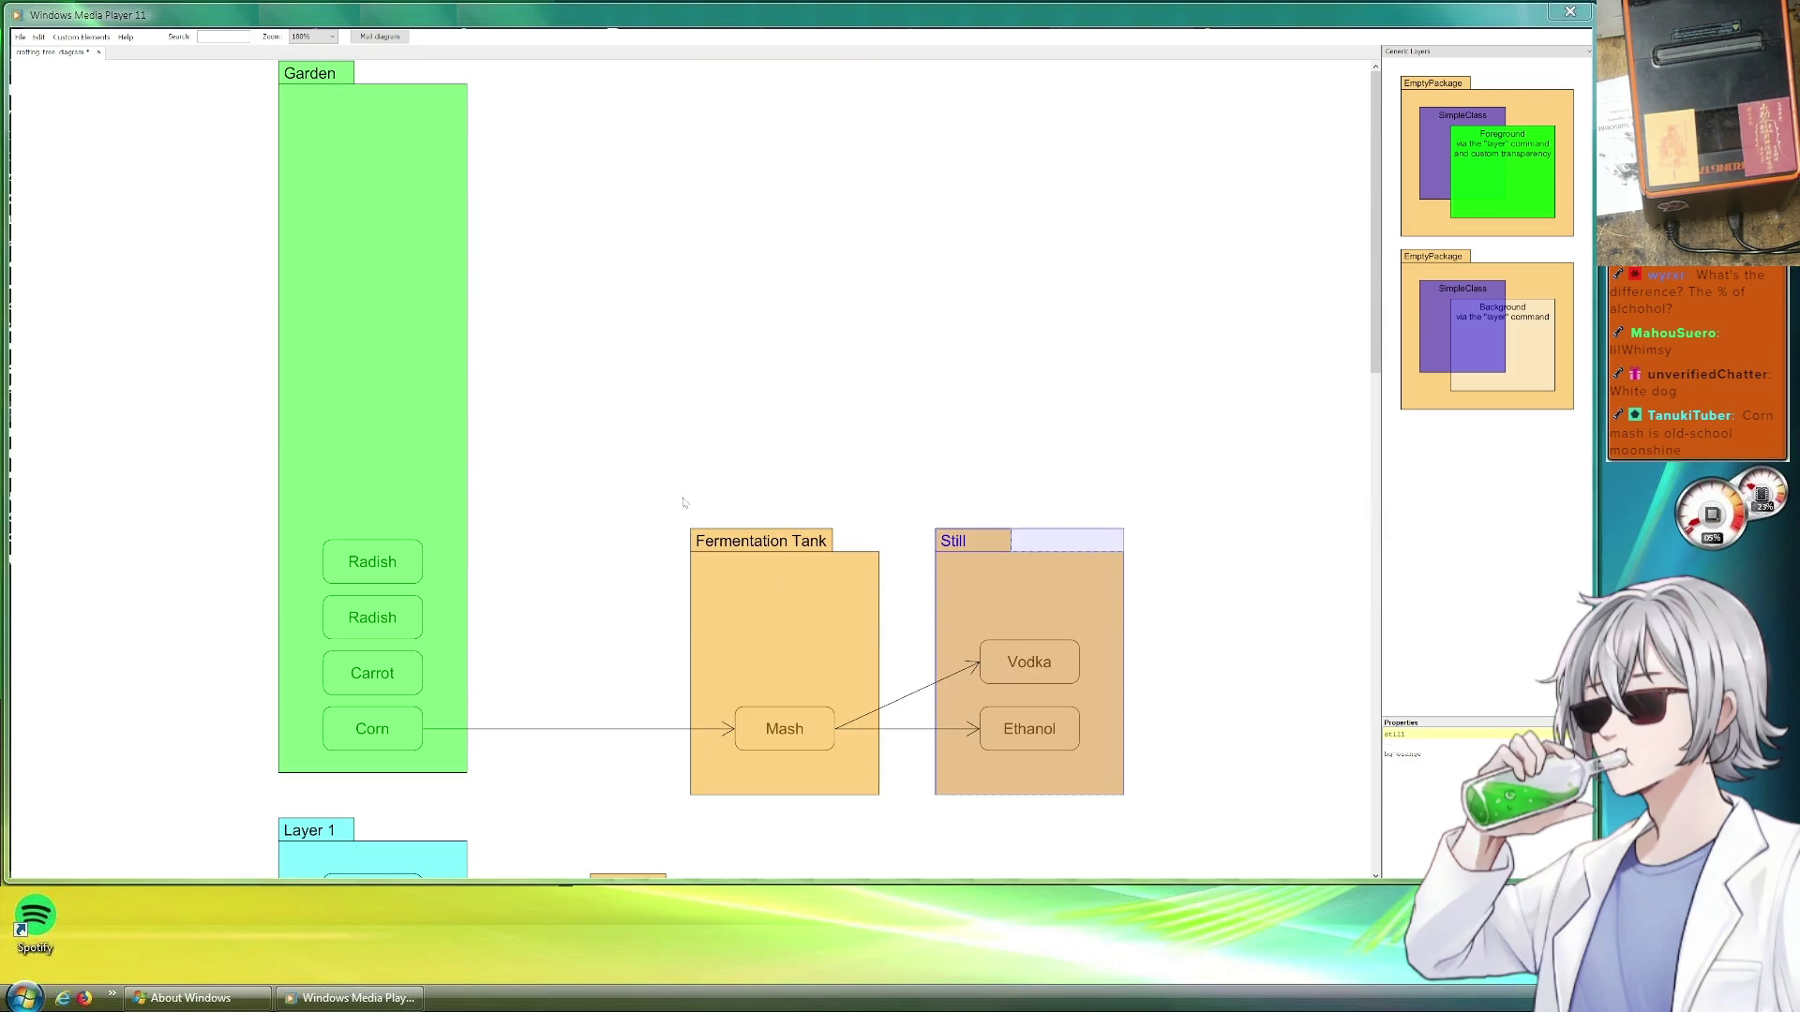
pyautogui.scroll(2, 801, 422)
# Add a small class box left of Garden labelled Generator as the first legend entry
pyautogui.moveTo(799, 421); pyautogui.dragTo(1077, 467)
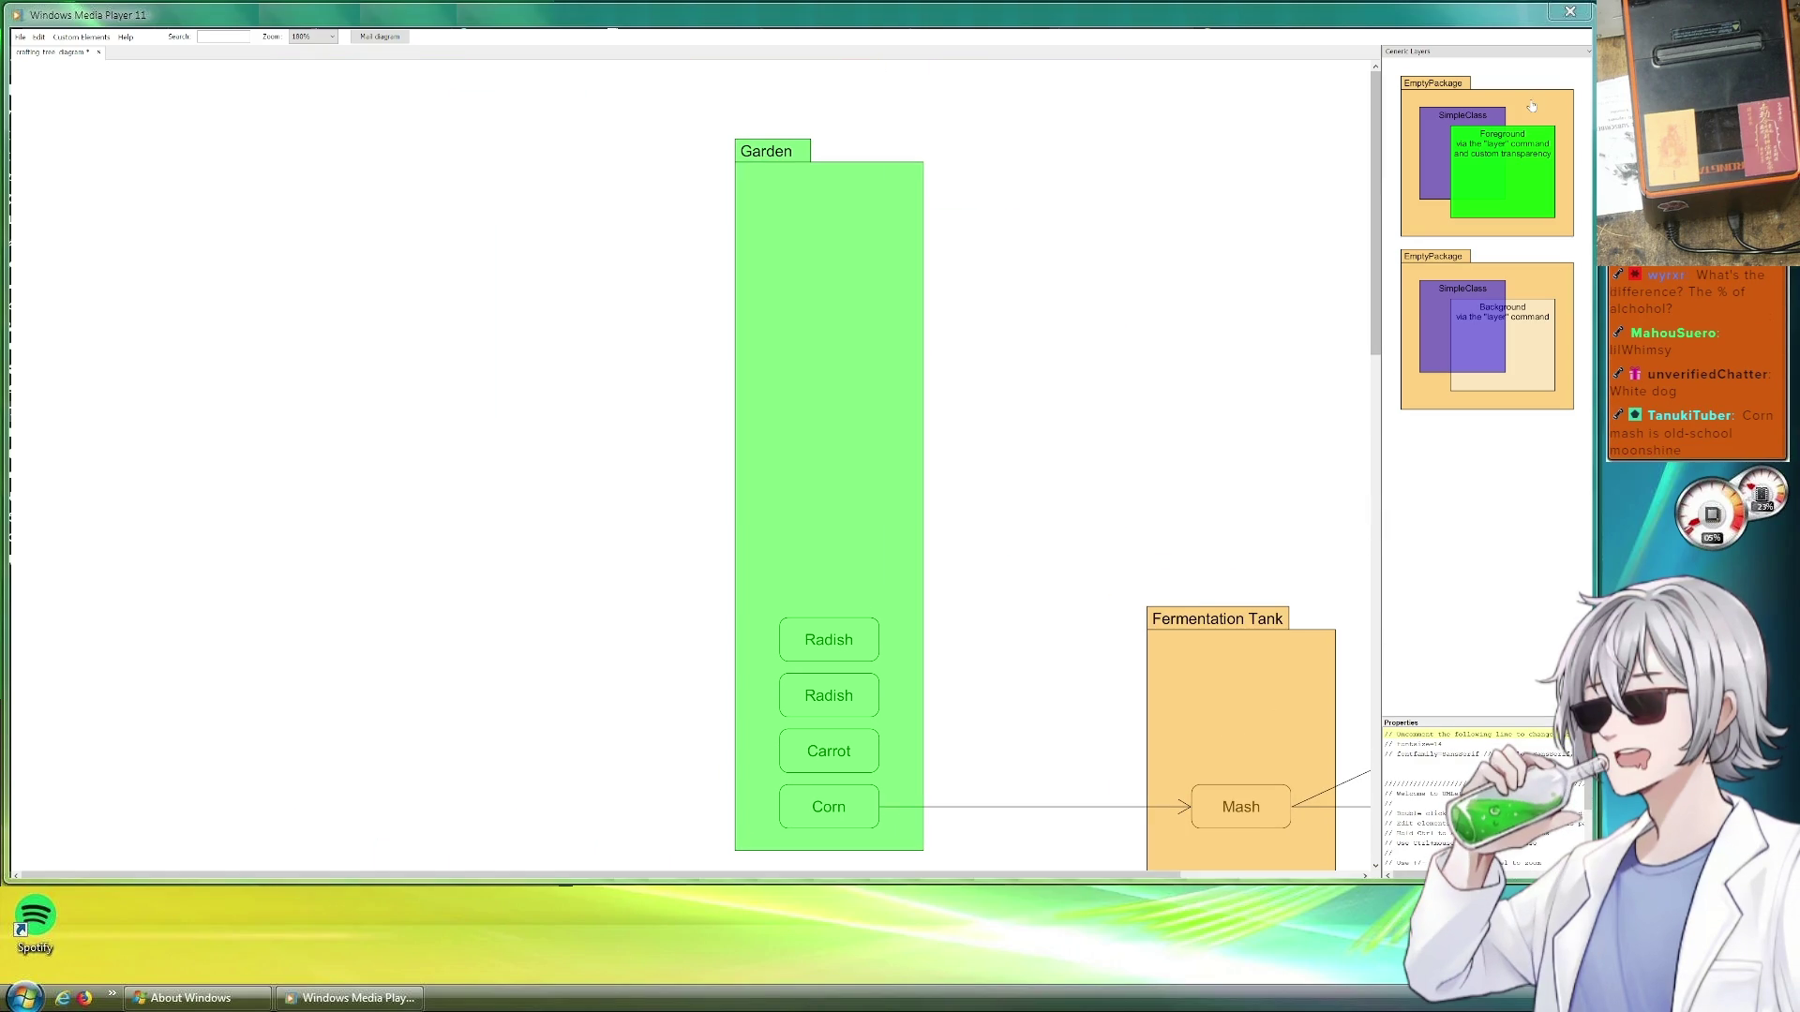
pyautogui.moveTo(1443, 124); pyautogui.dragTo(483, 375)
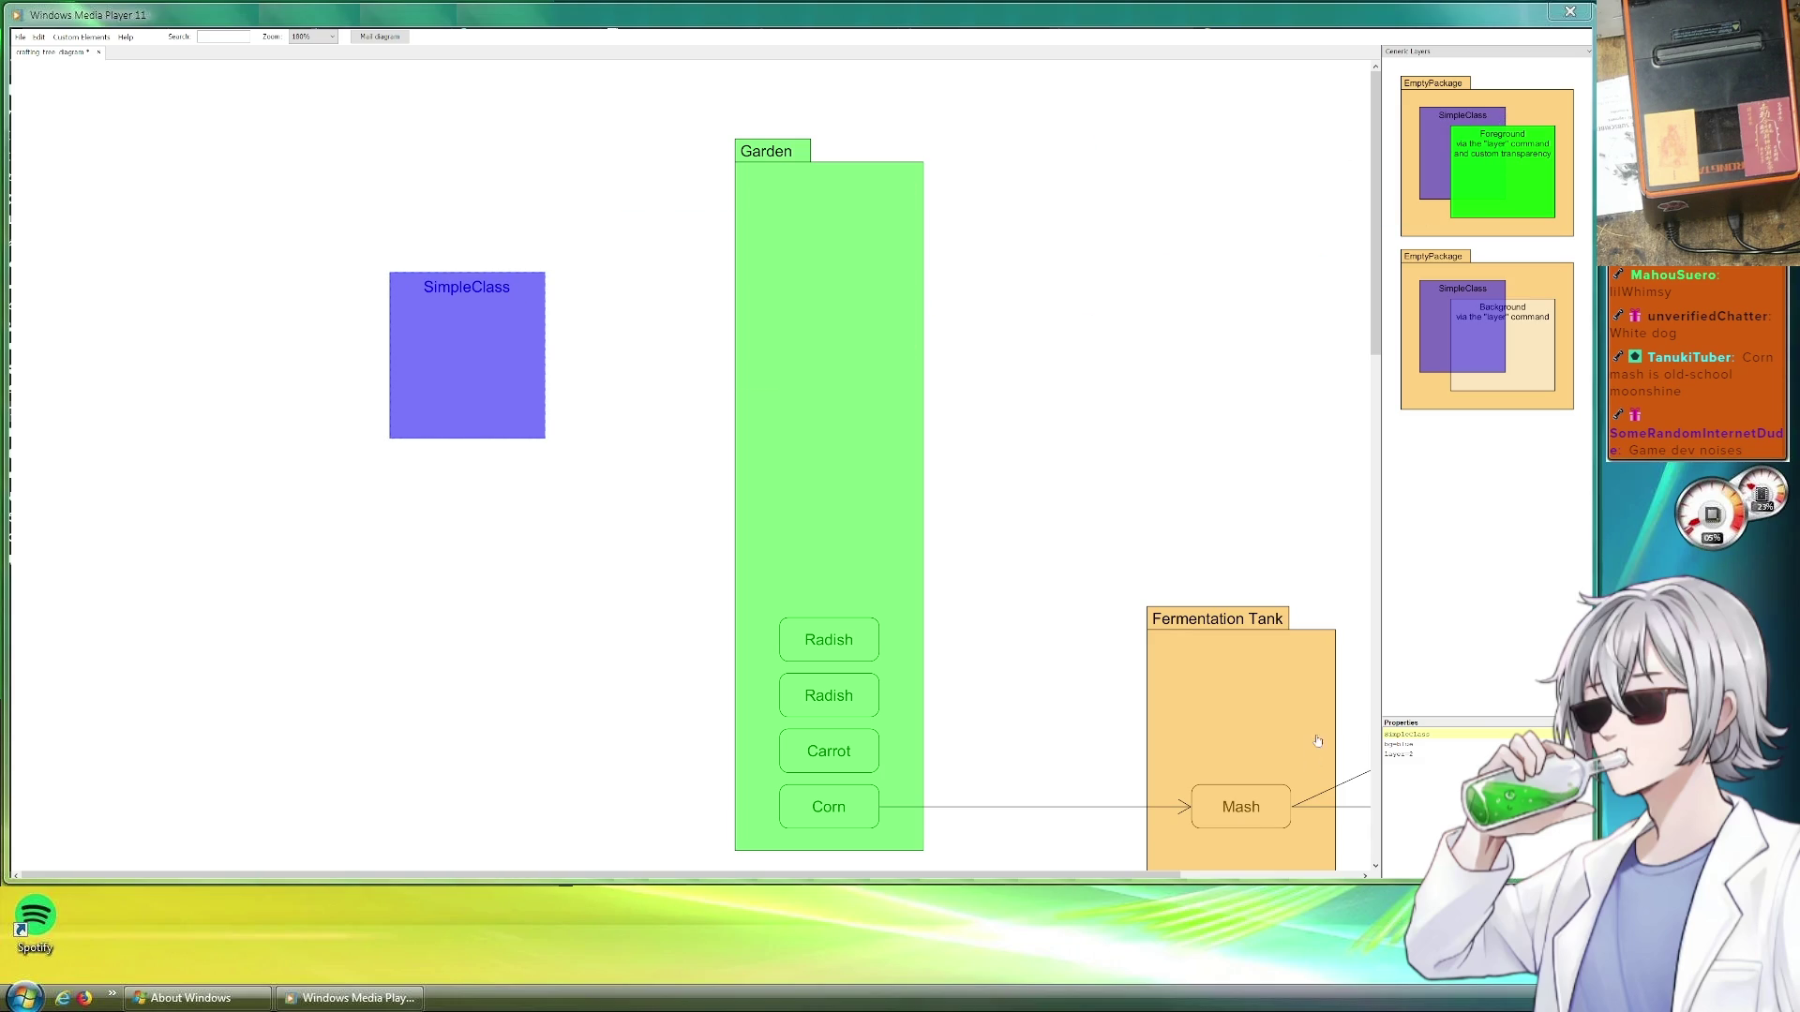
pyautogui.moveTo(485, 436); pyautogui.dragTo(493, 344)
pyautogui.doubleClick(1441, 736)
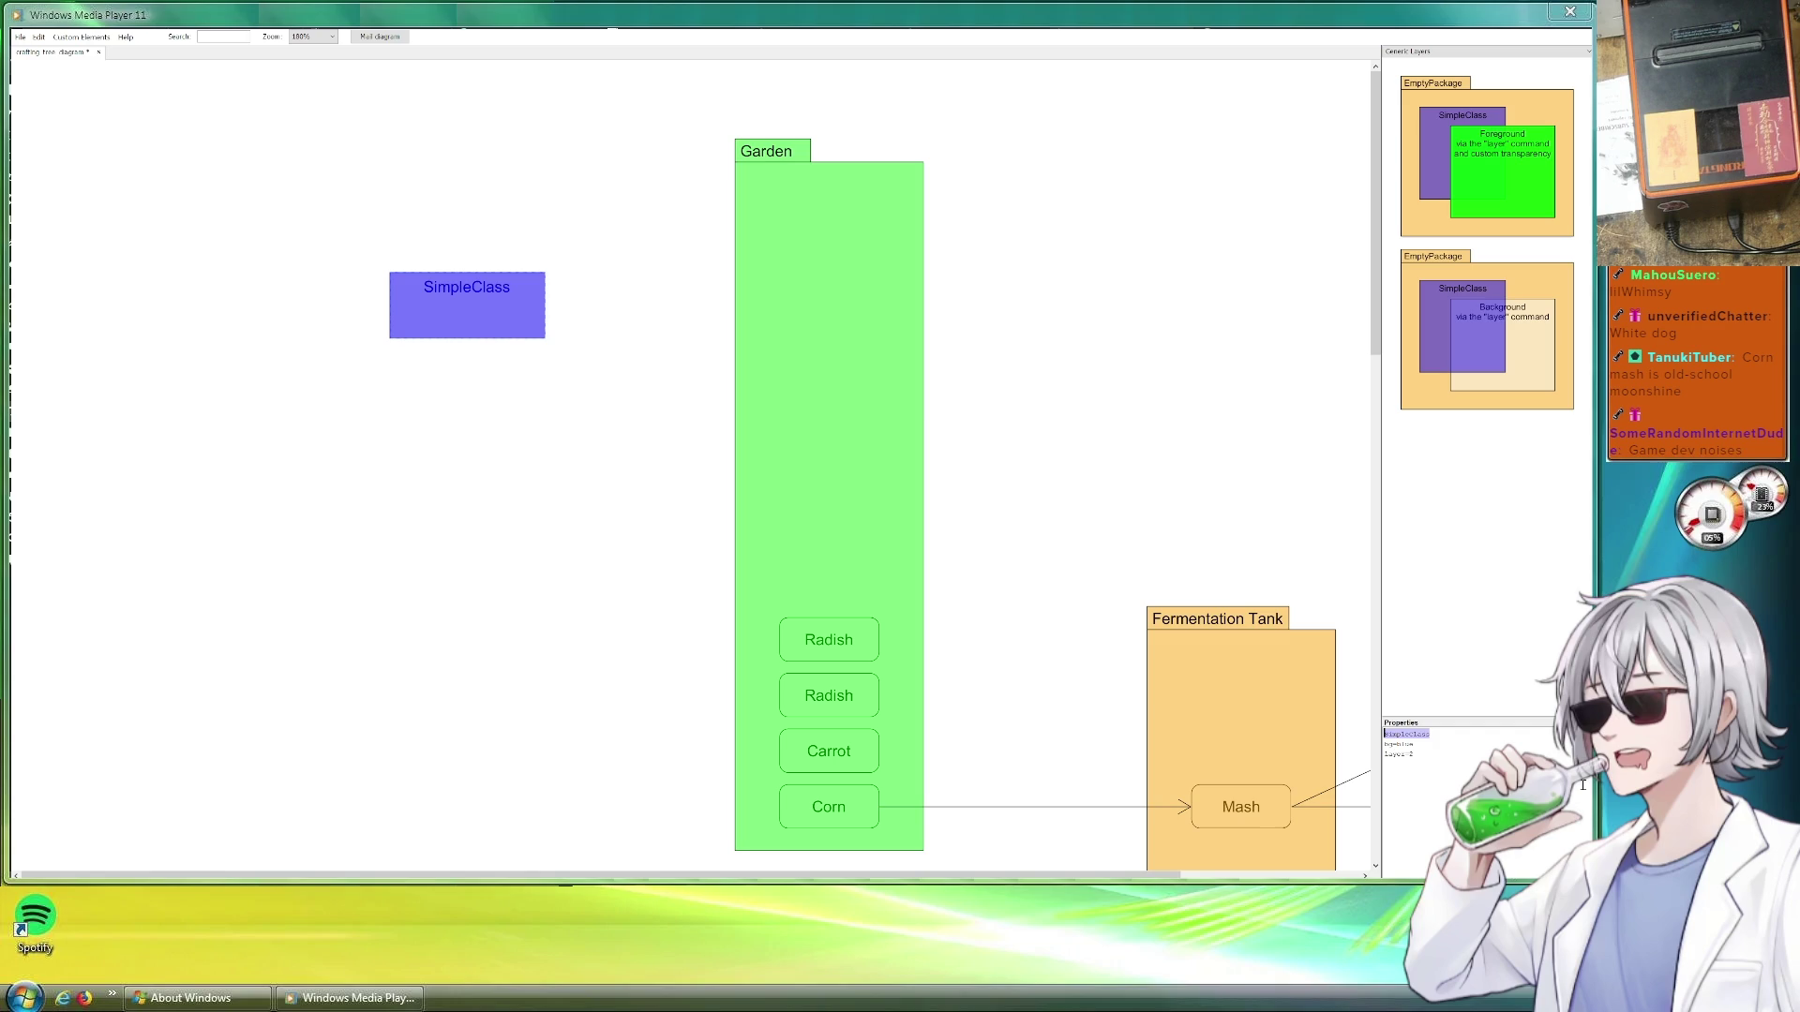
pyautogui.write('Generator')
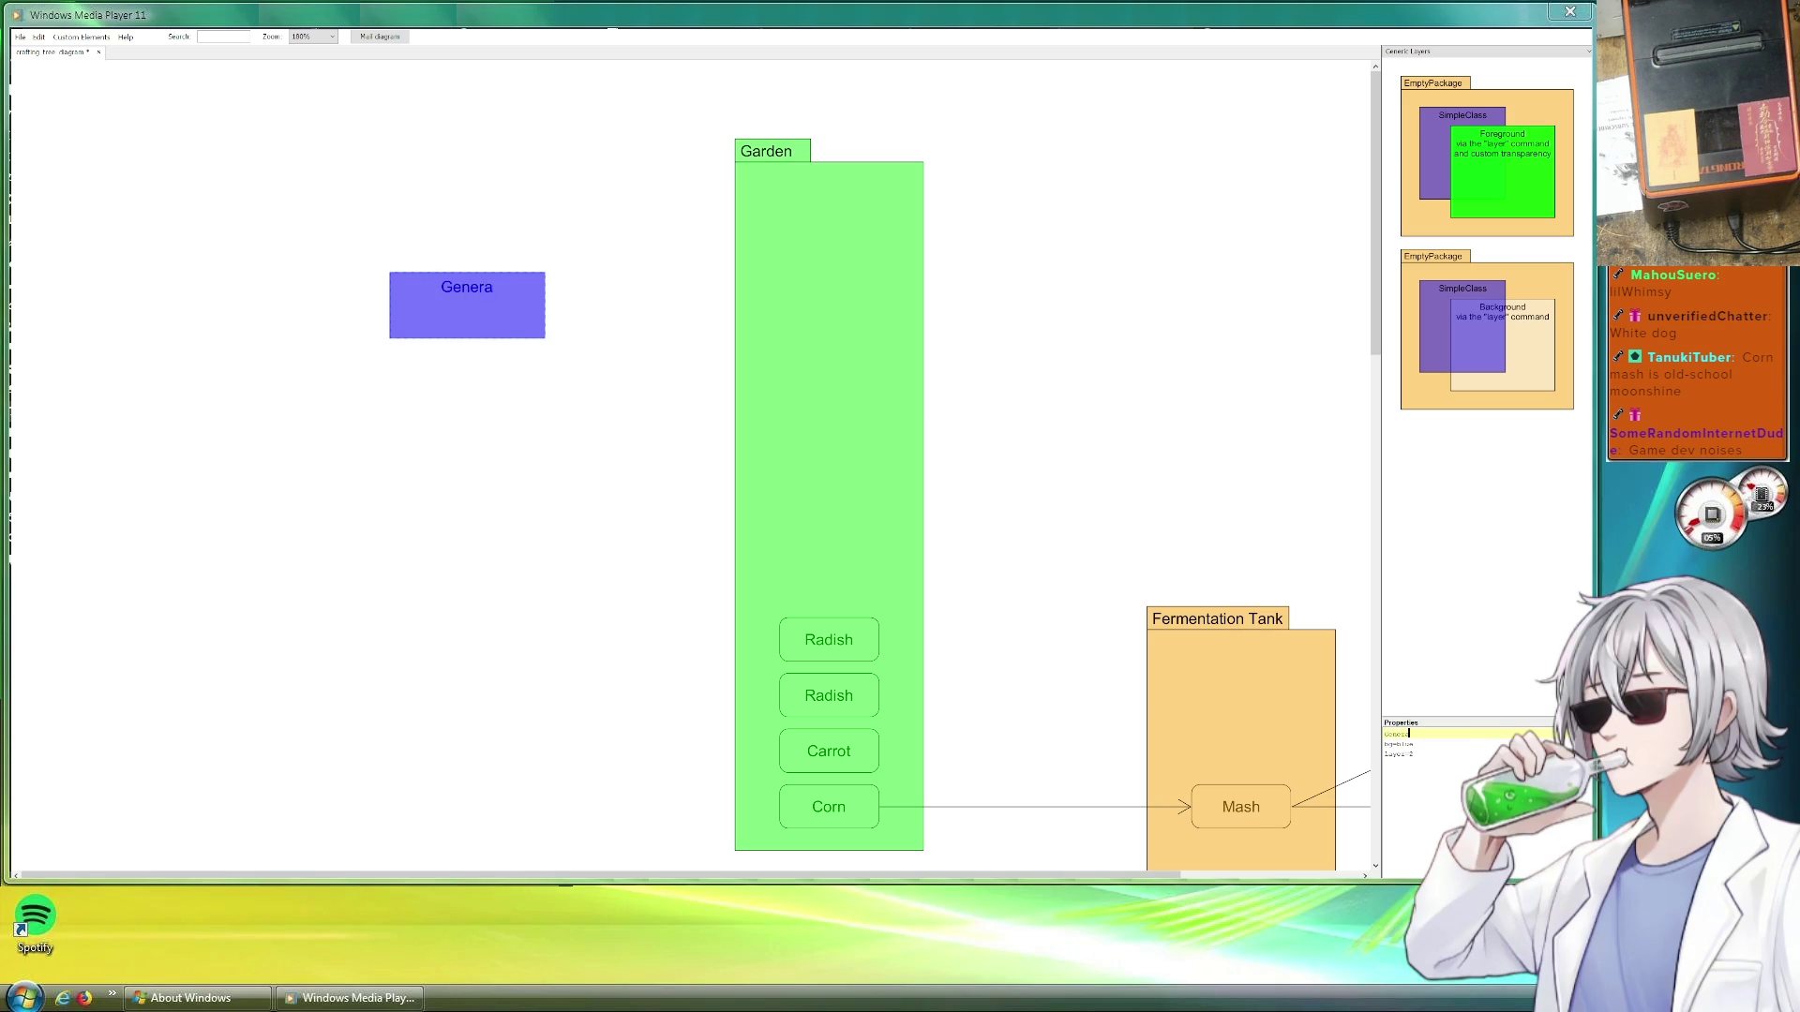
pyautogui.moveTo(466, 338)
pyautogui.mouseDown()
pyautogui.moveTo(479, 303)
pyautogui.moveTo(525, 340)
pyautogui.mouseUp()
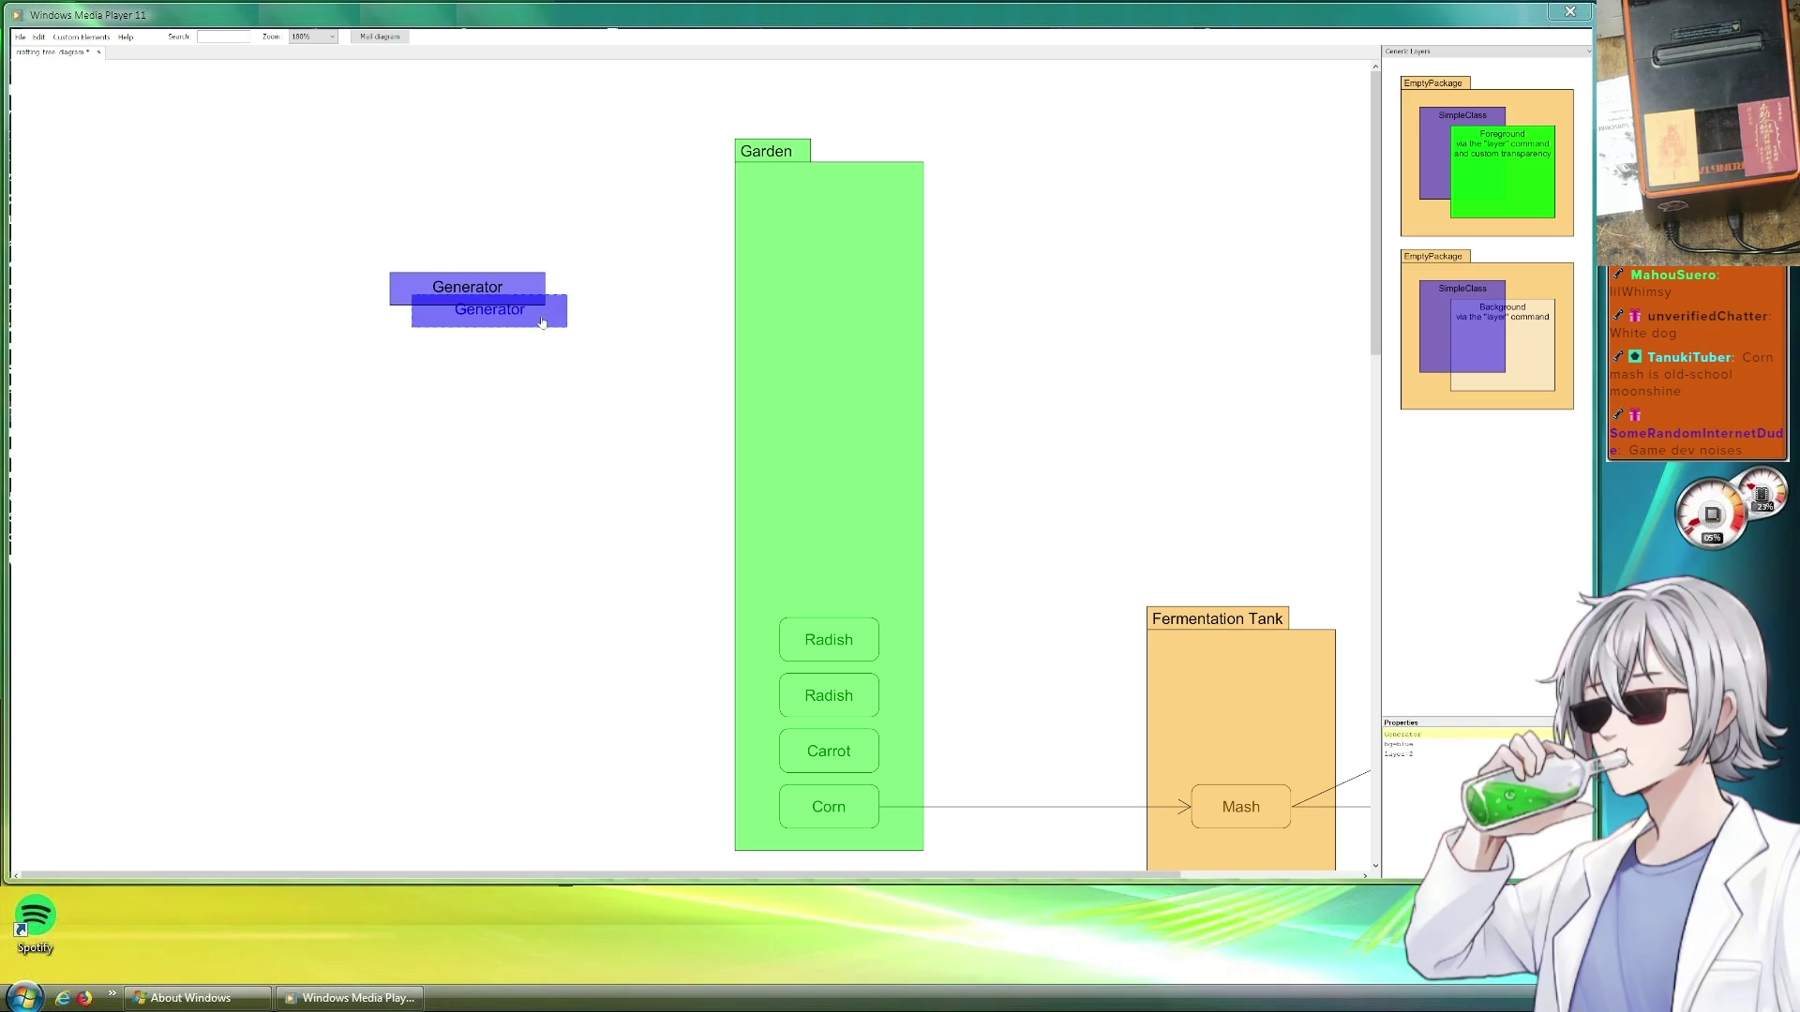
# Label the second legend box Furnace with bg=orange, then copy it as Assembler with bg=red
pyautogui.doubleClick(1414, 732)
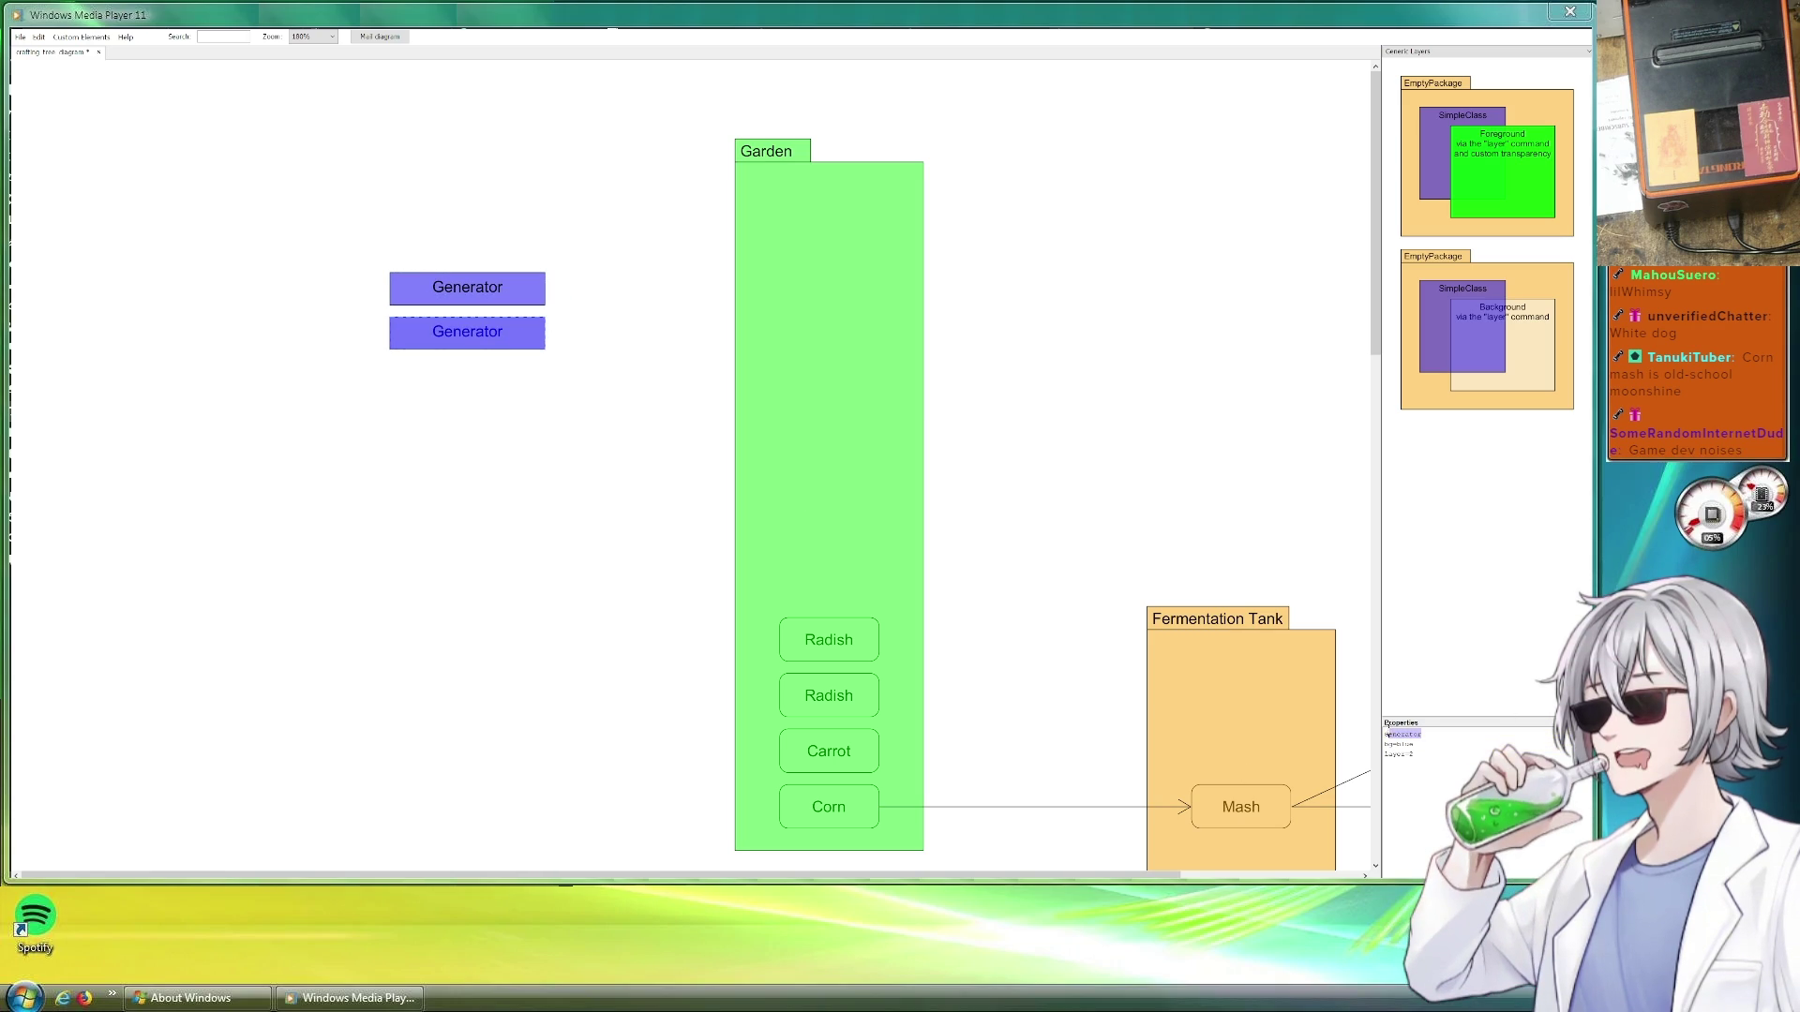
pyautogui.write('Furnace')
pyautogui.click(1409, 744)
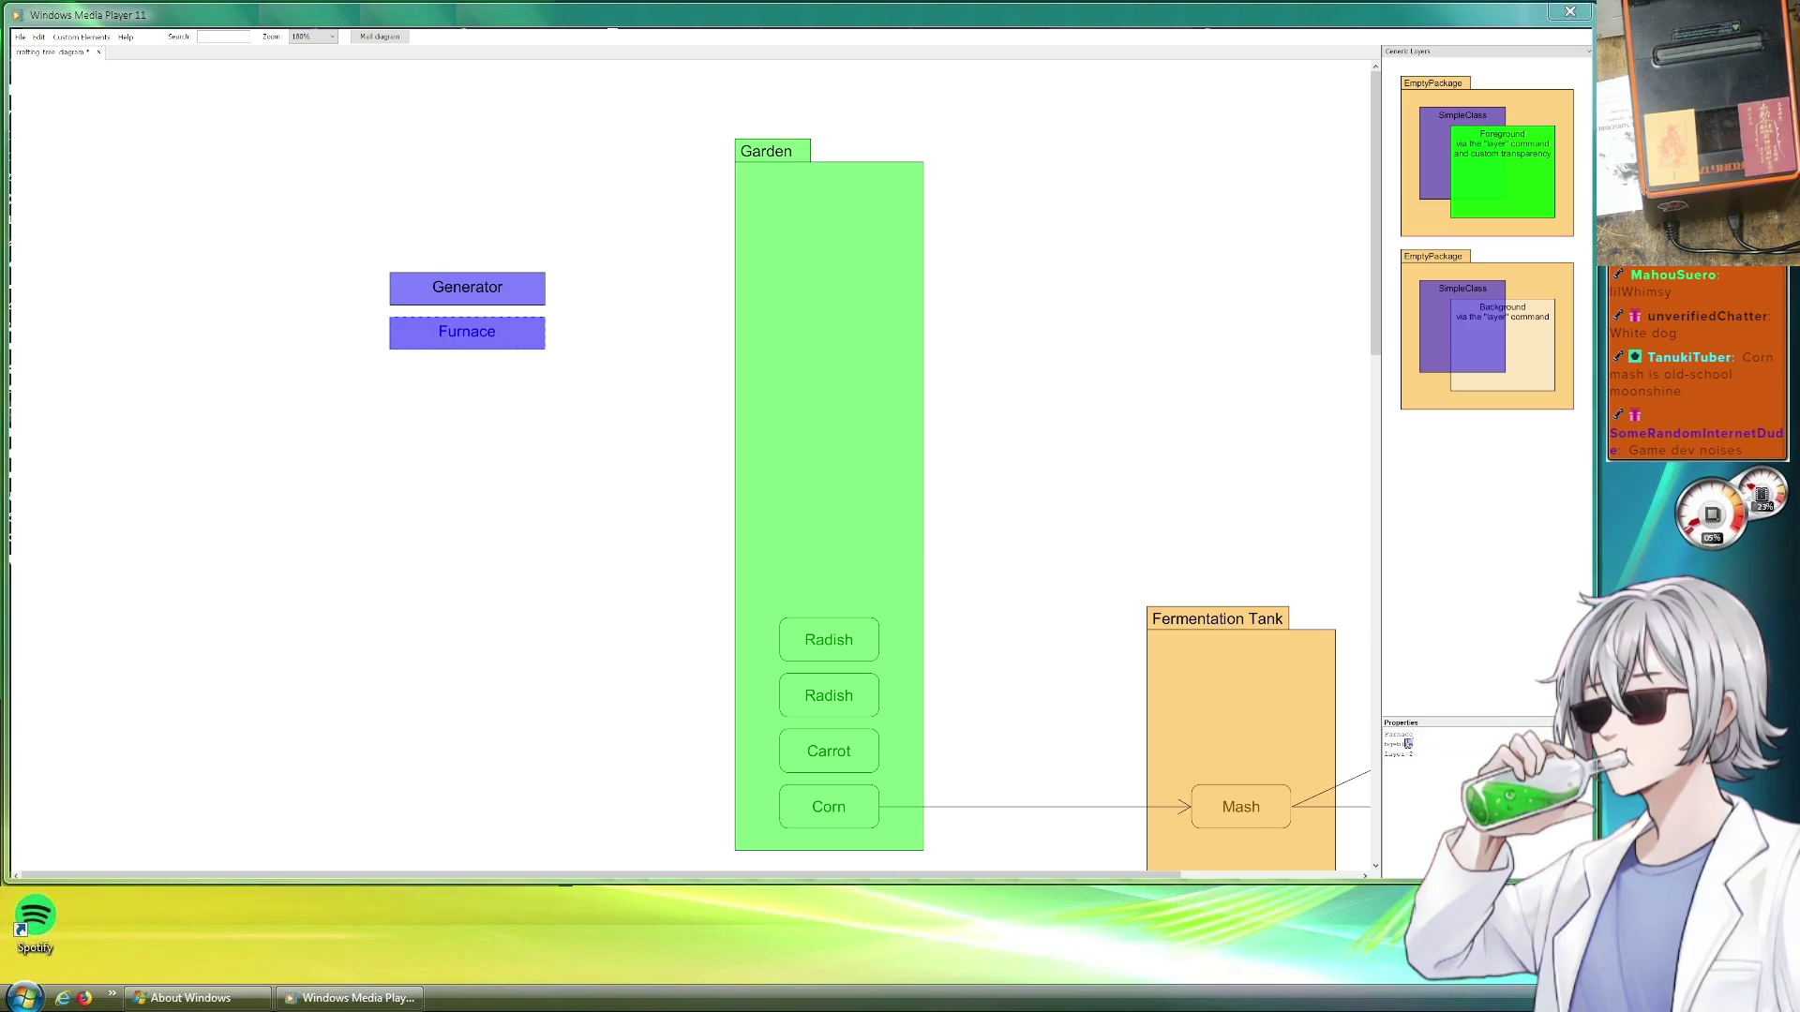
pyautogui.write('bg=ora')
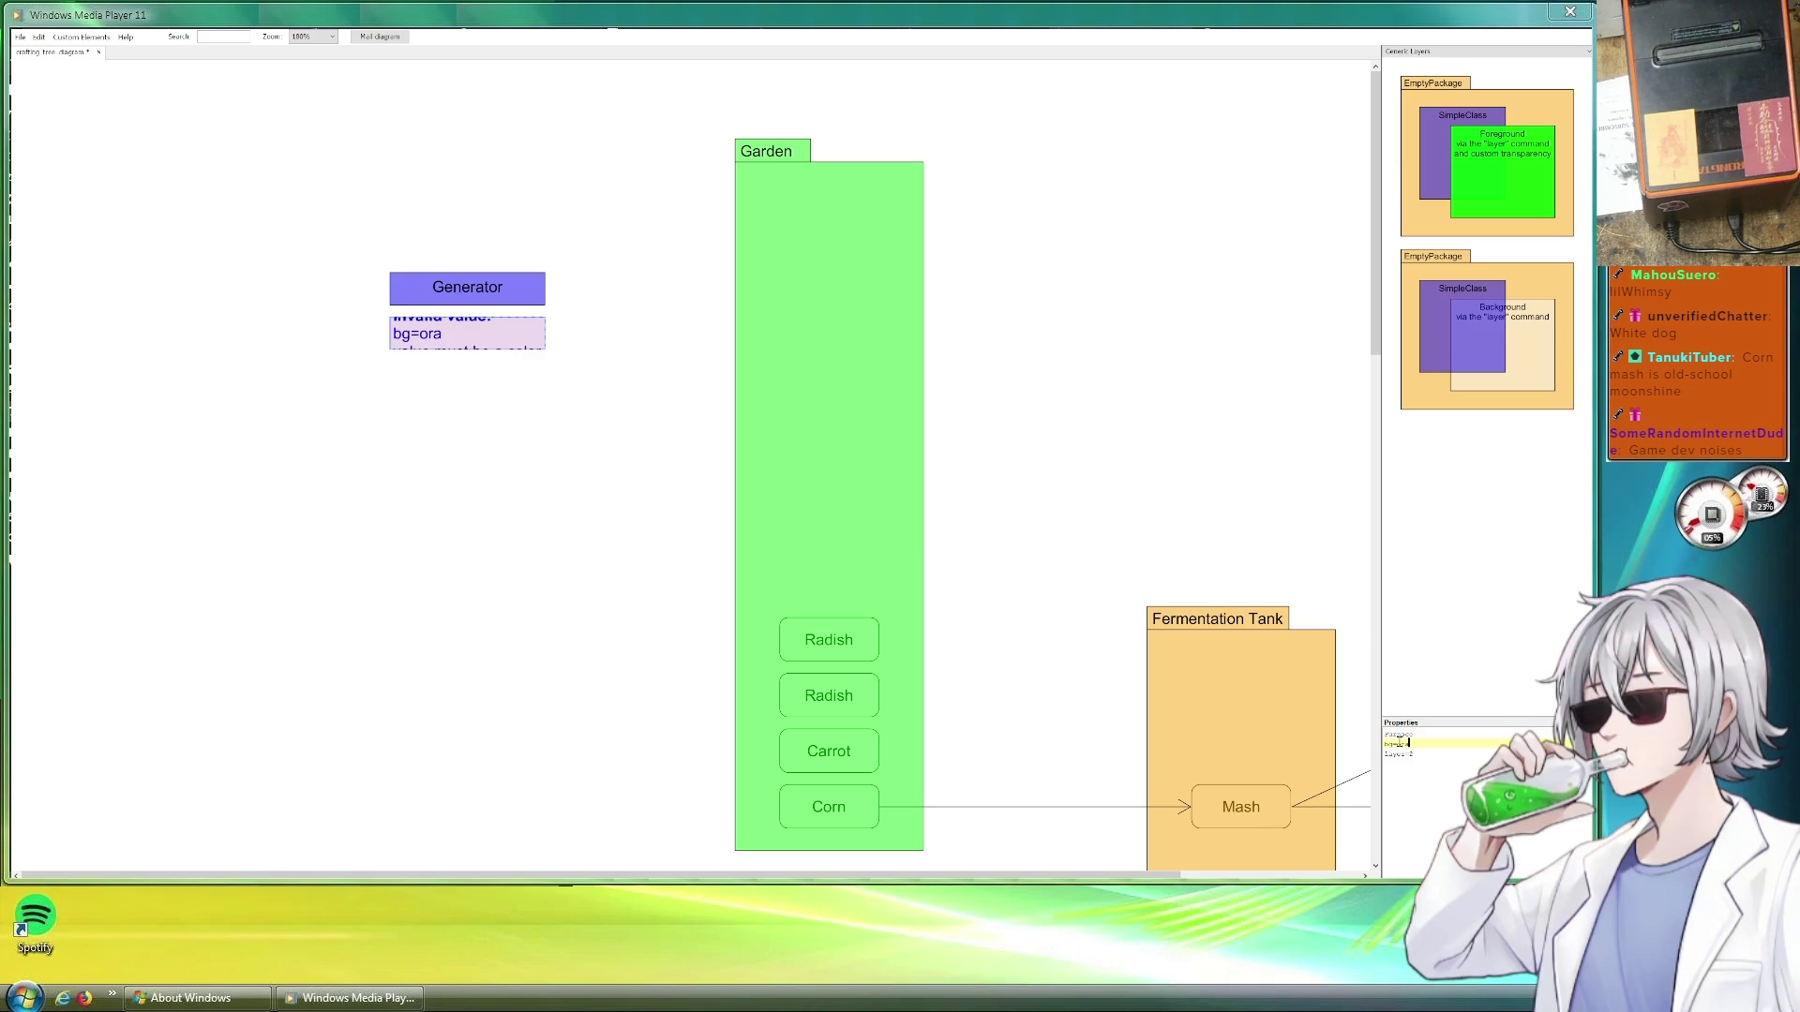
pyautogui.write('nge')
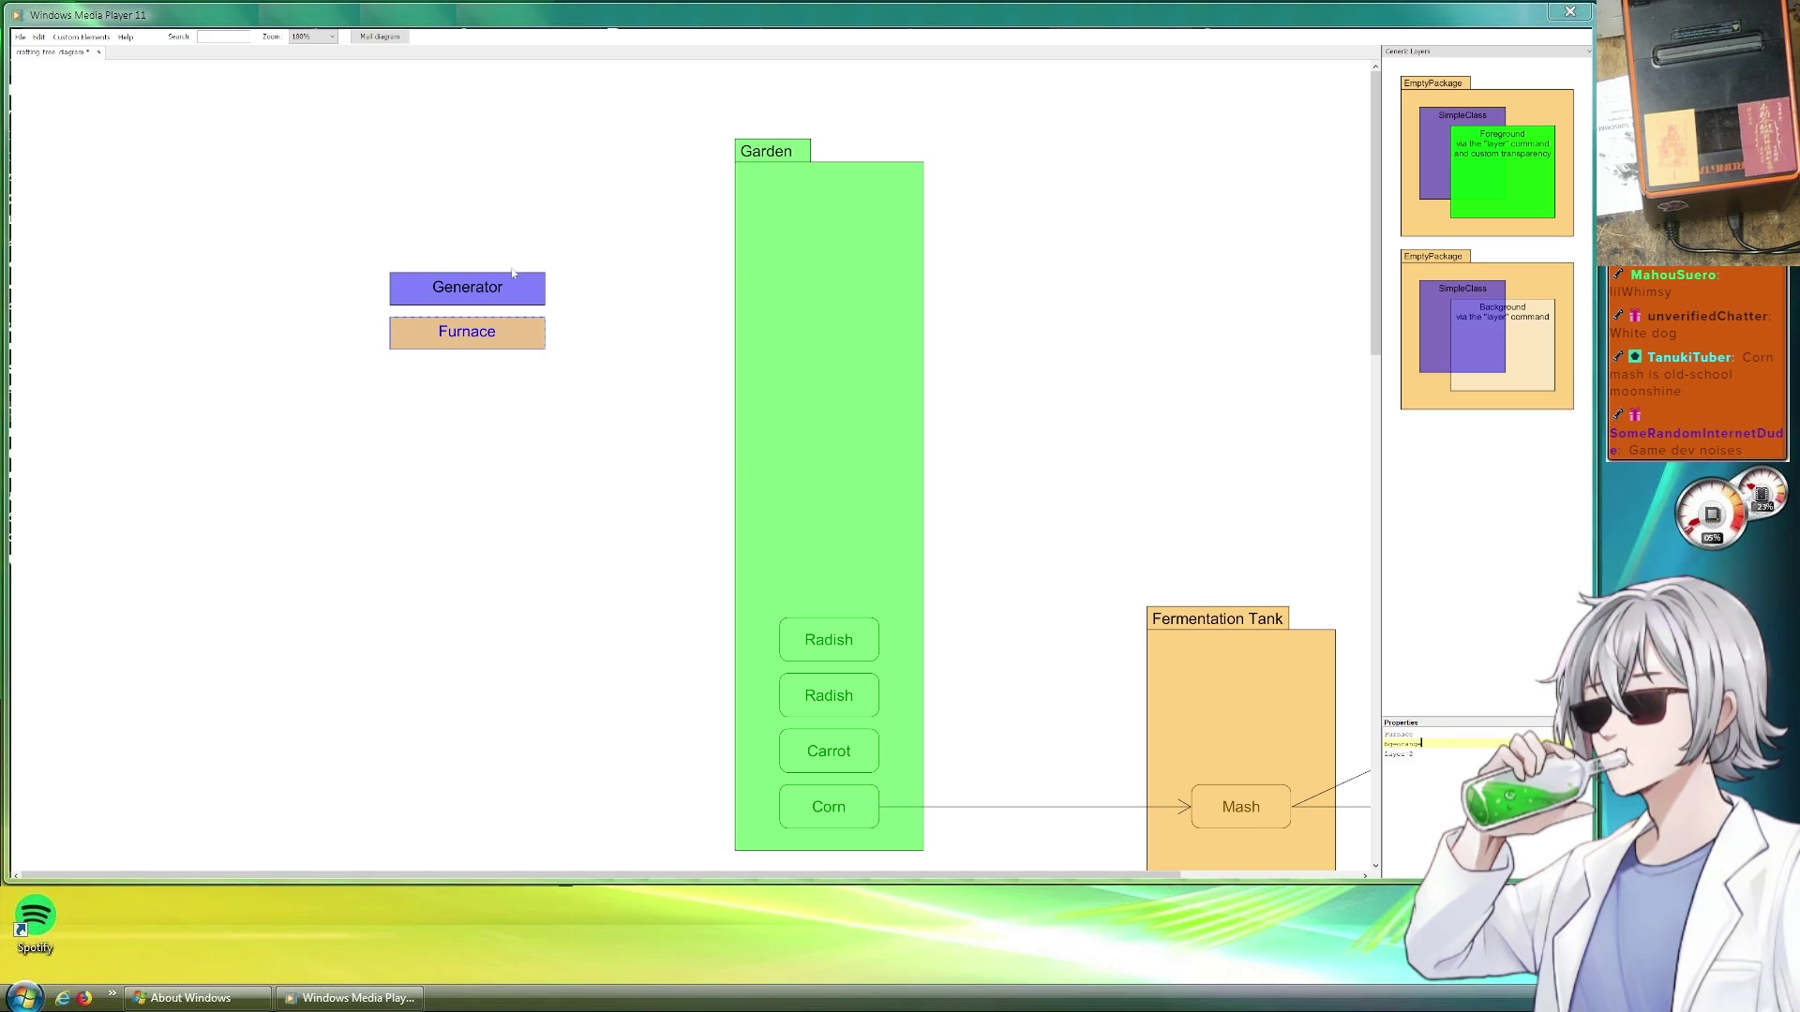
pyautogui.moveTo(495, 334); pyautogui.dragTo(496, 377)
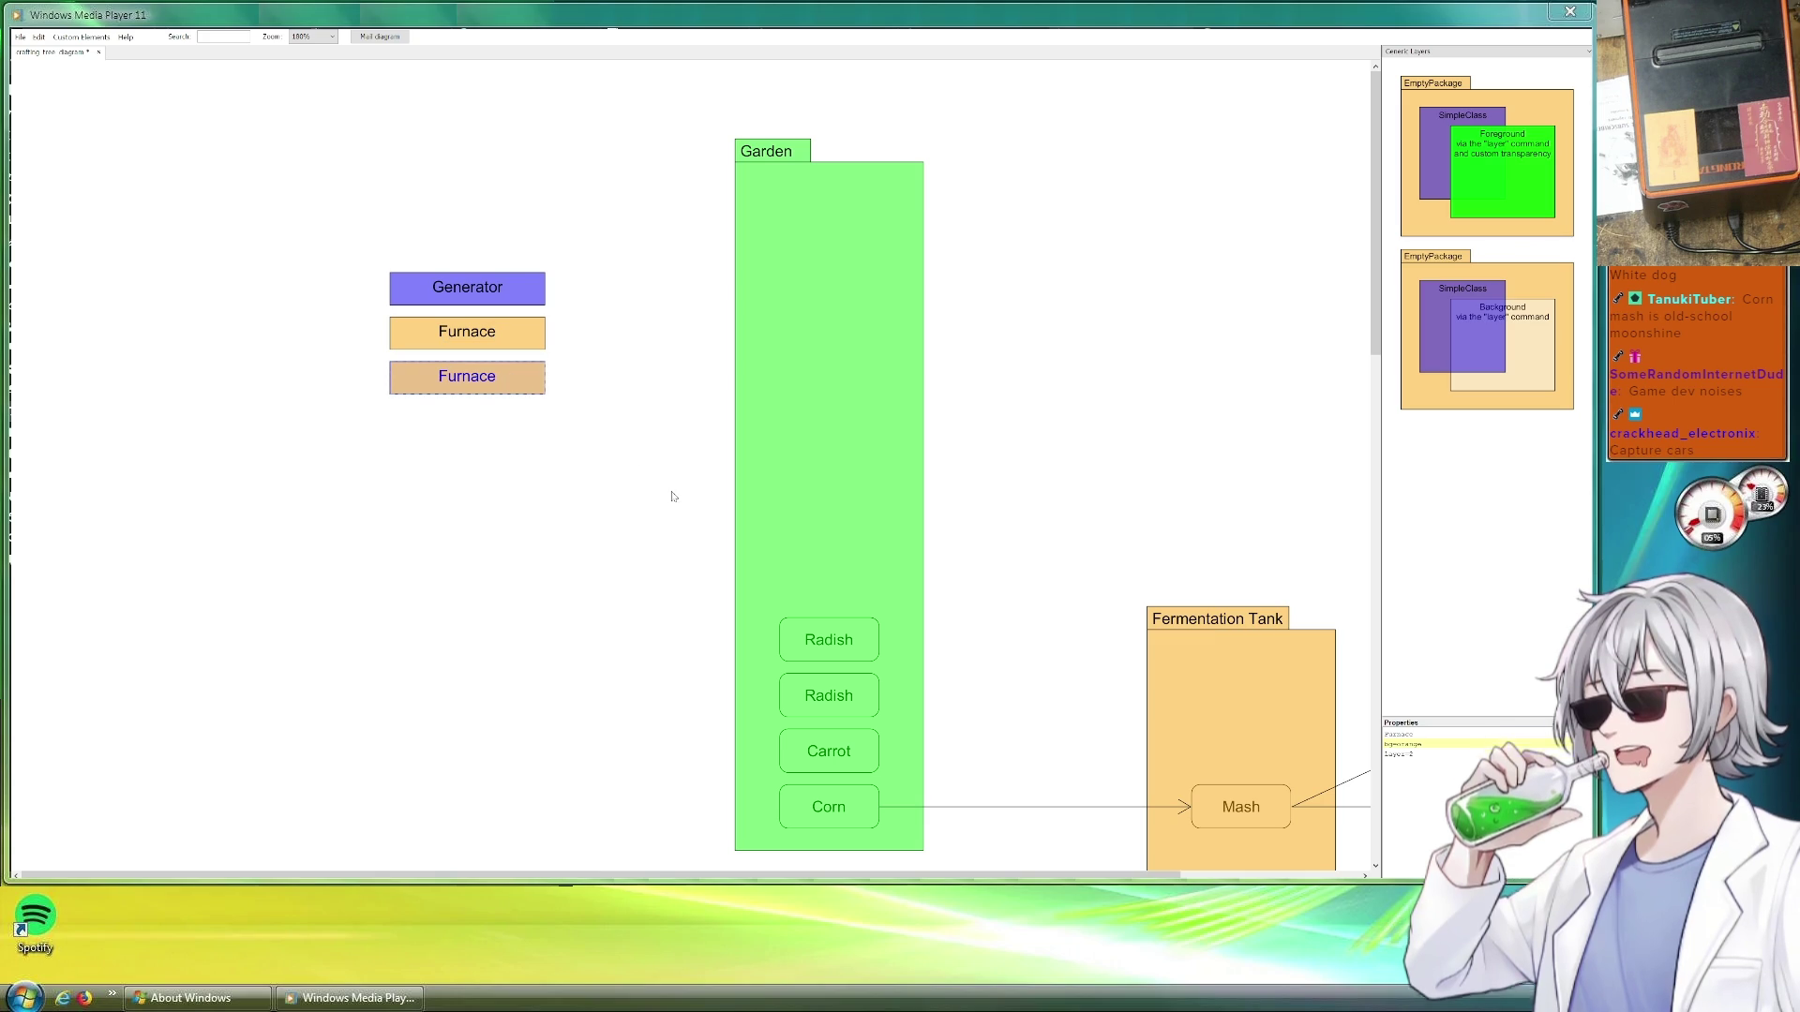
pyautogui.doubleClick(1409, 743)
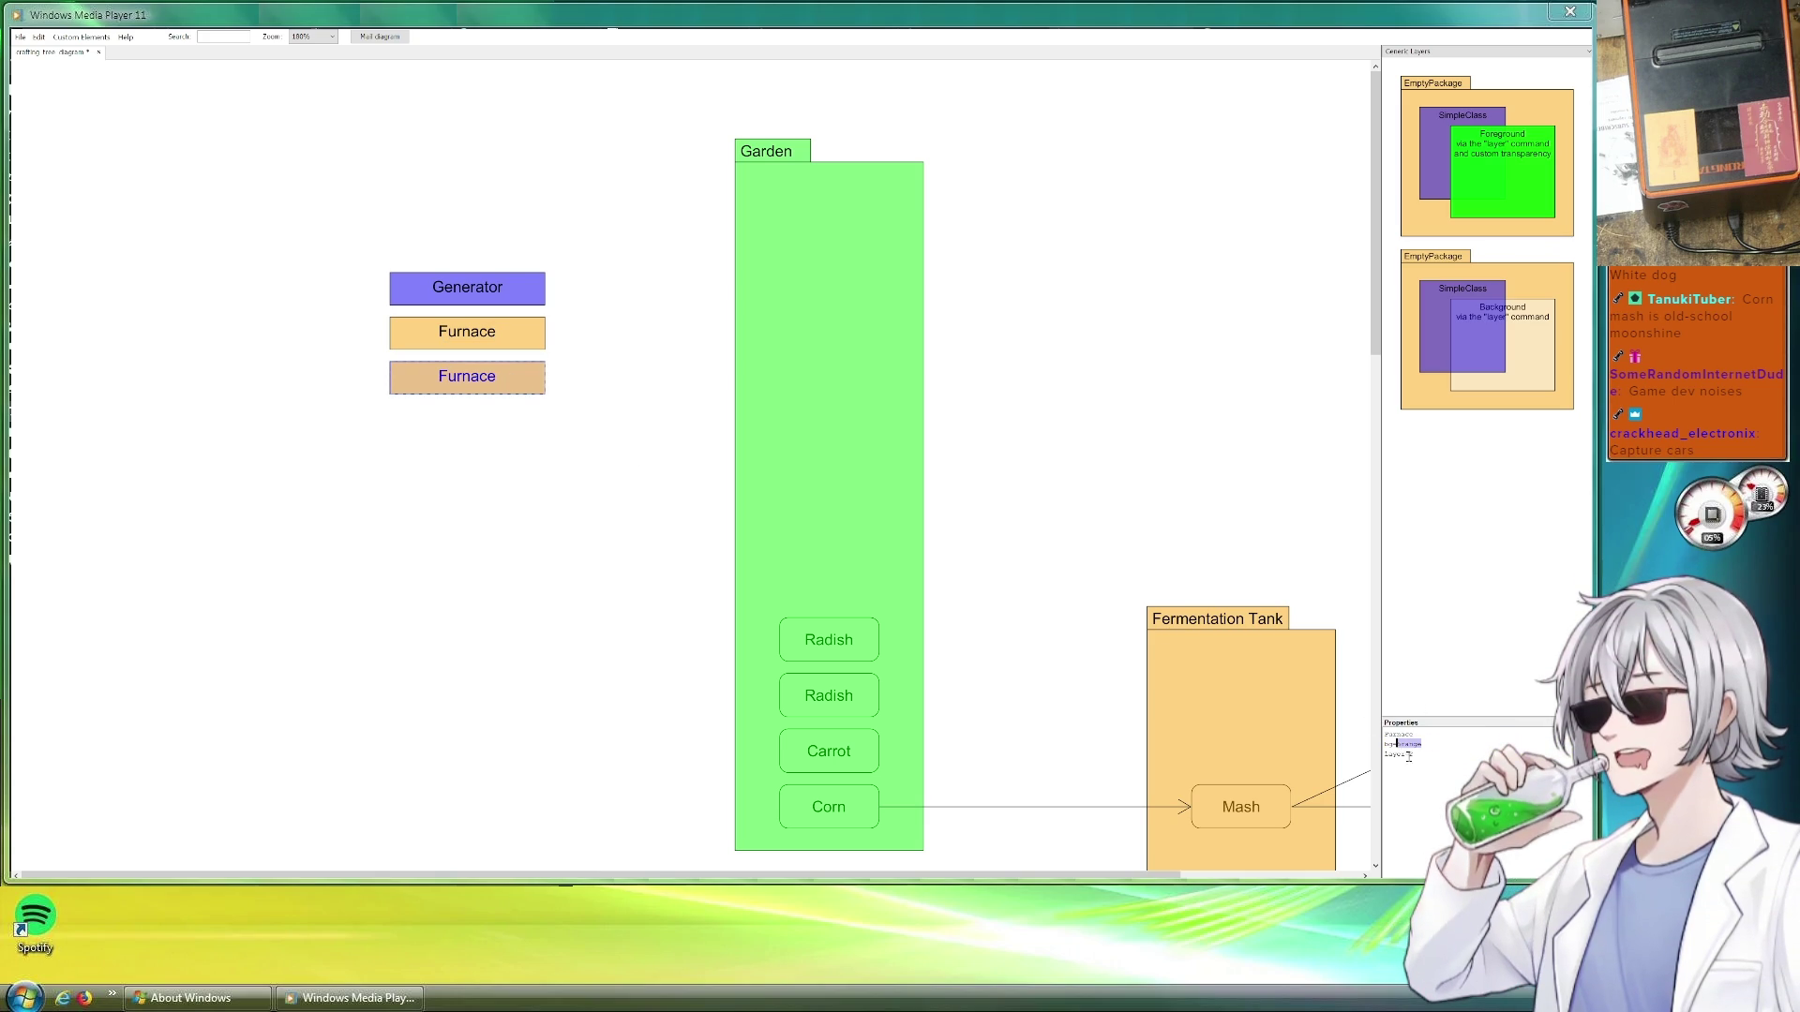
pyautogui.write('red')
pyautogui.doubleClick(1386, 733)
pyautogui.write('A')
pyautogui.write('mbler')
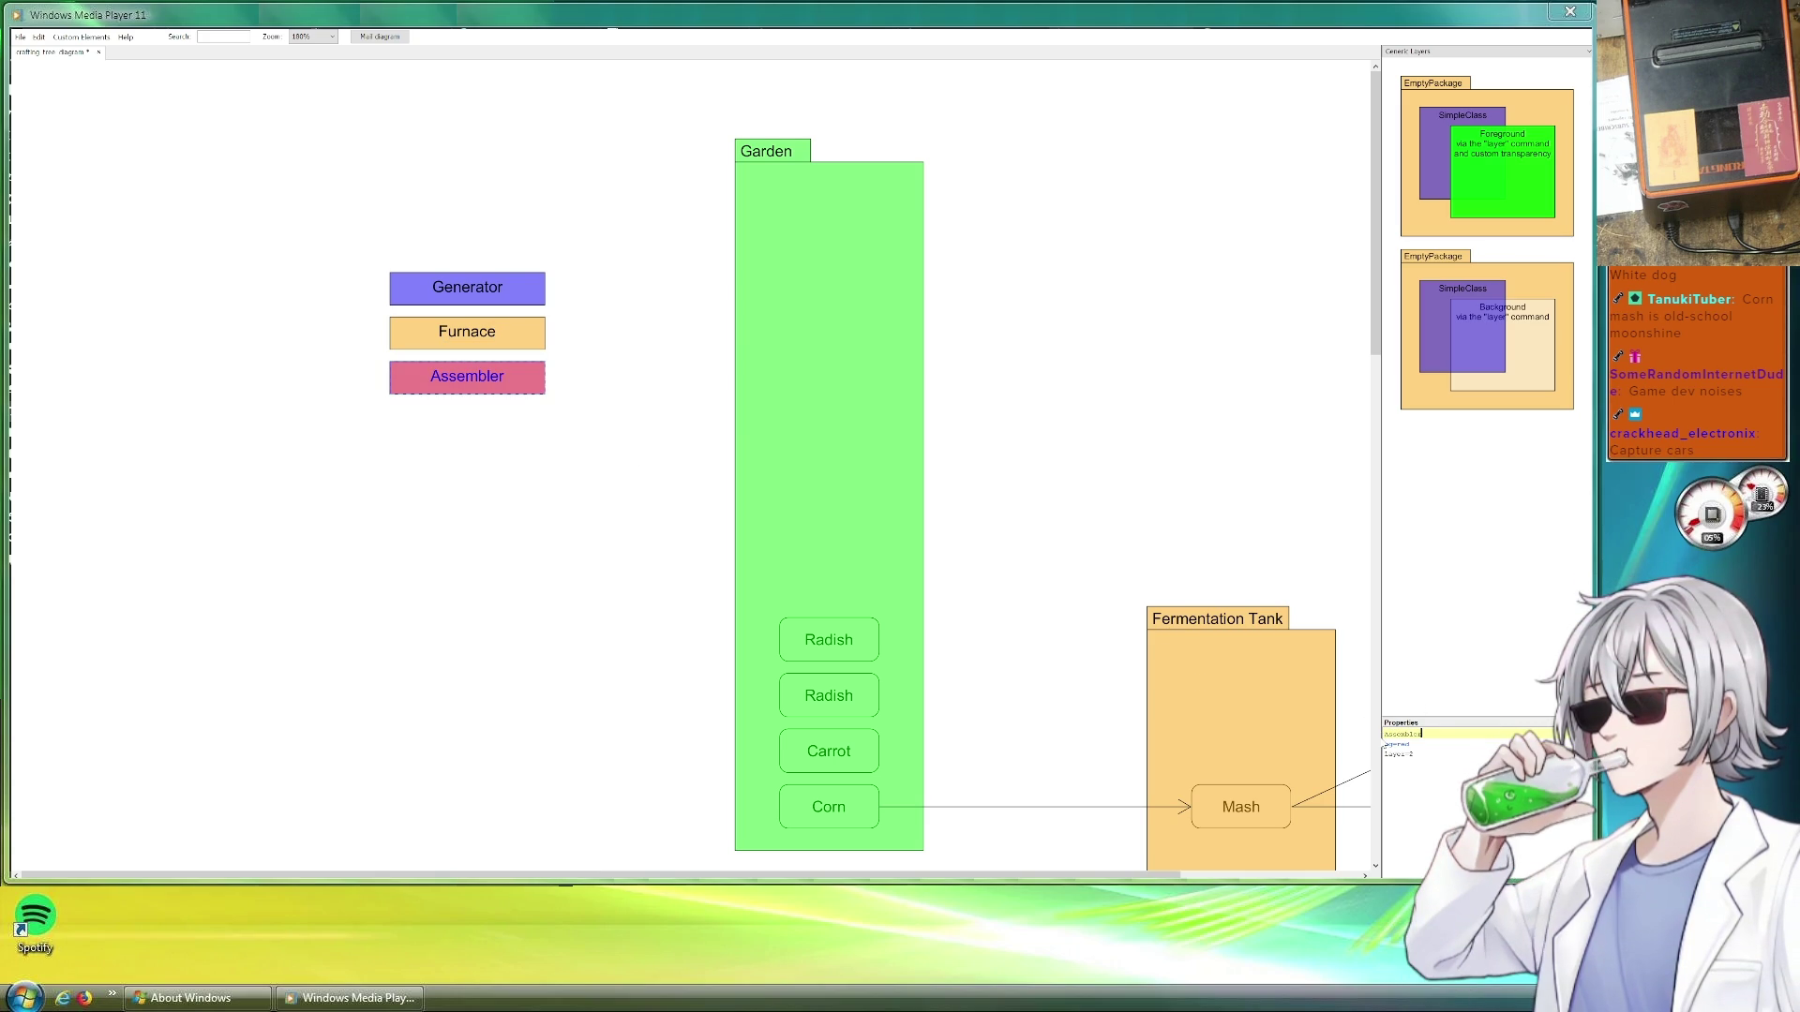
pyautogui.click(557, 442)
pyautogui.scroll(-1, 703, 422)
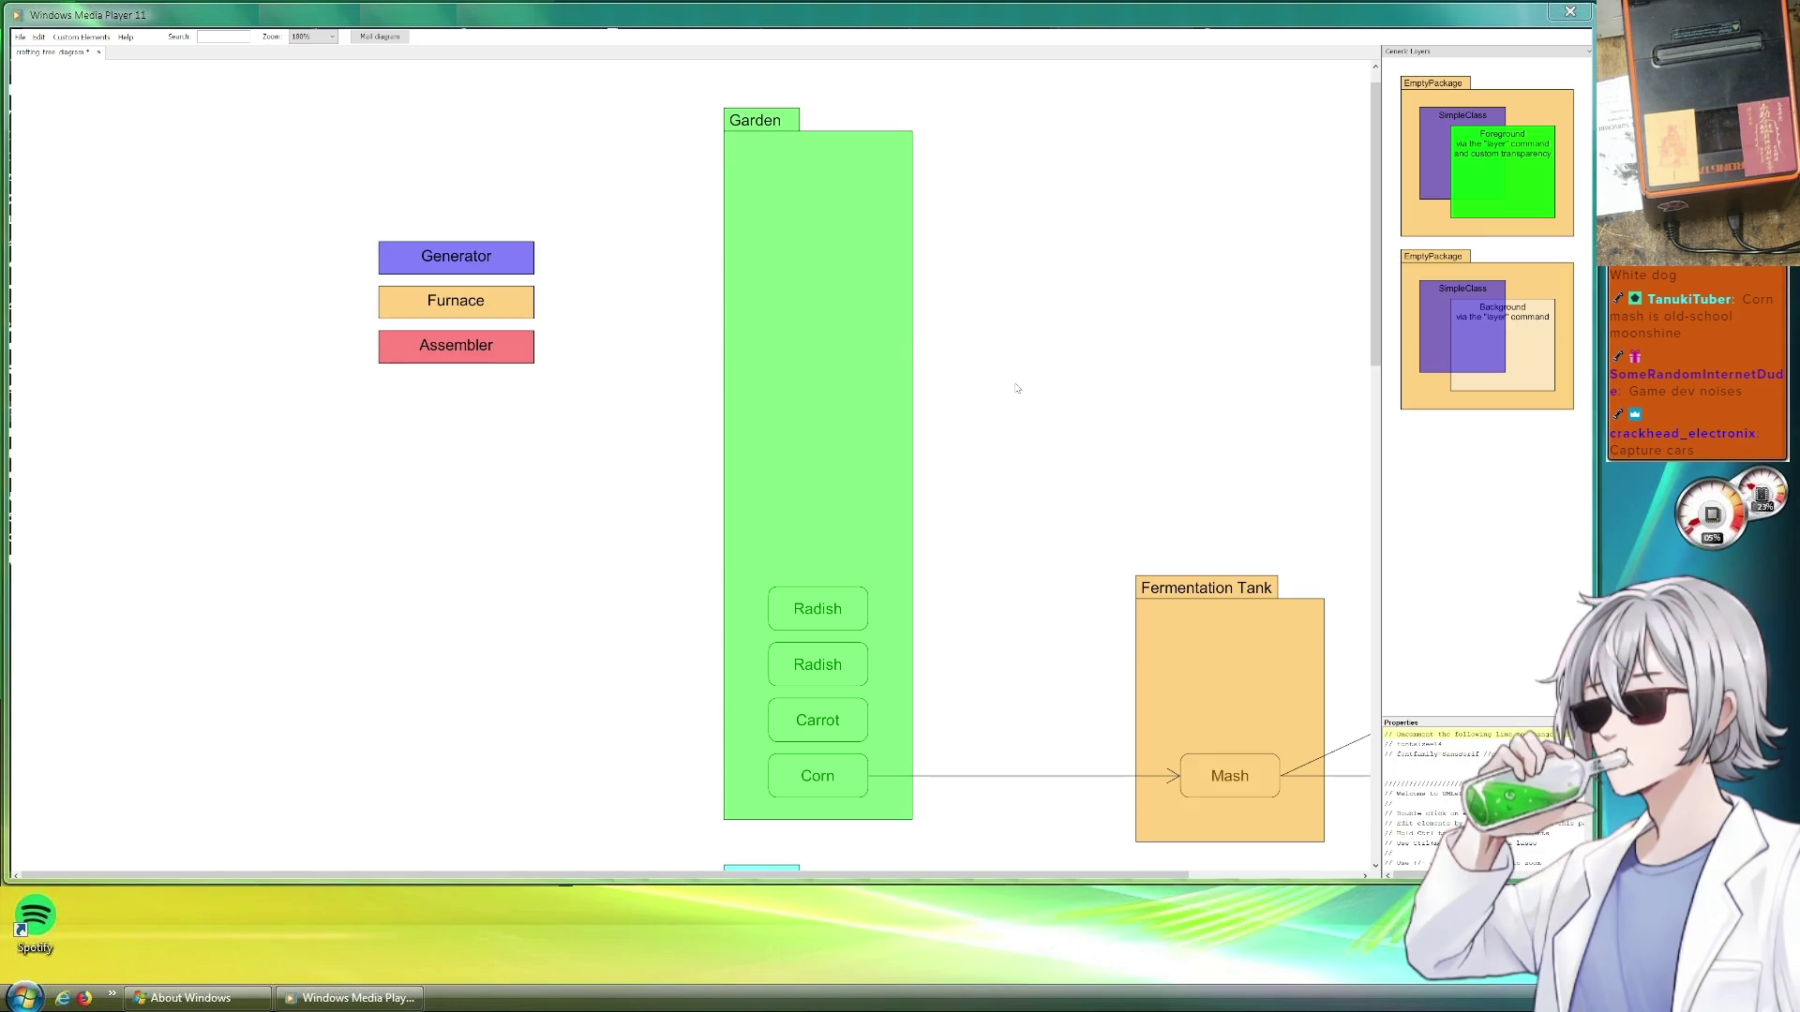
pyautogui.scroll(-2, 1109, 388)
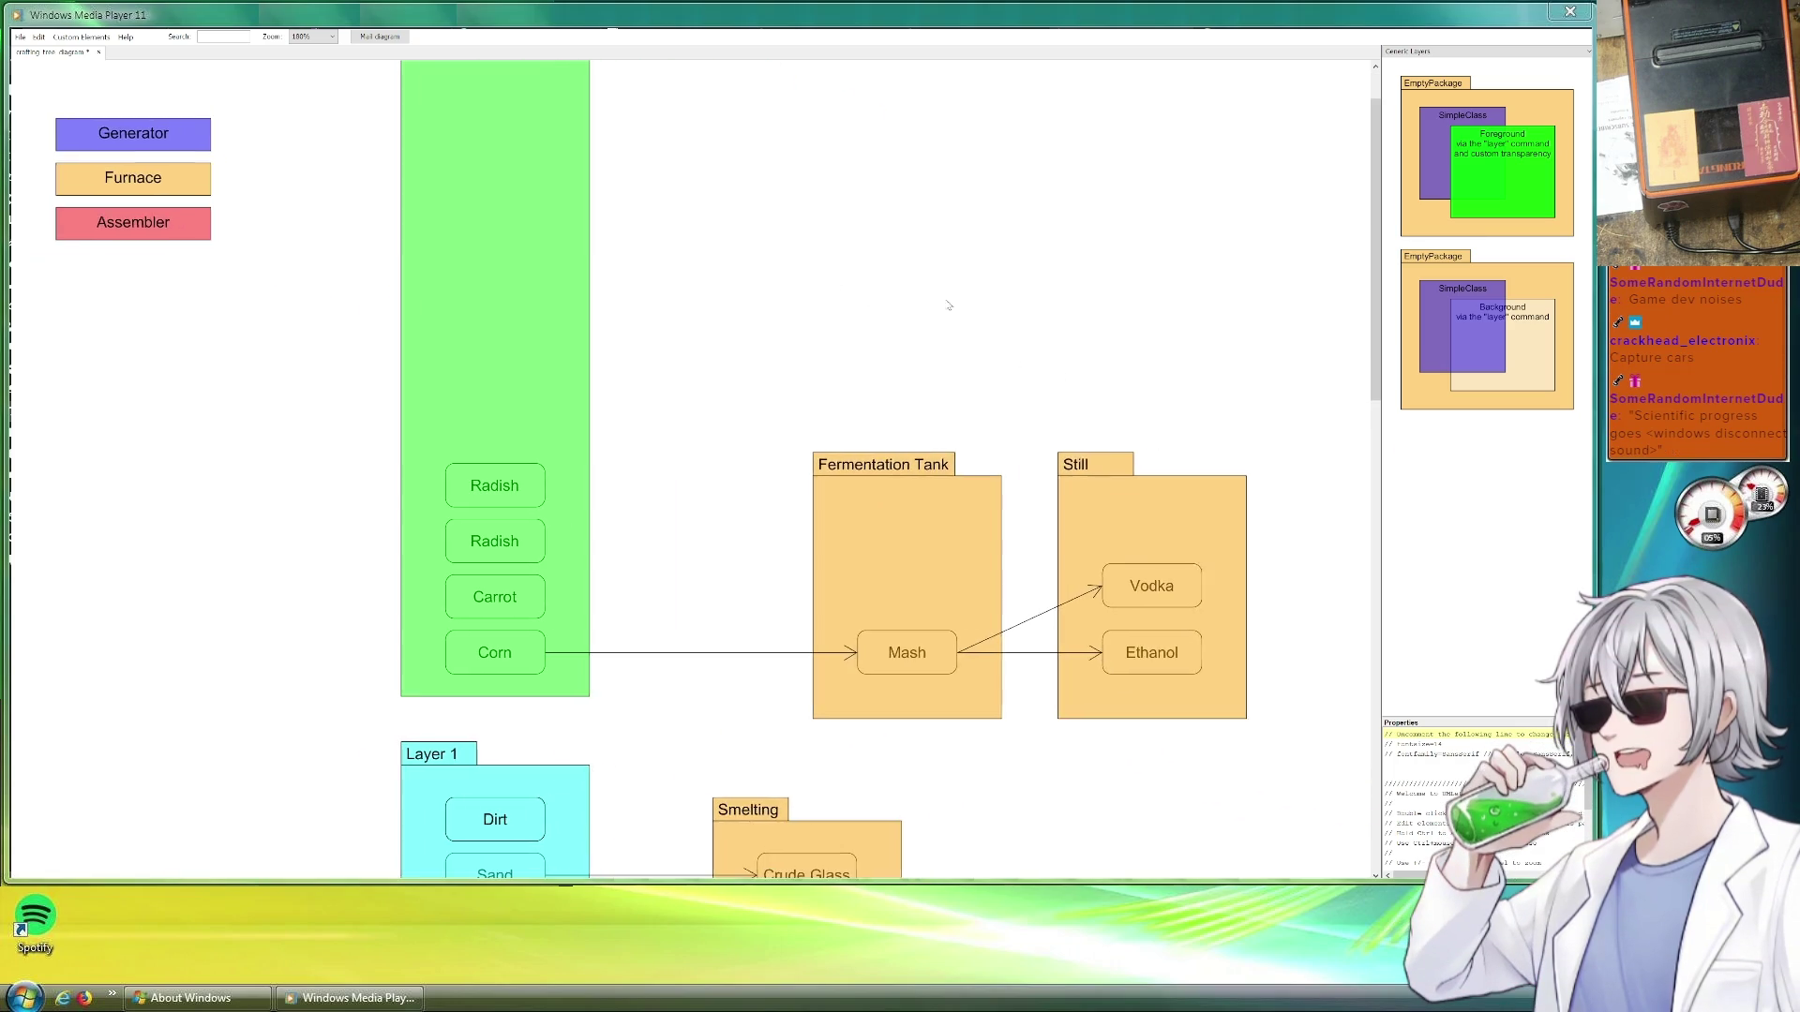
pyautogui.scroll(2, 1110, 388)
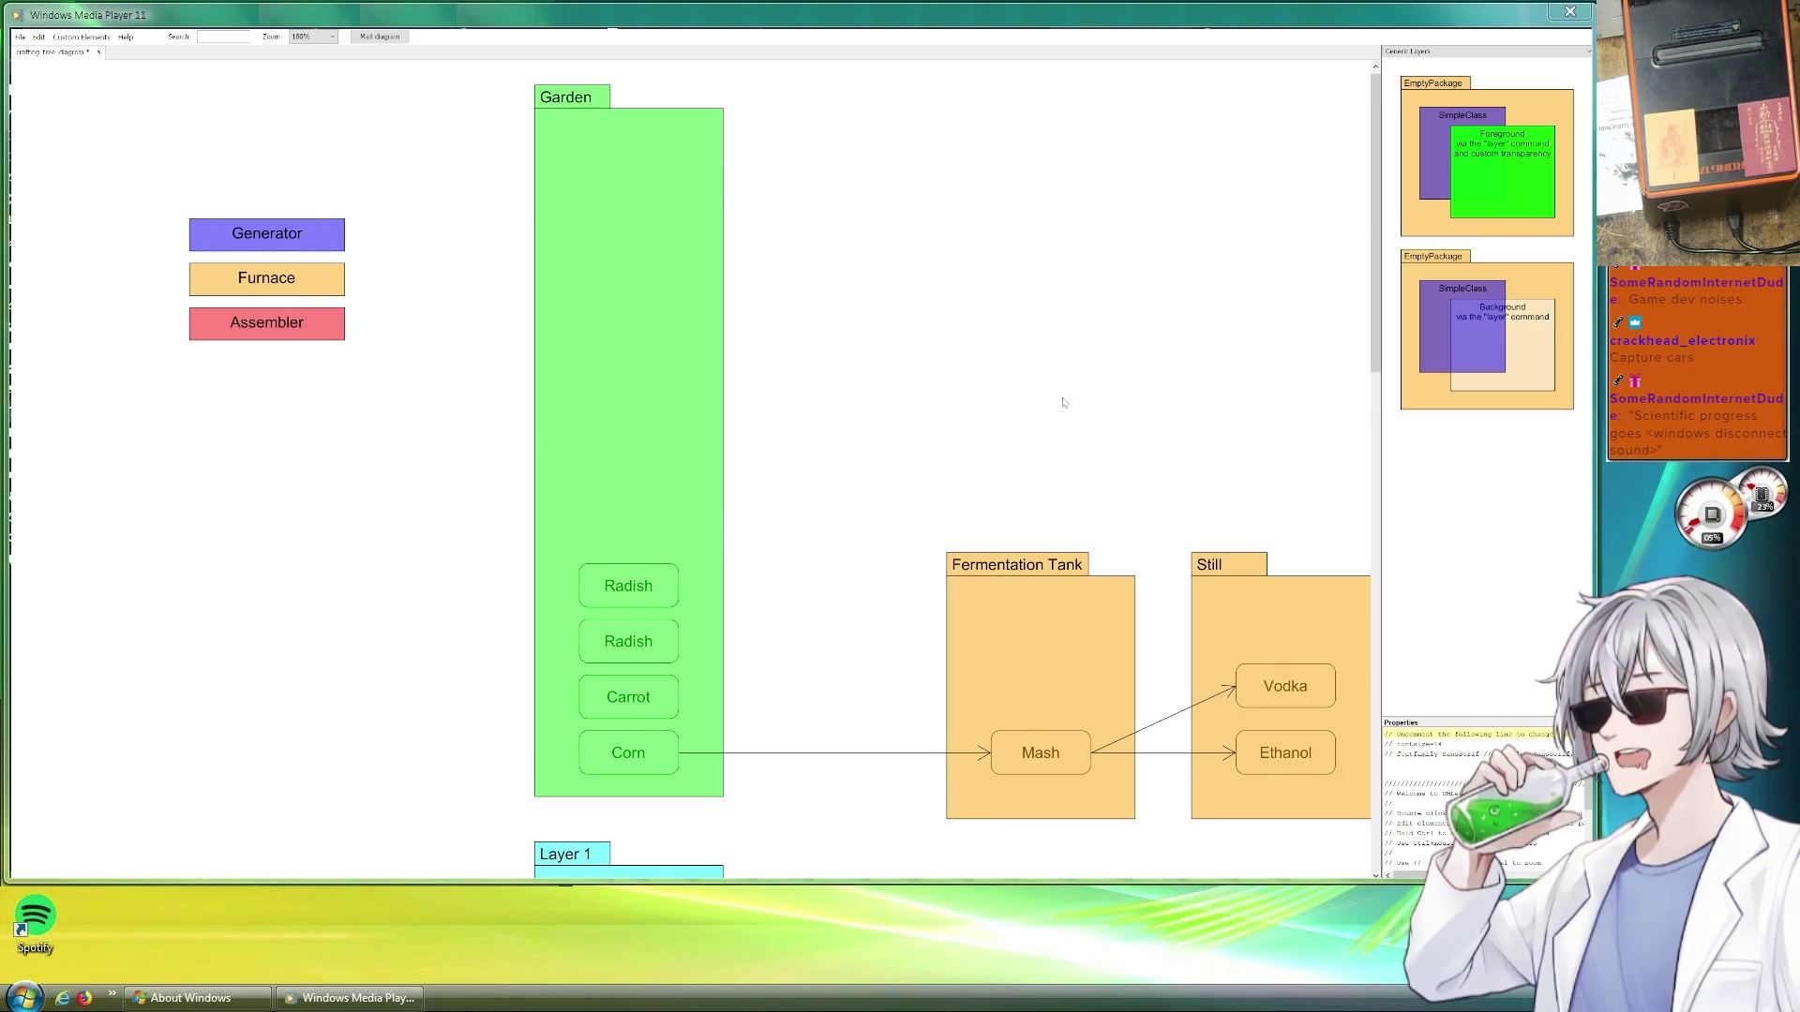
# Set the Fermentation Tank package's bg to red, matching the Assembler legend
pyautogui.moveTo(1071, 403); pyautogui.dragTo(937, 358)
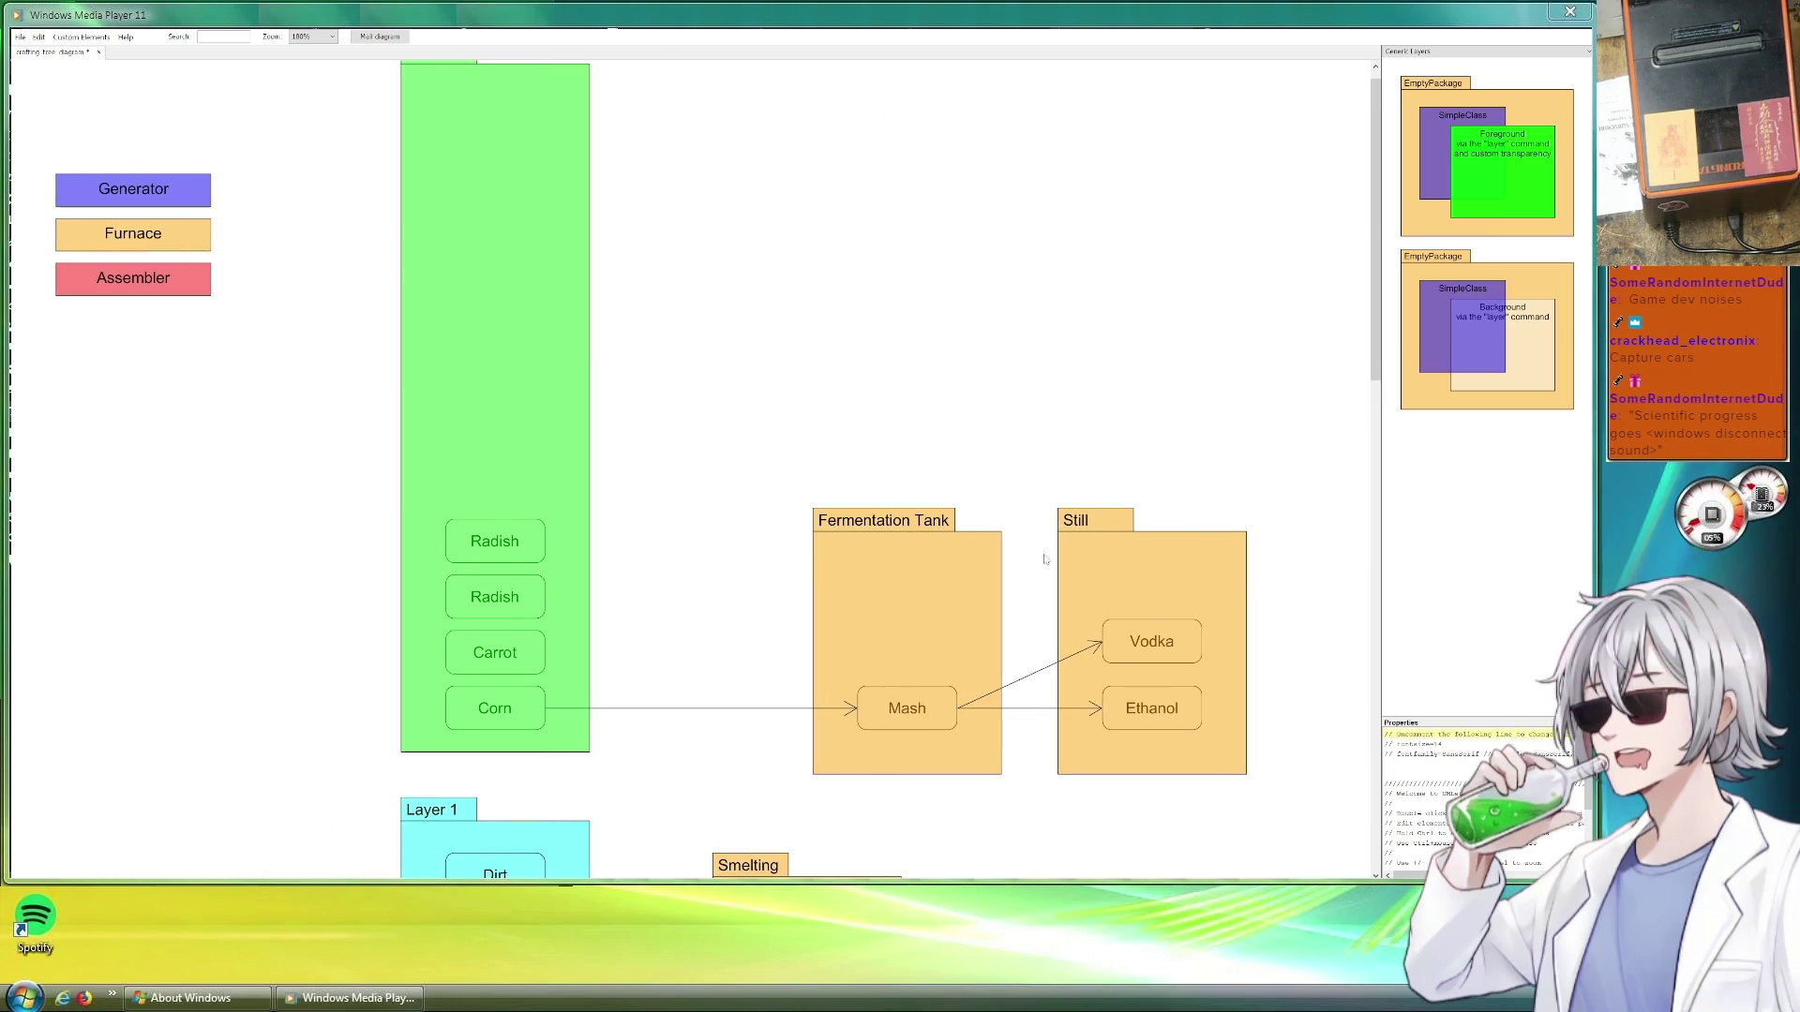
pyautogui.click(902, 577)
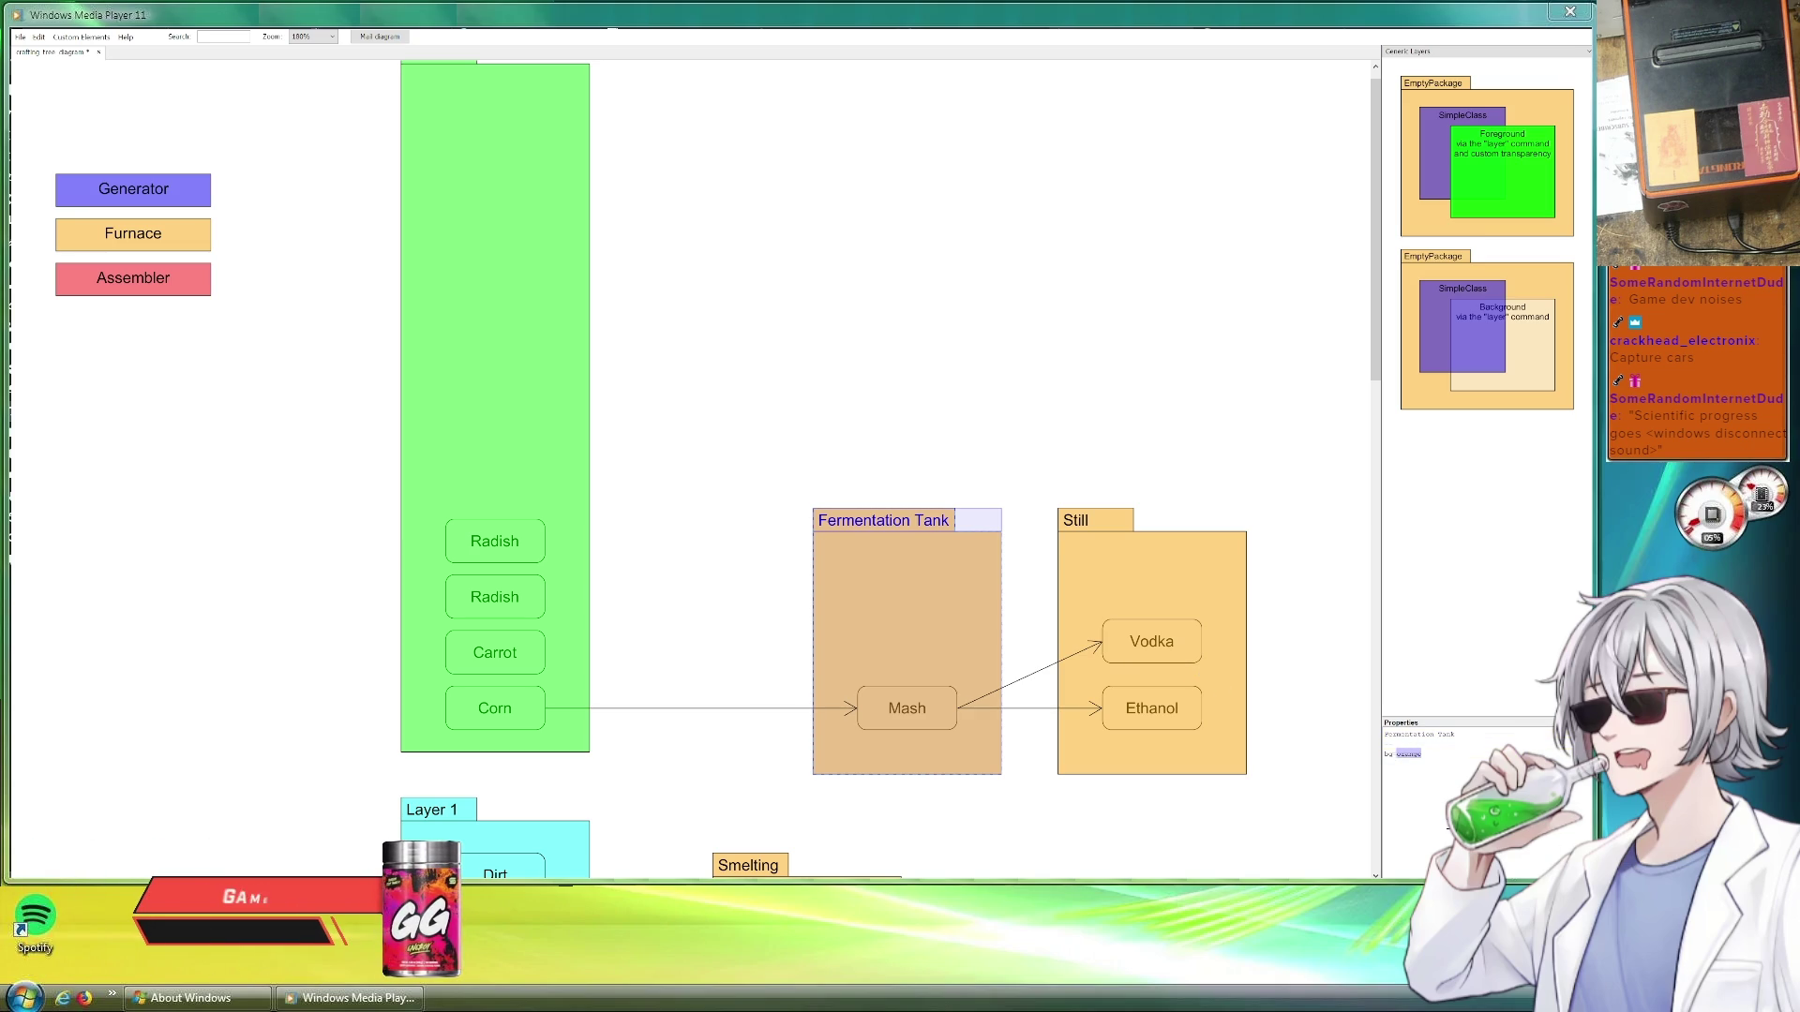
pyautogui.write('red')
pyautogui.press('Return')
pyautogui.click(996, 441)
pyautogui.scroll(-3, 998, 441)
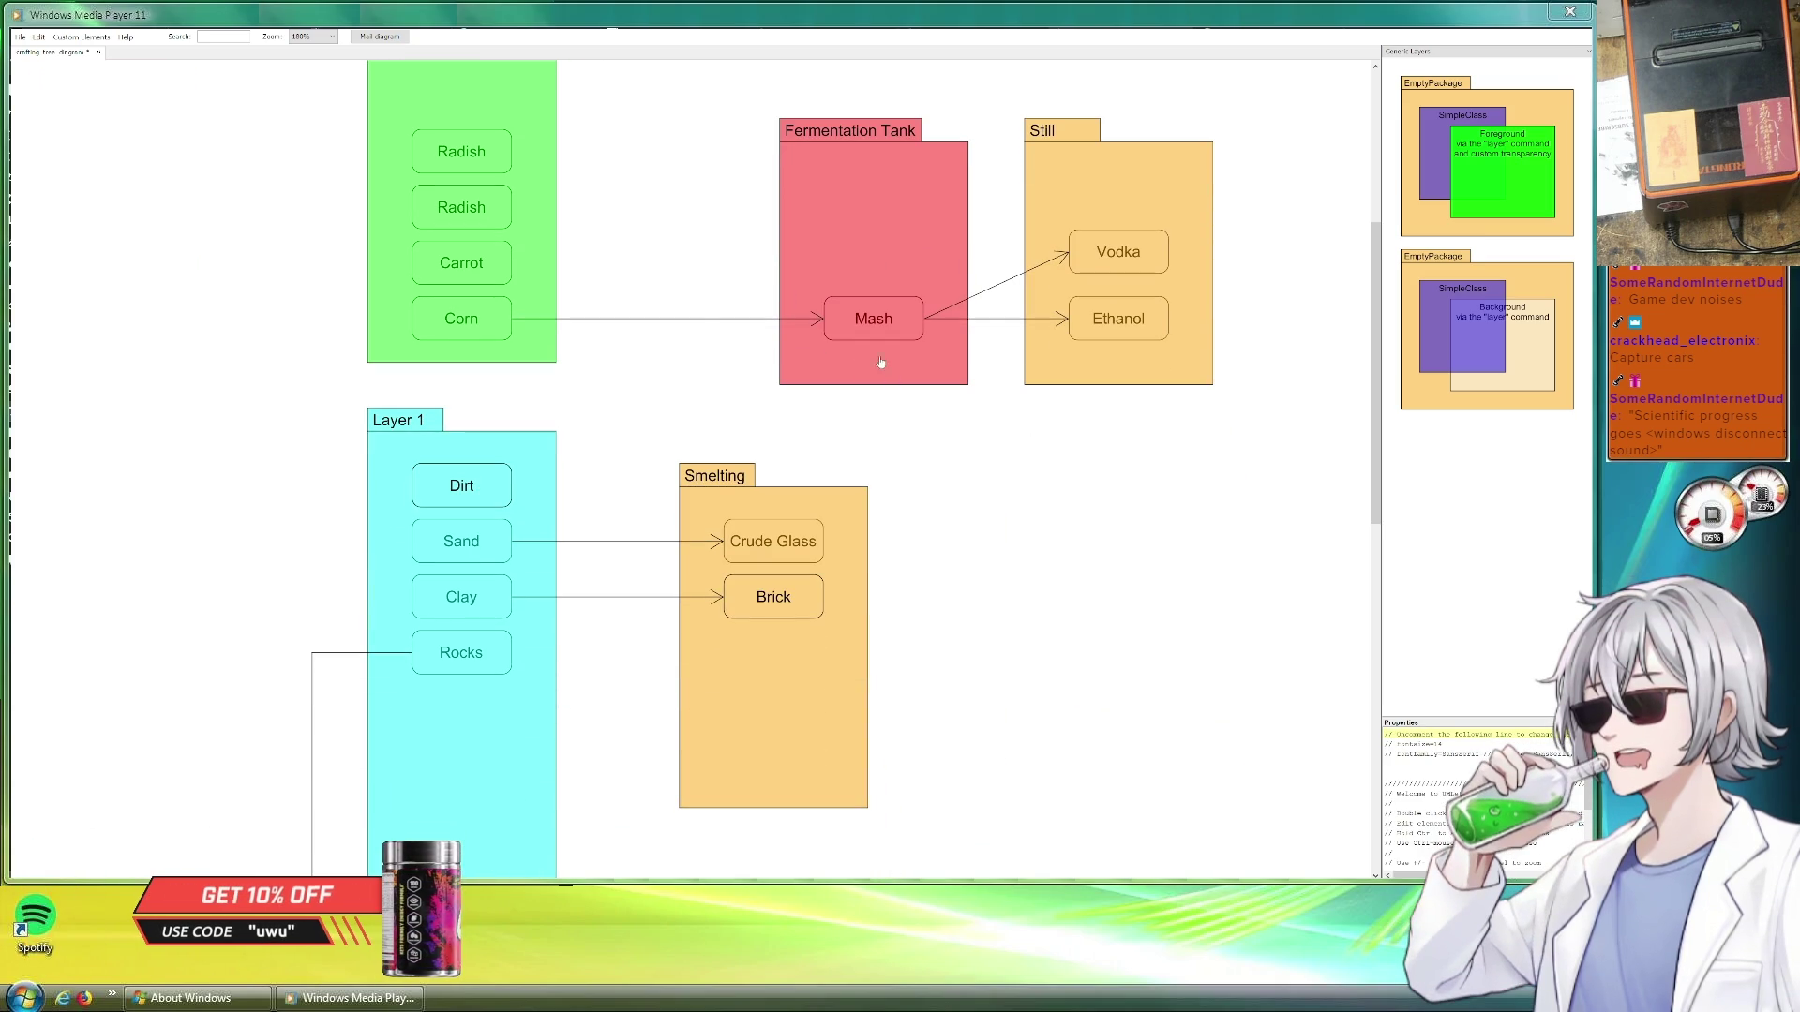
pyautogui.scroll(1, 989, 546)
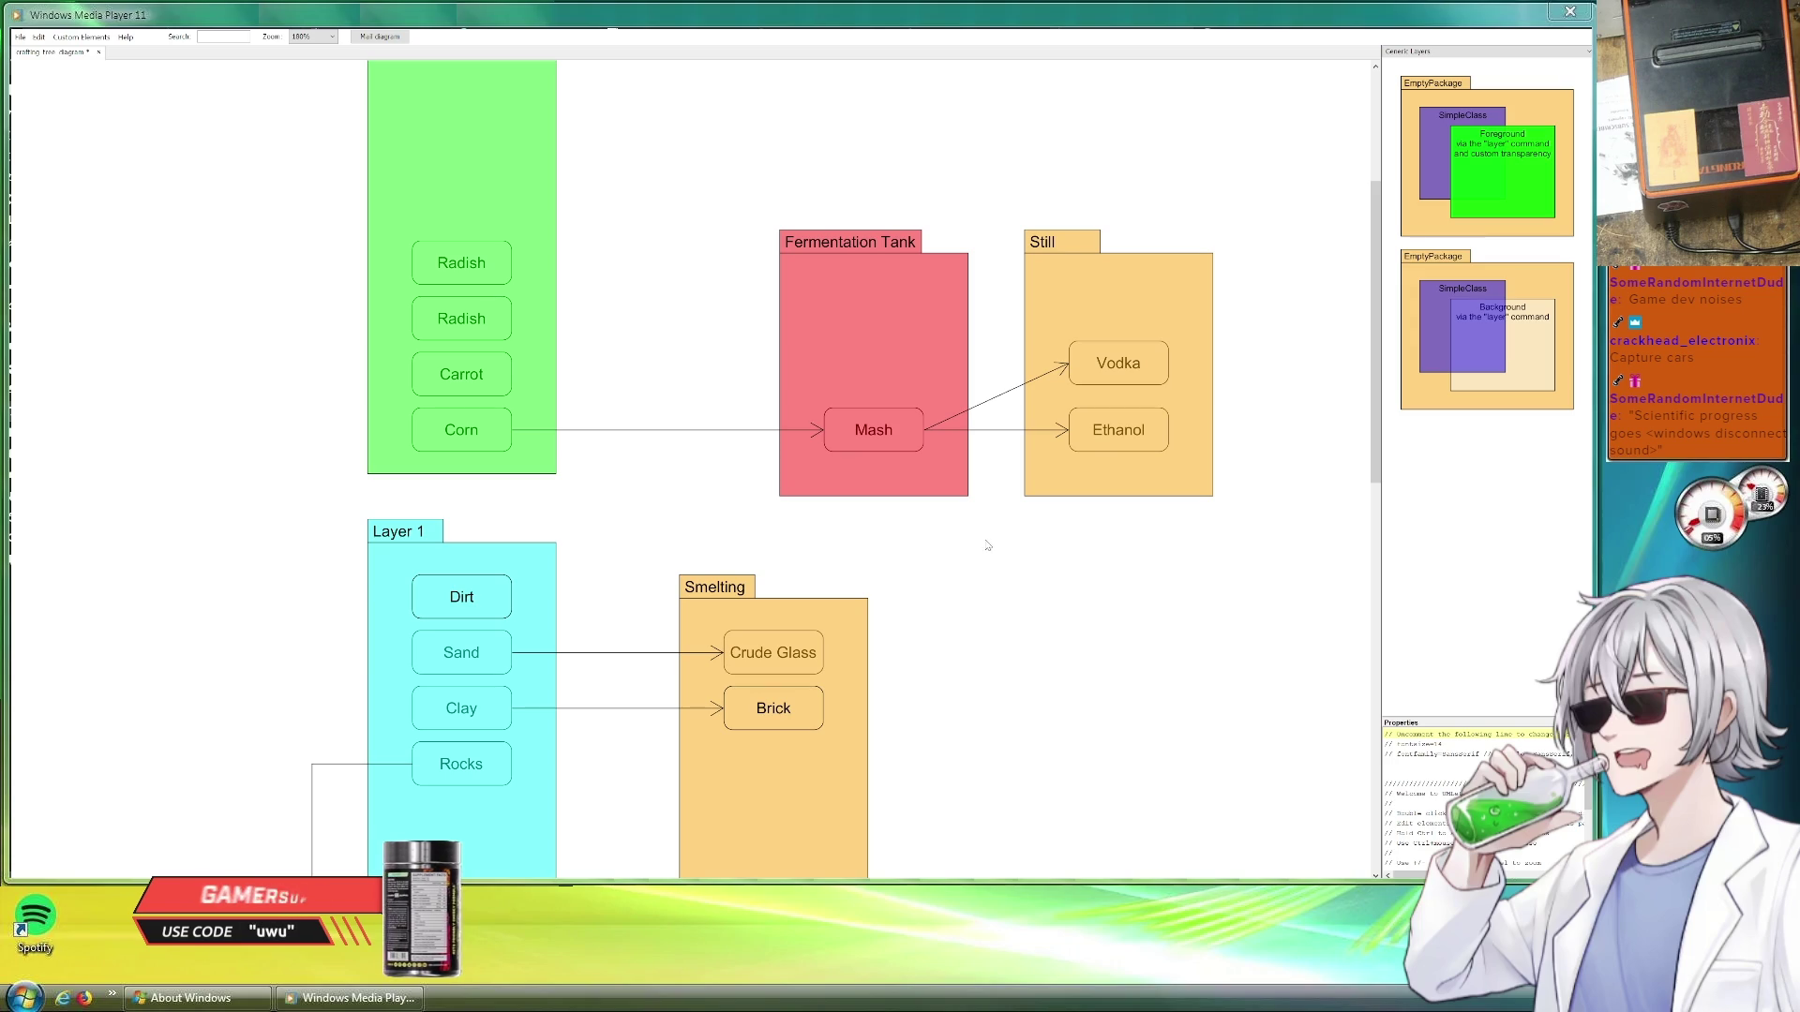
pyautogui.scroll(-1, 969, 578)
pyautogui.scroll(-1, 968, 579)
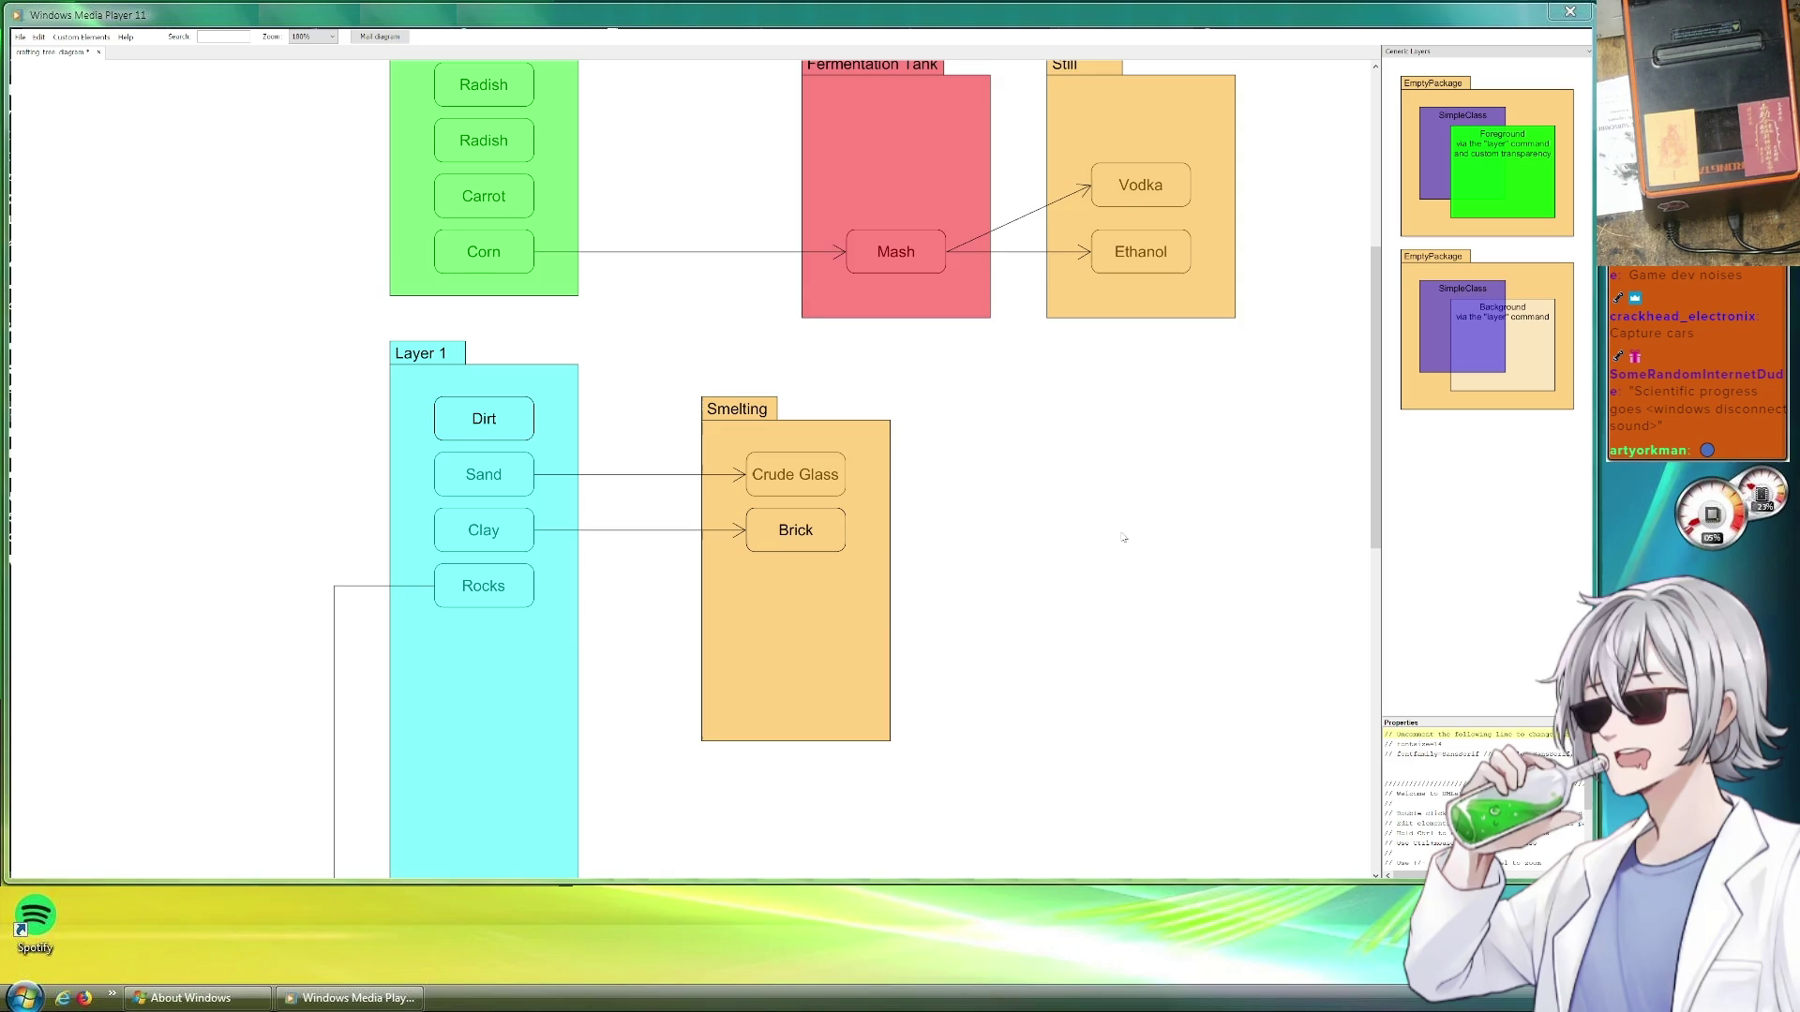
pyautogui.moveTo(1138, 539); pyautogui.dragTo(946, 633)
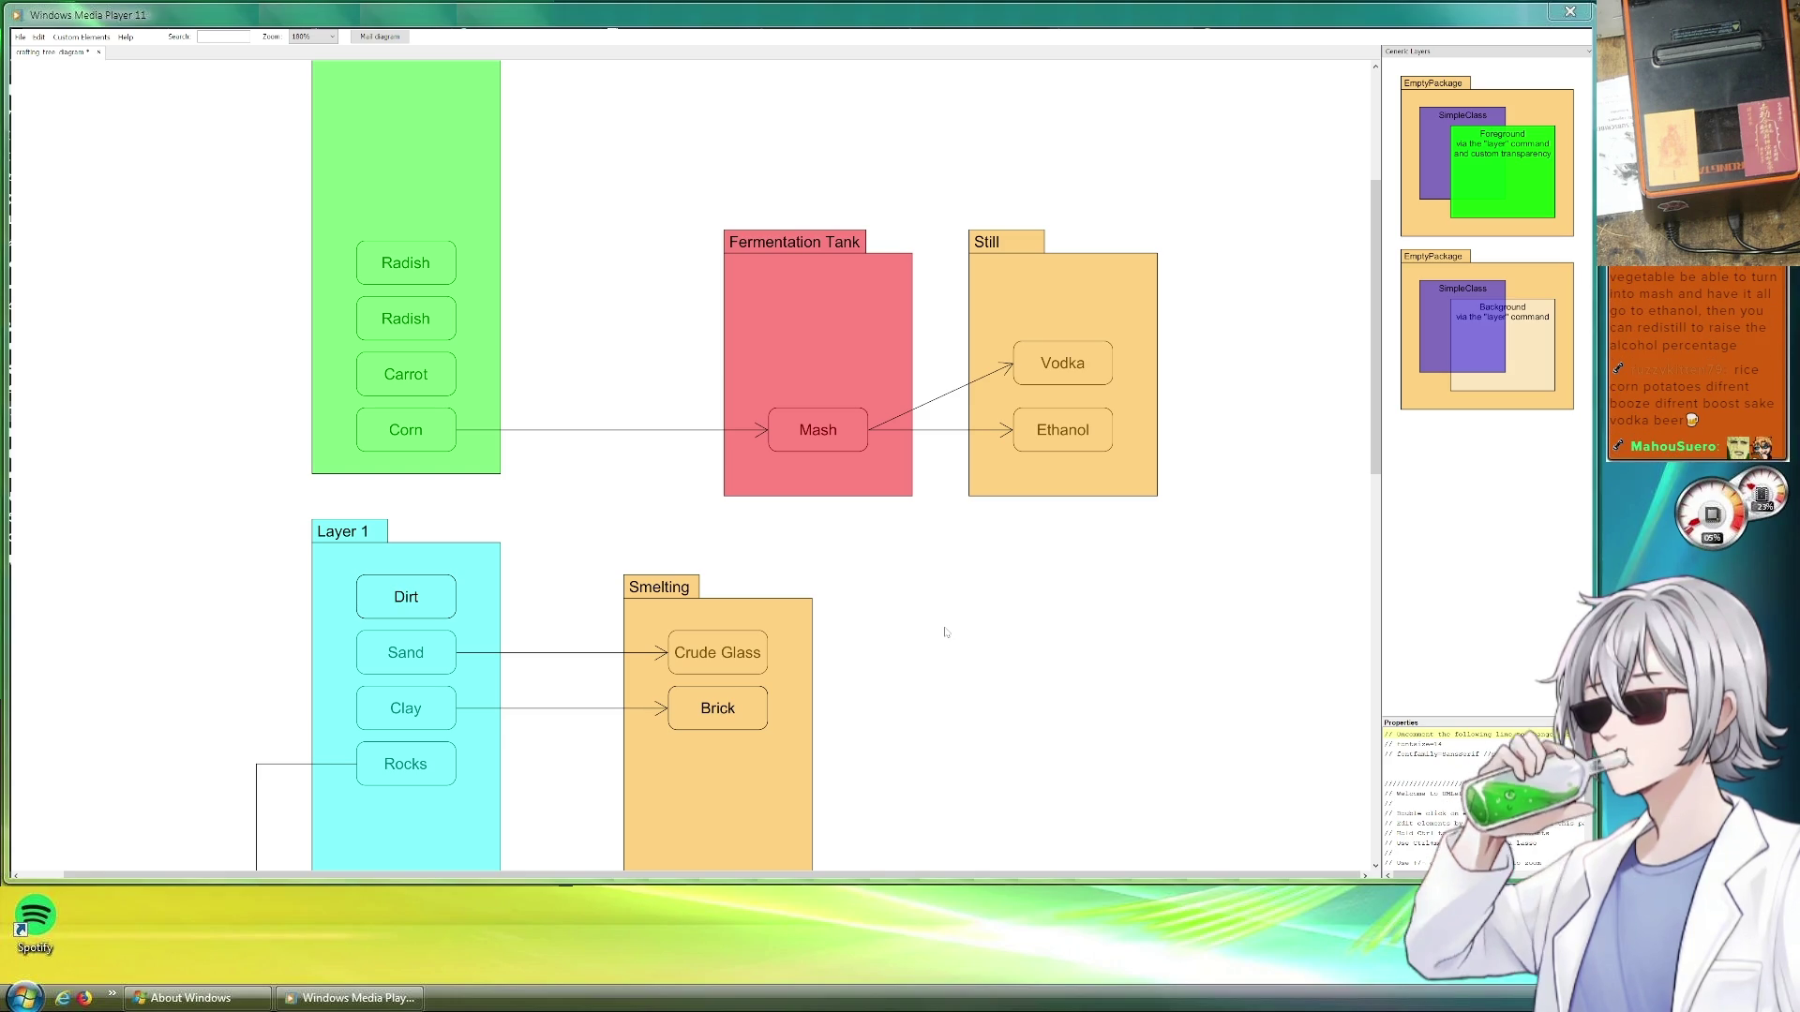
# Rename the Vodka node in Still to Moonshine
pyautogui.click(1083, 369)
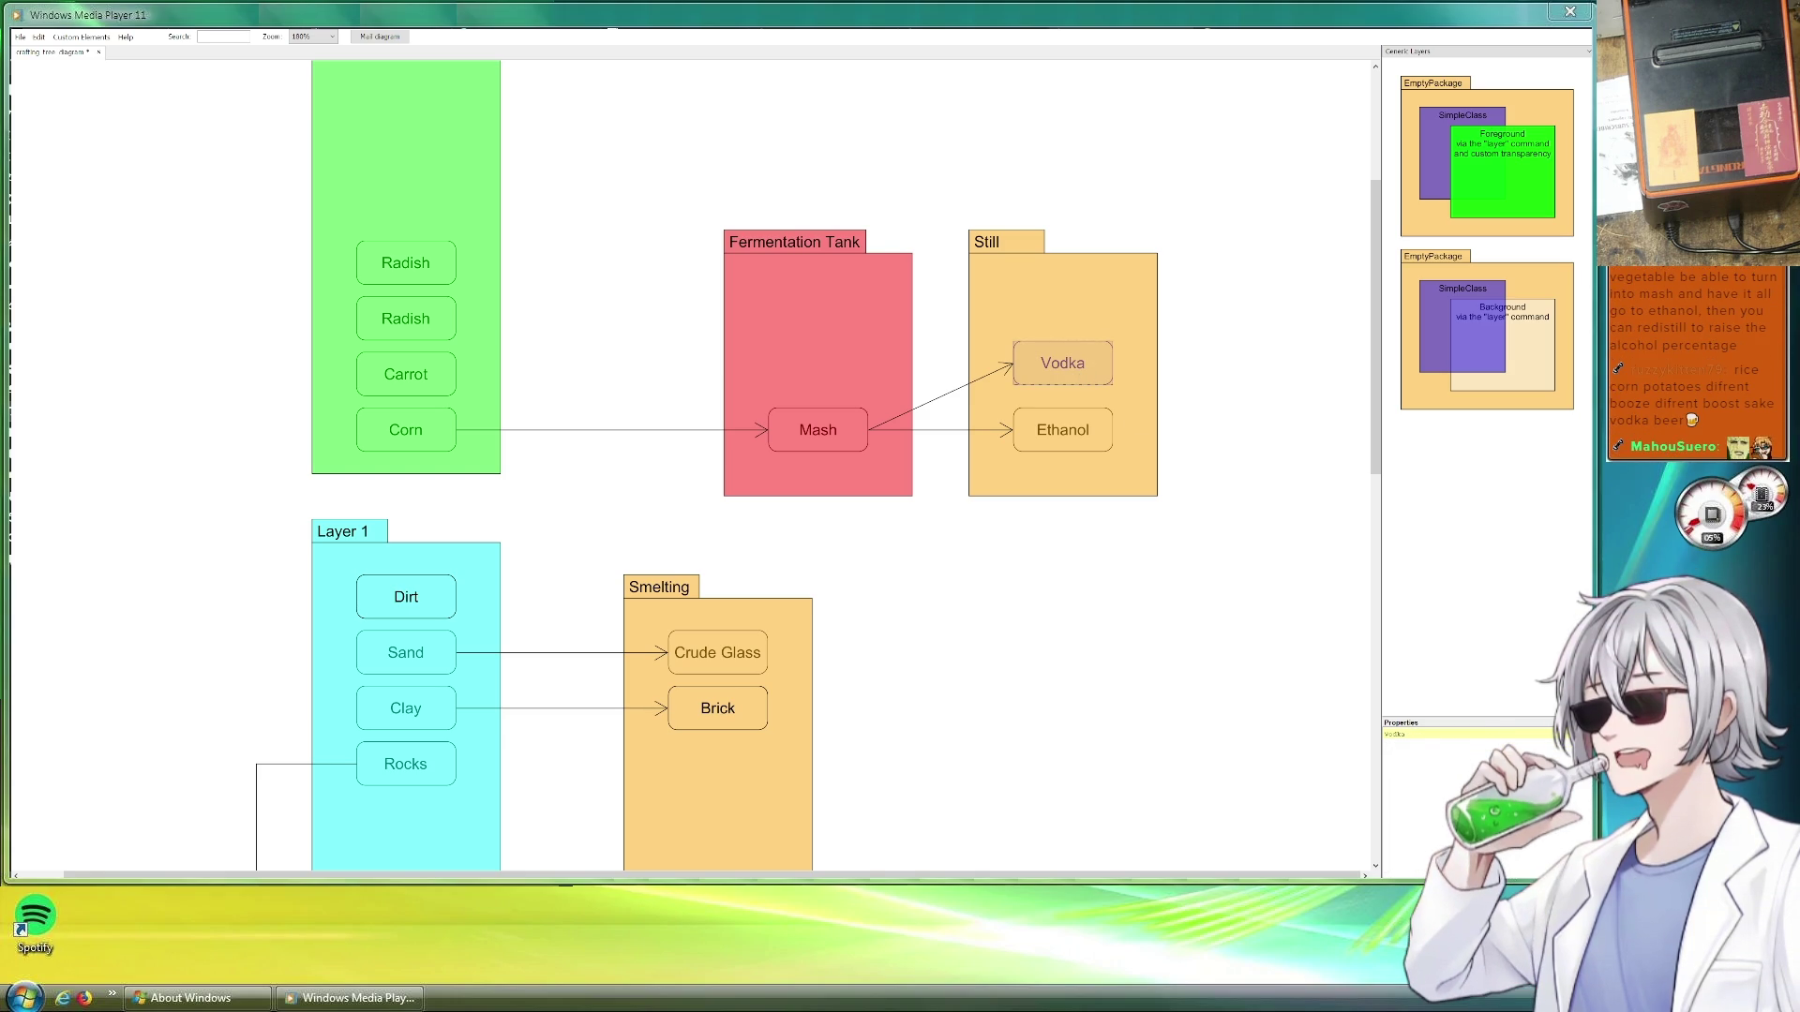
pyautogui.write('V')
pyautogui.write('Moon')
pyautogui.write('ne')
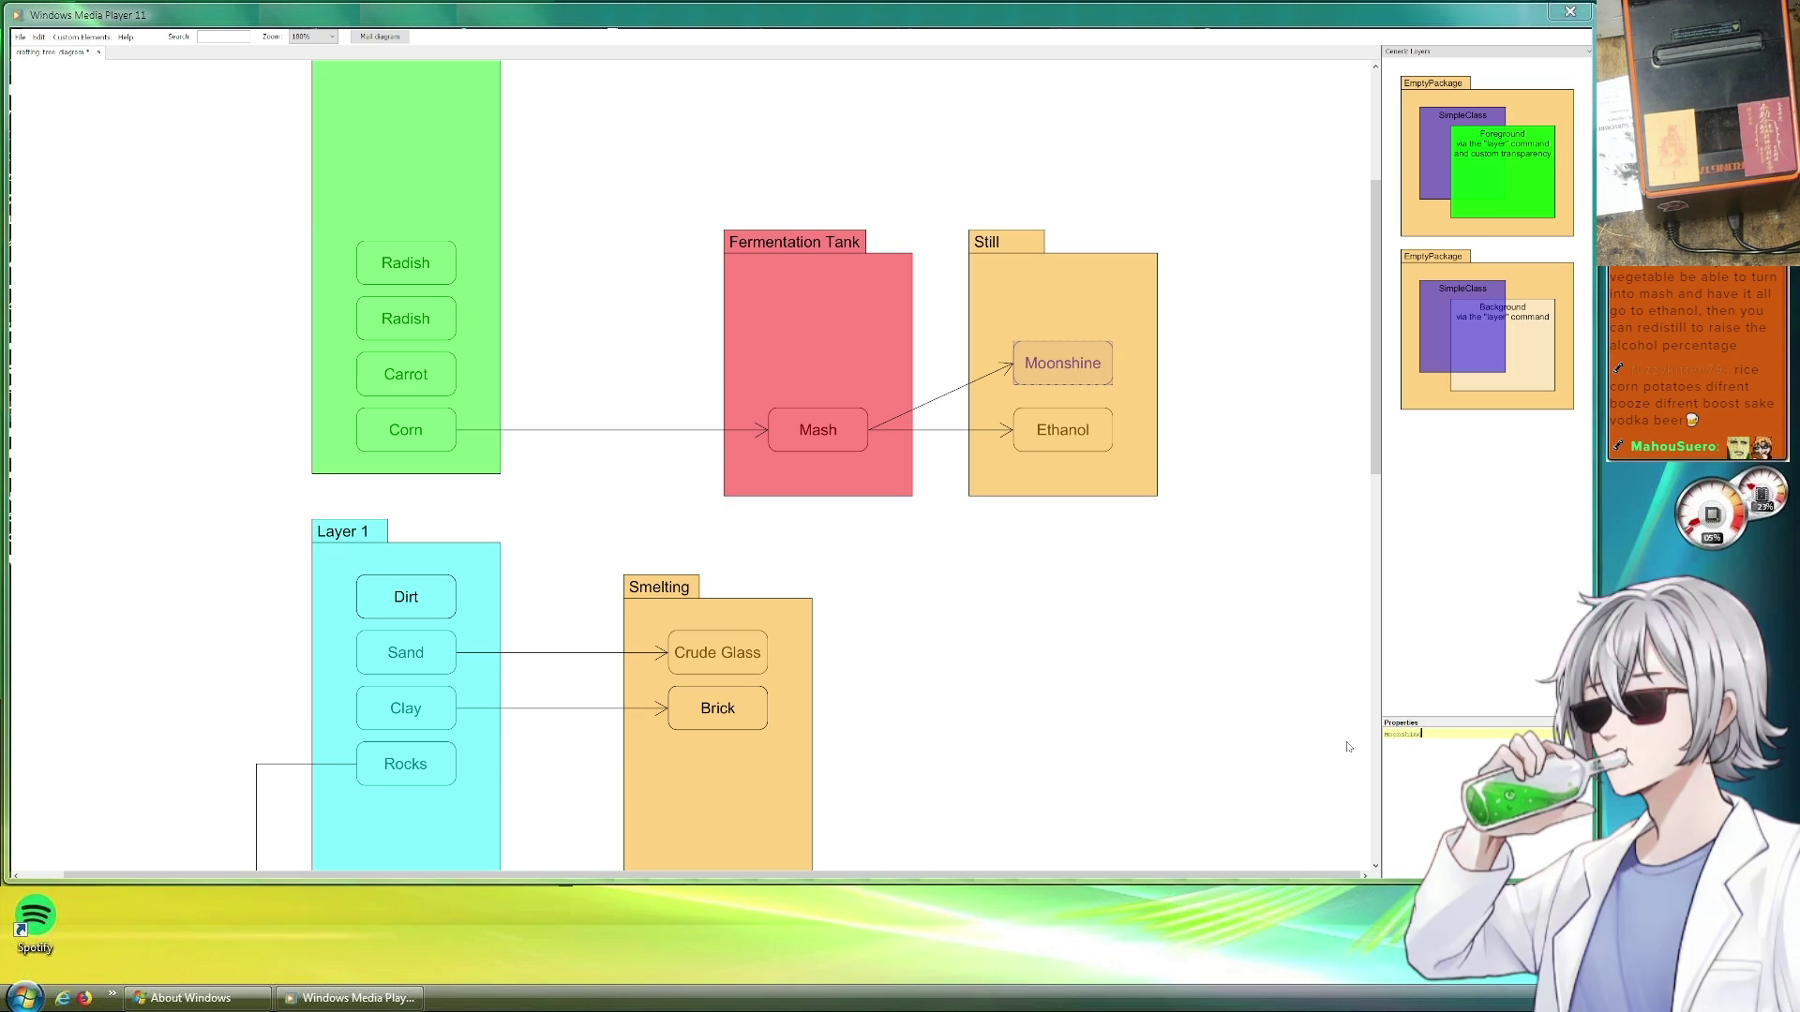
pyautogui.click(1079, 626)
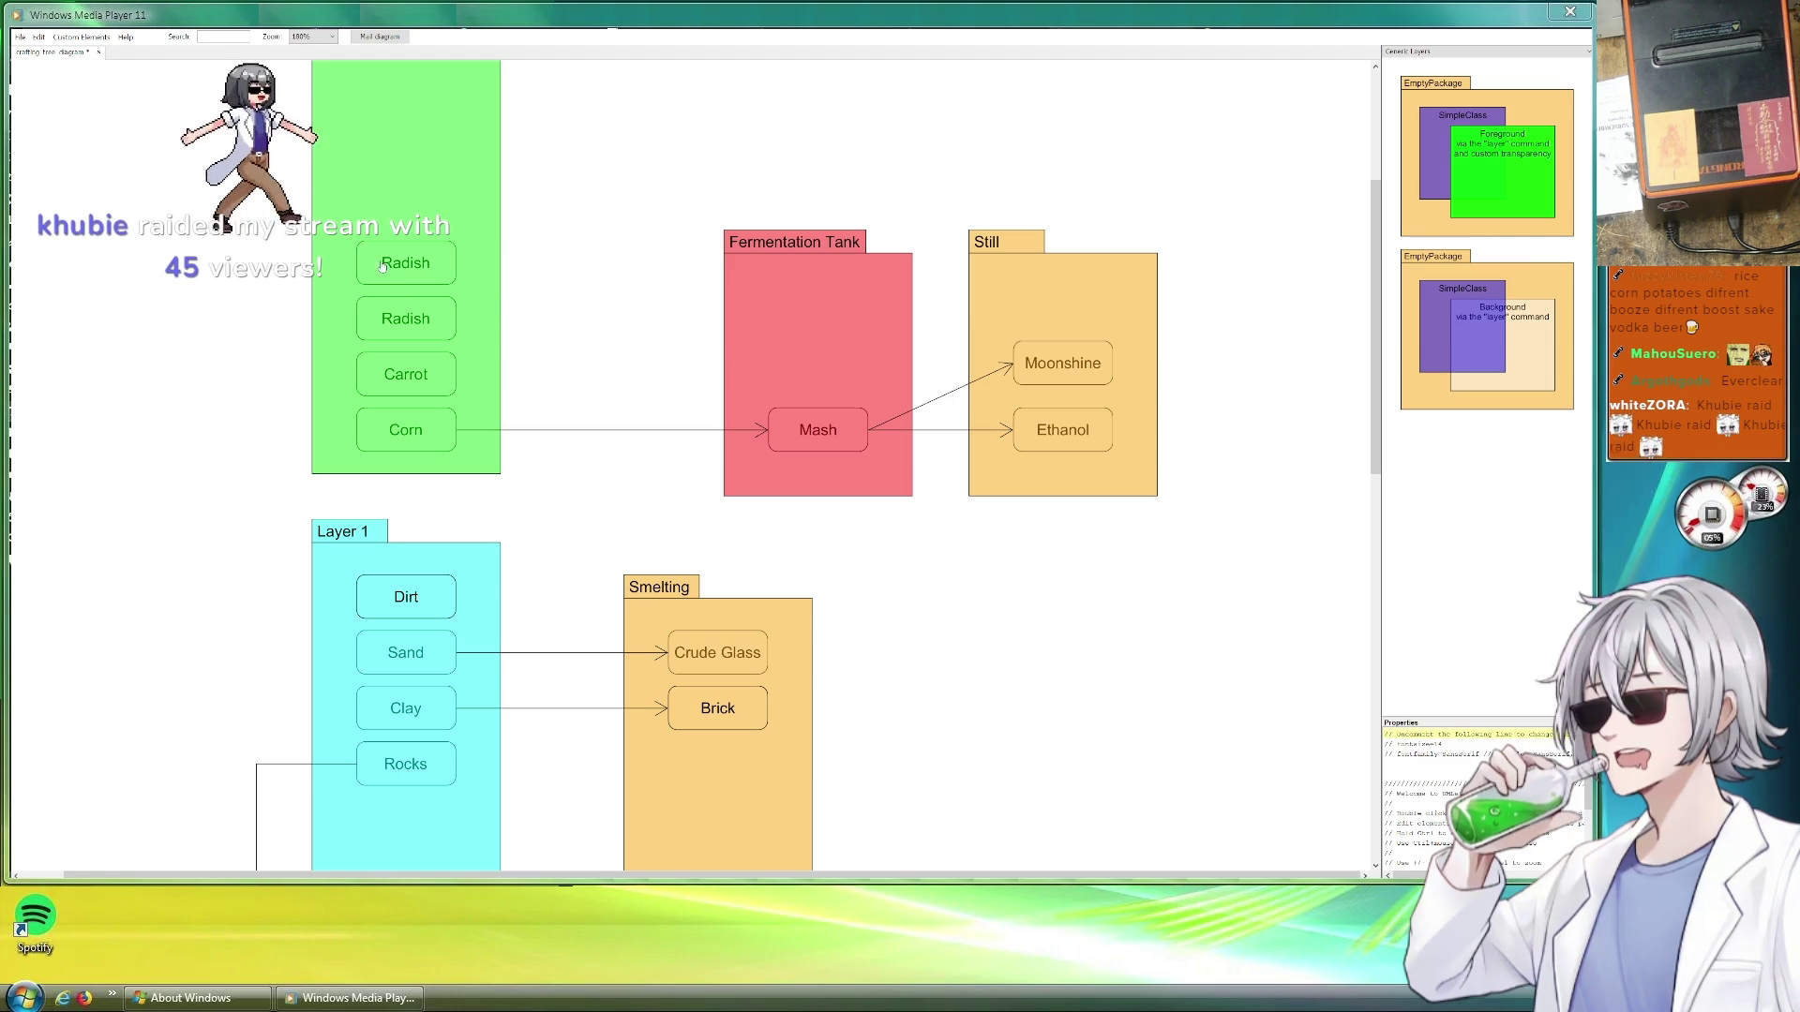
# Copy a Radish box above the others and relabel it 'Potatoes' in the Garden package
pyautogui.moveTo(385, 272); pyautogui.dragTo(423, 211)
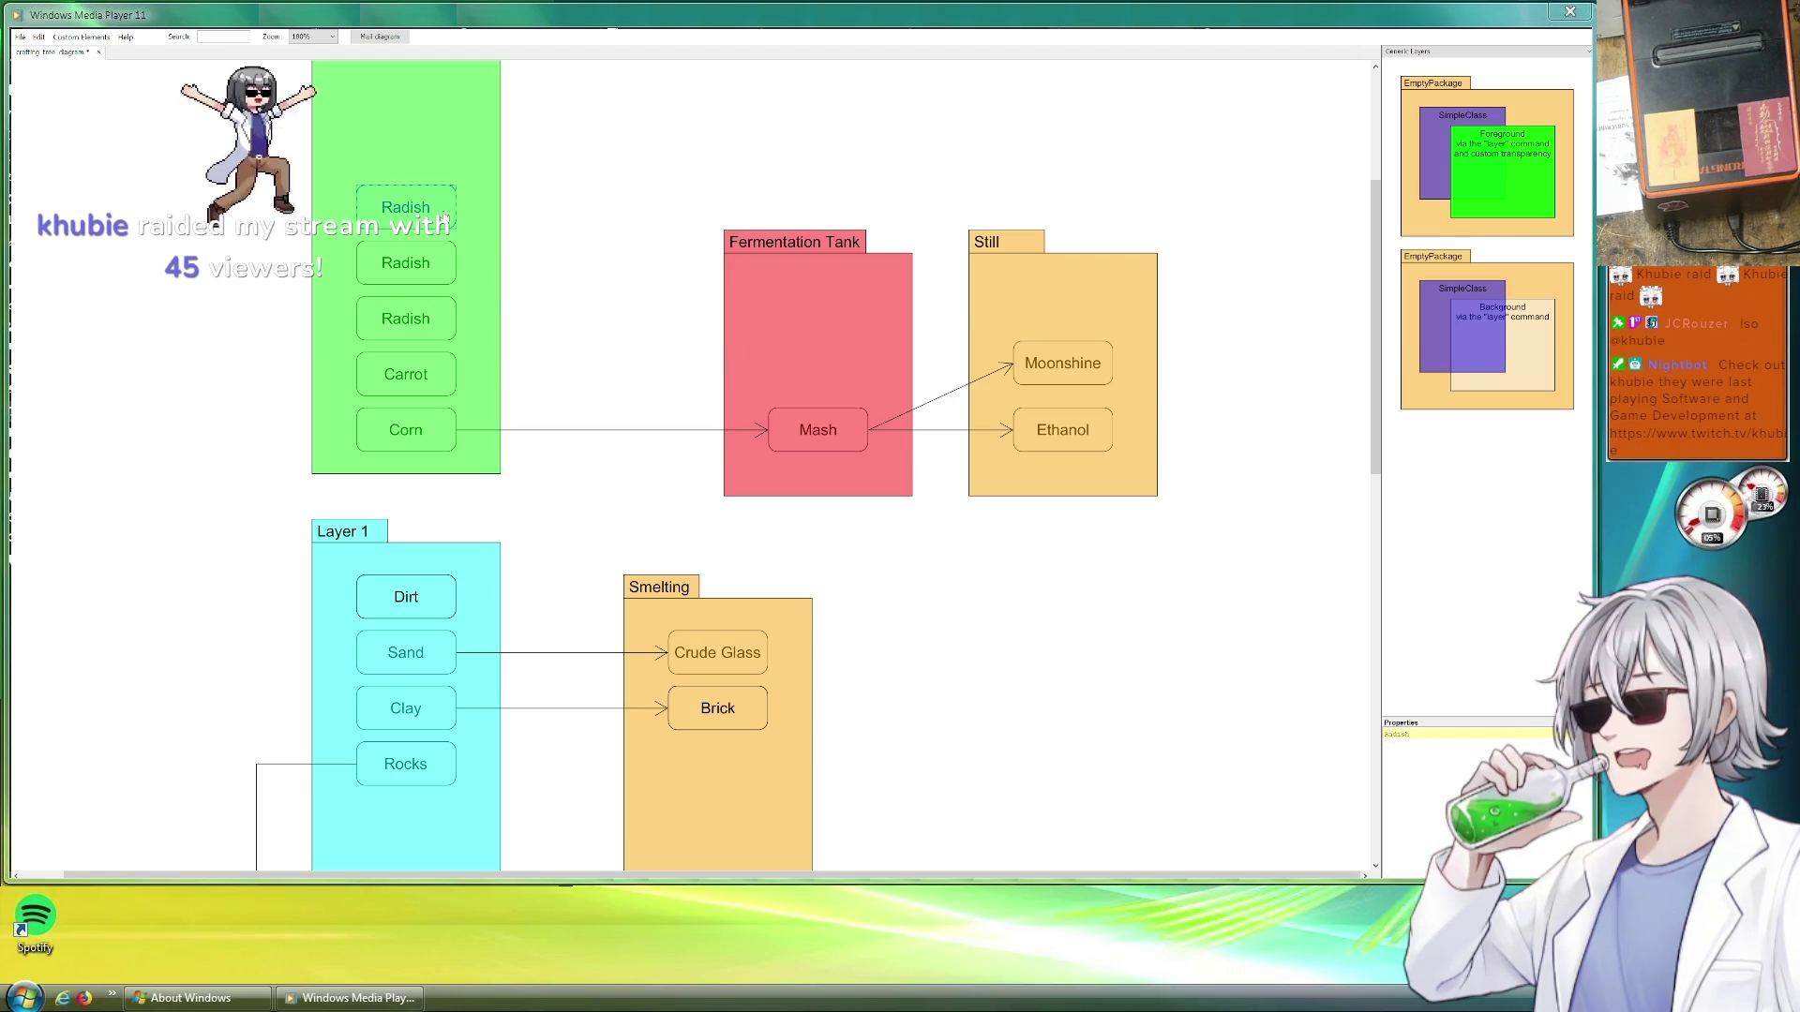
pyautogui.click(1406, 734)
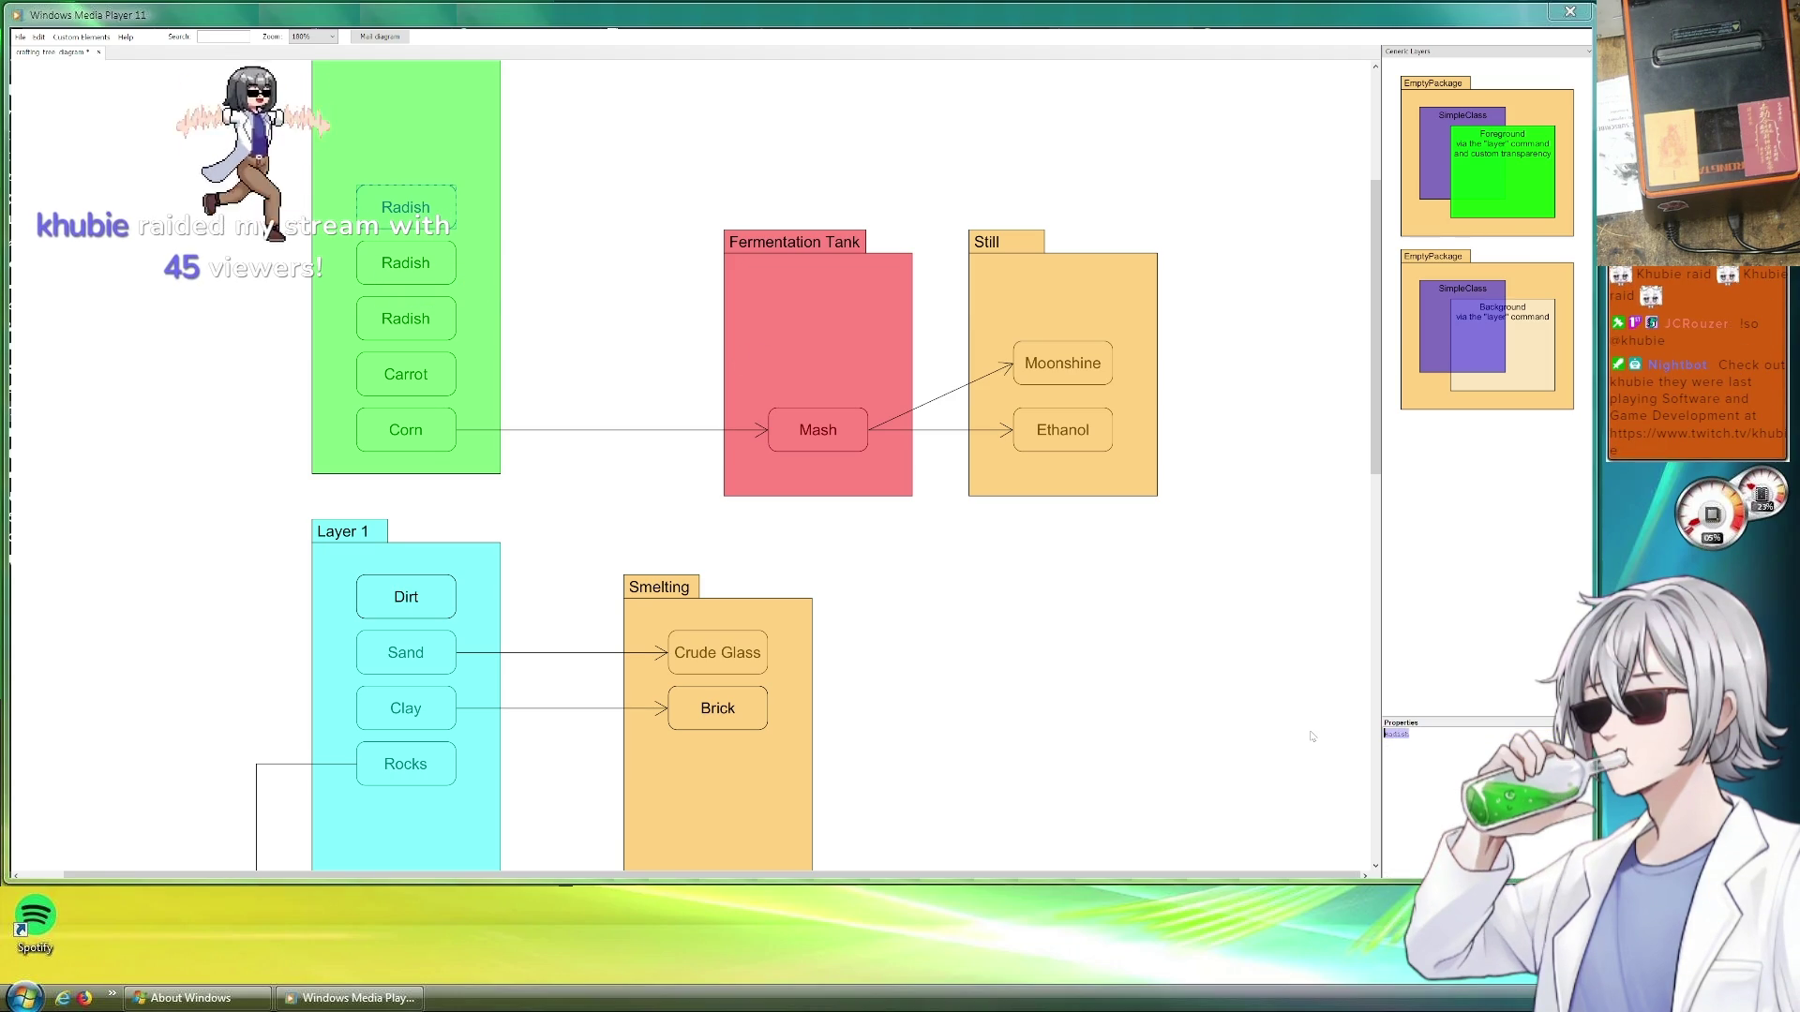
pyautogui.write('potat')
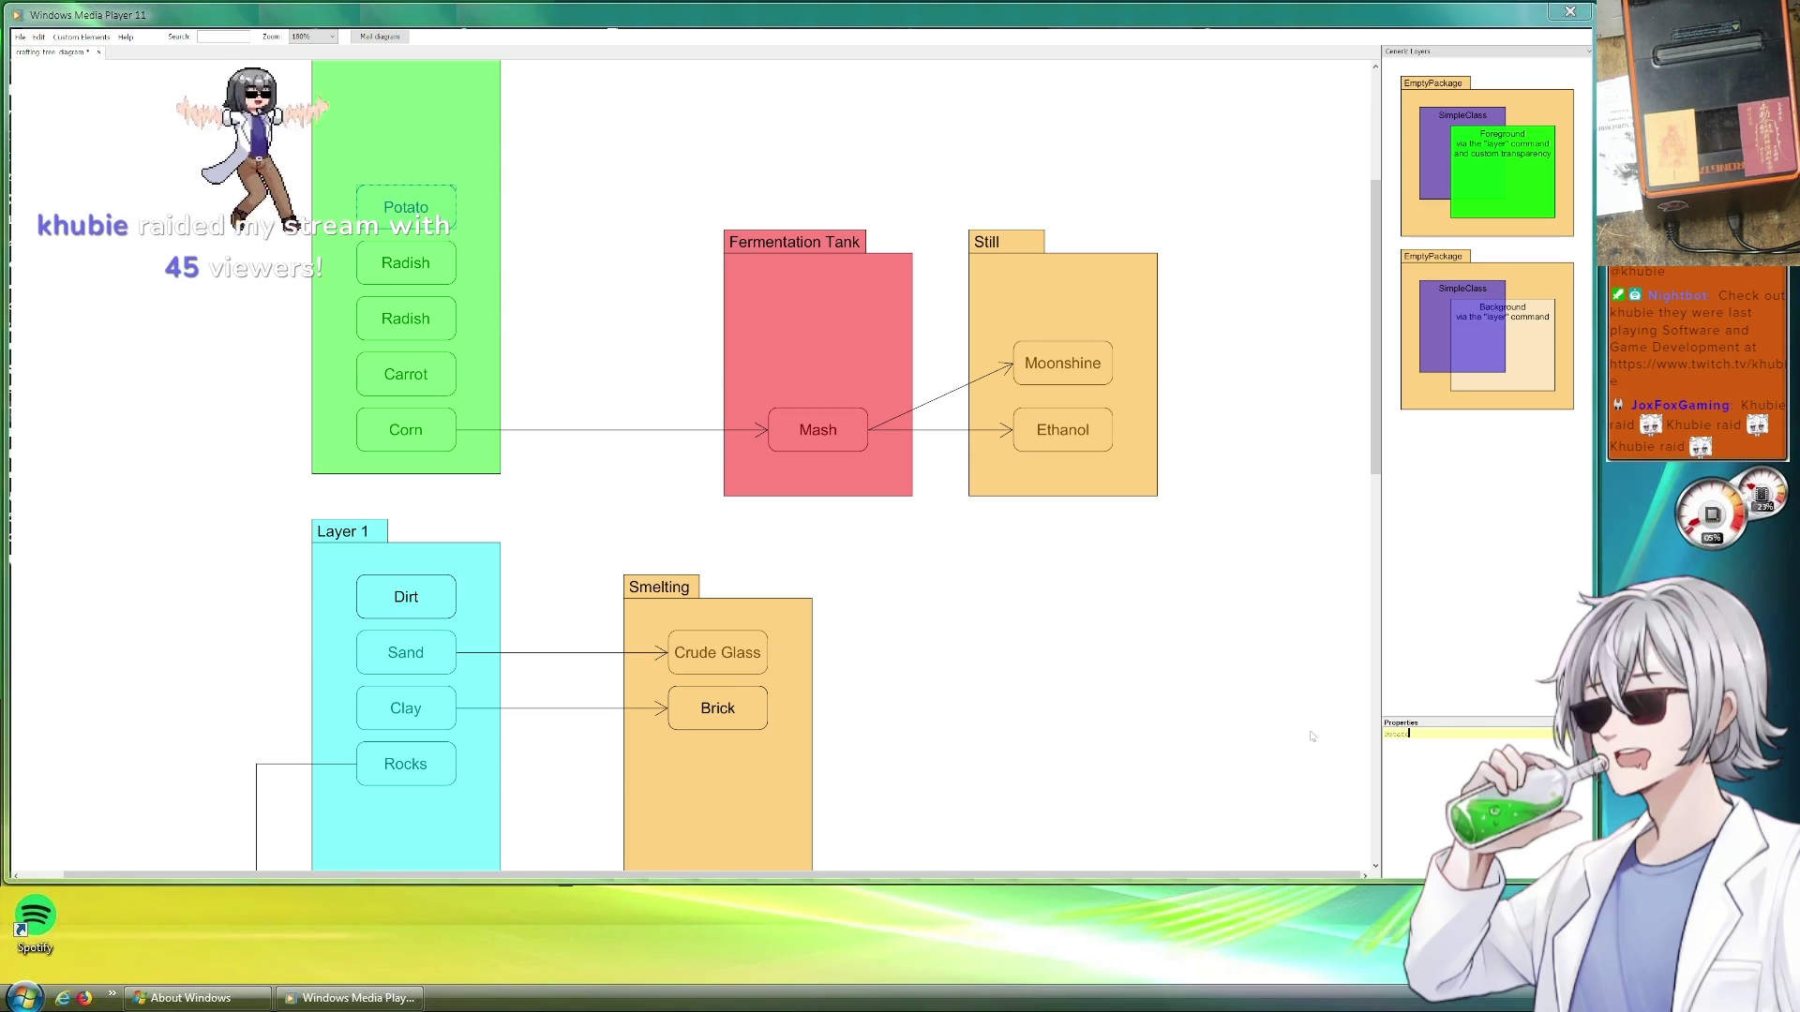
pyautogui.write('oes')
pyautogui.click(992, 695)
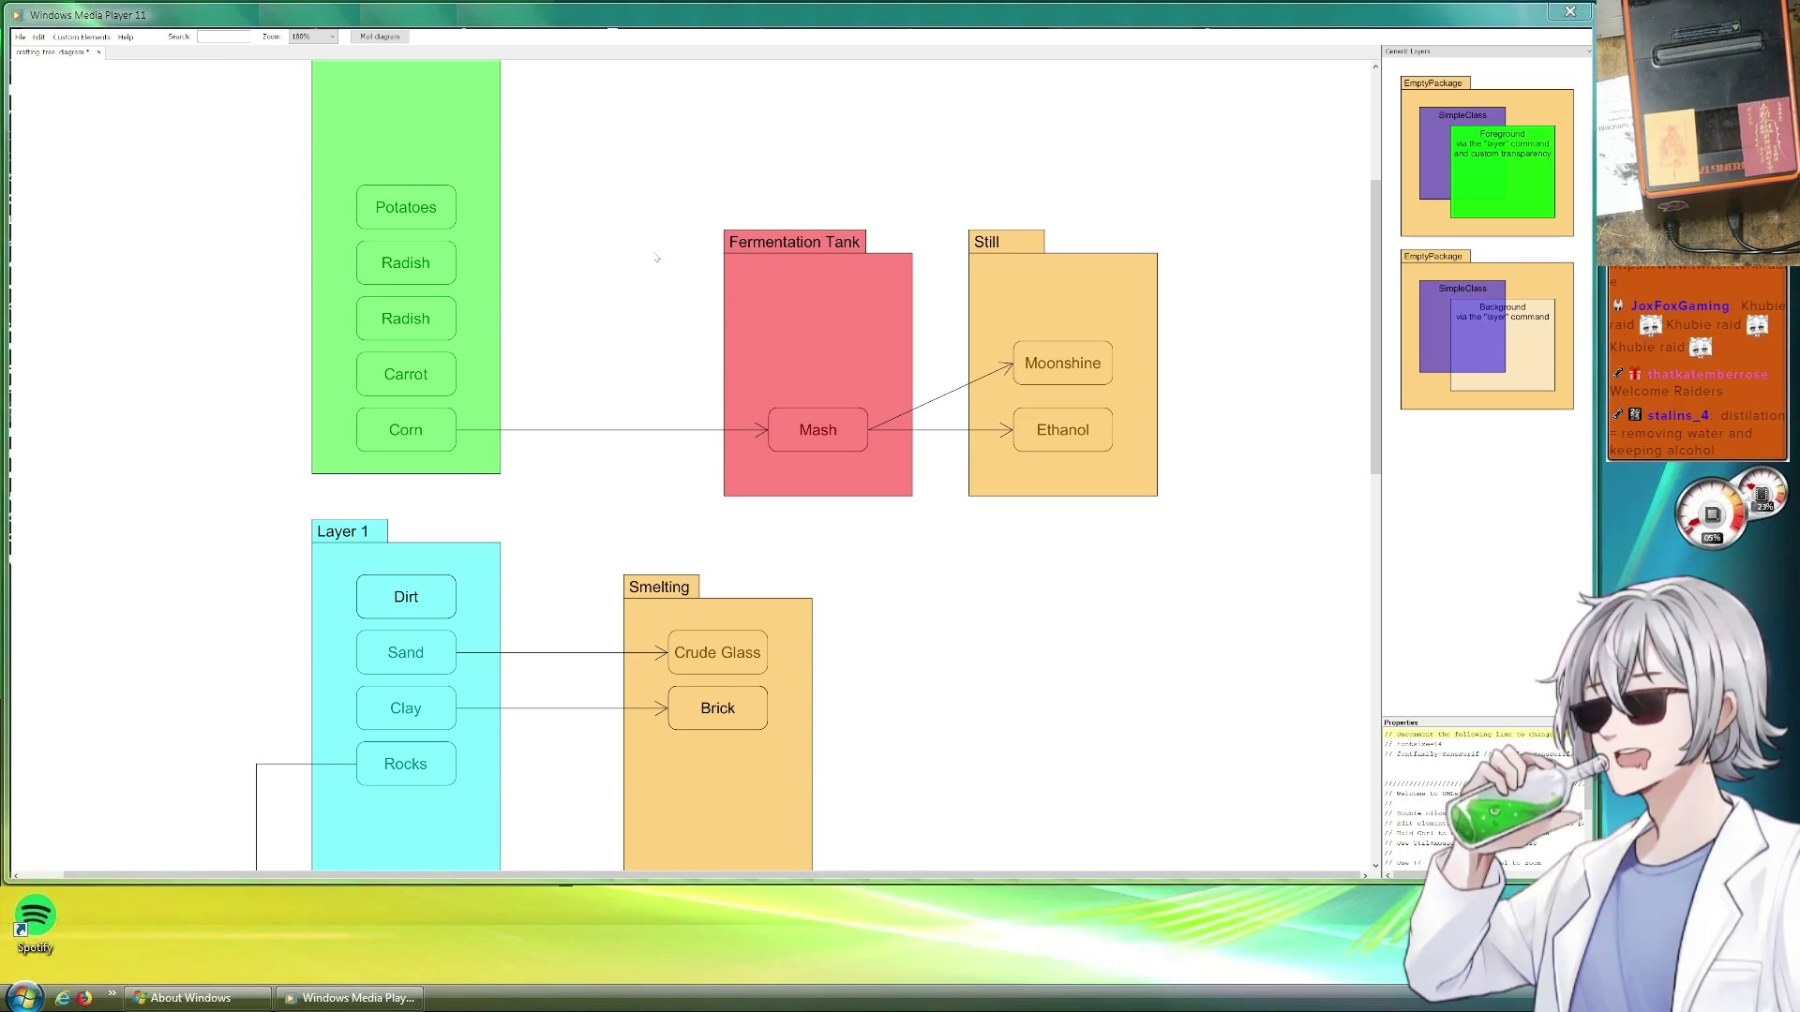
pyautogui.scroll(-3, 843, 516)
pyautogui.scroll(-3, 844, 516)
pyautogui.scroll(3, 969, 457)
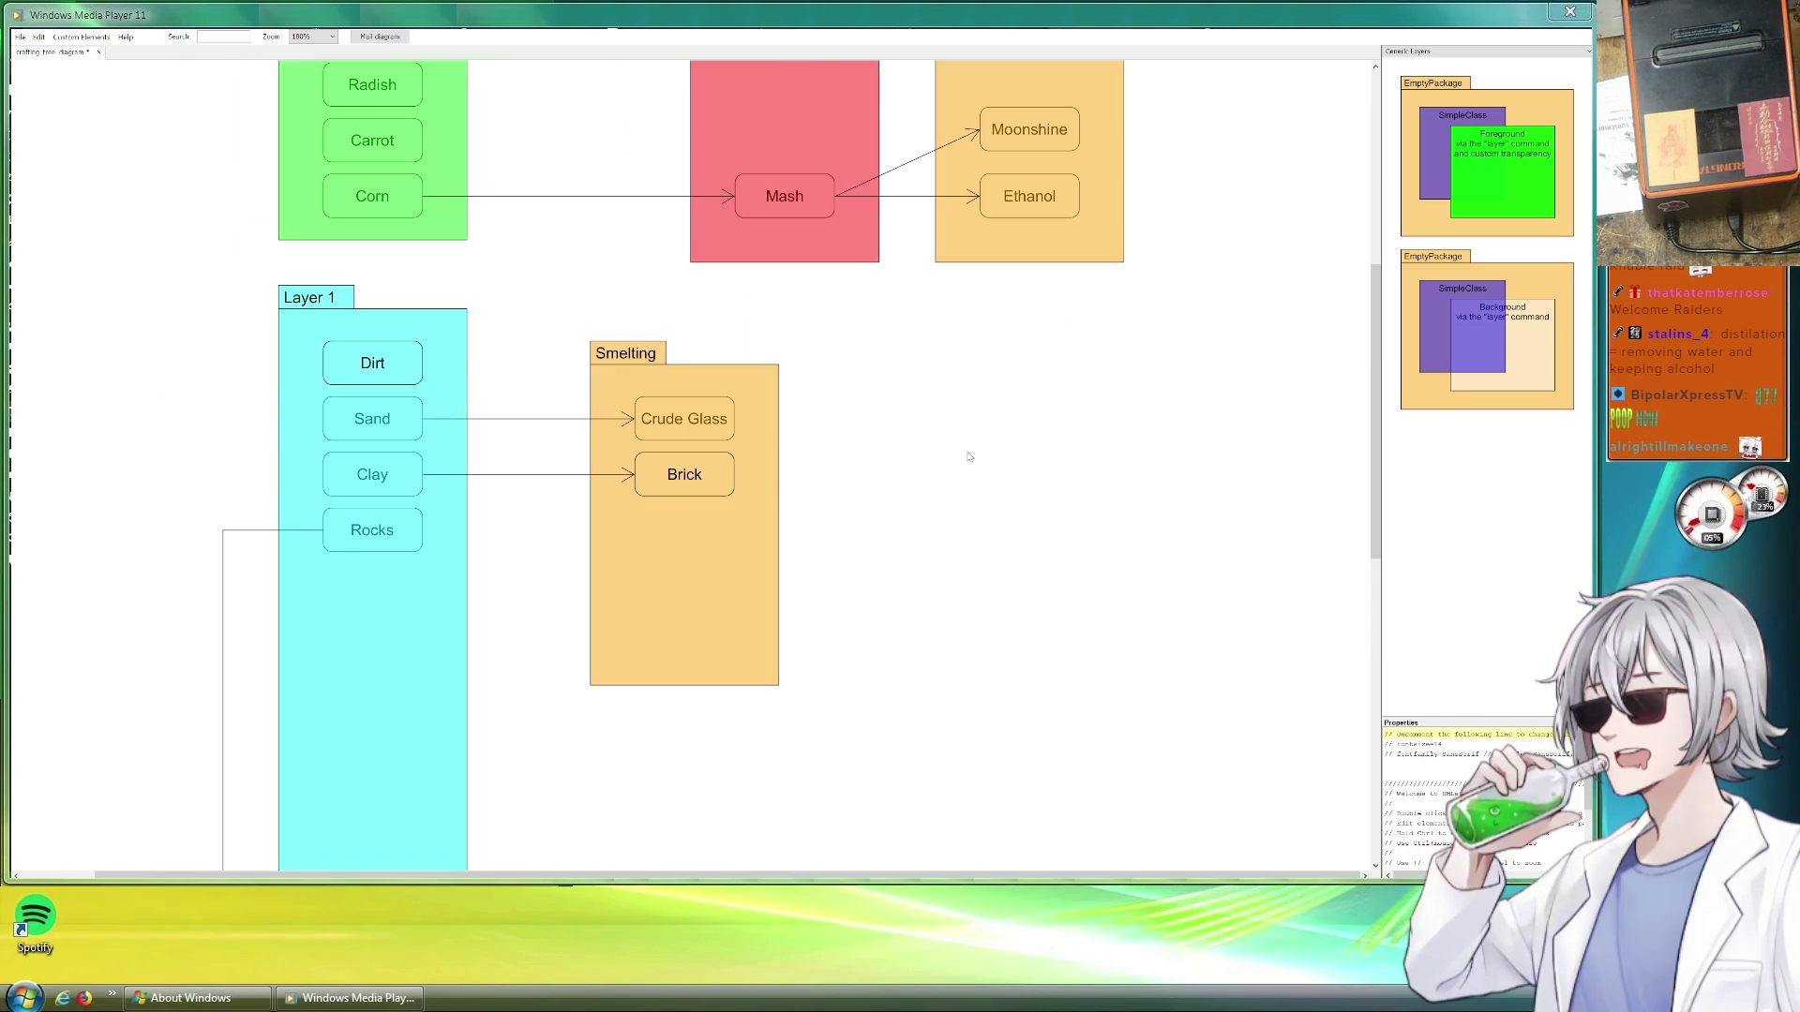
pyautogui.scroll(3, 914, 354)
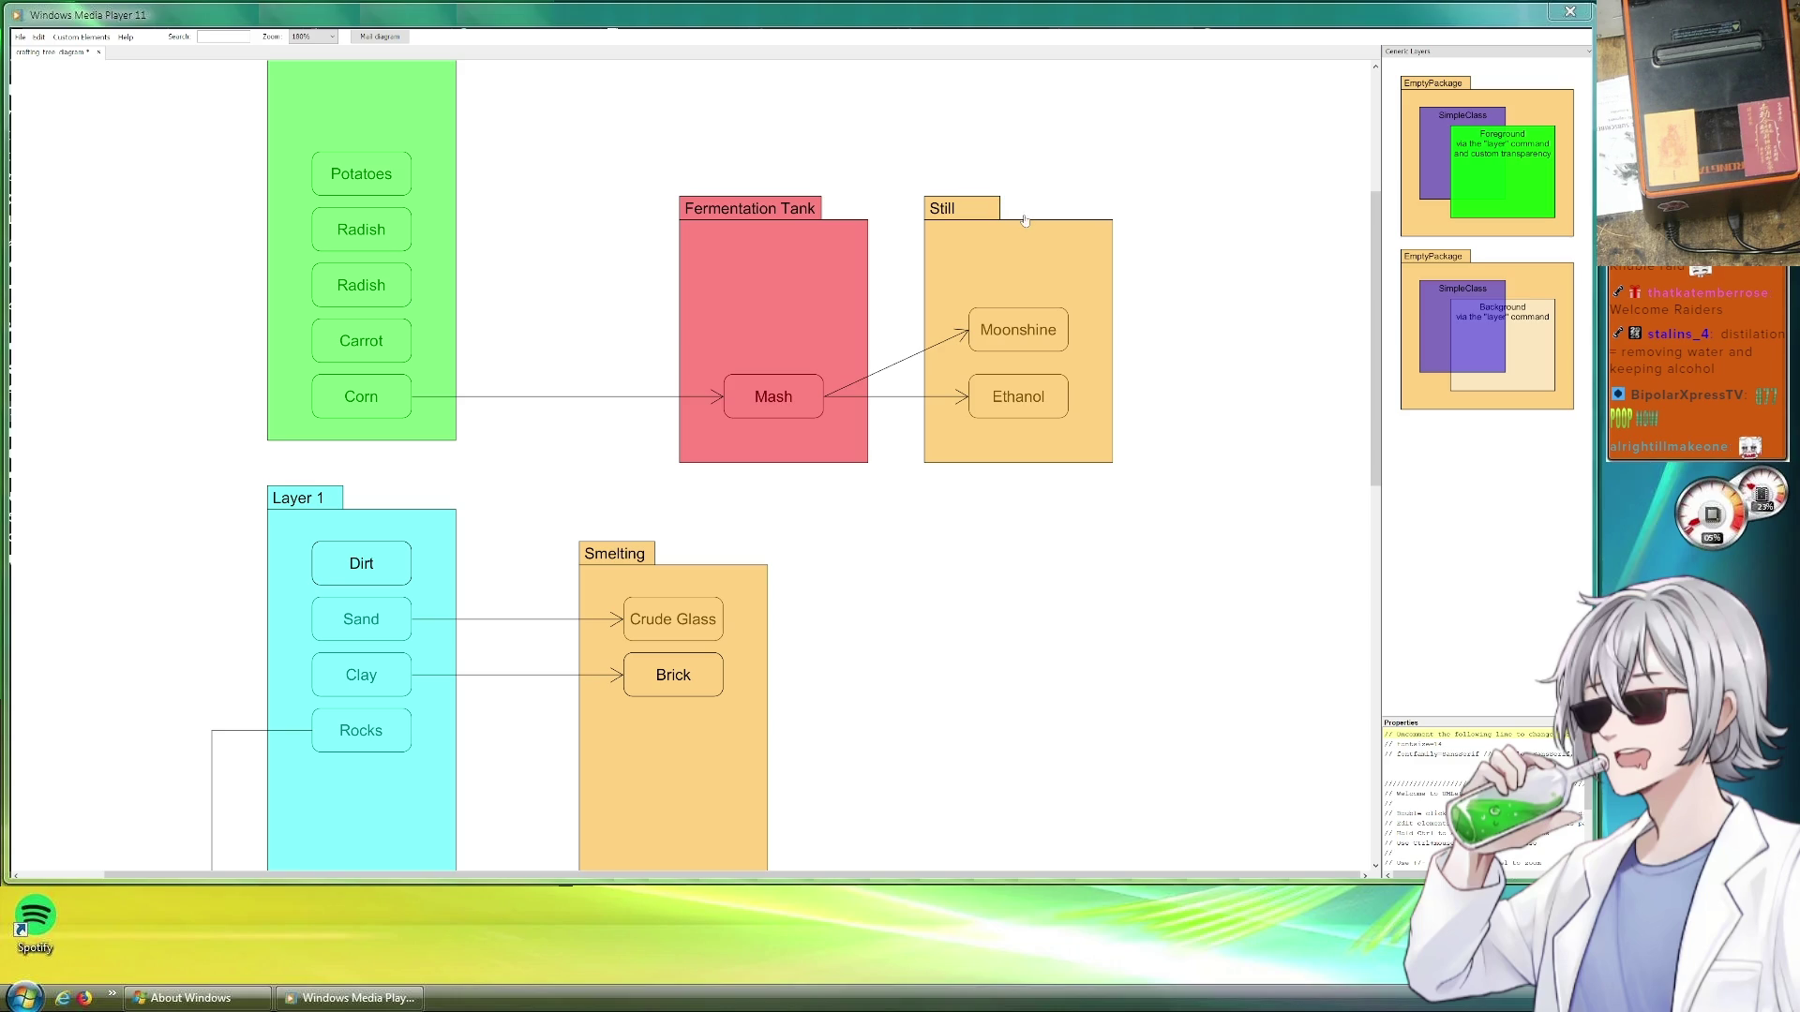
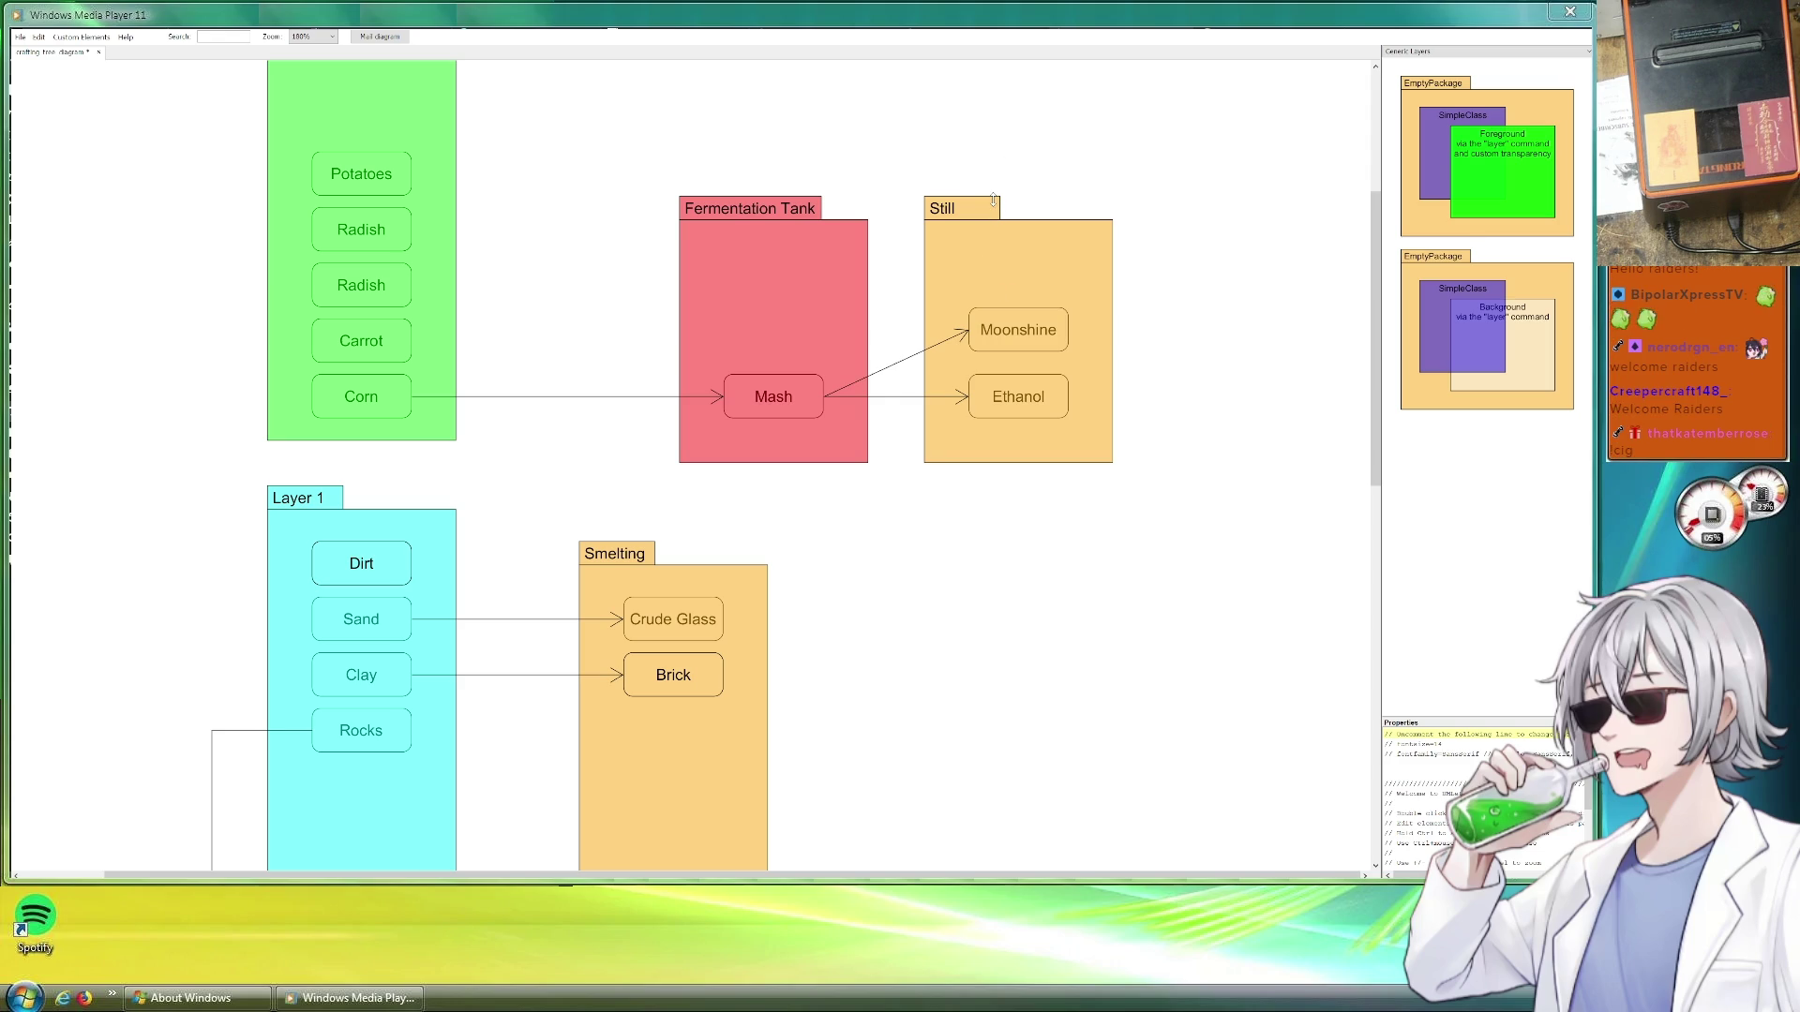
pyautogui.scroll(3, 703, 211)
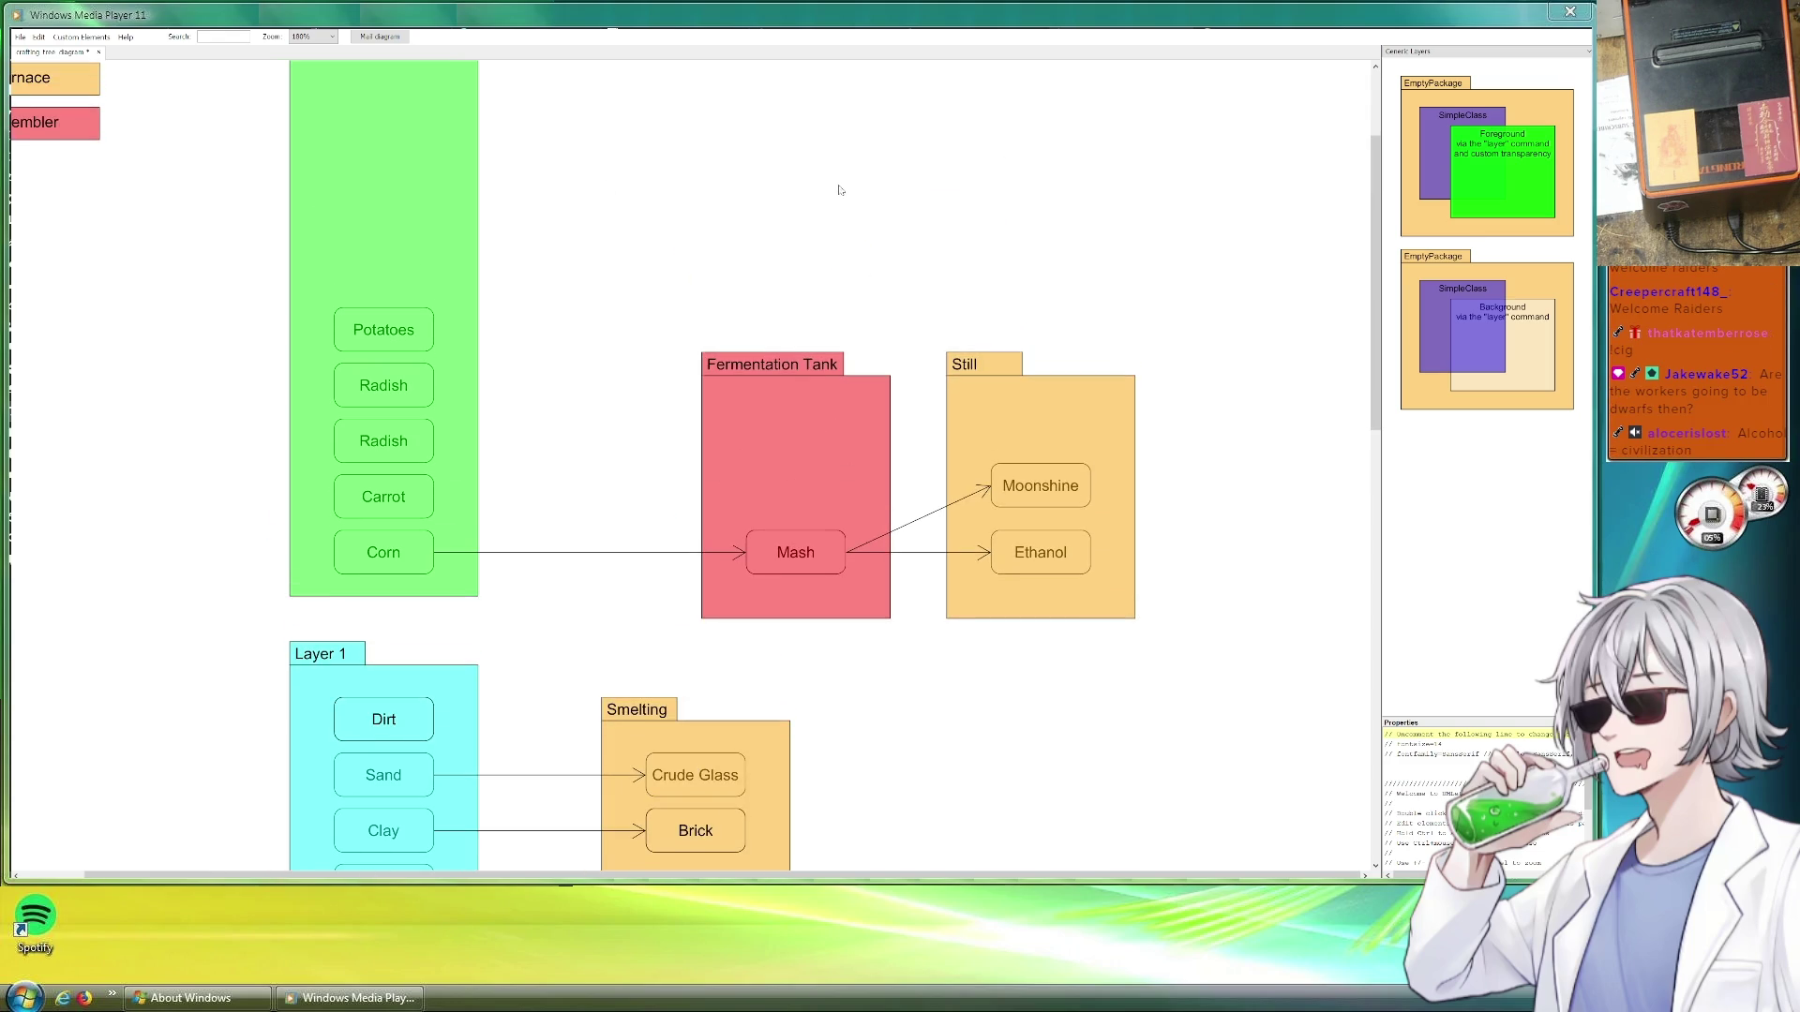
pyautogui.scroll(3, 788, 309)
pyautogui.scroll(2, 825, 344)
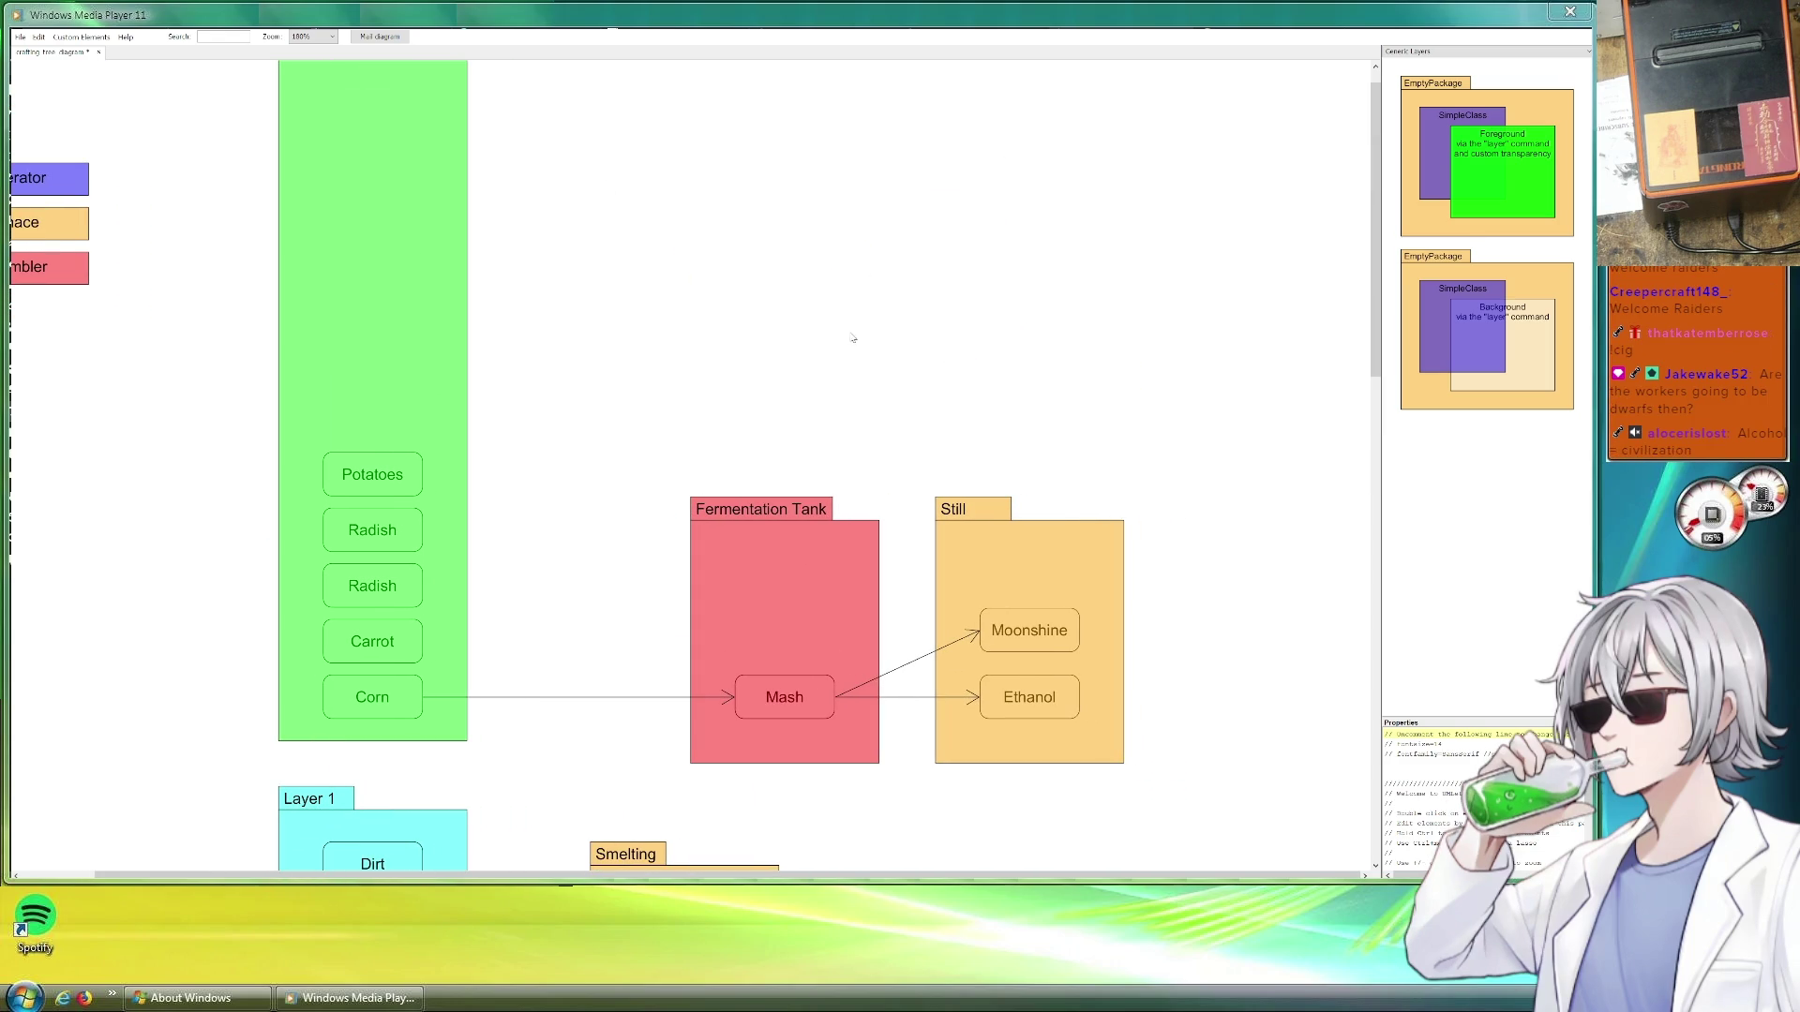
pyautogui.scroll(-2, 770, 312)
pyautogui.scroll(-3, 769, 312)
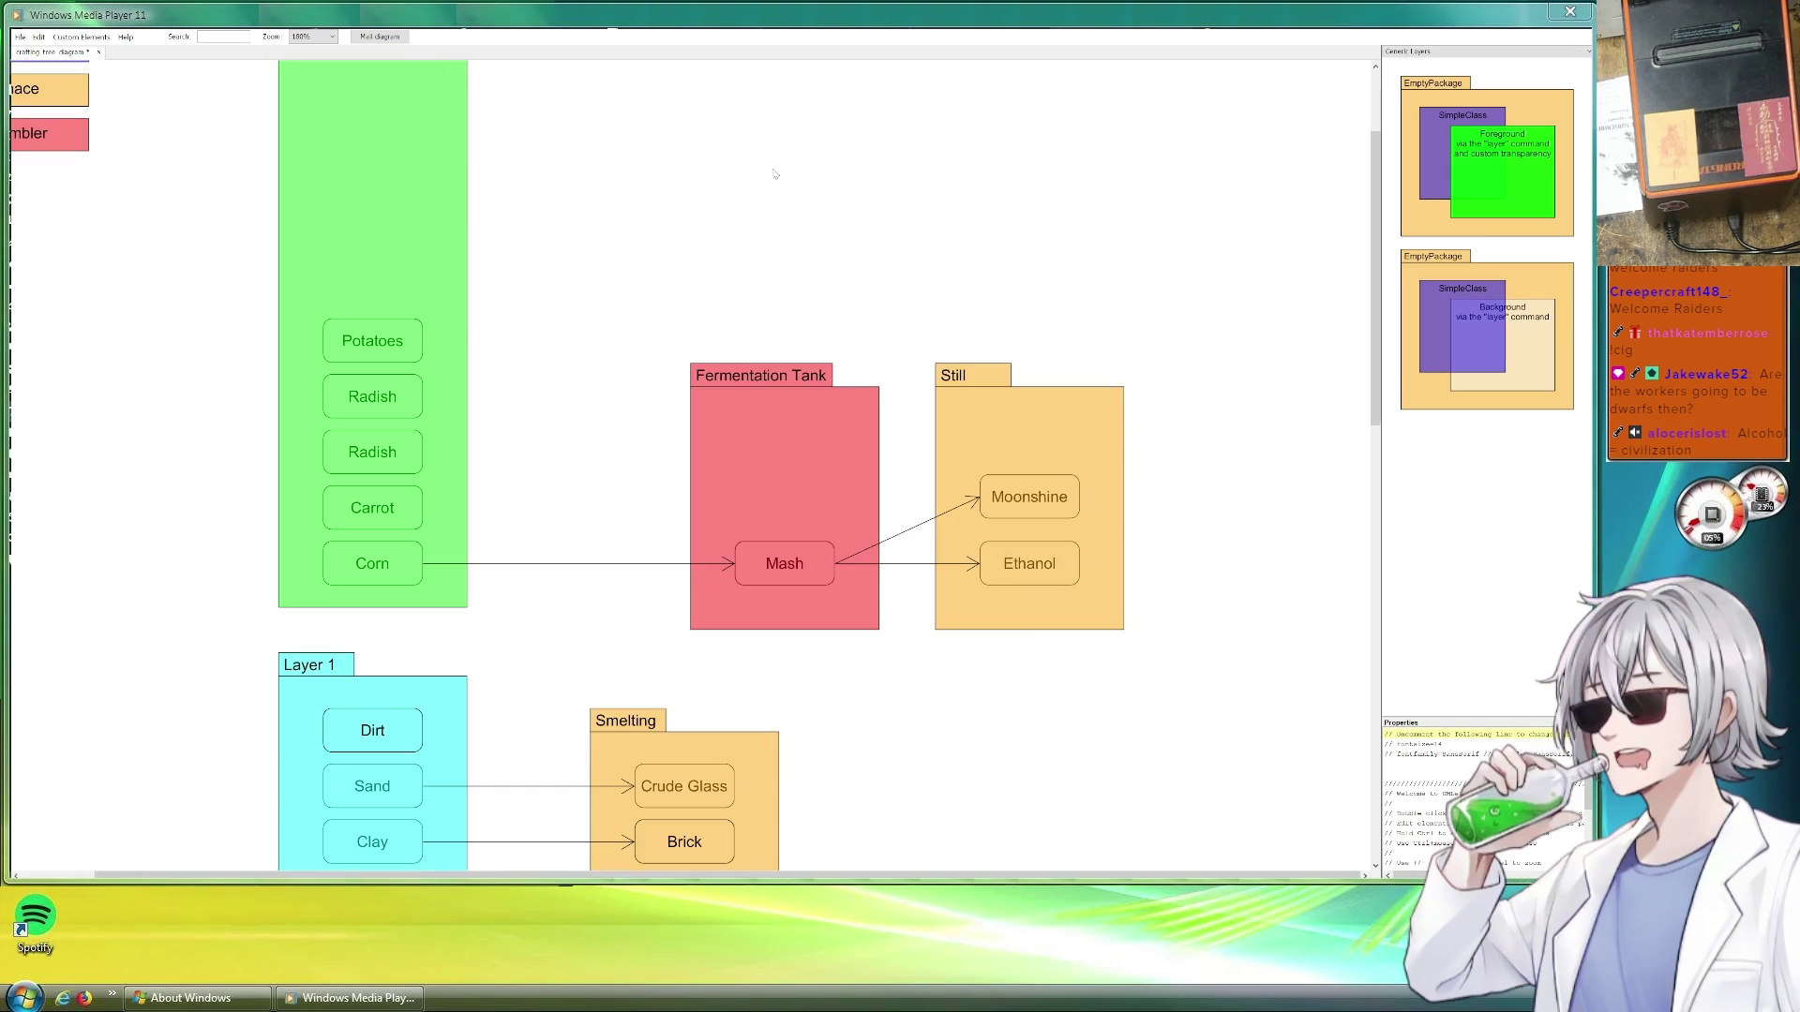
pyautogui.scroll(-1, 914, 493)
pyautogui.scroll(-3, 989, 551)
pyautogui.scroll(-3, 957, 506)
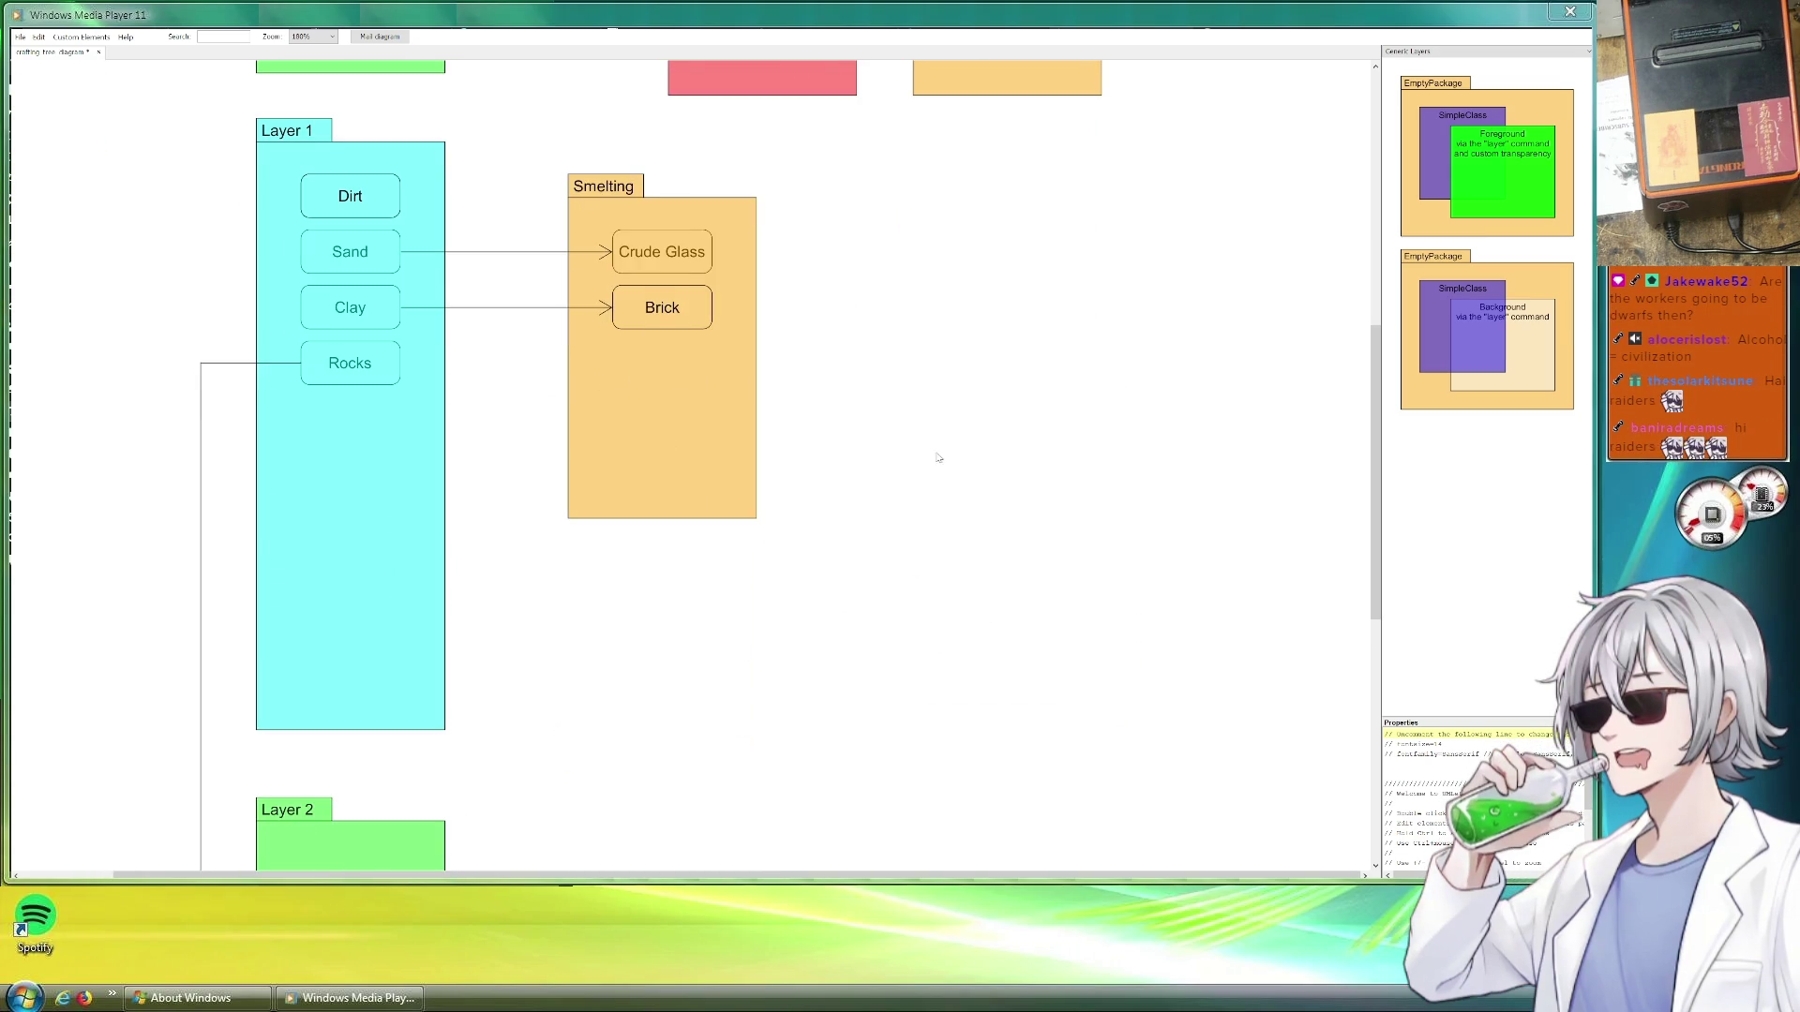
pyautogui.scroll(-1, 929, 478)
pyautogui.scroll(1, 916, 471)
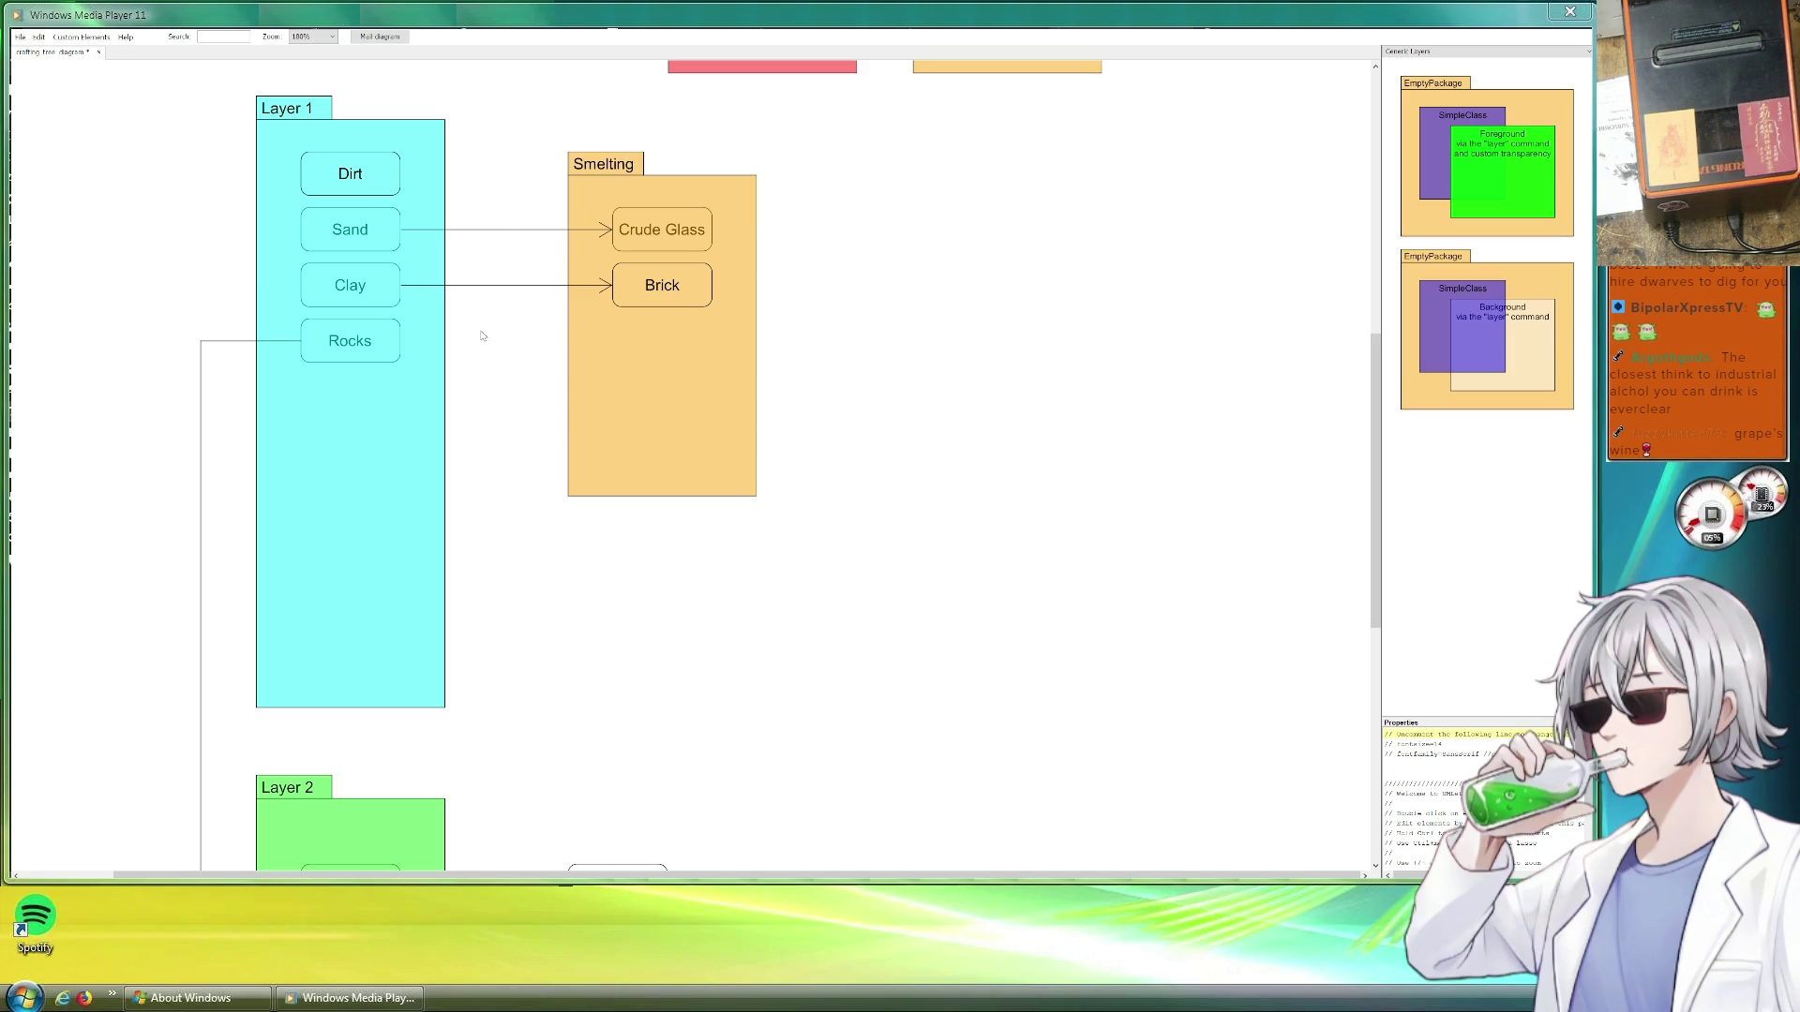
pyautogui.scroll(5, 990, 587)
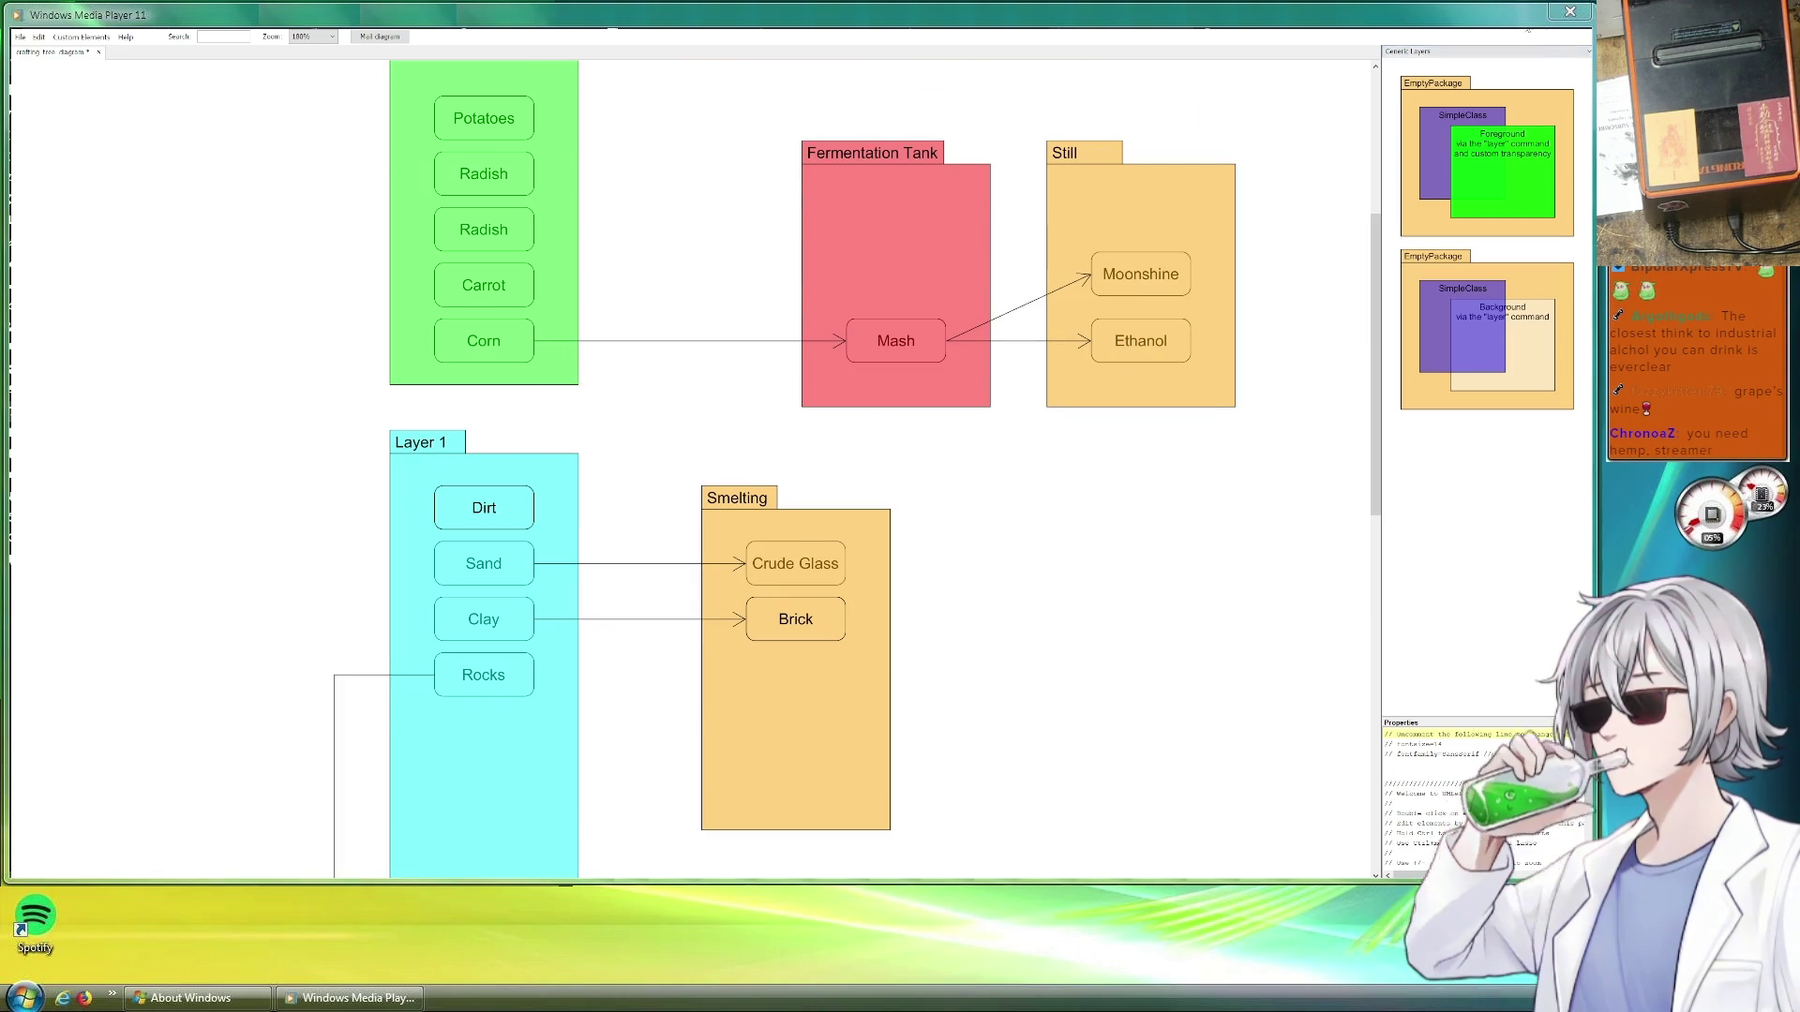
# Switch from the UMLet diagram to the Aseprite crop sprite sheet
pyautogui.hotkey('alt', 'Tab')
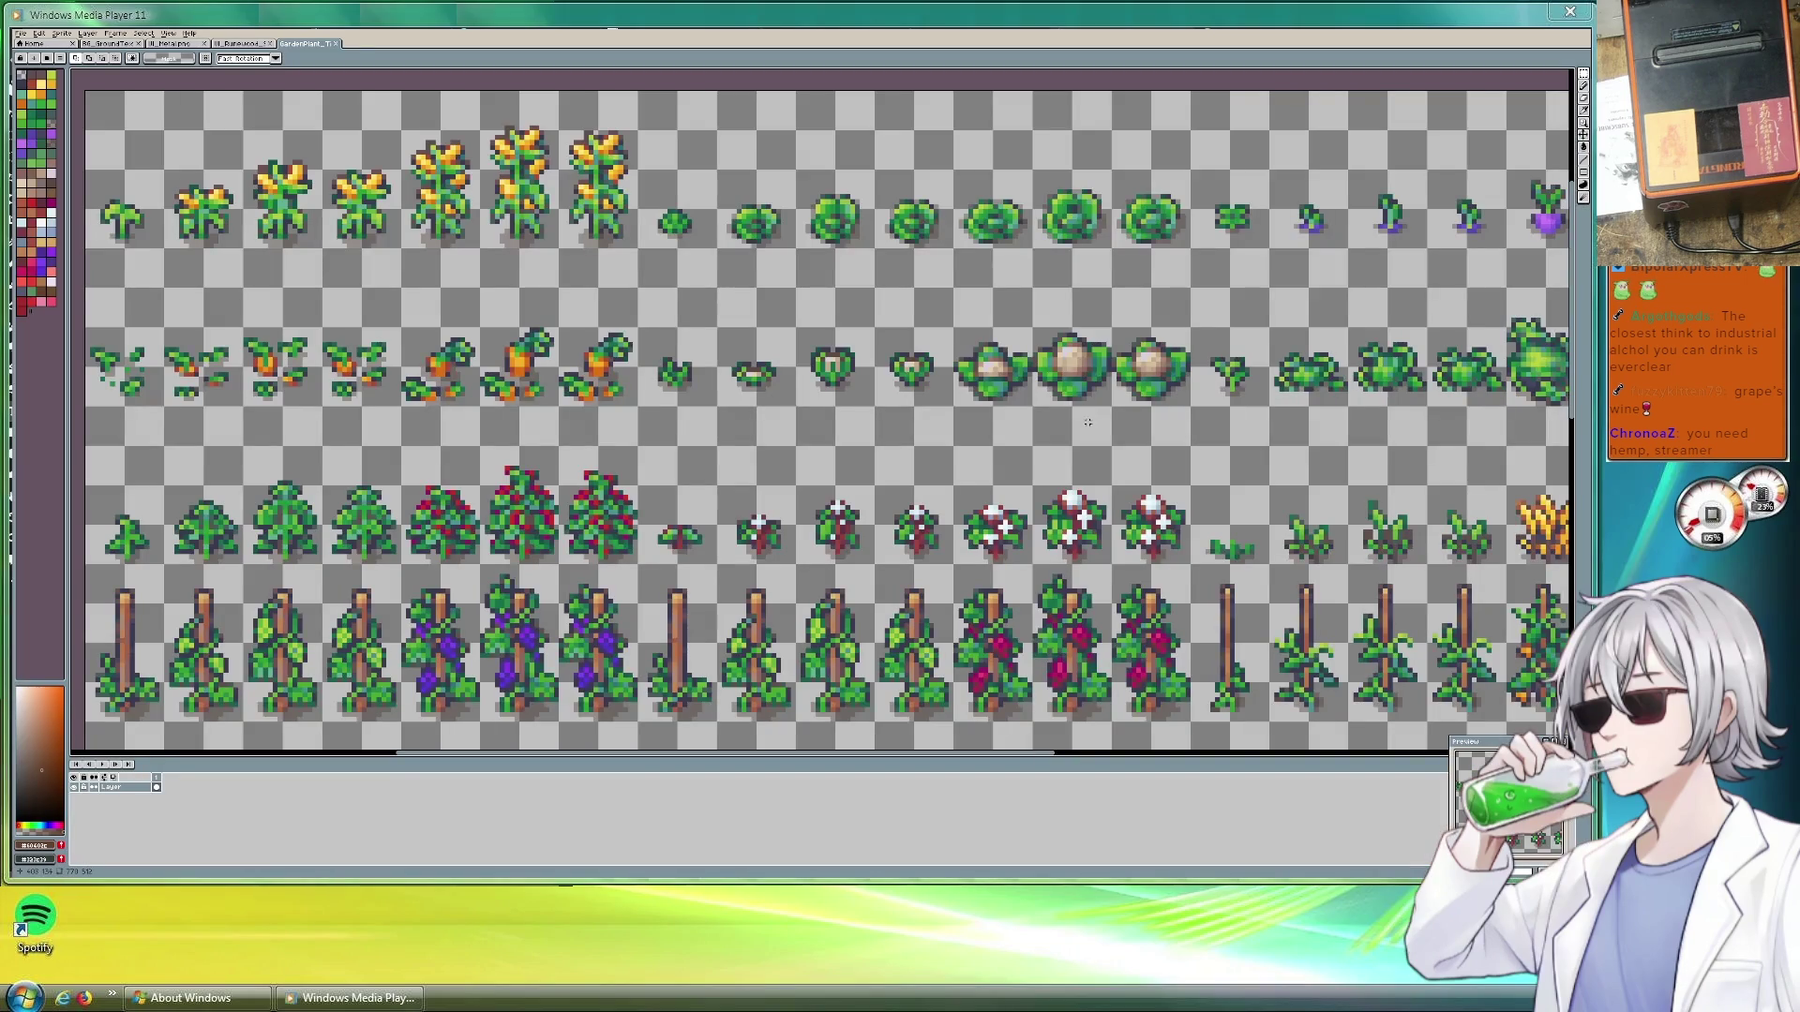
pyautogui.scroll(-5, 662, 441)
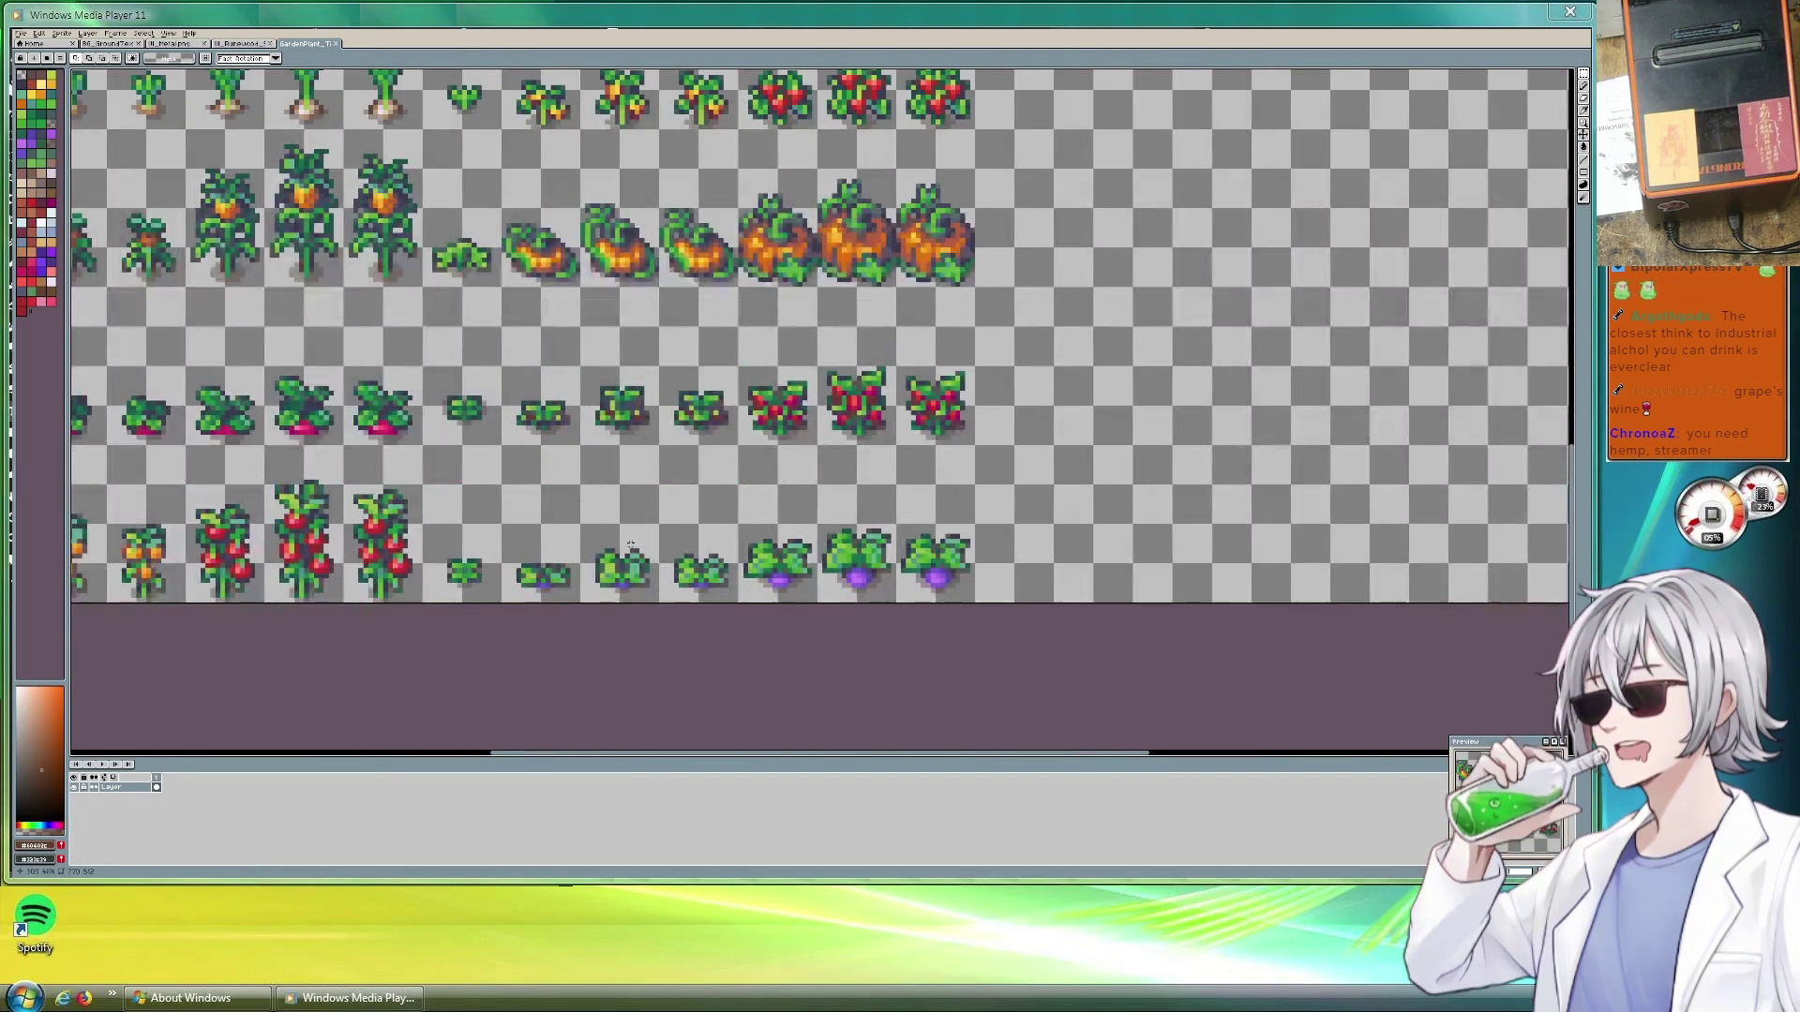
pyautogui.moveTo(719, 641); pyautogui.dragTo(867, 487)
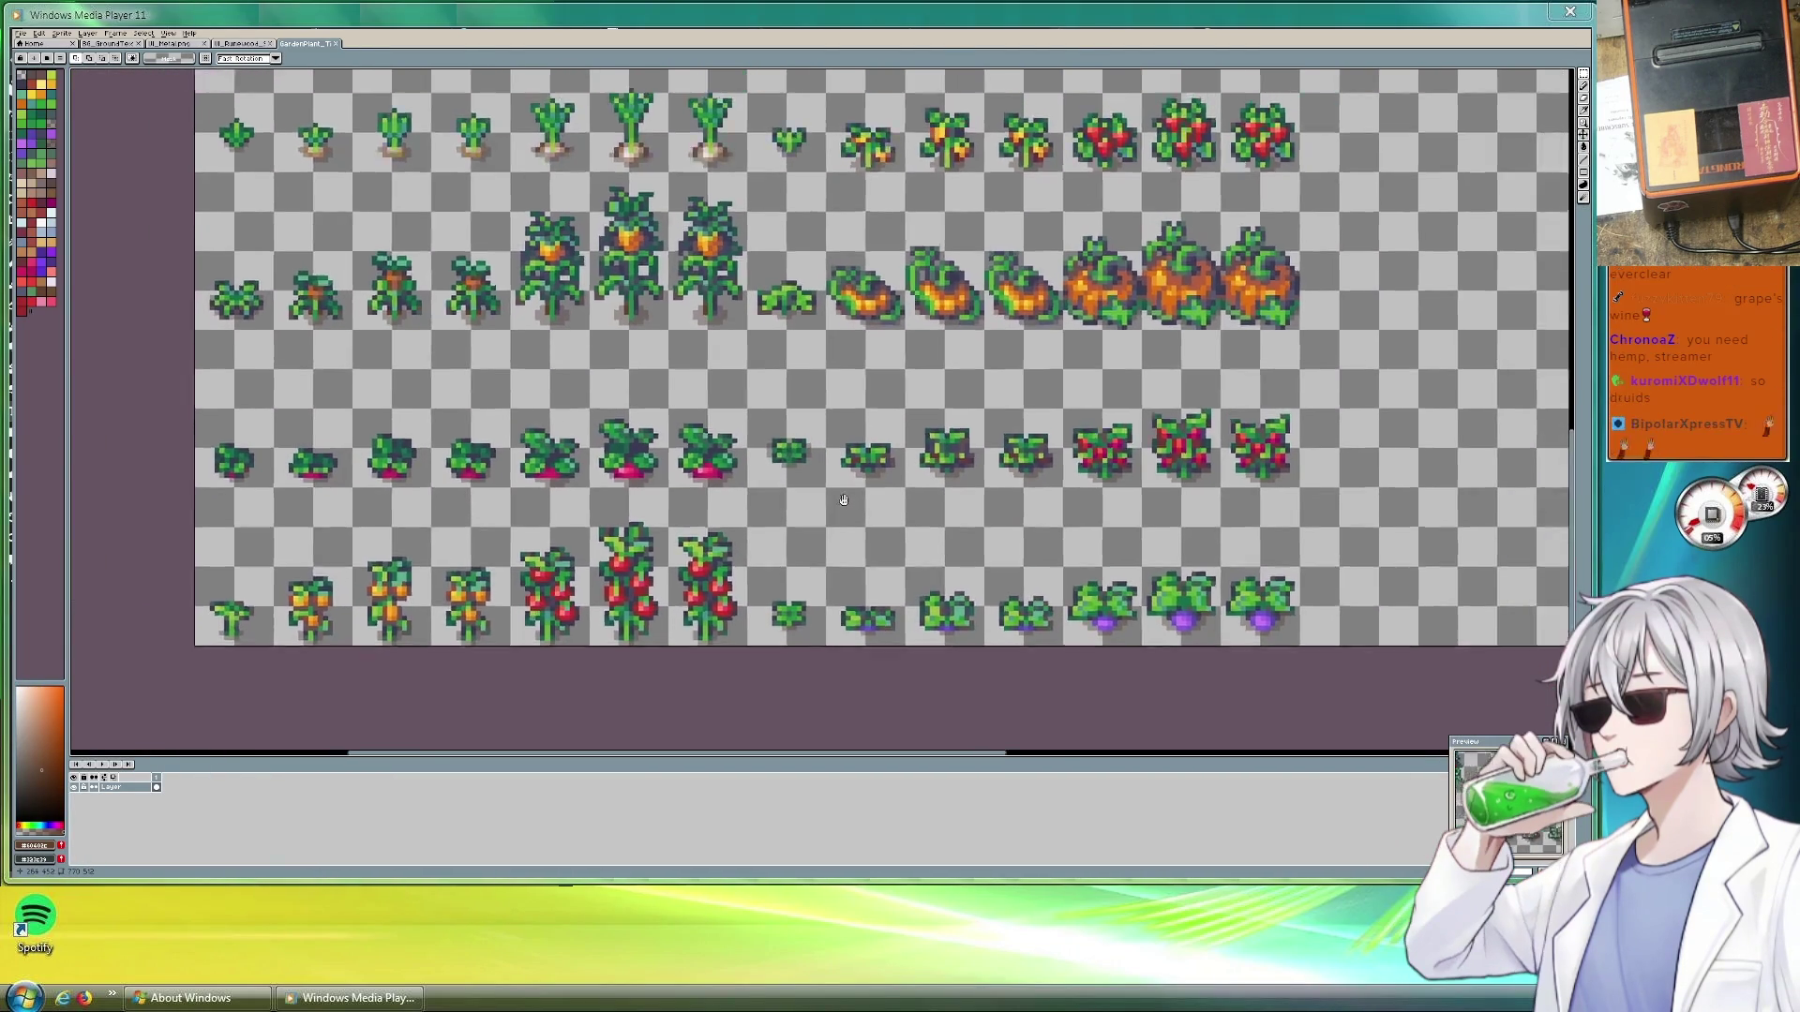
pyautogui.scroll(2, 867, 489)
pyautogui.scroll(3, 868, 488)
pyautogui.scroll(3, 867, 489)
# Pan across the crop growth sprites on the sheet, then return to the UMLet diagram
pyautogui.moveTo(1118, 422); pyautogui.dragTo(1034, 450)
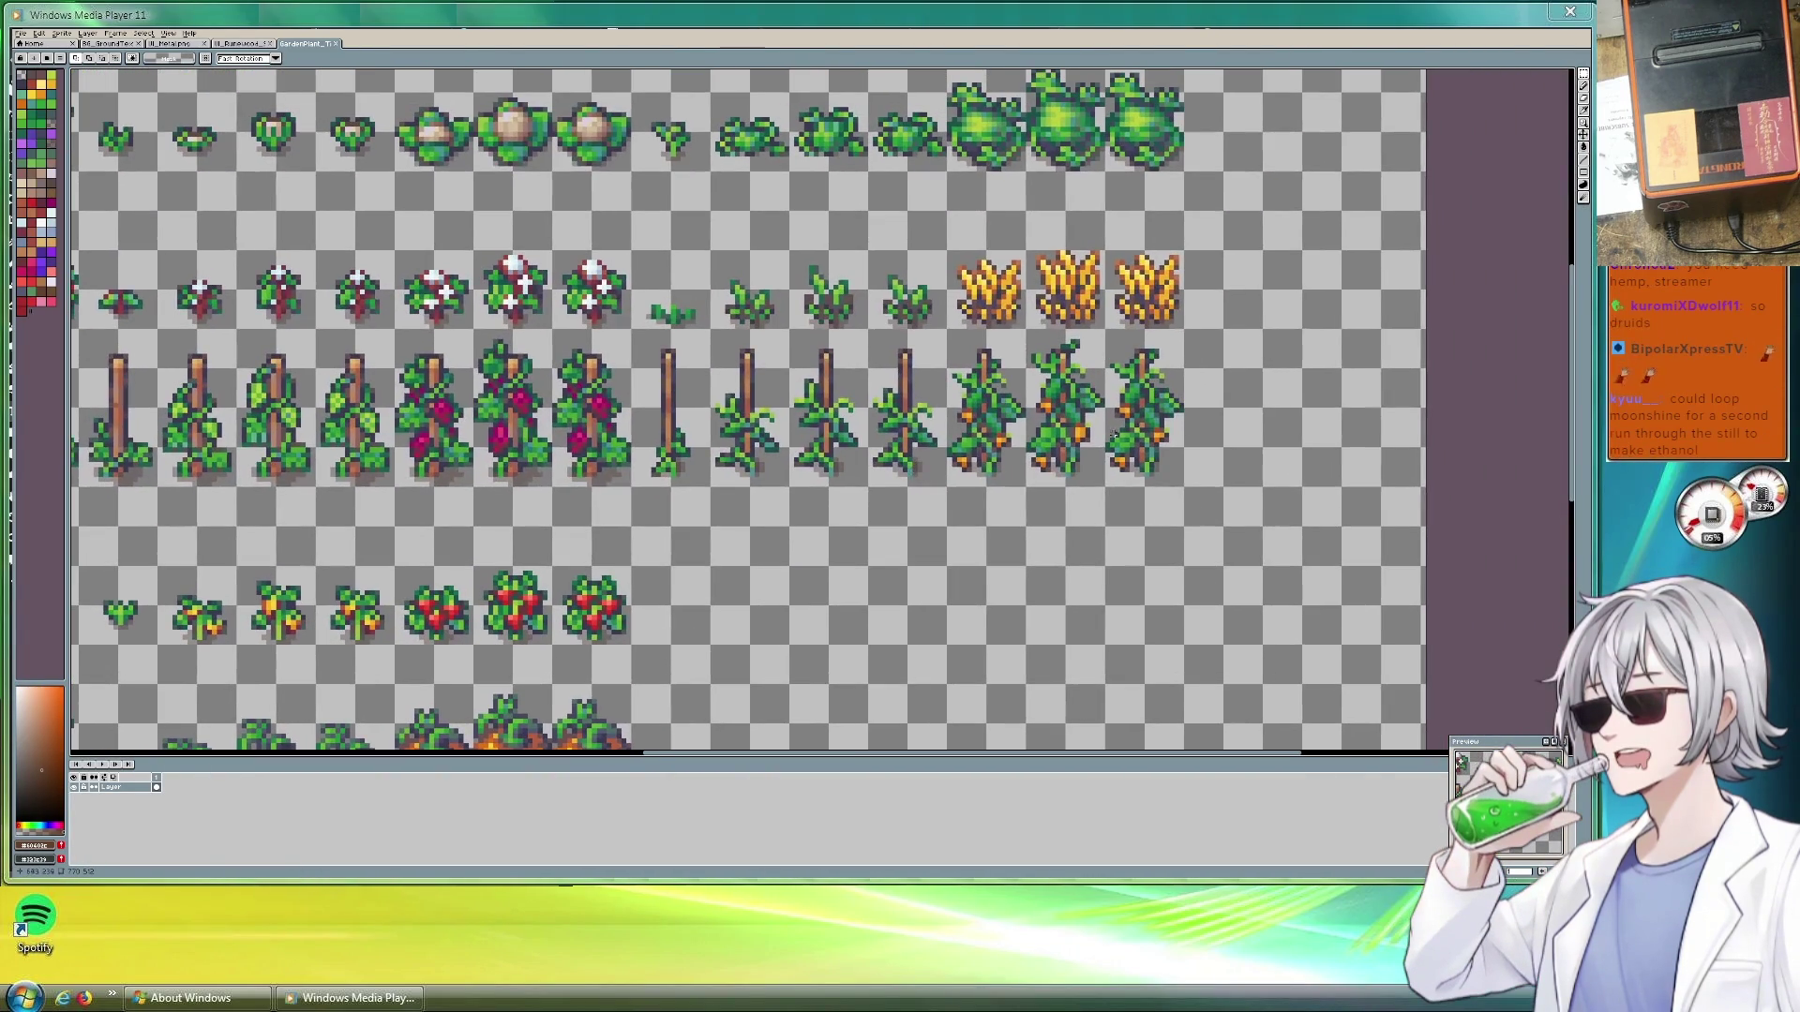
pyautogui.scroll(-1, 875, 464)
pyautogui.scroll(-1, 875, 464)
pyautogui.scroll(1, 875, 465)
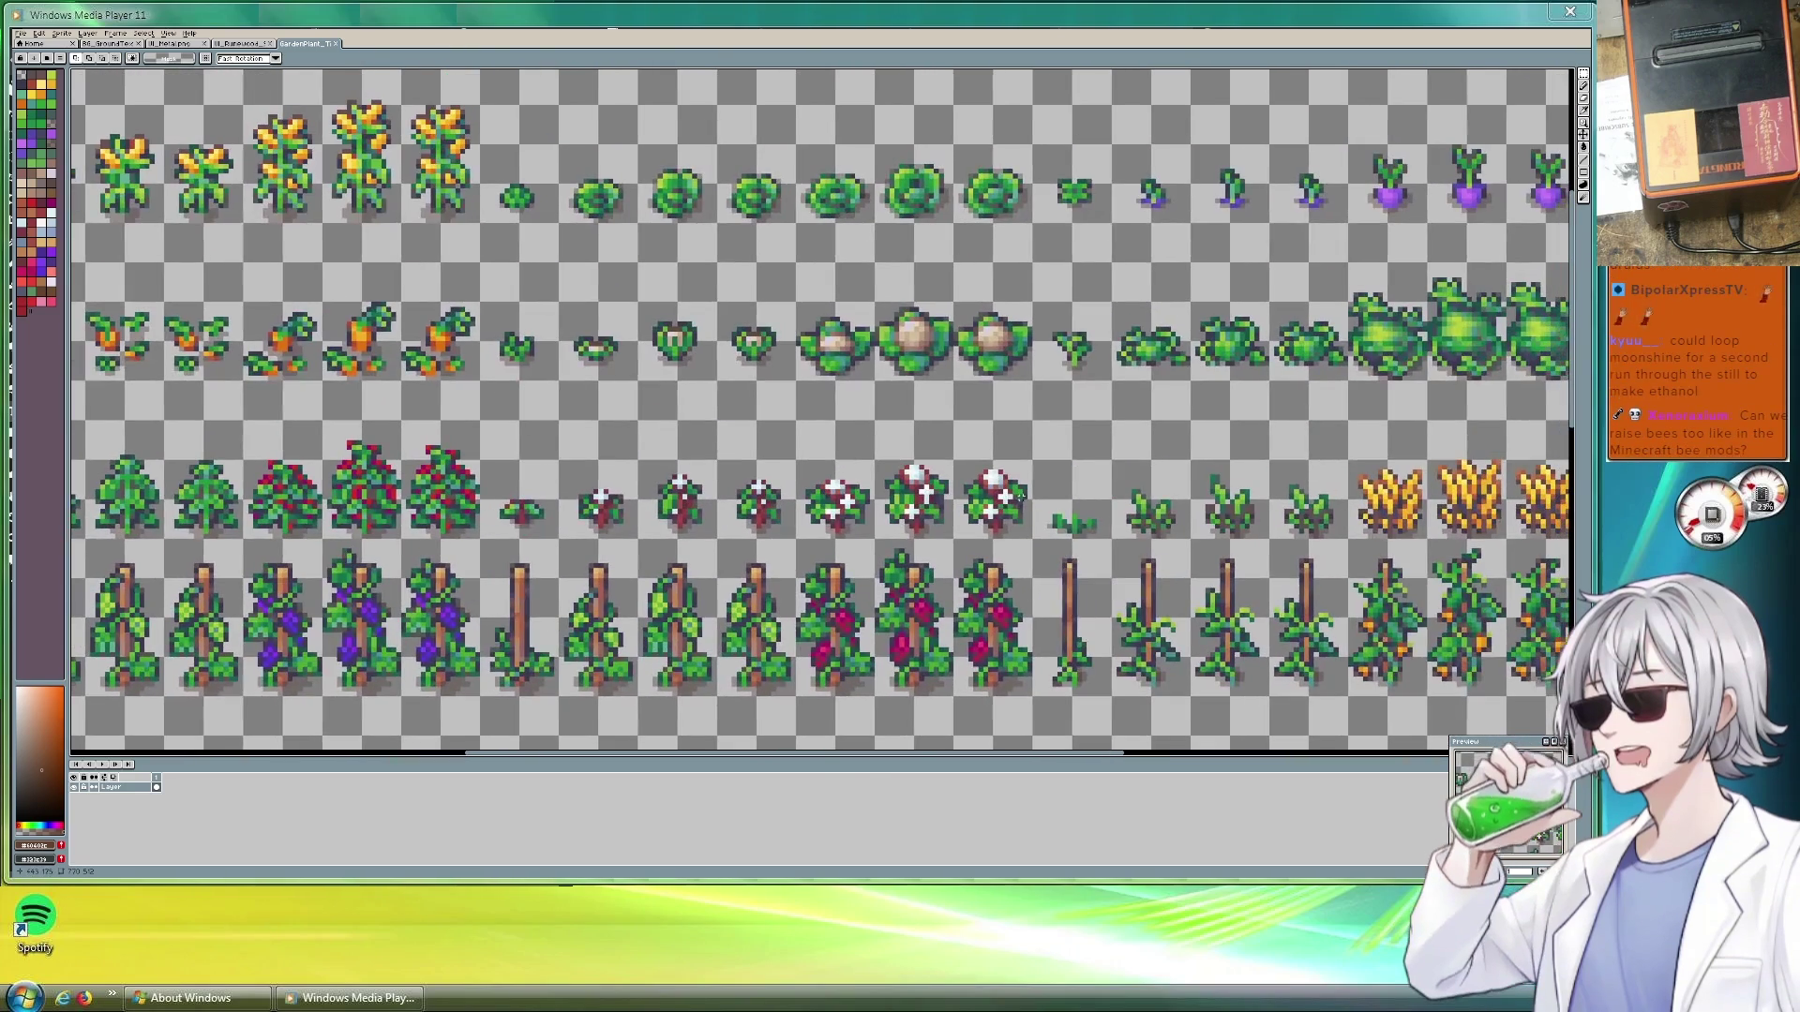
pyautogui.moveTo(1041, 431); pyautogui.dragTo(886, 549)
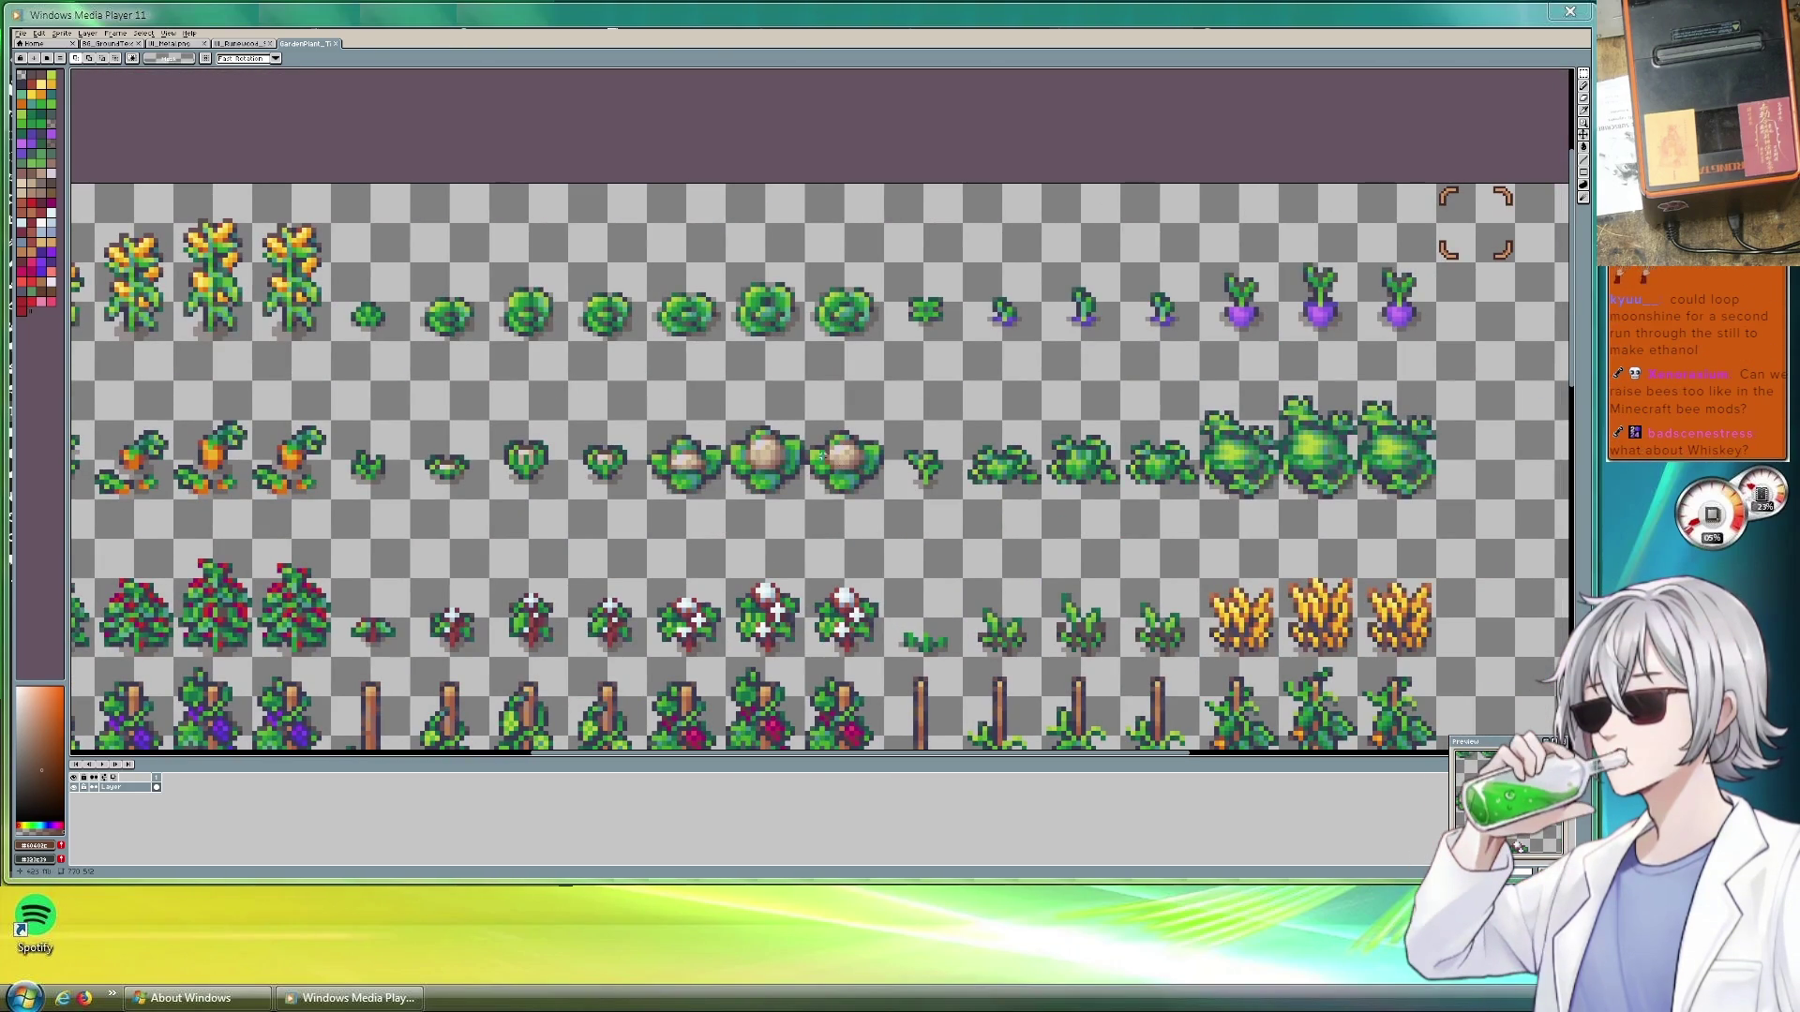
pyautogui.moveTo(1111, 403); pyautogui.dragTo(869, 409)
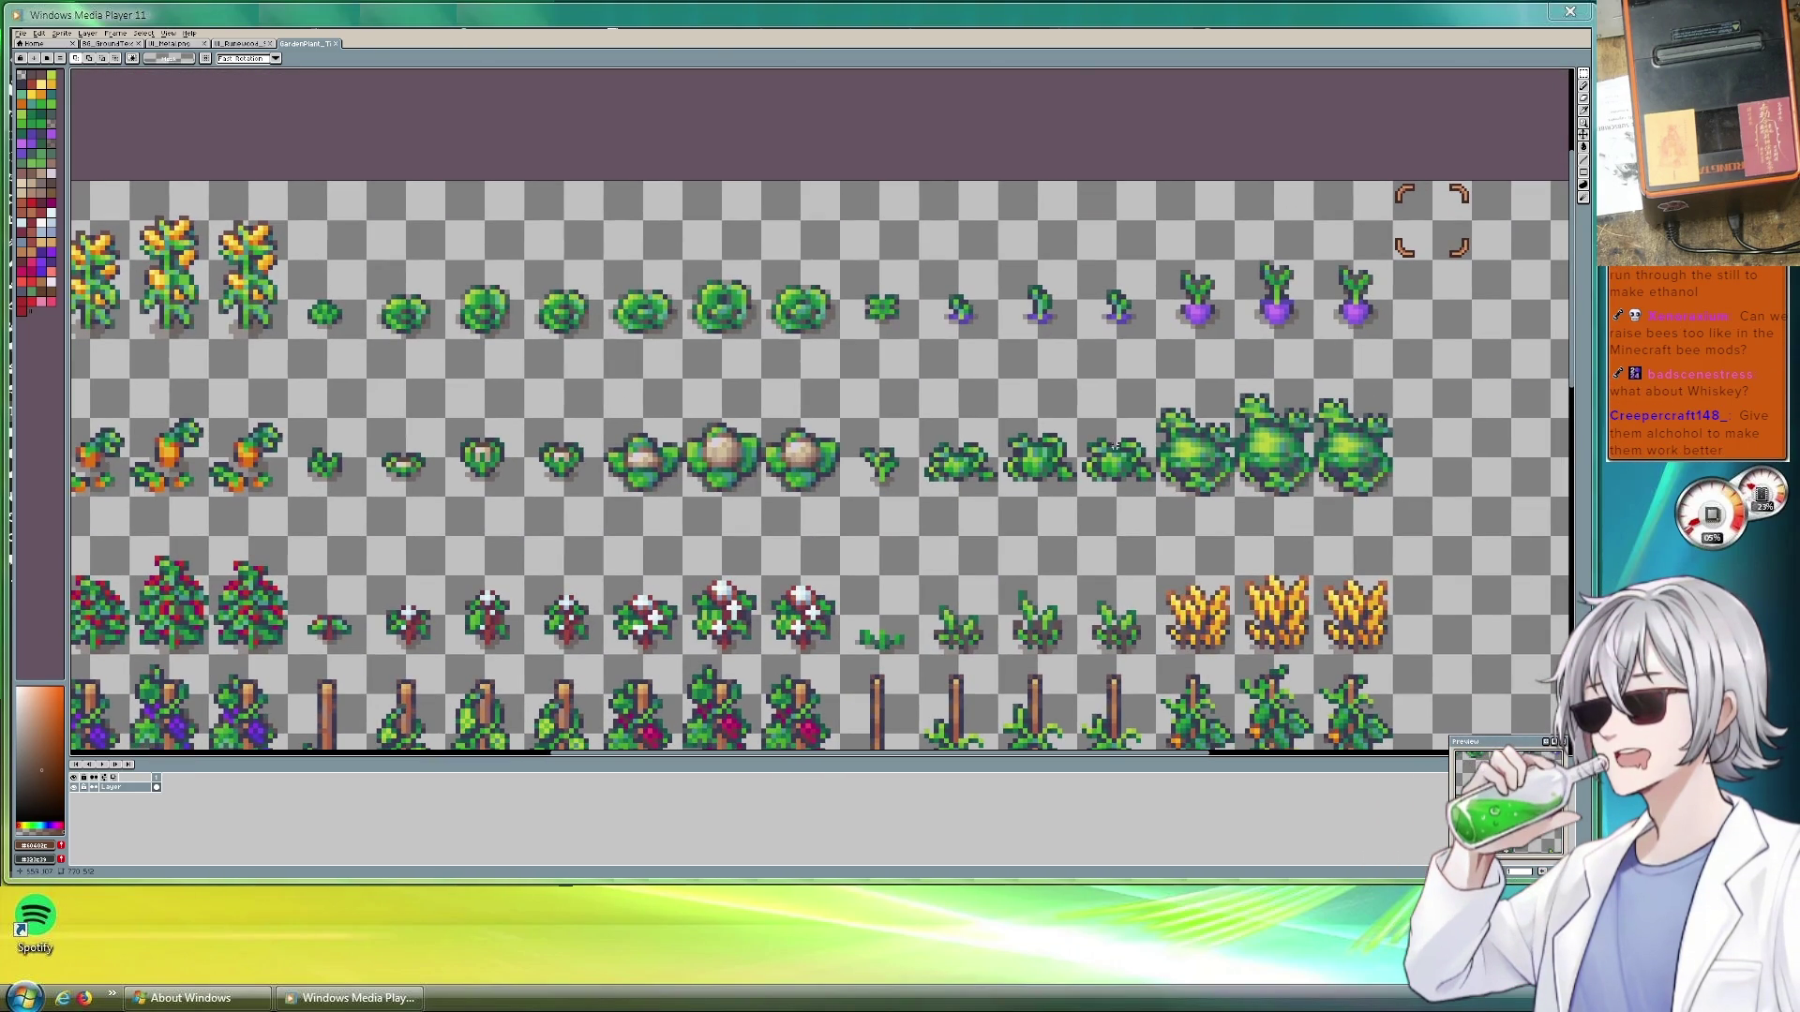
pyautogui.scroll(-1, 1137, 549)
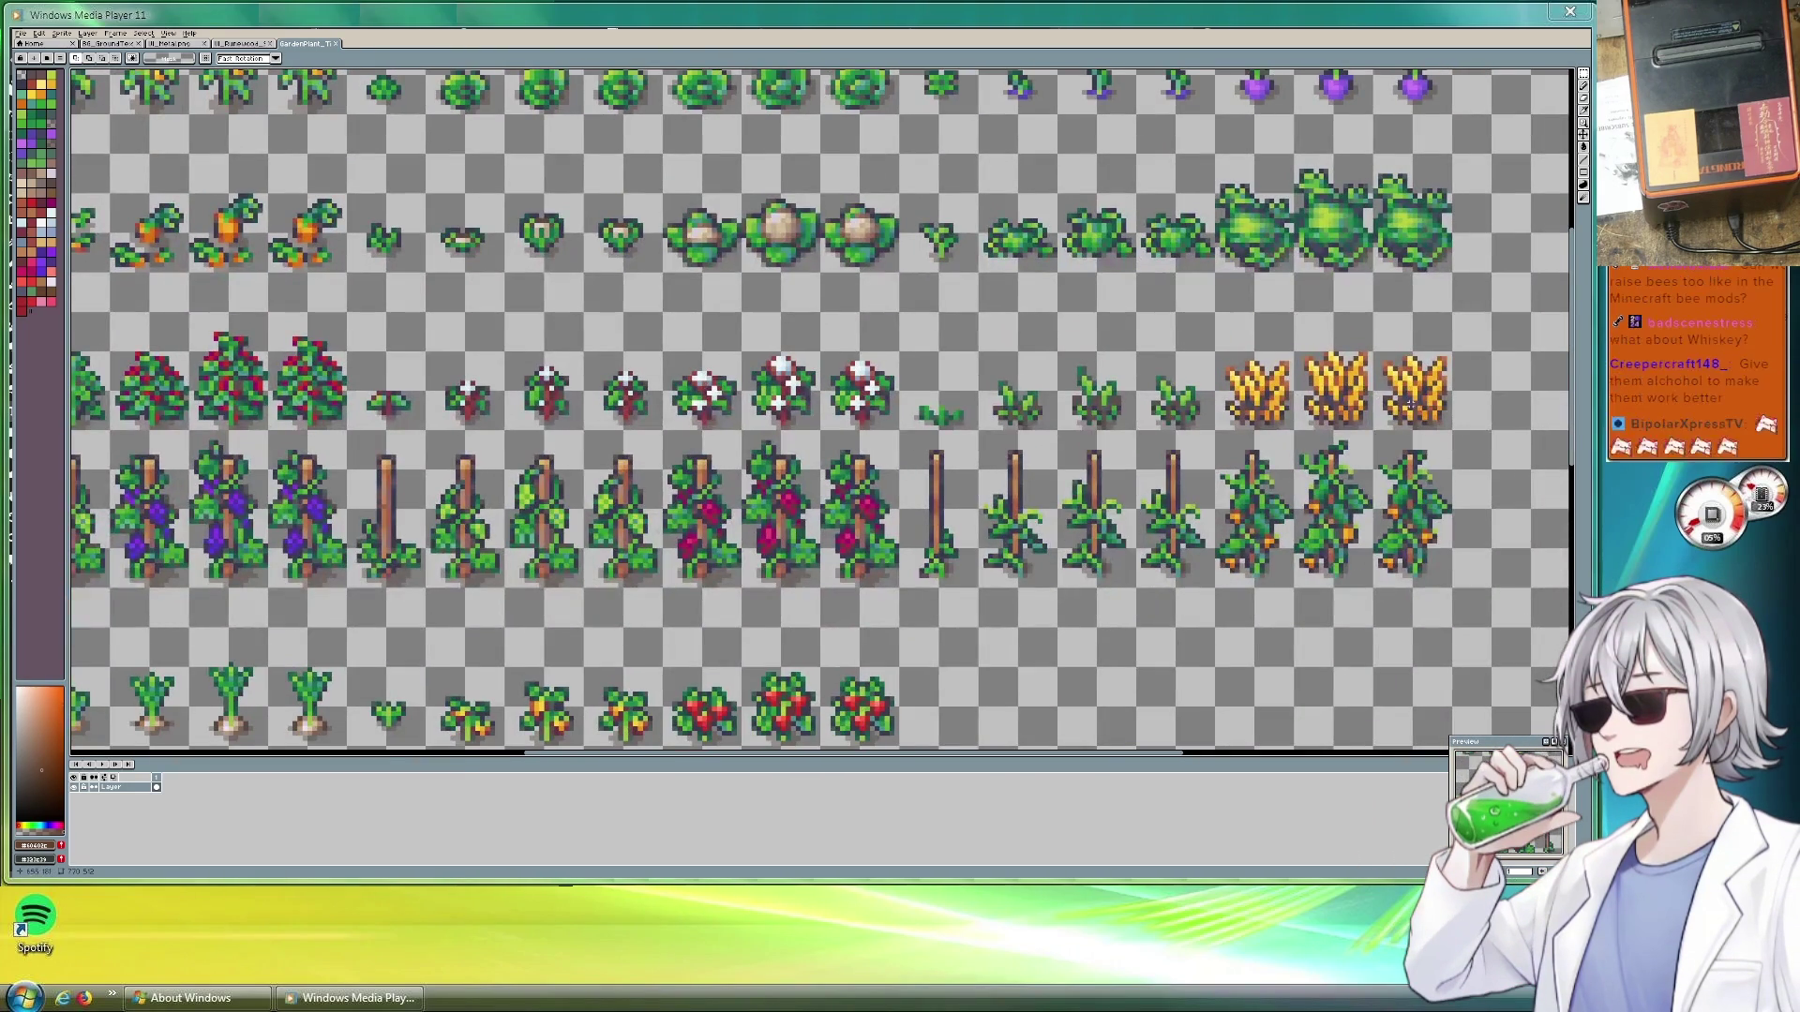
pyautogui.moveTo(1111, 535); pyautogui.dragTo(1094, 389)
pyautogui.moveTo(704, 422)
pyautogui.mouseDown()
pyautogui.moveTo(897, 493)
pyautogui.moveTo(955, 543)
pyautogui.mouseUp()
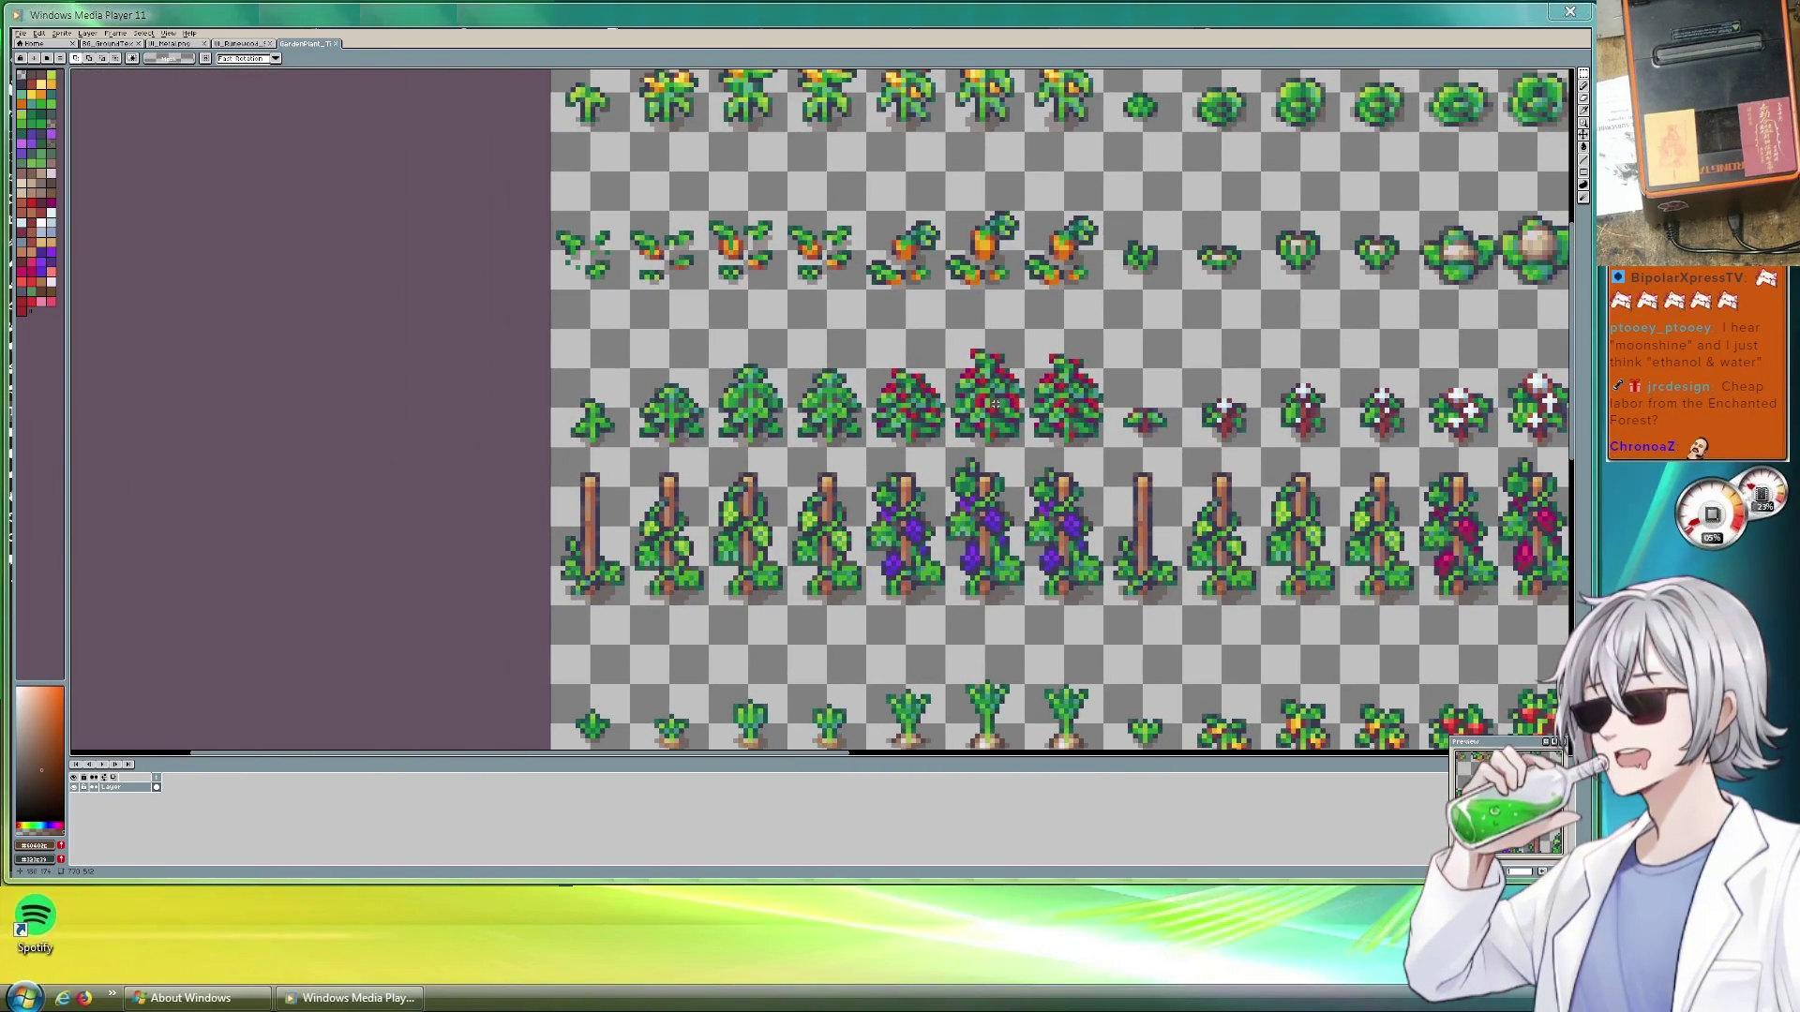
pyautogui.scroll(1, 1048, 408)
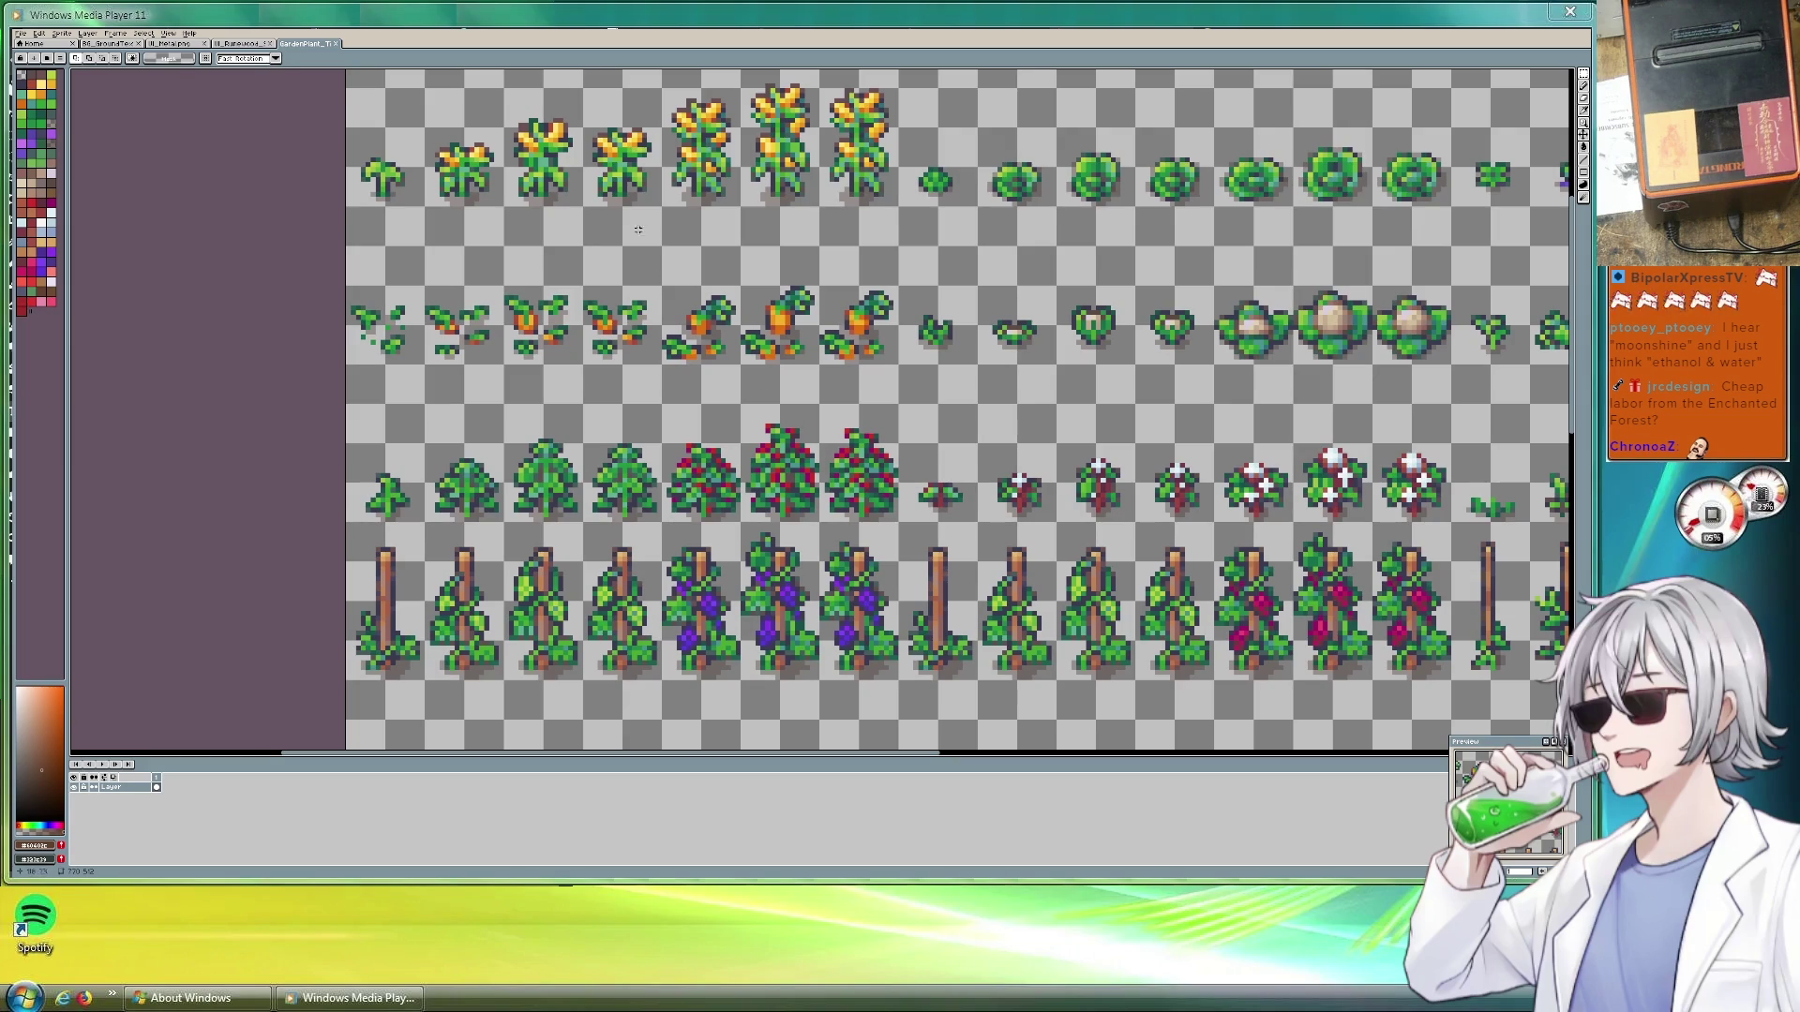
pyautogui.scroll(-3, 682, 353)
pyautogui.scroll(-2, 746, 352)
pyautogui.scroll(-1, 802, 352)
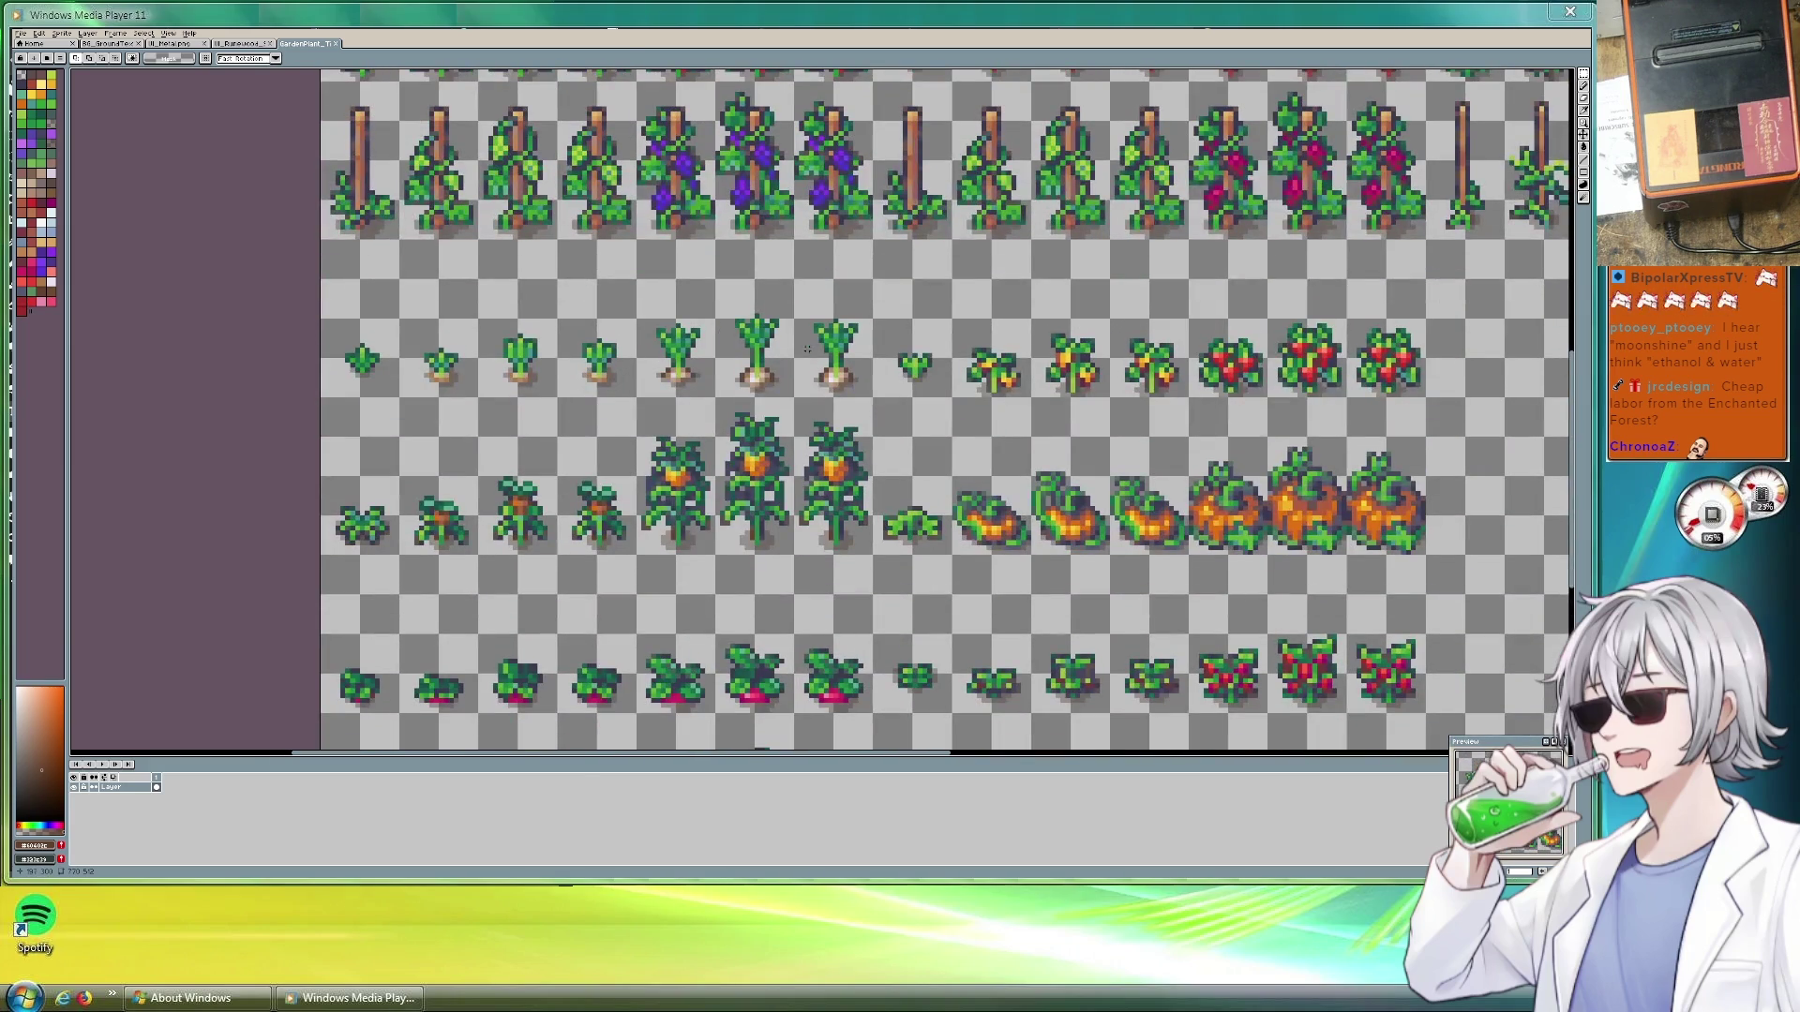
pyautogui.scroll(-2, 816, 349)
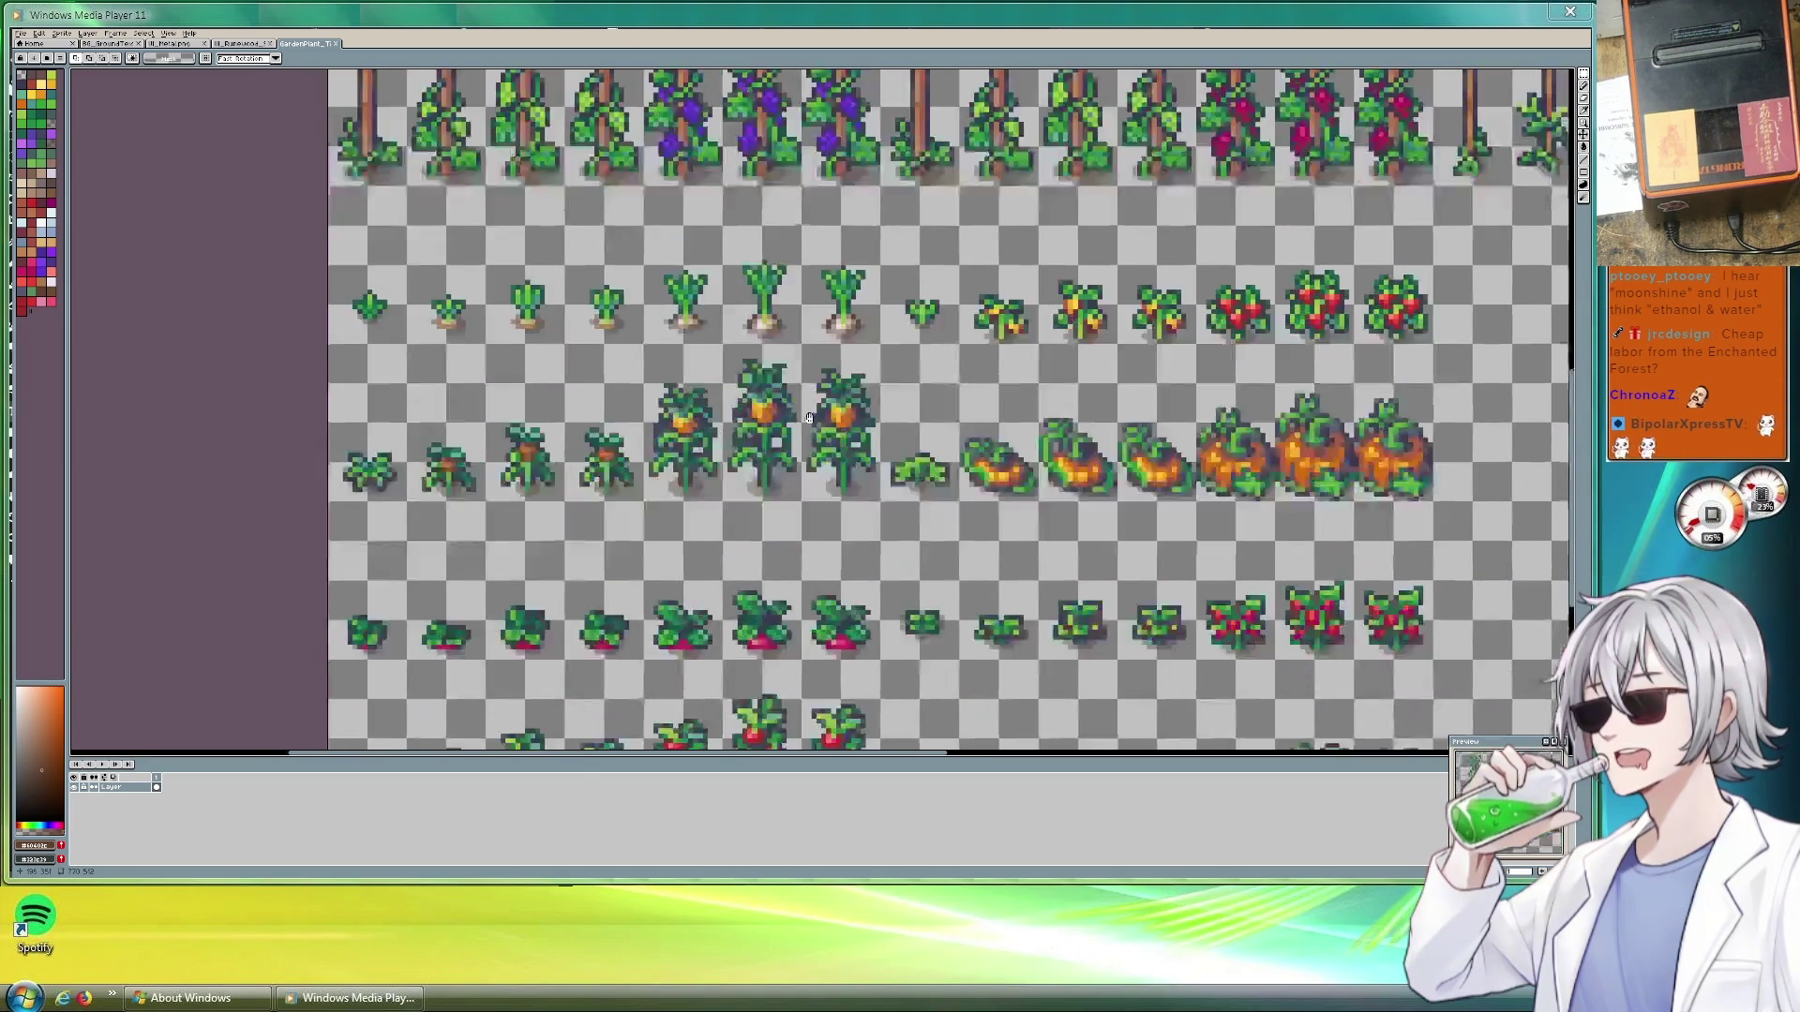
pyautogui.scroll(-2, 816, 349)
pyautogui.scroll(-1, 816, 349)
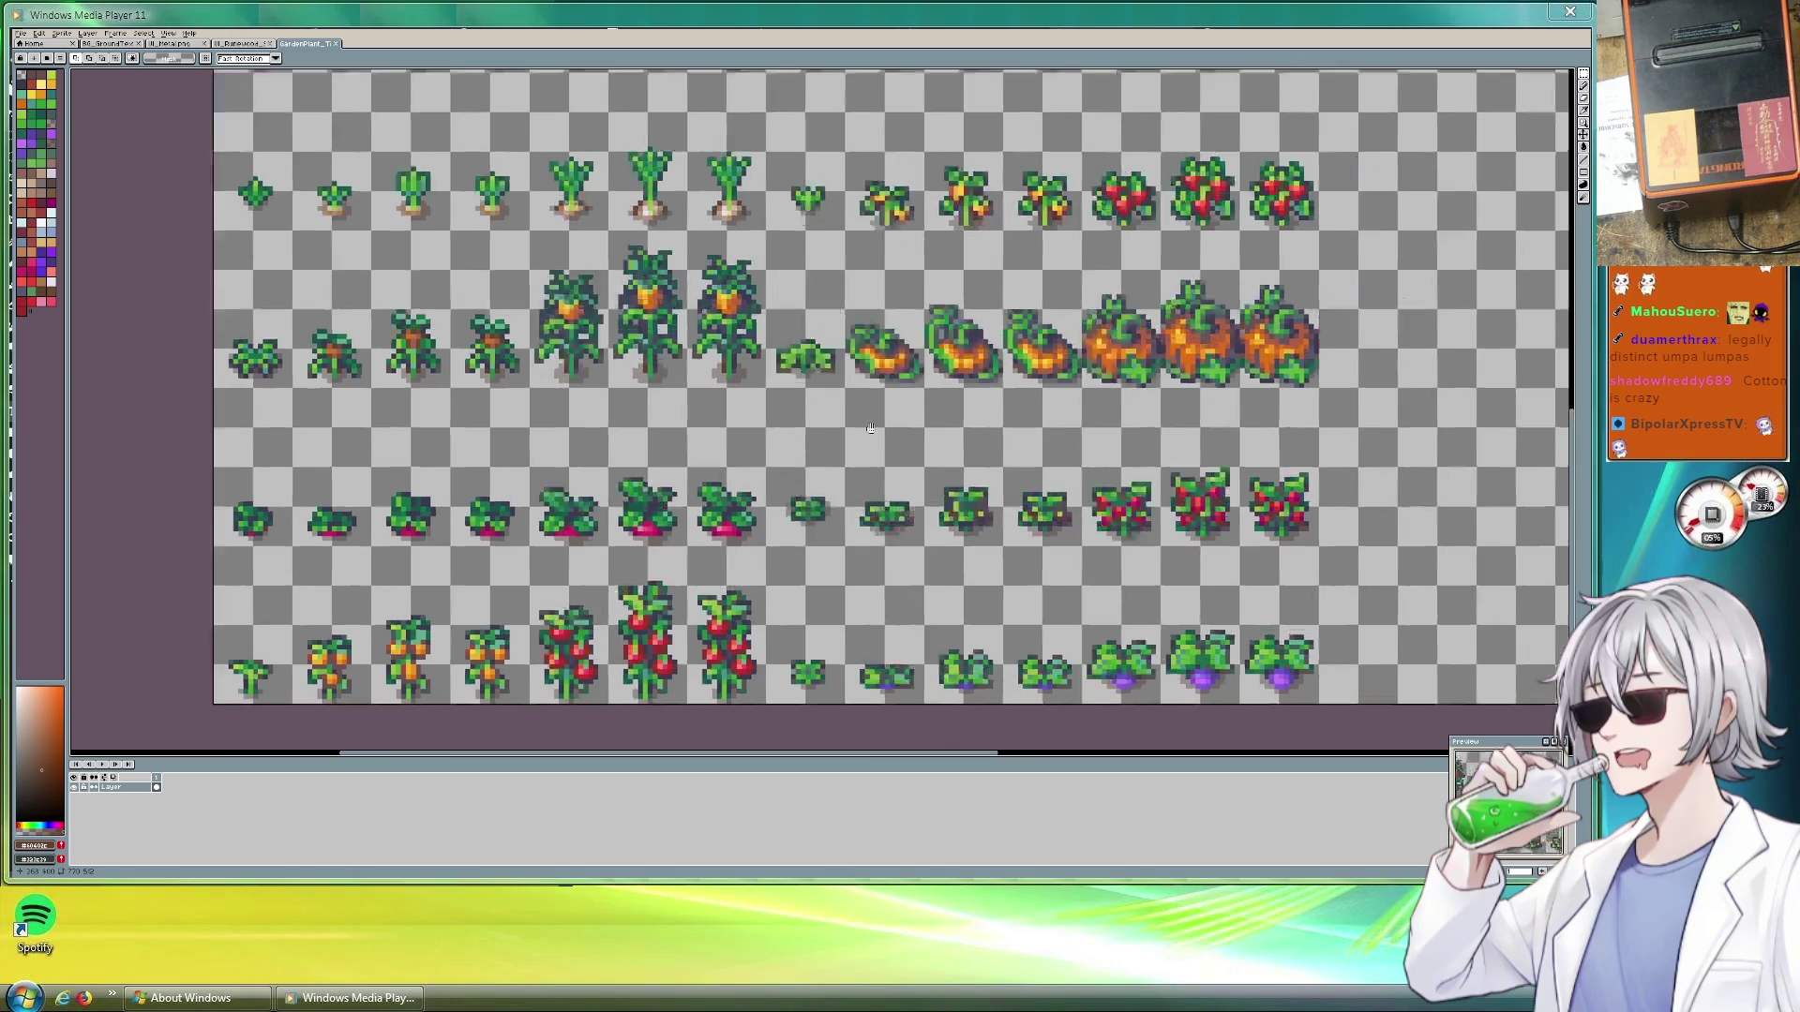
pyautogui.scroll(-3, 997, 438)
pyautogui.scroll(-3, 929, 356)
pyautogui.scroll(2, 928, 357)
pyautogui.scroll(2, 928, 357)
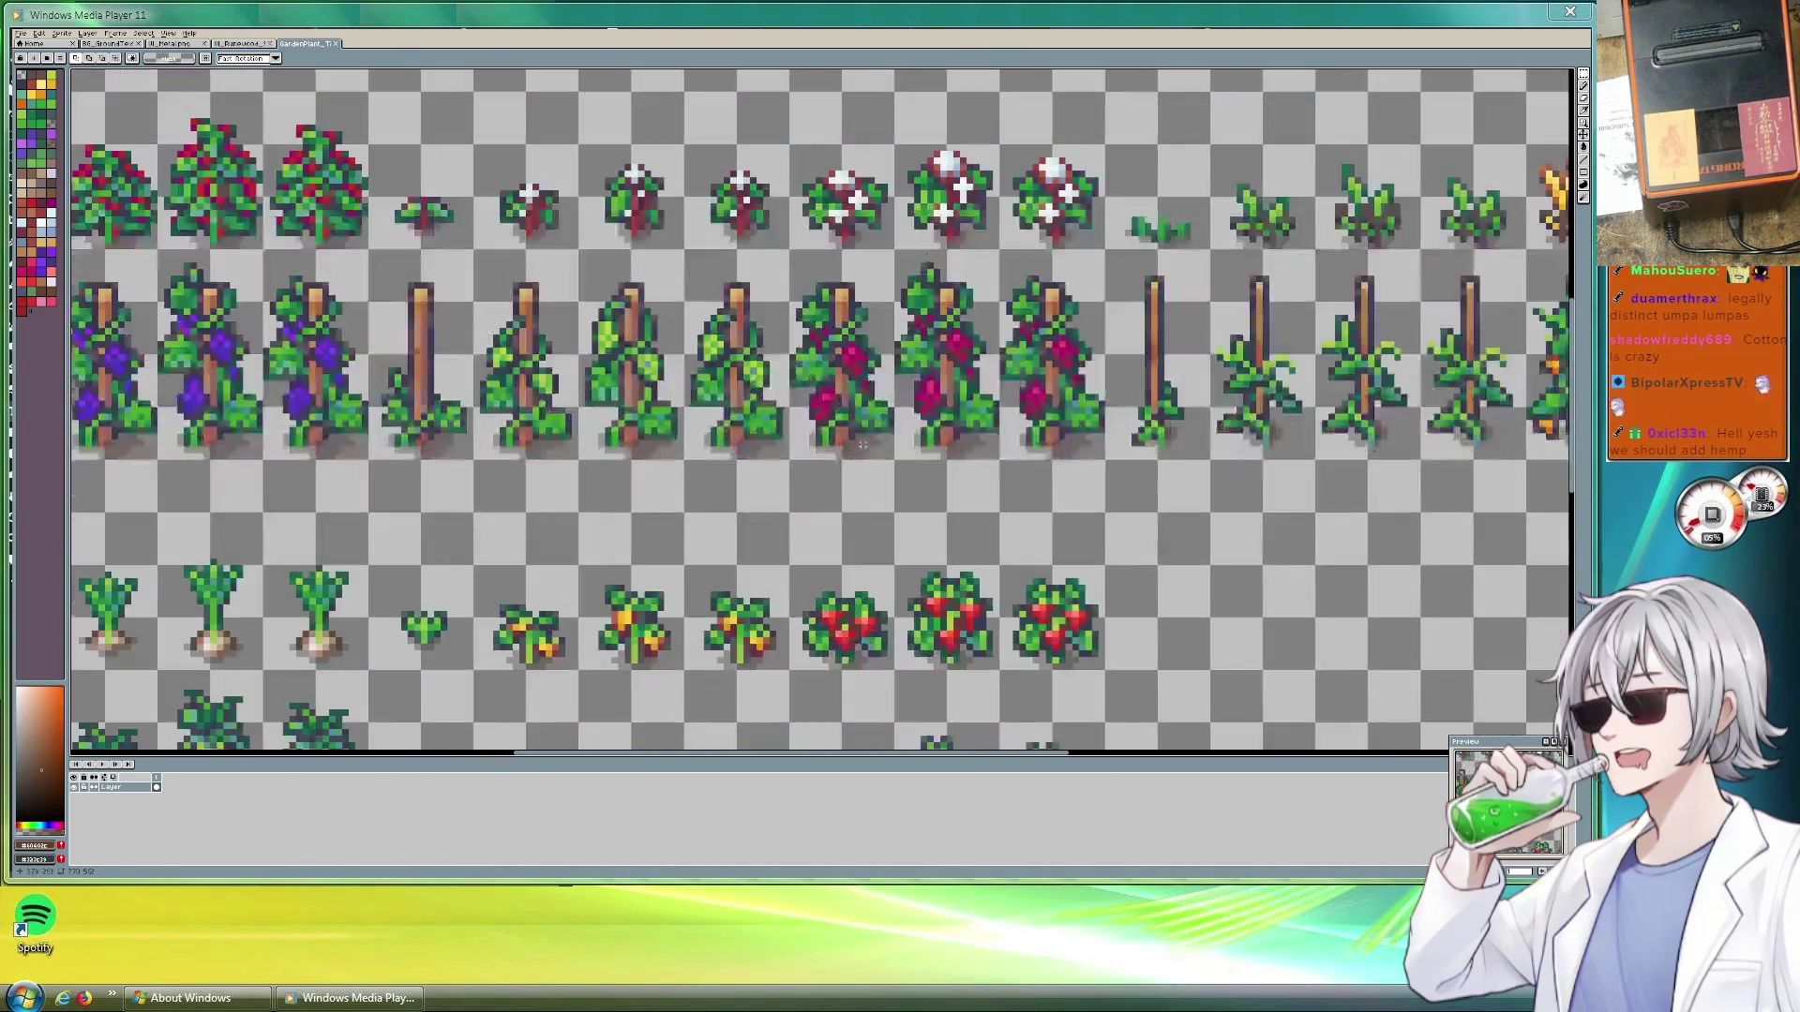
pyautogui.scroll(-2, 900, 408)
pyautogui.scroll(1, 886, 427)
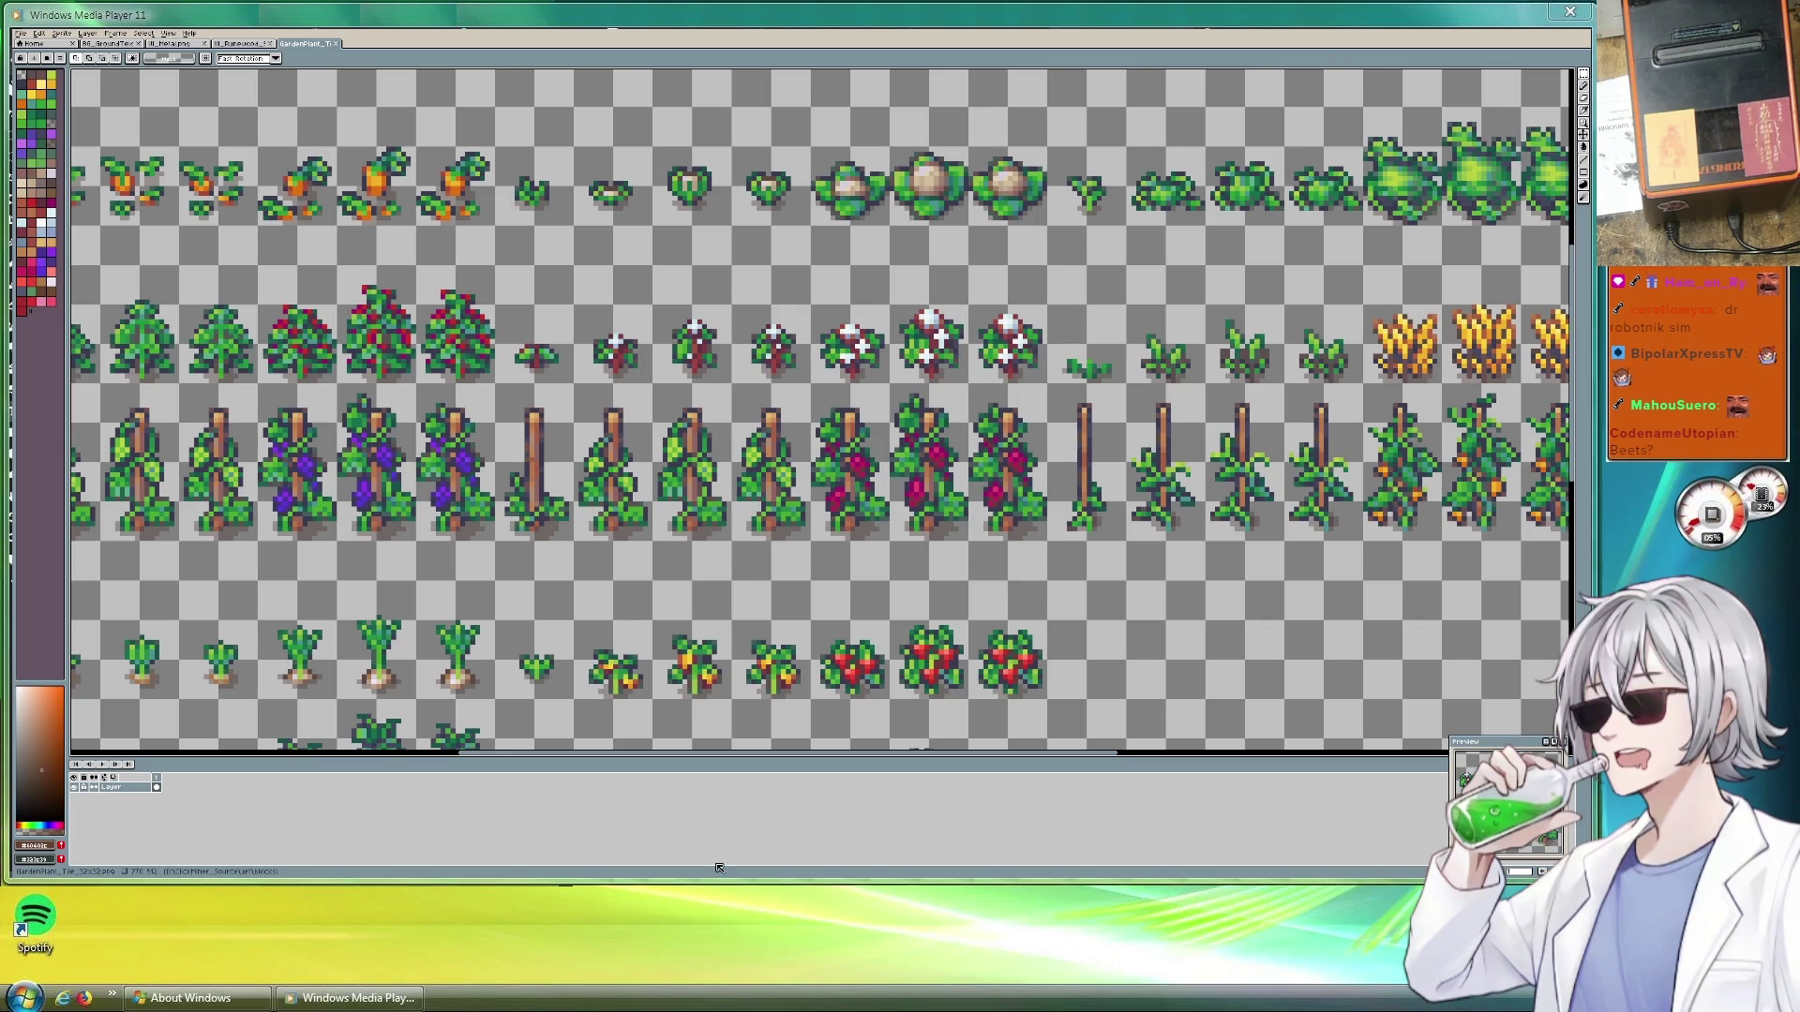
pyautogui.hotkey('alt', 'Tab')
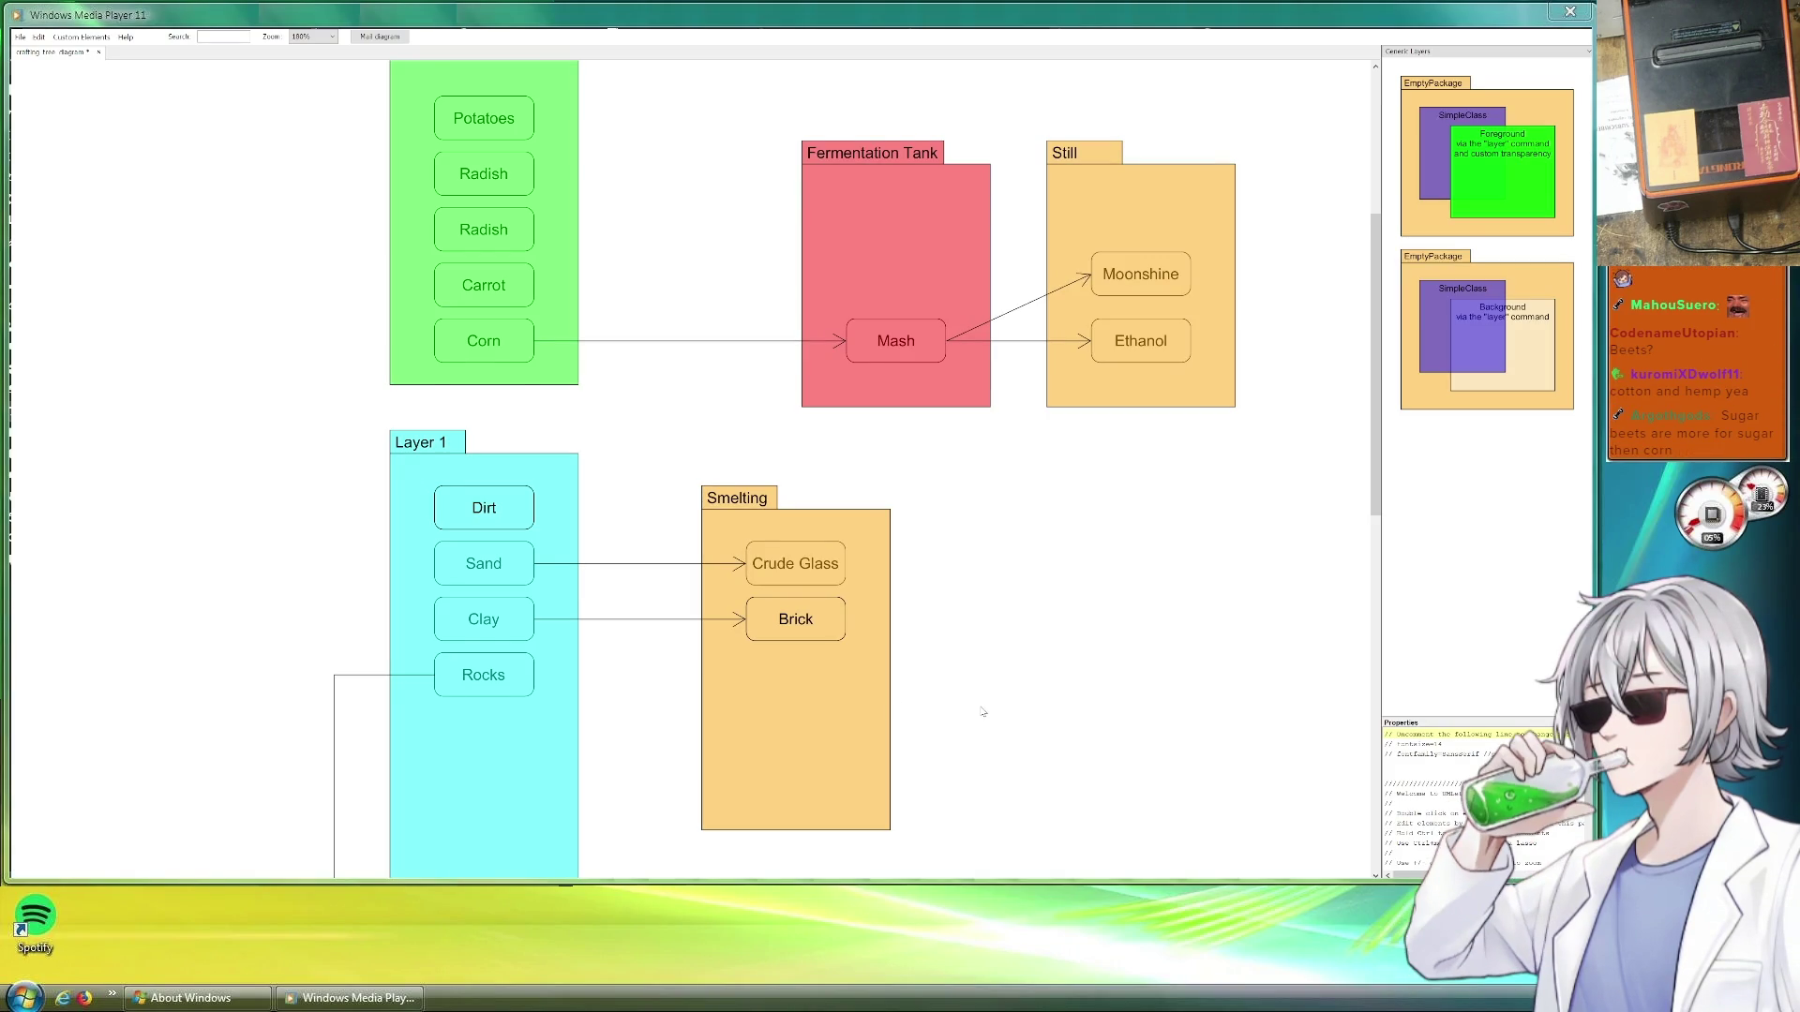
pyautogui.scroll(1, 984, 712)
pyautogui.scroll(2, 943, 699)
pyautogui.scroll(3, 921, 697)
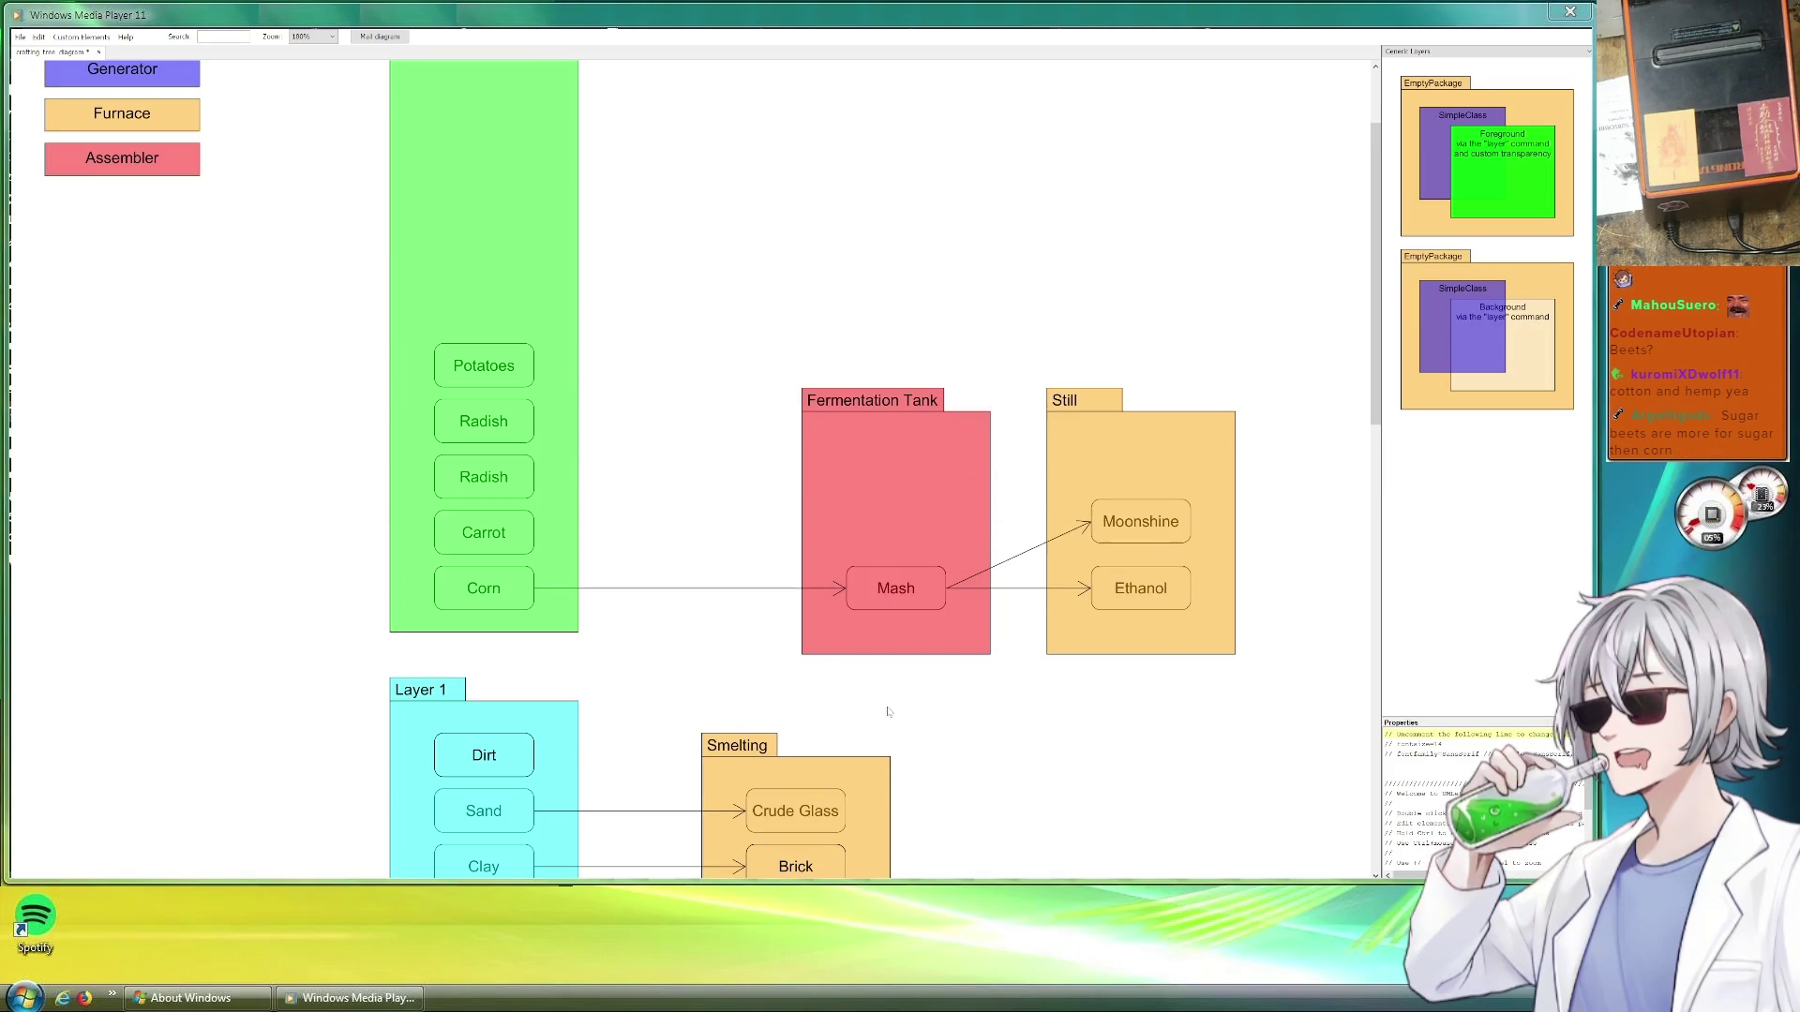
pyautogui.scroll(2, 846, 719)
# Duplicate crop entries in the Garden list and rename them to Hemp, Cotton and Grapes
pyautogui.moveTo(1096, 429); pyautogui.dragTo(674, 481)
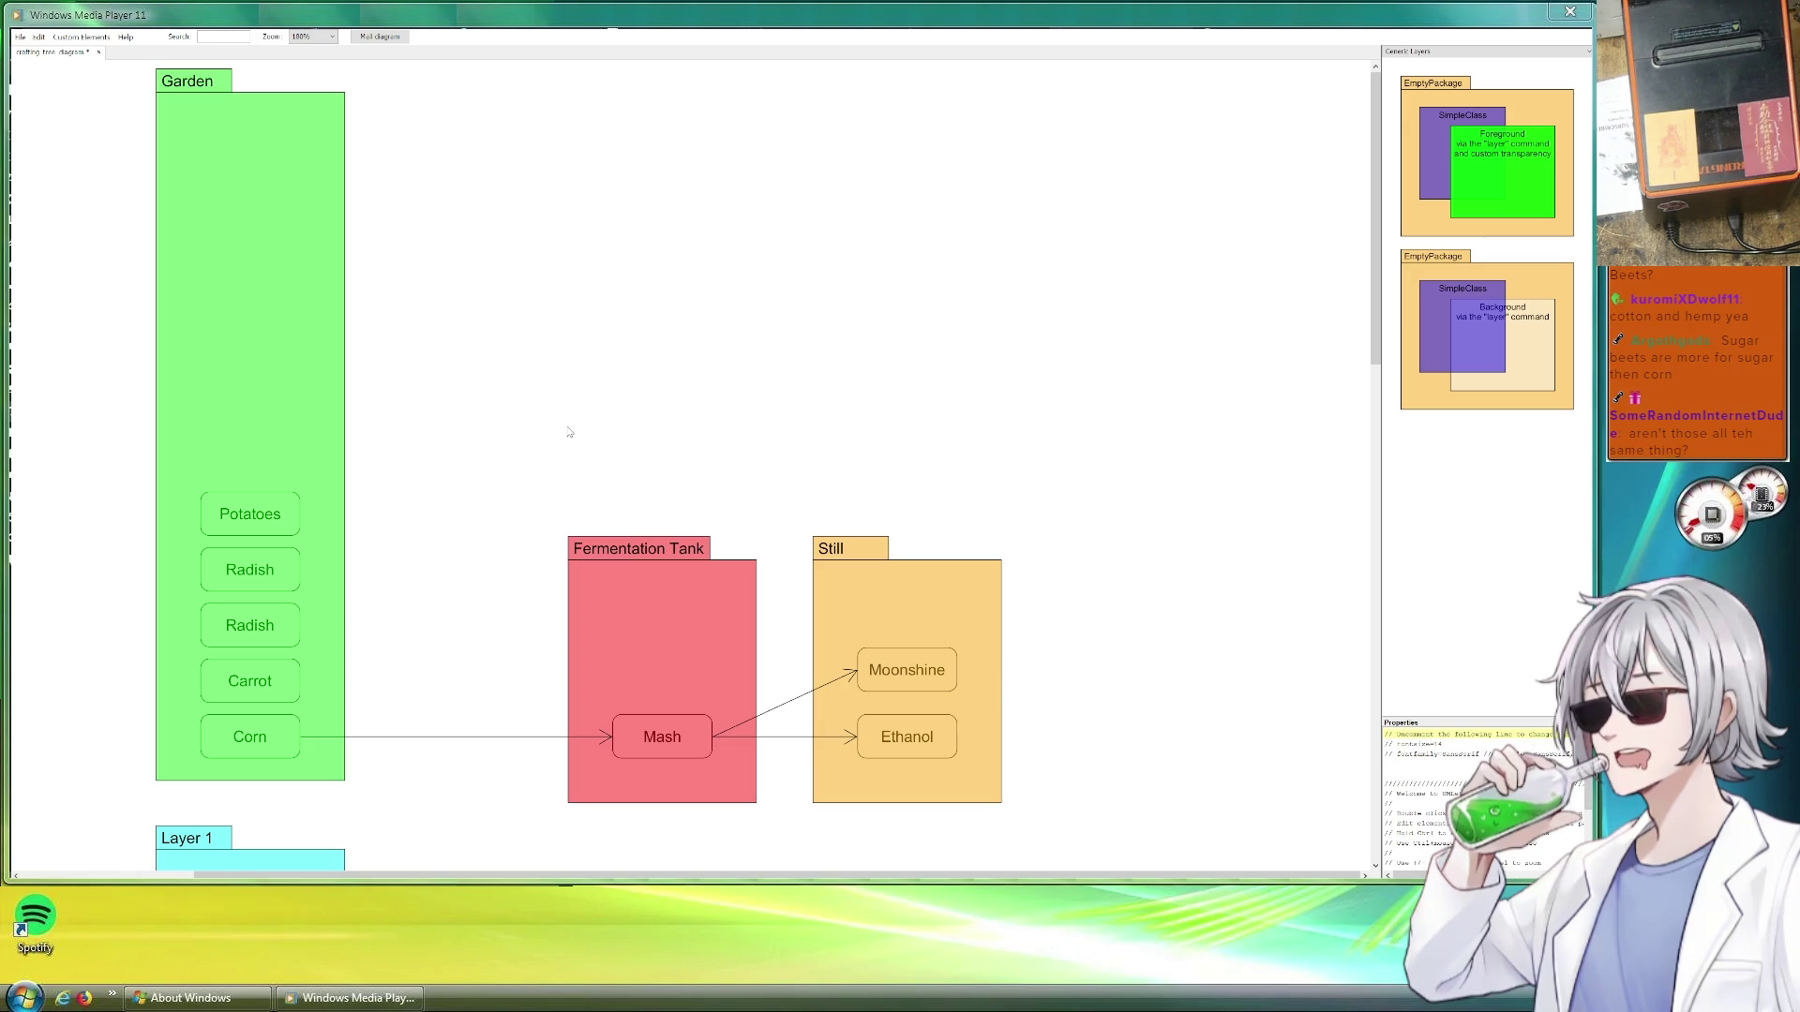
pyautogui.moveTo(264, 506)
pyautogui.mouseDown()
pyautogui.moveTo(286, 532)
pyautogui.moveTo(282, 465)
pyautogui.mouseUp()
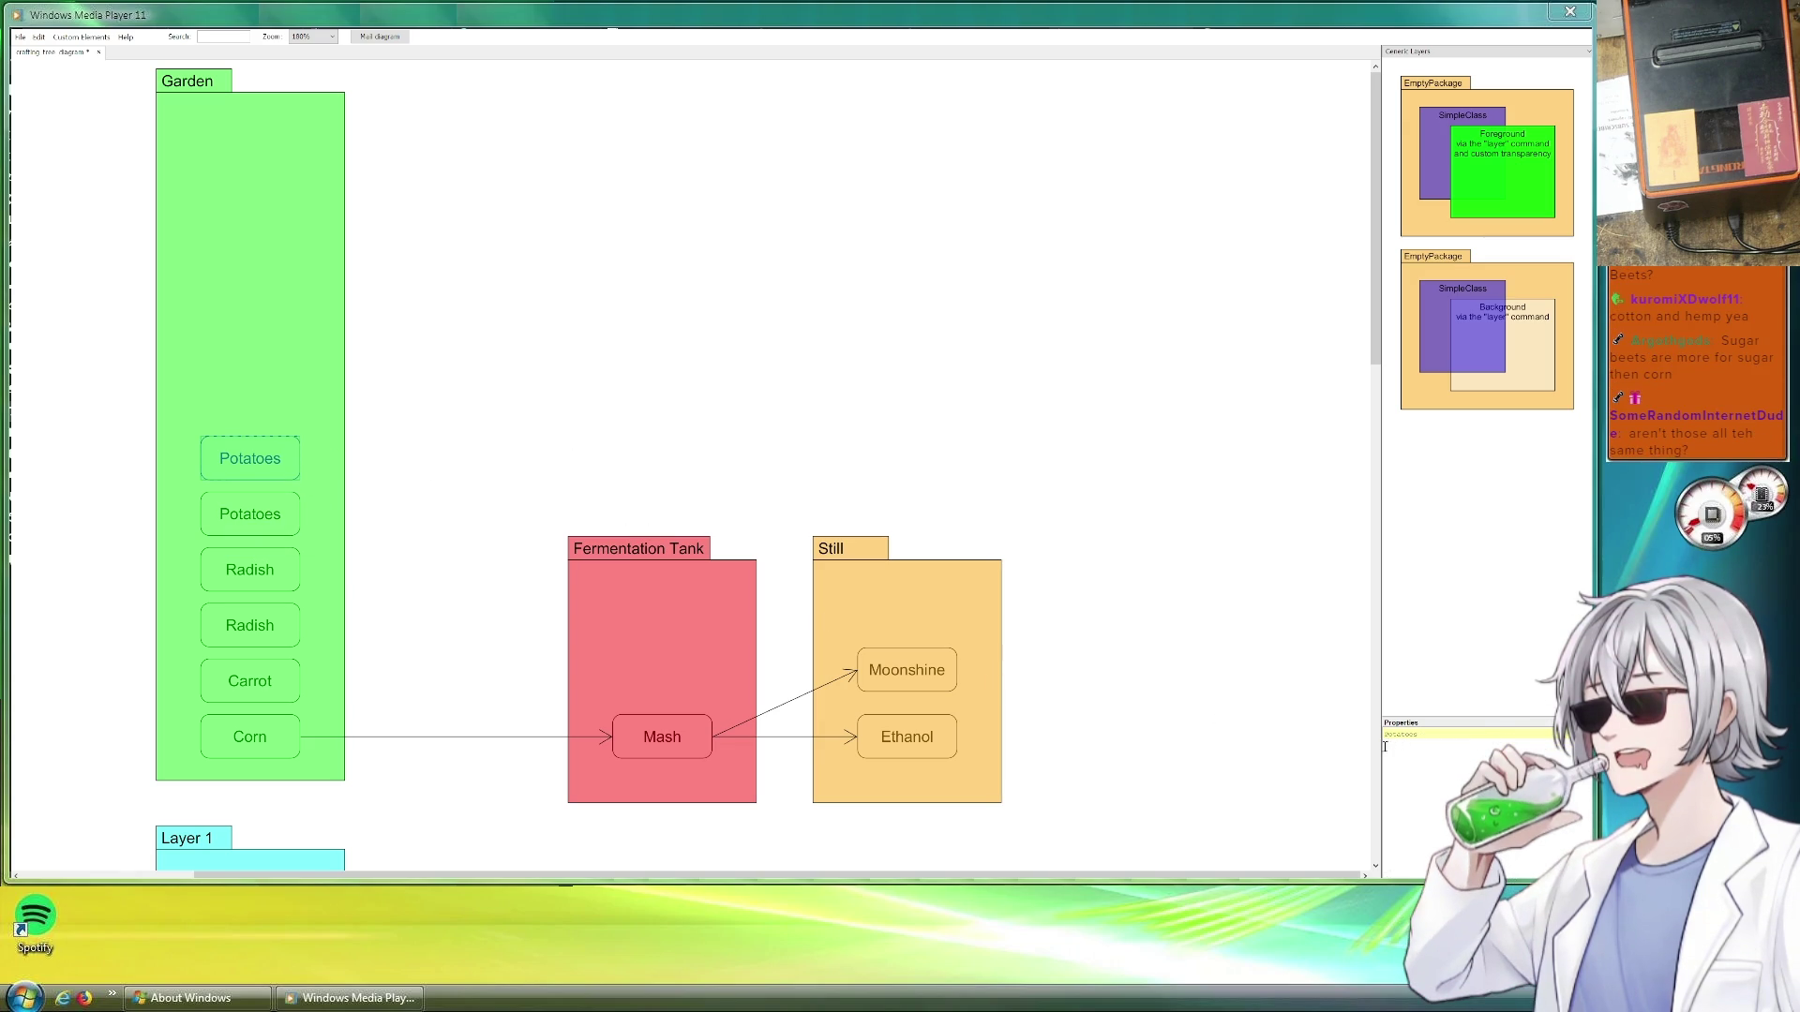
pyautogui.hotkey('ctrl', 'a')
pyautogui.write('Hemp')
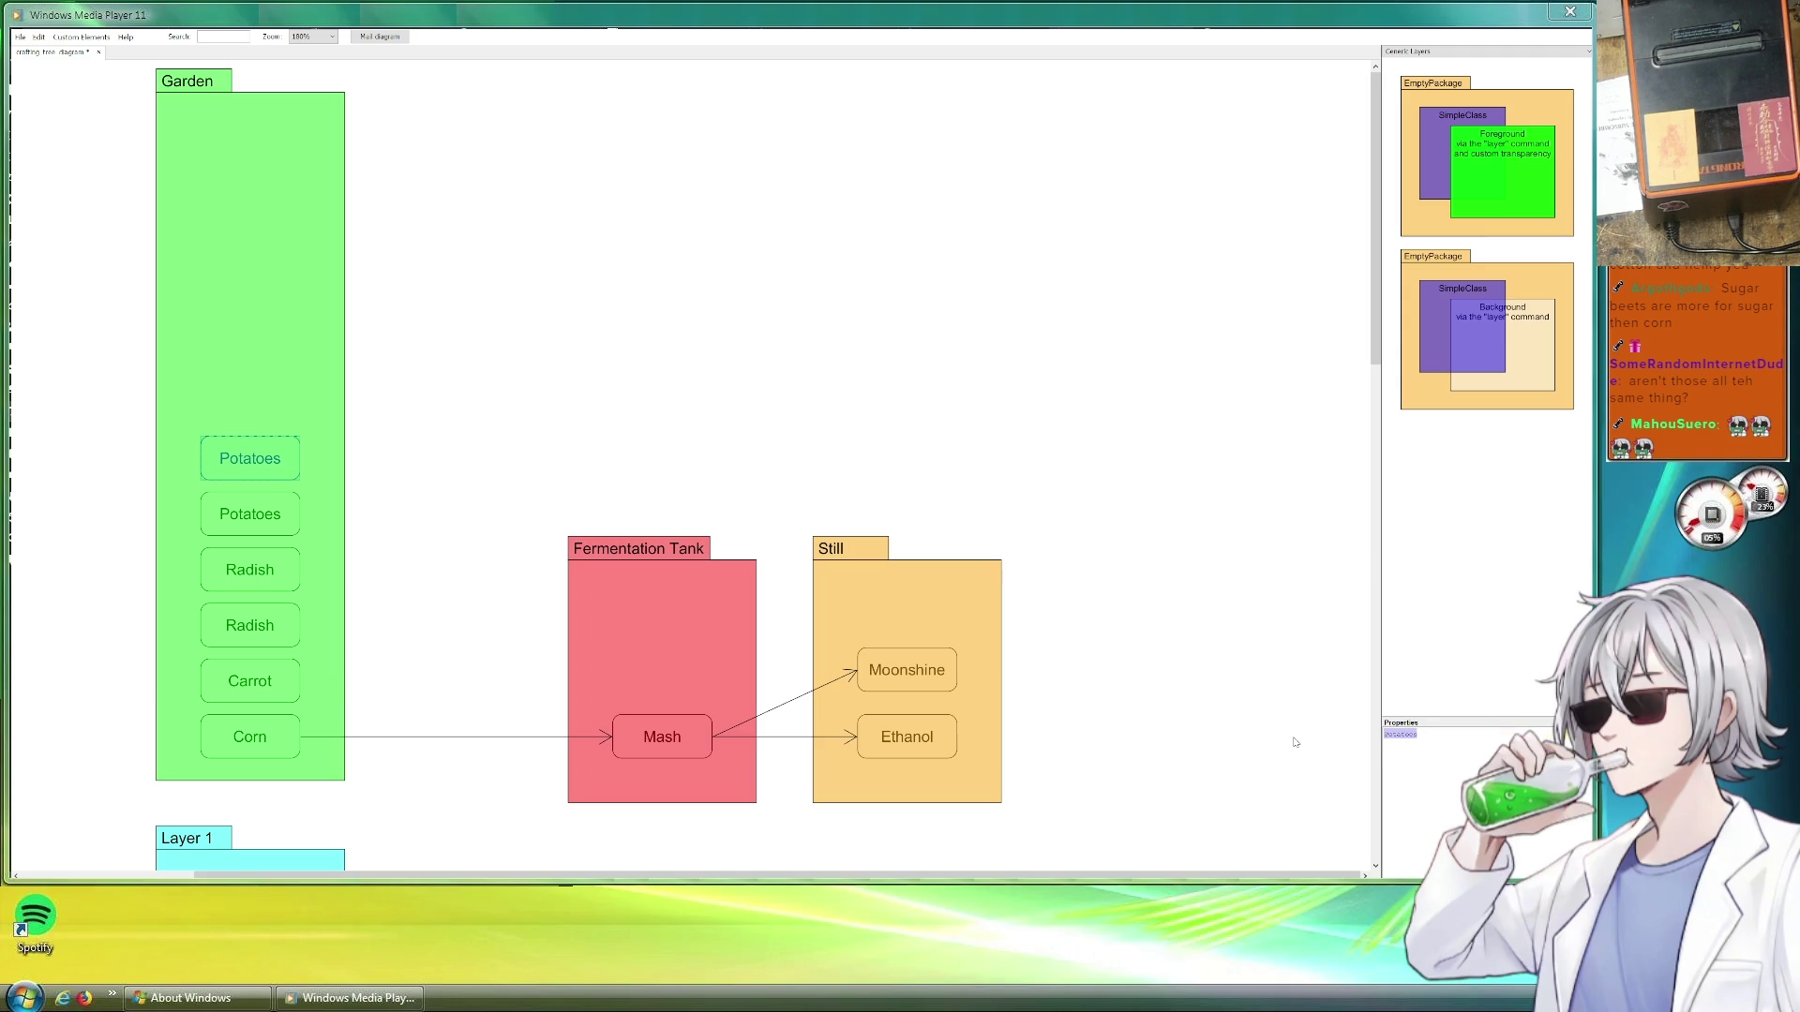
pyautogui.hotkey('ctrl', 'c')
pyautogui.hotkey('ctrl', 'v')
pyautogui.moveTo(249, 478); pyautogui.dragTo(249, 402)
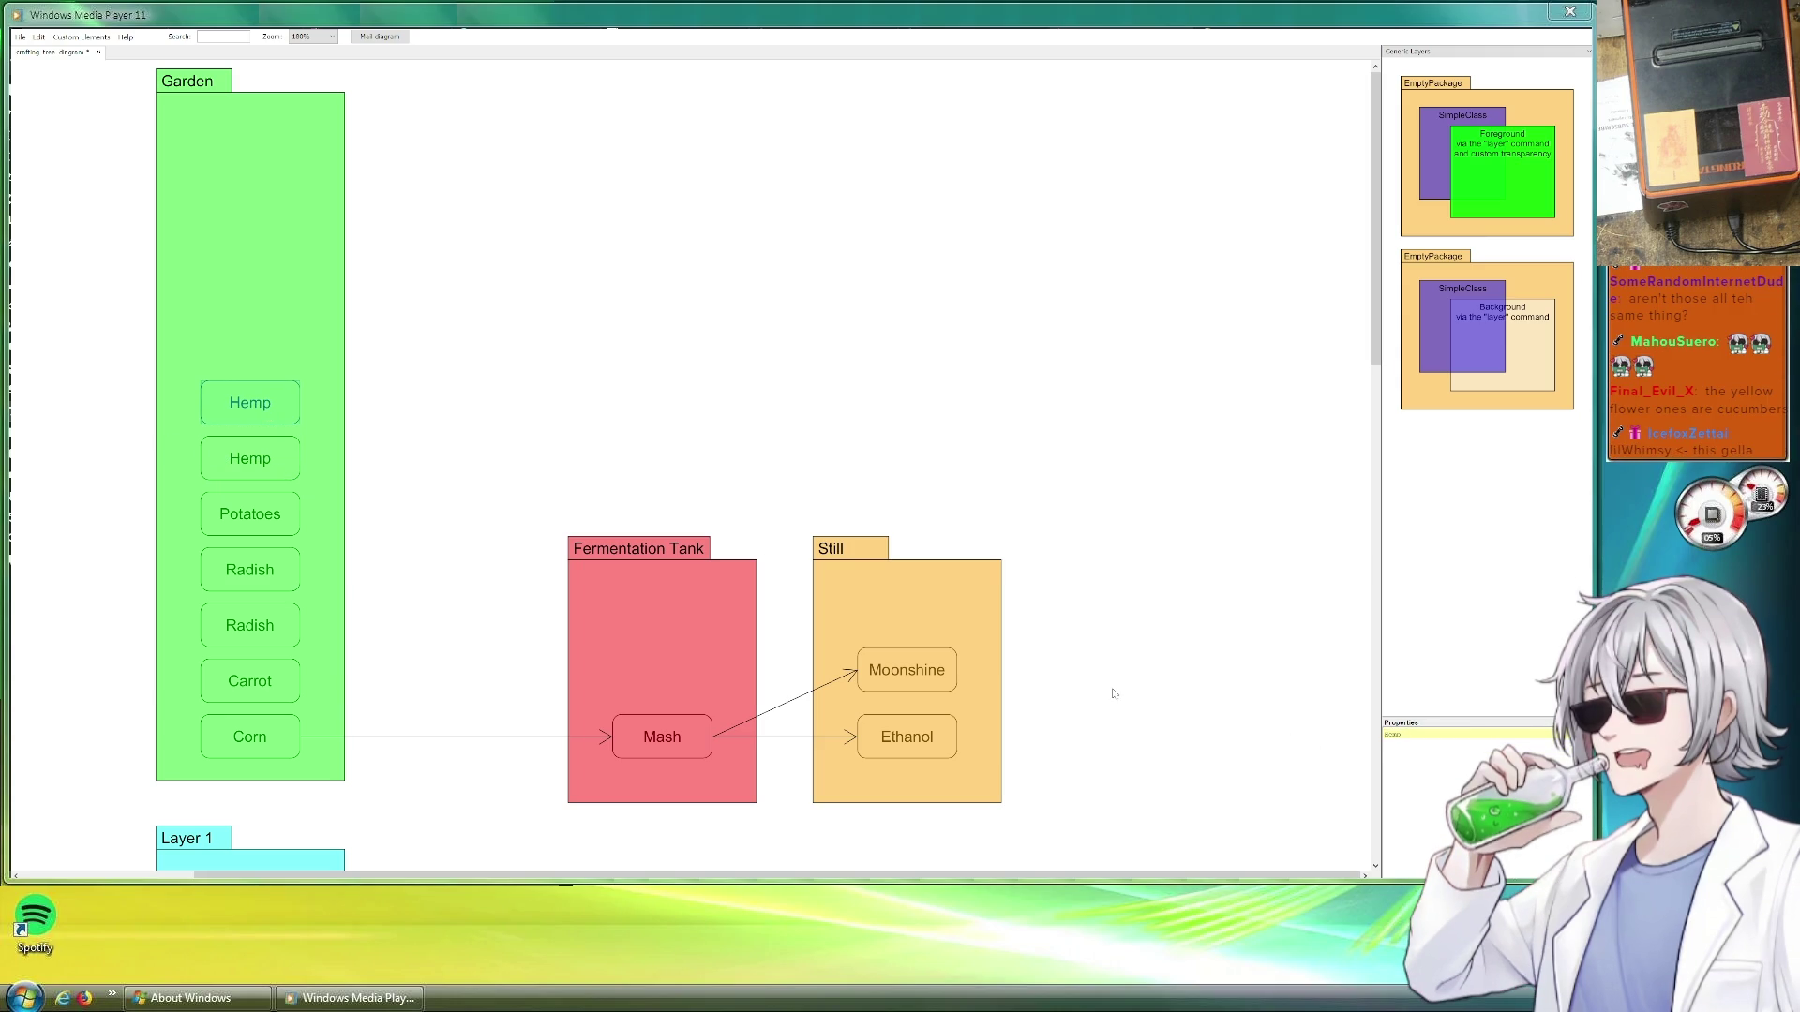
pyautogui.doubleClick(1399, 735)
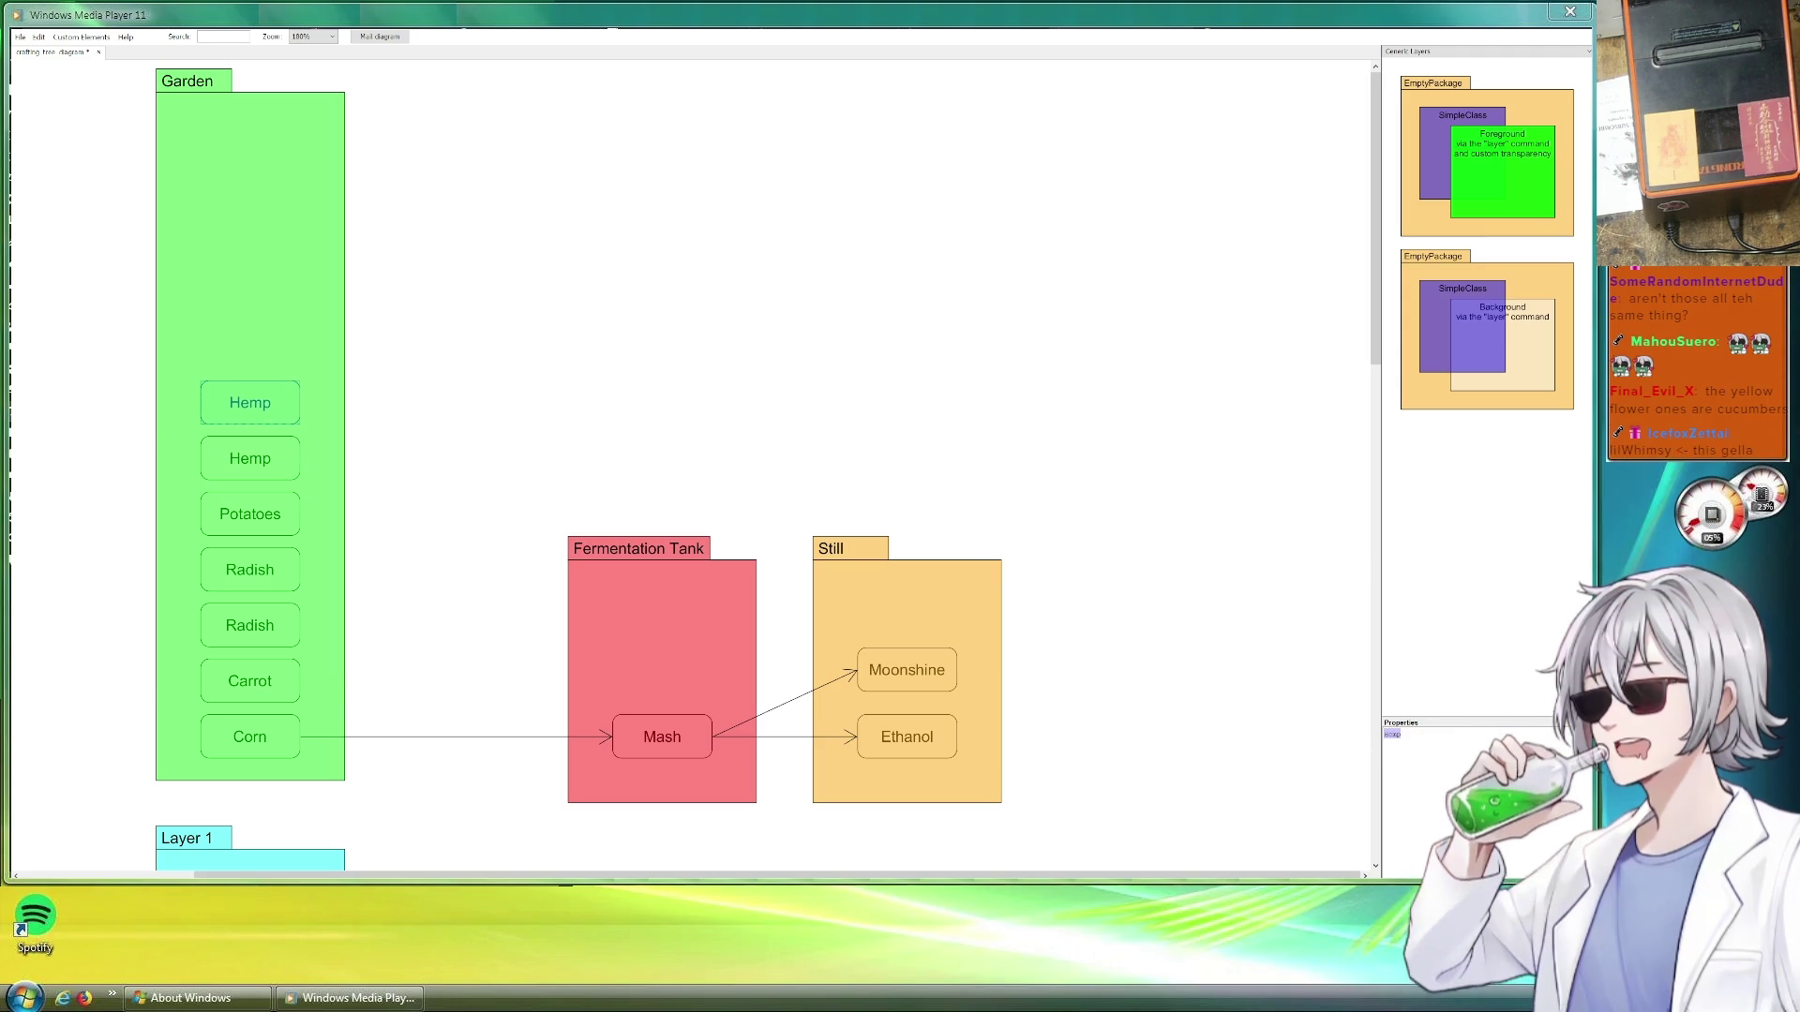
pyautogui.write('Cotton')
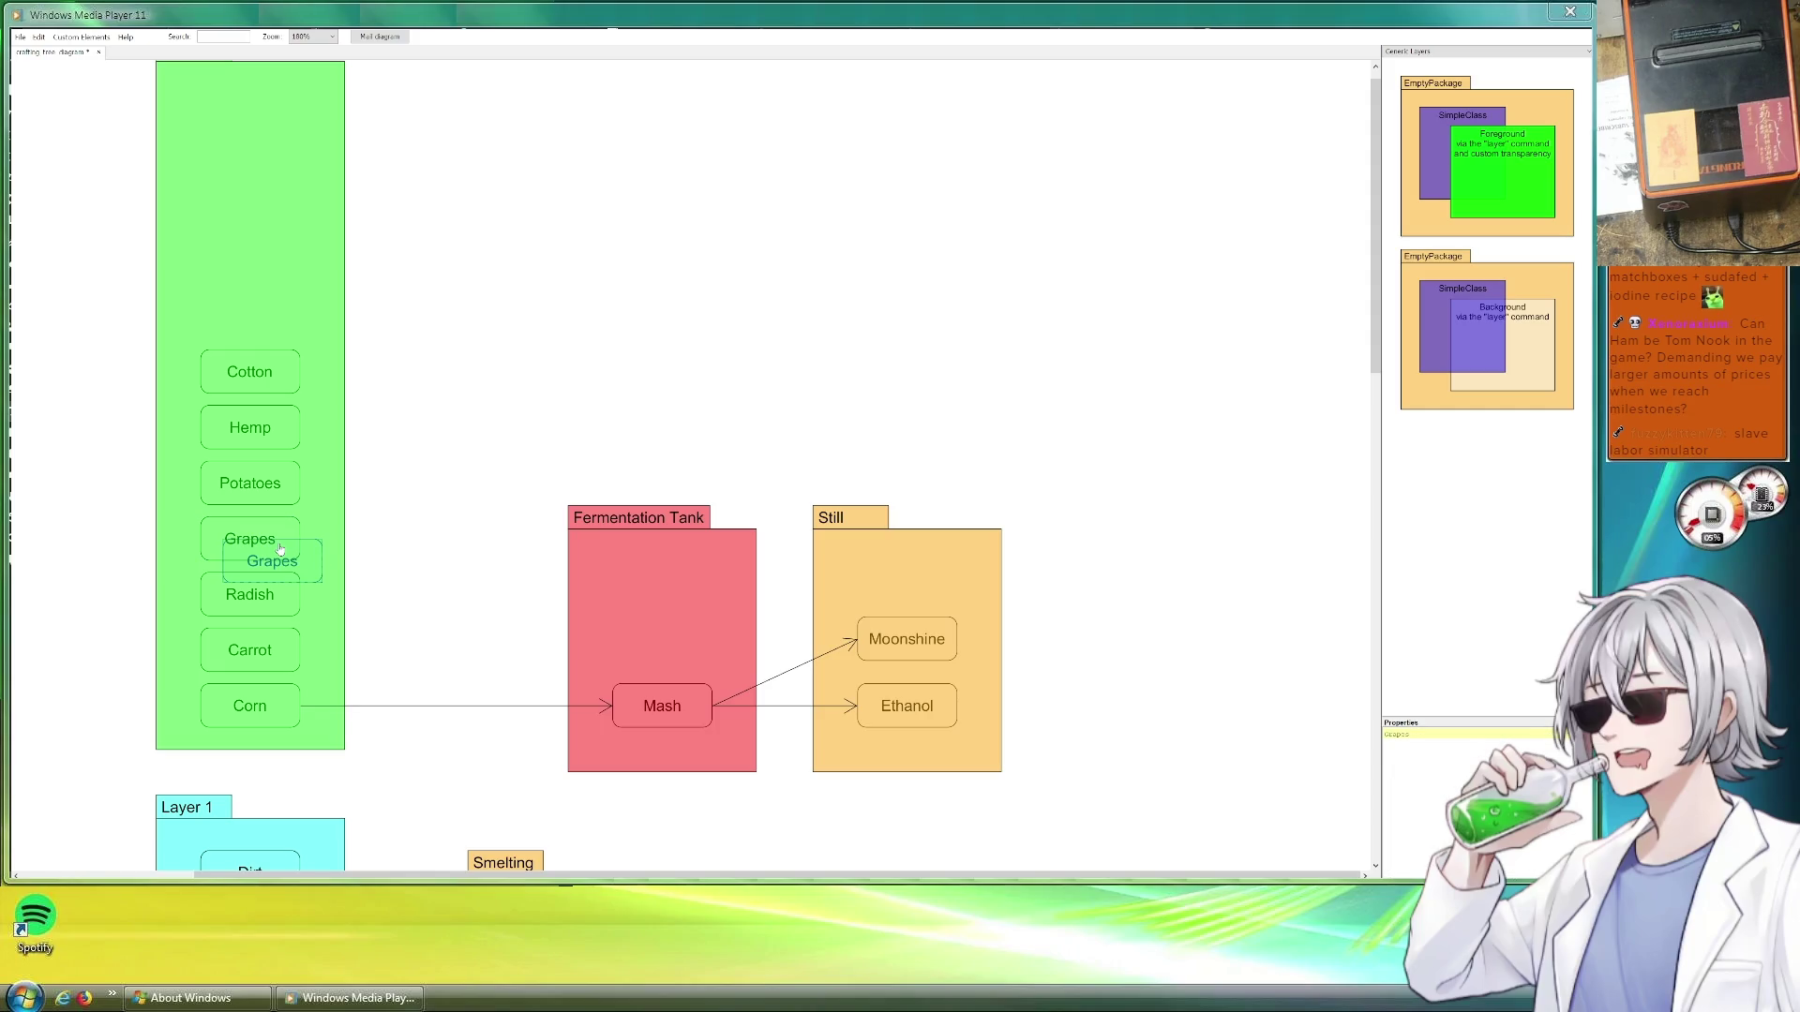
# Copy Grapes into a taller Fermentation Tank and rename the copy Wine
pyautogui.moveTo(279, 549); pyautogui.dragTo(687, 642)
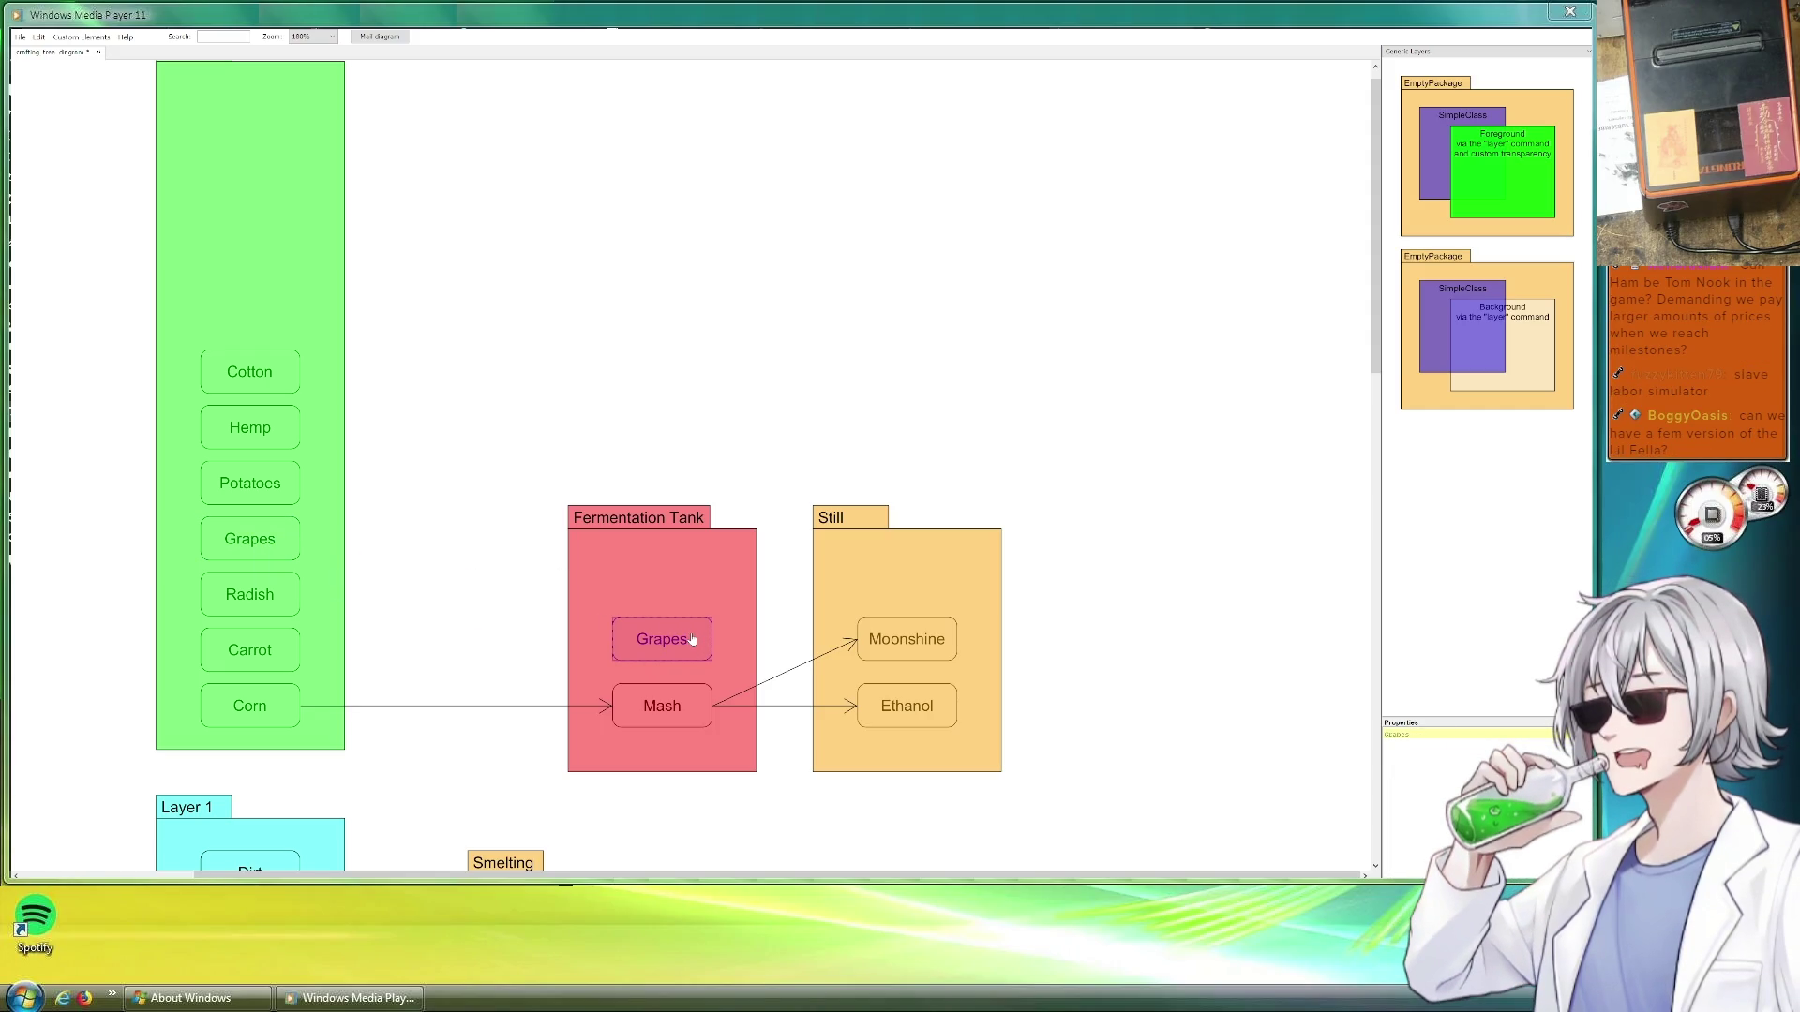
pyautogui.moveTo(690, 641); pyautogui.dragTo(691, 628)
pyautogui.click(720, 518)
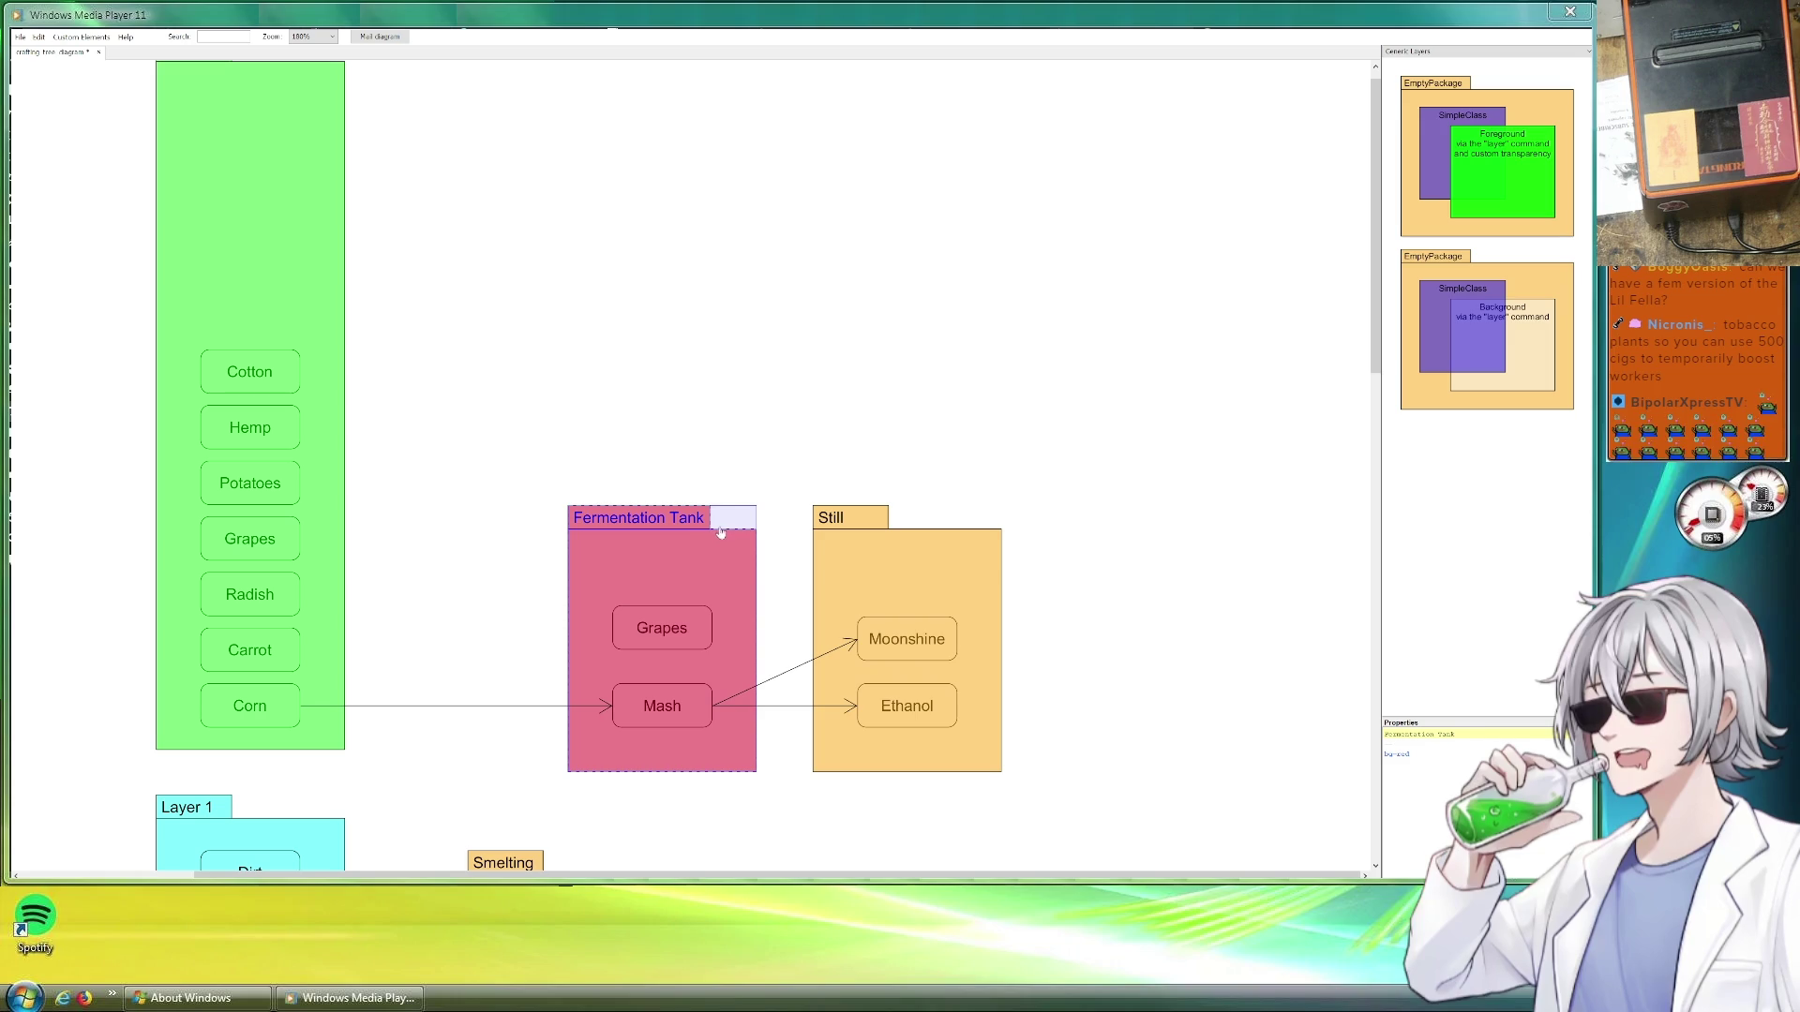
pyautogui.moveTo(720, 512); pyautogui.dragTo(721, 478)
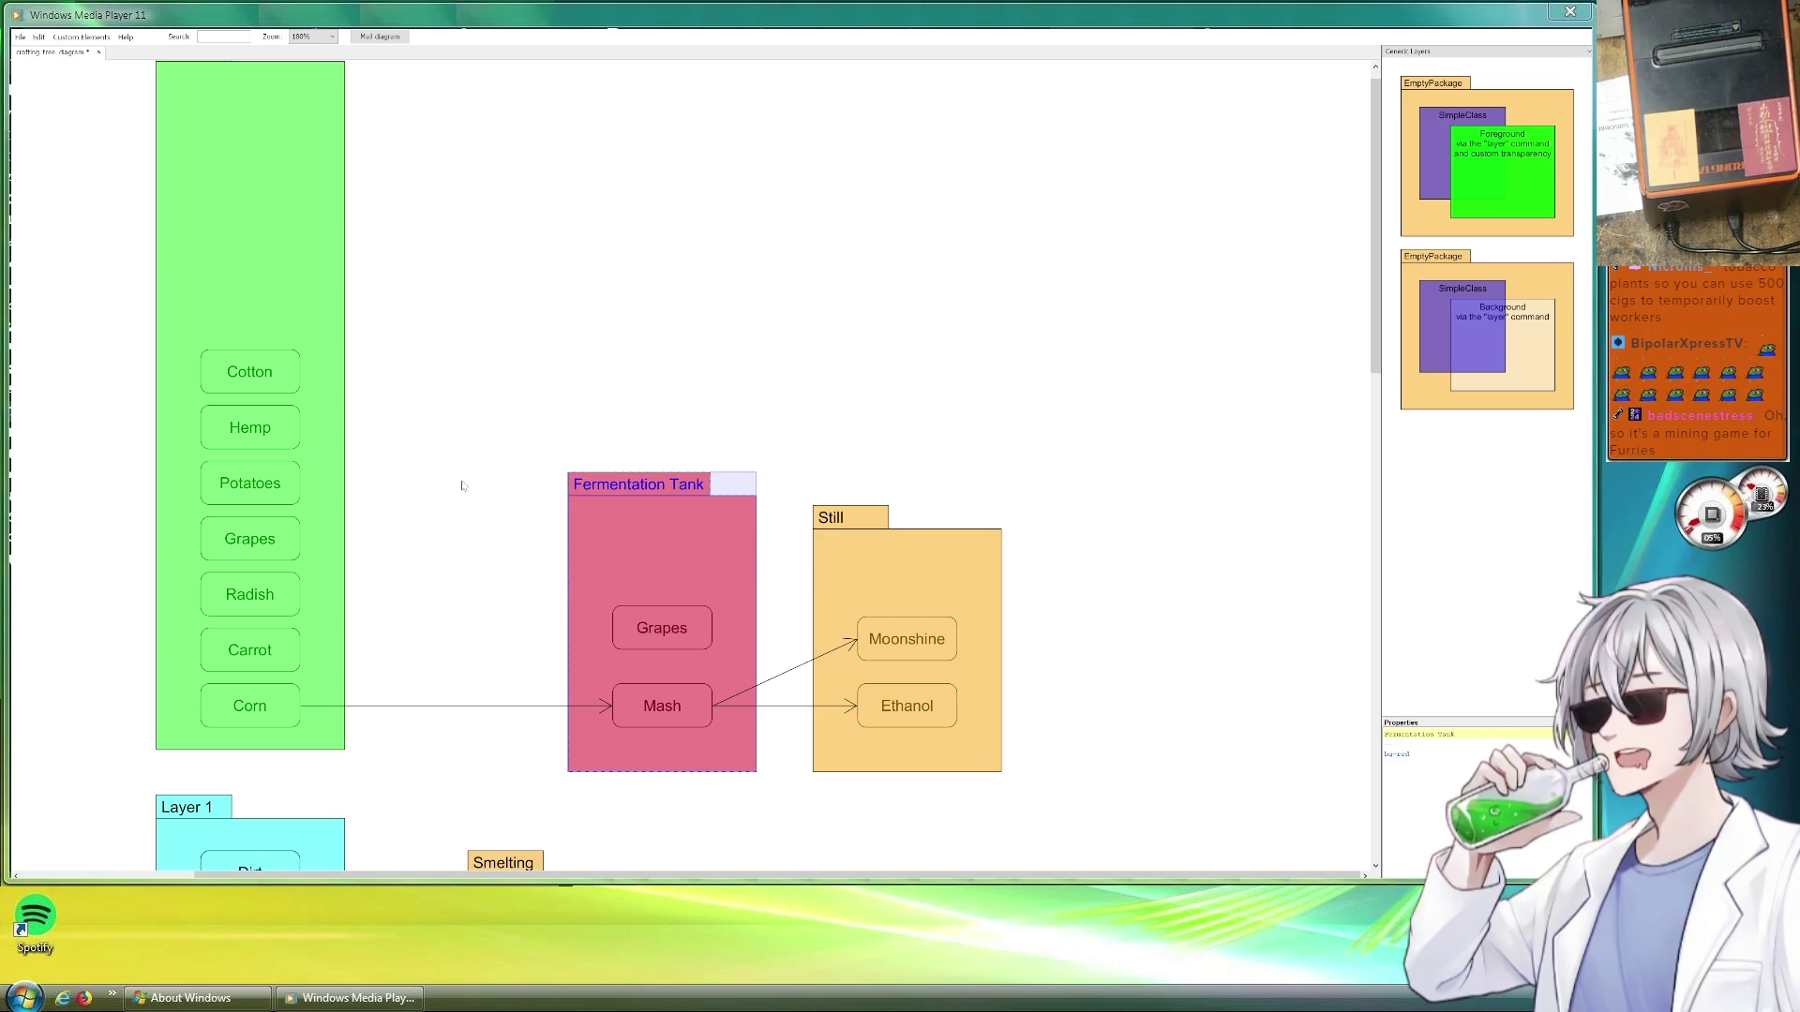
pyautogui.click(674, 635)
pyautogui.click(1464, 735)
pyautogui.write('Wine')
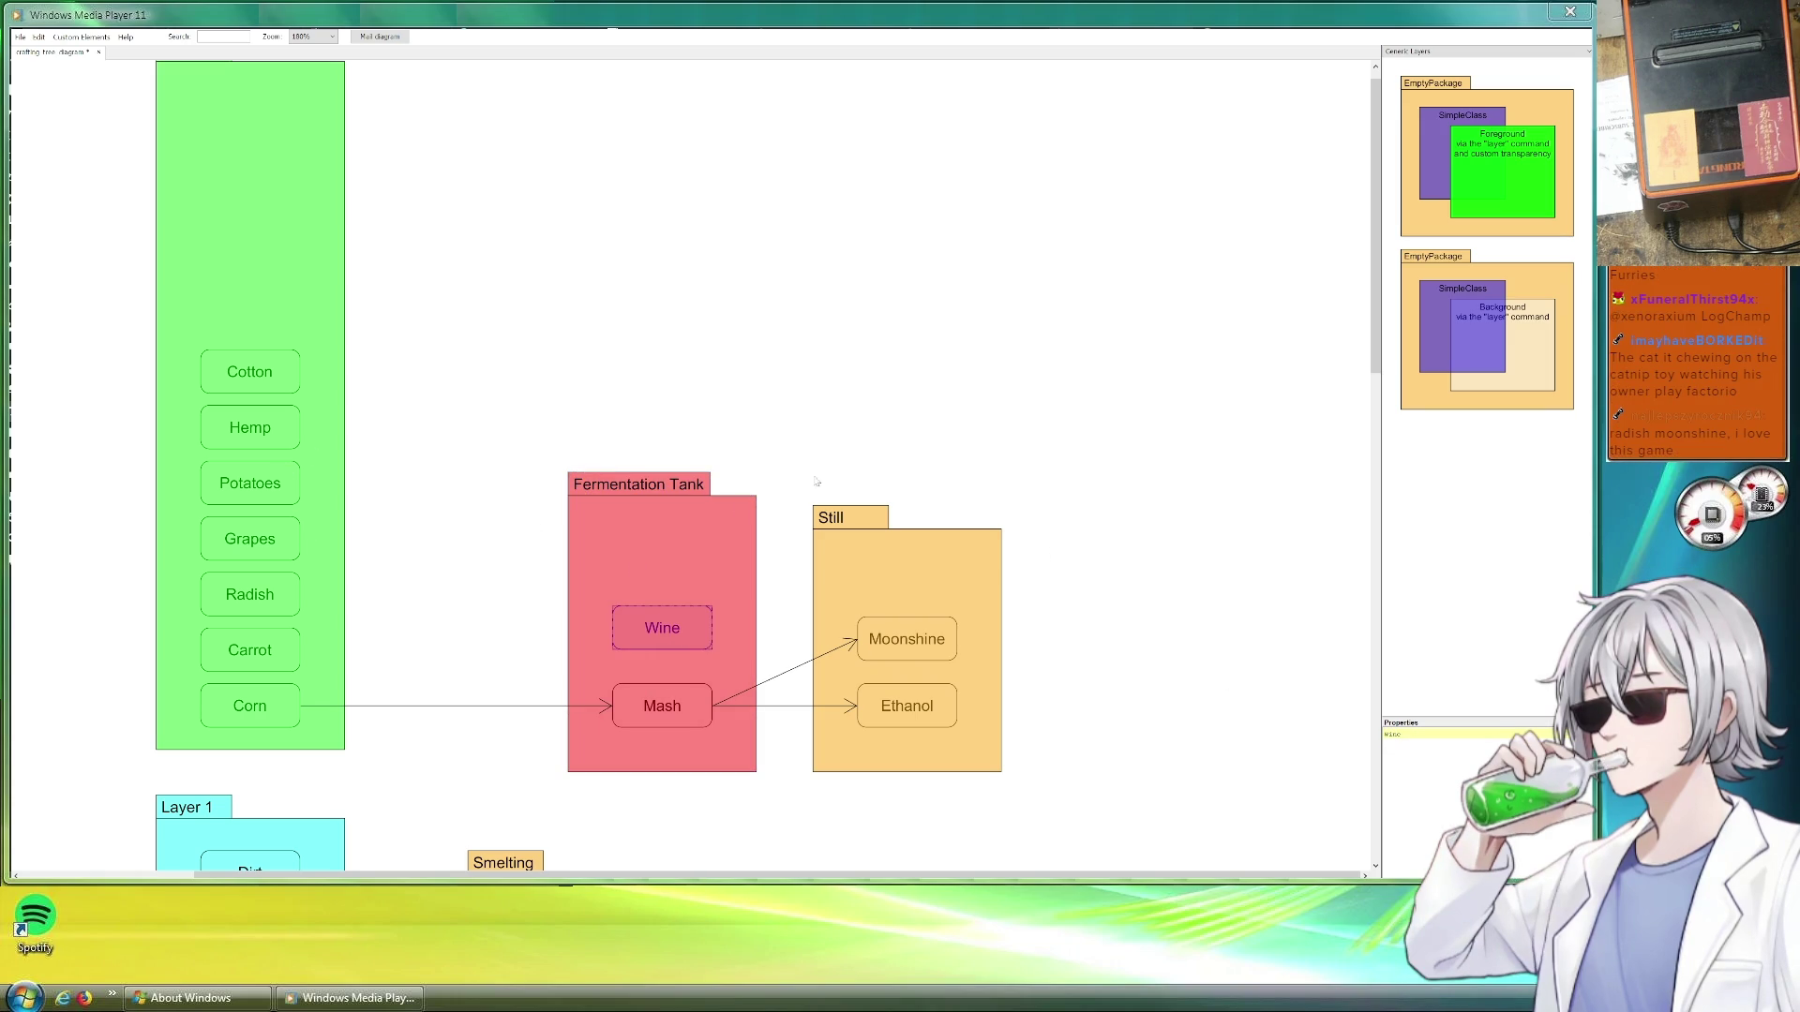
# Duplicate the Corn→Mash arrow as a Grapes→Wine arrow and copy Potatoes into the tank
pyautogui.click(445, 702)
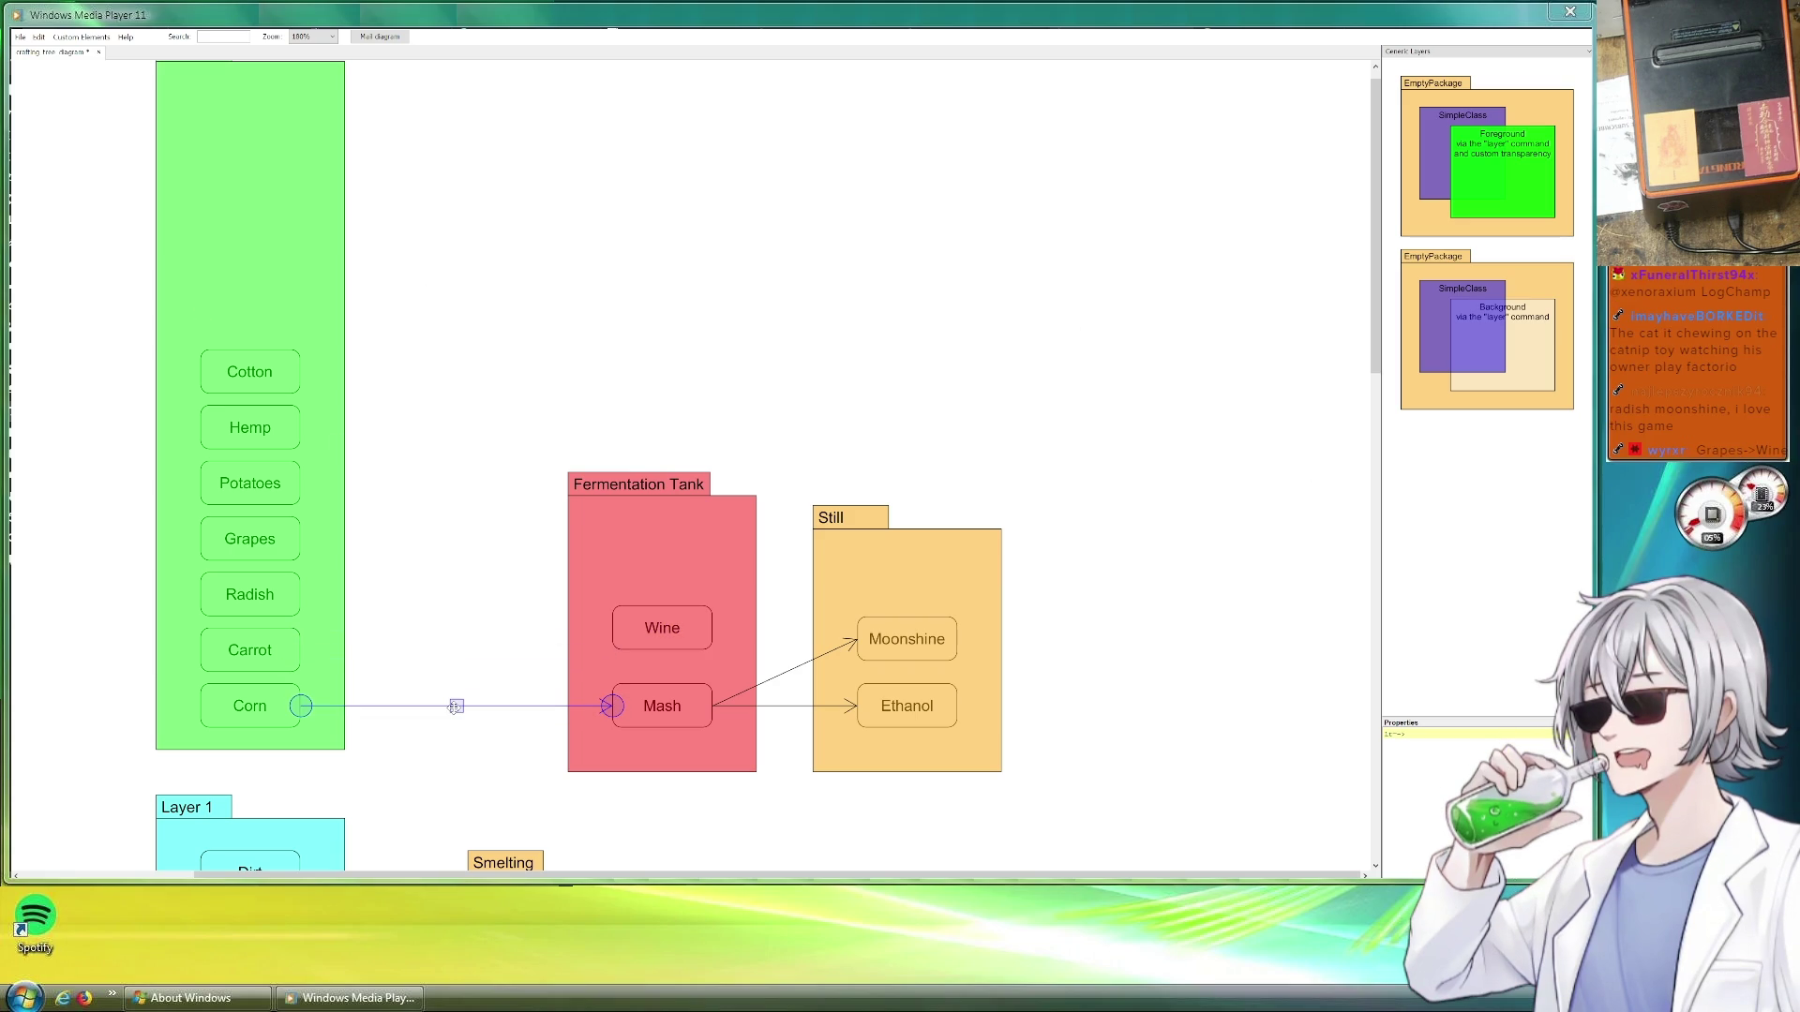
pyautogui.moveTo(456, 706); pyautogui.dragTo(463, 545)
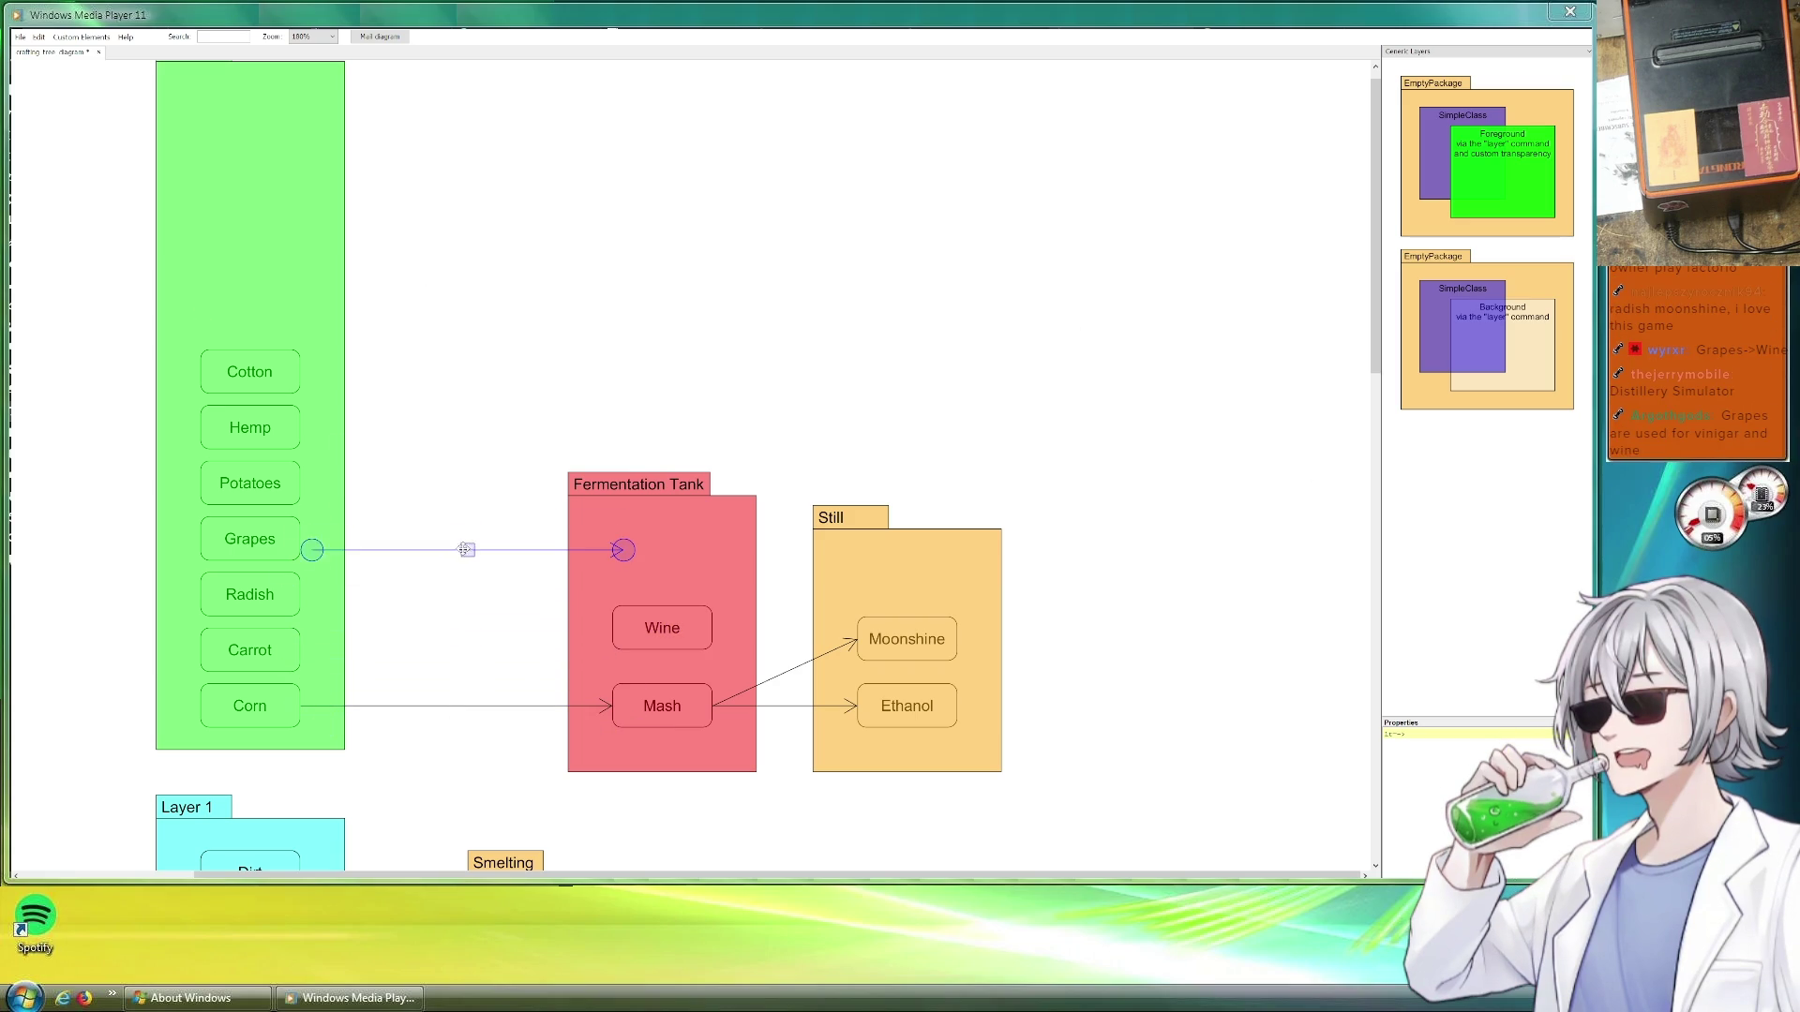
pyautogui.moveTo(610, 539); pyautogui.dragTo(614, 631)
pyautogui.click(478, 529)
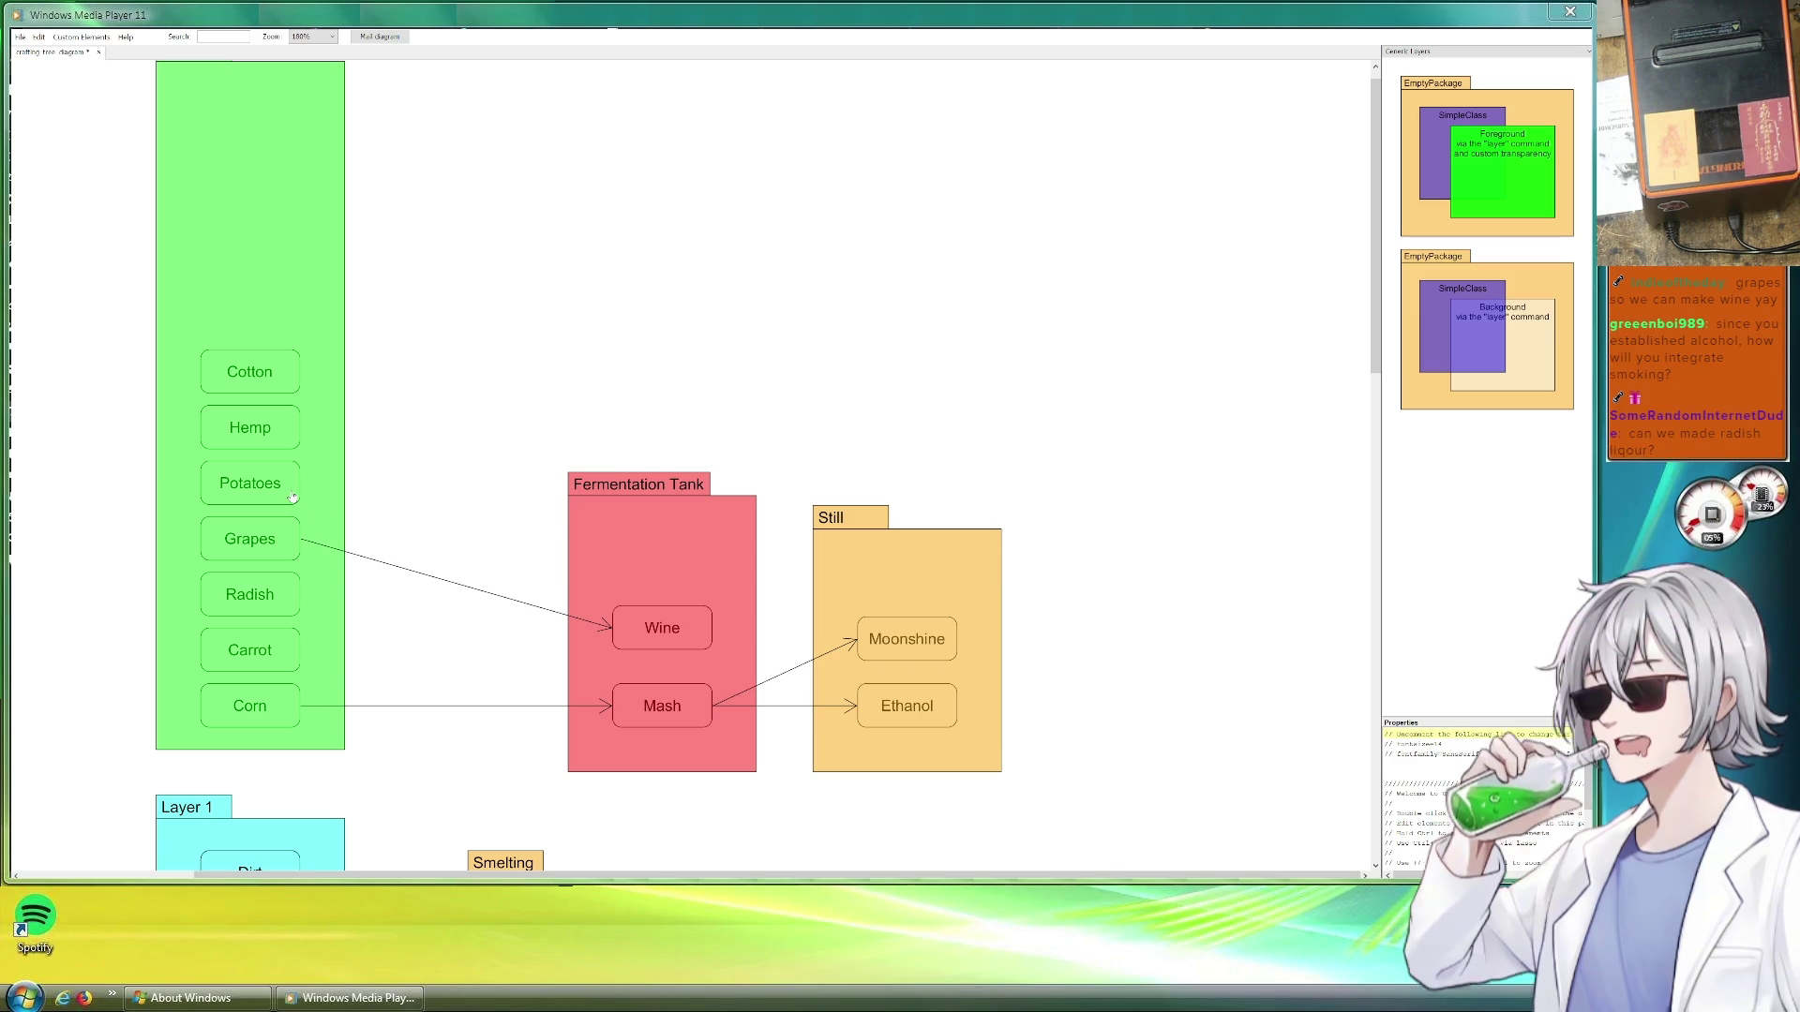
pyautogui.moveTo(275, 486)
pyautogui.mouseDown()
pyautogui.moveTo(689, 566)
pyautogui.moveTo(686, 659)
pyautogui.mouseUp()
# Name the tank item Potato Mash, link Potatoes to it and run an arrow into the Still
pyautogui.moveTo(682, 574); pyautogui.dragTo(682, 599)
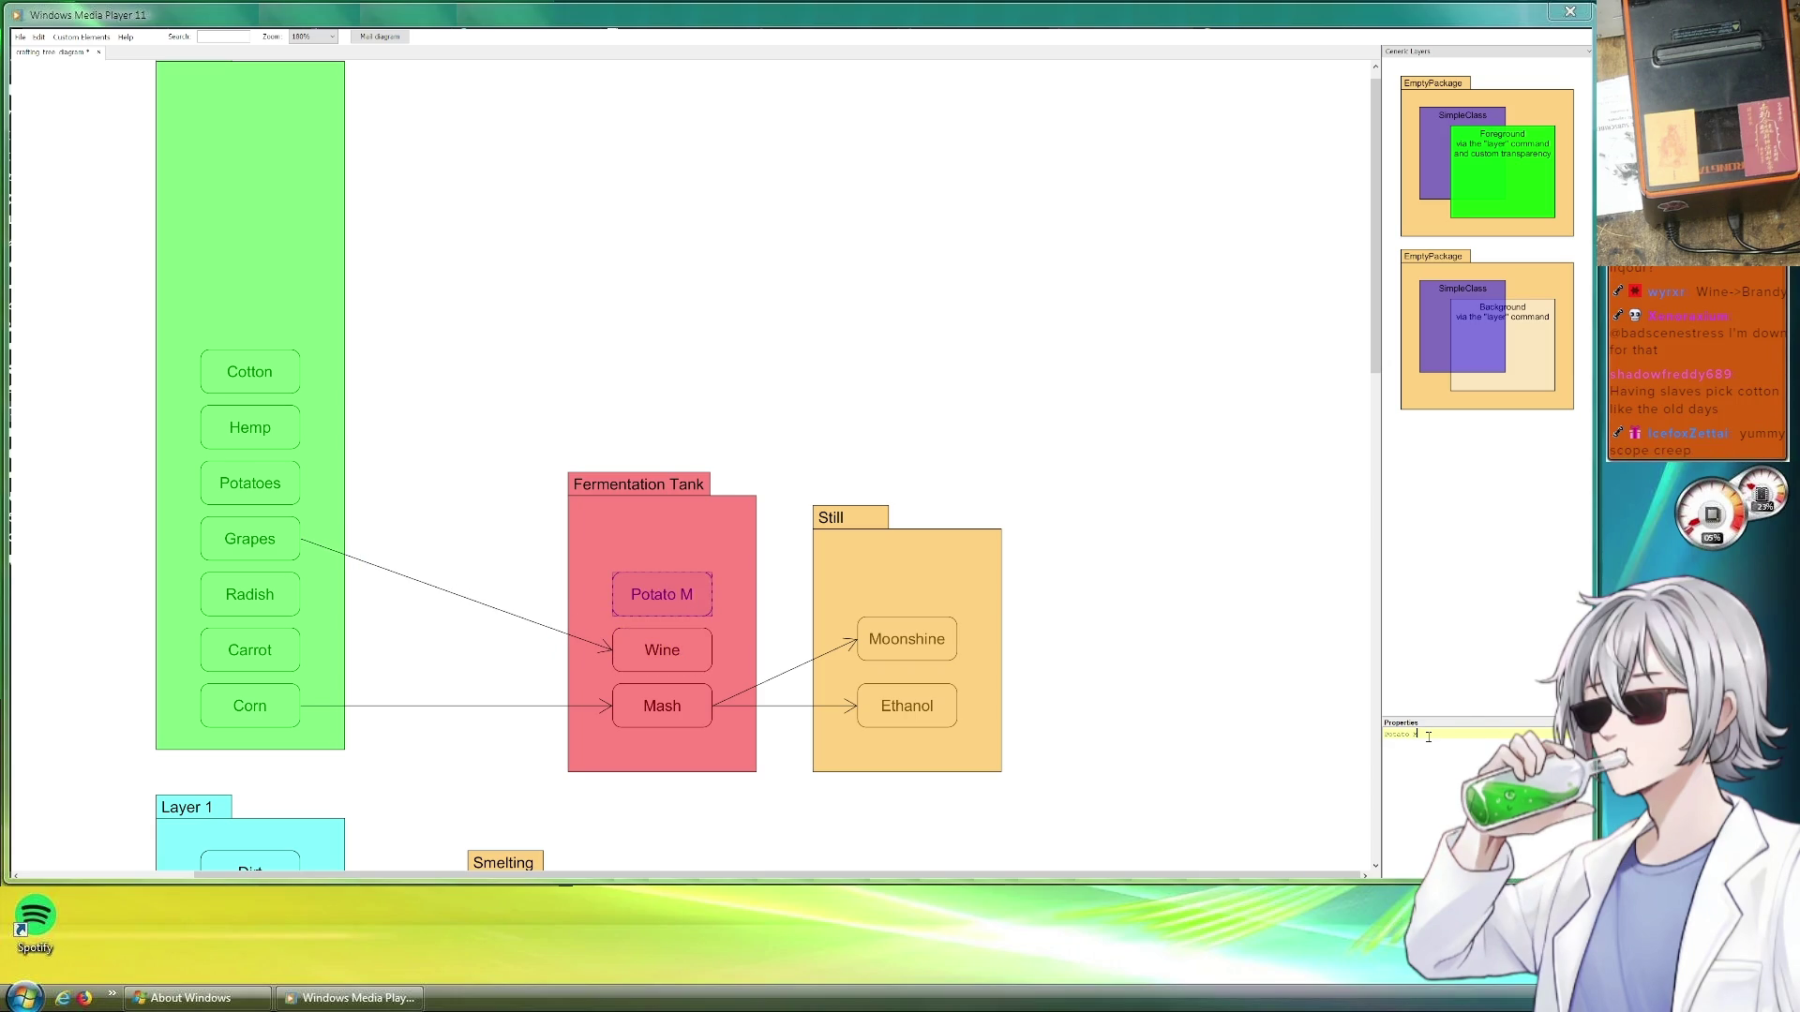
pyautogui.click(406, 422)
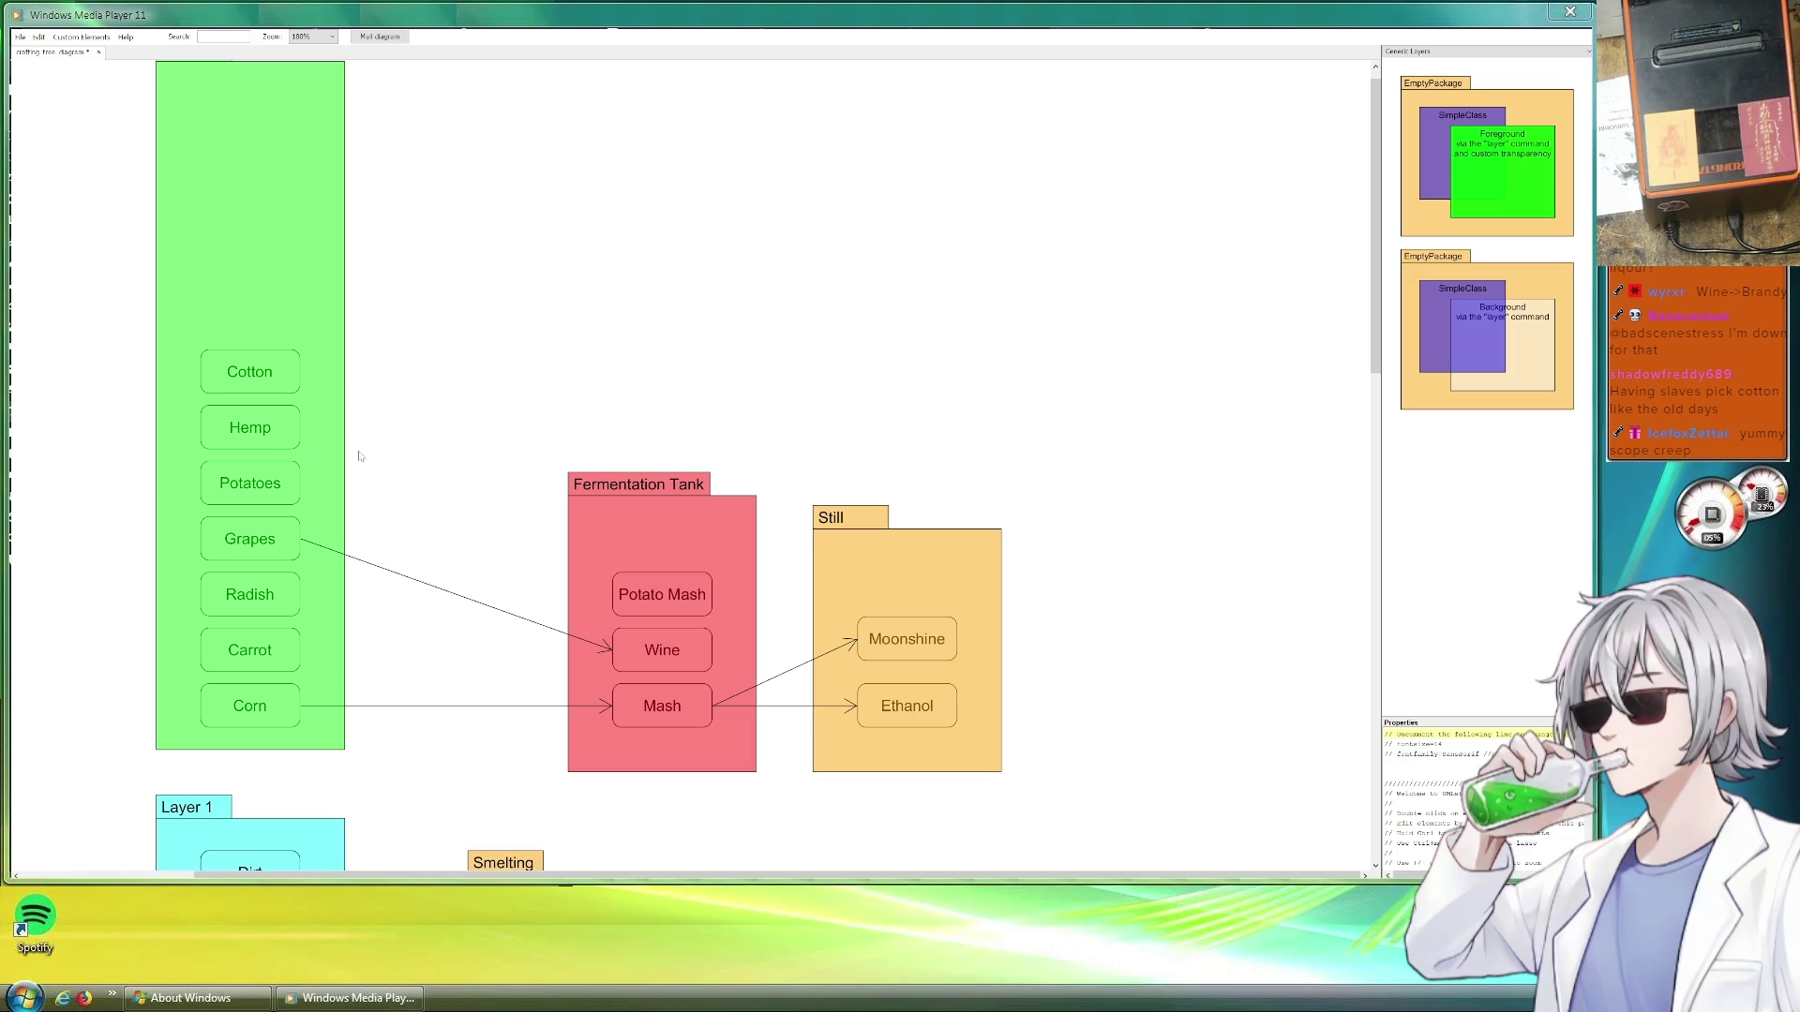
pyautogui.moveTo(469, 588)
pyautogui.mouseDown()
pyautogui.moveTo(458, 538)
pyautogui.moveTo(478, 561)
pyautogui.moveTo(868, 646)
pyautogui.moveTo(853, 594)
pyautogui.mouseUp()
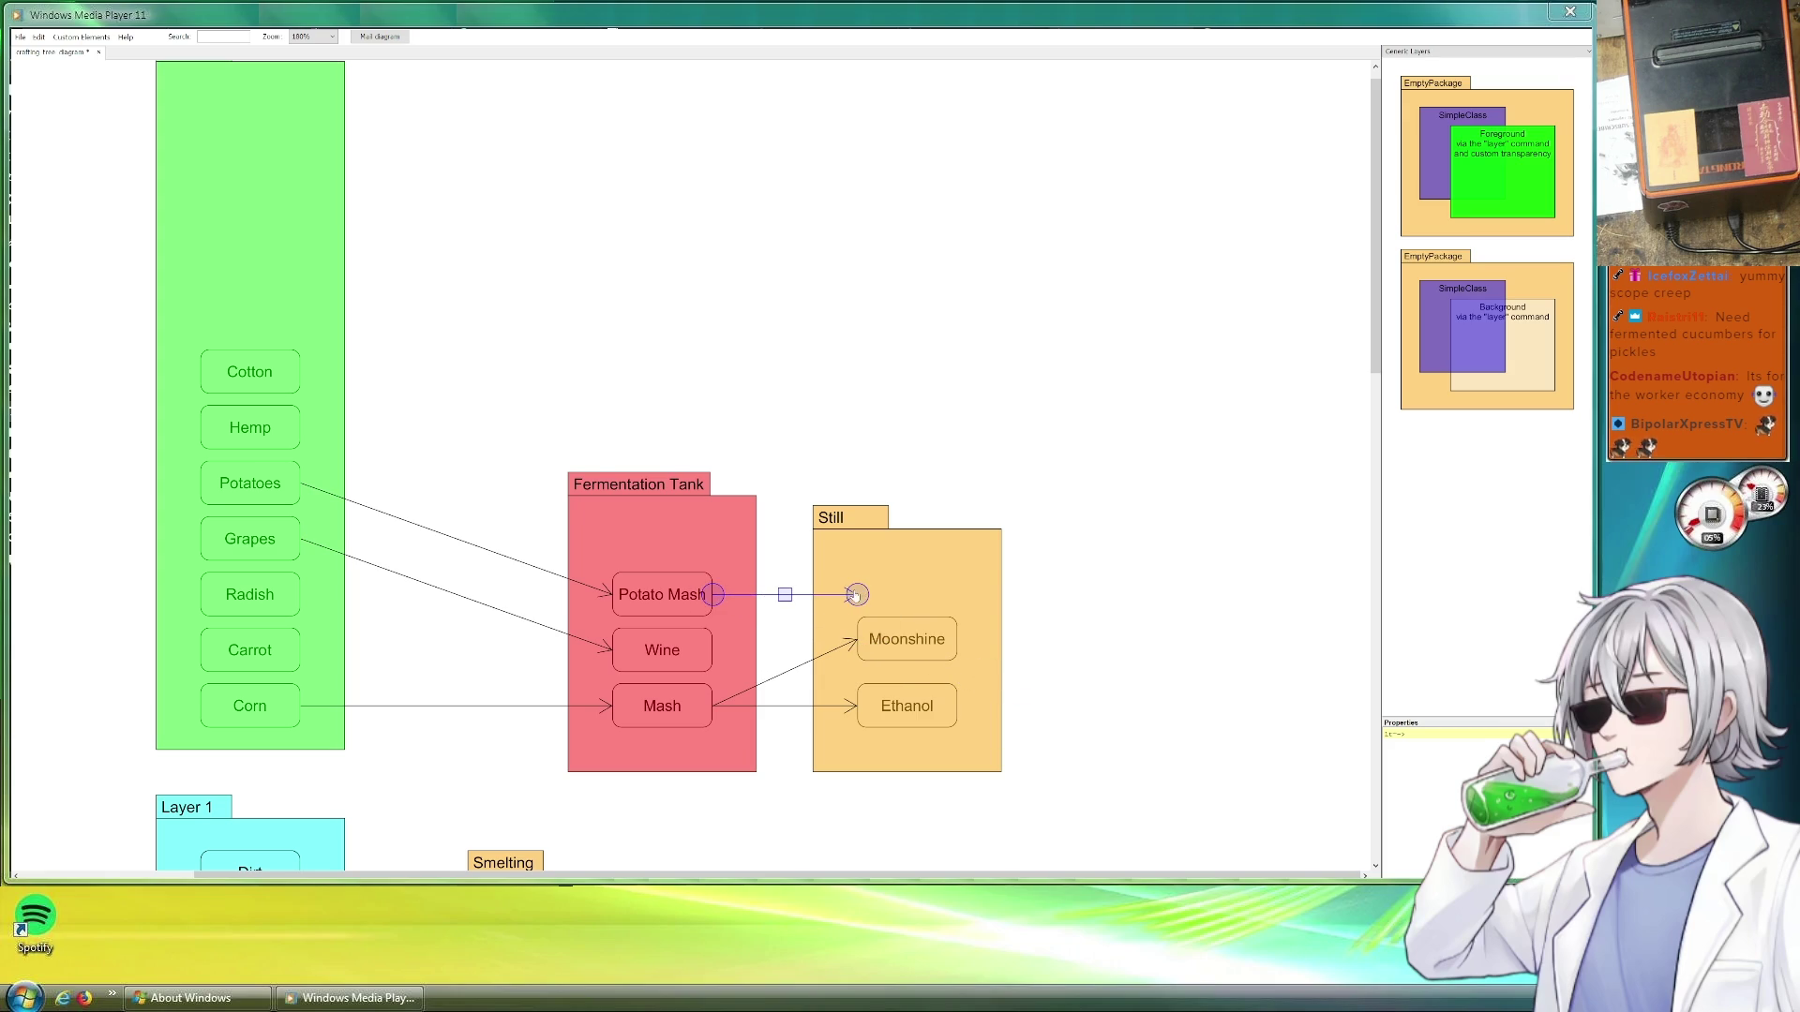
pyautogui.click(922, 644)
# Duplicate Wine into the Still above Moonshine and rename it Vodka
pyautogui.click(662, 649)
pyautogui.hotkey('ctrl', 'd')
pyautogui.moveTo(697, 672)
pyautogui.mouseDown()
pyautogui.moveTo(951, 601)
pyautogui.moveTo(937, 591)
pyautogui.mouseUp()
pyautogui.click(1449, 735)
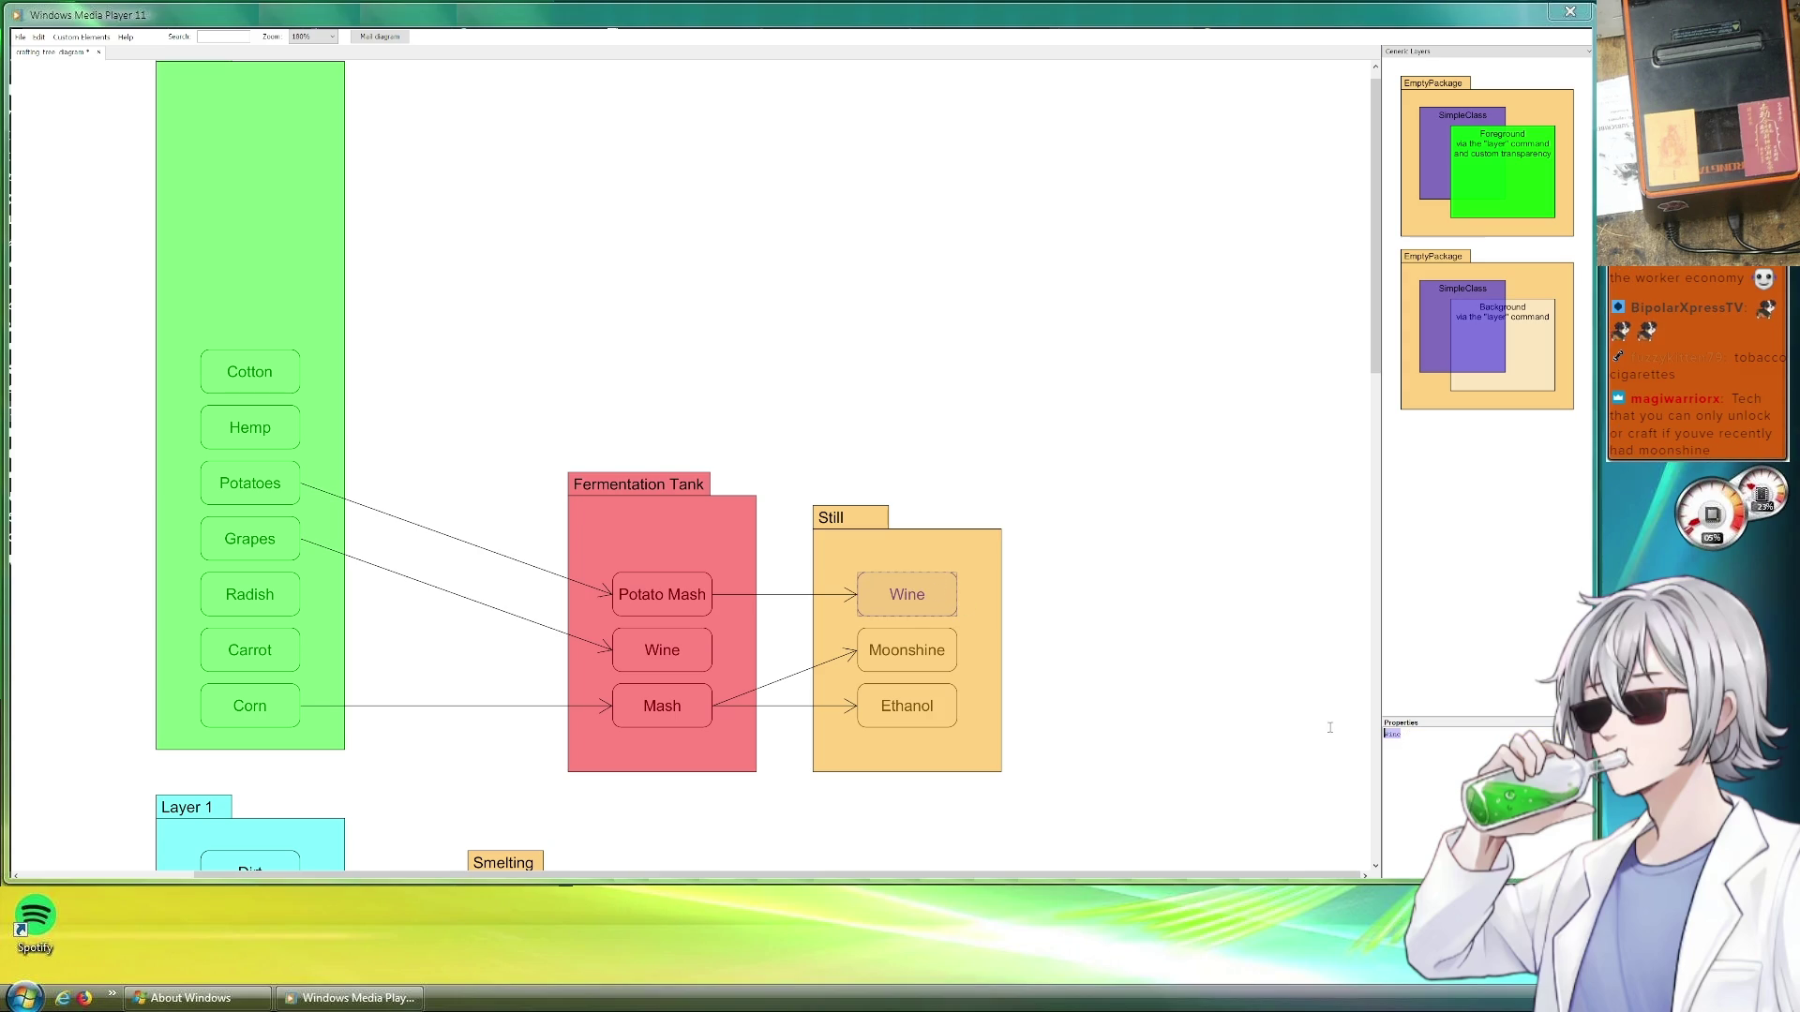
pyautogui.write('Vodka')
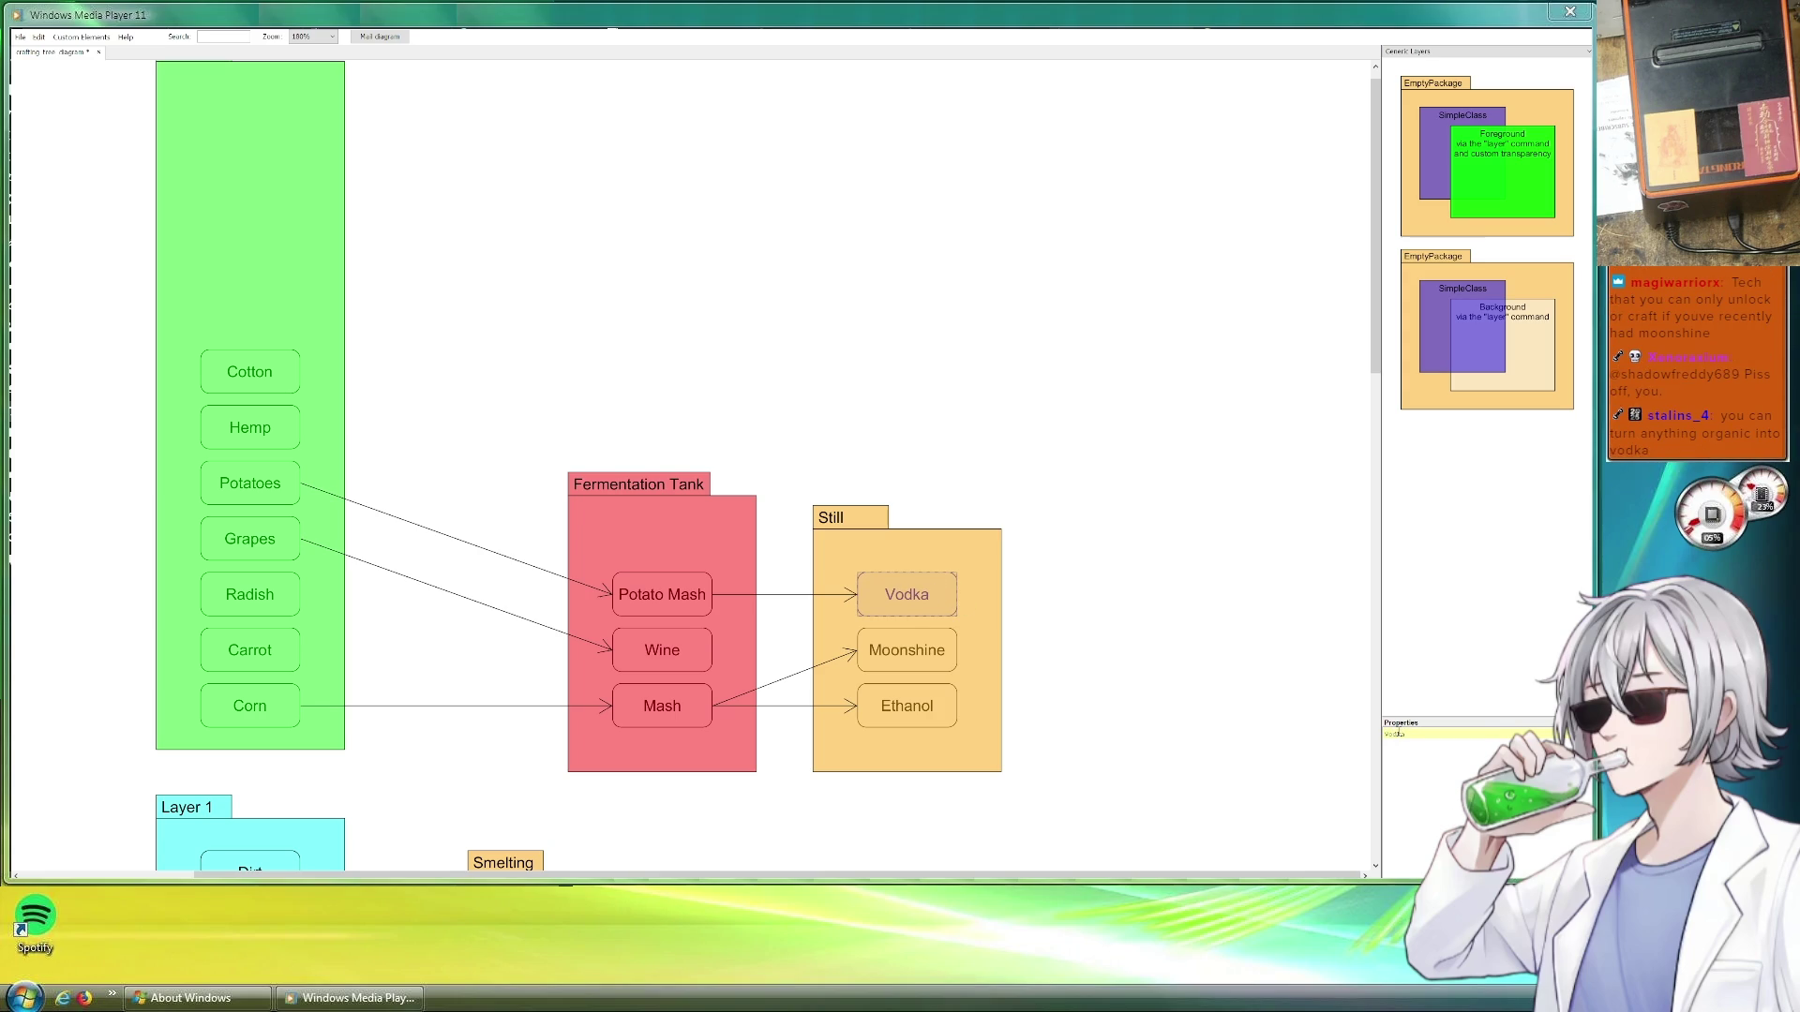
pyautogui.click(1173, 586)
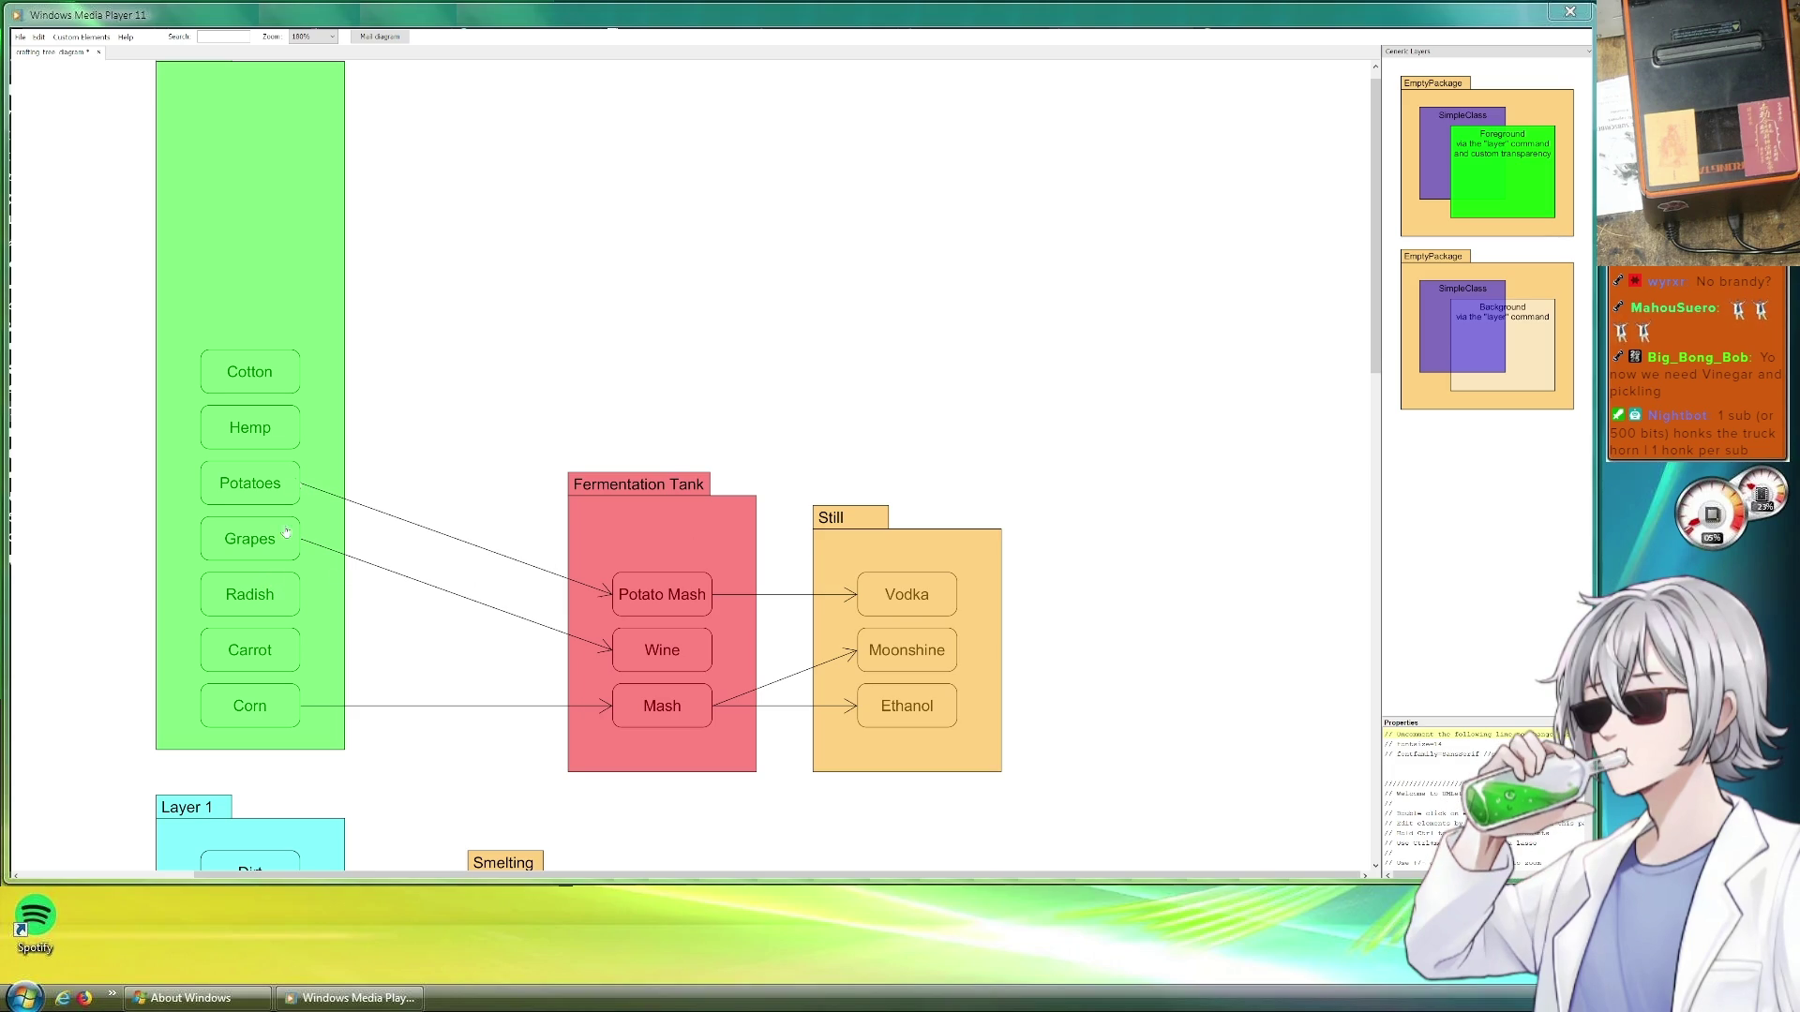
pyautogui.scroll(3, 294, 430)
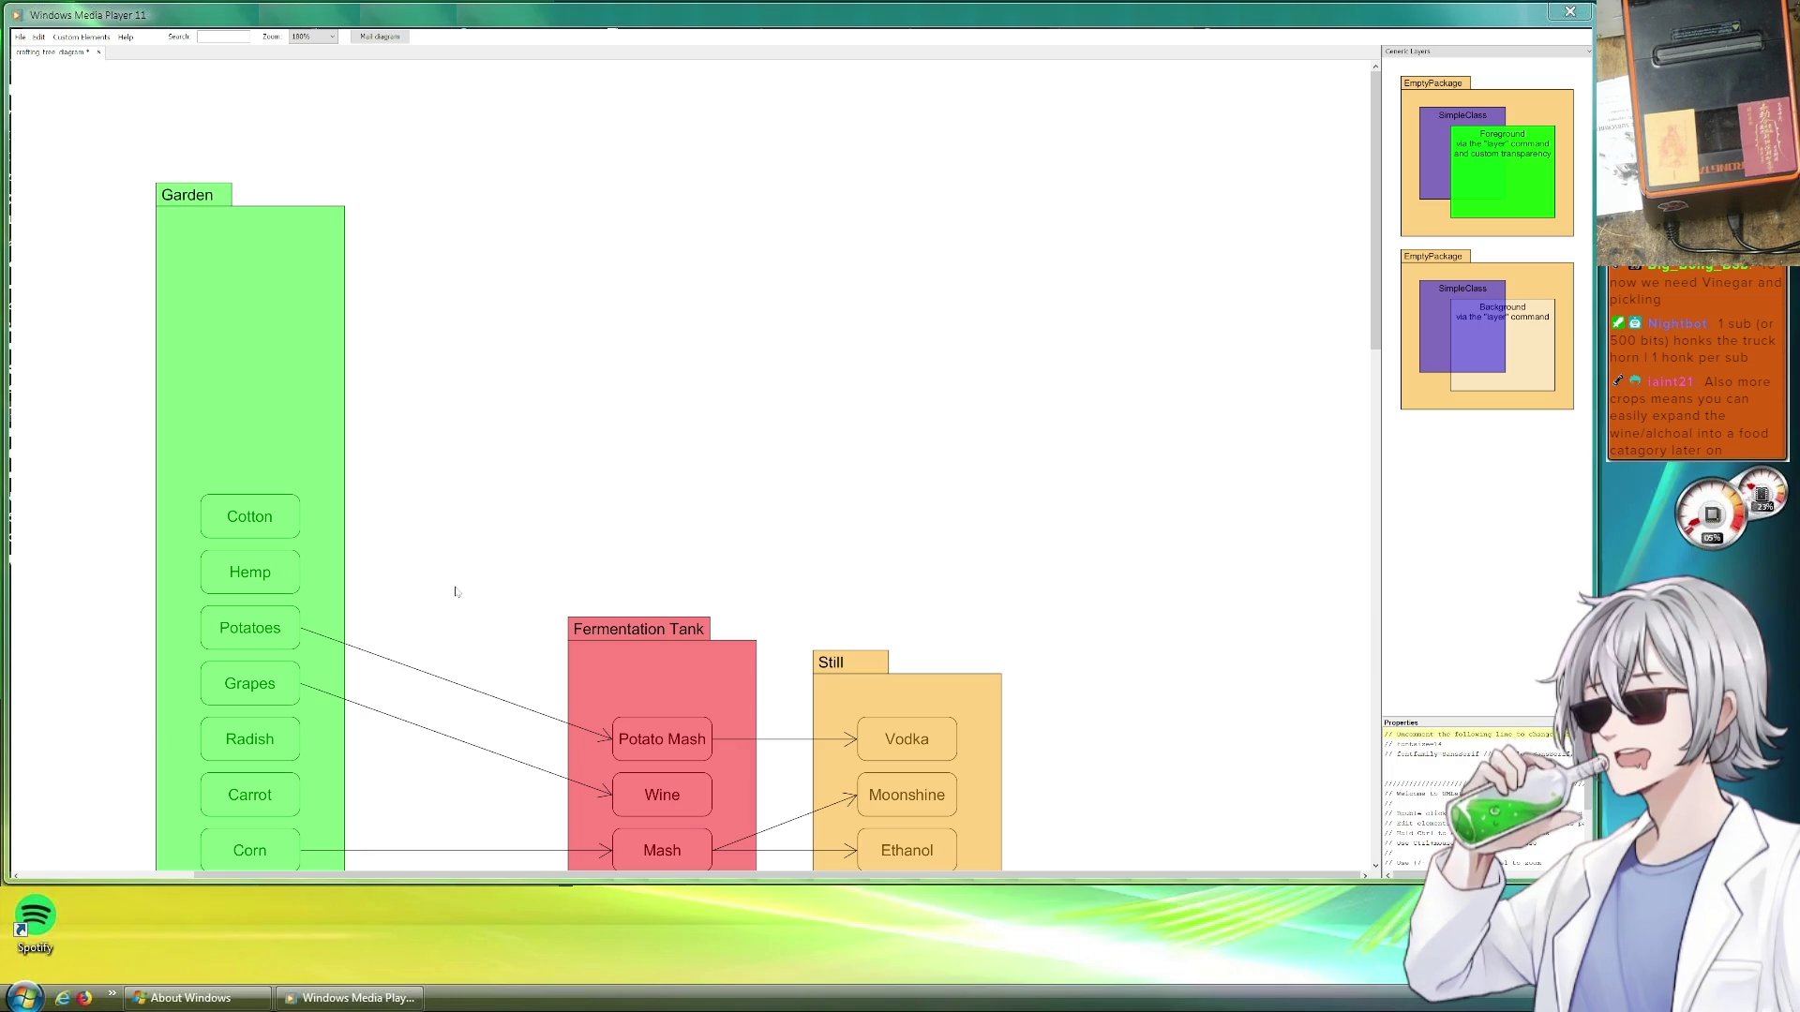
pyautogui.scroll(-1, 587, 580)
pyautogui.scroll(1, 827, 571)
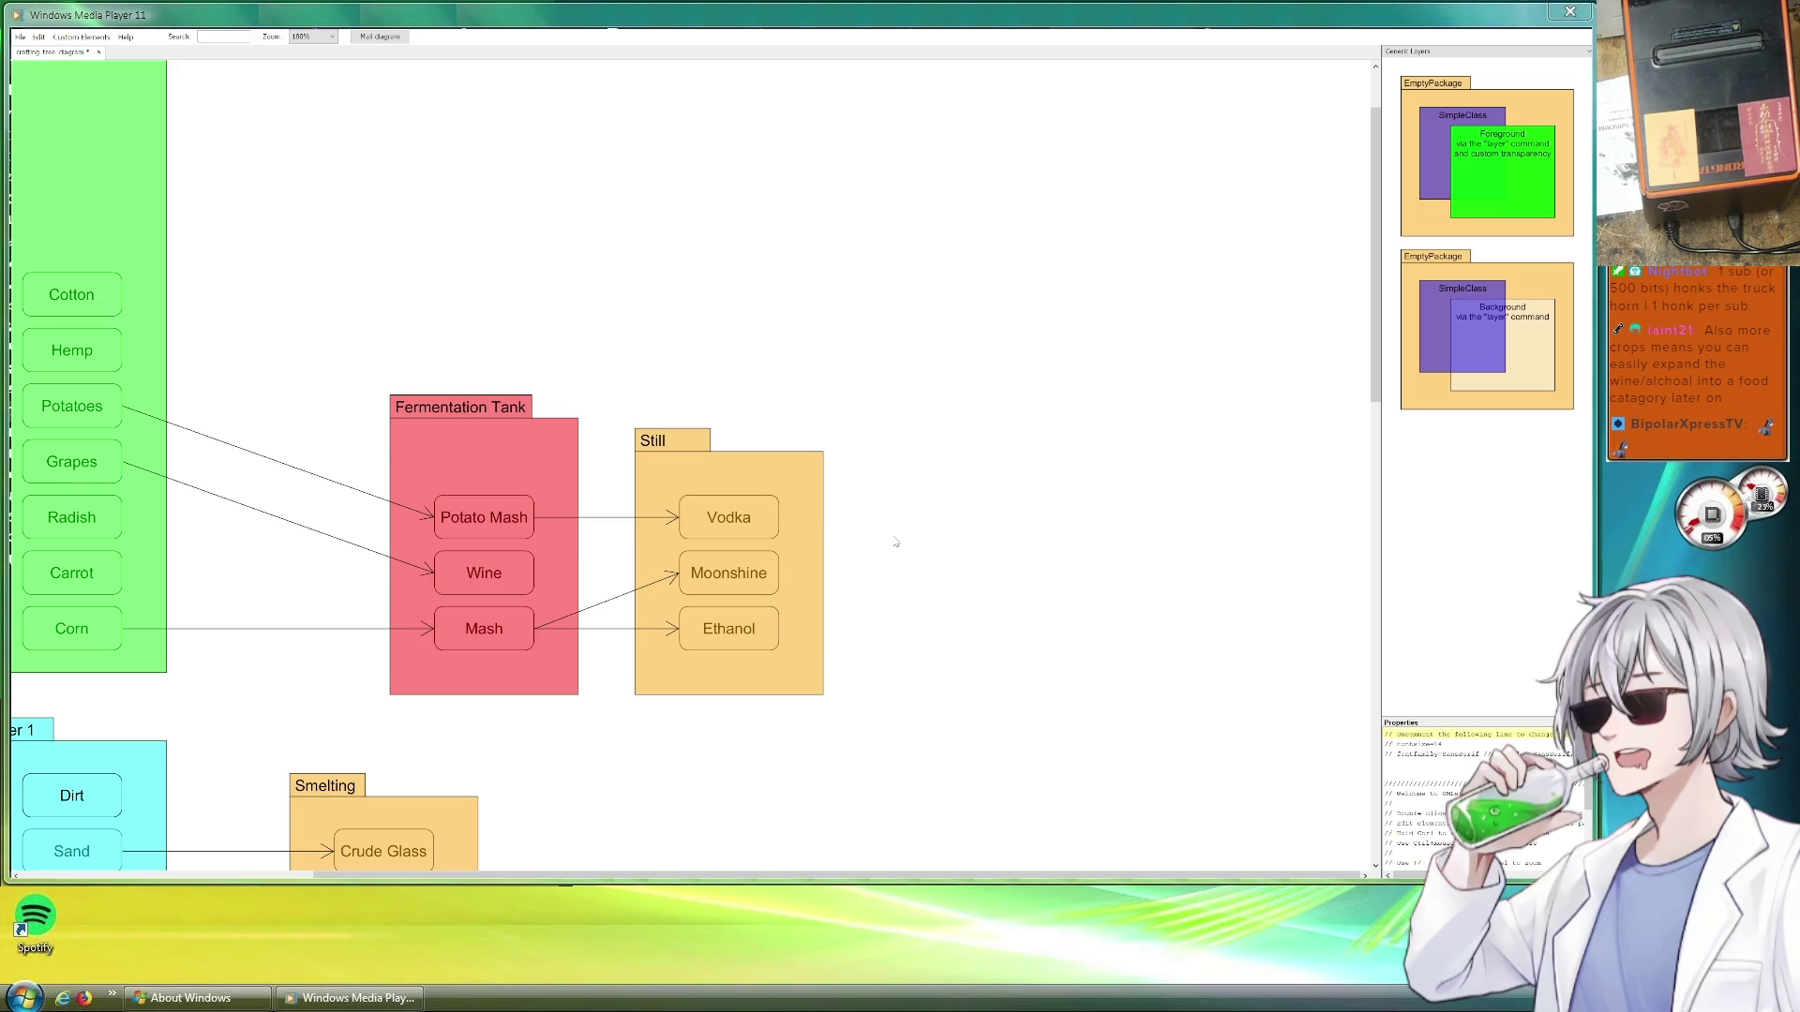
pyautogui.scroll(-1, 527, 388)
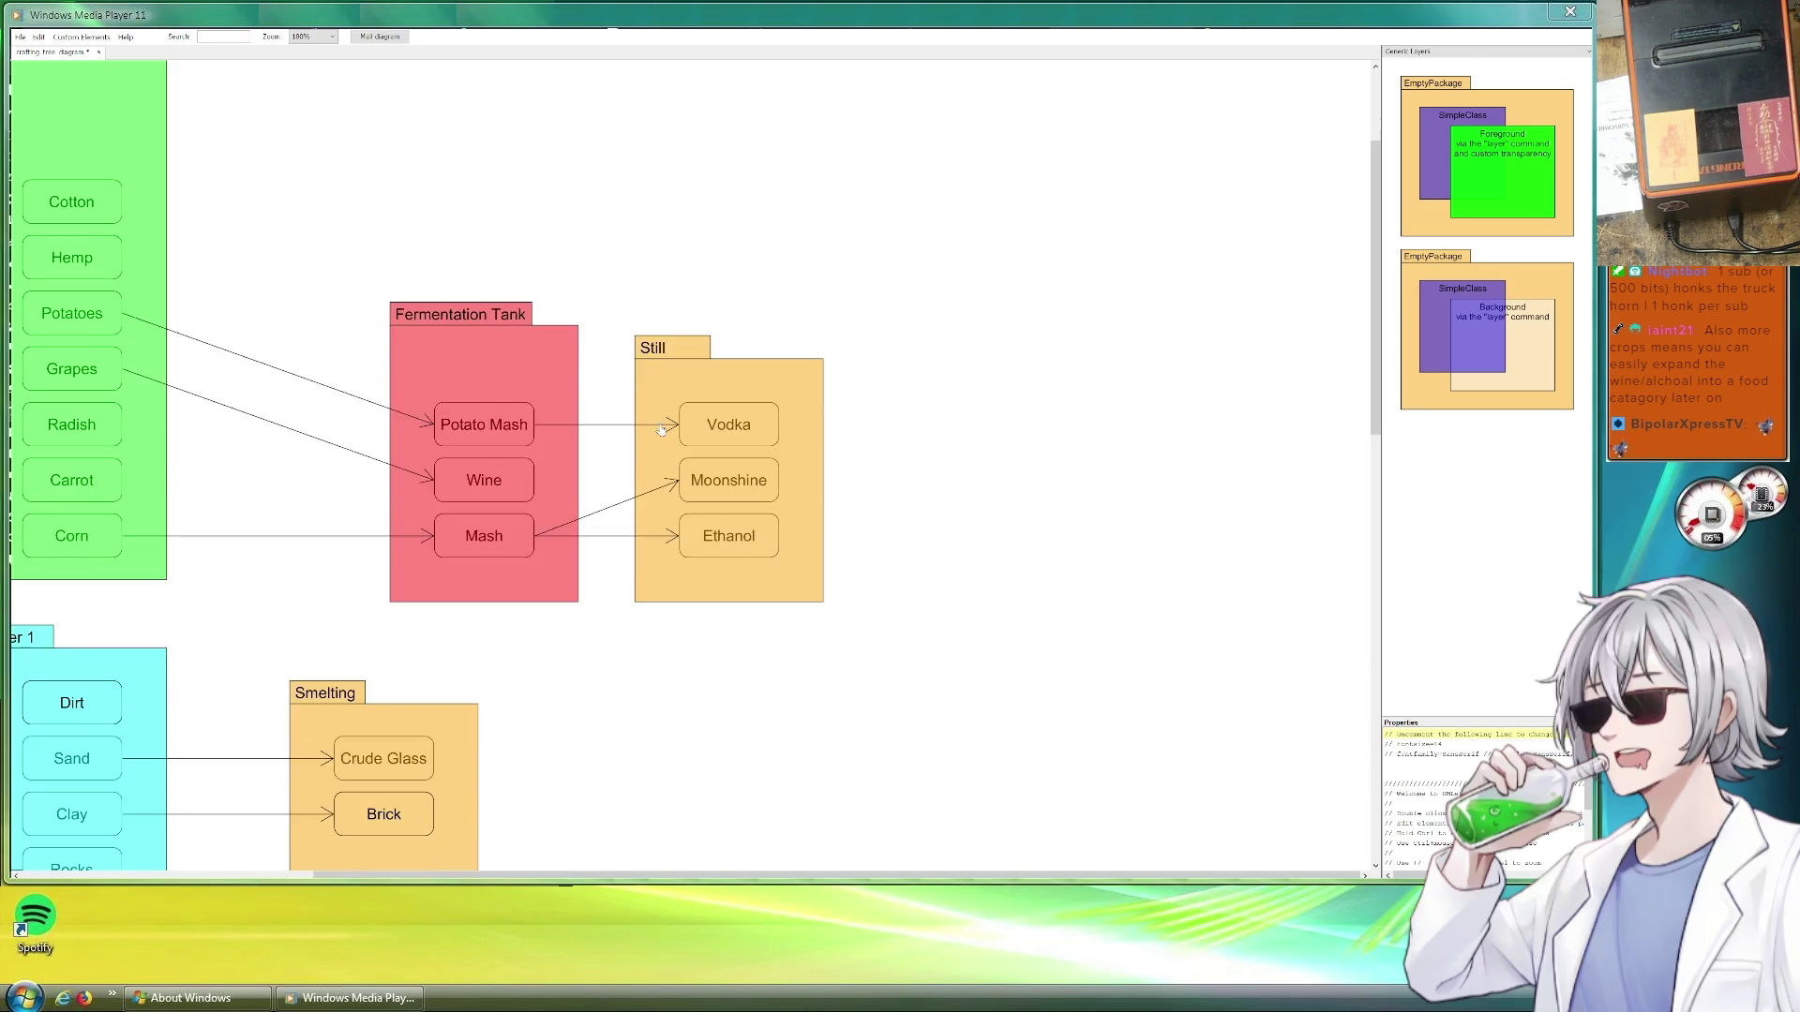
pyautogui.scroll(2, 647, 433)
pyautogui.scroll(-2, 584, 406)
pyautogui.scroll(1, 583, 415)
pyautogui.scroll(1, 581, 424)
pyautogui.moveTo(582, 424)
pyautogui.mouseDown()
pyautogui.moveTo(670, 397)
pyautogui.moveTo(807, 404)
pyautogui.mouseUp()
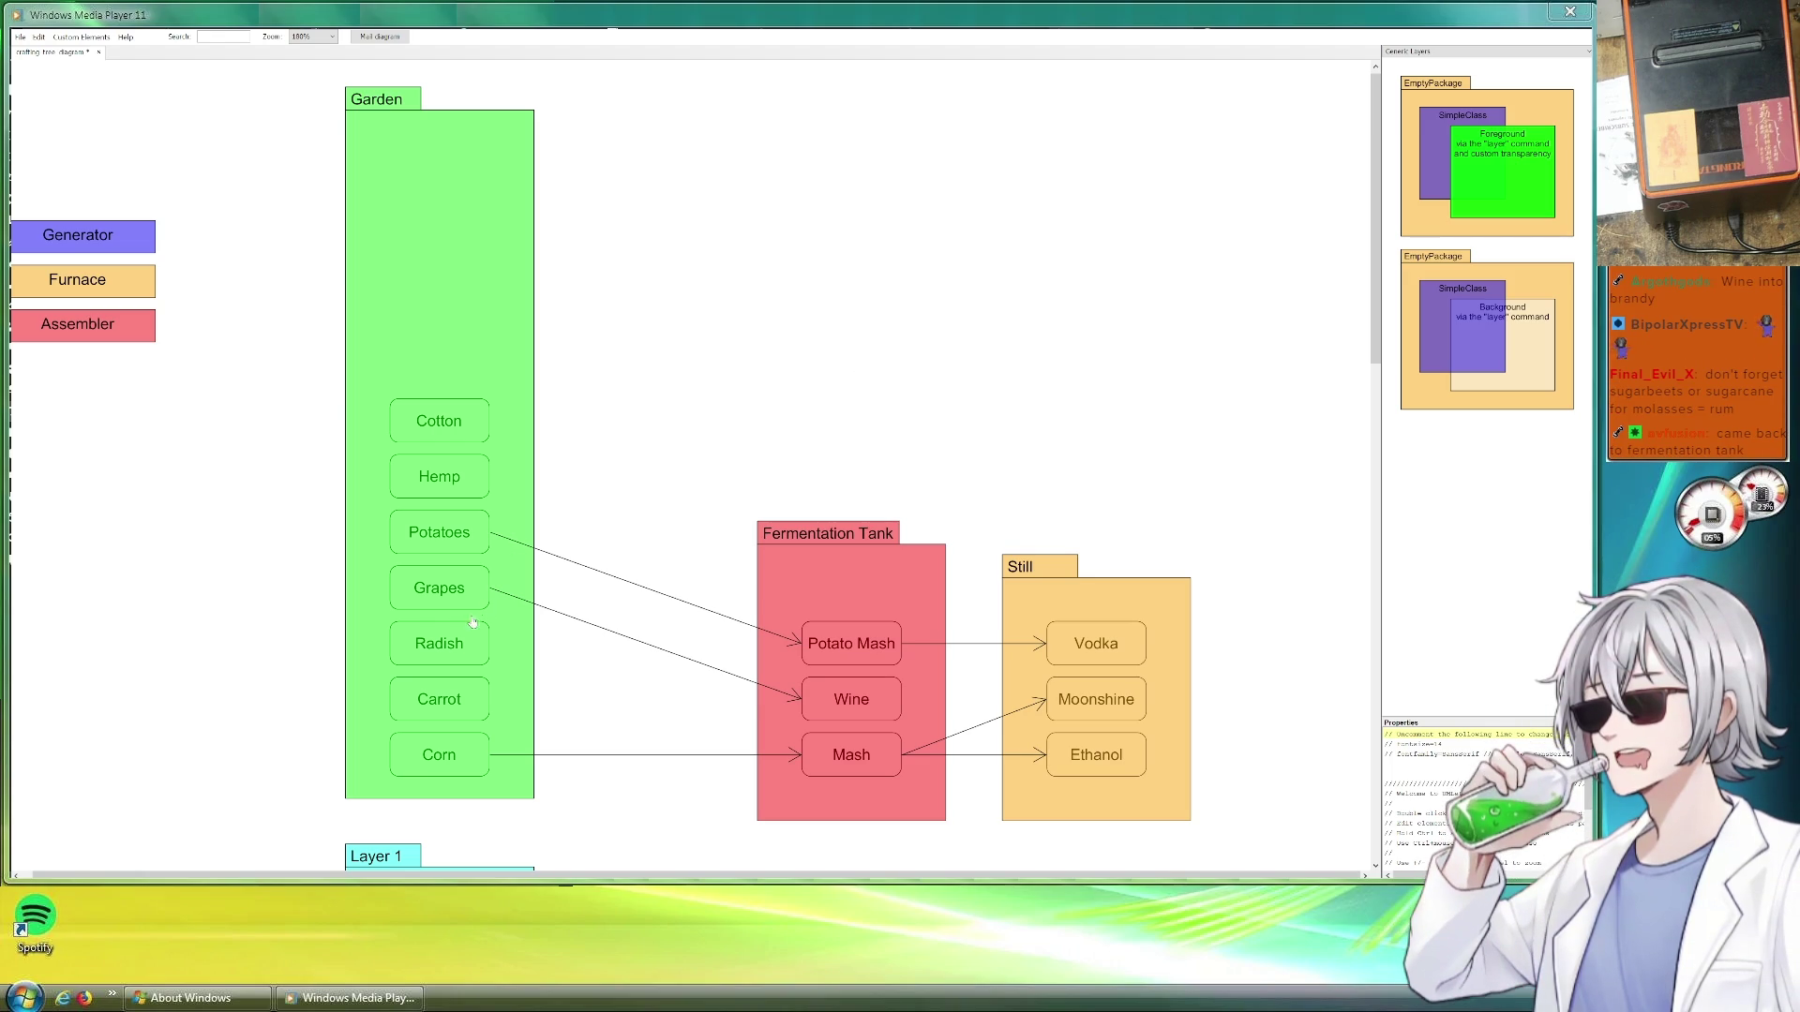
# Rename Radish to Beets and duplicate Wine below itself as Beet Mash
pyautogui.moveTo(454, 645); pyautogui.dragTo(500, 679)
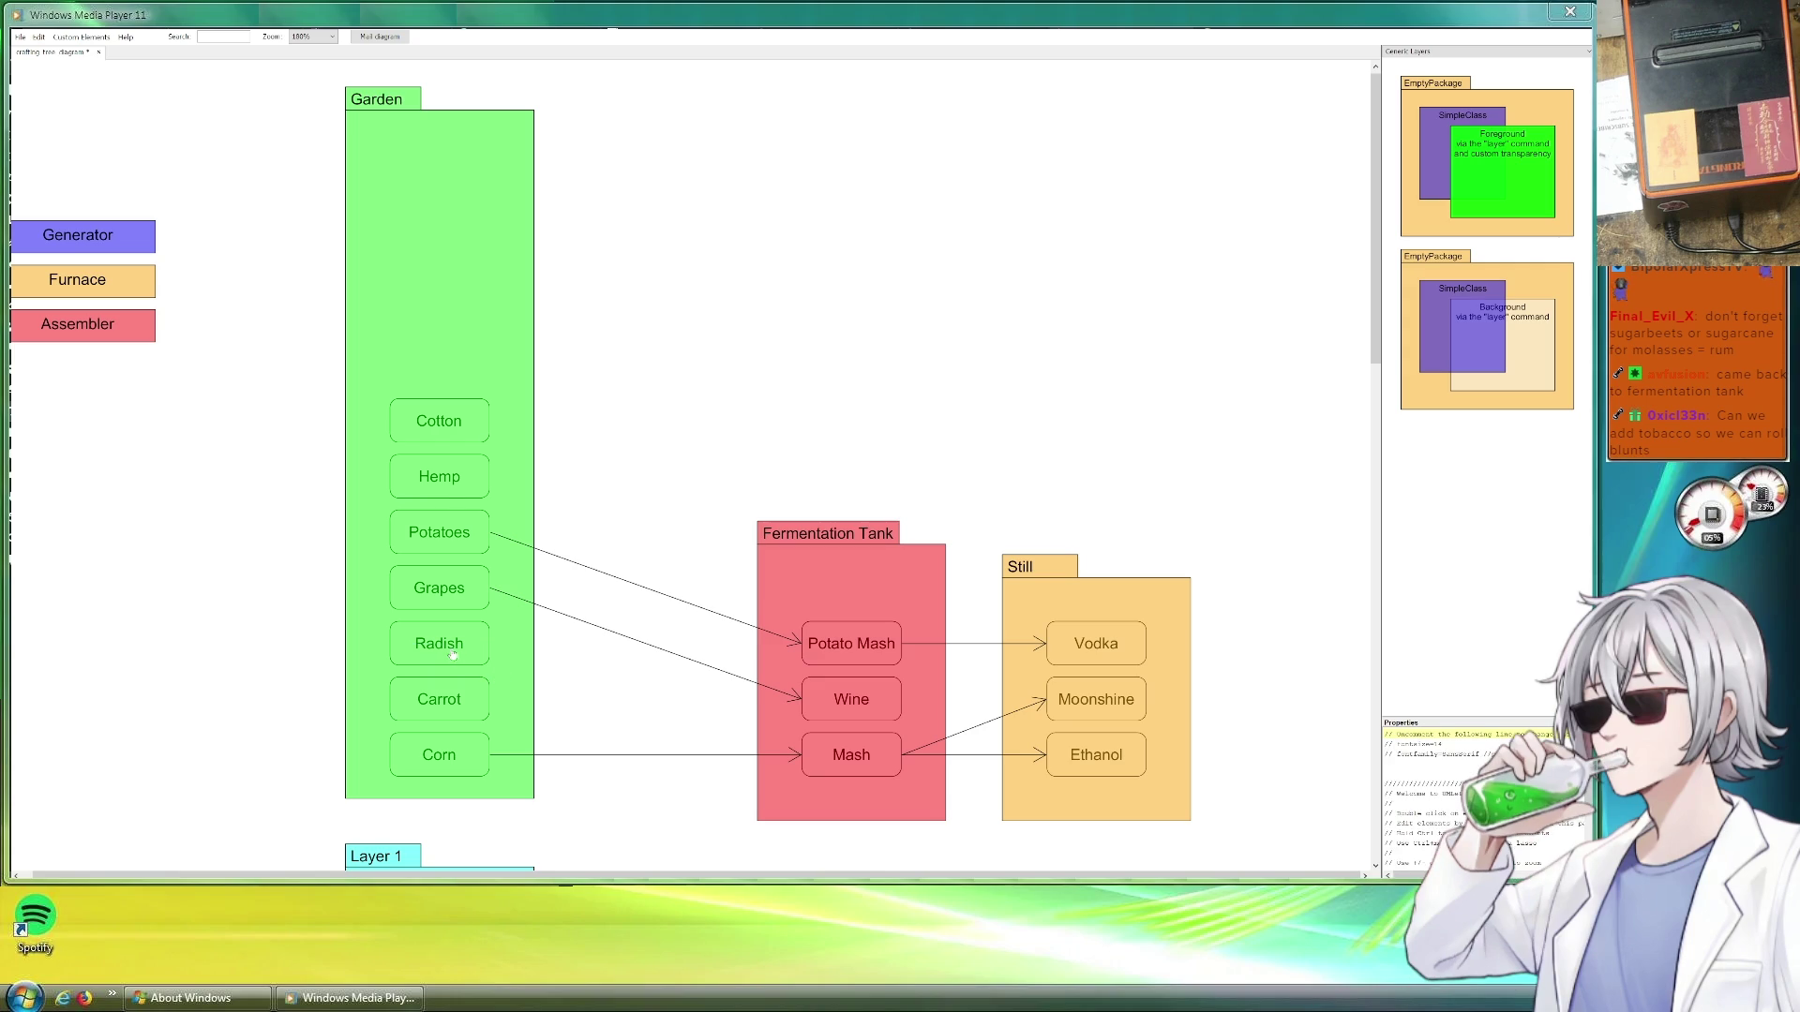
pyautogui.doubleClick(1428, 733)
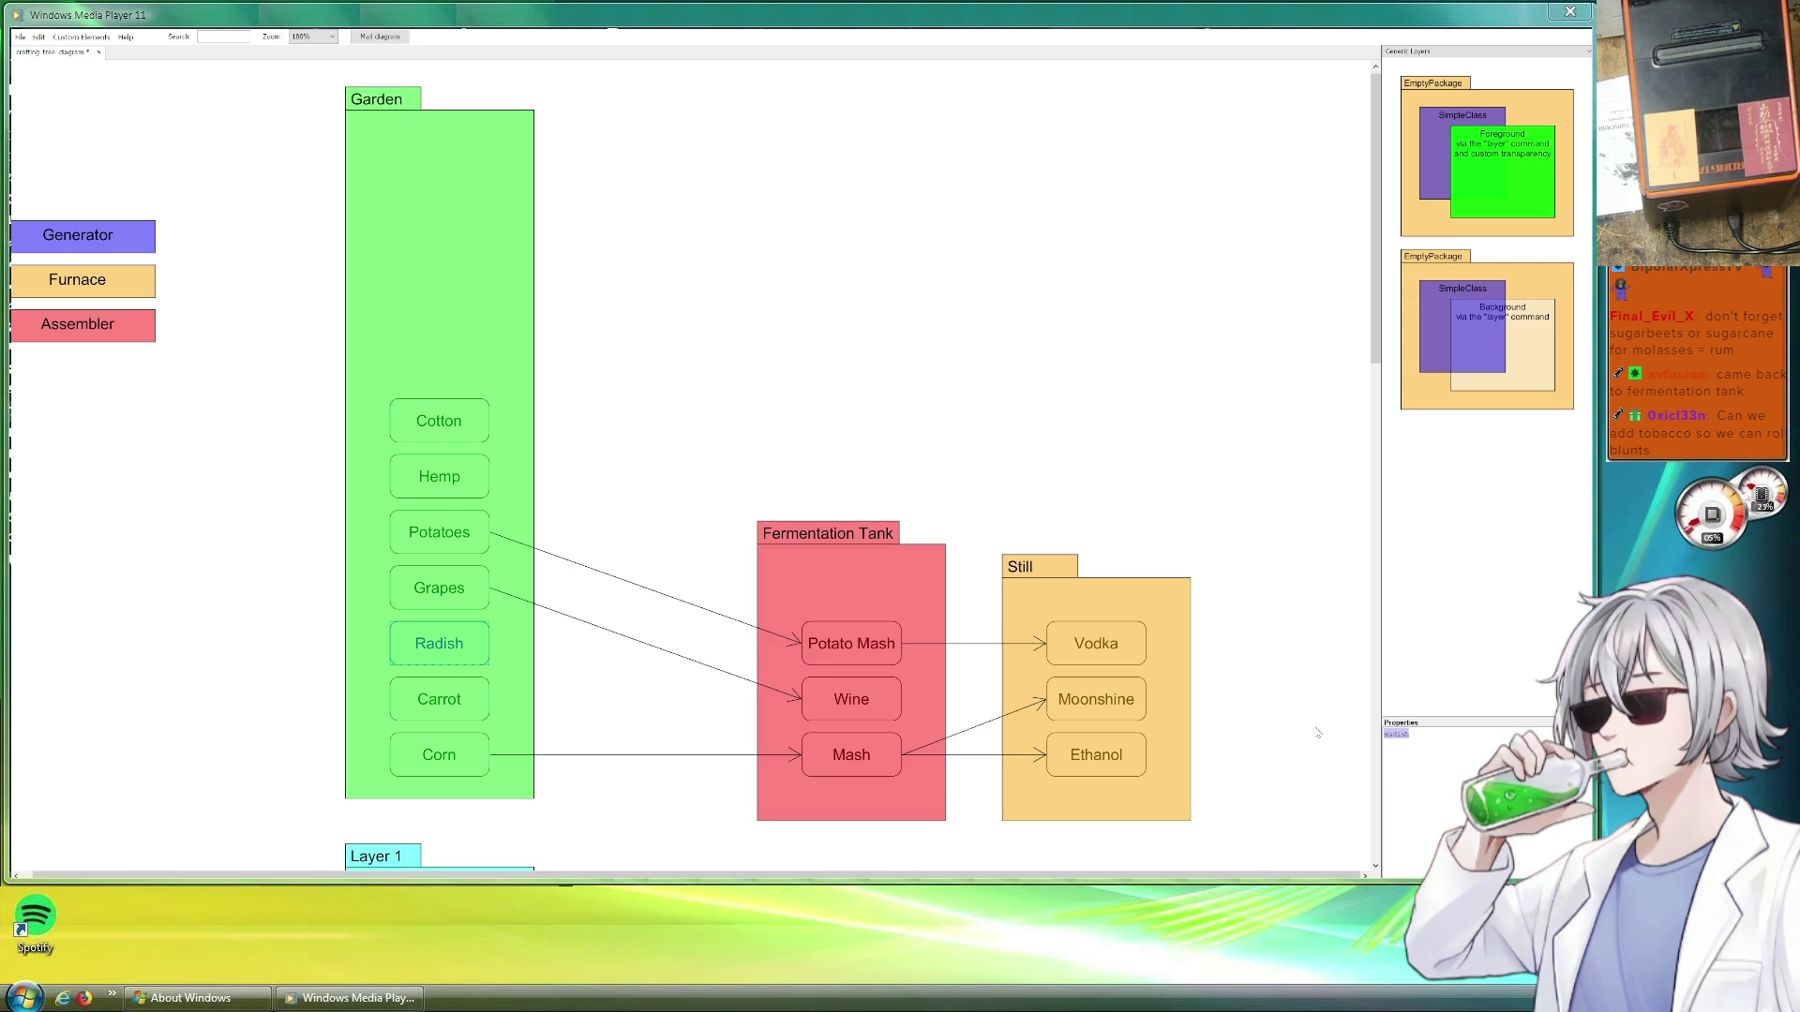
pyautogui.write('Beets')
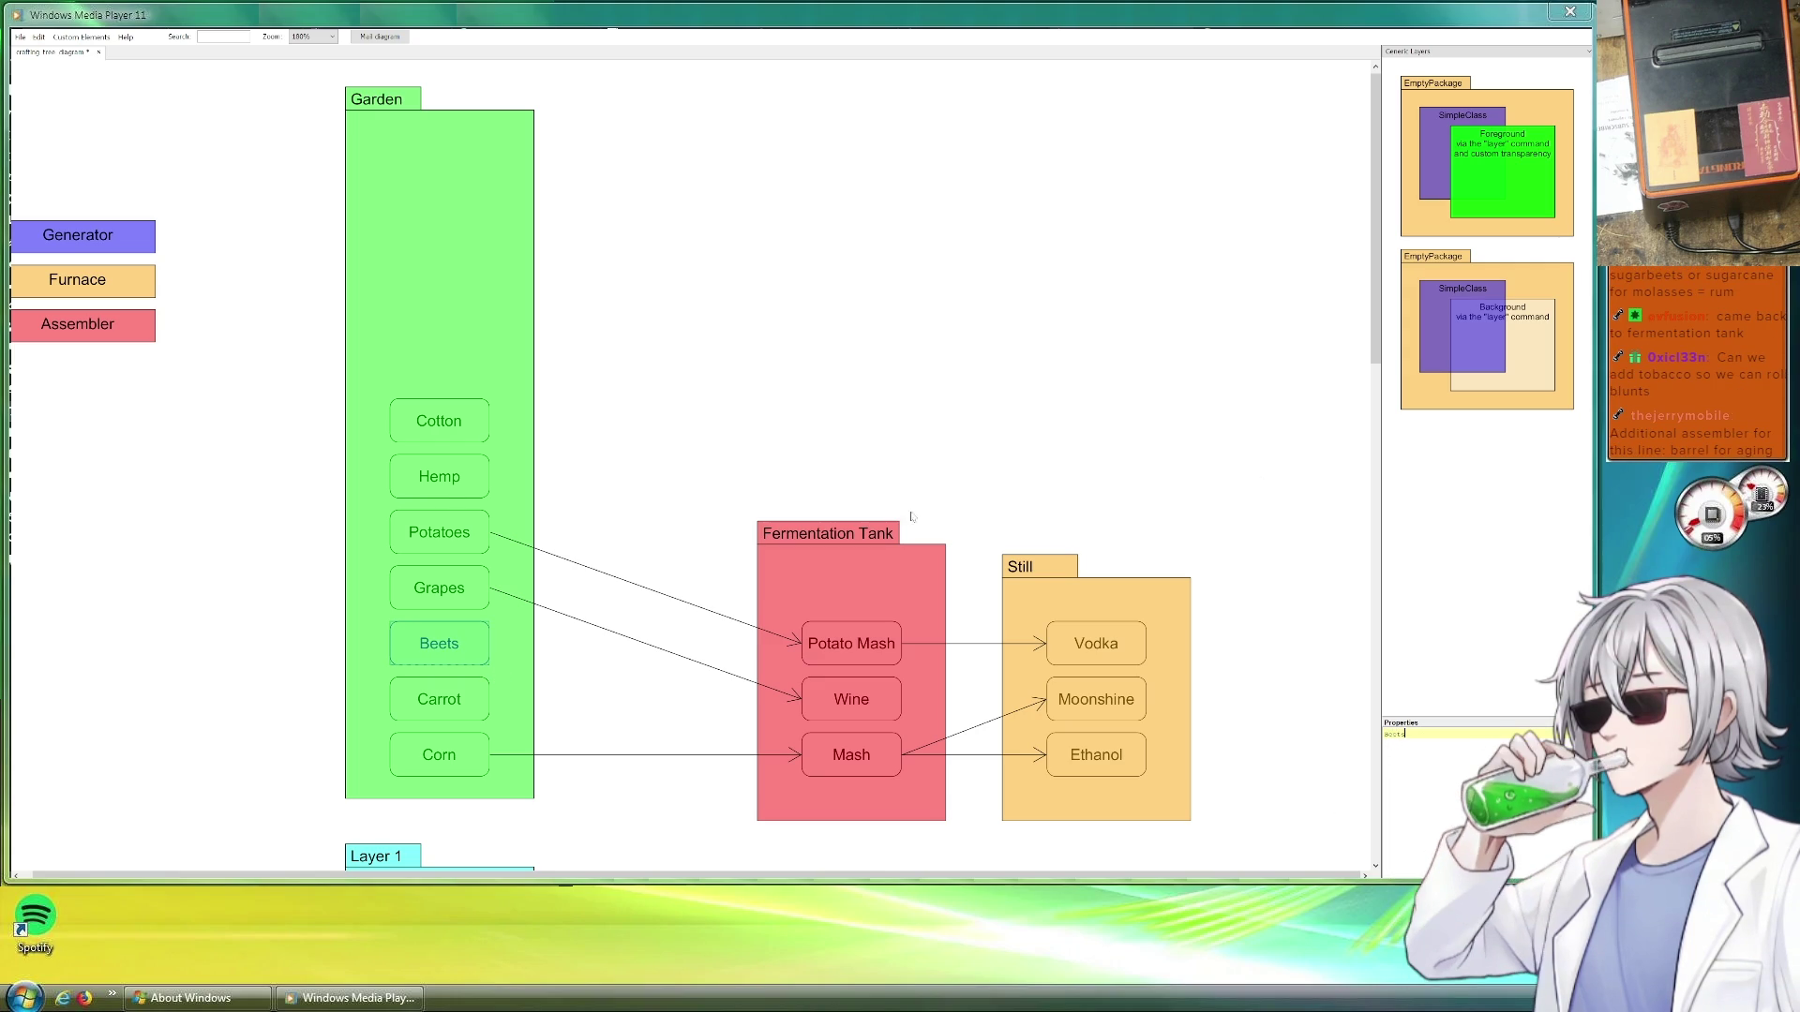
pyautogui.moveTo(853, 640); pyautogui.dragTo(853, 585)
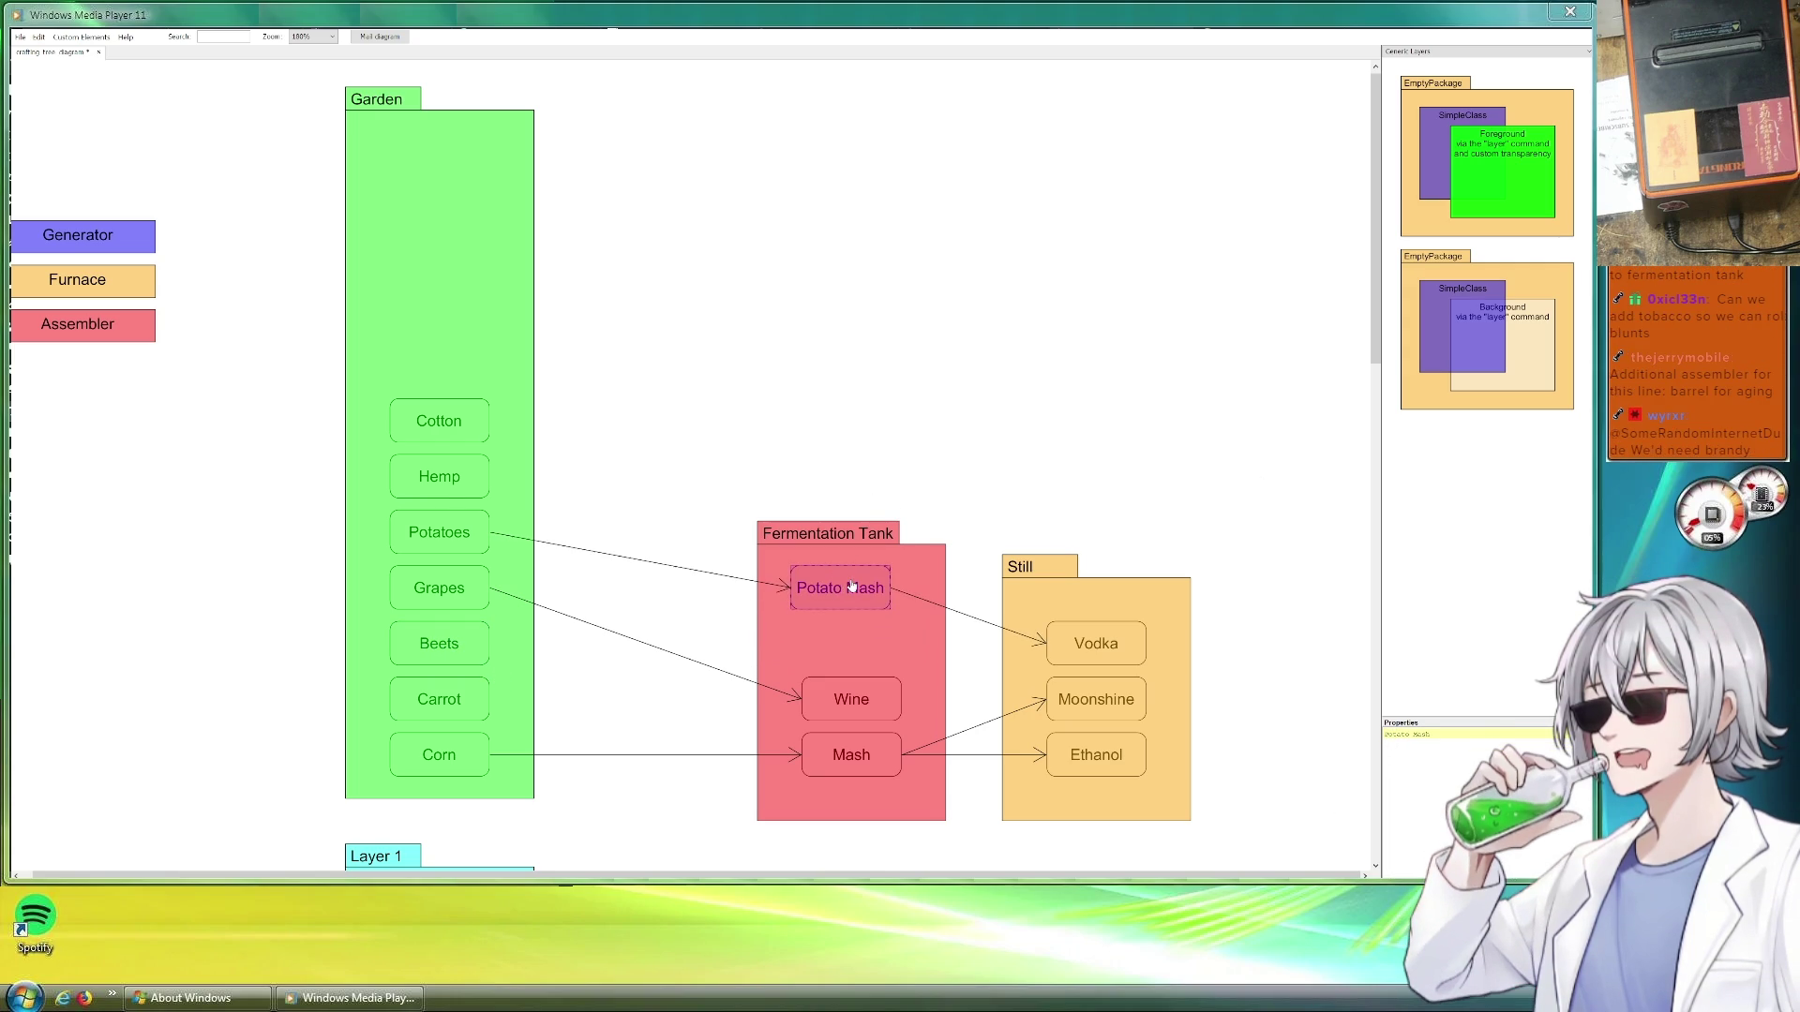
pyautogui.moveTo(861, 697)
pyautogui.mouseDown()
pyautogui.moveTo(867, 642)
pyautogui.moveTo(853, 700)
pyautogui.mouseUp()
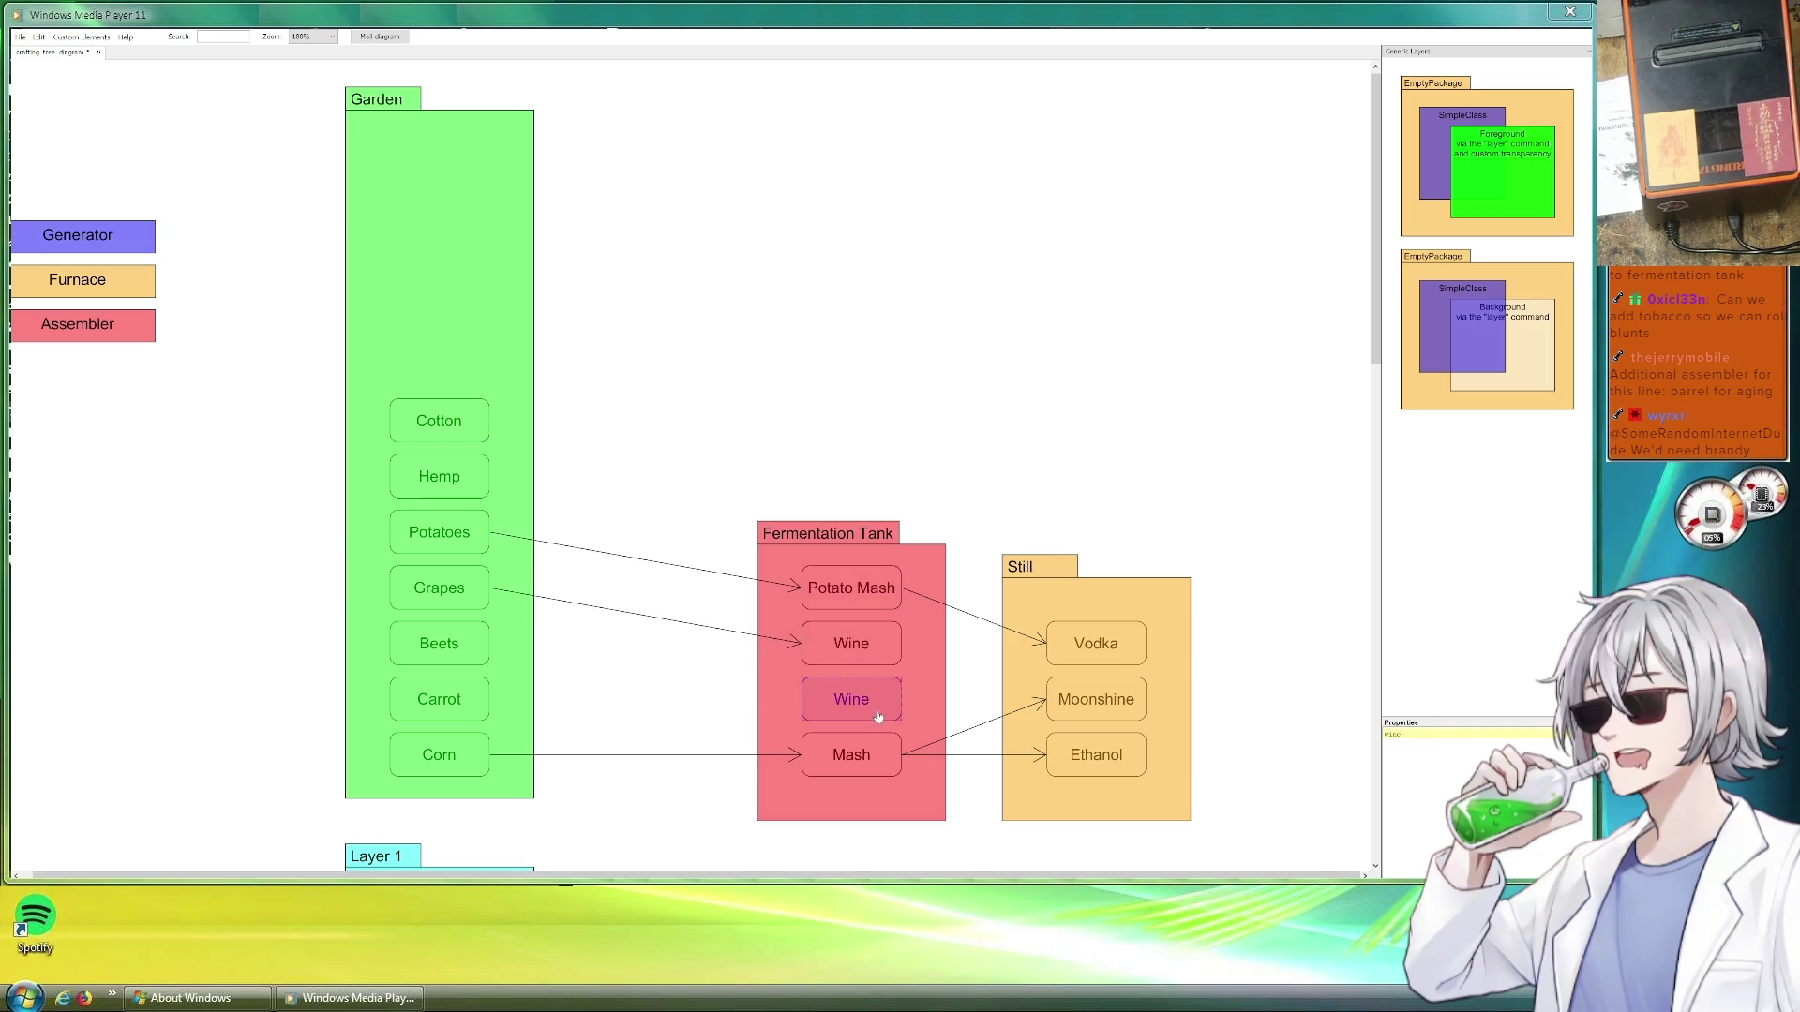
pyautogui.doubleClick(1395, 733)
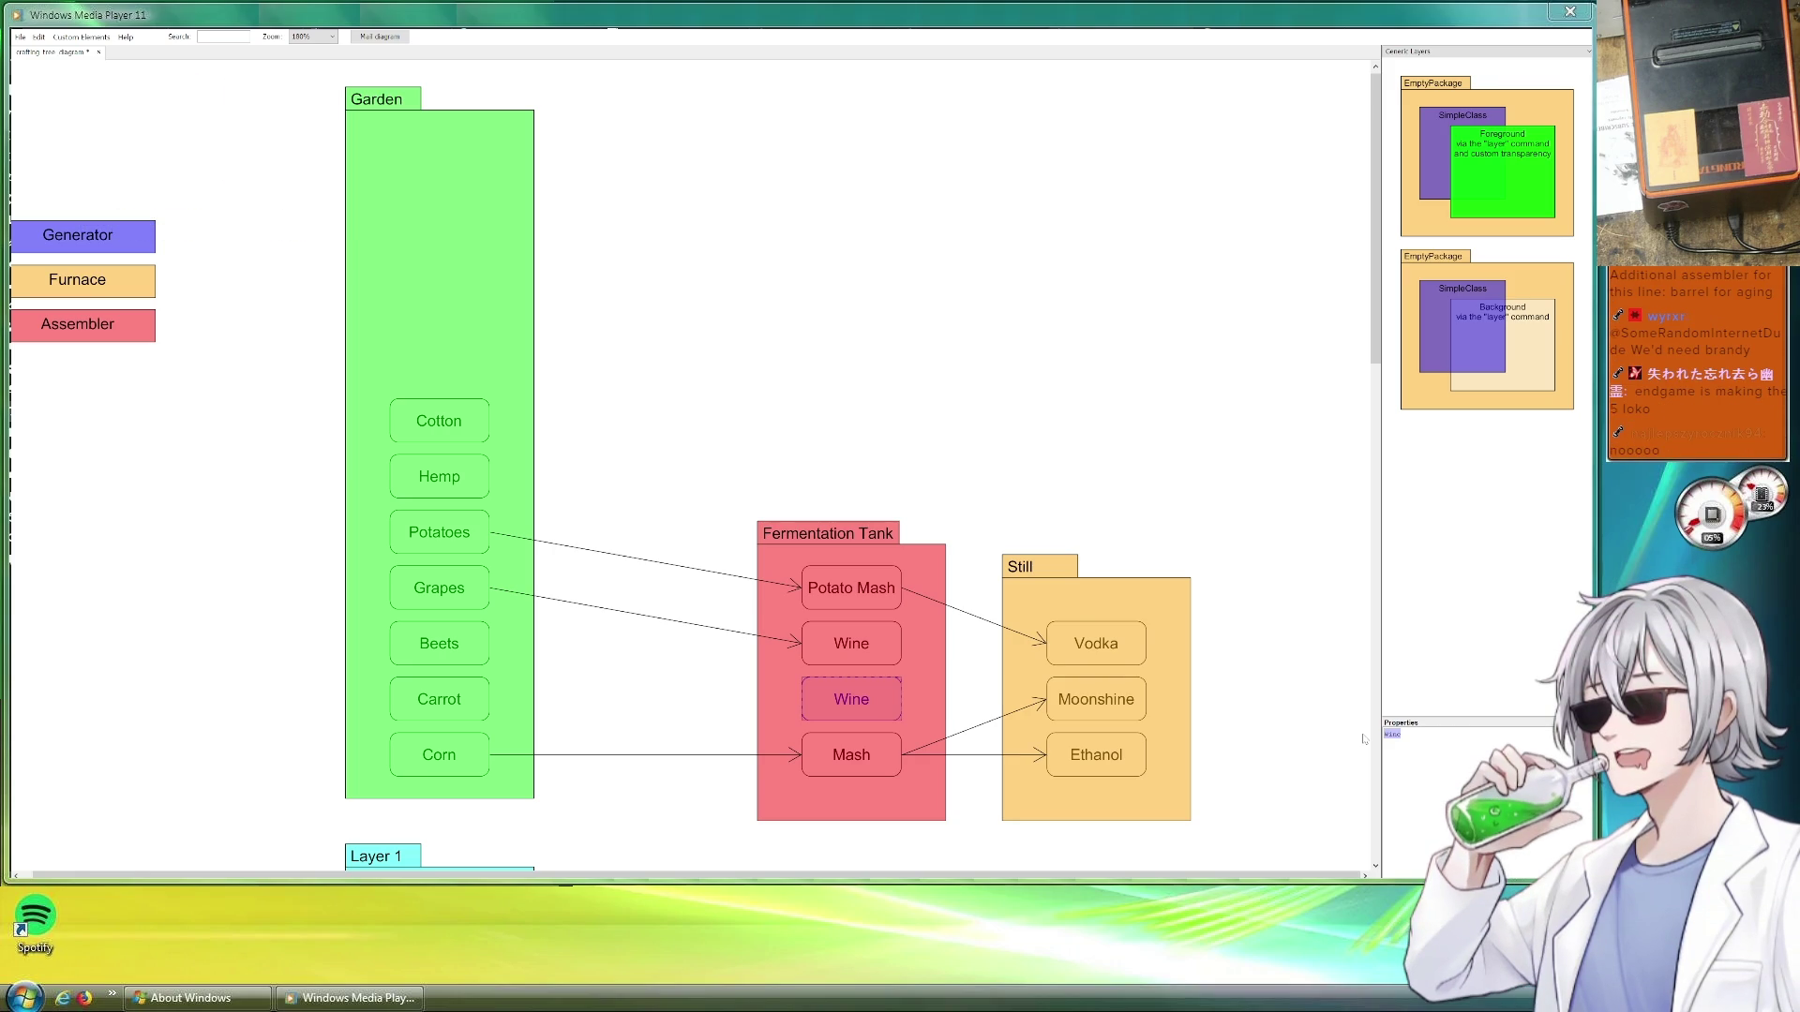
pyautogui.write('Beet')
pyautogui.write(' Mash')
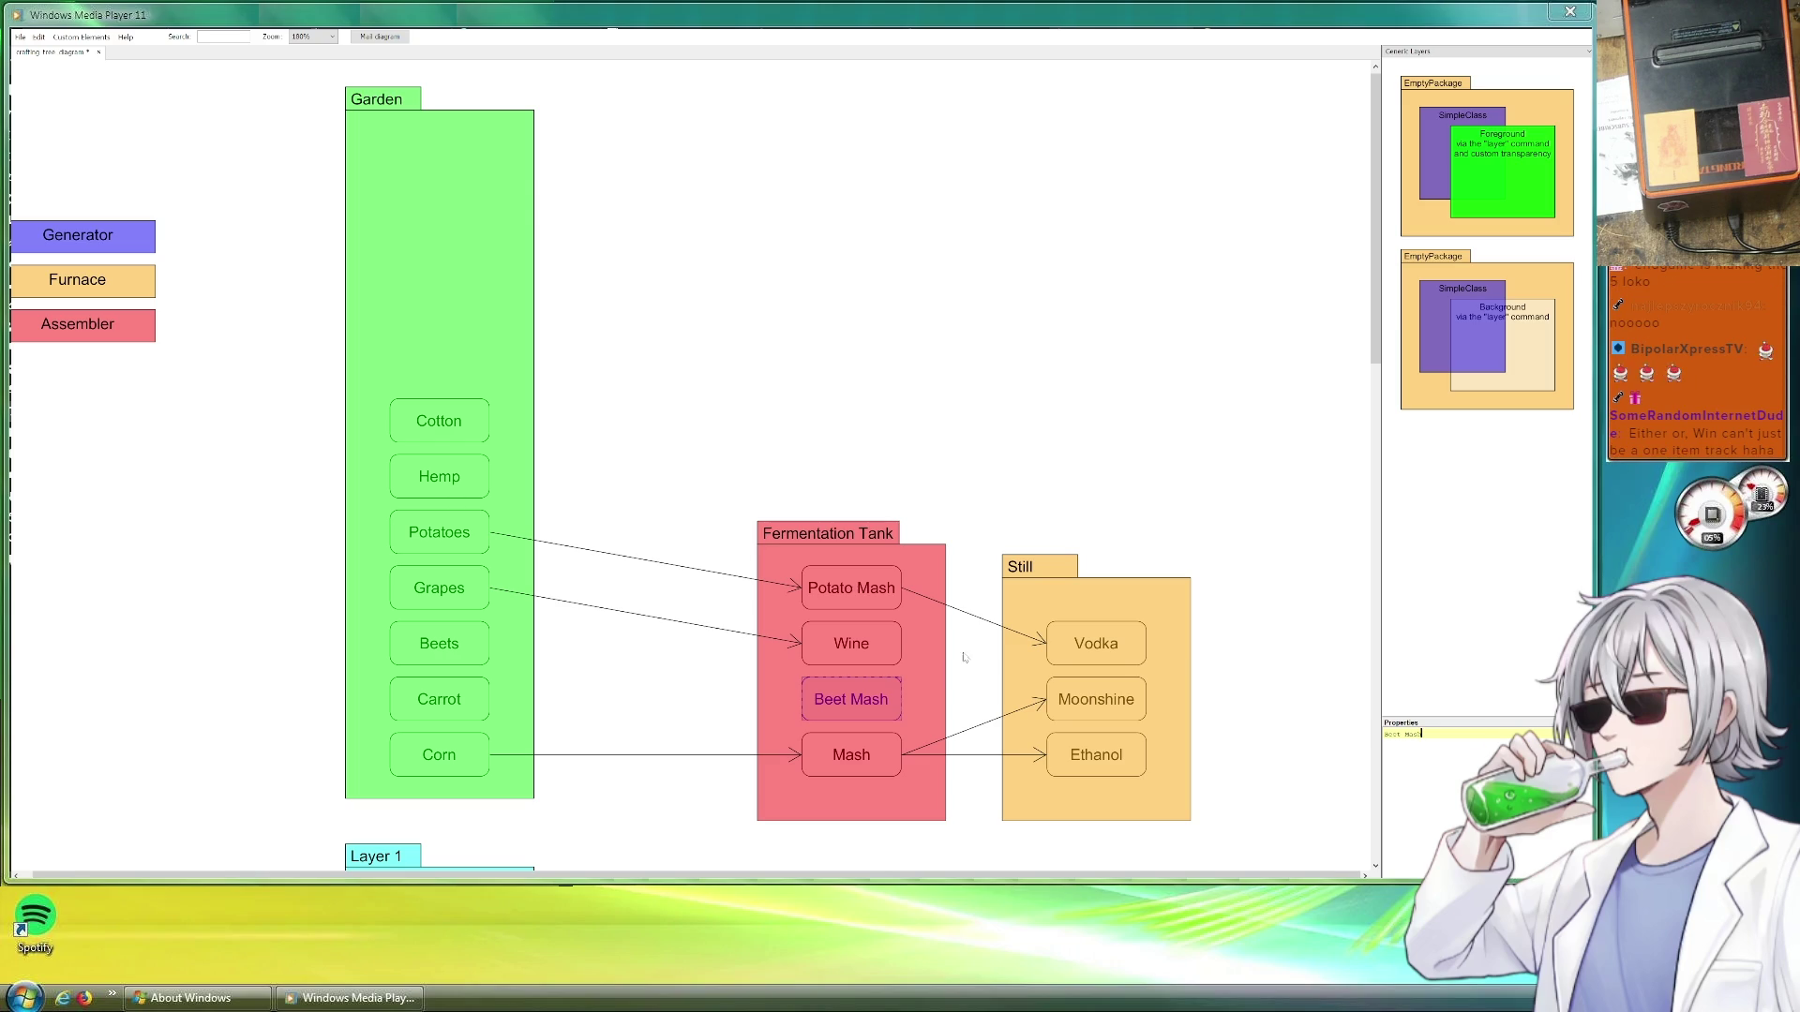
pyautogui.click(1100, 604)
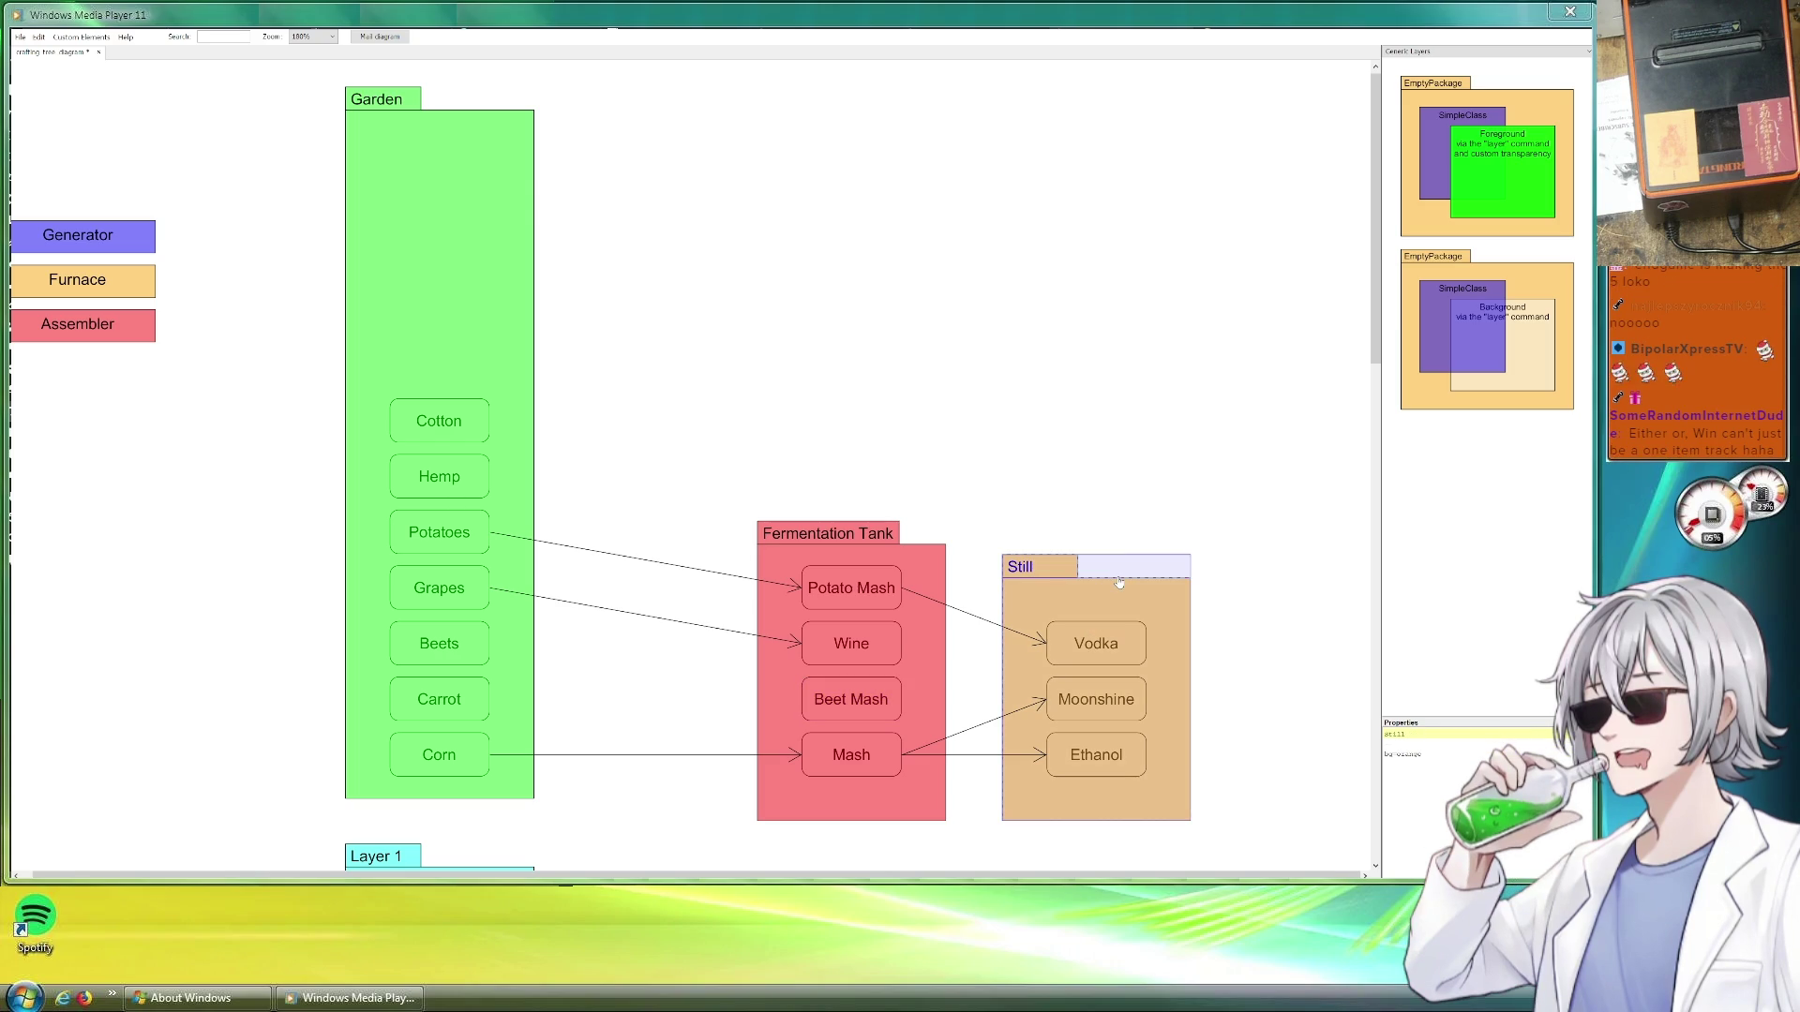
# Make the Still taller, copy Vodka as Rum and connect Beet Mash to Rum
pyautogui.moveTo(1122, 557); pyautogui.dragTo(1123, 457)
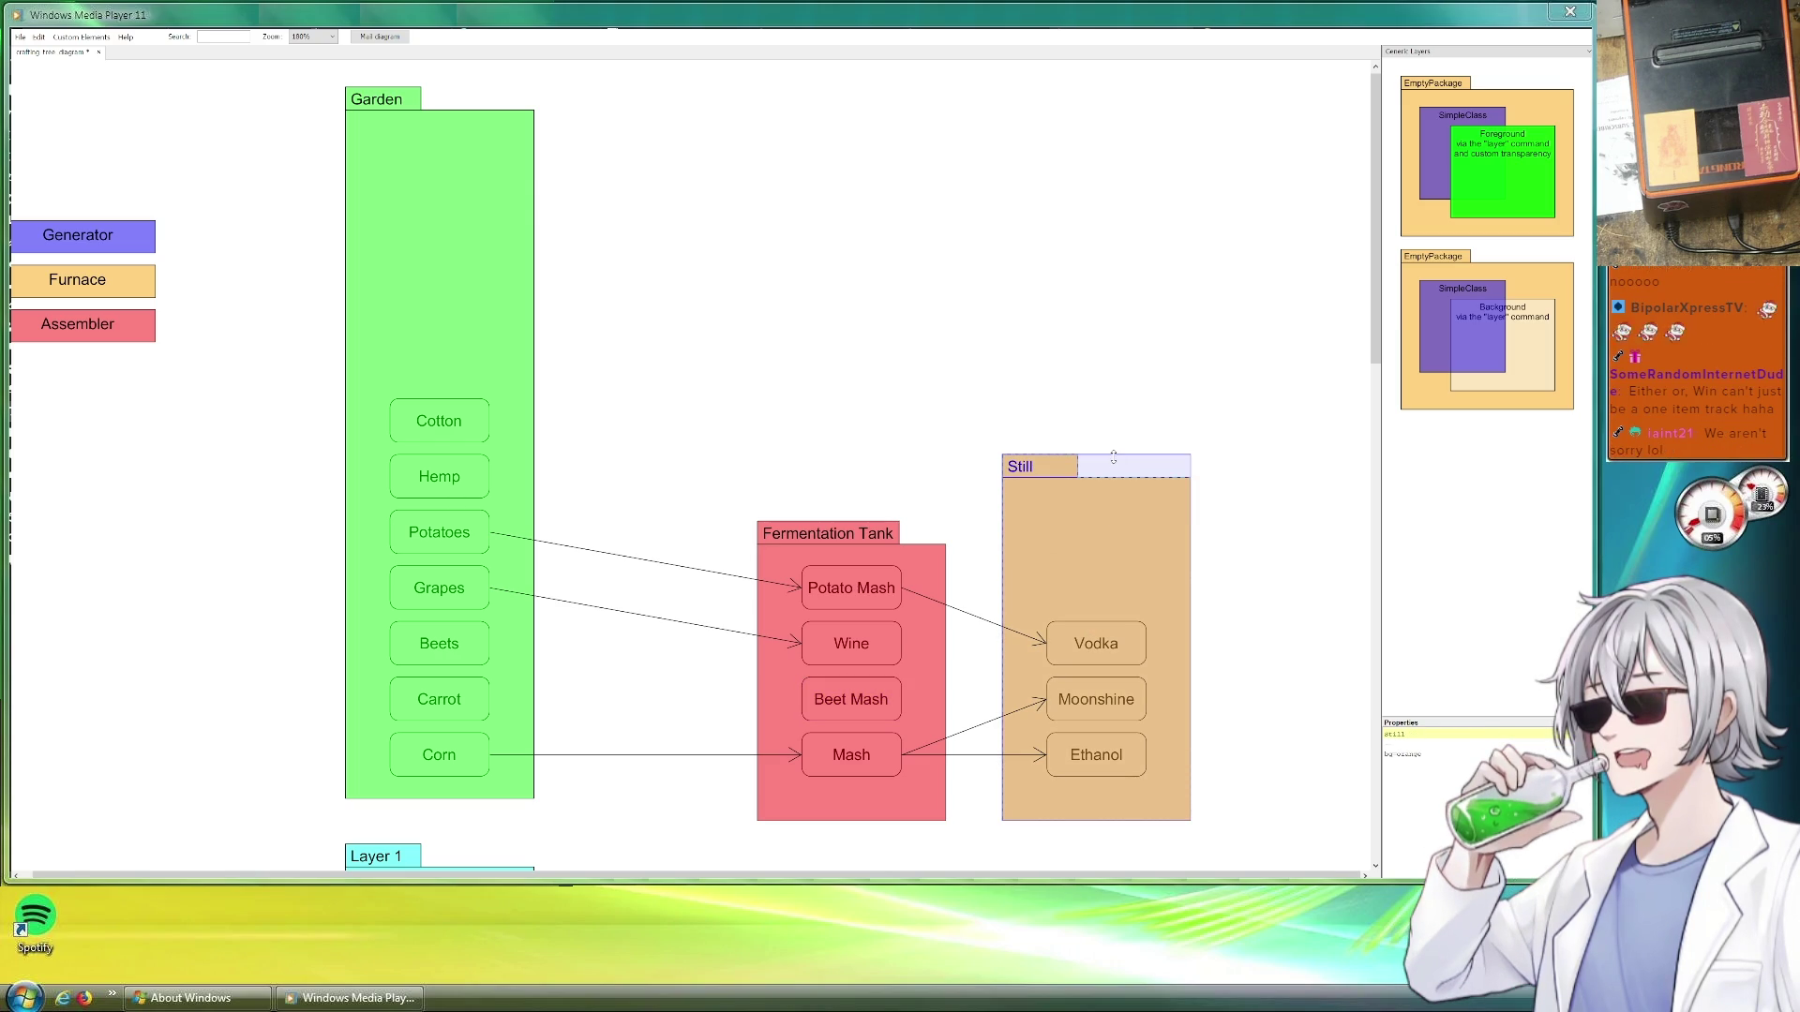
pyautogui.click(1117, 557)
pyautogui.moveTo(1096, 643)
pyautogui.mouseDown()
pyautogui.moveTo(1156, 679)
pyautogui.moveTo(1111, 588)
pyautogui.mouseUp()
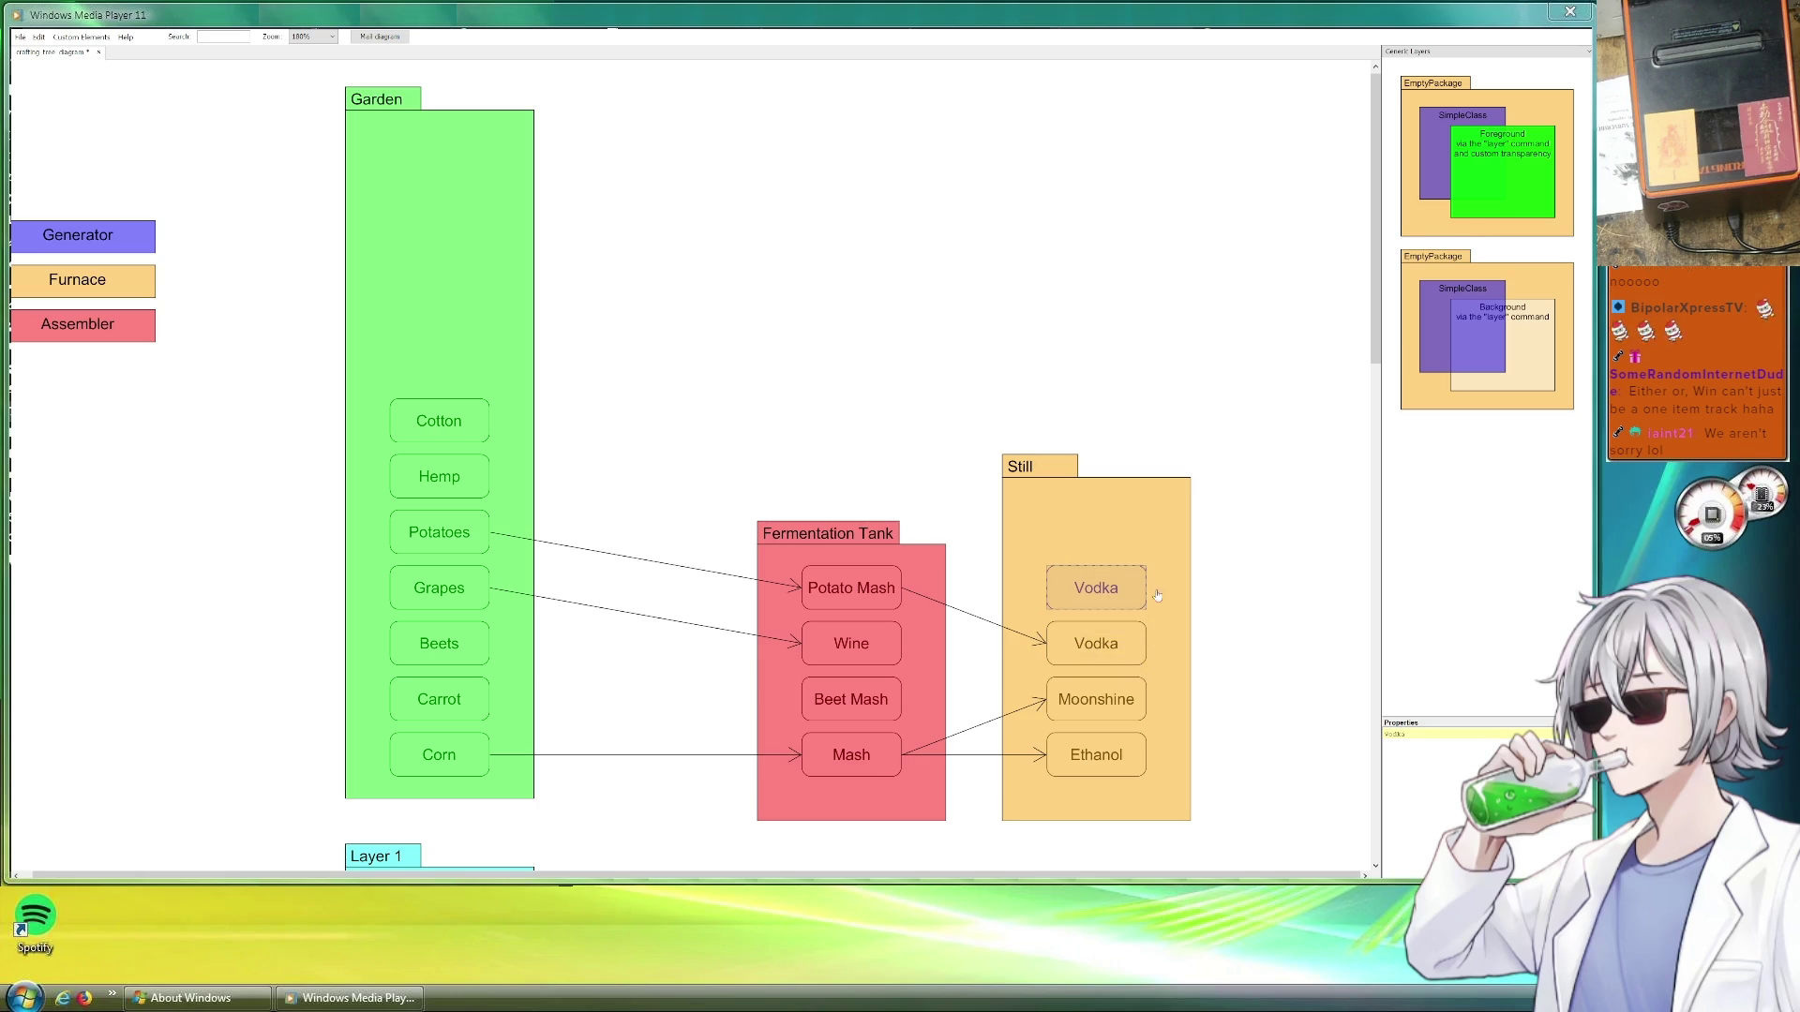
pyautogui.tripleClick(1416, 733)
pyautogui.write('Rum')
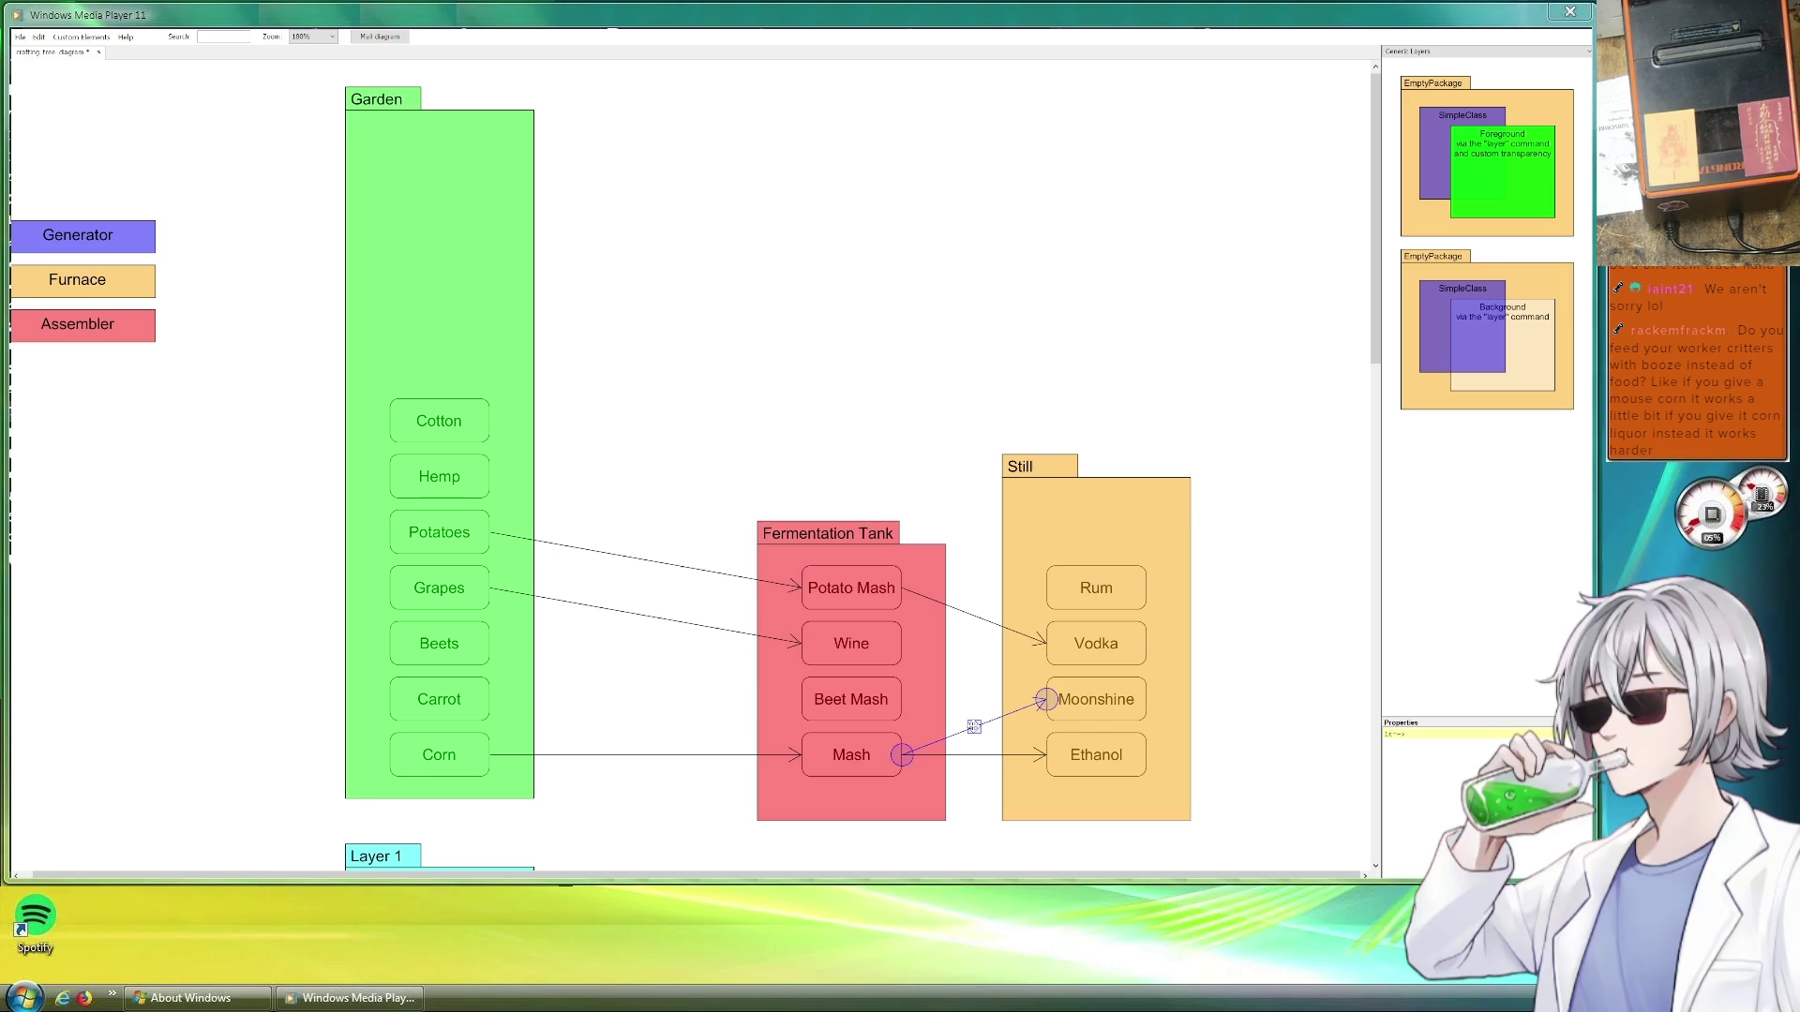
pyautogui.click(971, 721)
pyautogui.moveTo(995, 750)
pyautogui.mouseDown()
pyautogui.moveTo(975, 672)
pyautogui.moveTo(1049, 592)
pyautogui.mouseUp()
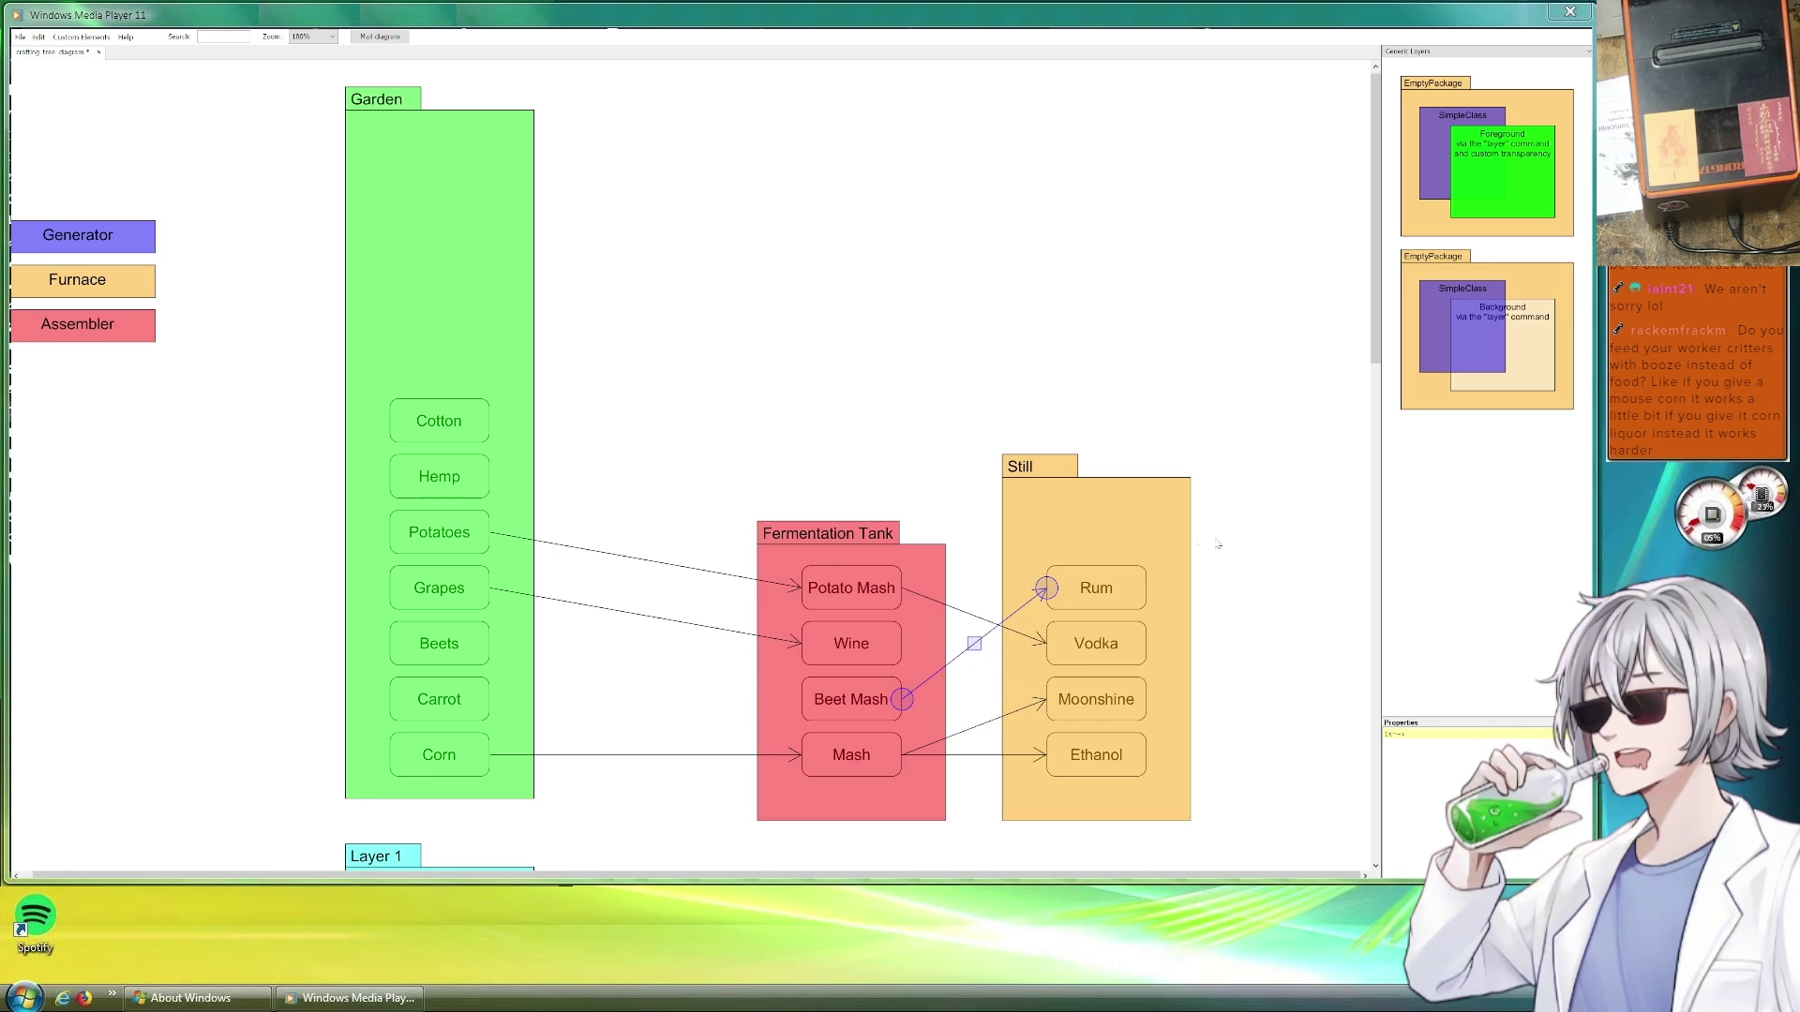
# Duplicate Rum as Brandy above it and connect Wine to Brandy
pyautogui.click(1125, 528)
pyautogui.click(1111, 598)
pyautogui.hotkey('ctrl', 'd')
pyautogui.moveTo(1132, 608); pyautogui.dragTo(1131, 539)
pyautogui.write('Brand')
pyautogui.click(963, 656)
pyautogui.click(970, 655)
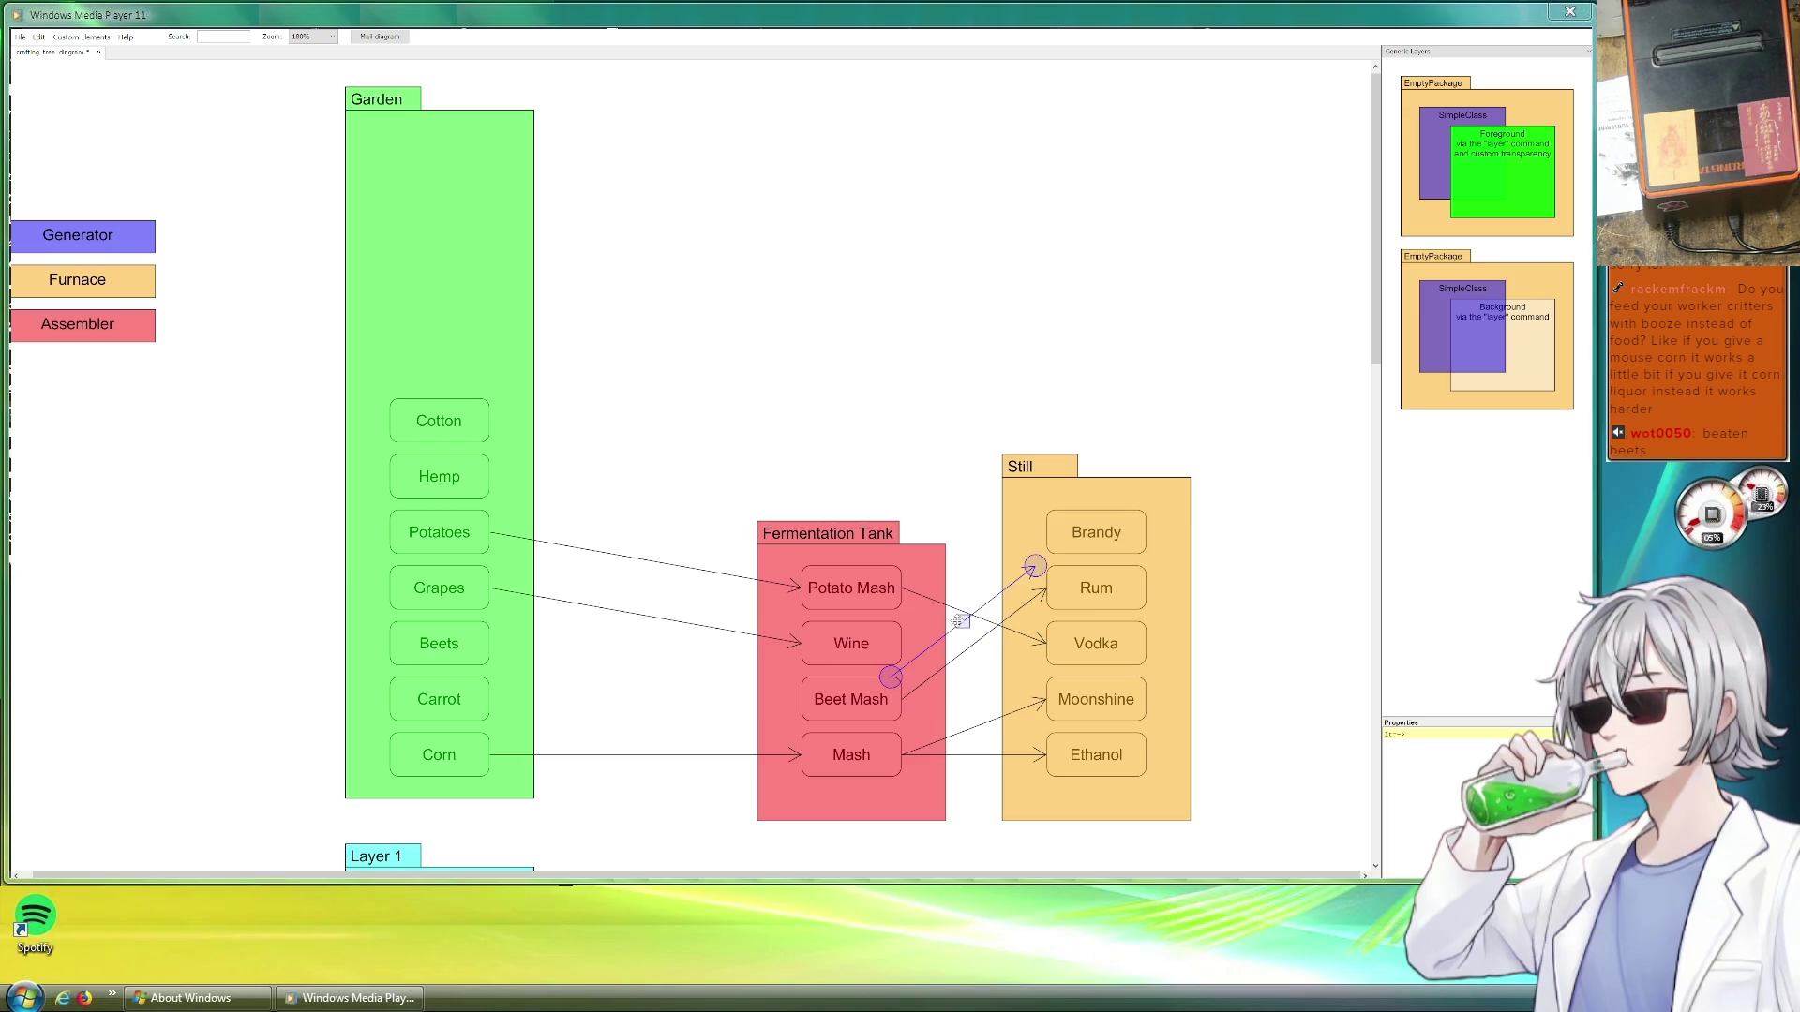
pyautogui.moveTo(993, 664); pyautogui.dragTo(974, 589)
pyautogui.click(1315, 569)
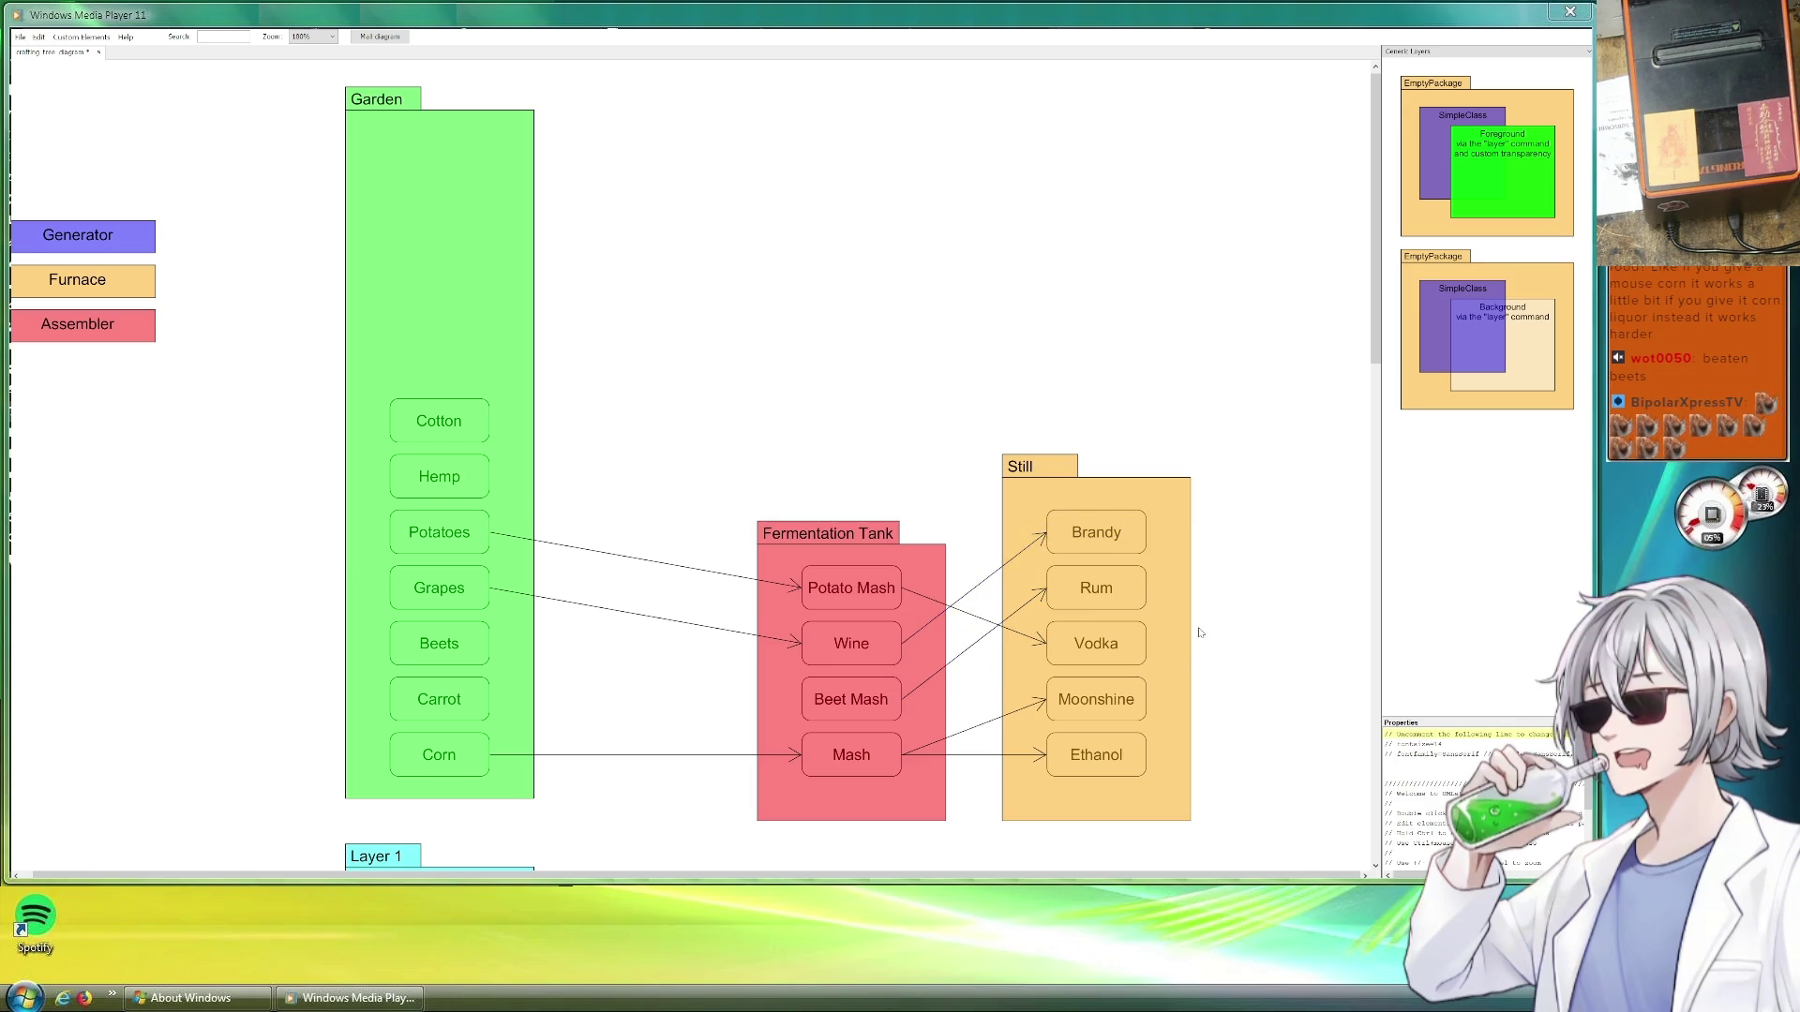
pyautogui.scroll(-3, 1072, 688)
pyautogui.scroll(-4, 1074, 686)
pyautogui.scroll(-2, 1073, 686)
pyautogui.scroll(-5, 1072, 686)
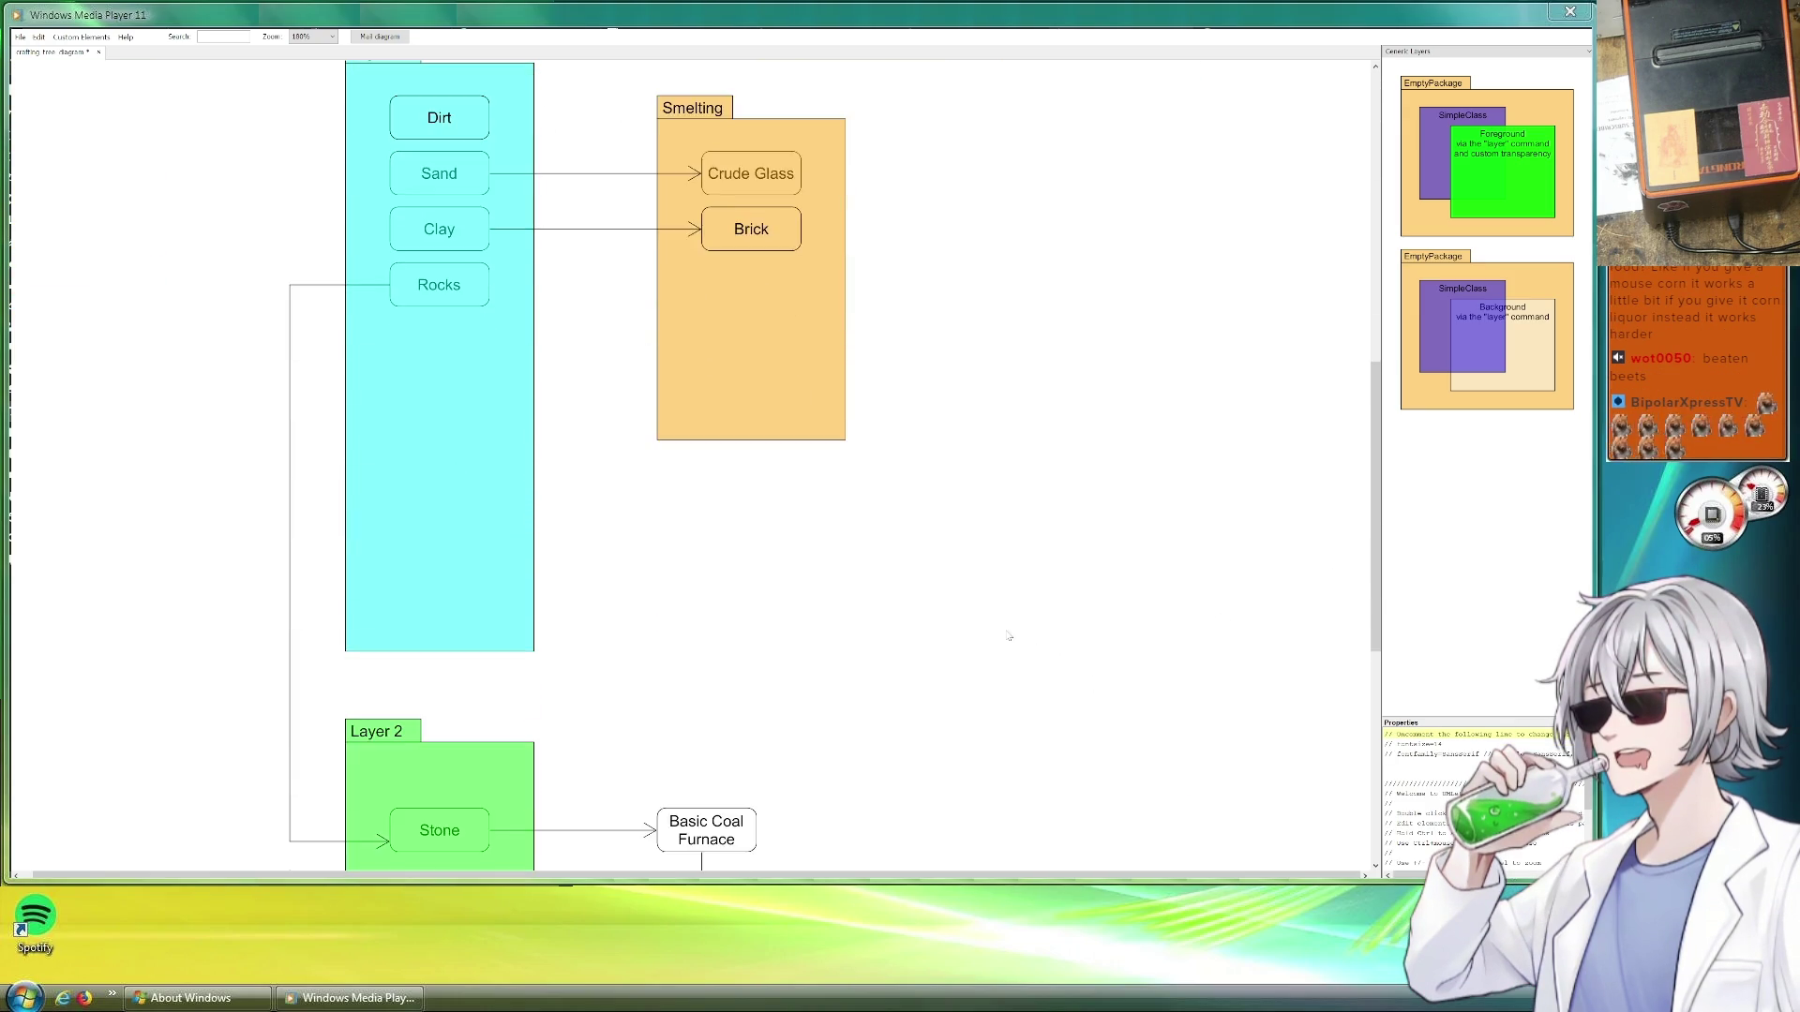
pyautogui.scroll(-5, 1074, 686)
pyautogui.scroll(5, 729, 530)
pyautogui.scroll(3, 730, 530)
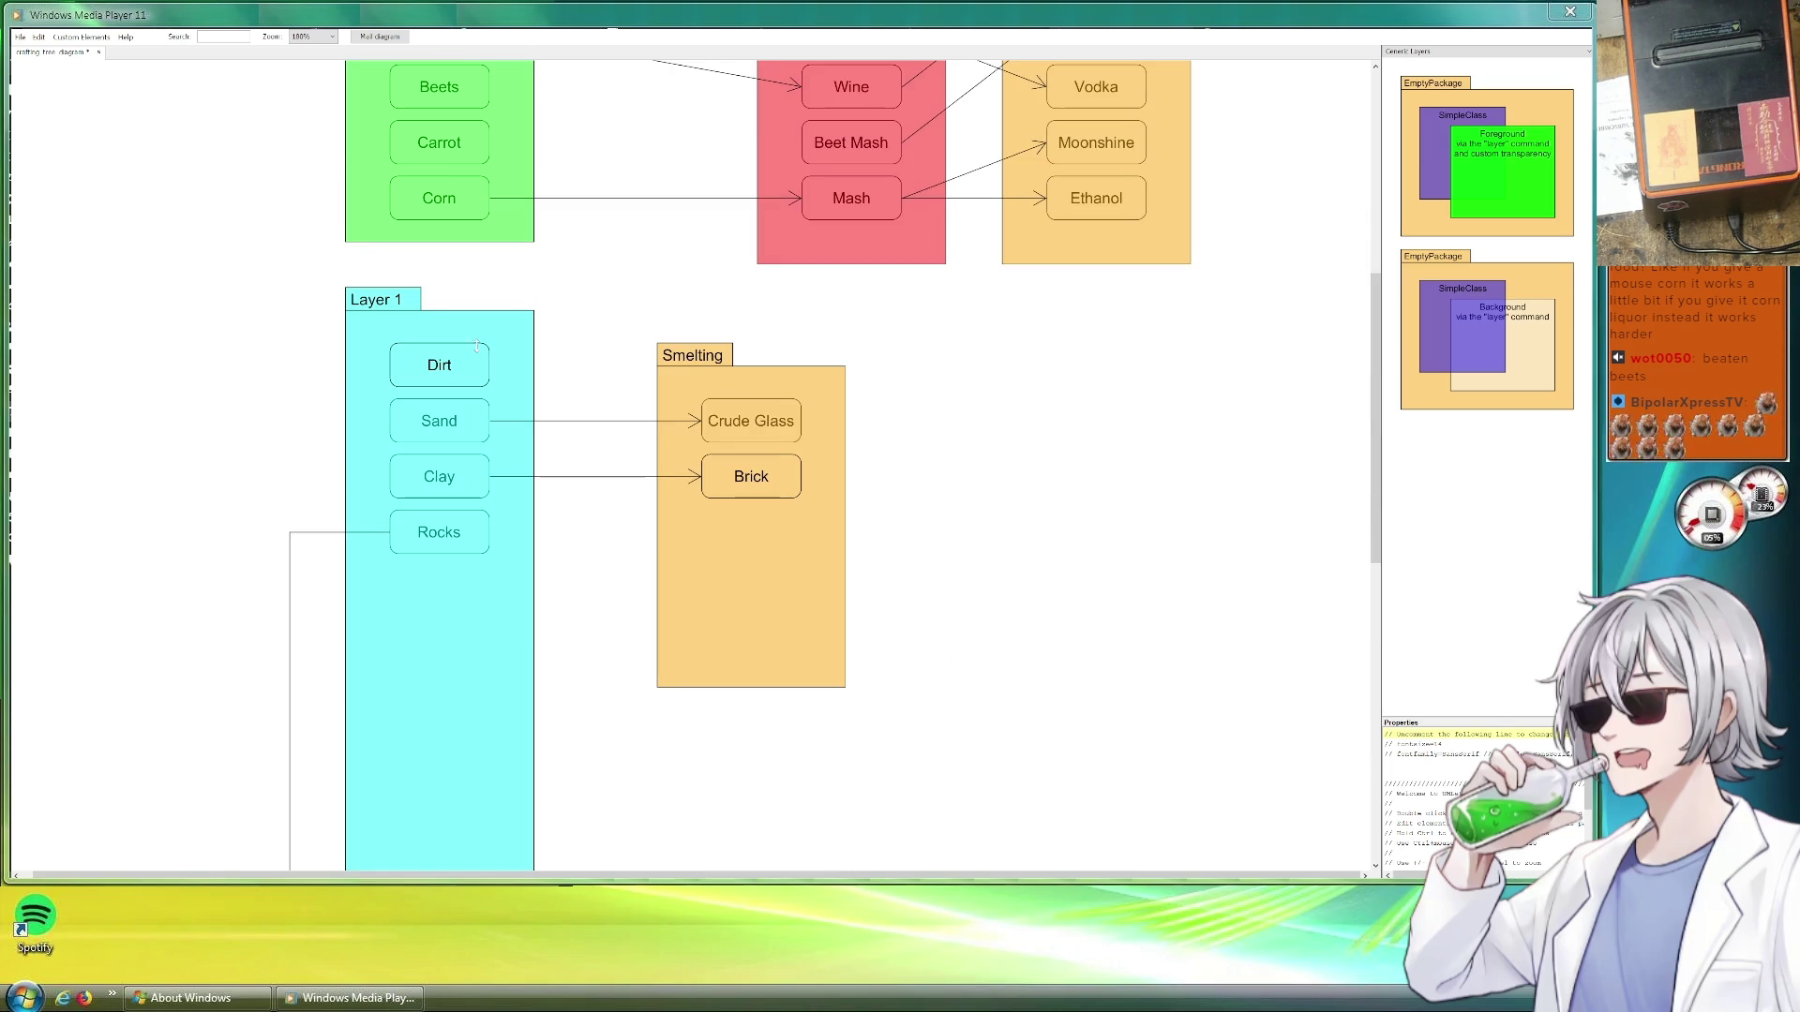
pyautogui.scroll(-3, 729, 529)
pyautogui.scroll(-4, 483, 375)
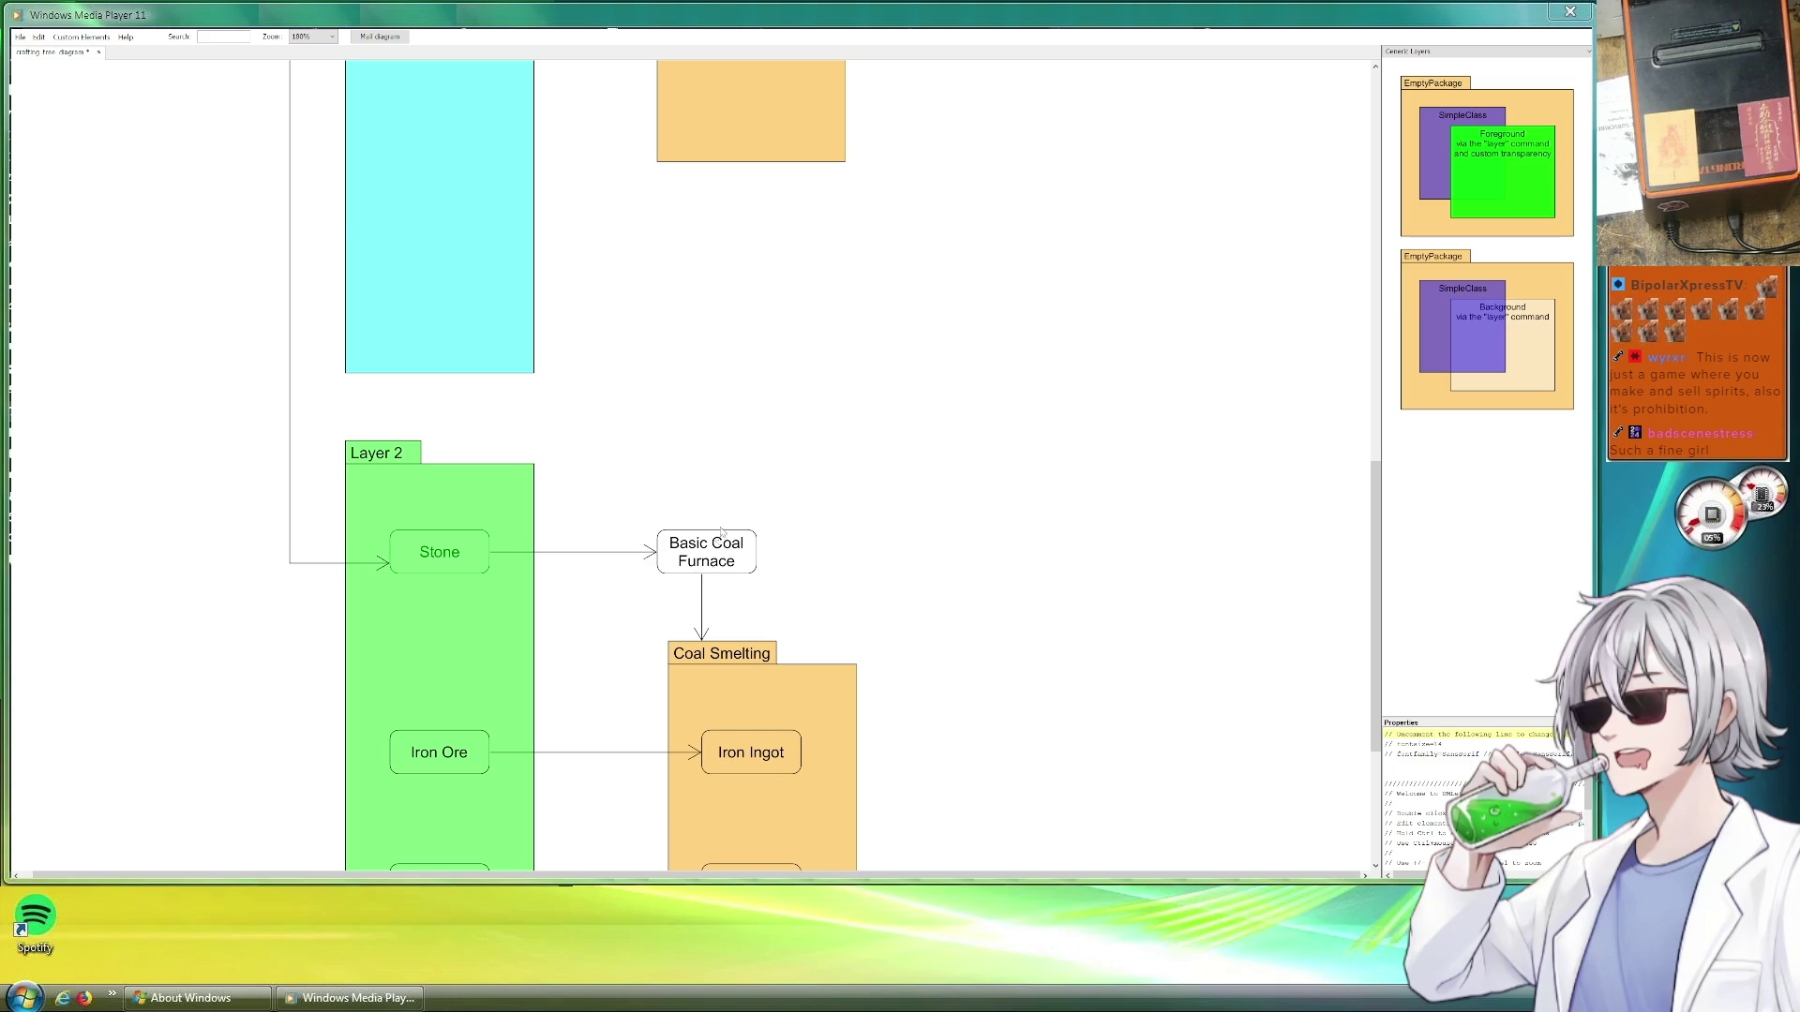
pyautogui.scroll(3, 725, 523)
pyautogui.scroll(3, 725, 522)
pyautogui.scroll(3, 689, 512)
pyautogui.scroll(3, 660, 509)
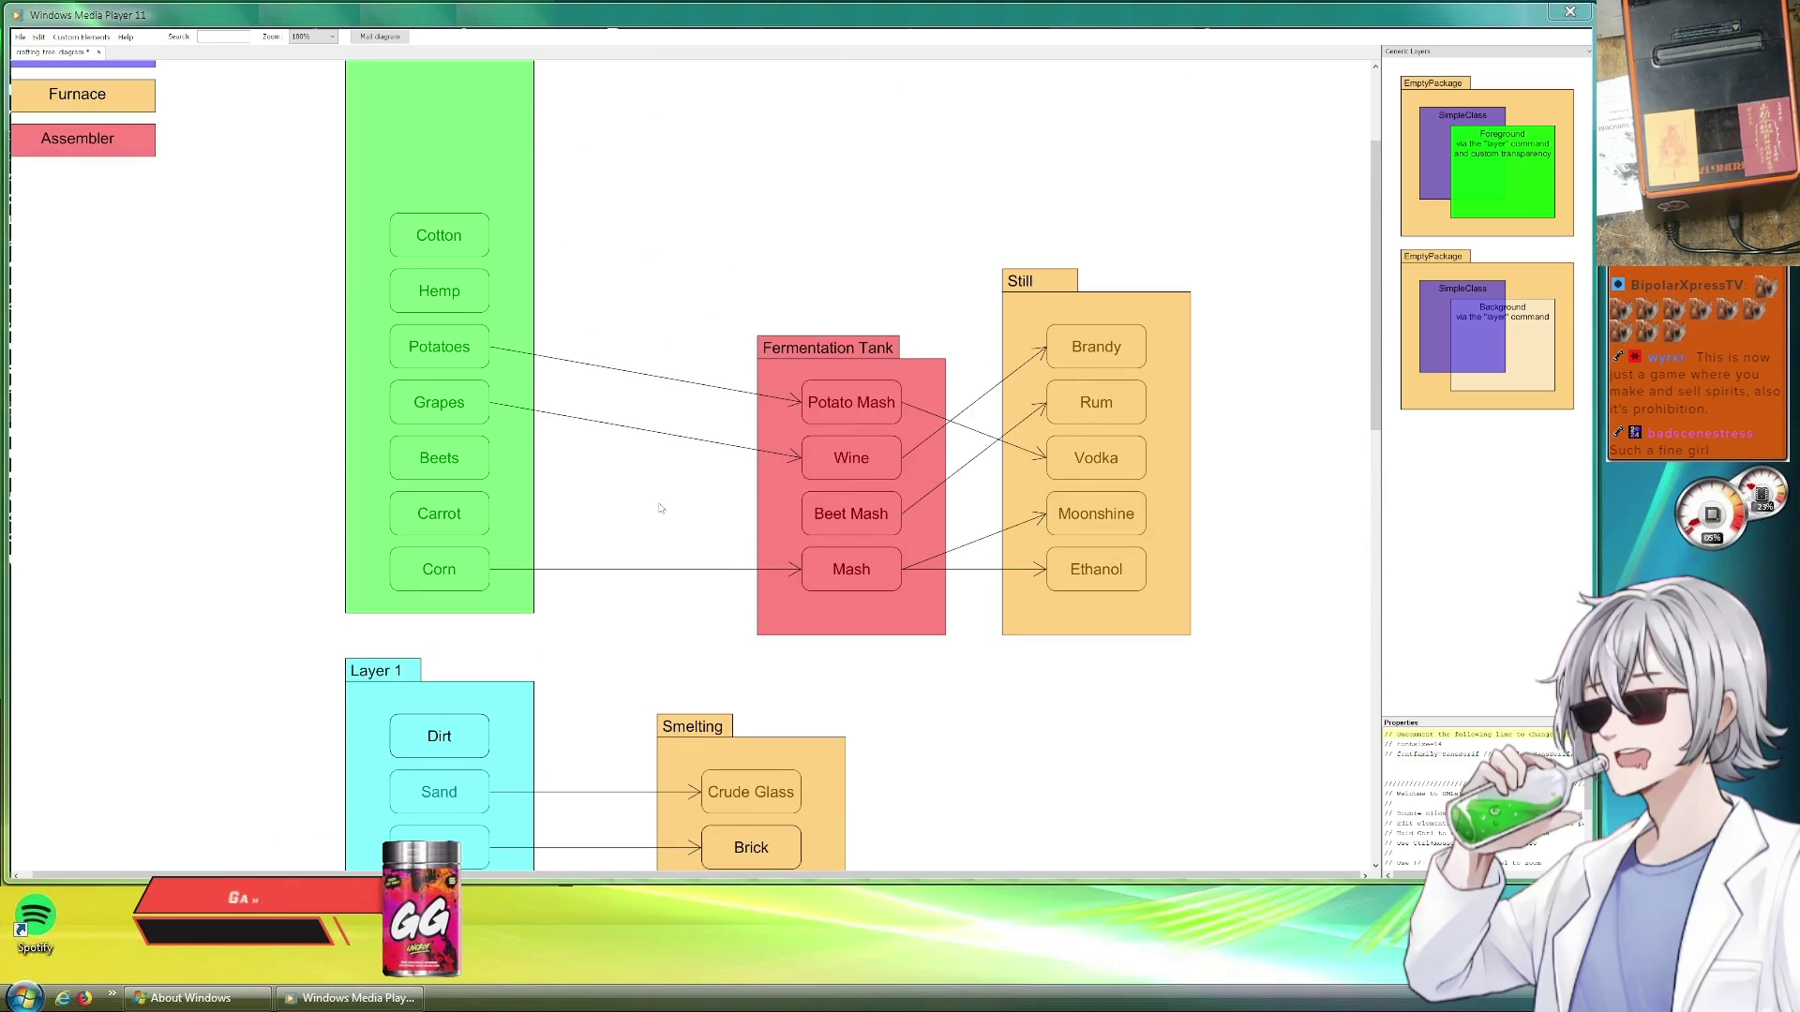
pyautogui.scroll(3, 662, 509)
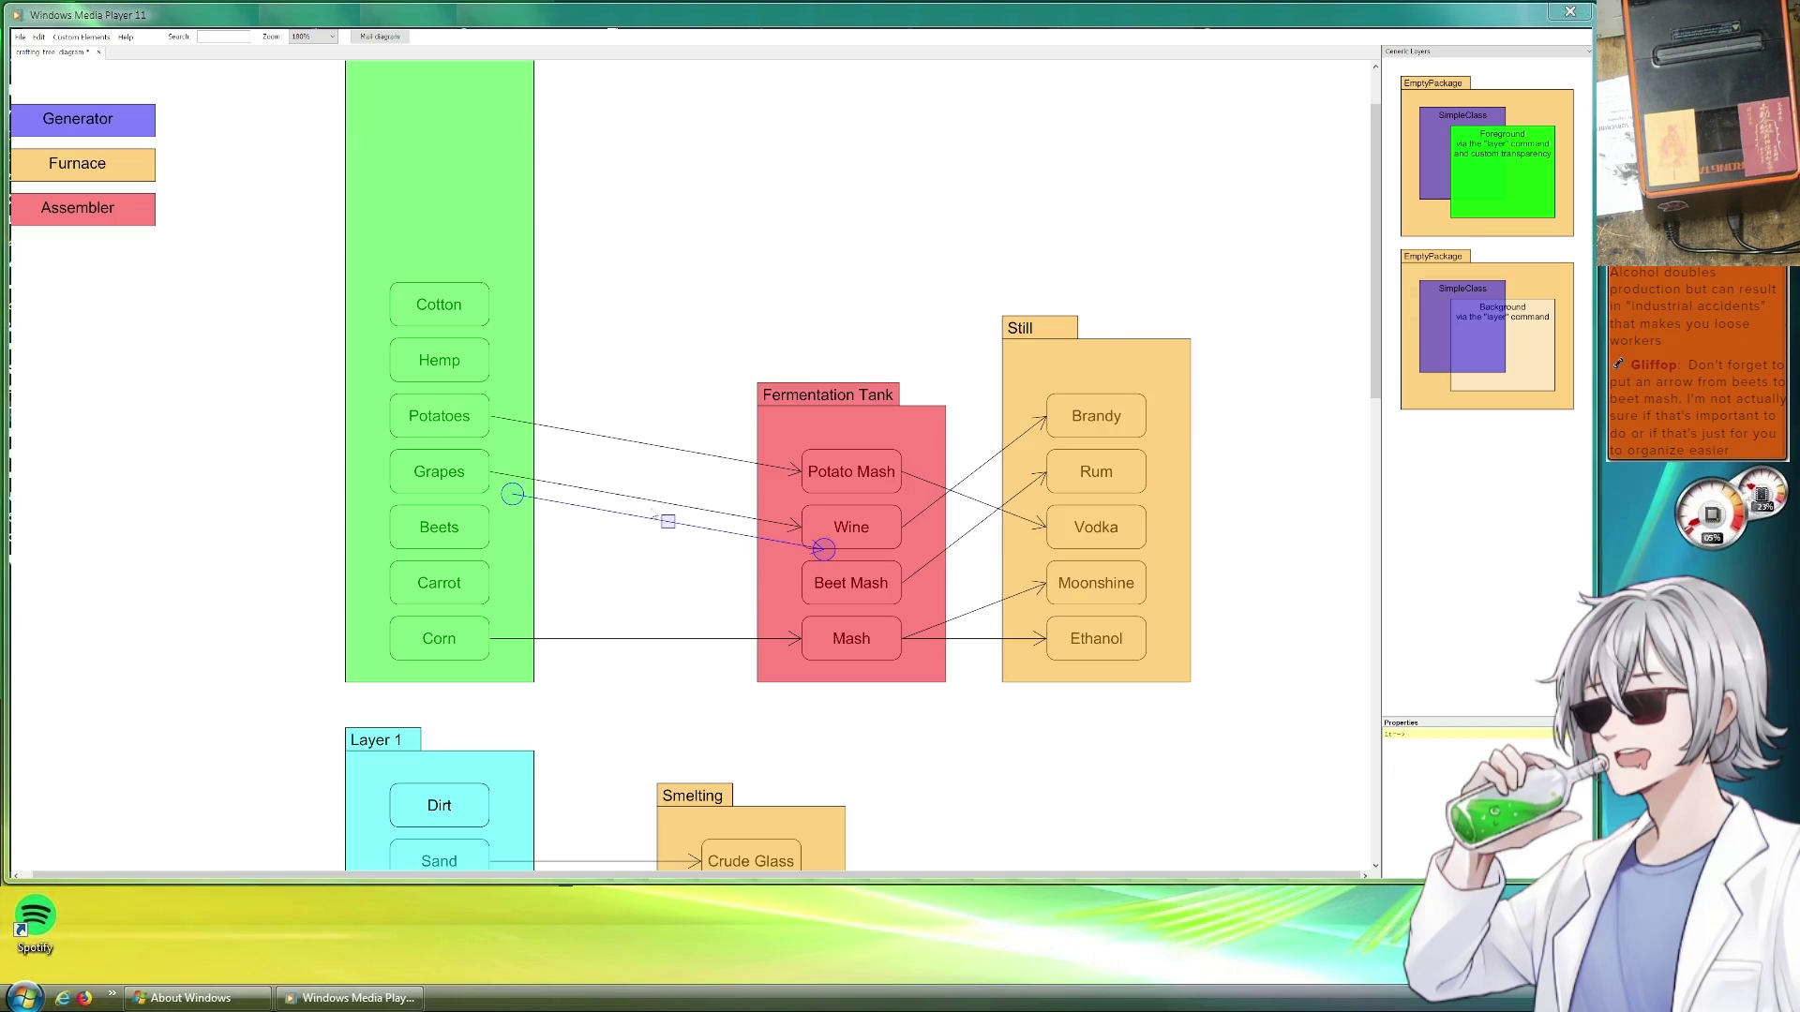
# Attach the dashed arrow from Beets to Beet Mash and copy Cotton to the list top as Tobacco
pyautogui.moveTo(668, 521); pyautogui.dragTo(644, 554)
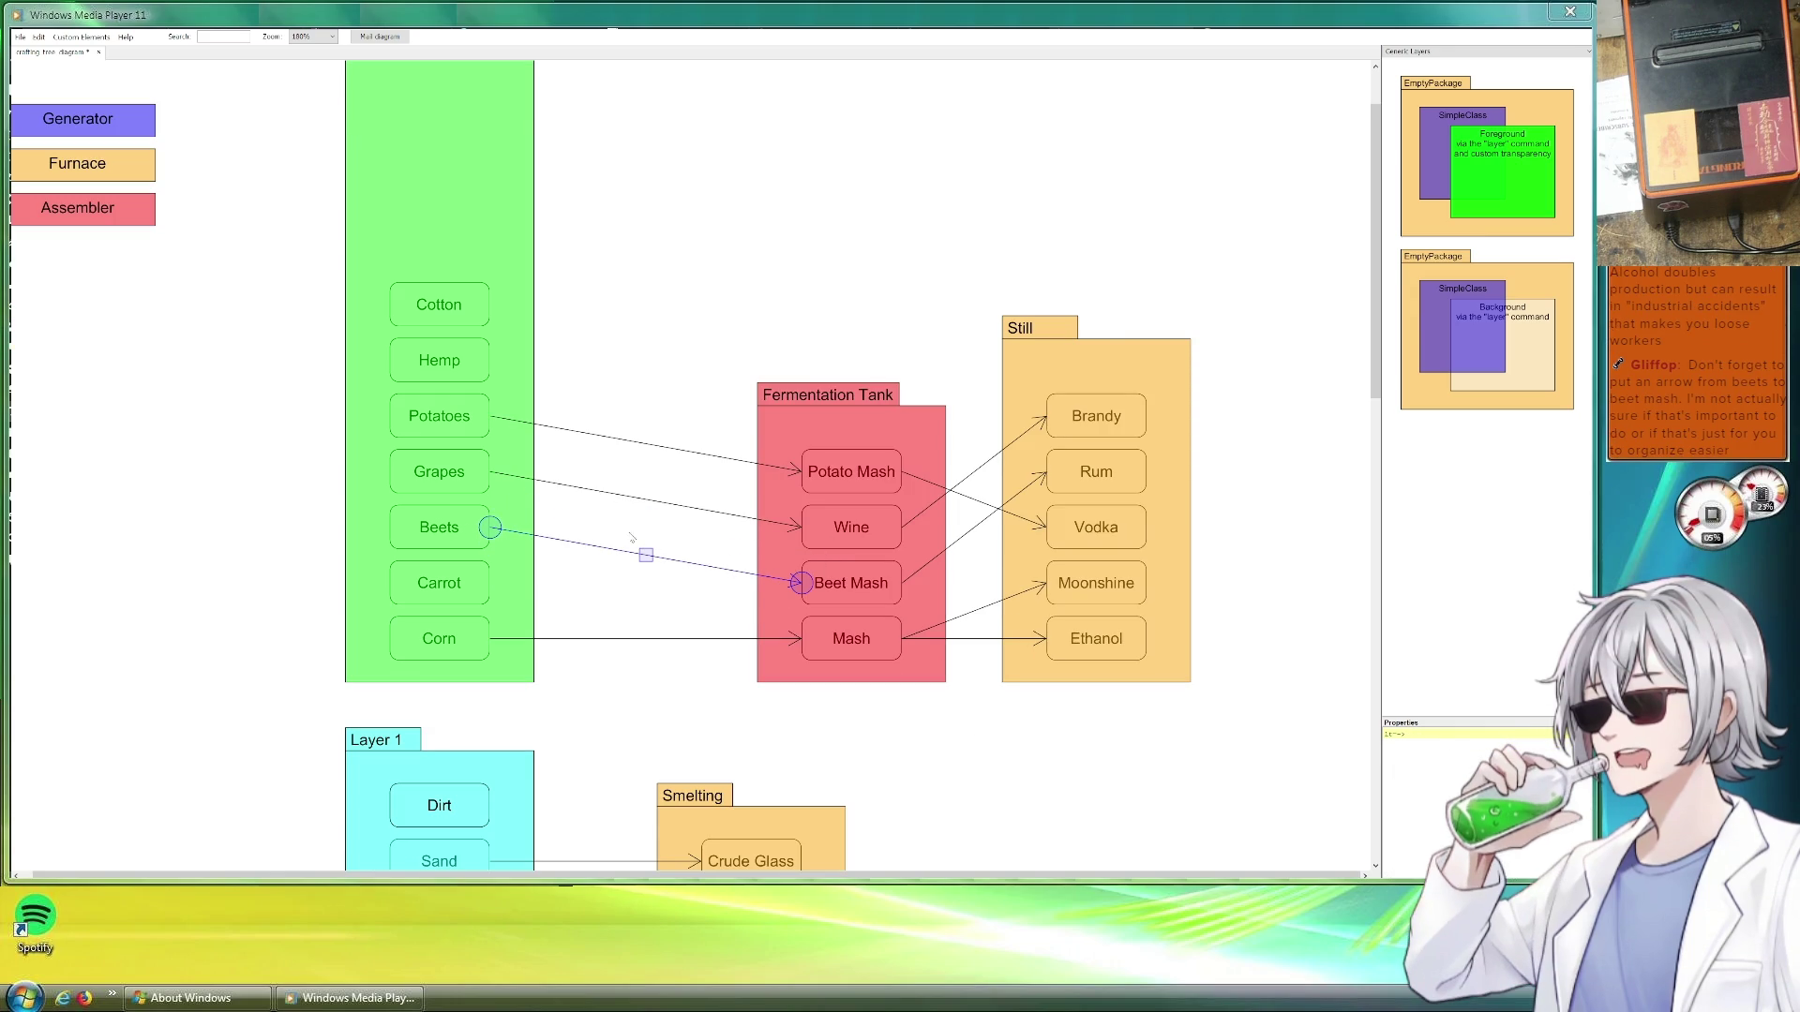
pyautogui.click(679, 377)
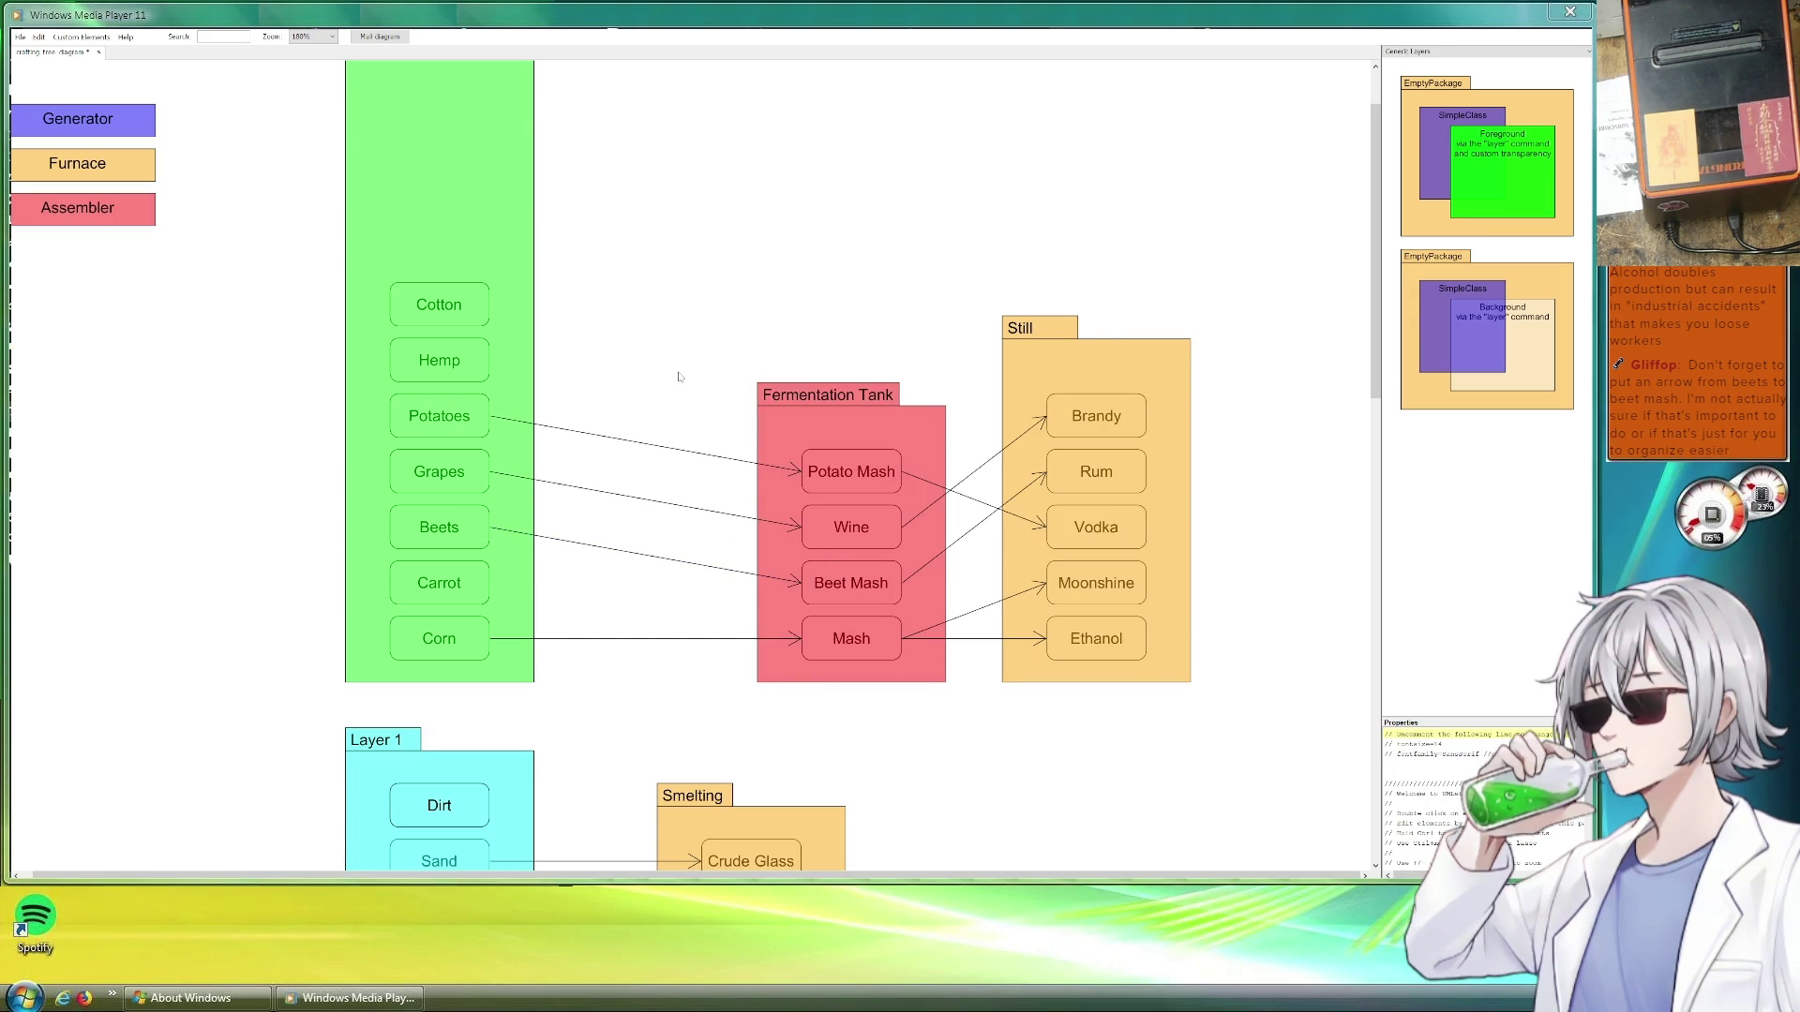
pyautogui.click(446, 362)
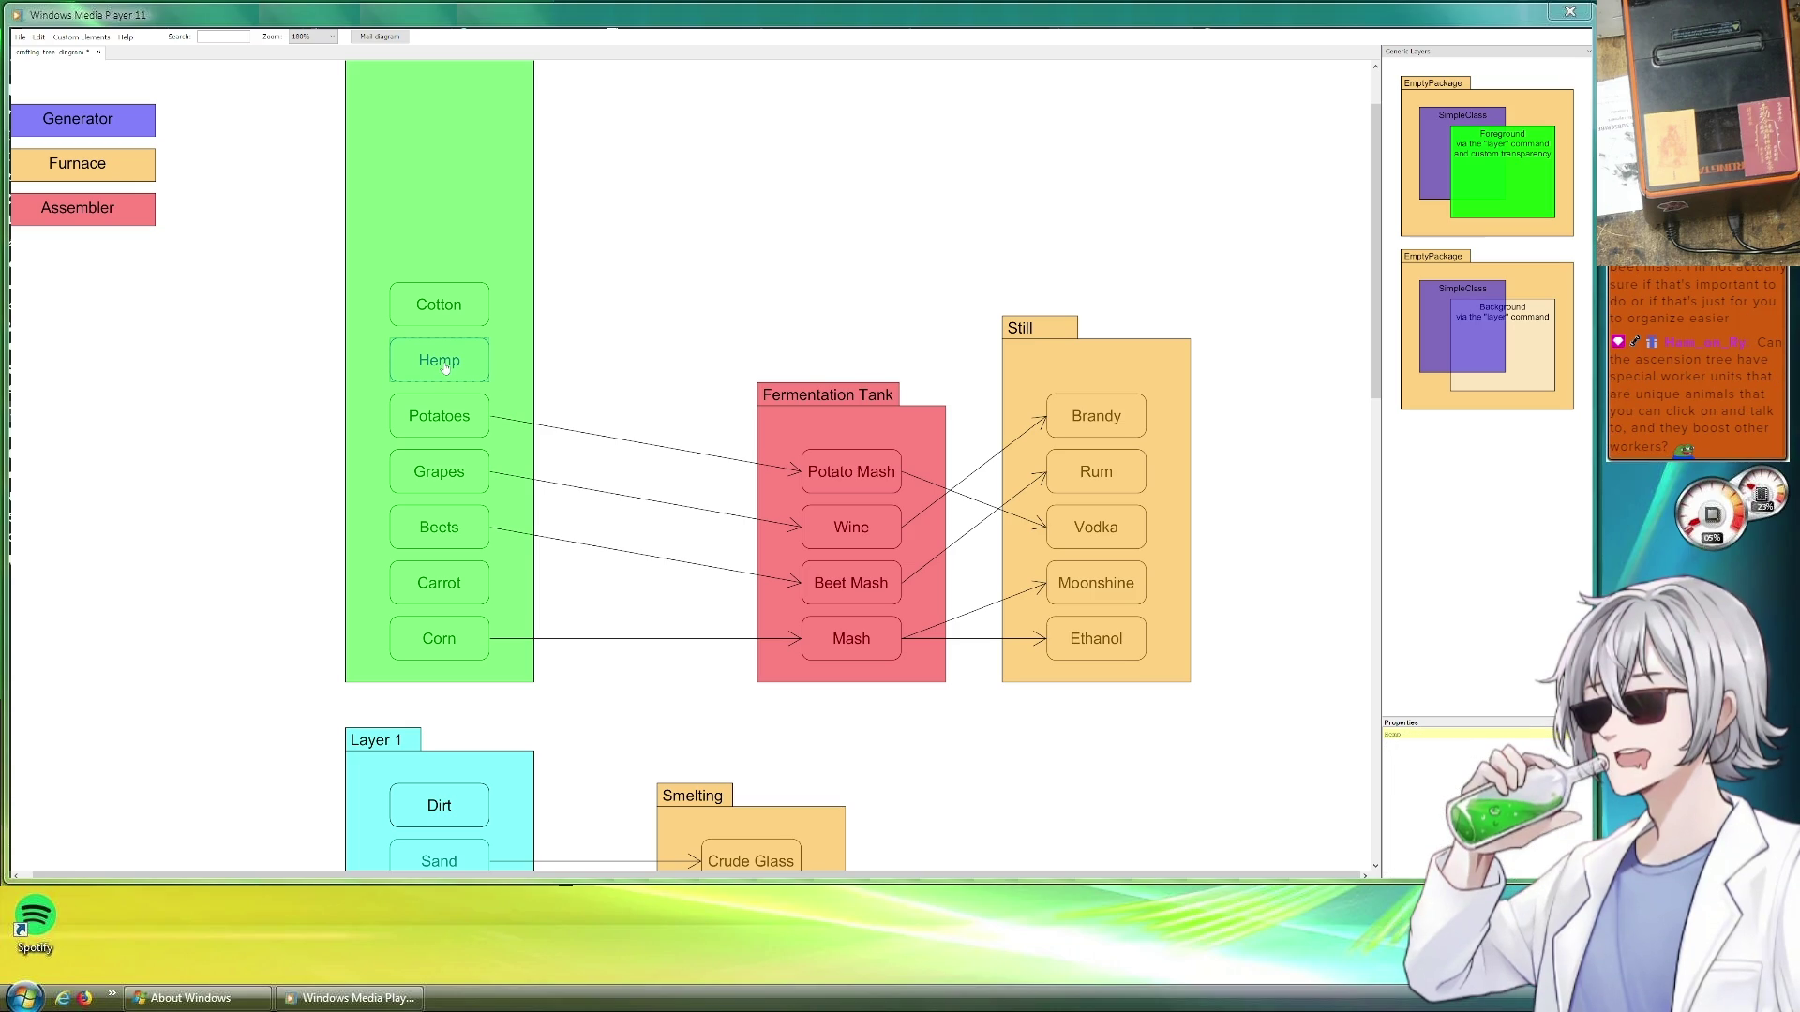
pyautogui.scroll(-2, 577, 356)
pyautogui.scroll(4, 801, 373)
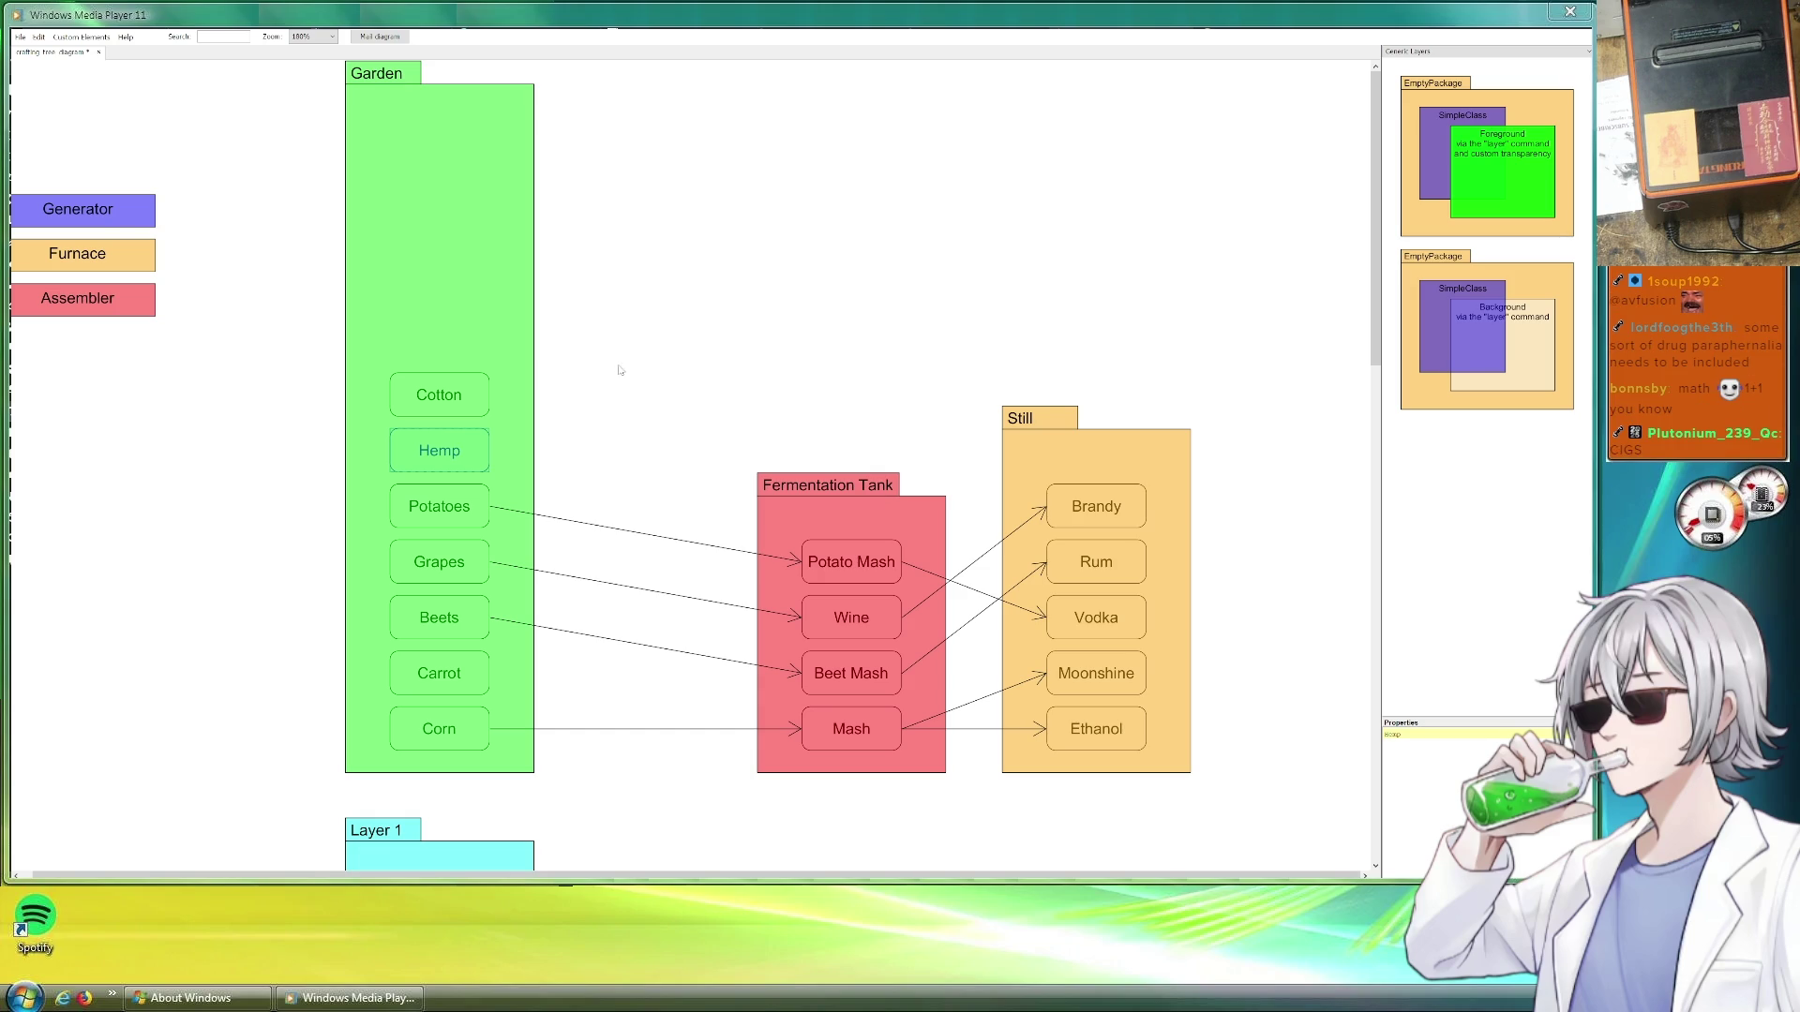
pyautogui.moveTo(439, 394)
pyautogui.mouseDown()
pyautogui.moveTo(516, 420)
pyautogui.moveTo(496, 342)
pyautogui.mouseUp()
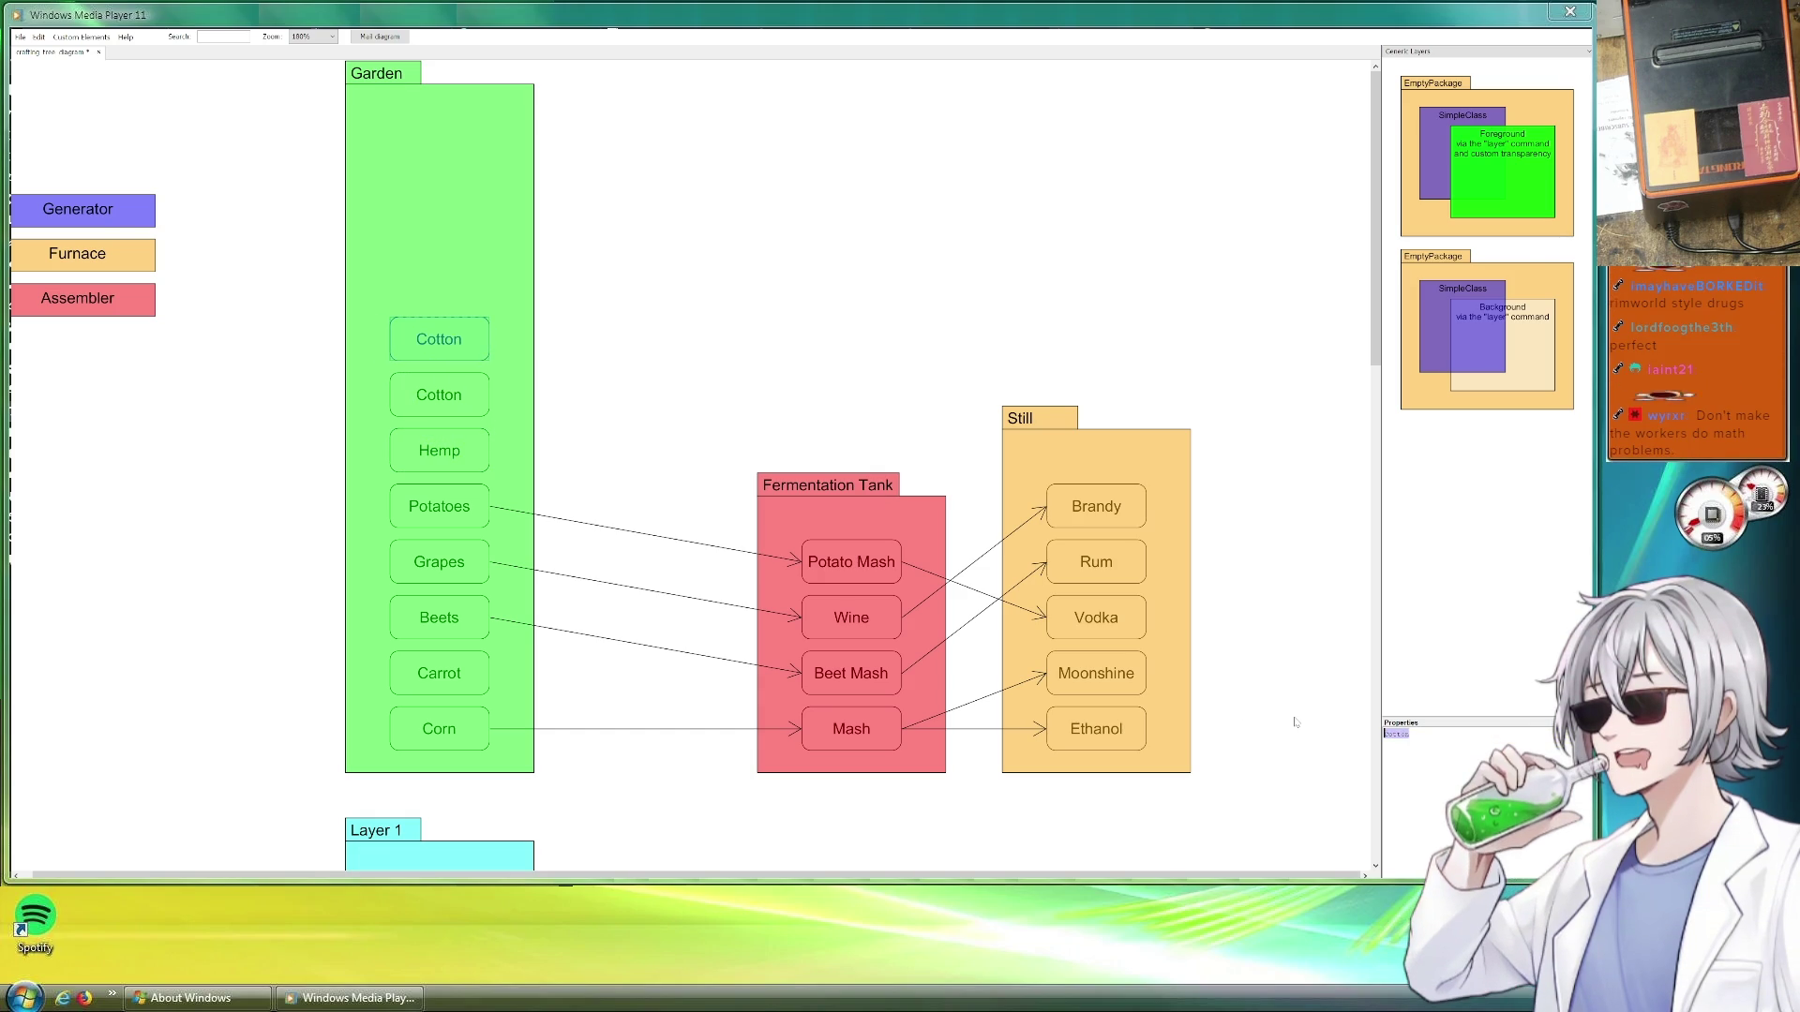
pyautogui.write('Tobacco')
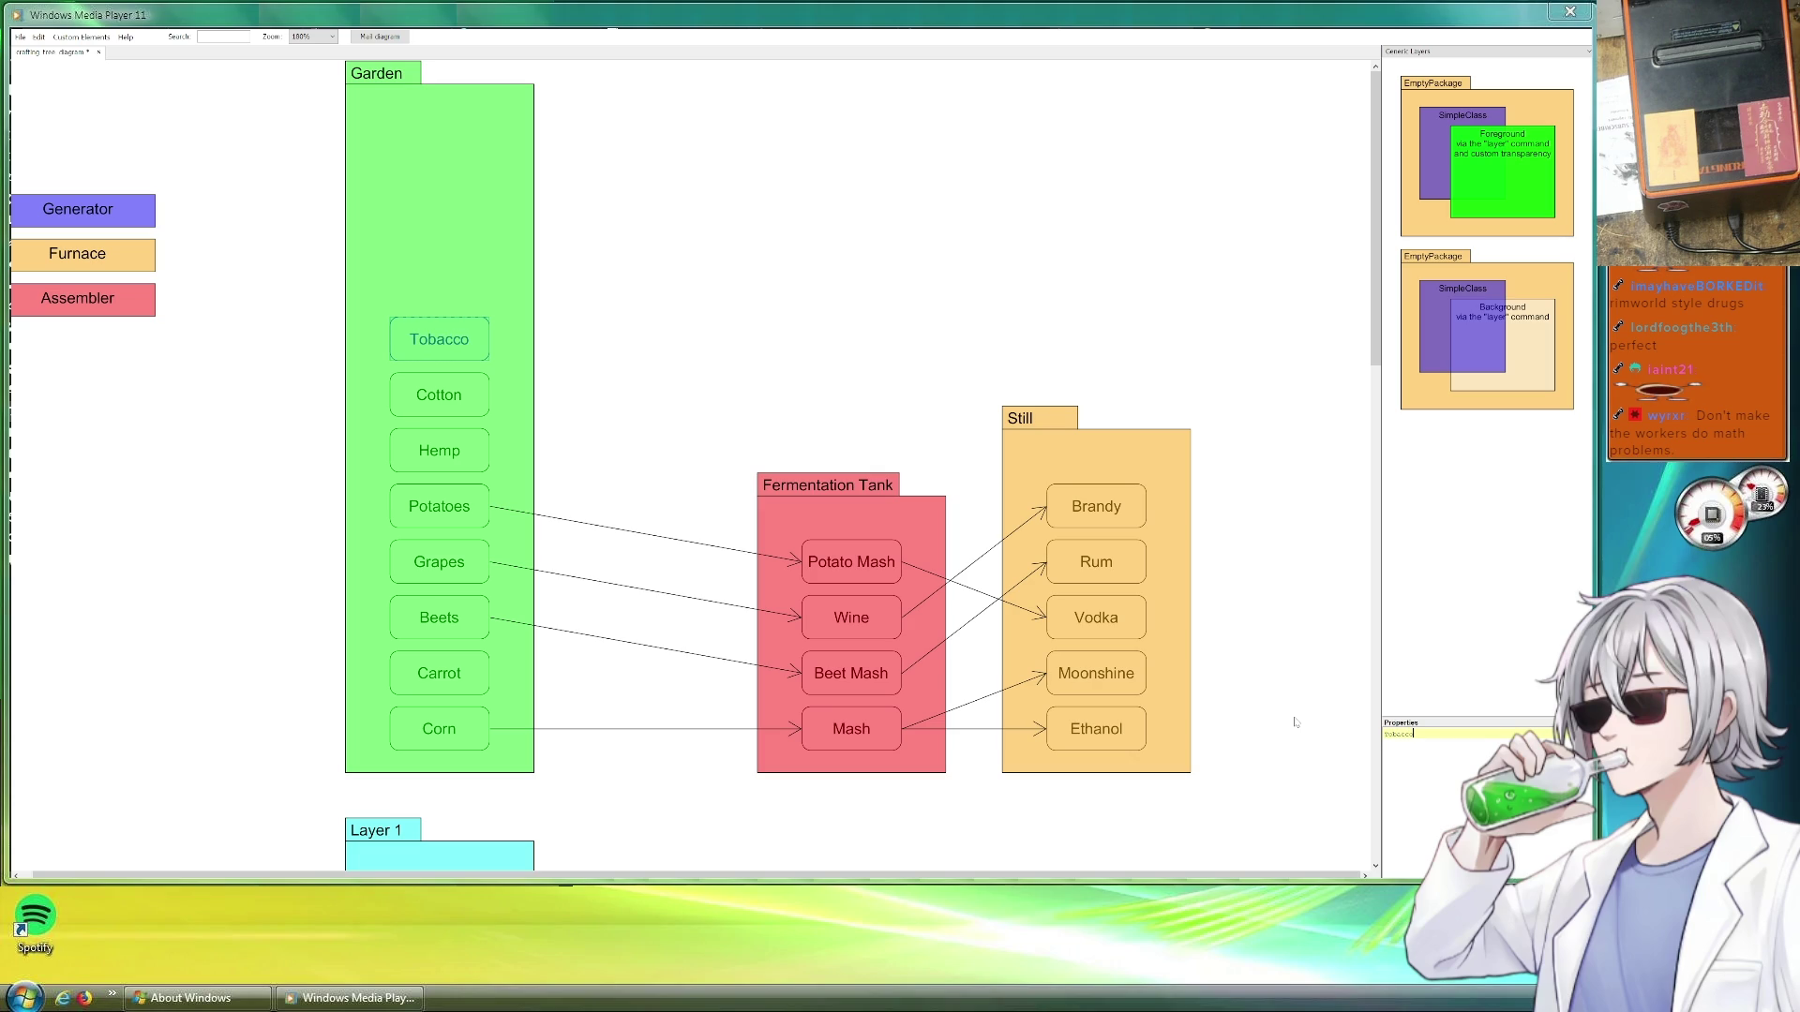
pyautogui.click(823, 383)
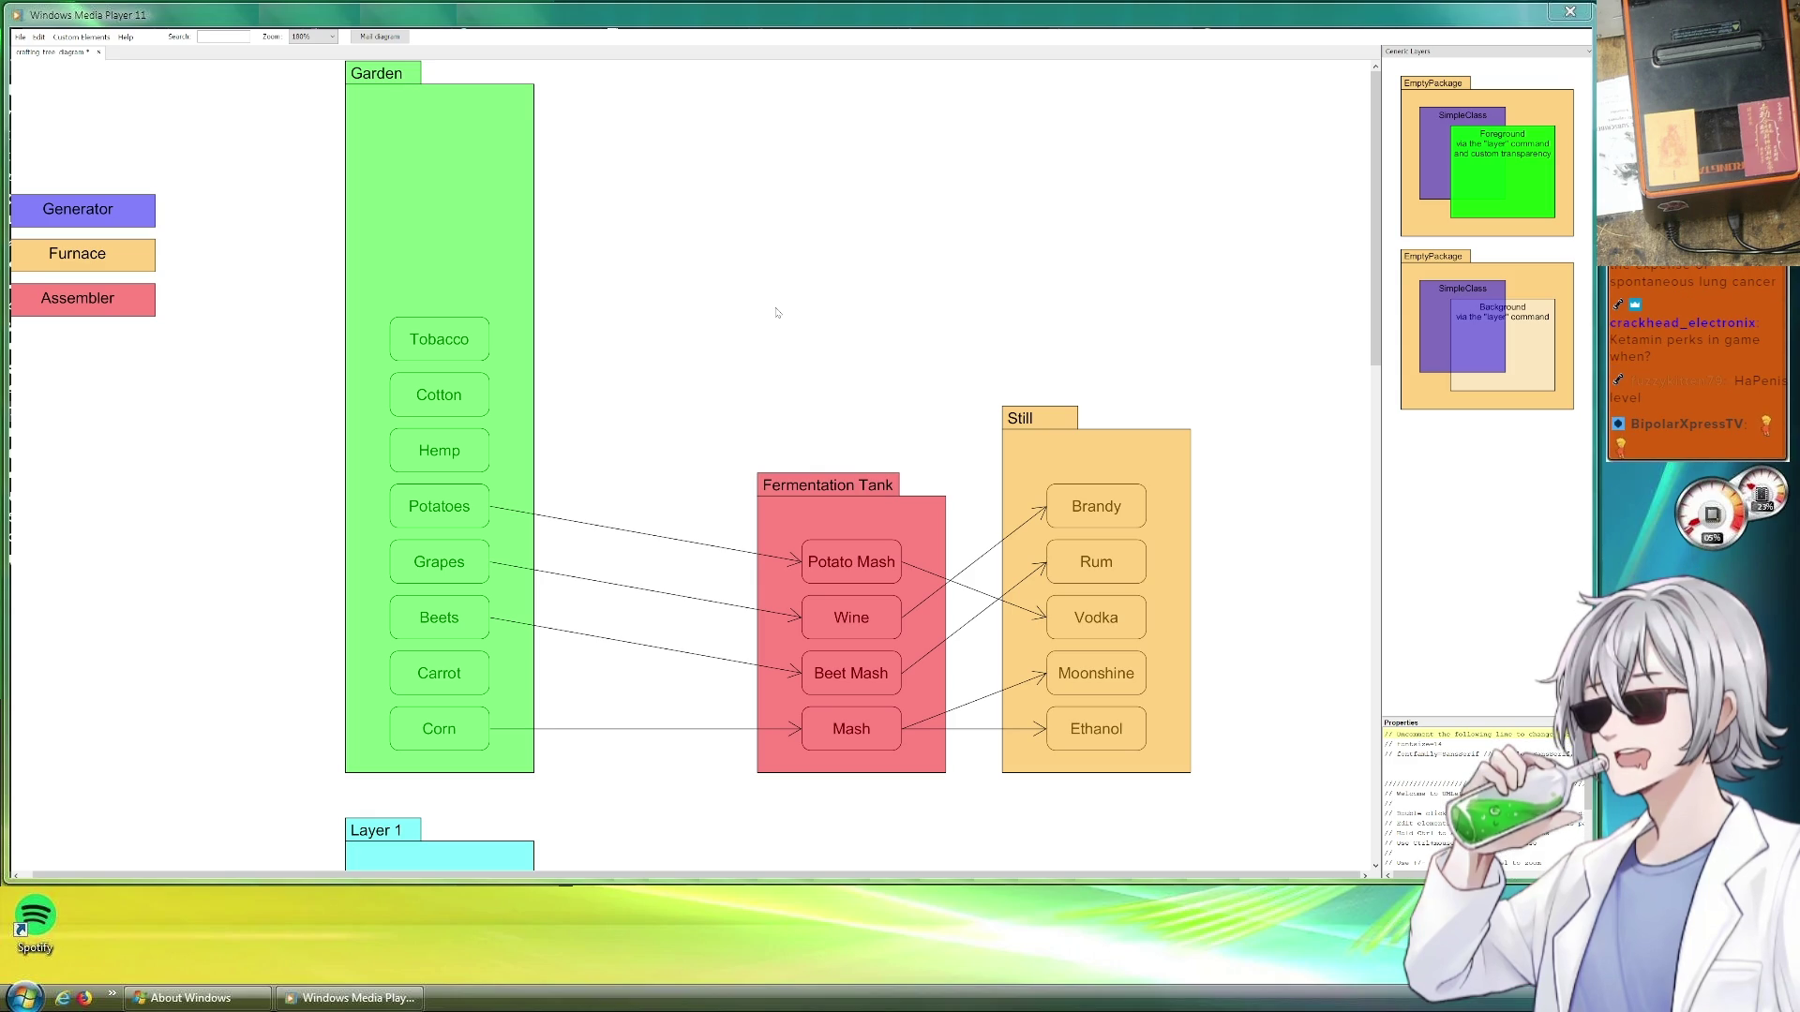
pyautogui.scroll(-2, 722, 289)
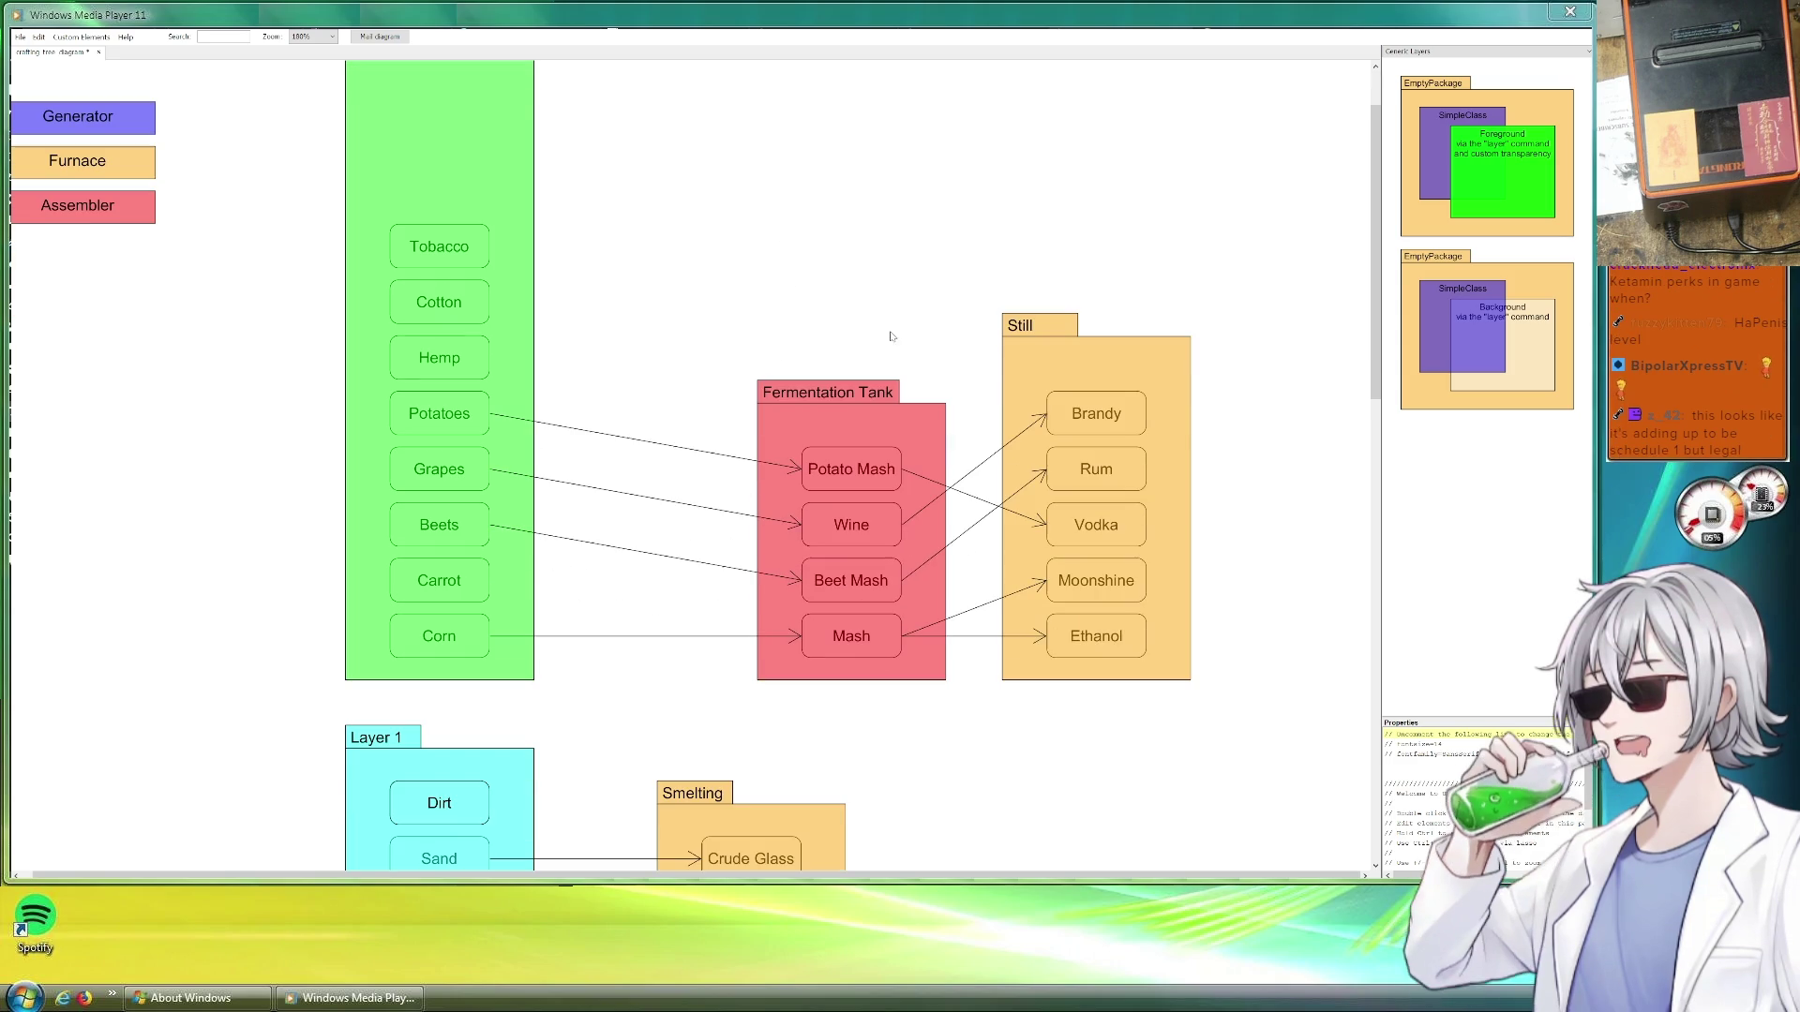
pyautogui.scroll(-5, 1151, 558)
pyautogui.scroll(-5, 985, 493)
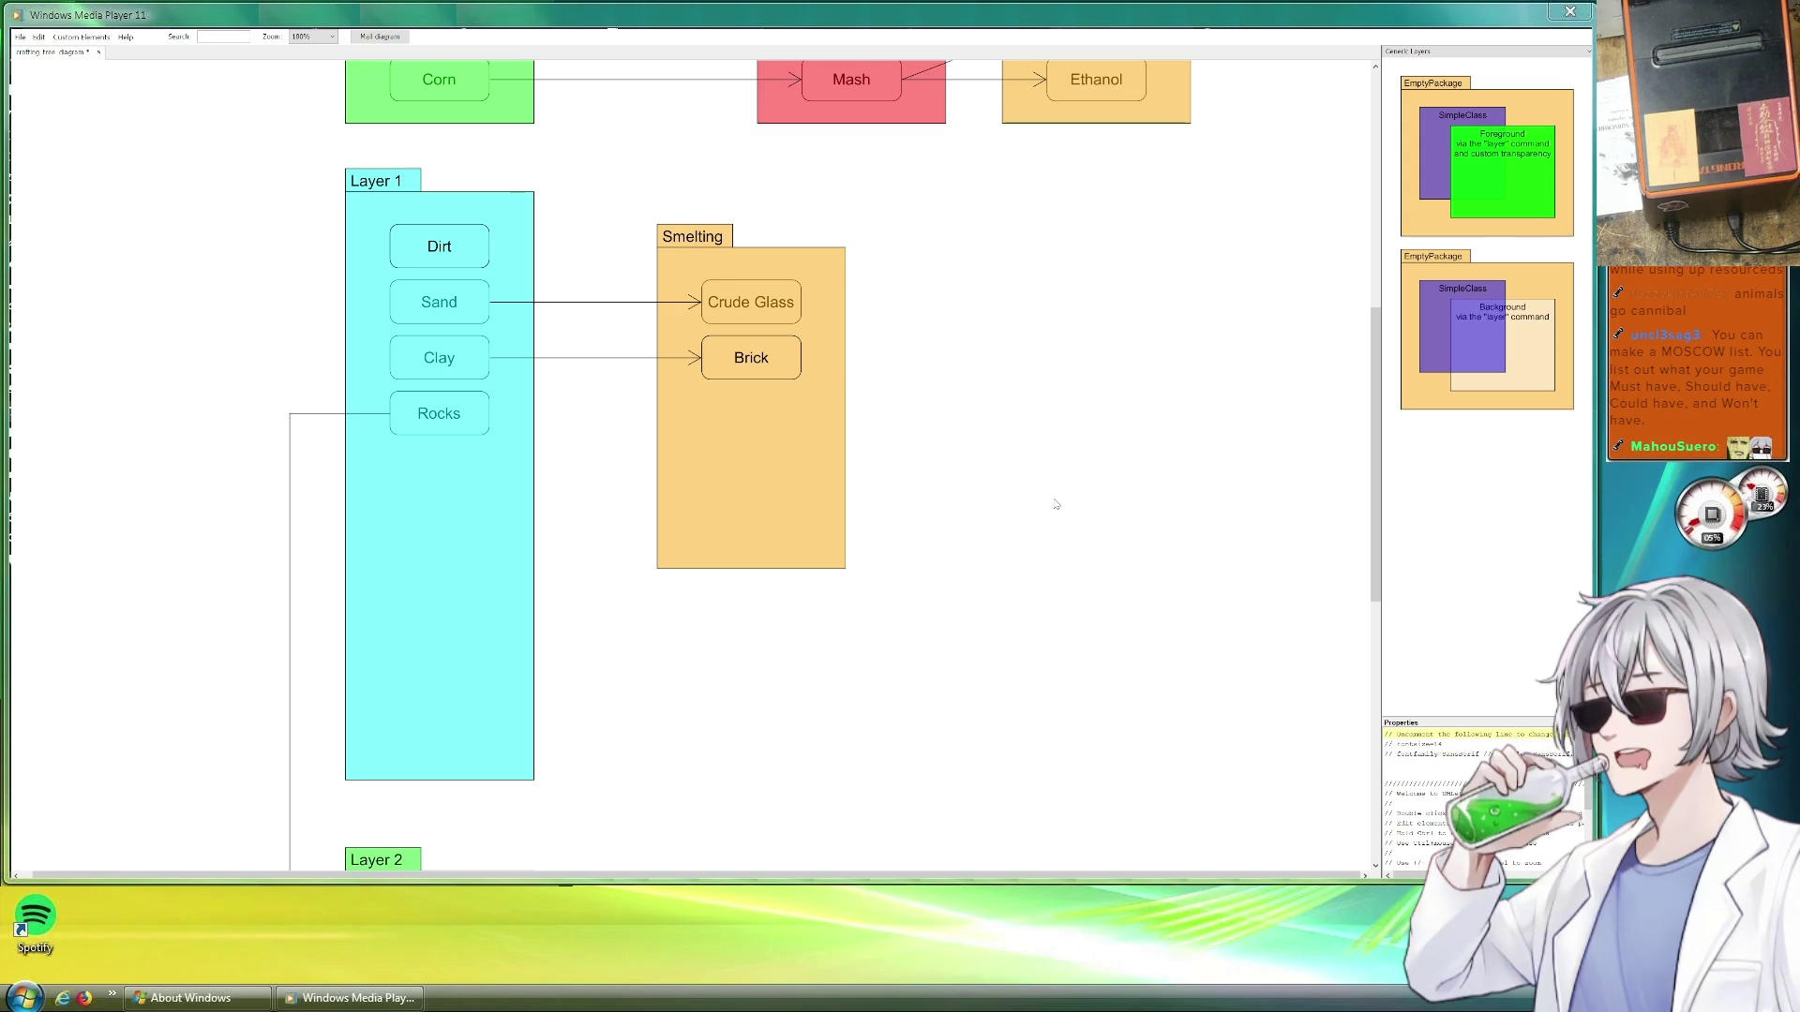
# Save the diagram to its .uxf file
pyautogui.hotkey('ctrl', 's')
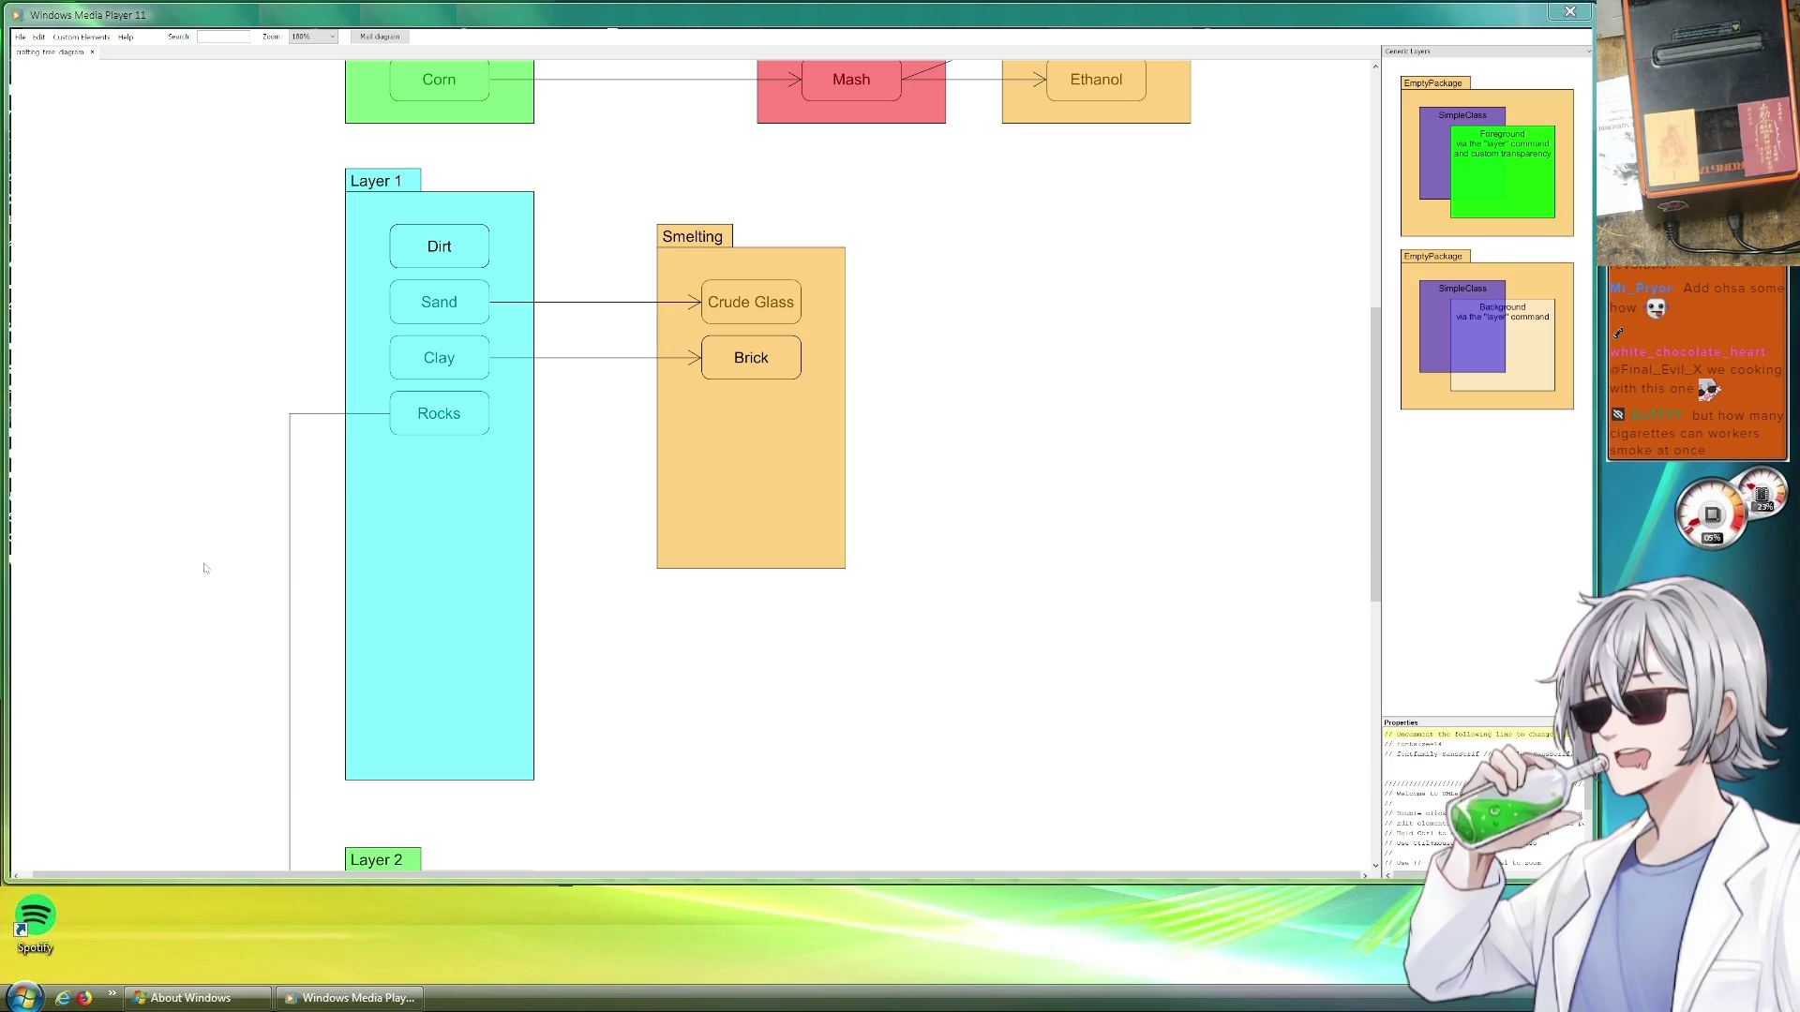
pyautogui.scroll(4, 232, 578)
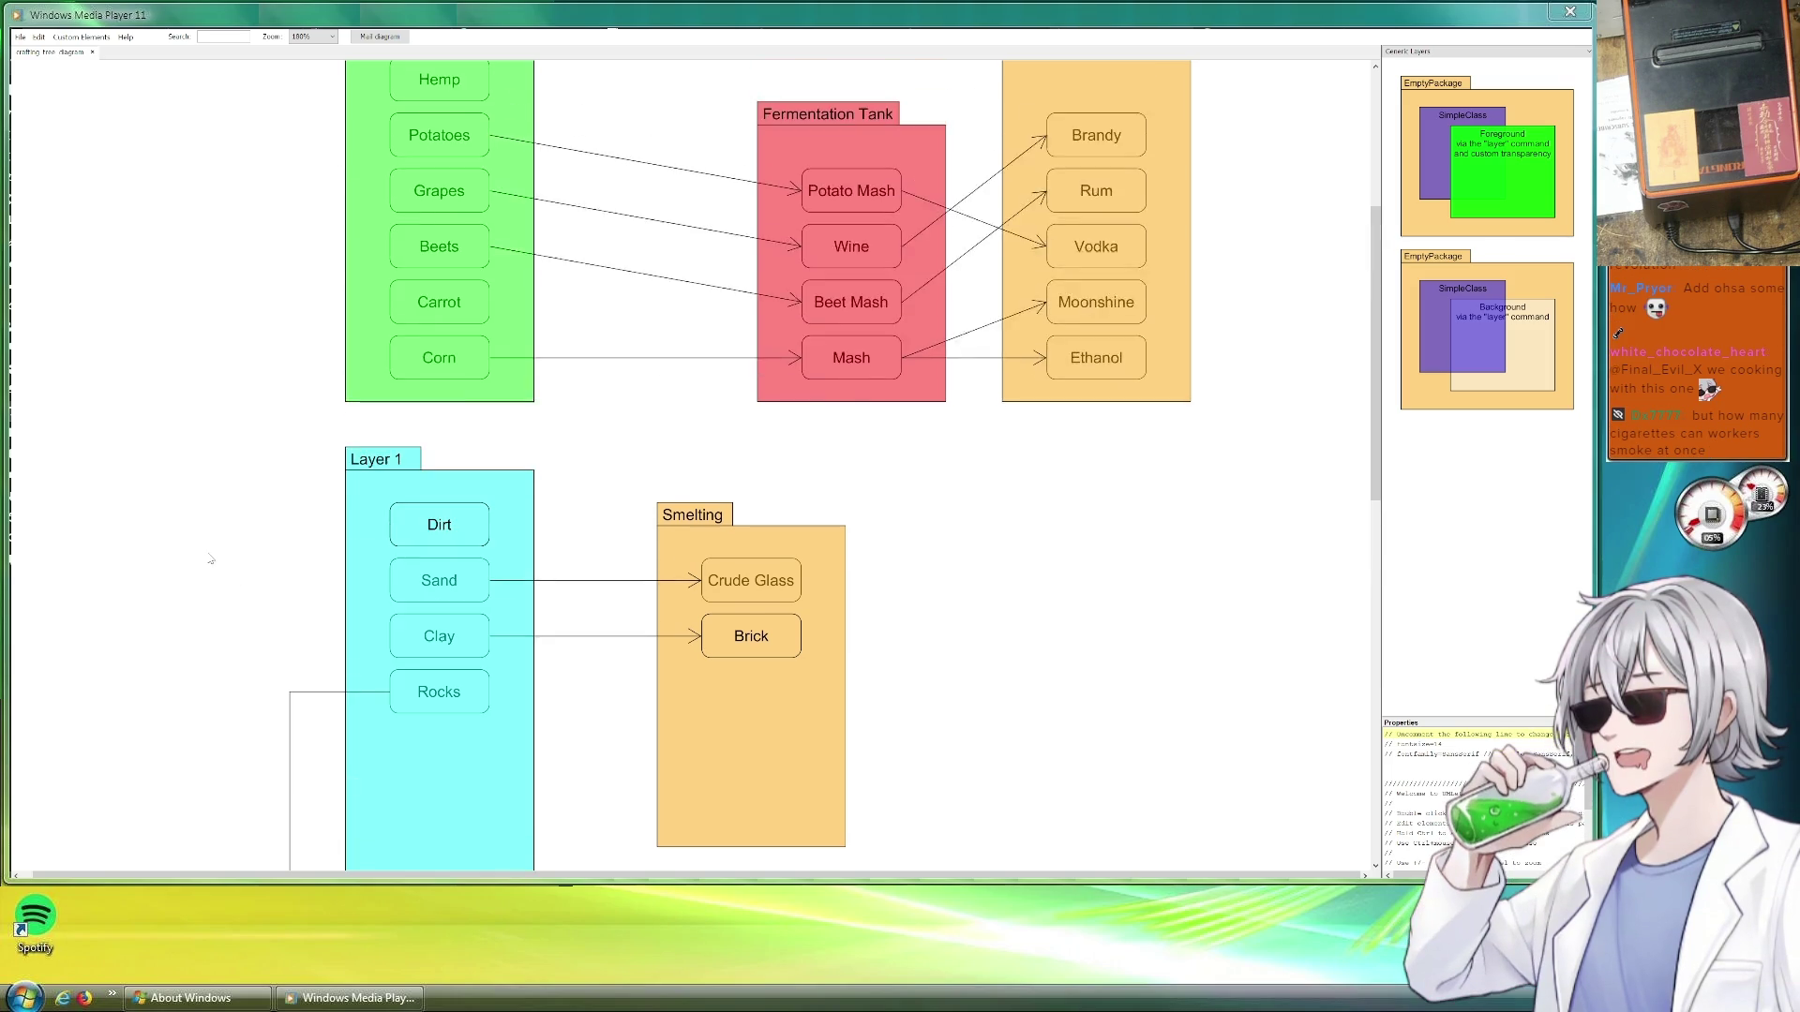
pyautogui.scroll(4, 212, 575)
pyautogui.scroll(3, 204, 569)
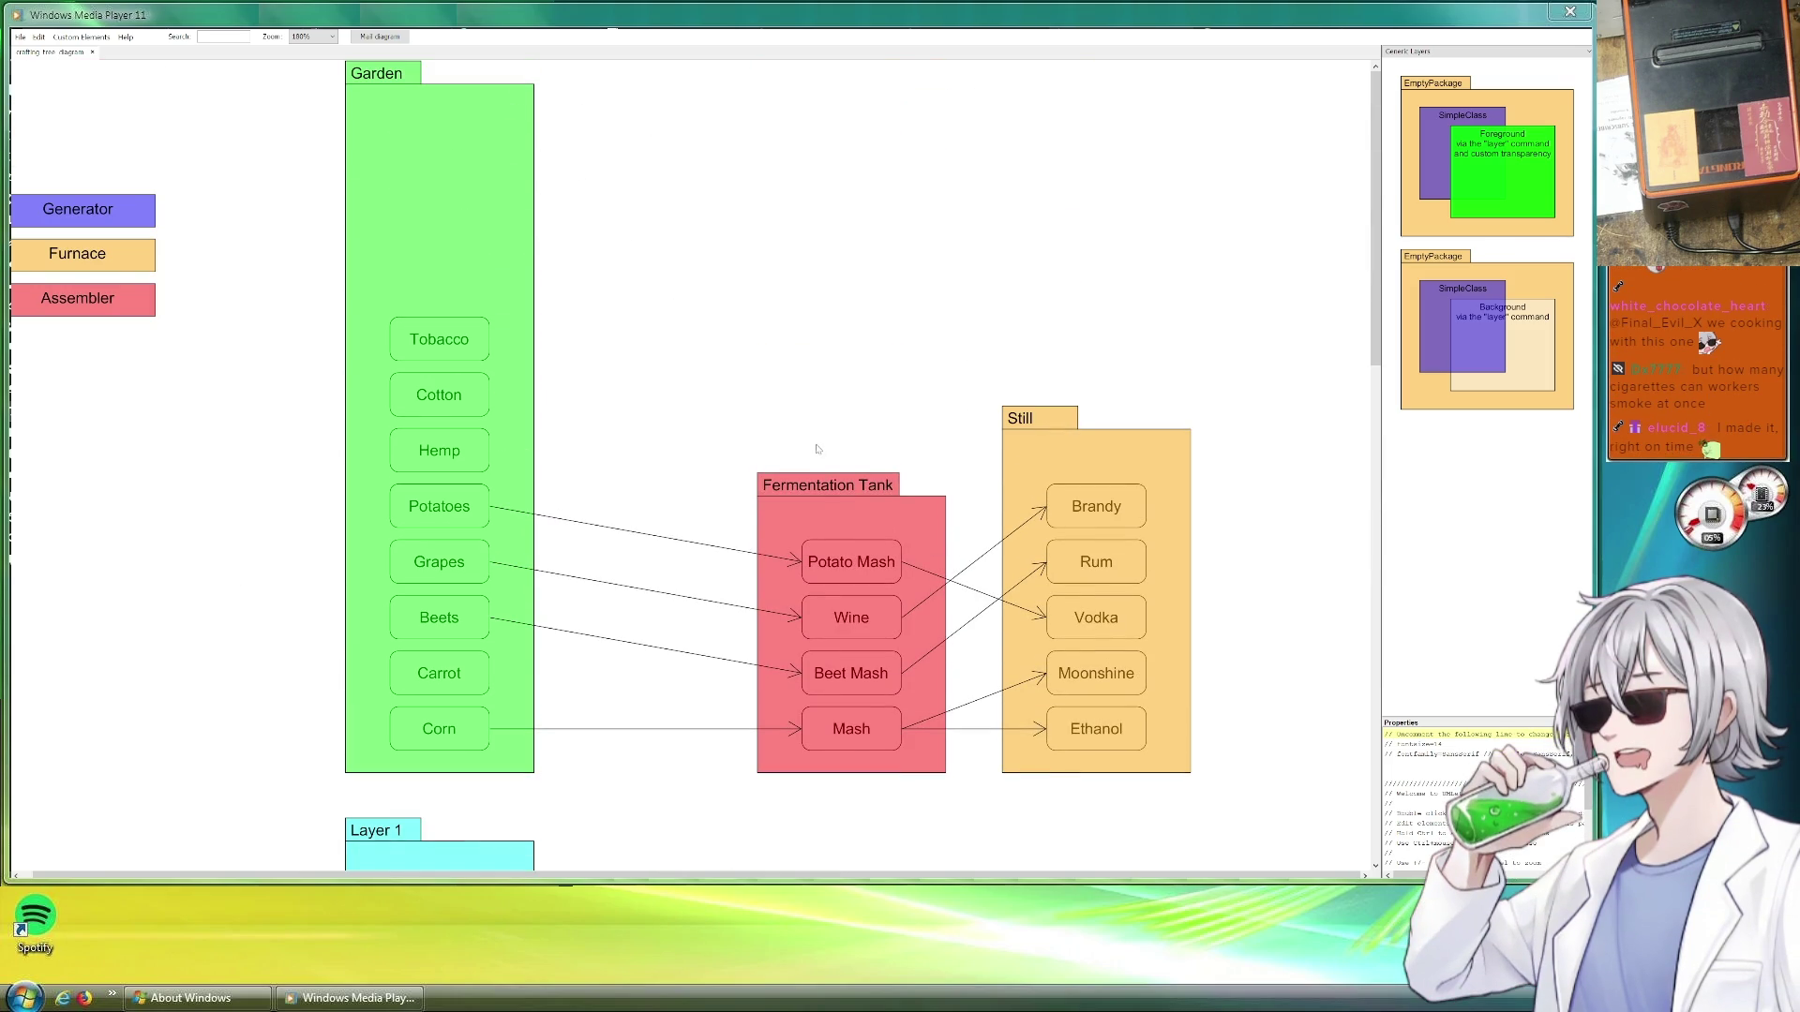
# Copy the Fermentation Tank as a shorter Drying Rack container and copy Tobacco into it
pyautogui.moveTo(819, 490); pyautogui.dragTo(949, 177)
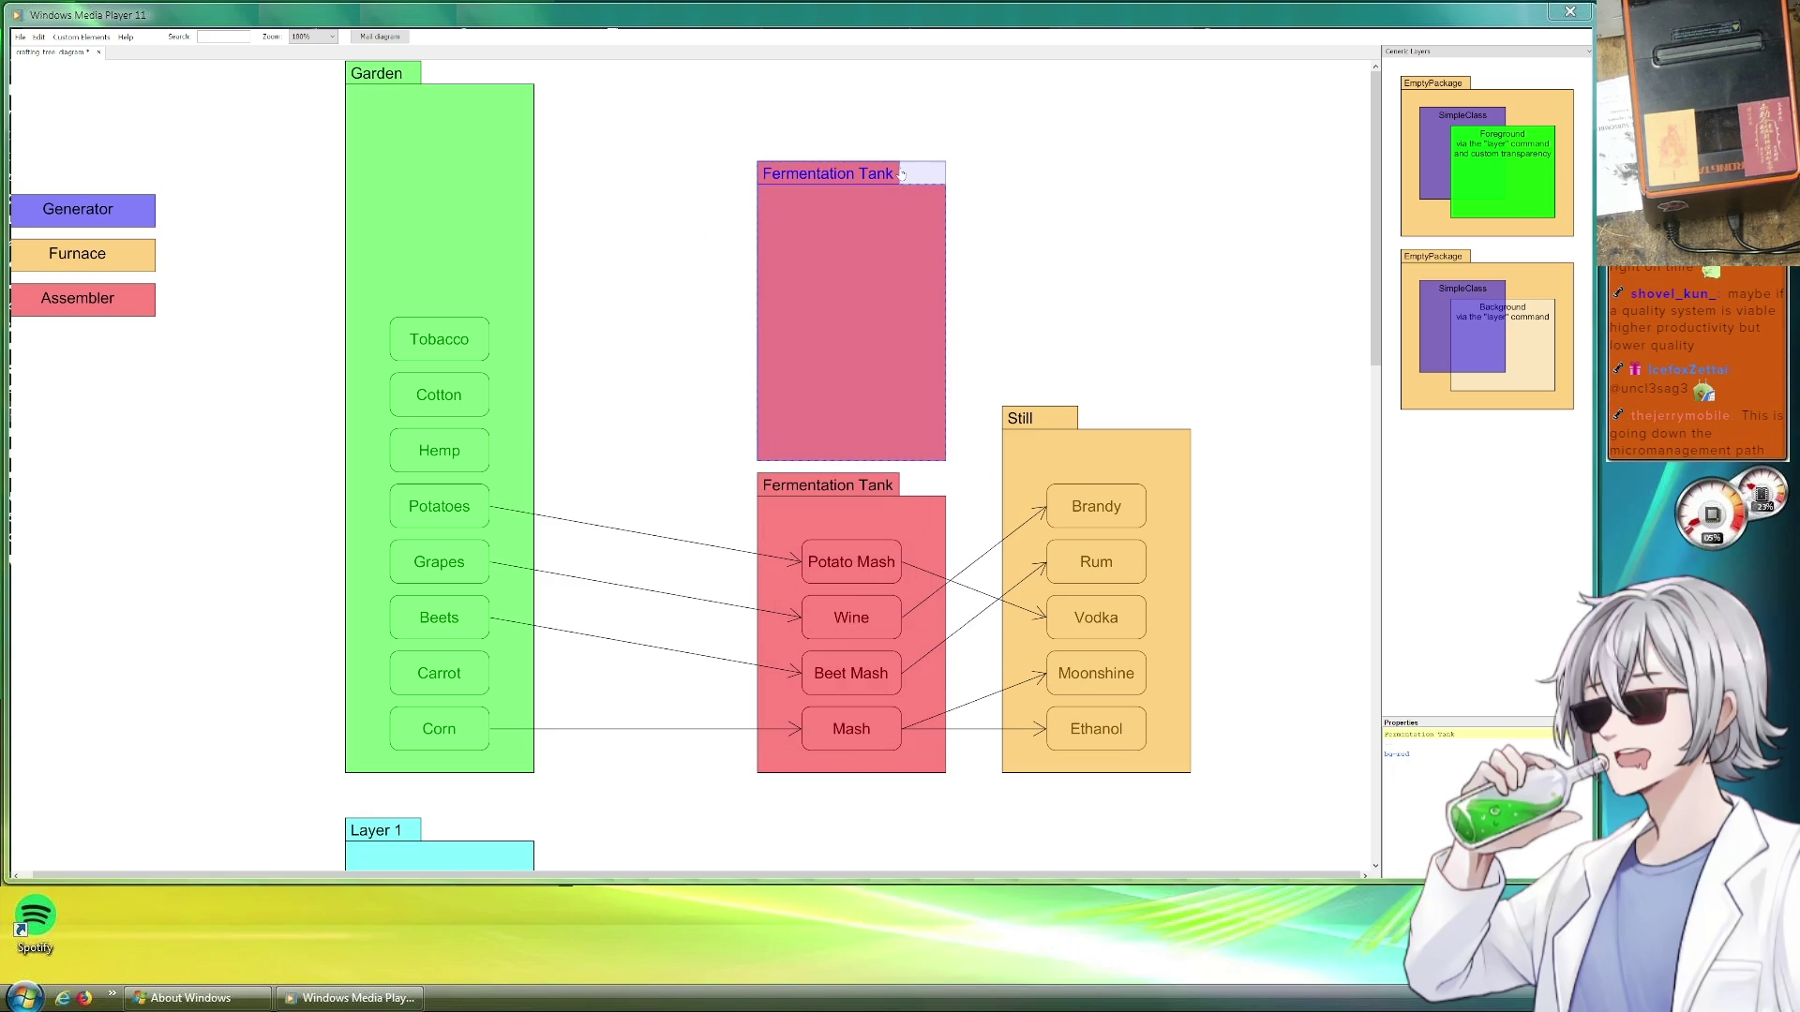
pyautogui.moveTo(901, 165)
pyautogui.mouseDown()
pyautogui.moveTo(898, 311)
pyautogui.moveTo(899, 288)
pyautogui.mouseUp()
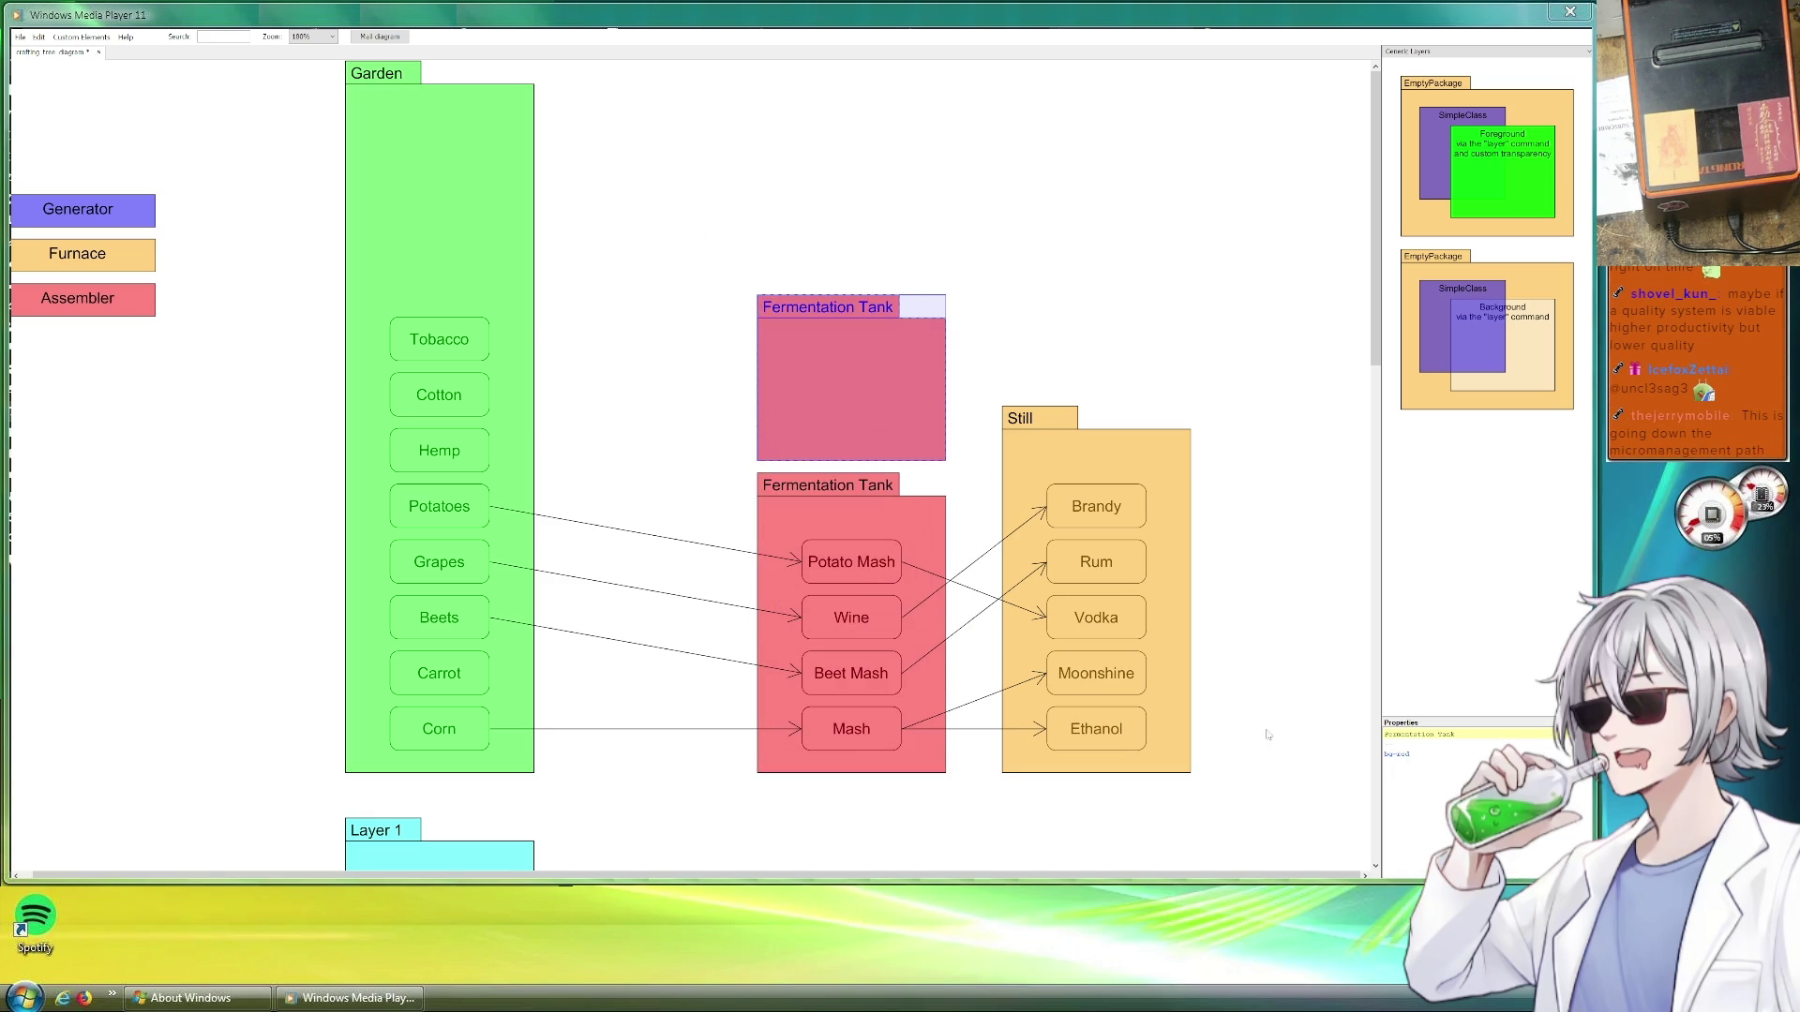
pyautogui.doubleClick(1429, 736)
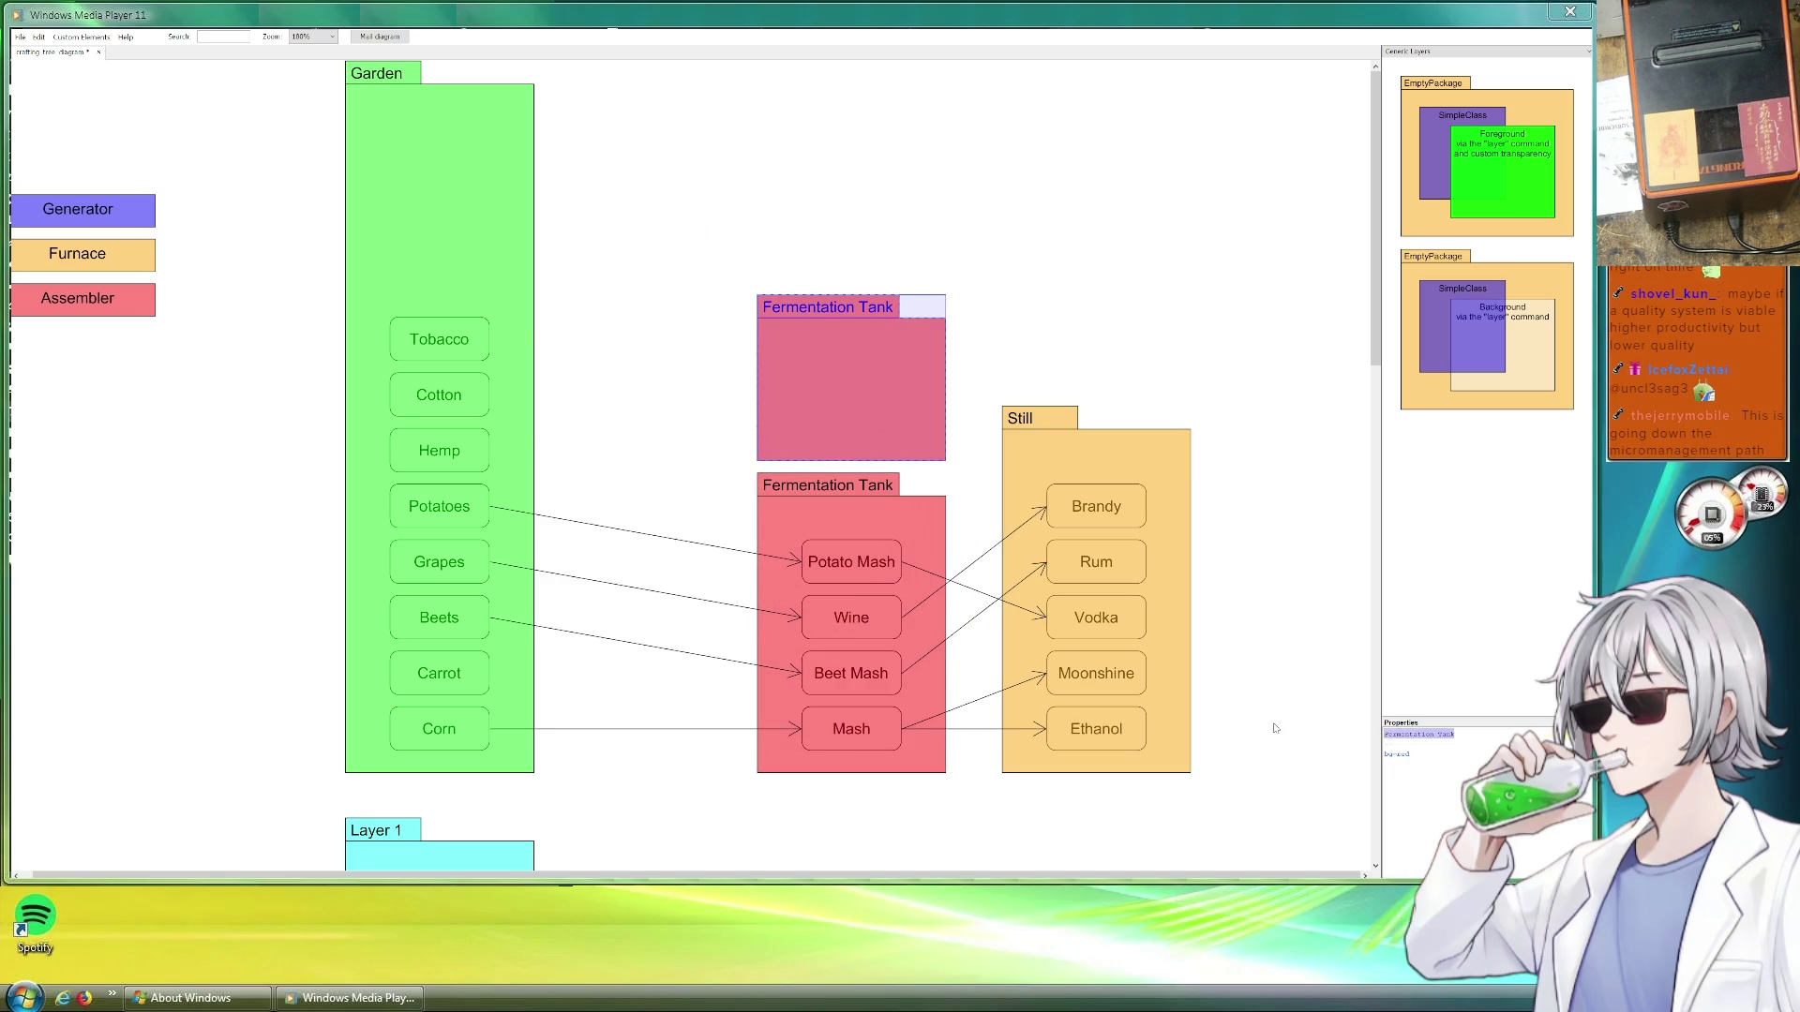
pyautogui.write('Drying Rack')
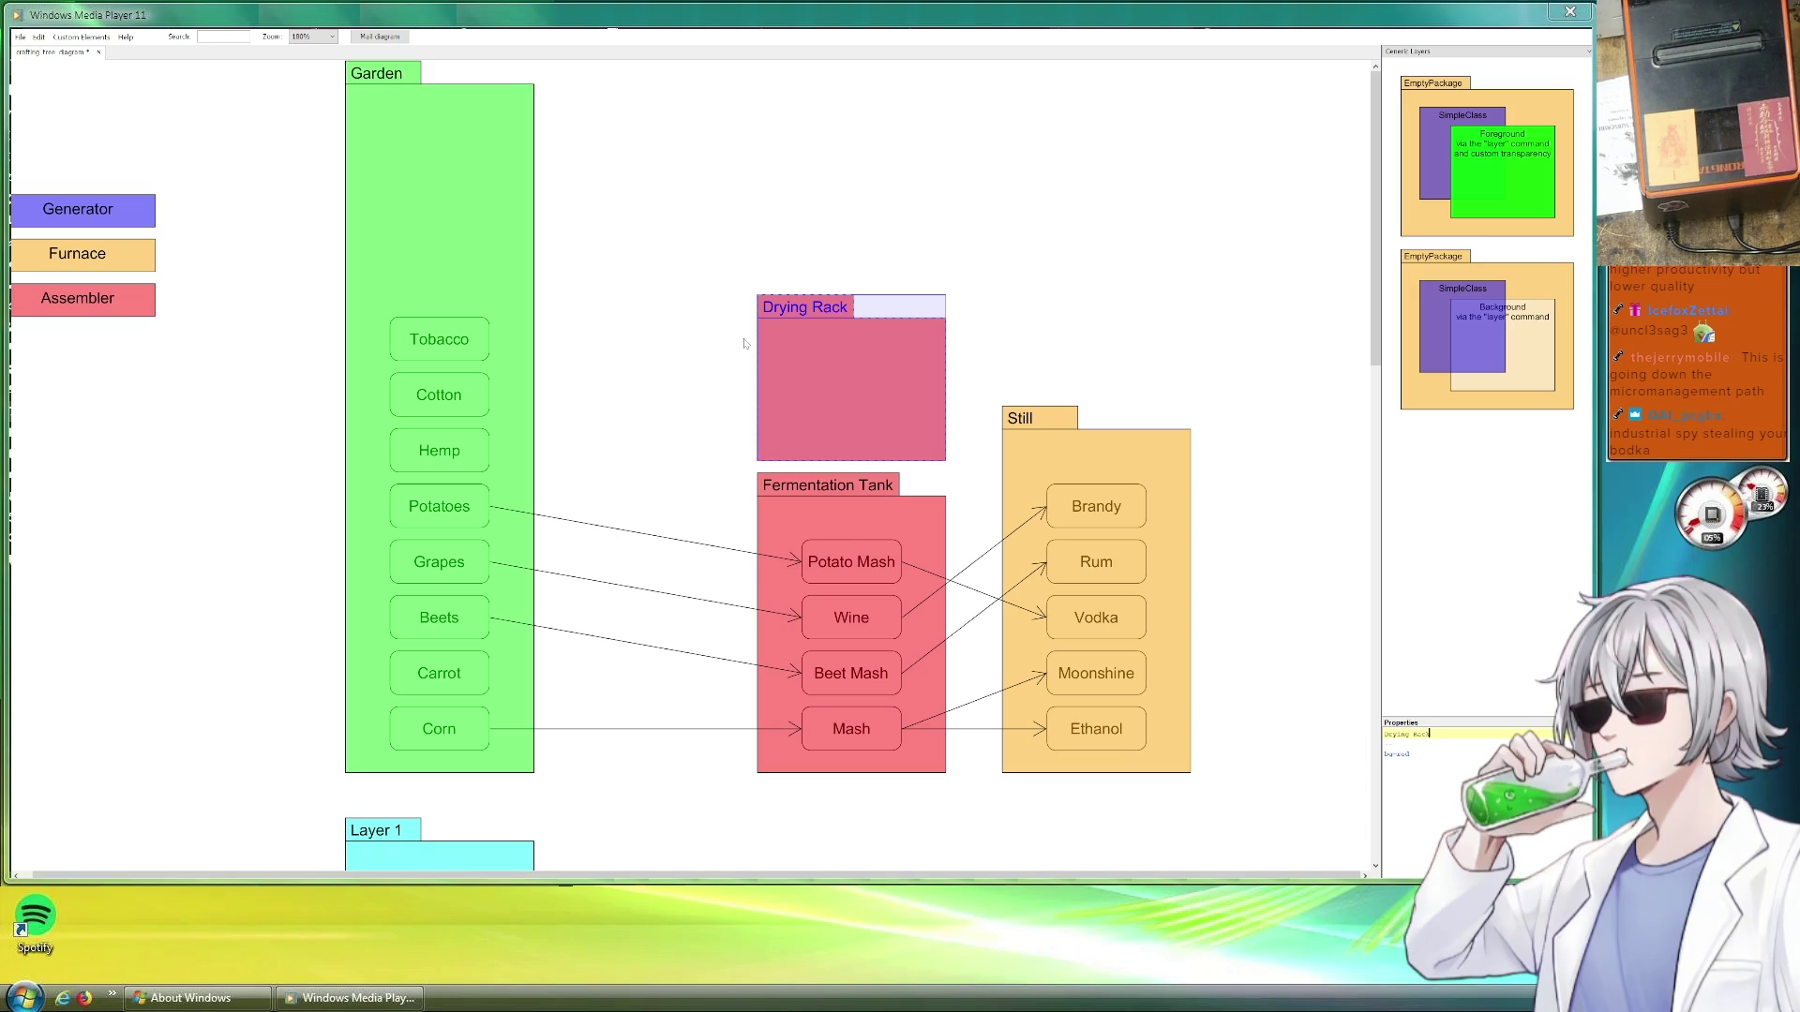
pyautogui.click(450, 339)
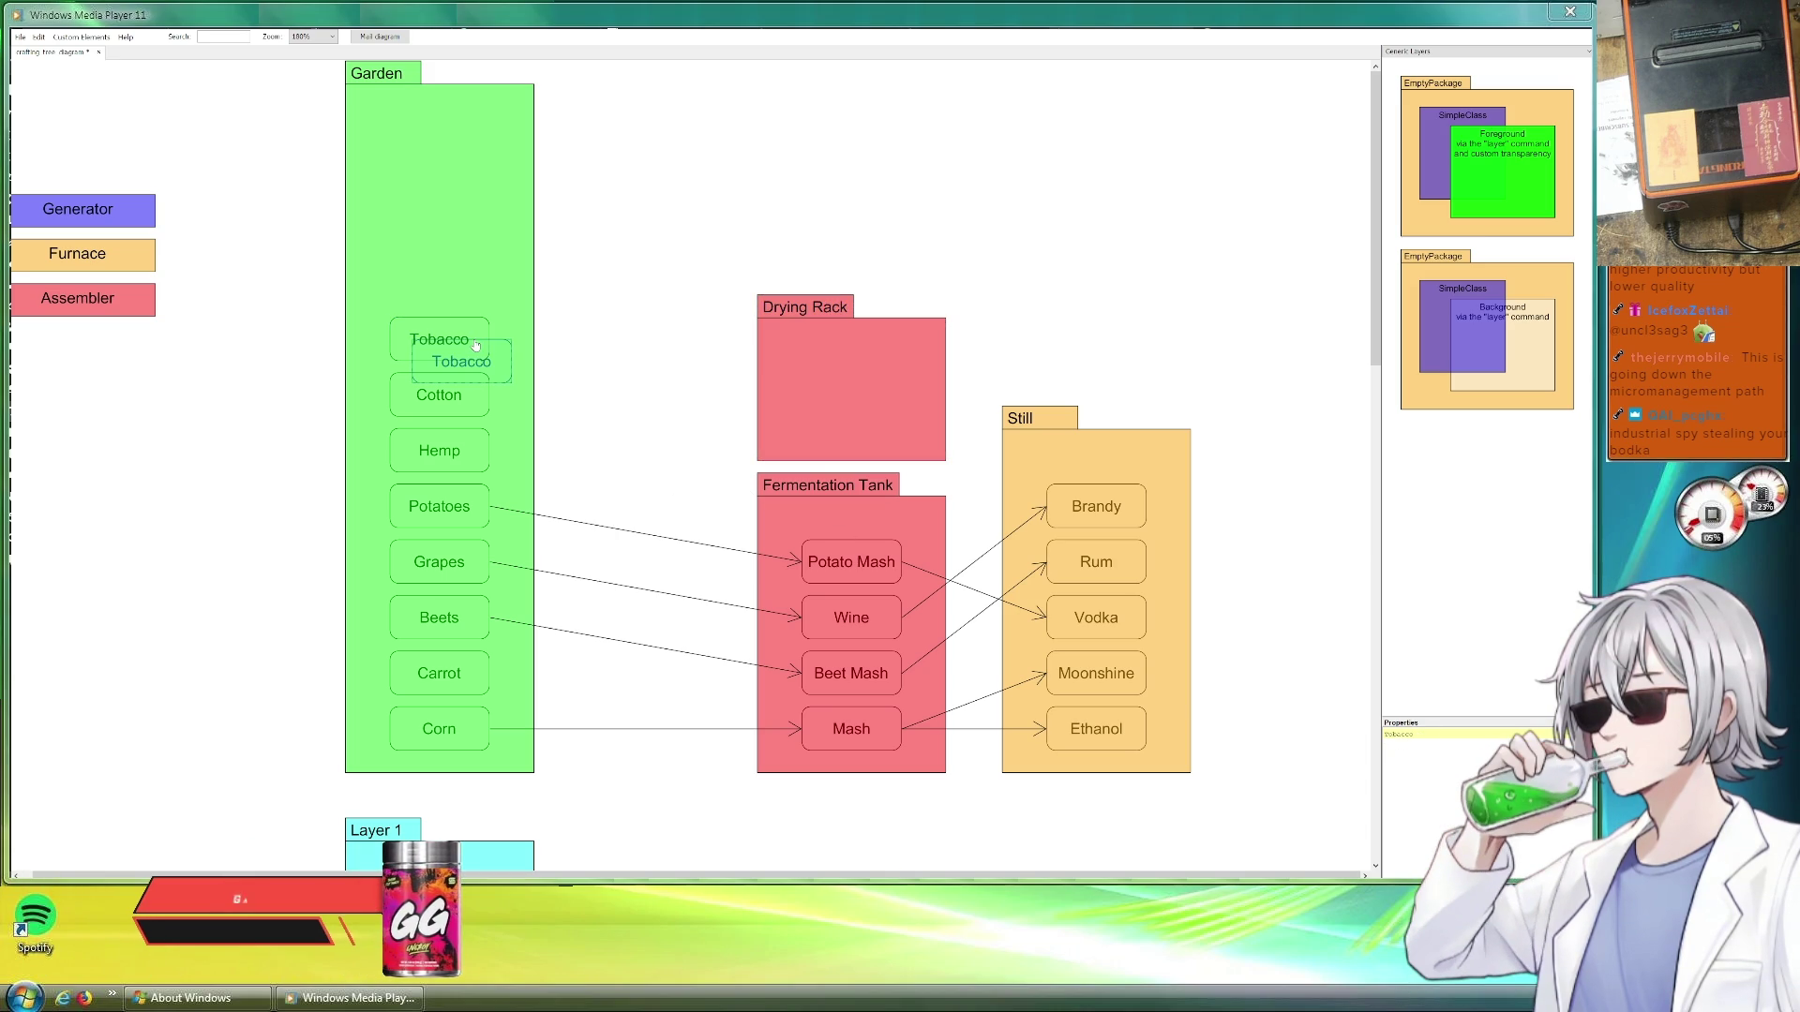
pyautogui.moveTo(450, 339)
pyautogui.mouseDown()
pyautogui.moveTo(853, 396)
pyautogui.moveTo(873, 438)
pyautogui.moveTo(1073, 362)
pyautogui.mouseUp()
# Rename the Garden's Tobacco to Tobacco Leaves and copy an arrow toward the Drying Rack Tobacco
pyautogui.click(875, 428)
pyautogui.click(1421, 737)
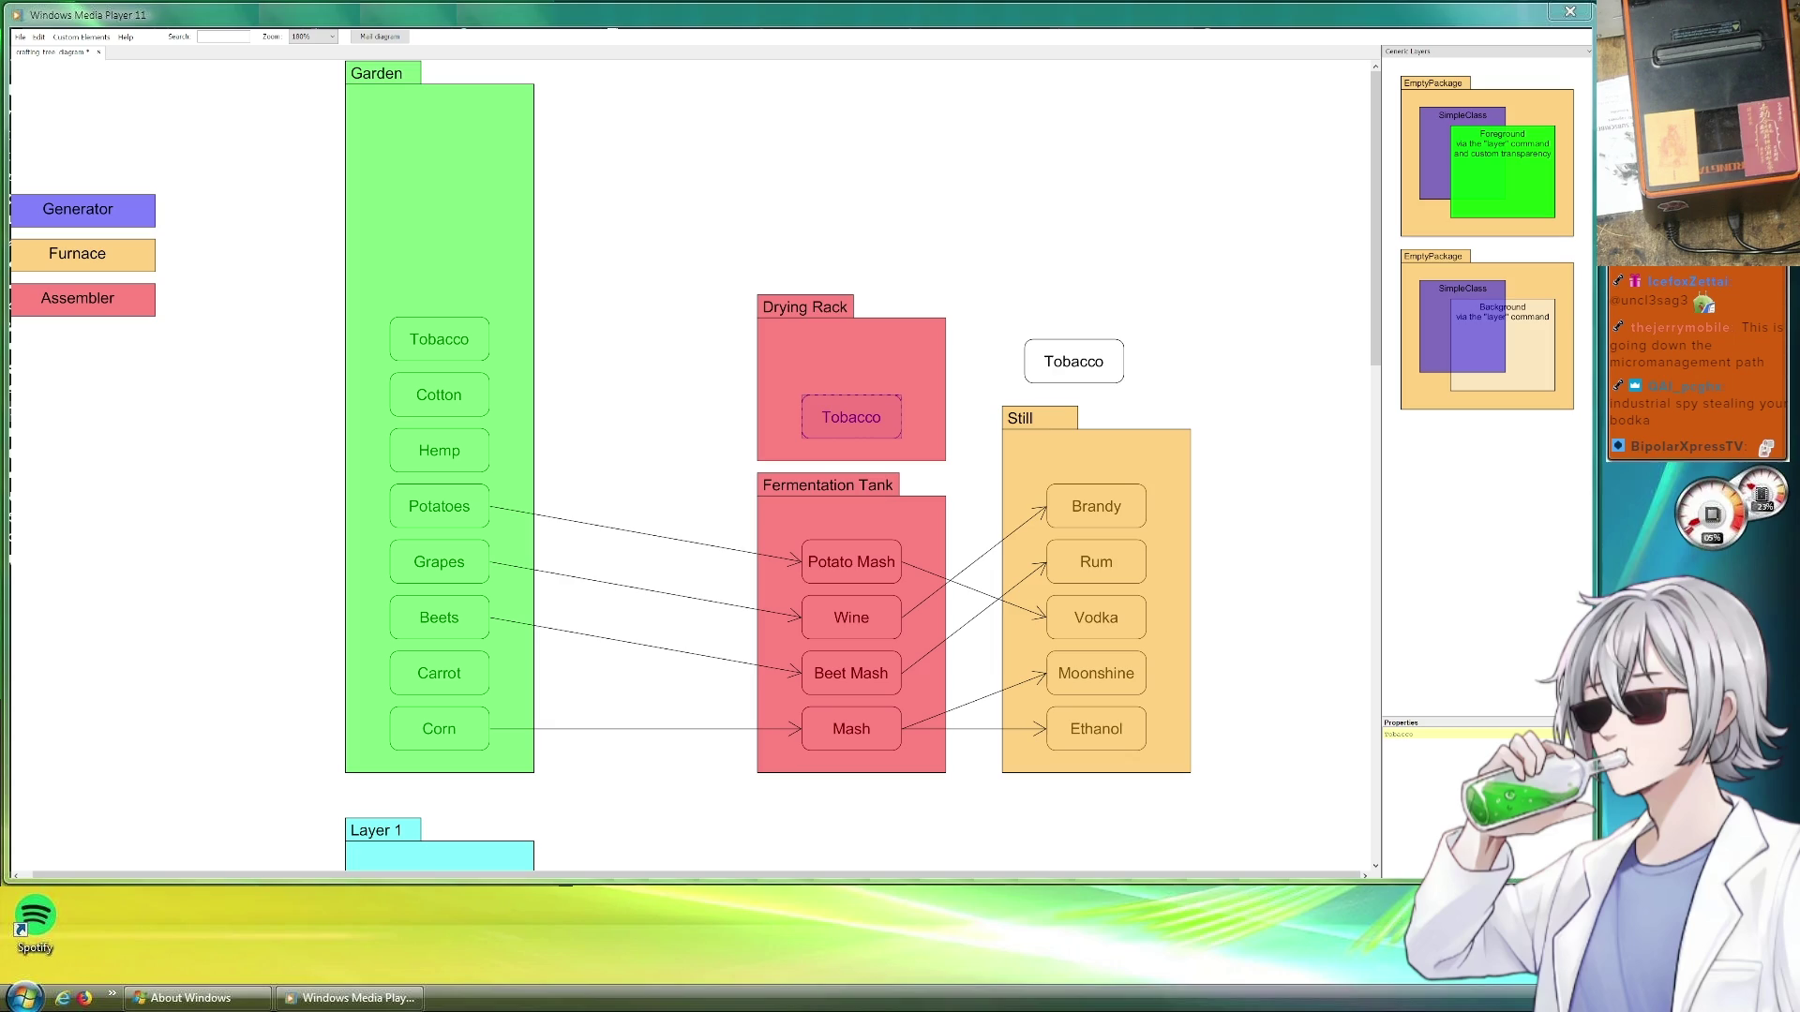
pyautogui.click(462, 345)
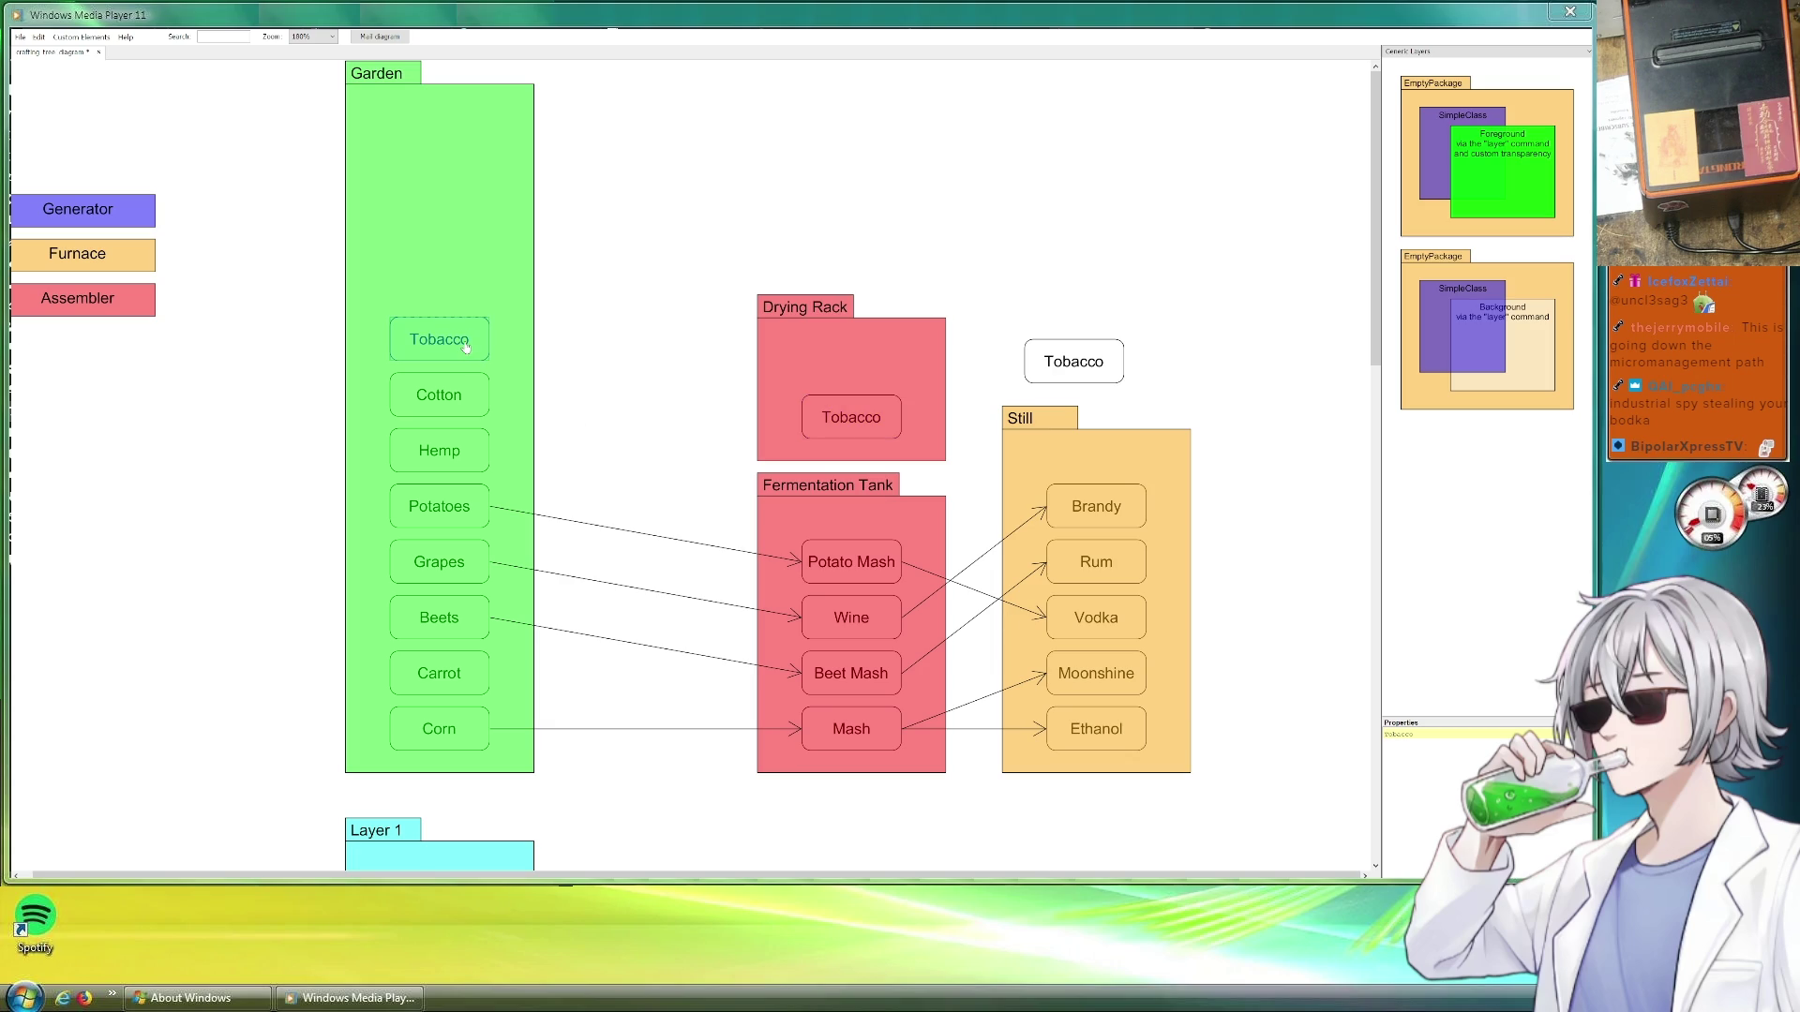
pyautogui.press('Return')
pyautogui.write('Leaves')
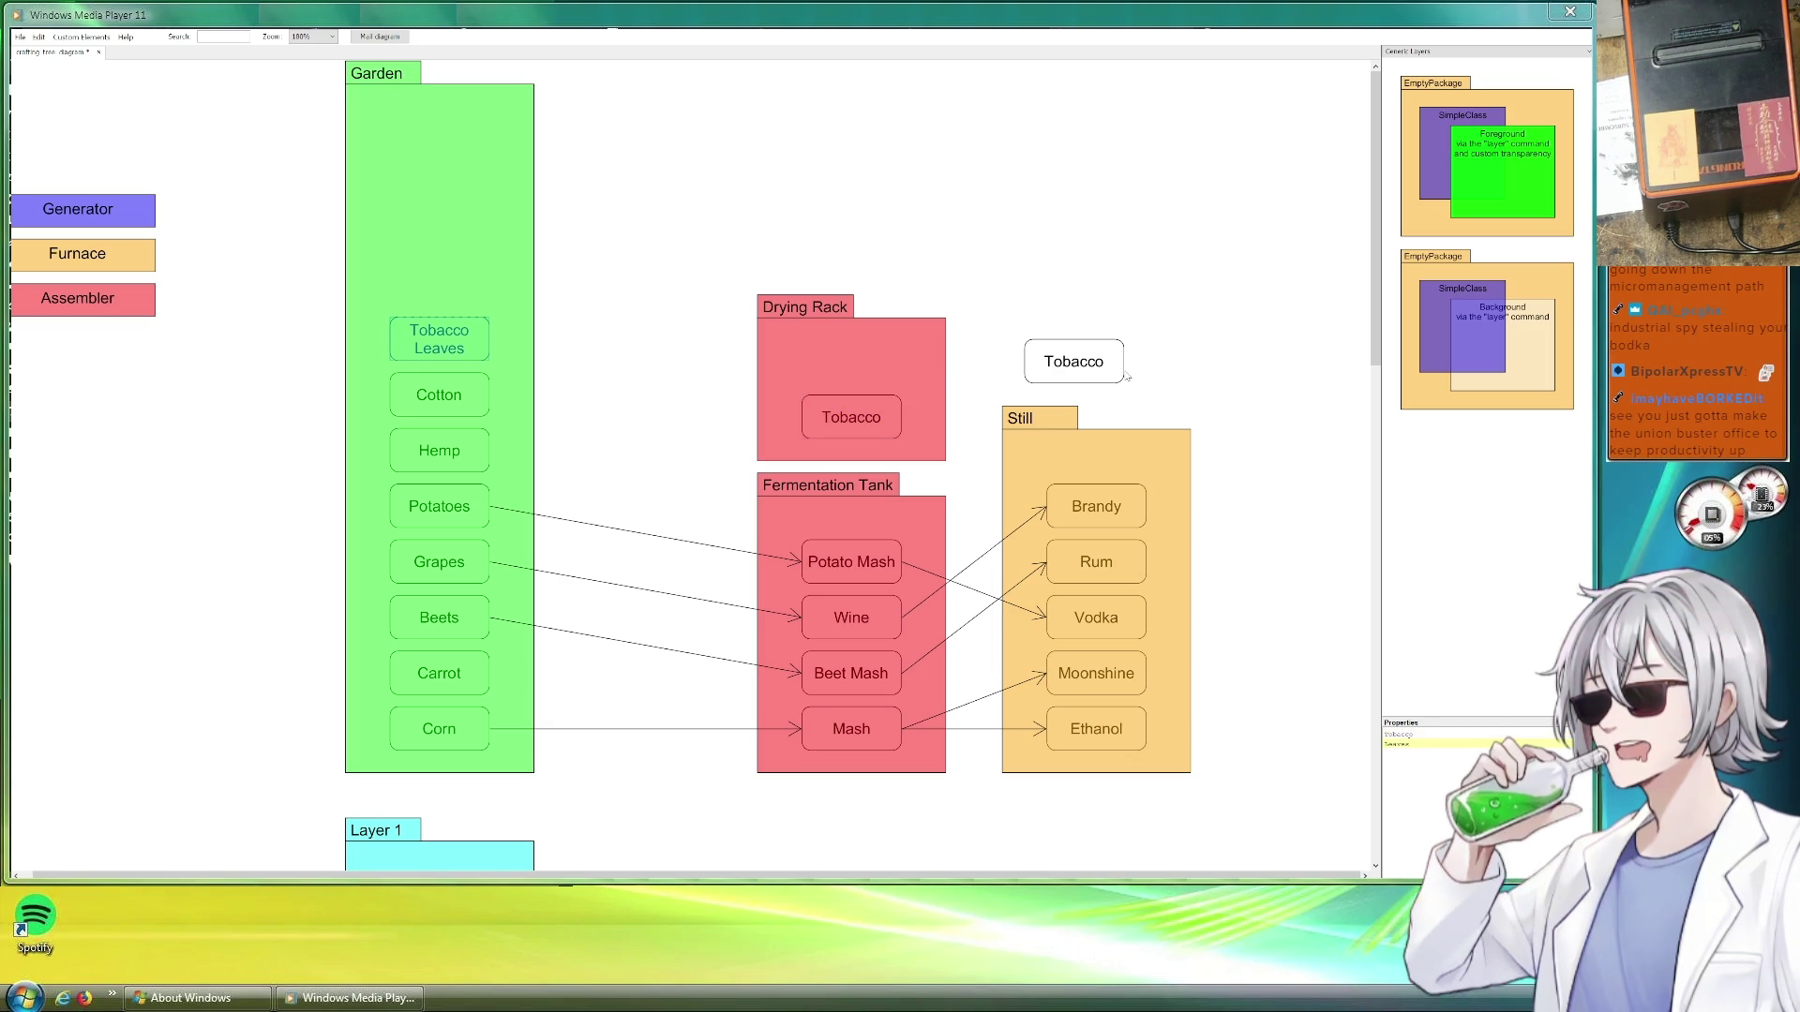
pyautogui.click(1082, 367)
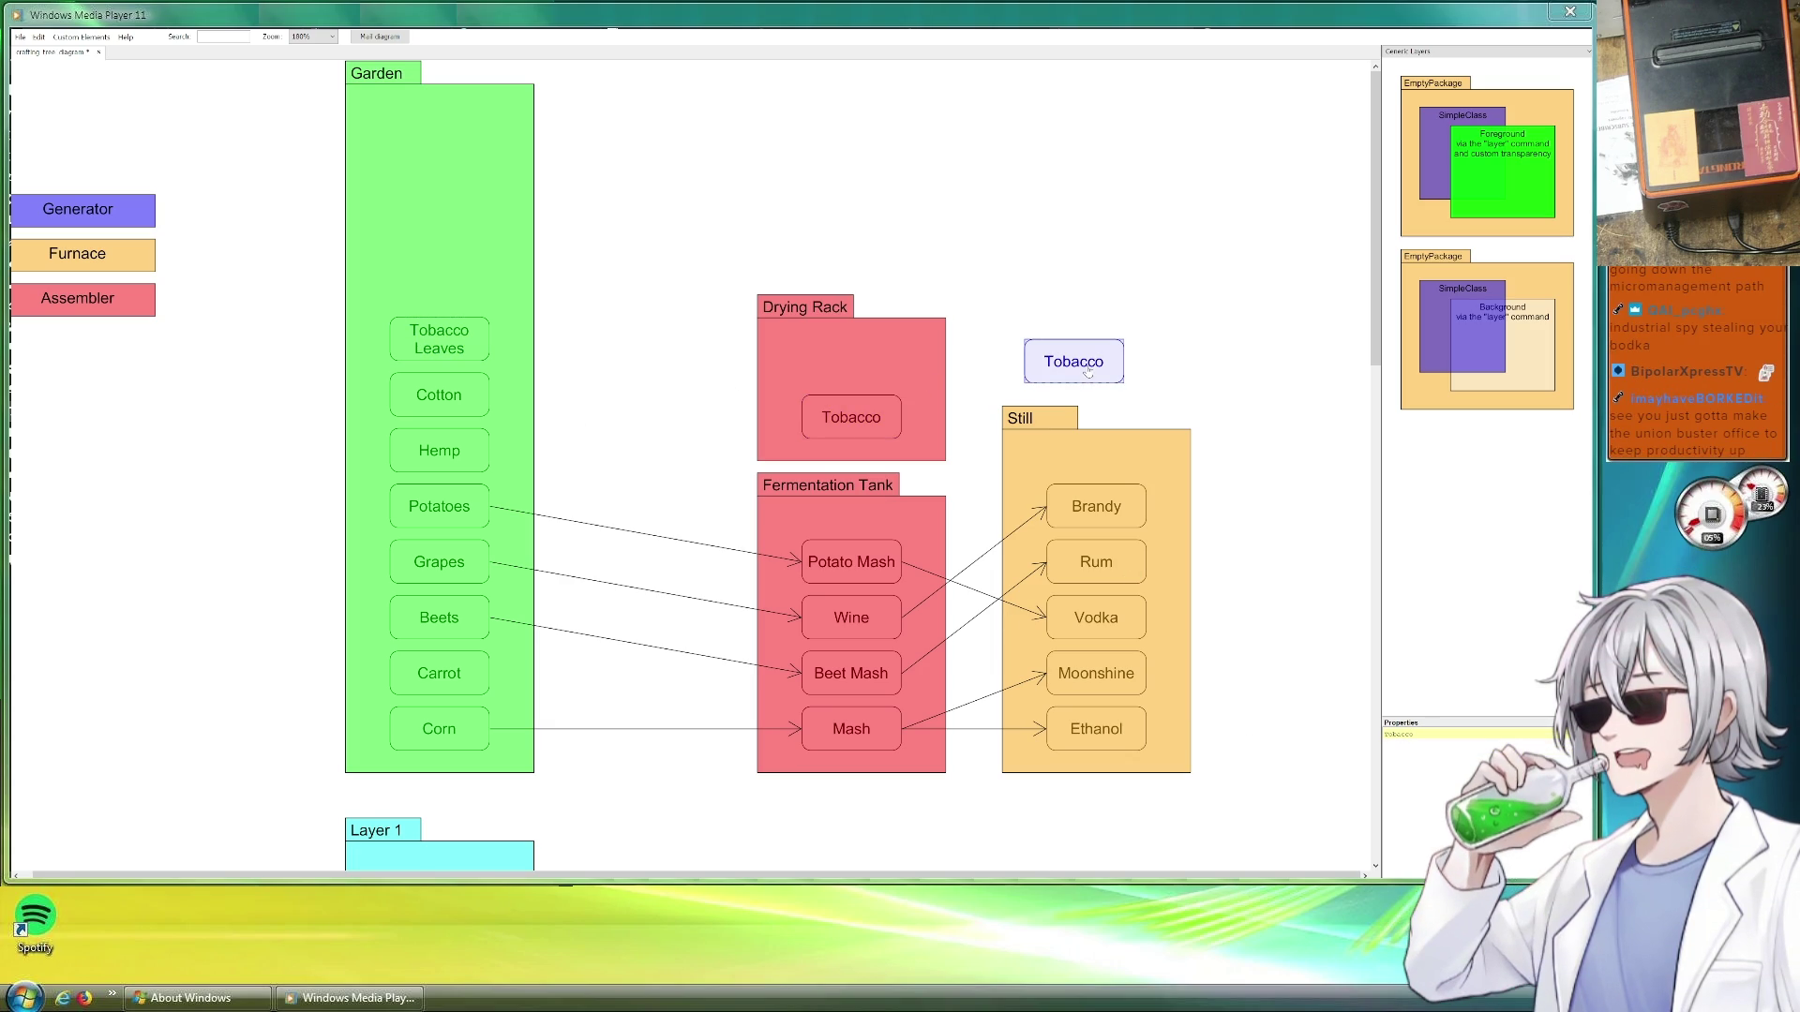
pyautogui.click(638, 537)
pyautogui.moveTo(646, 535)
pyautogui.mouseDown()
pyautogui.moveTo(668, 557)
pyautogui.moveTo(644, 369)
pyautogui.mouseUp()
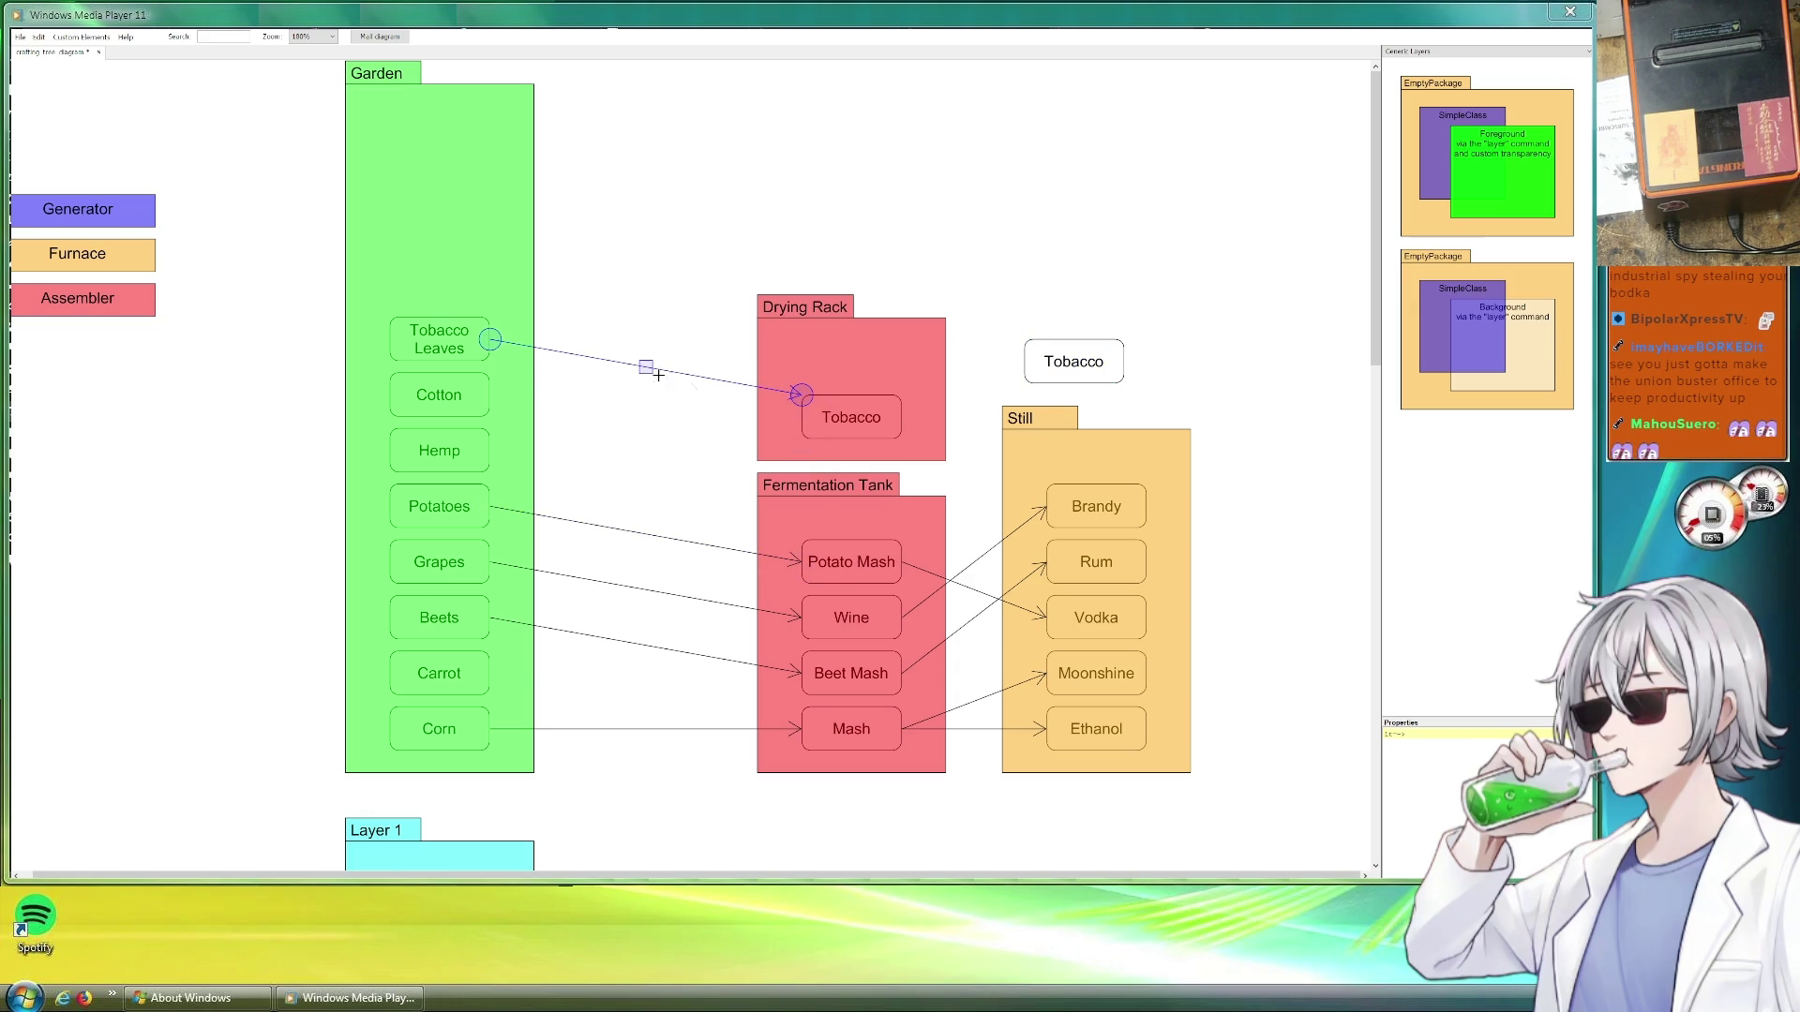
# Attach the arrow from Tobacco Leaves to the Drying Rack's Tobacco and shorten the Still package from its top
pyautogui.moveTo(801, 398); pyautogui.dragTo(802, 416)
pyautogui.click(951, 224)
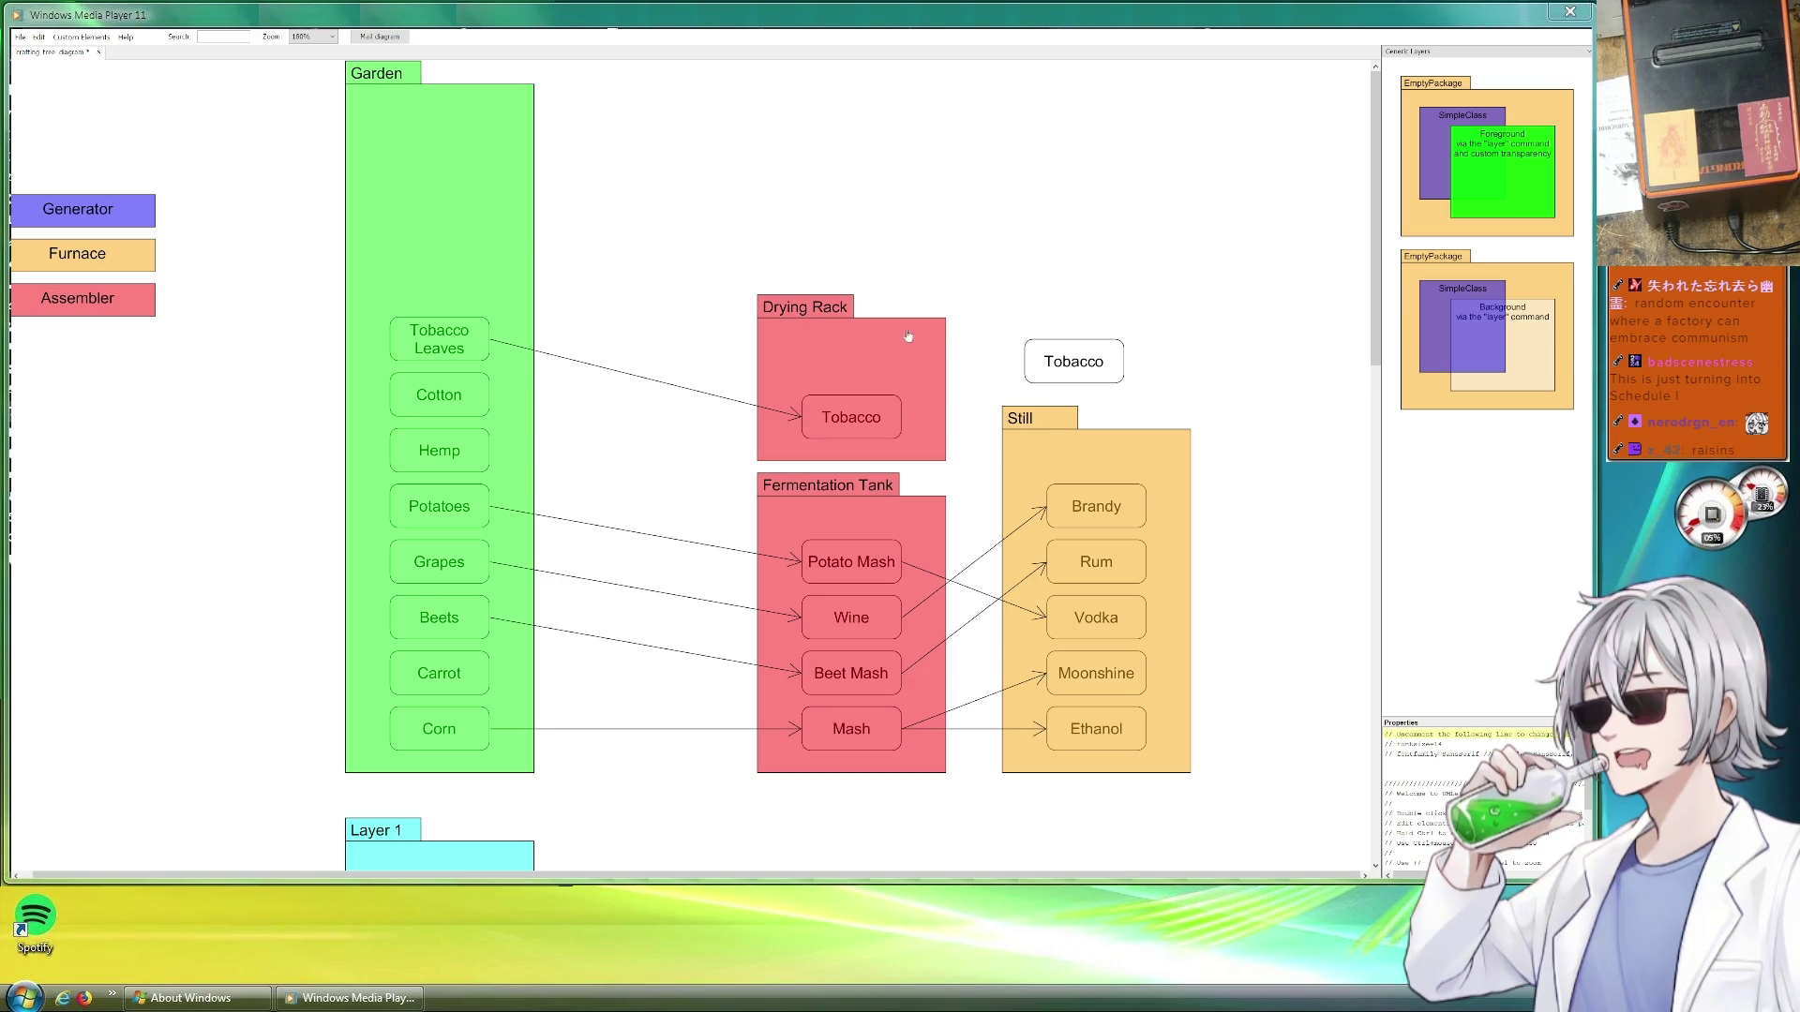
pyautogui.click(1073, 364)
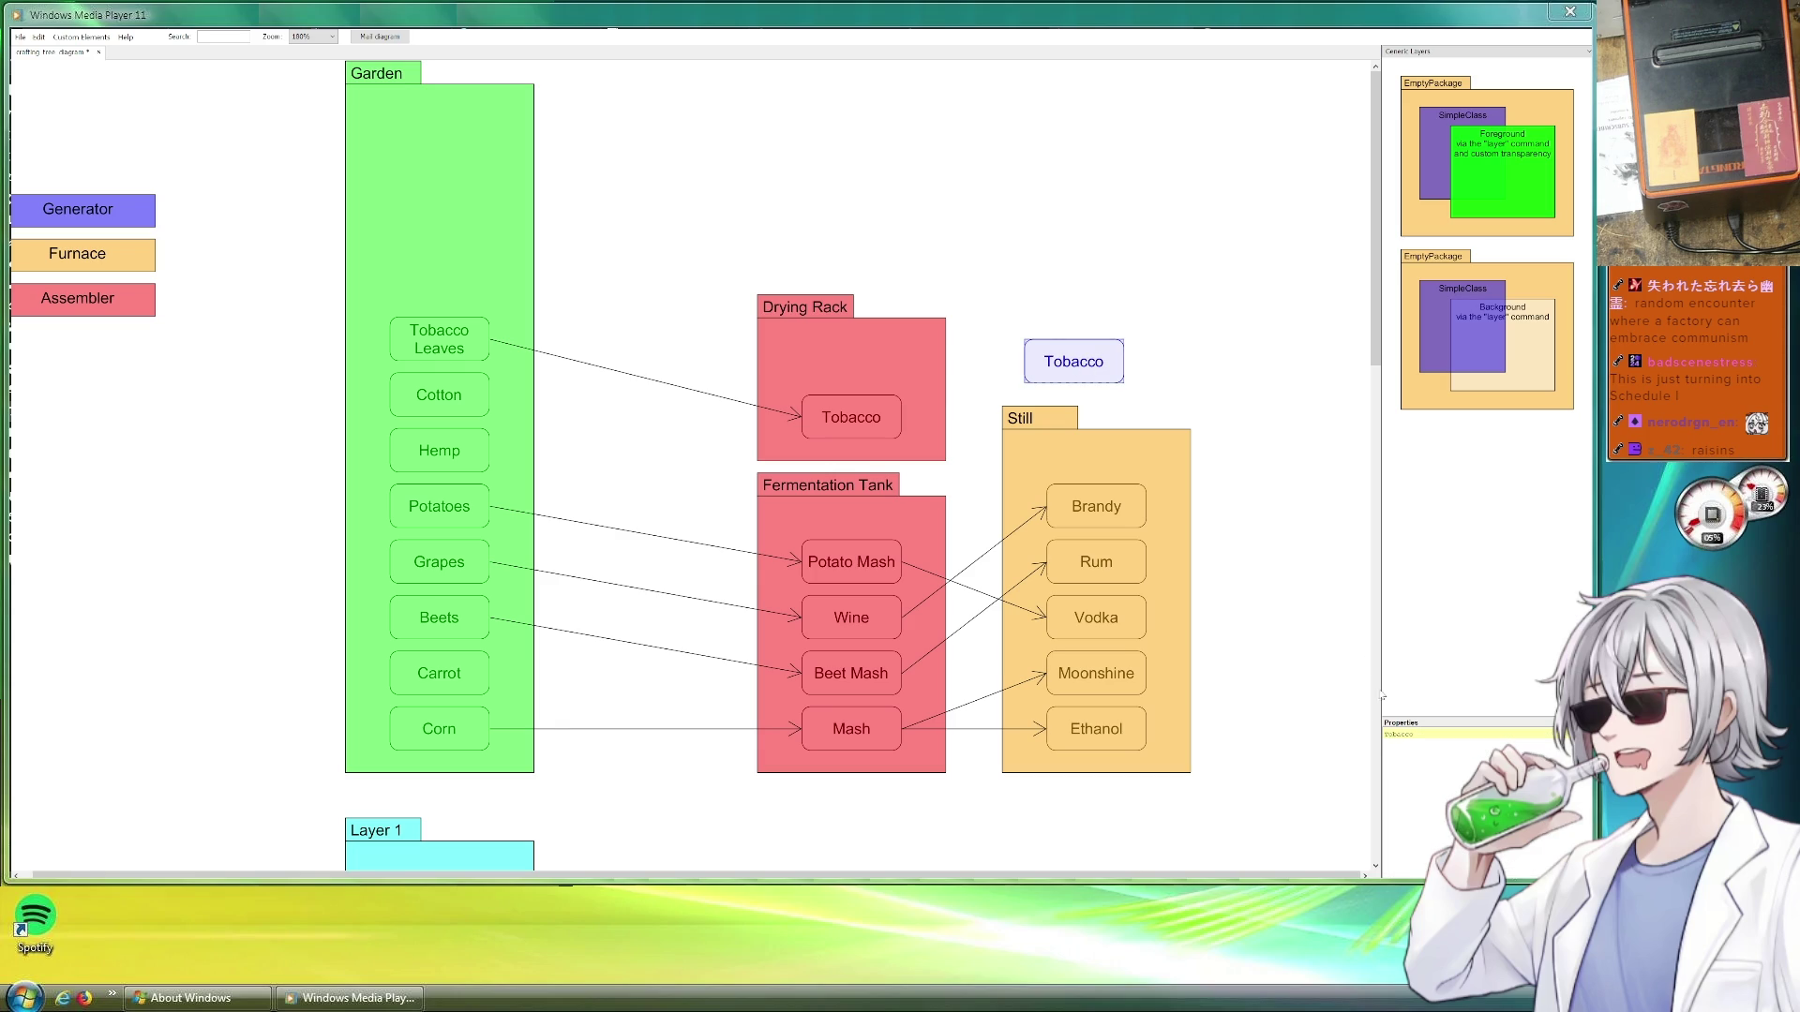
pyautogui.click(1146, 433)
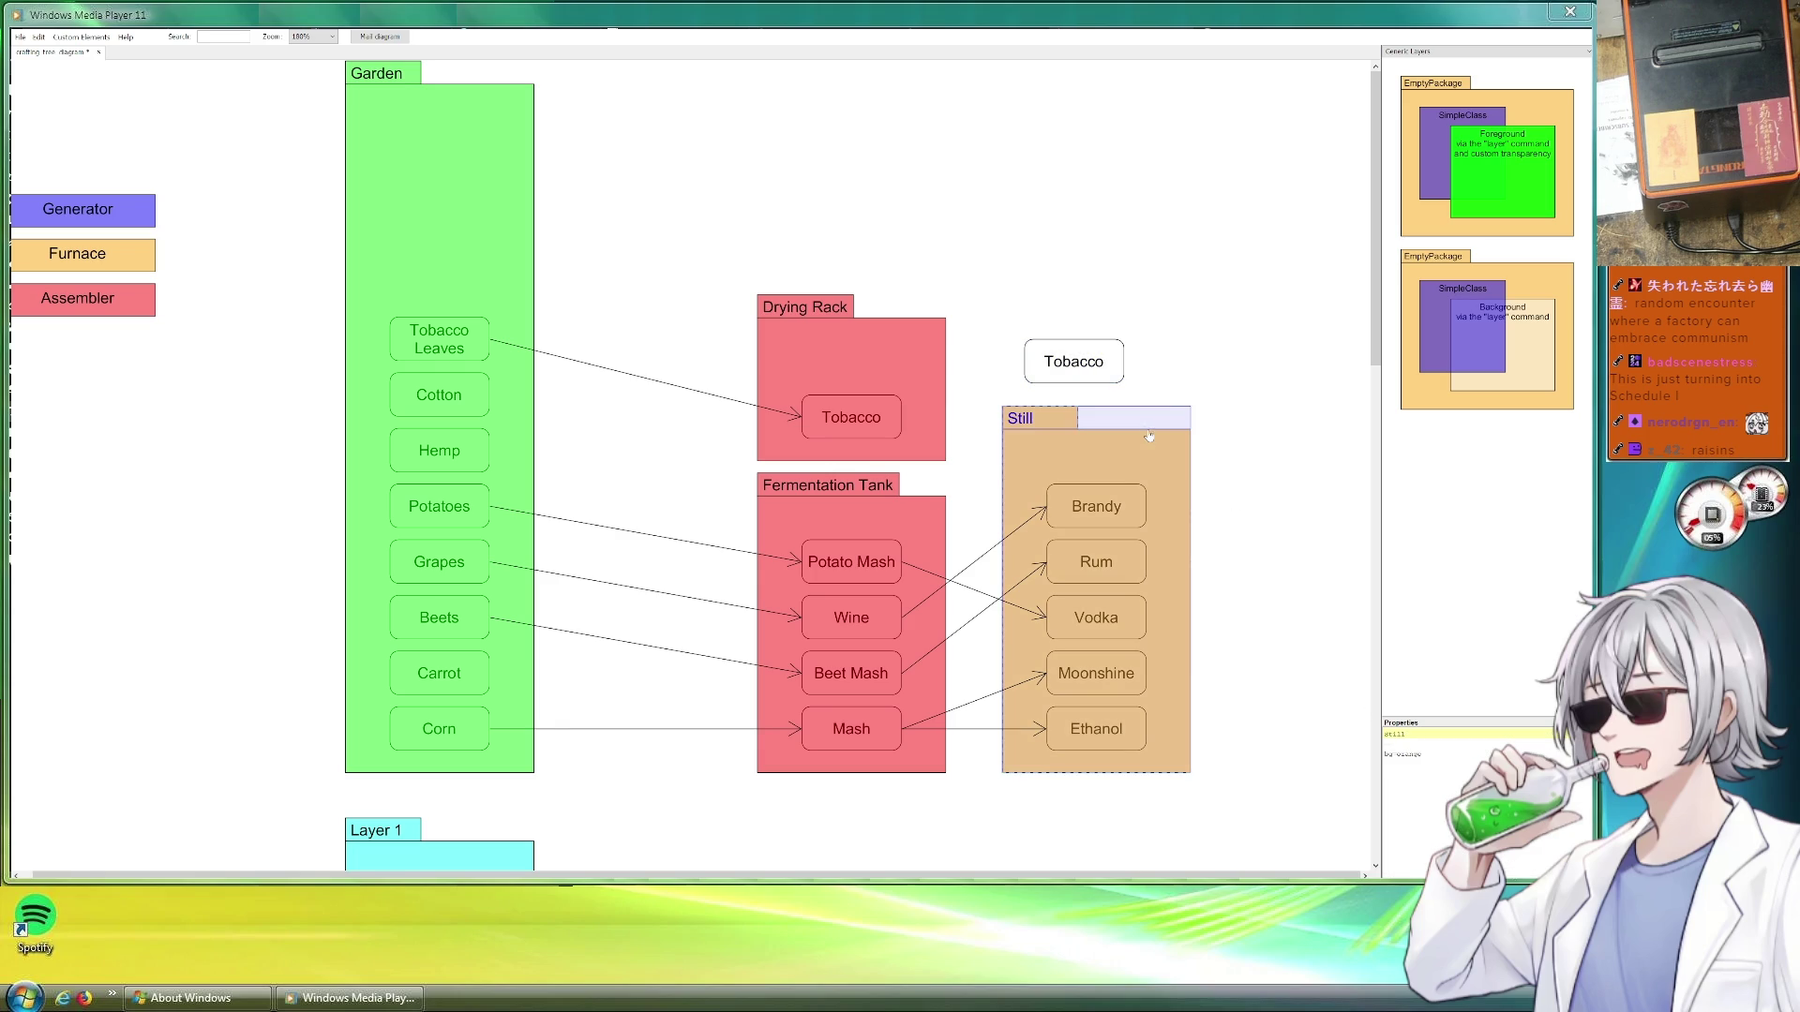
pyautogui.moveTo(1152, 408); pyautogui.dragTo(1157, 439)
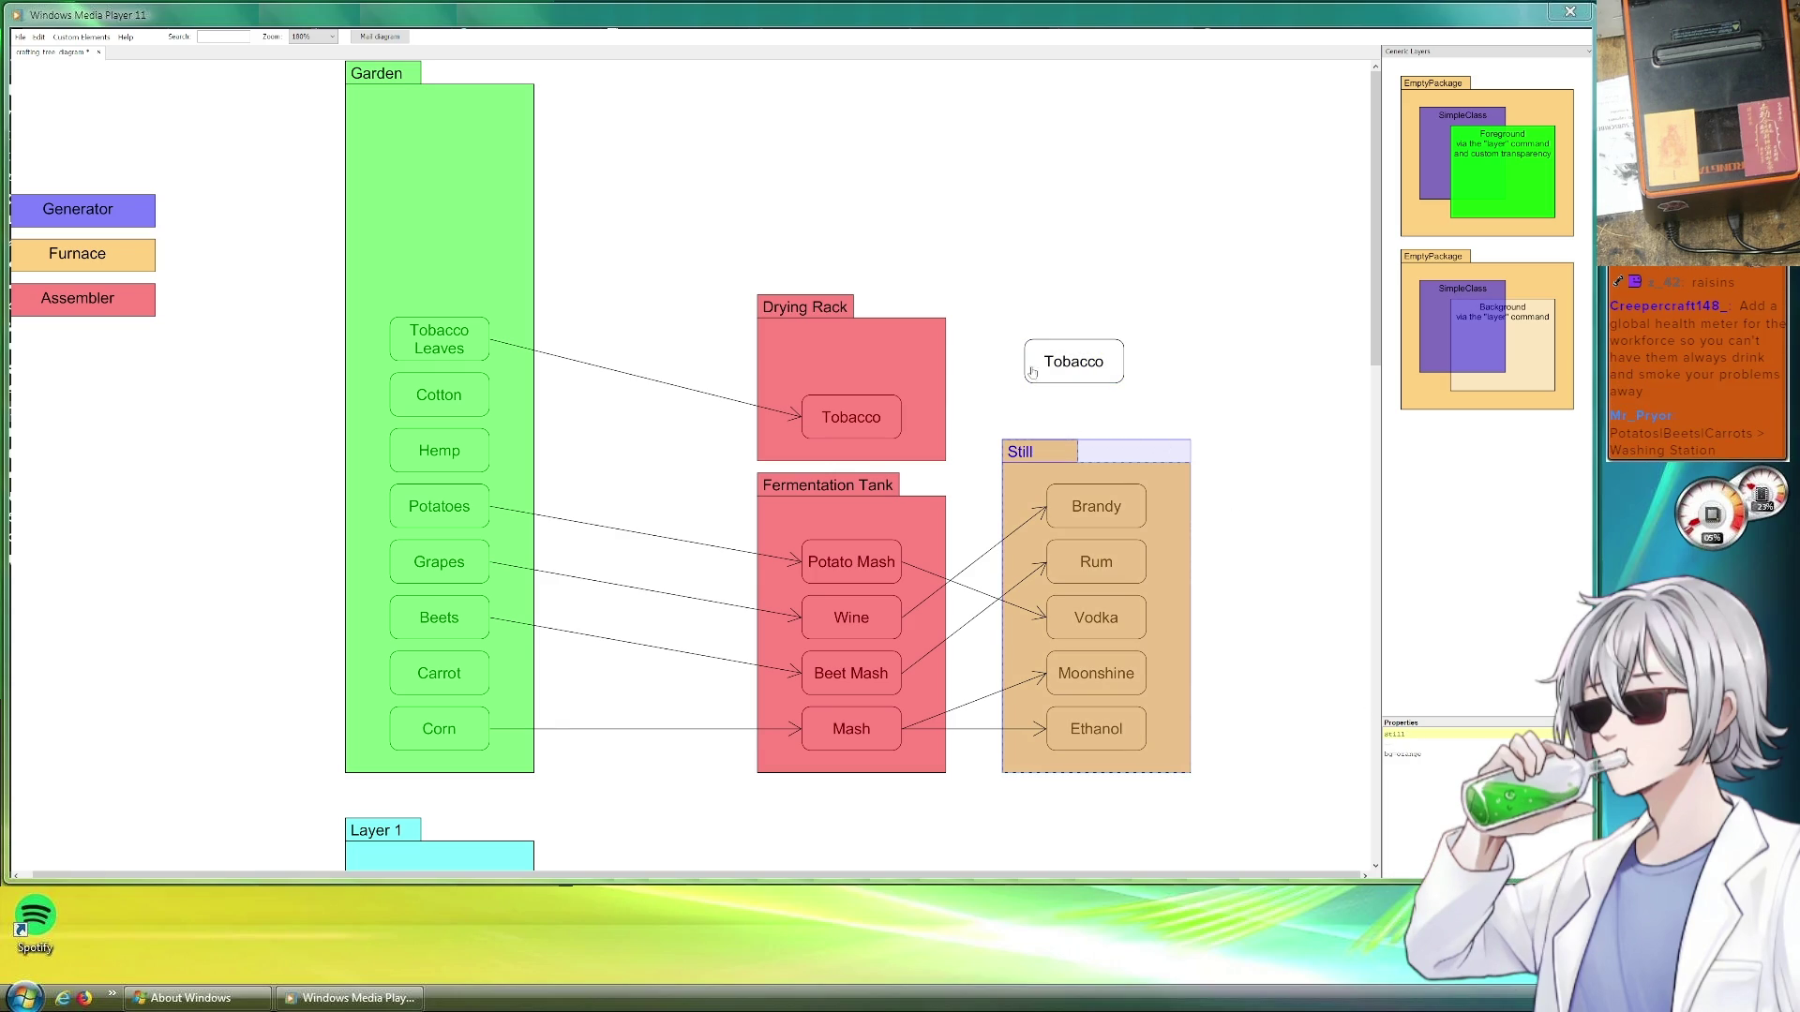
# Move the loose Tobacco node, rename it Cigarettes, and copy an arrow running out from Drying Rack Tobacco
pyautogui.moveTo(1083, 364); pyautogui.dragTo(1096, 398)
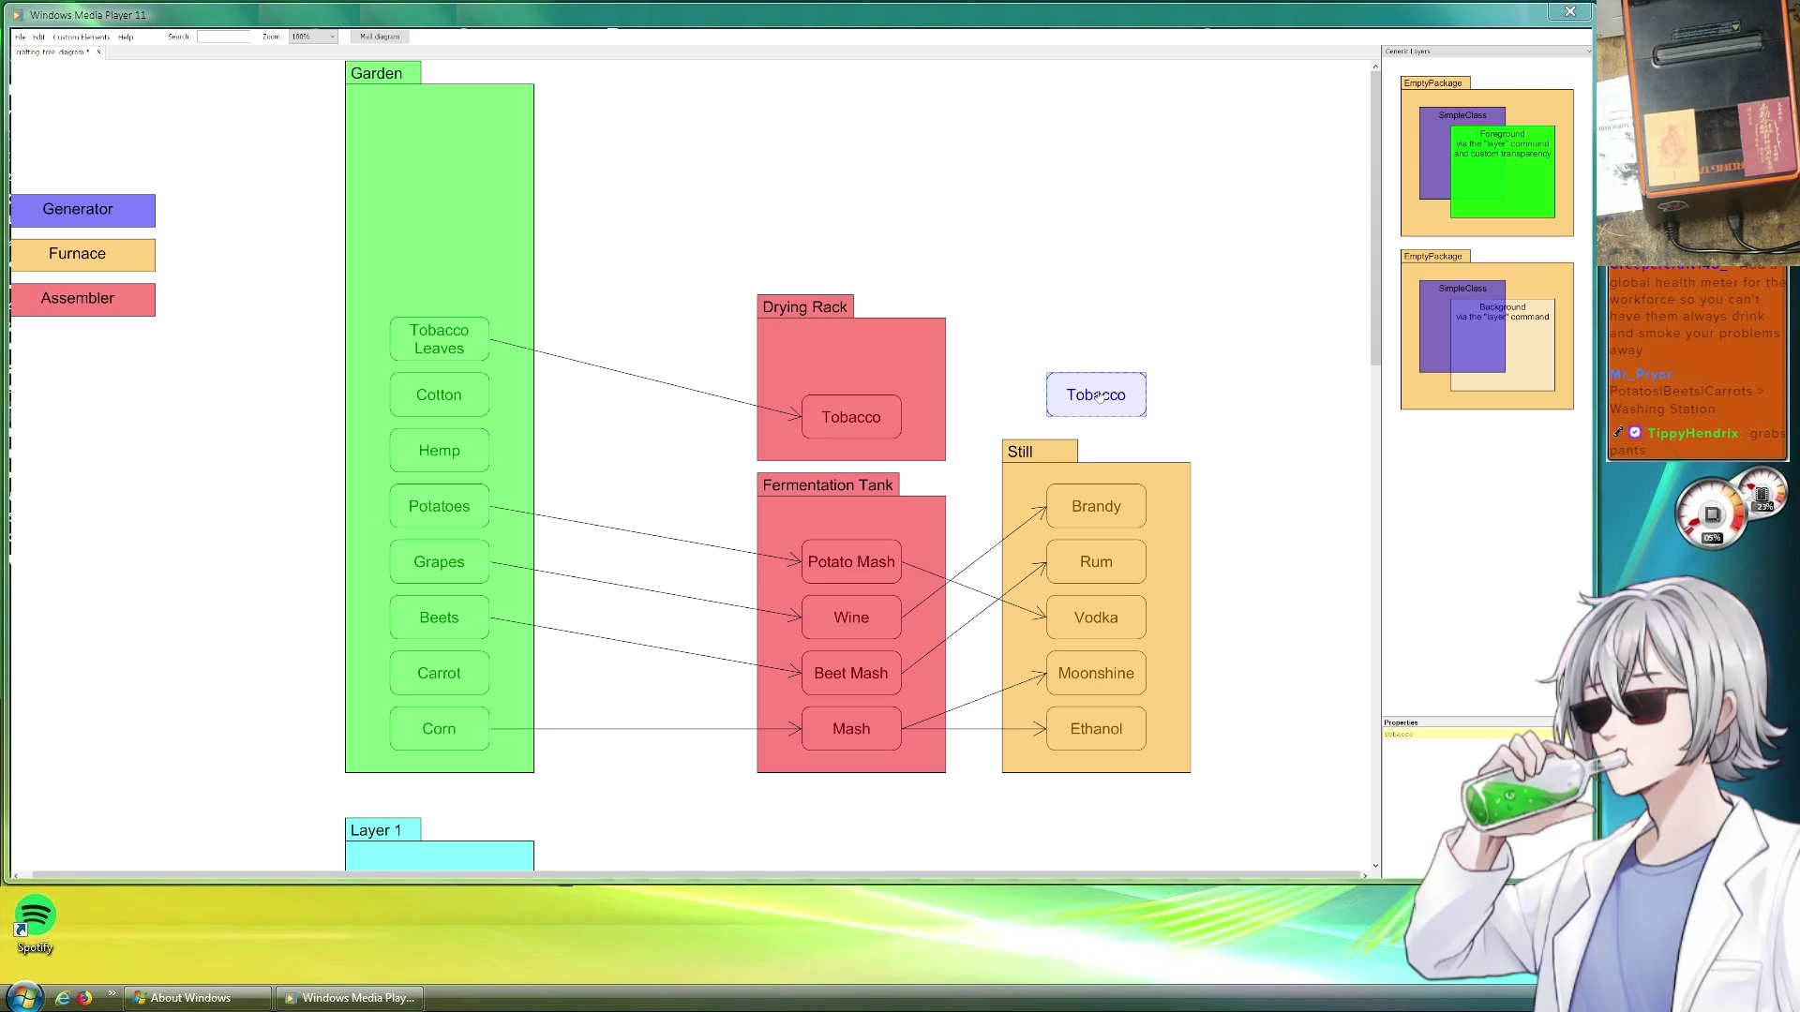
pyautogui.moveTo(1443, 731); pyautogui.dragTo(1377, 734)
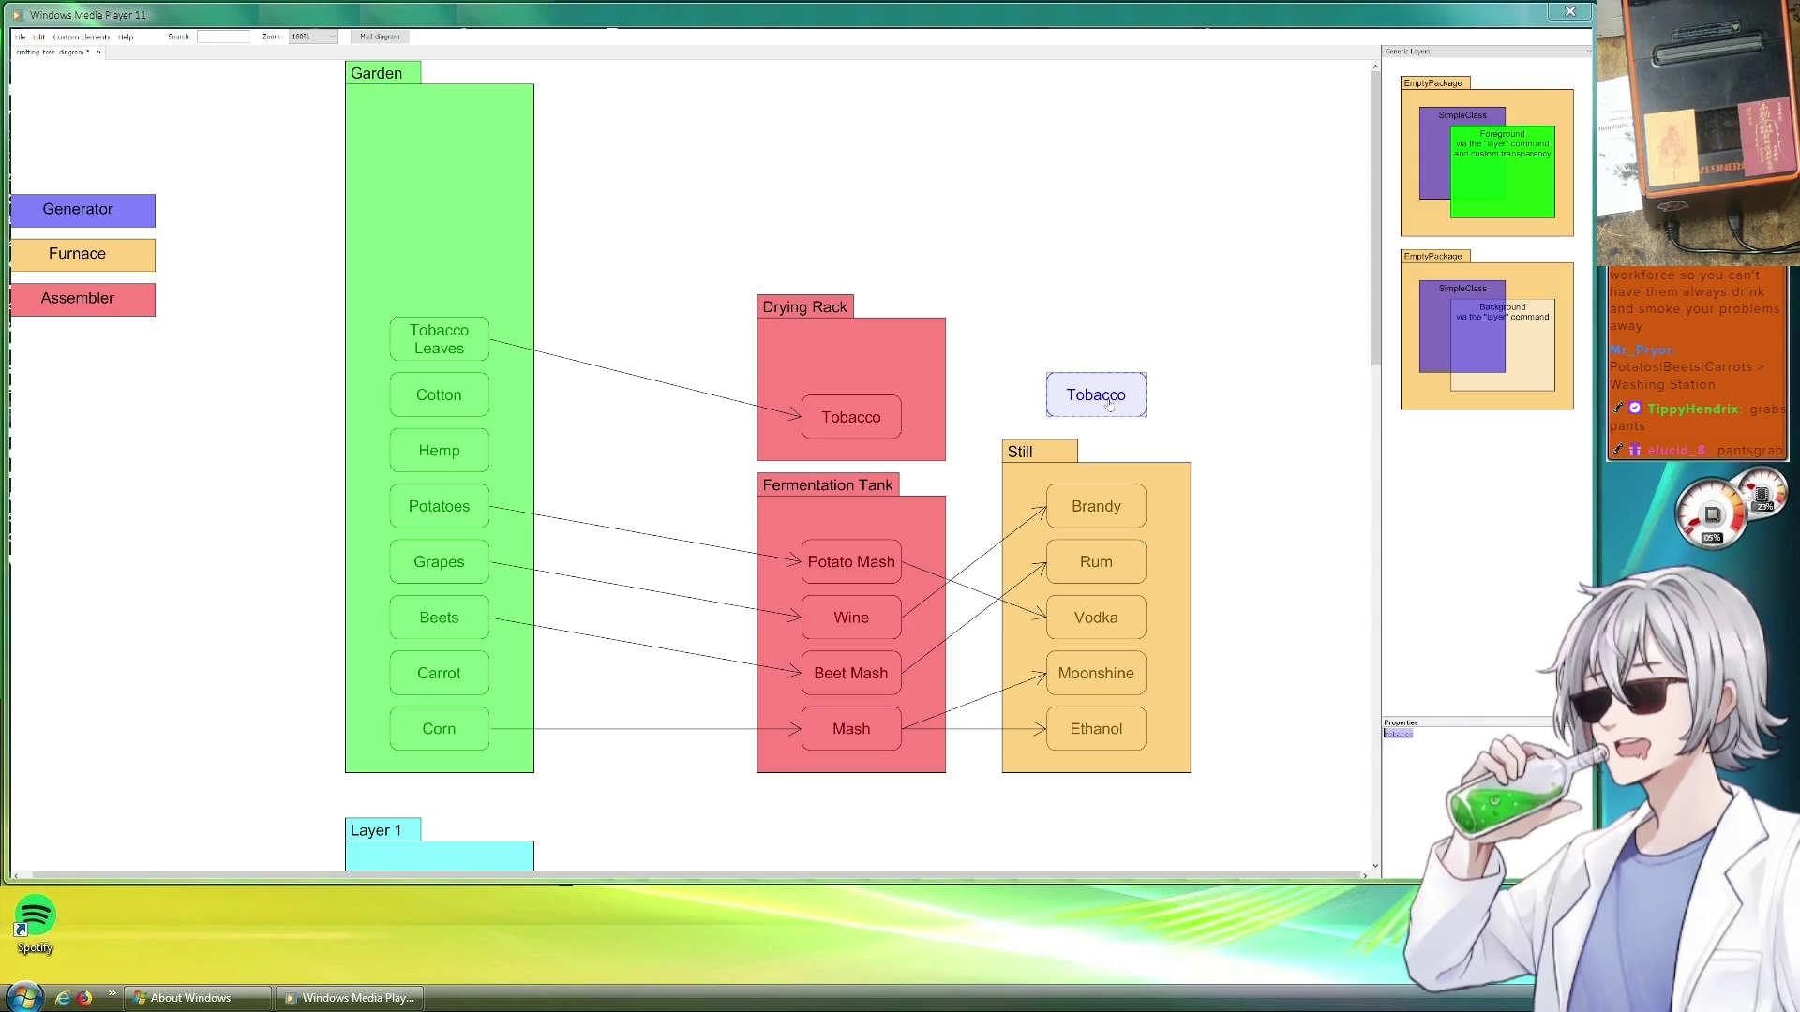
pyautogui.write('Cigarettes')
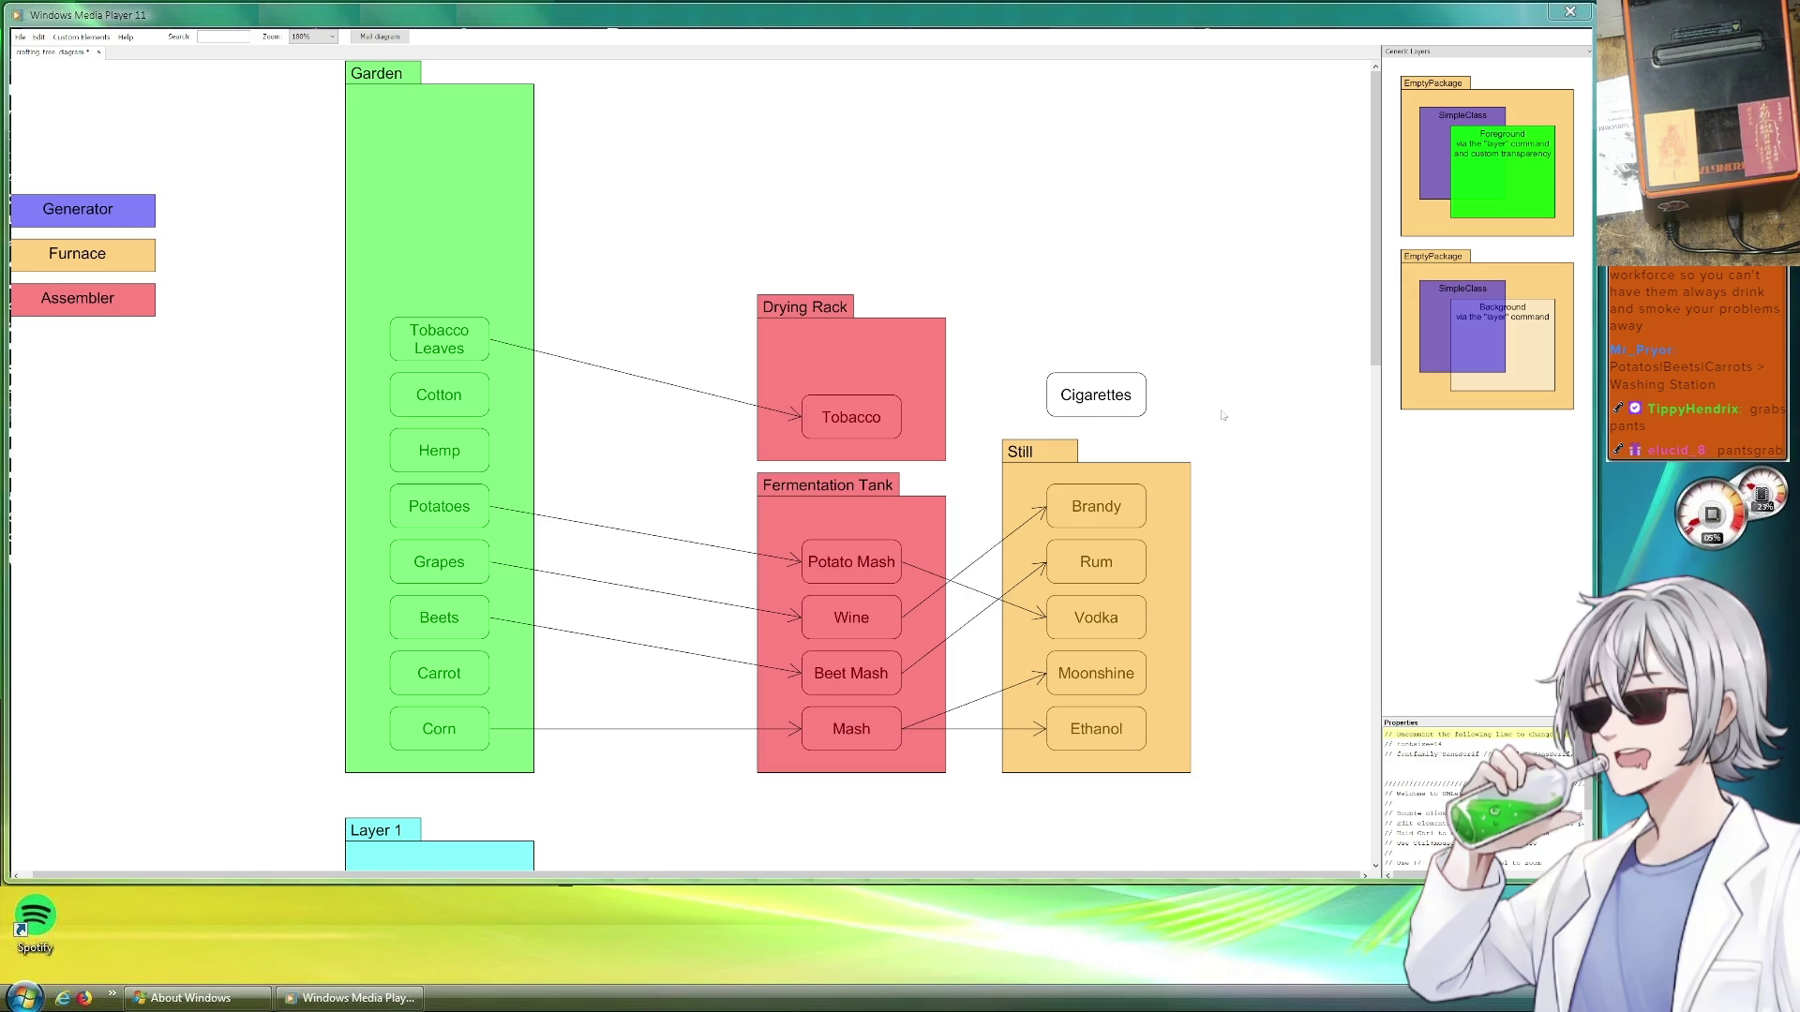
pyautogui.moveTo(1096, 394); pyautogui.dragTo(1118, 393)
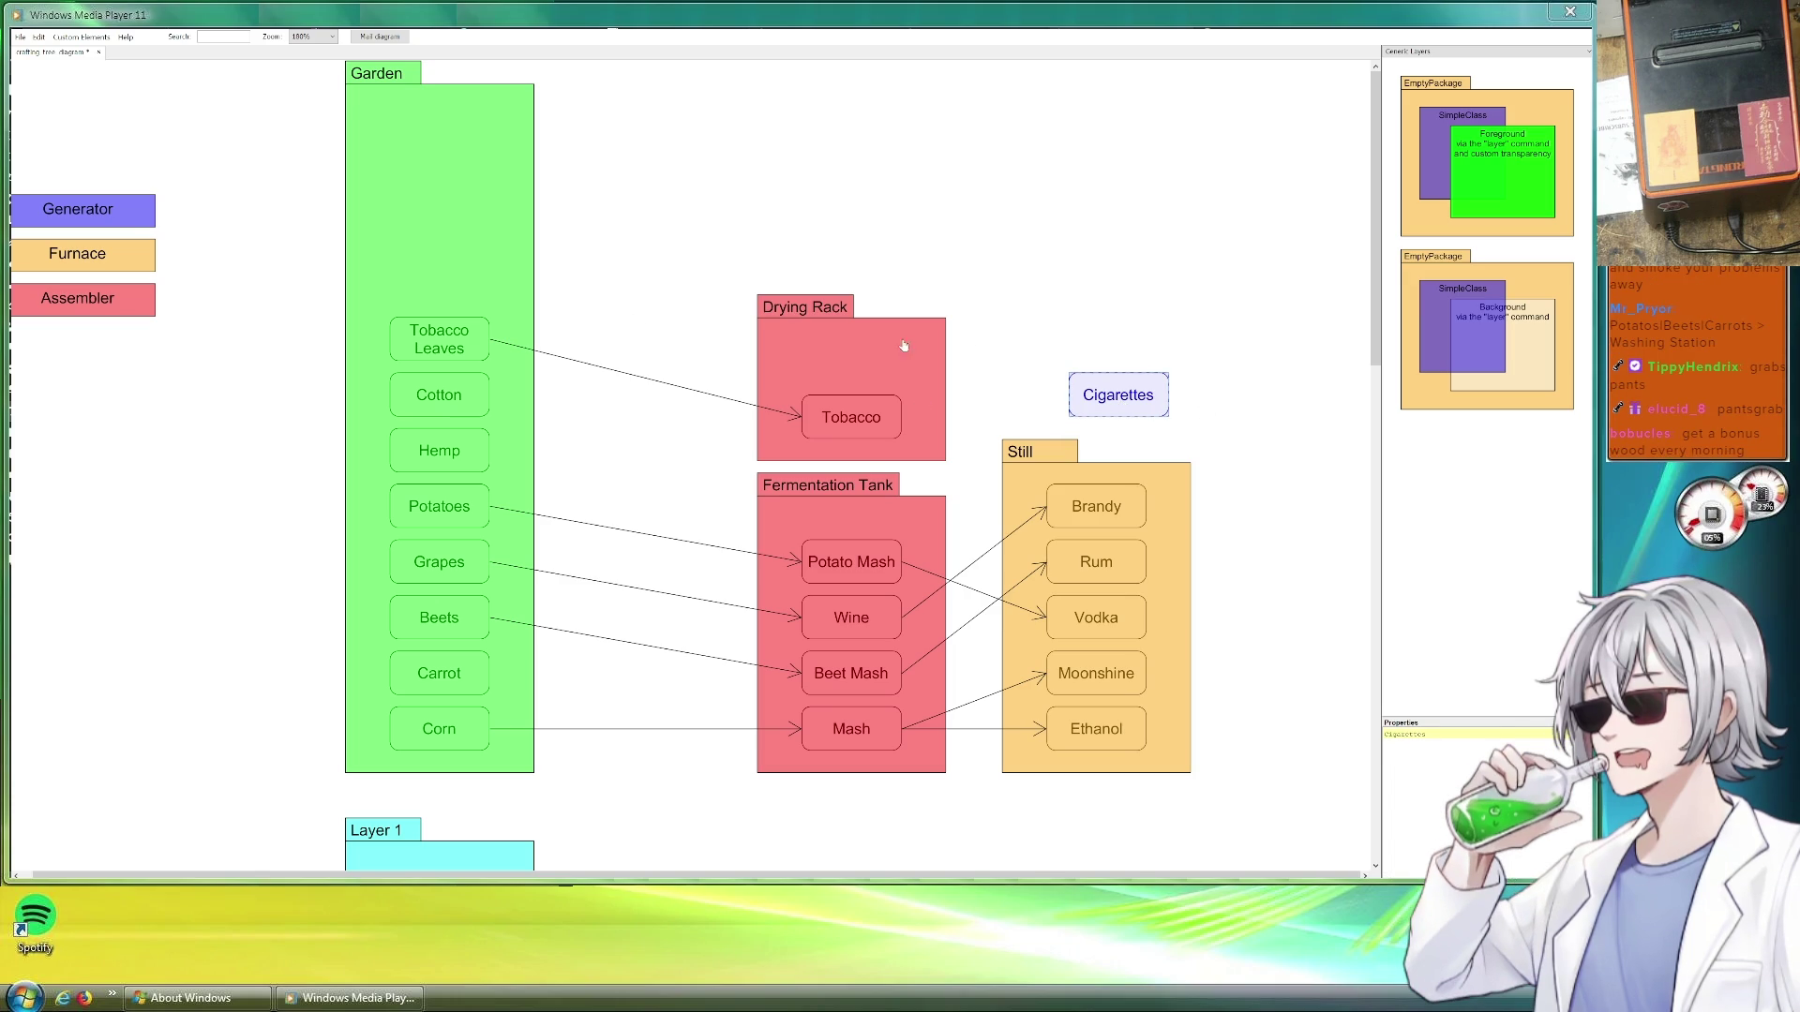
pyautogui.click(633, 378)
pyautogui.moveTo(933, 385)
pyautogui.mouseDown()
pyautogui.moveTo(1246, 462)
pyautogui.moveTo(1055, 429)
pyautogui.moveTo(1069, 395)
pyautogui.mouseUp()
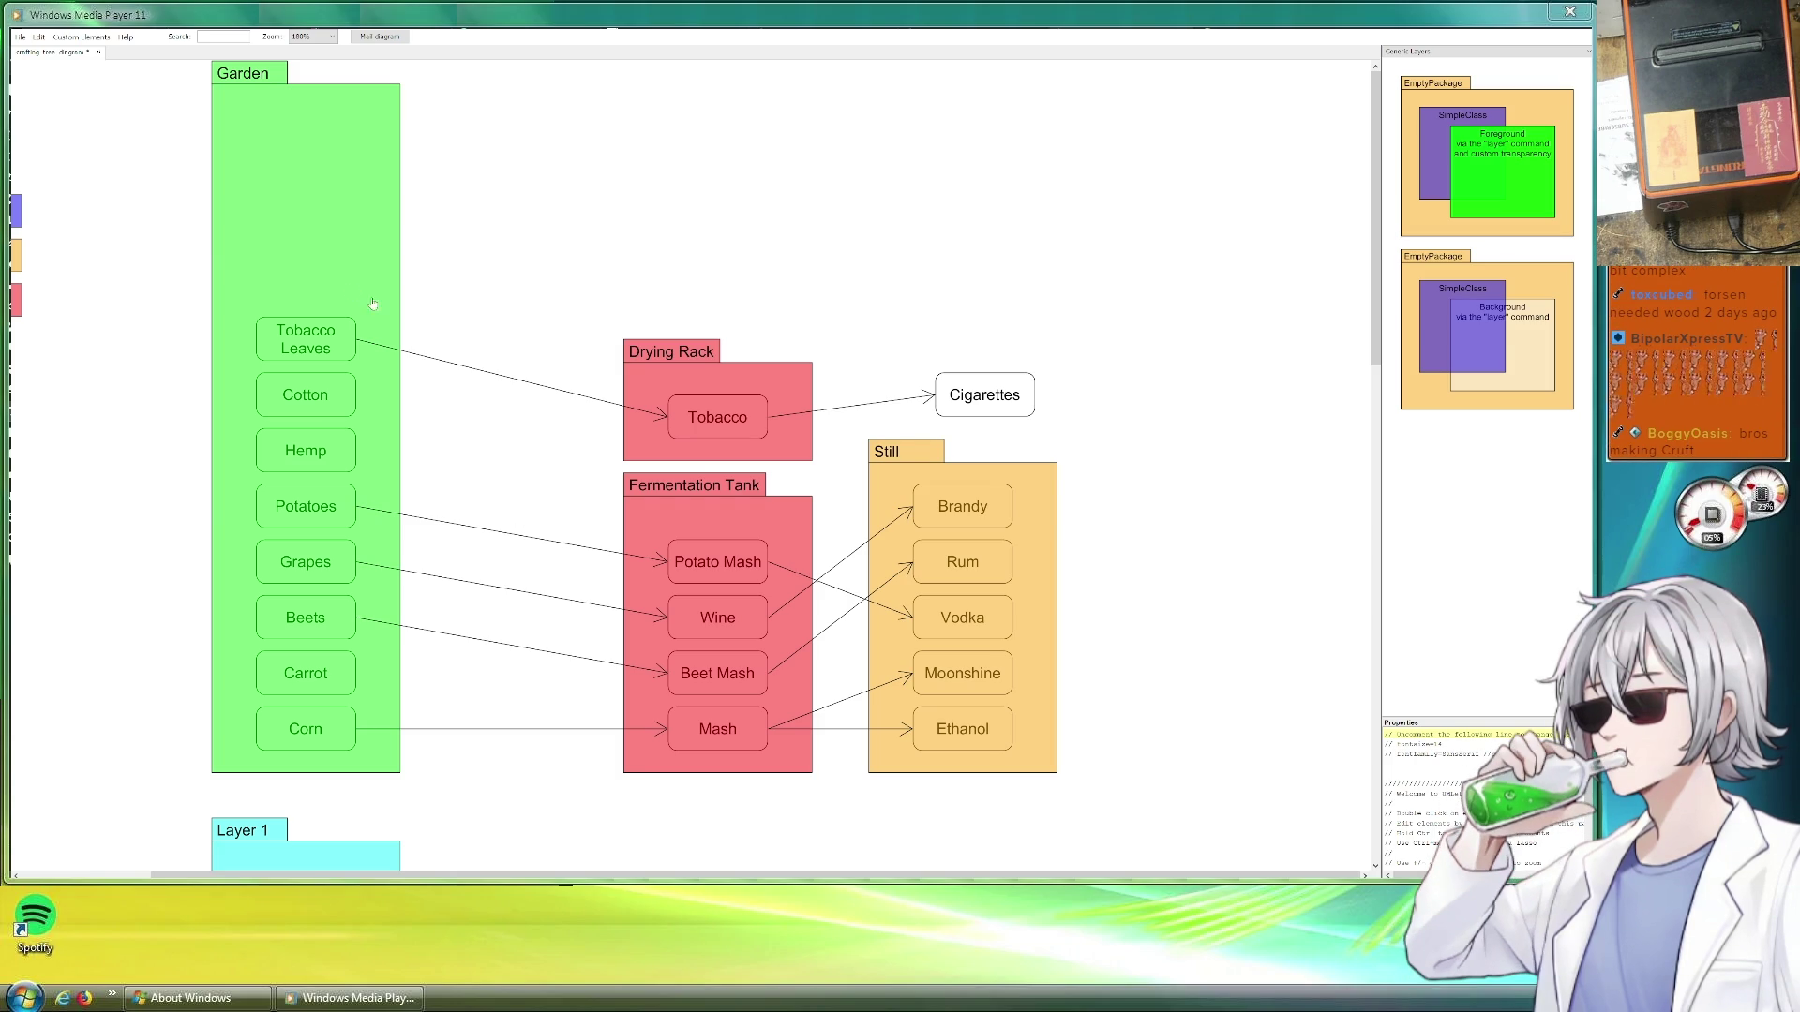
pyautogui.scroll(2, 328, 239)
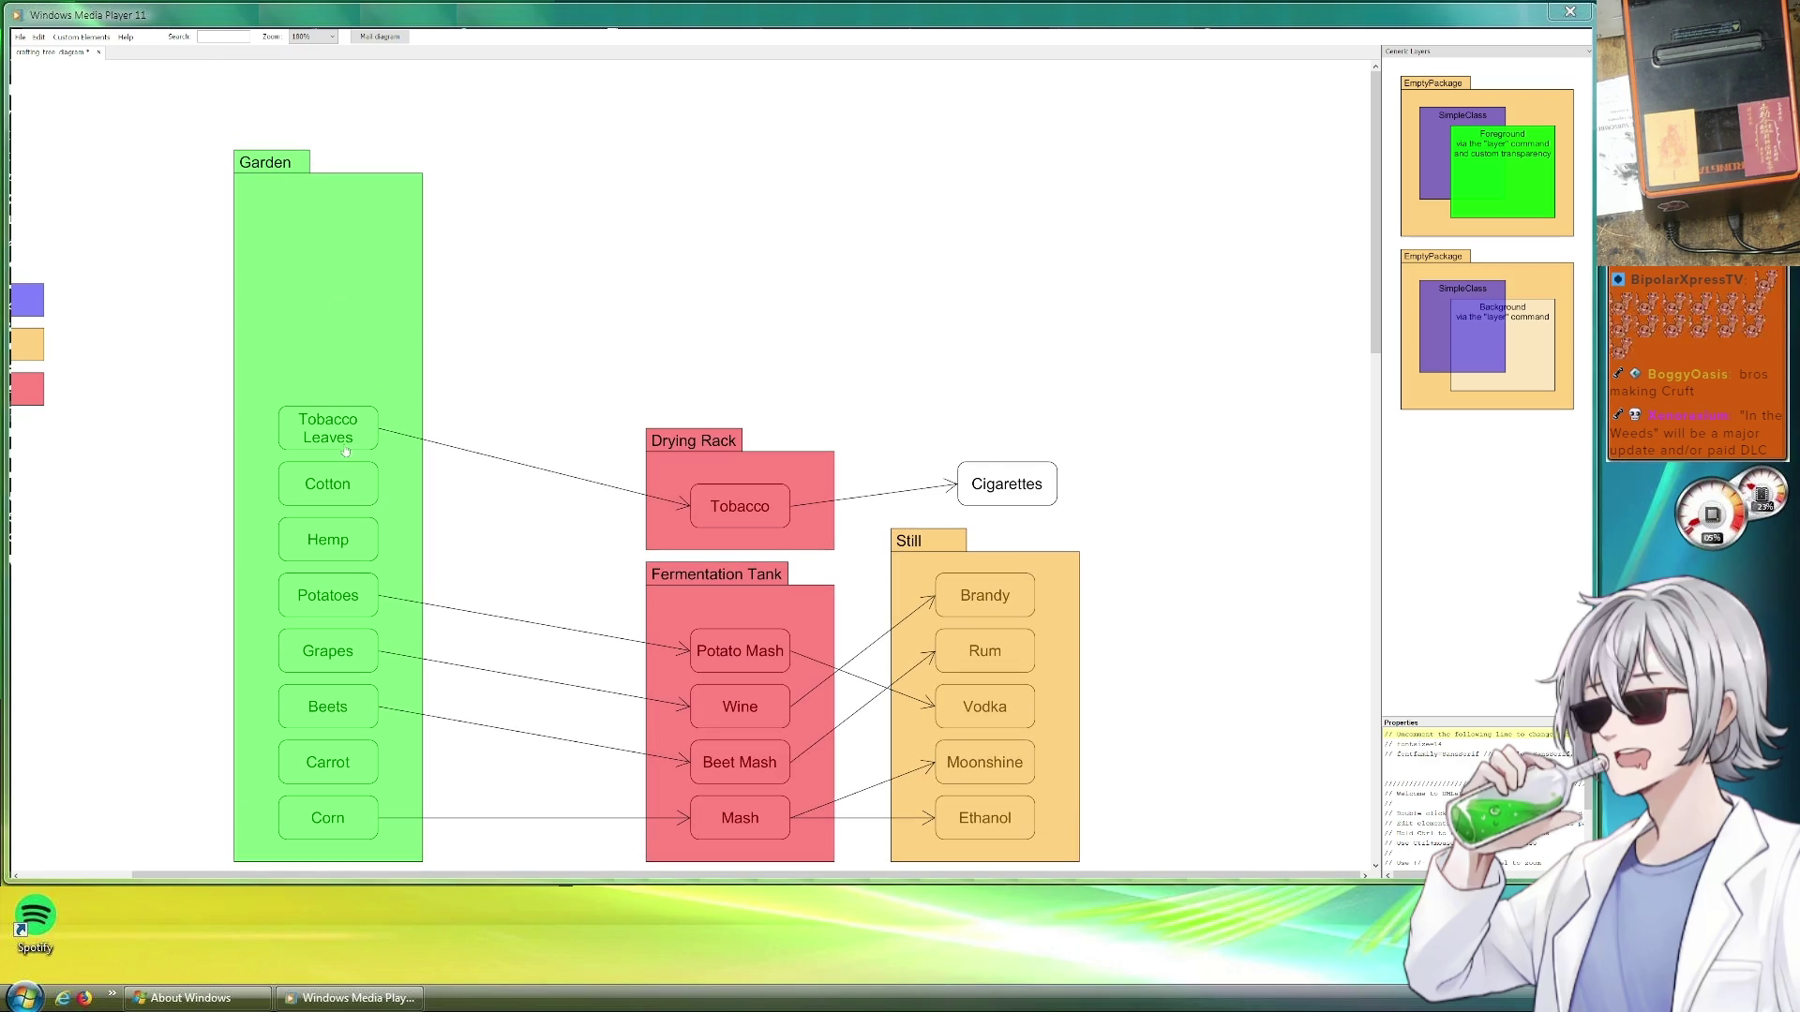
# Duplicate Cotton as a Tree crop in the Garden and place two Tree copies outside it
pyautogui.moveTo(358, 489); pyautogui.dragTo(359, 334)
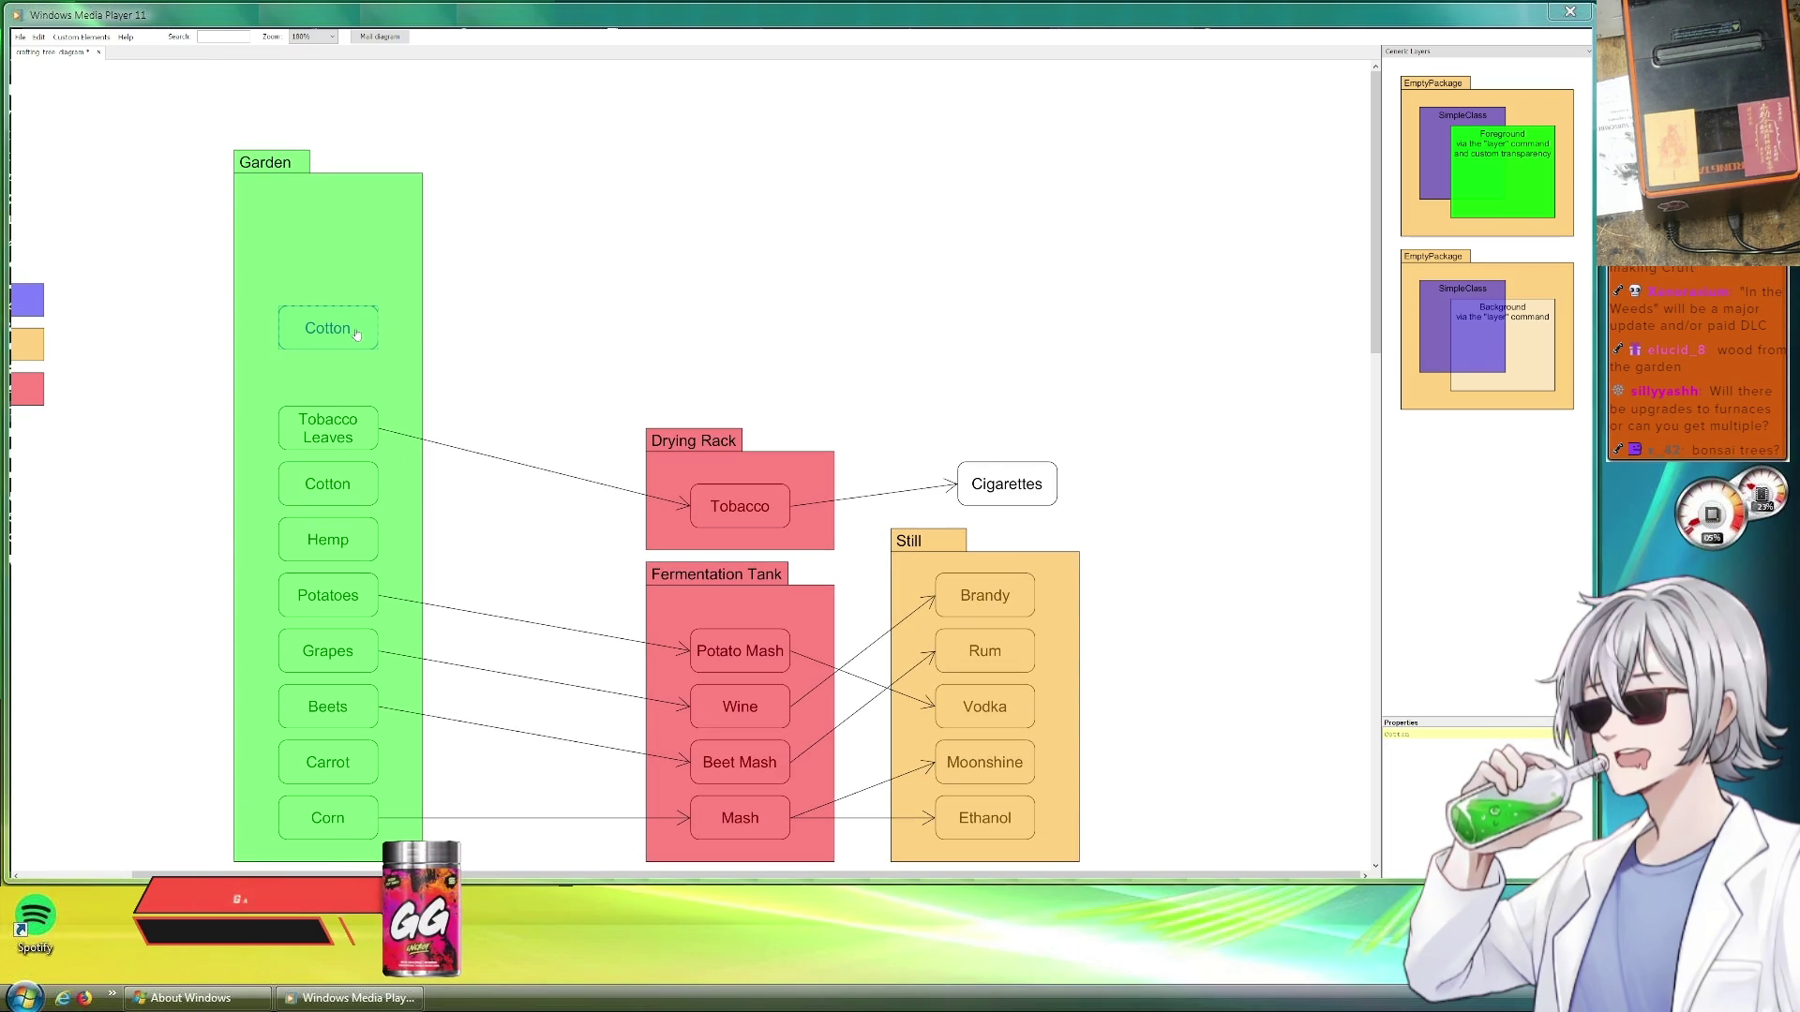
pyautogui.click(1433, 735)
pyautogui.hotkey('ctrl', 'a')
pyautogui.write('Tree')
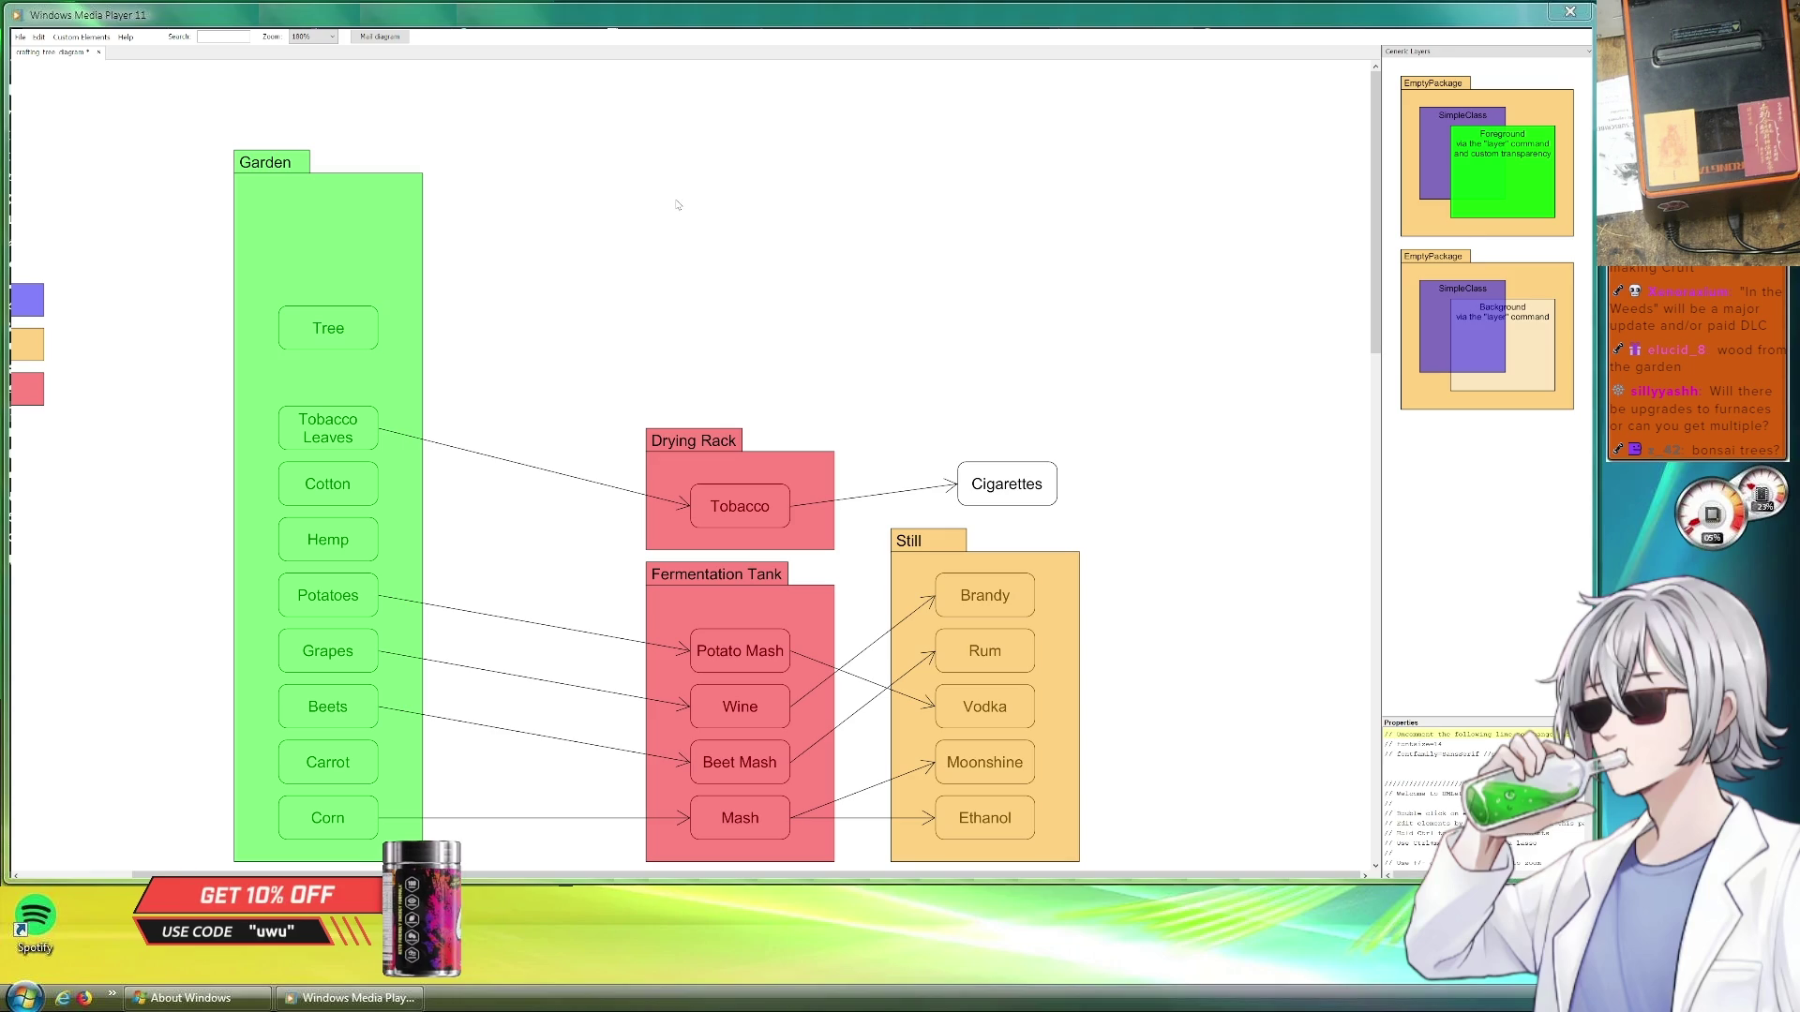
pyautogui.moveTo(328, 328); pyautogui.dragTo(345, 342)
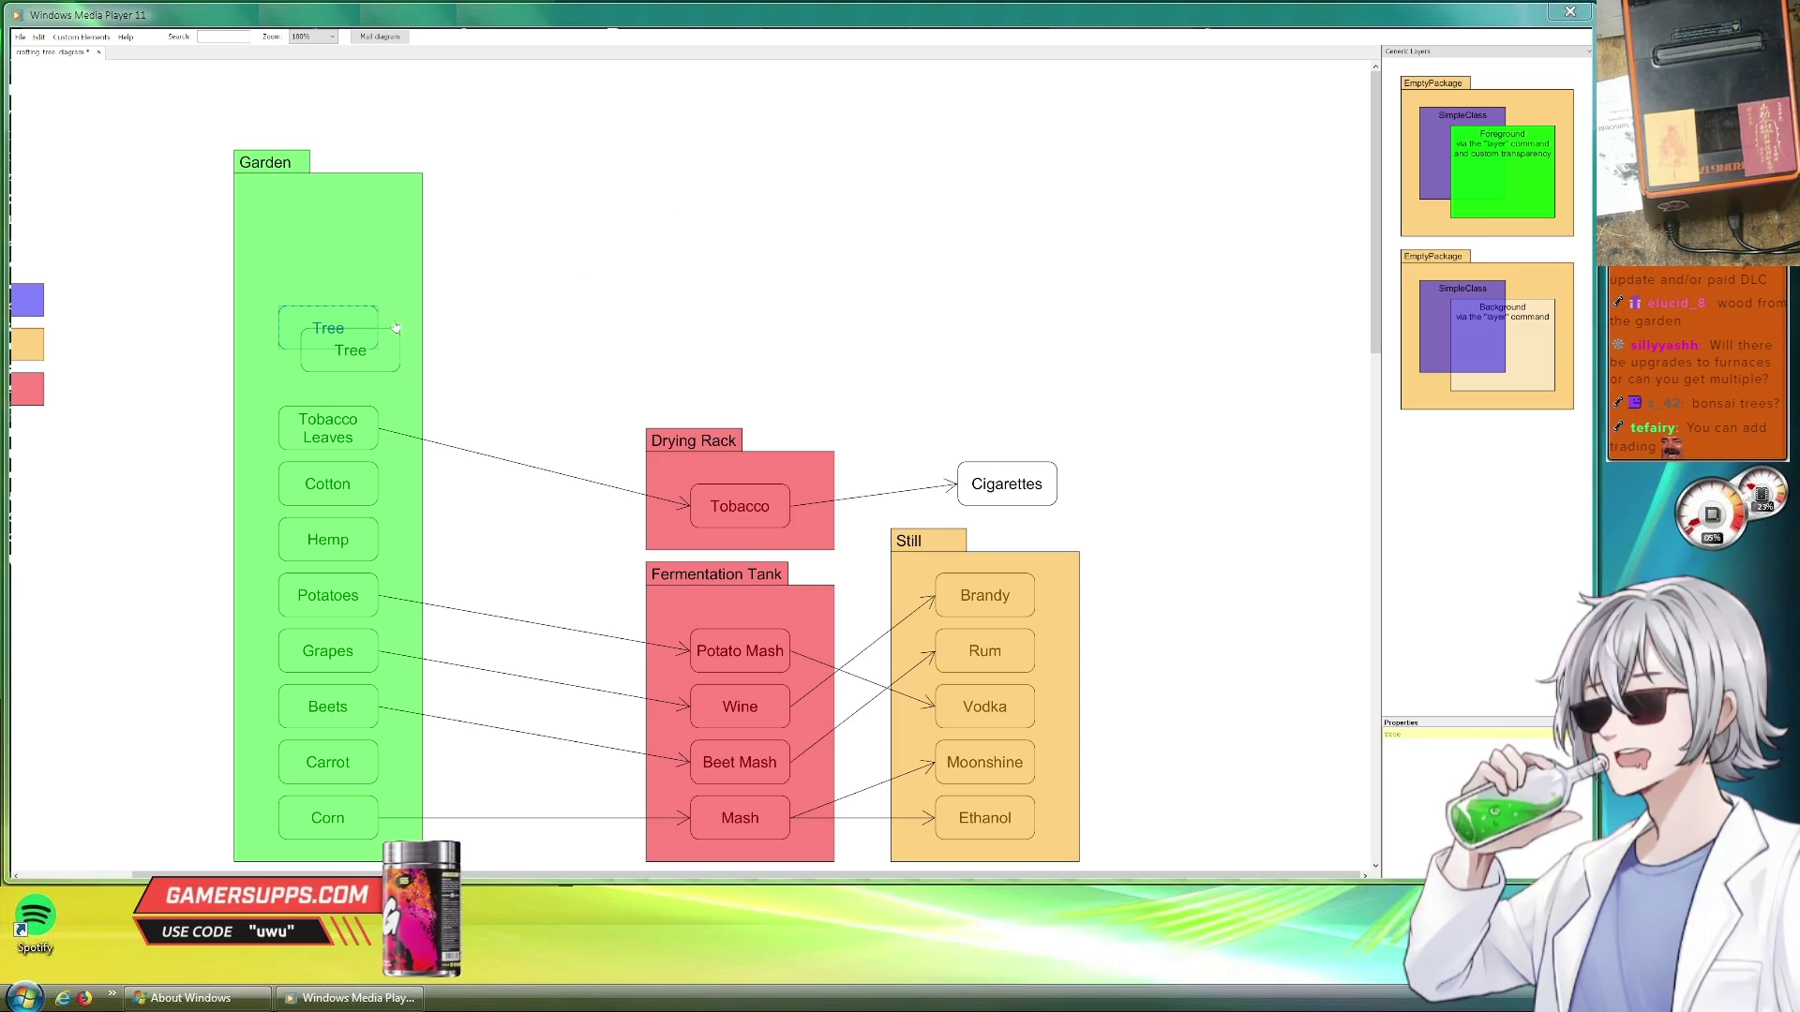
pyautogui.moveTo(350, 350); pyautogui.dragTo(574, 351)
pyautogui.moveTo(608, 355); pyautogui.dragTo(763, 338)
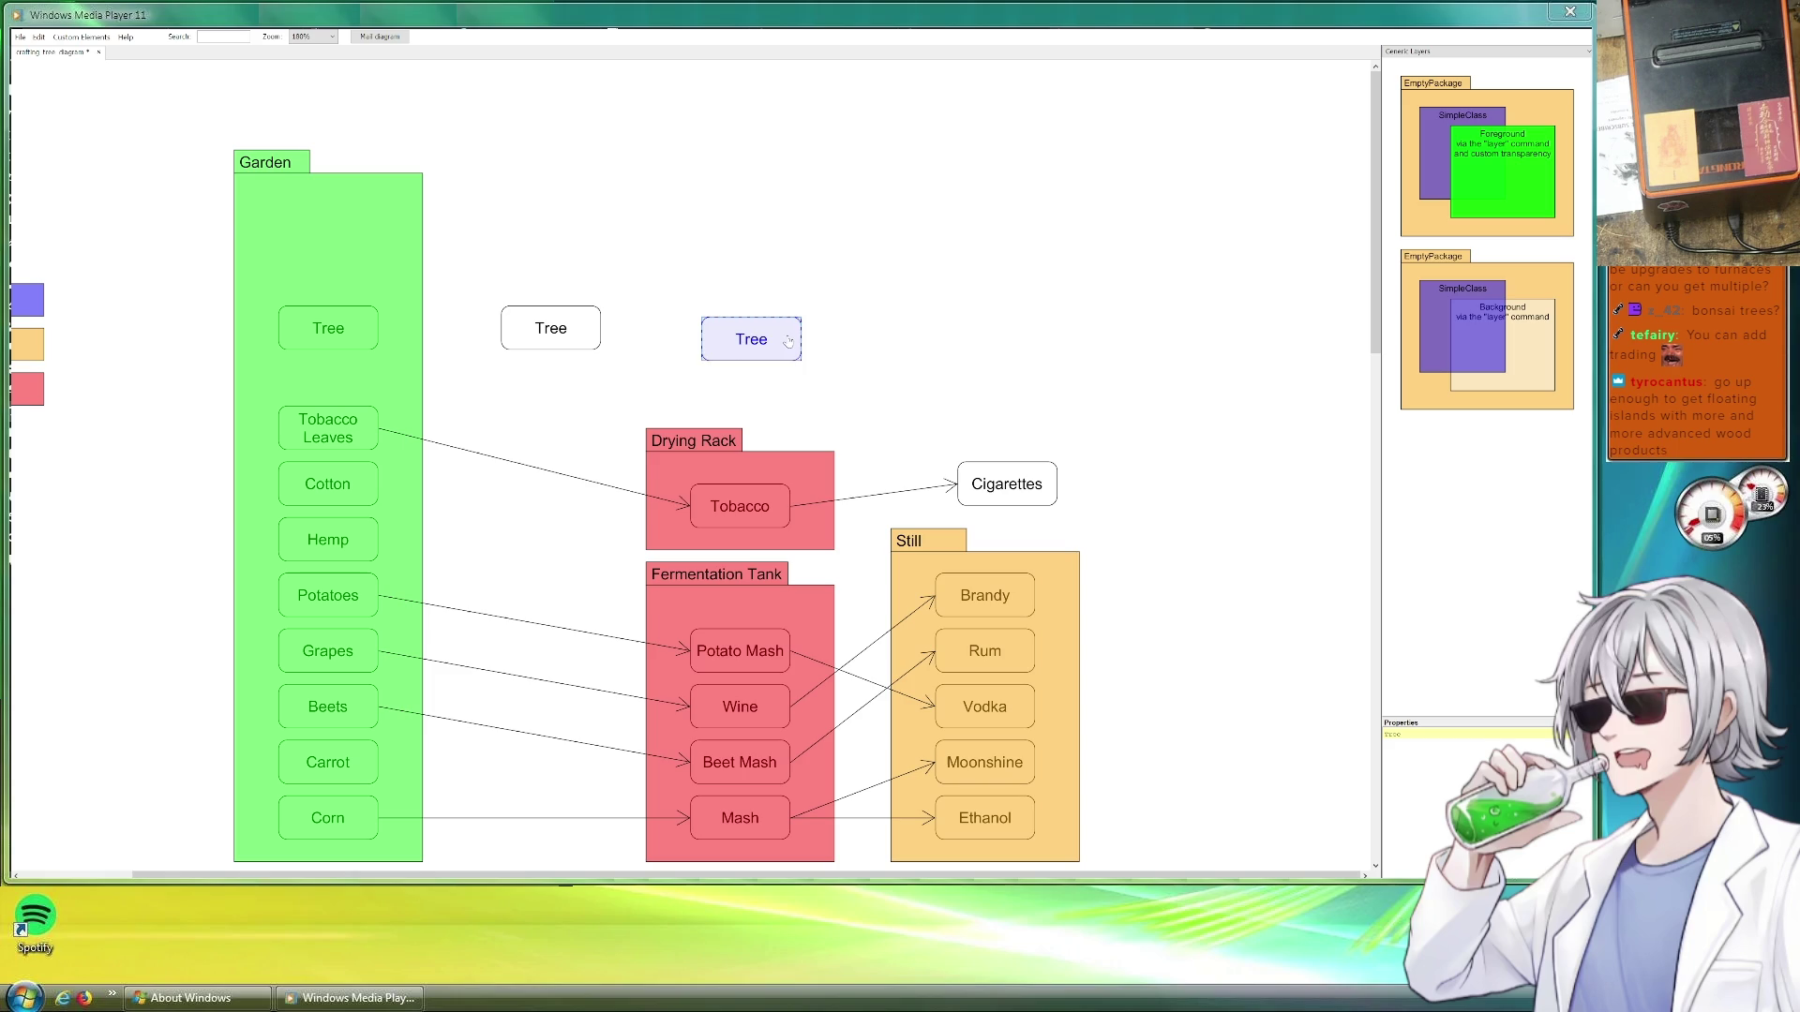
# Rename the first outside copy Wood and connect Tree to Wood with a copied arrow
pyautogui.click(543, 342)
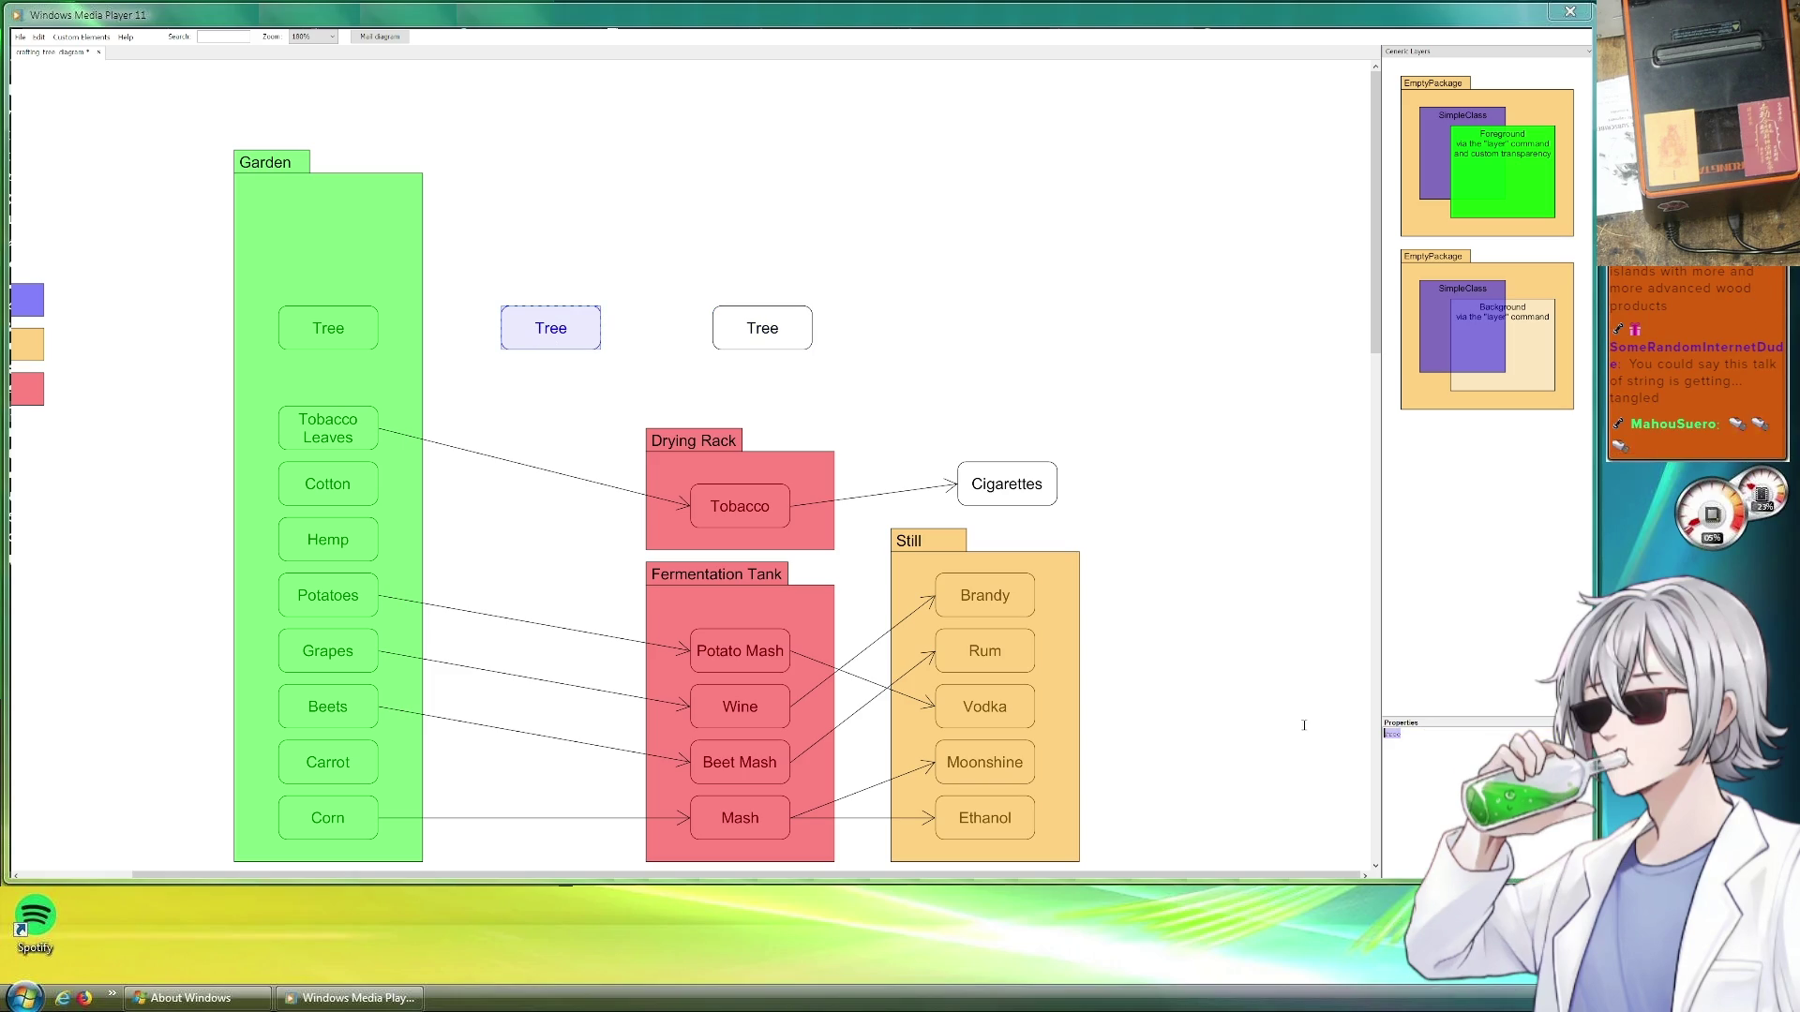
pyautogui.write('Wooed')
pyautogui.press('BackSpace')
pyautogui.press('BackSpace')
pyautogui.write('d')
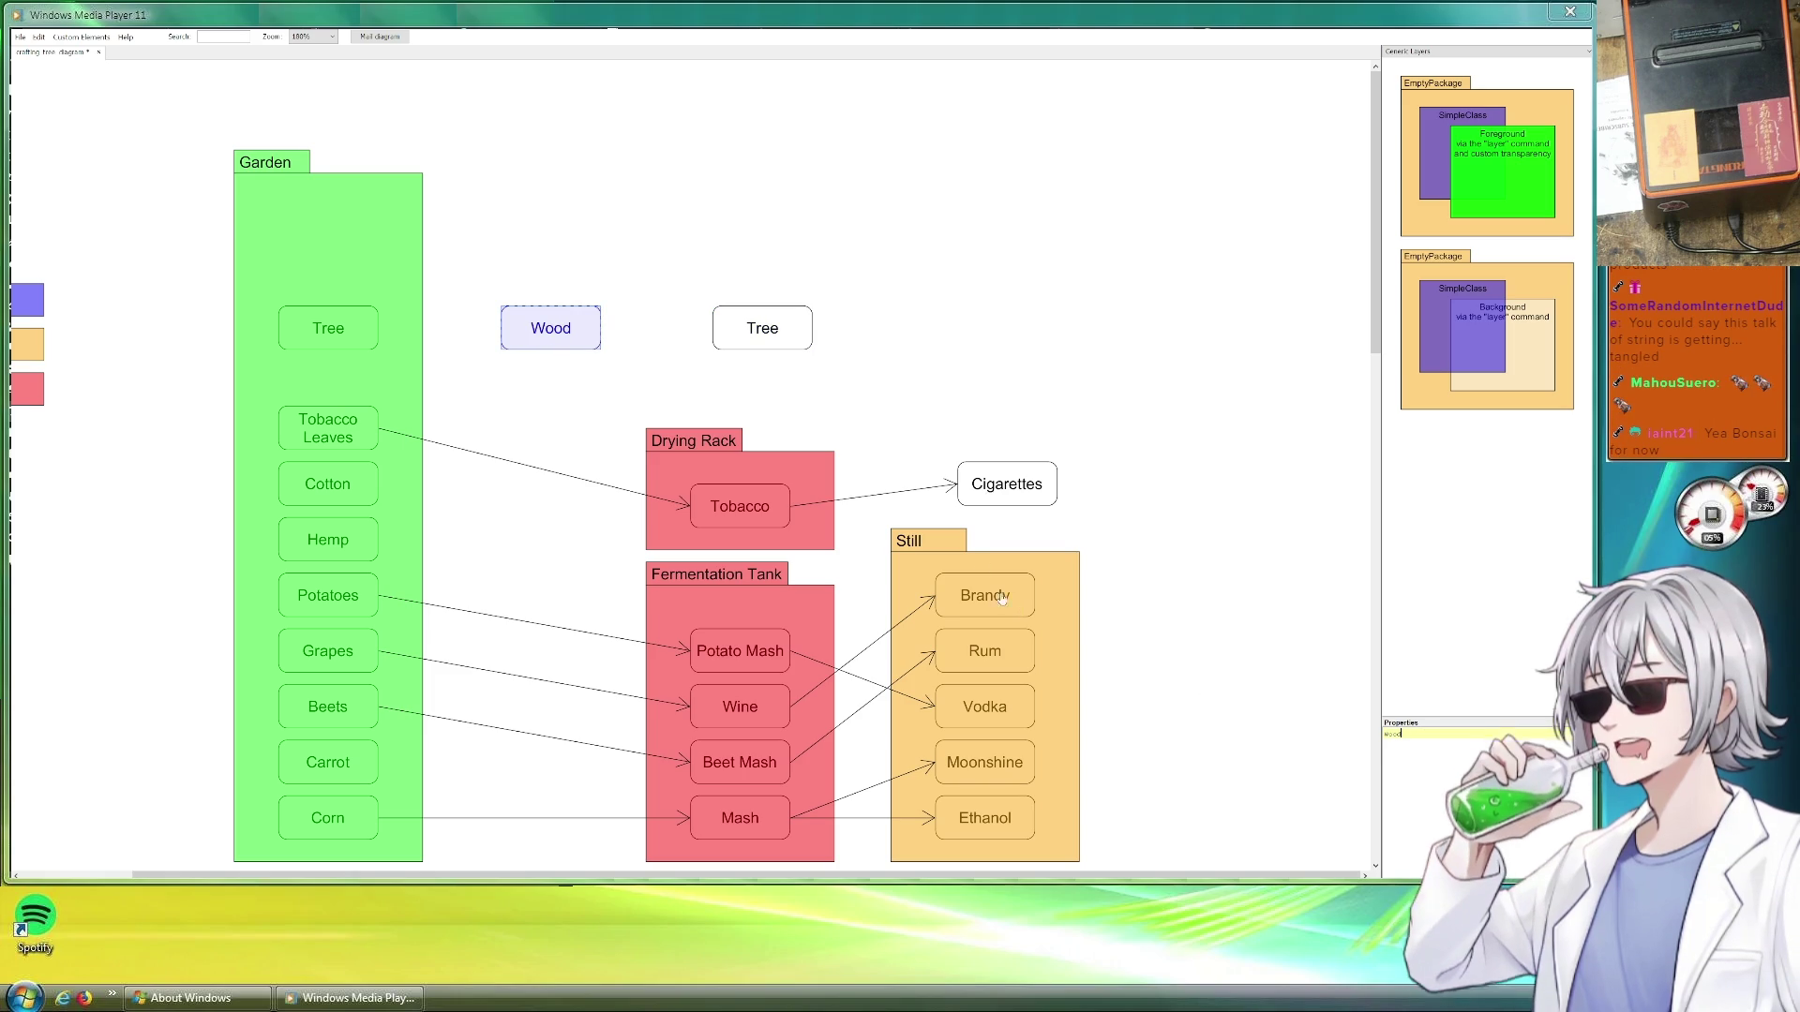
pyautogui.click(535, 469)
pyautogui.moveTo(535, 468); pyautogui.dragTo(524, 370)
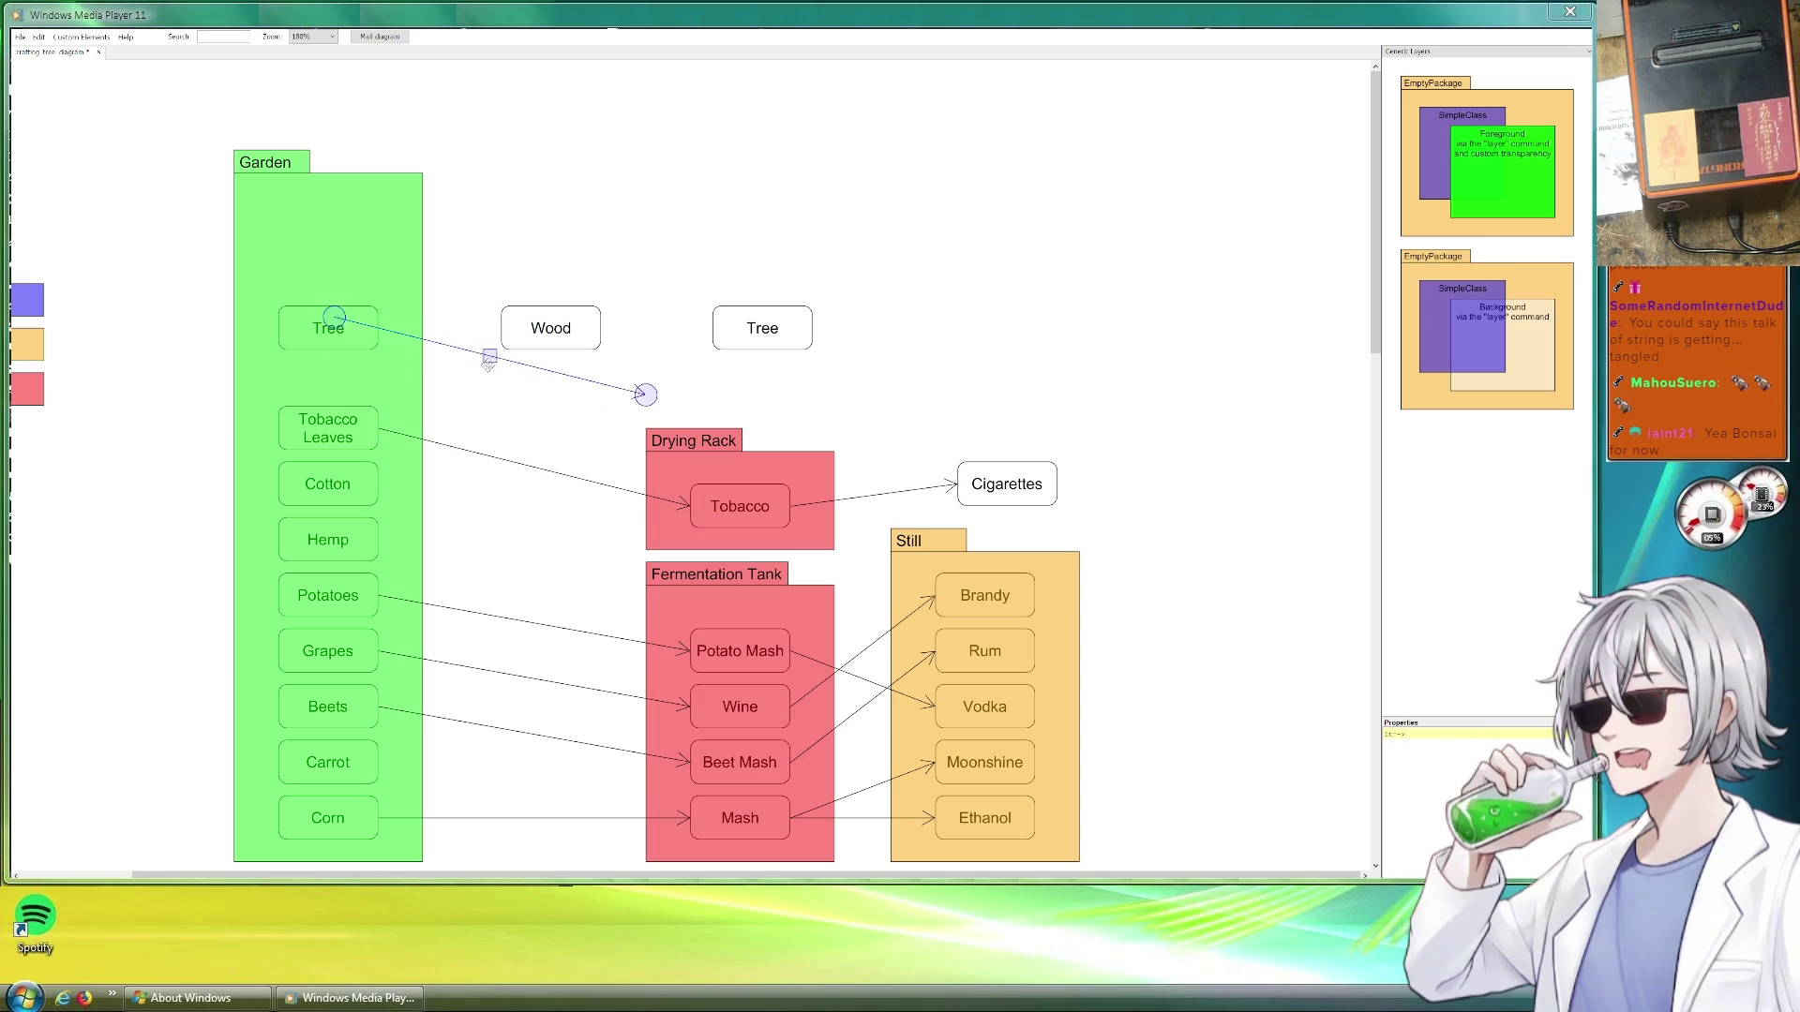
pyautogui.moveTo(679, 405); pyautogui.dragTo(503, 327)
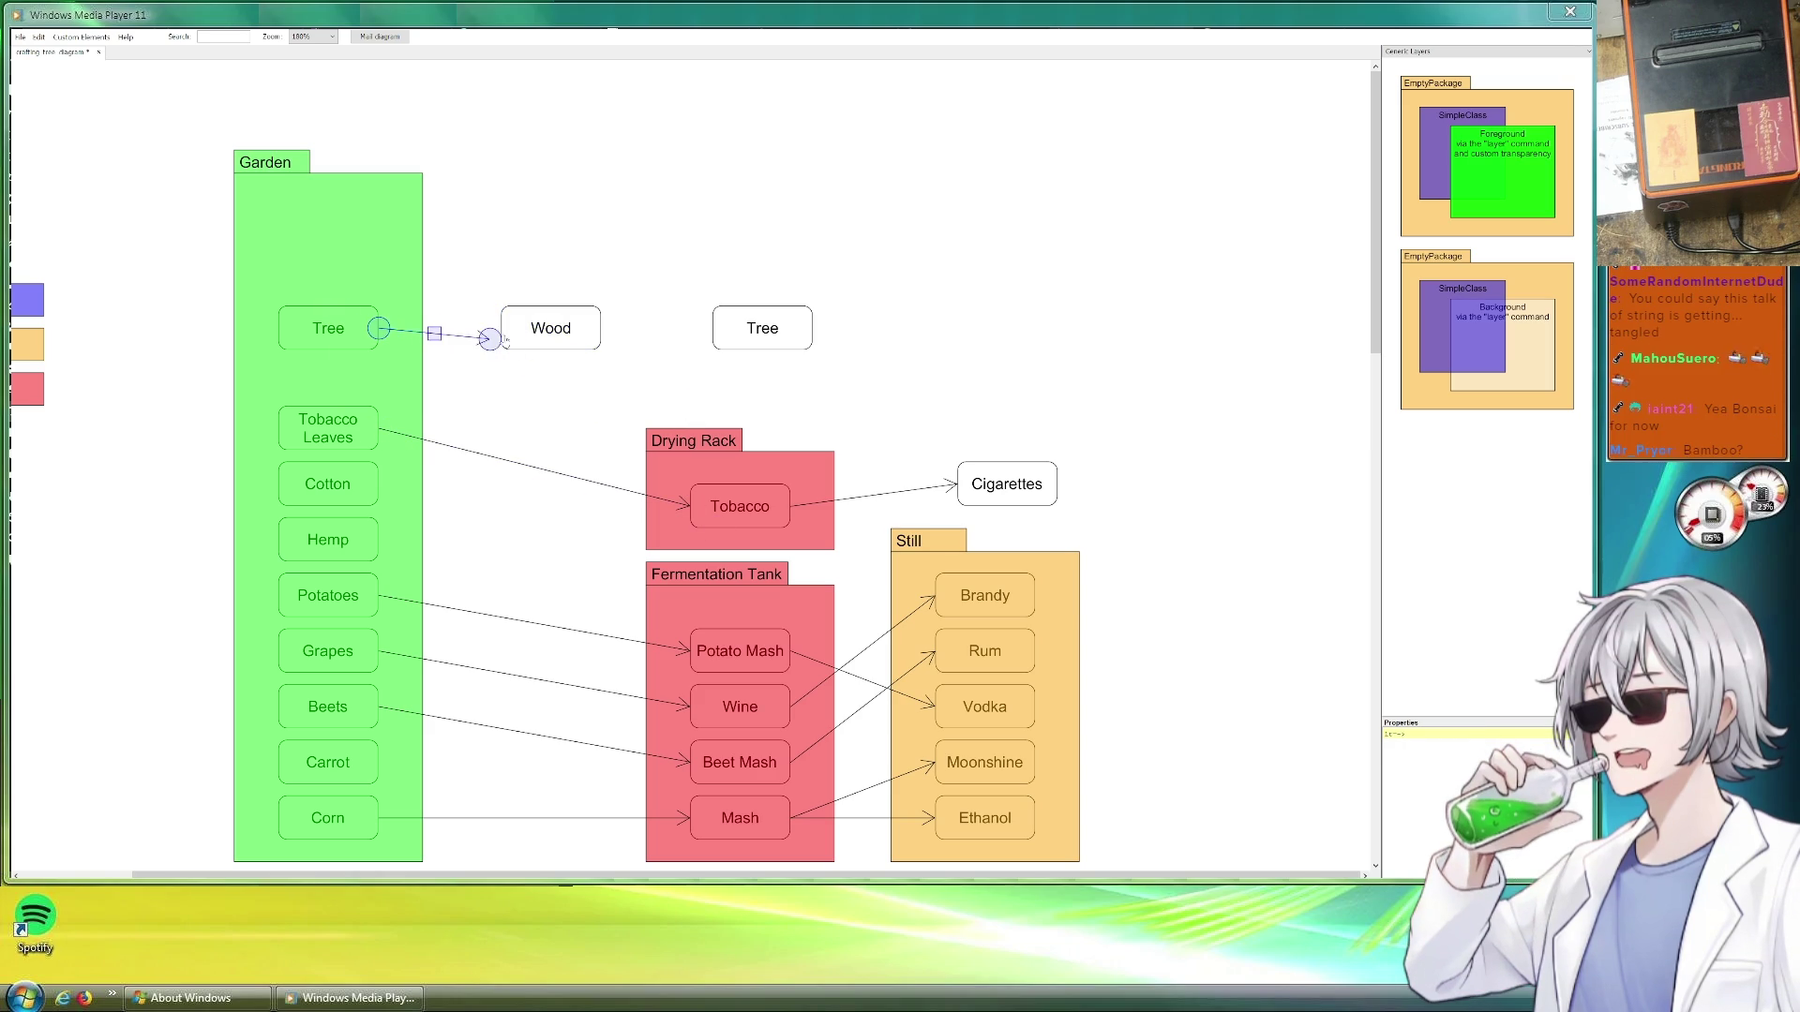
pyautogui.click(746, 343)
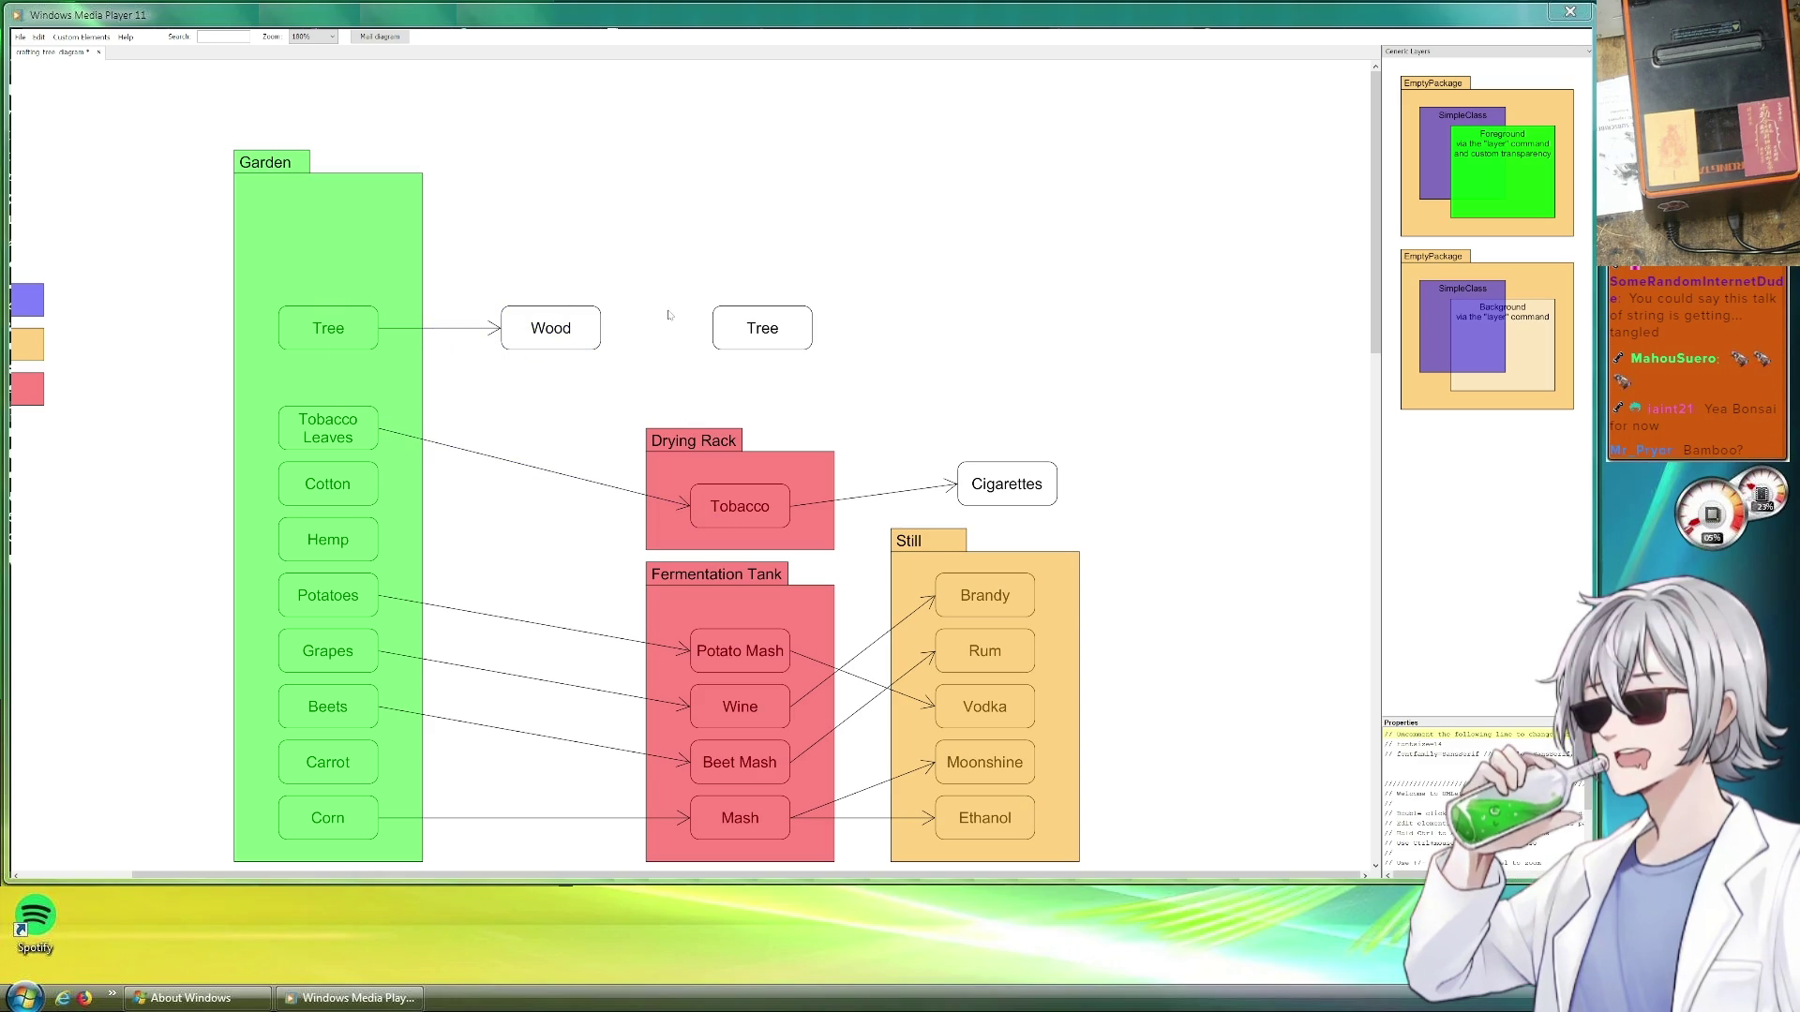